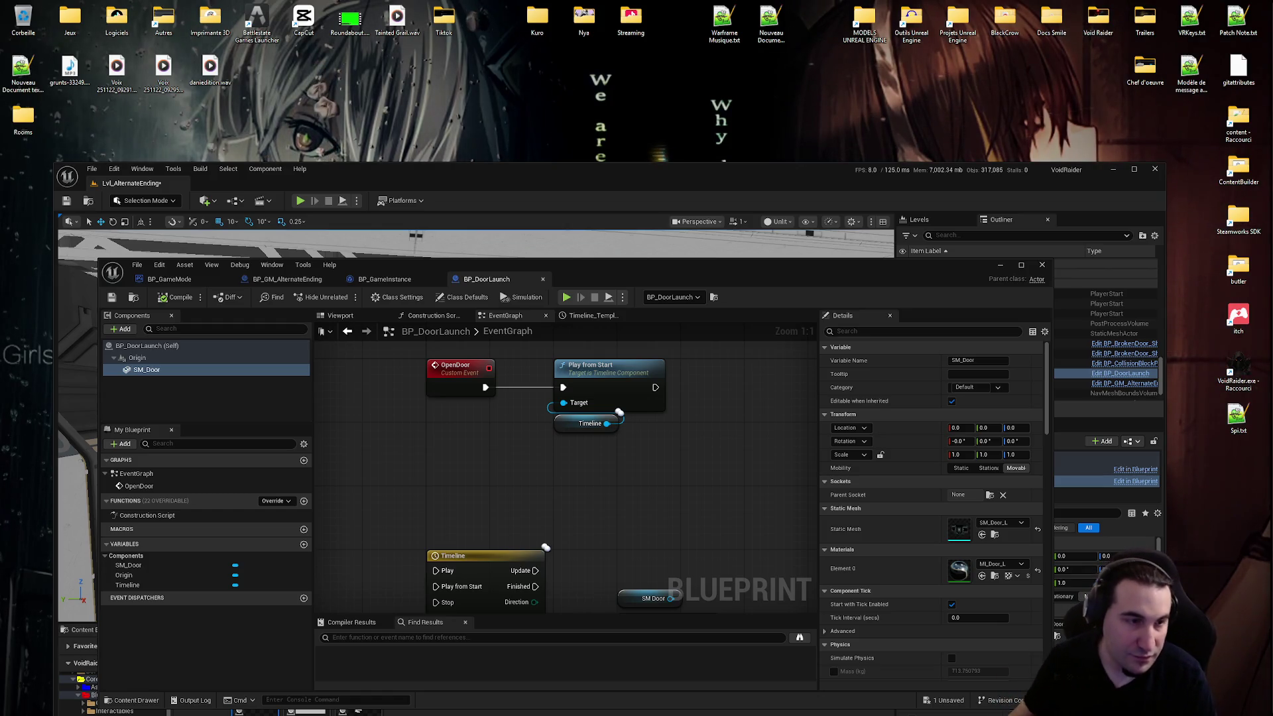
- Move the BP_DoorLaunch window aside to view the level, then bring it back and maximize it
{"action": "left_click_drag", "start_coordinate": [597, 264], "coordinate": [647, 410]}
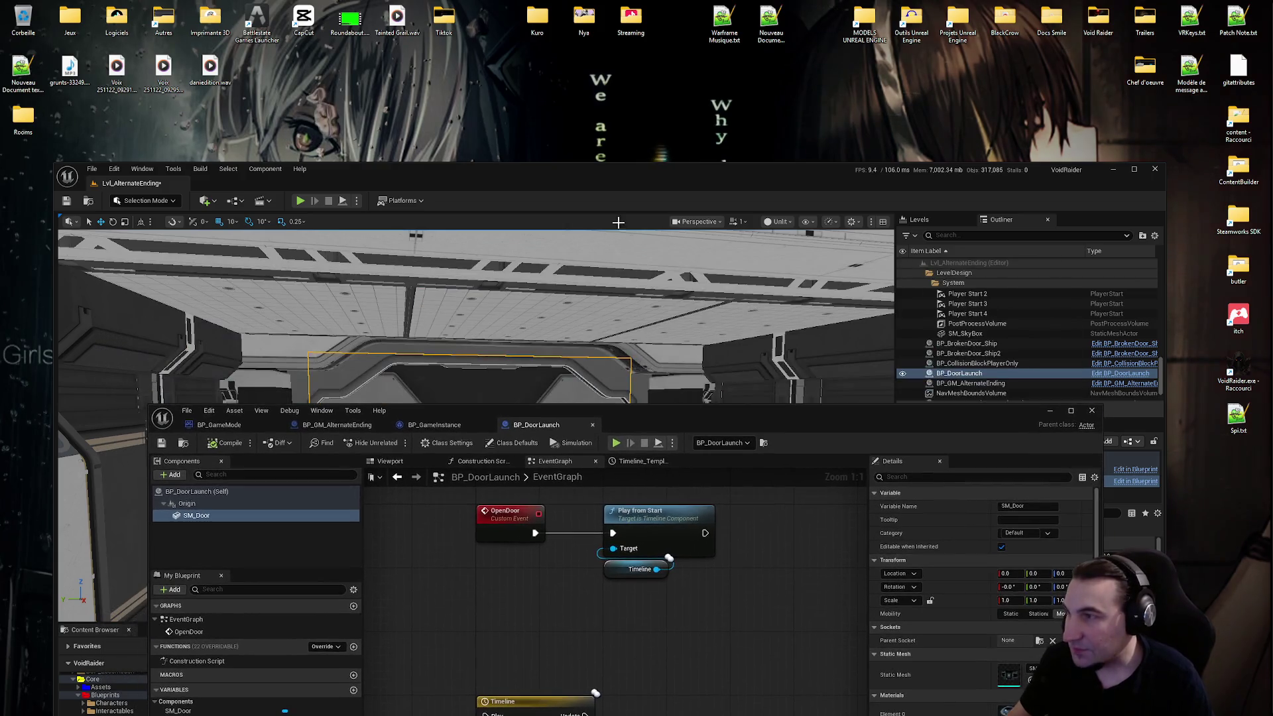
{"action": "left_click_drag", "start_coordinate": [618, 171], "coordinate": [647, 53]}
{"action": "double_click", "coordinate": [648, 53]}
{"action": "mouse_move", "coordinate": [766, 420]}
{"action": "left_mouse_down"}
{"action": "mouse_move", "coordinate": [750, 94]}
{"action": "mouse_move", "coordinate": [731, 150]}
{"action": "mouse_move", "coordinate": [719, 122]}
{"action": "left_mouse_up"}
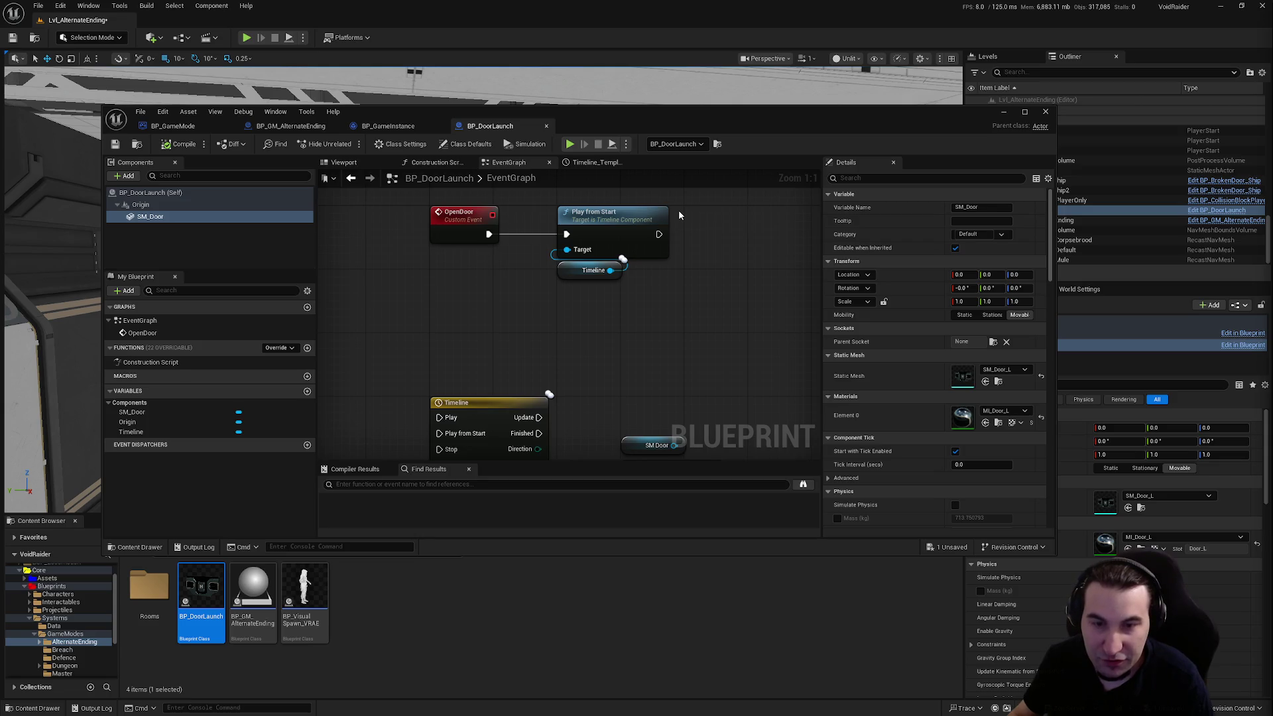
{"action": "left_click_drag", "start_coordinate": [656, 122], "coordinate": [642, 113]}
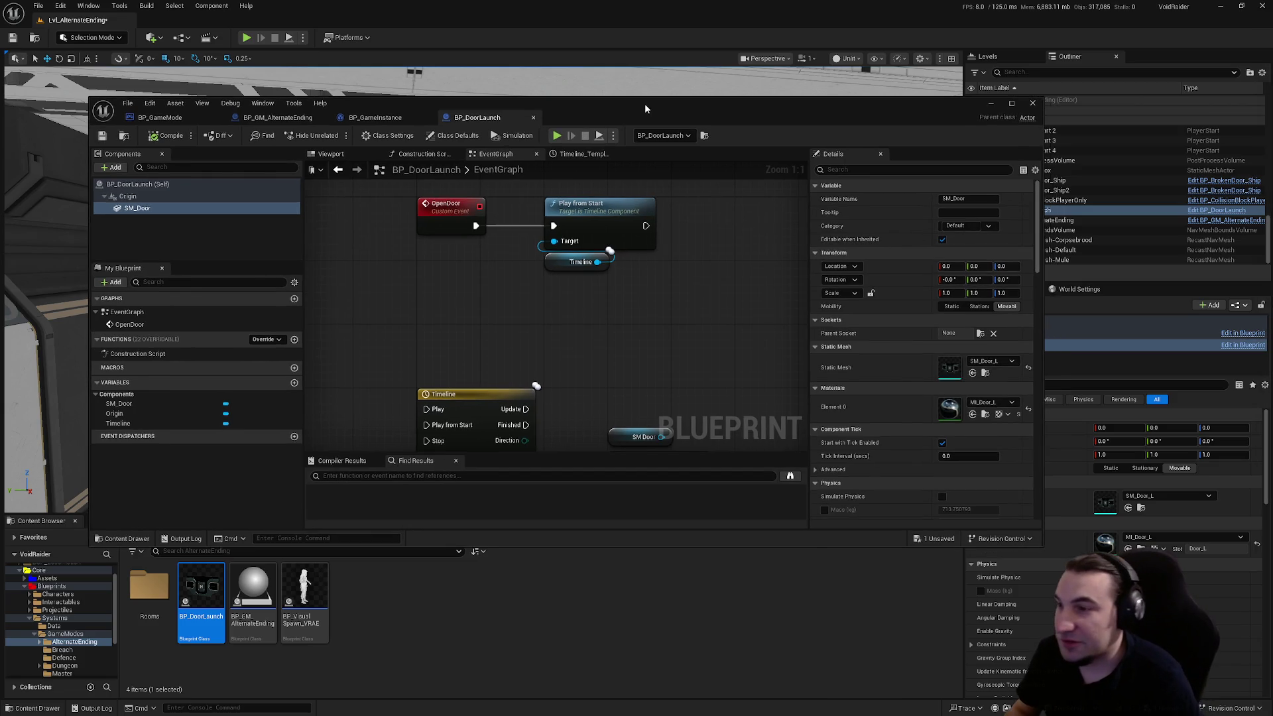
{"action": "double_click", "coordinate": [612, 110]}
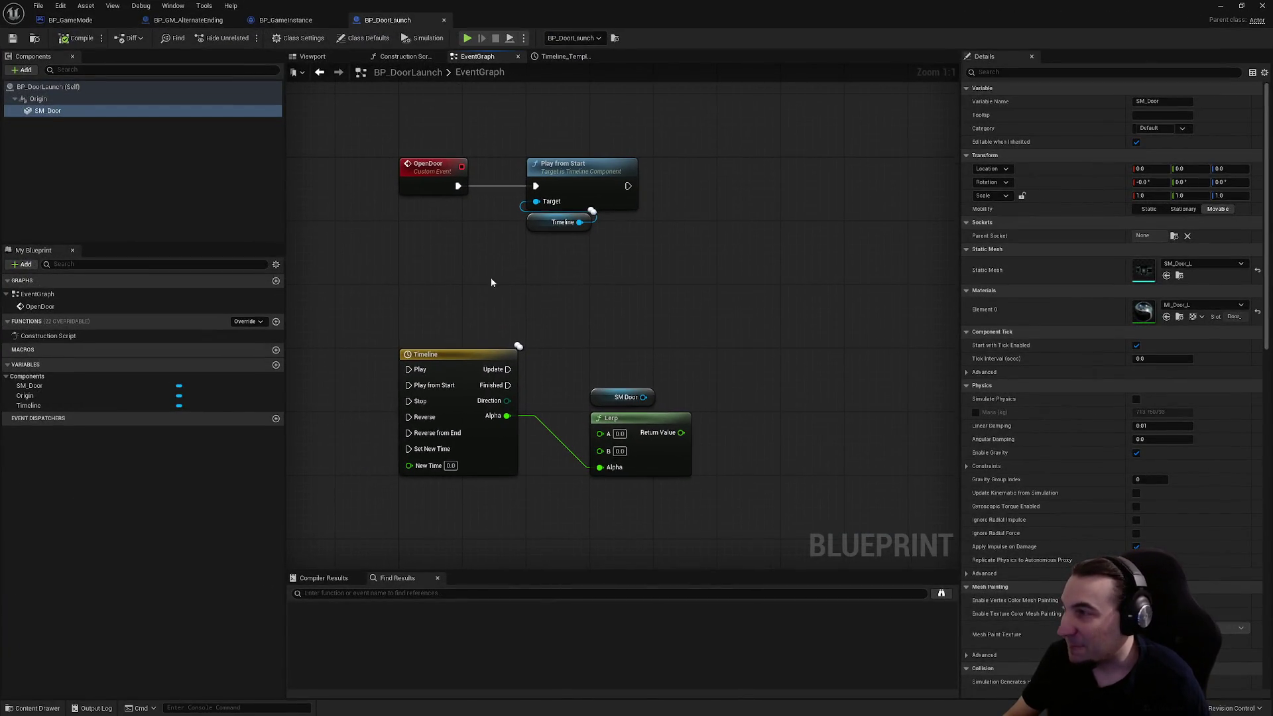
- Add a Set Relative Location node for SM Door, driven by the Timeline's Update output
{"action": "left_click_drag", "start_coordinate": [643, 397], "coordinate": [764, 394]}
{"action": "left_click", "coordinate": [743, 380]}
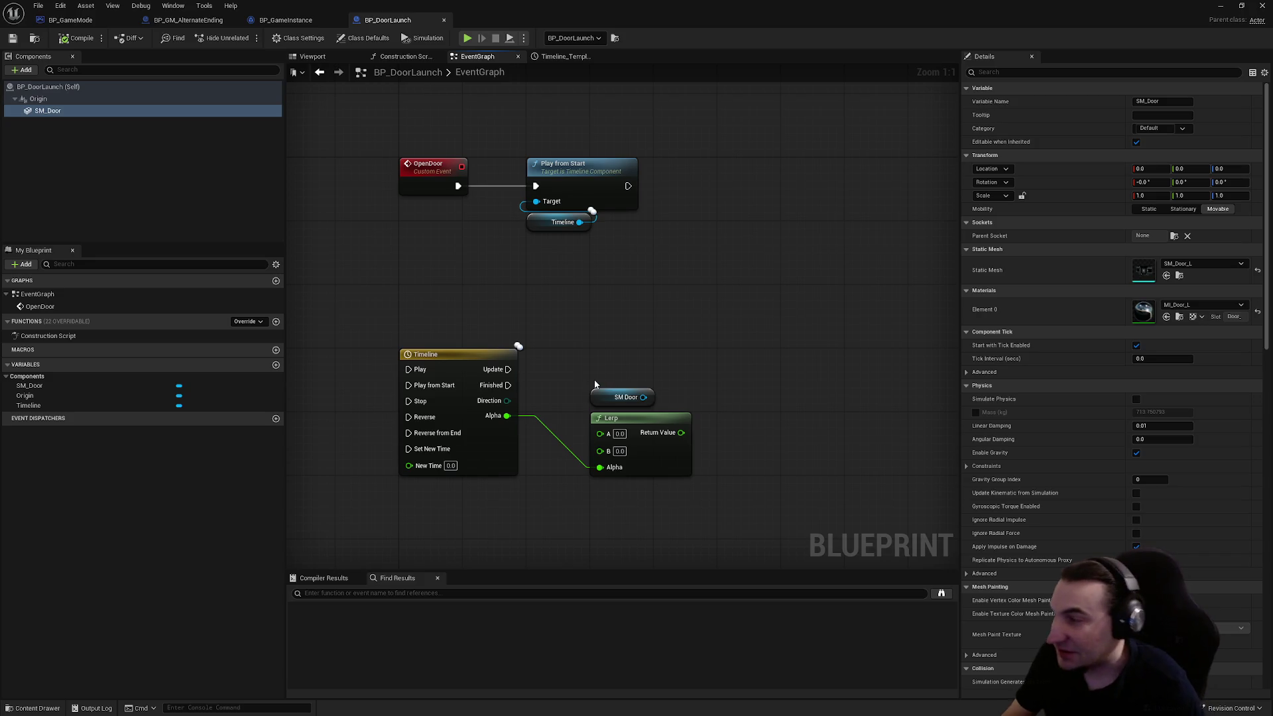
{"action": "left_click_drag", "start_coordinate": [643, 398], "coordinate": [788, 399]}
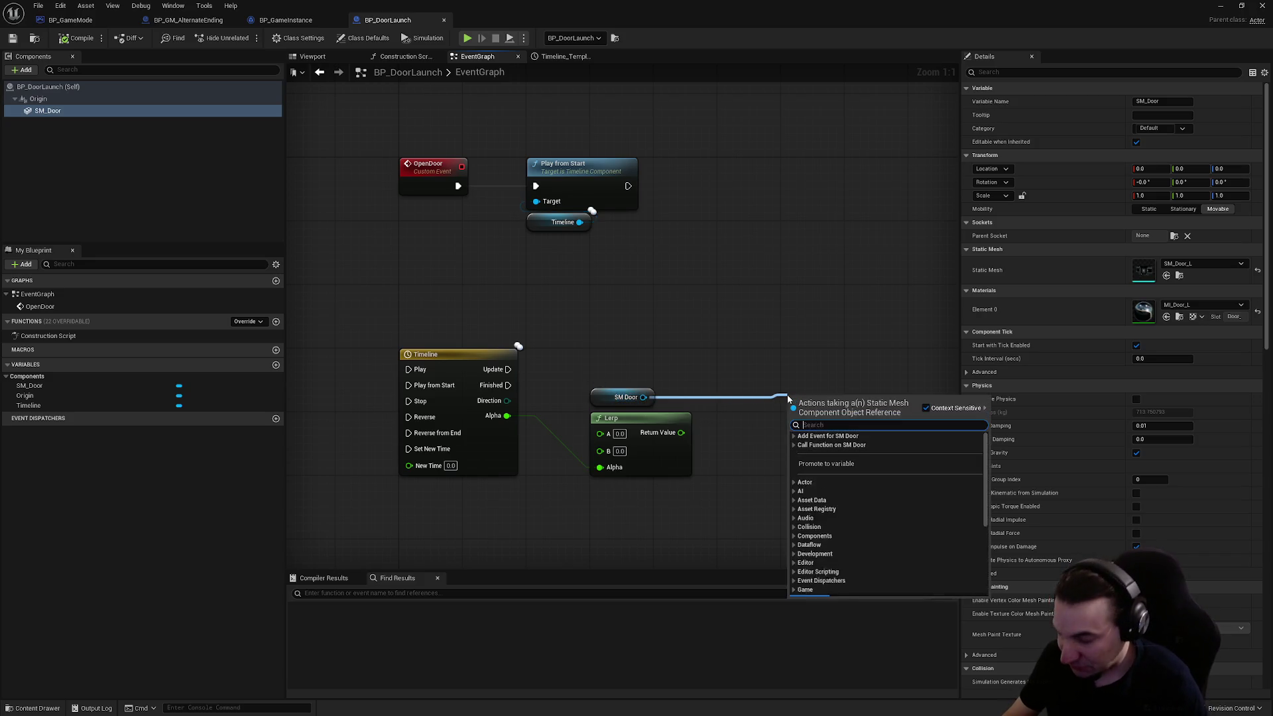
{"action": "type", "text": "set"}
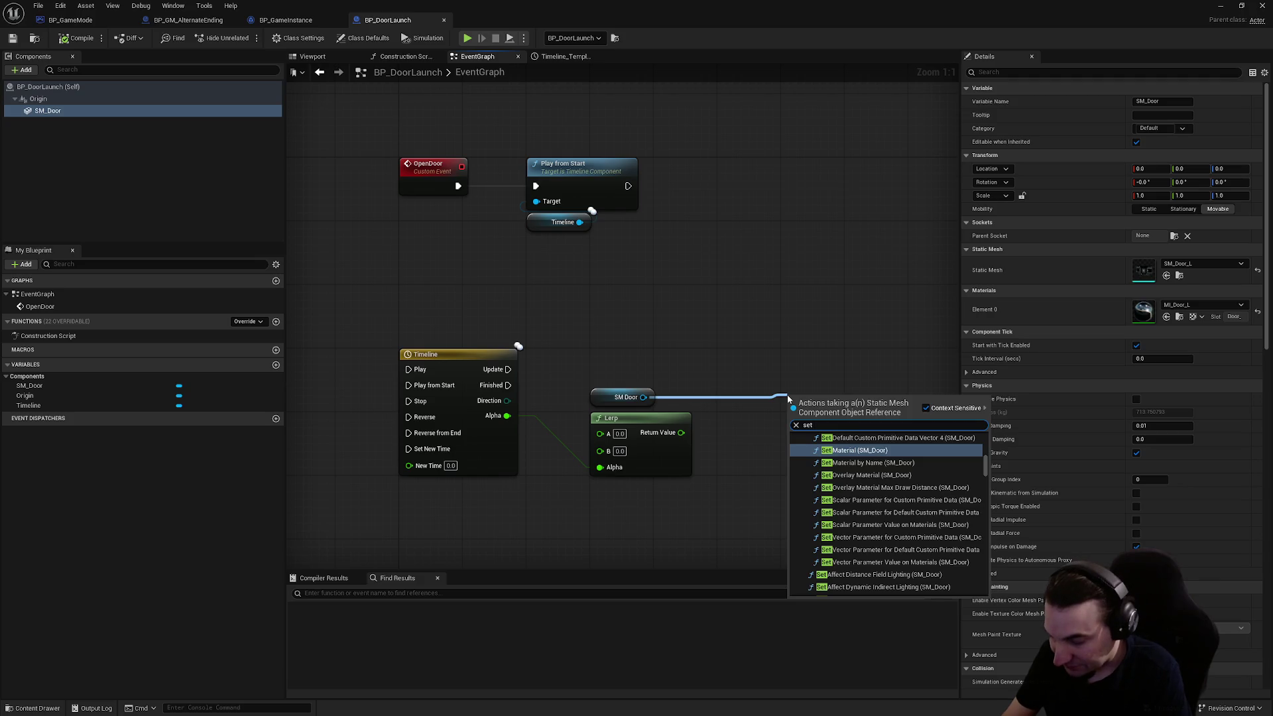
{"action": "type", "text": " relative loc"}
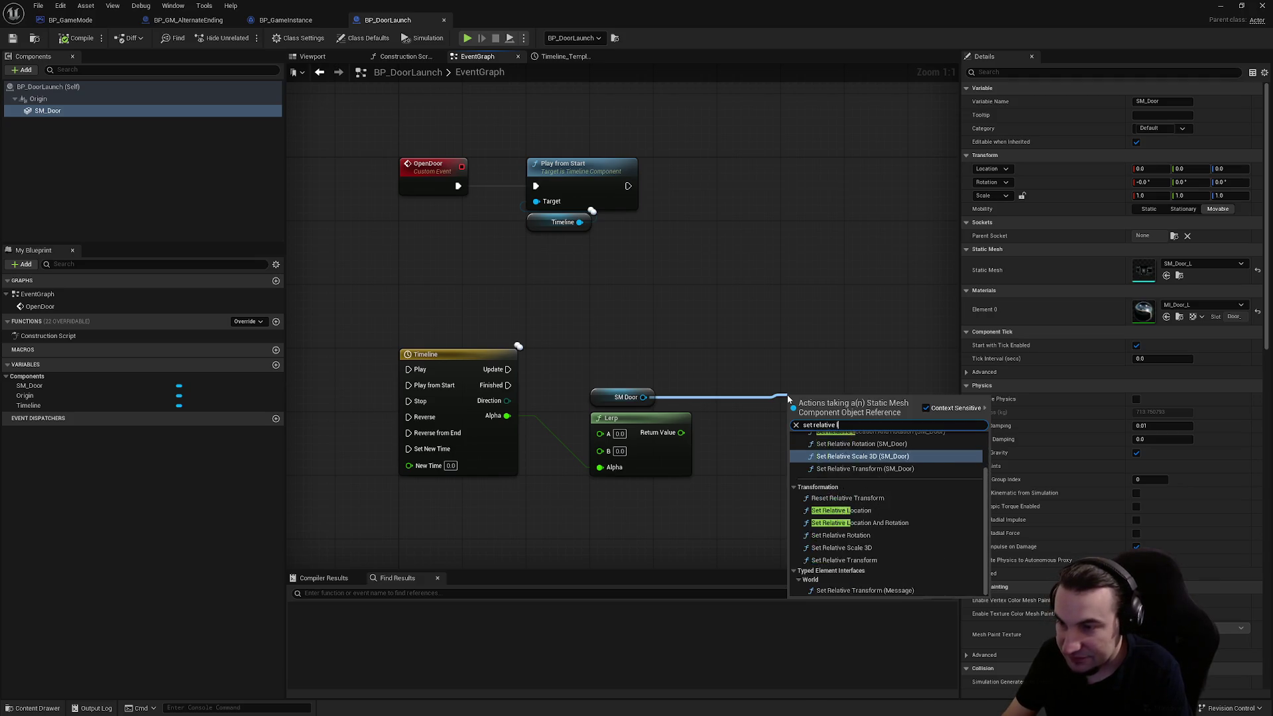
{"action": "key", "text": "Return"}
{"action": "mouse_move", "coordinate": [829, 395]}
{"action": "left_mouse_down"}
{"action": "mouse_move", "coordinate": [766, 347]}
{"action": "mouse_move", "coordinate": [569, 379]}
{"action": "mouse_move", "coordinate": [508, 369]}
{"action": "left_mouse_up"}
{"action": "left_click_drag", "start_coordinate": [769, 354], "coordinate": [897, 354]}
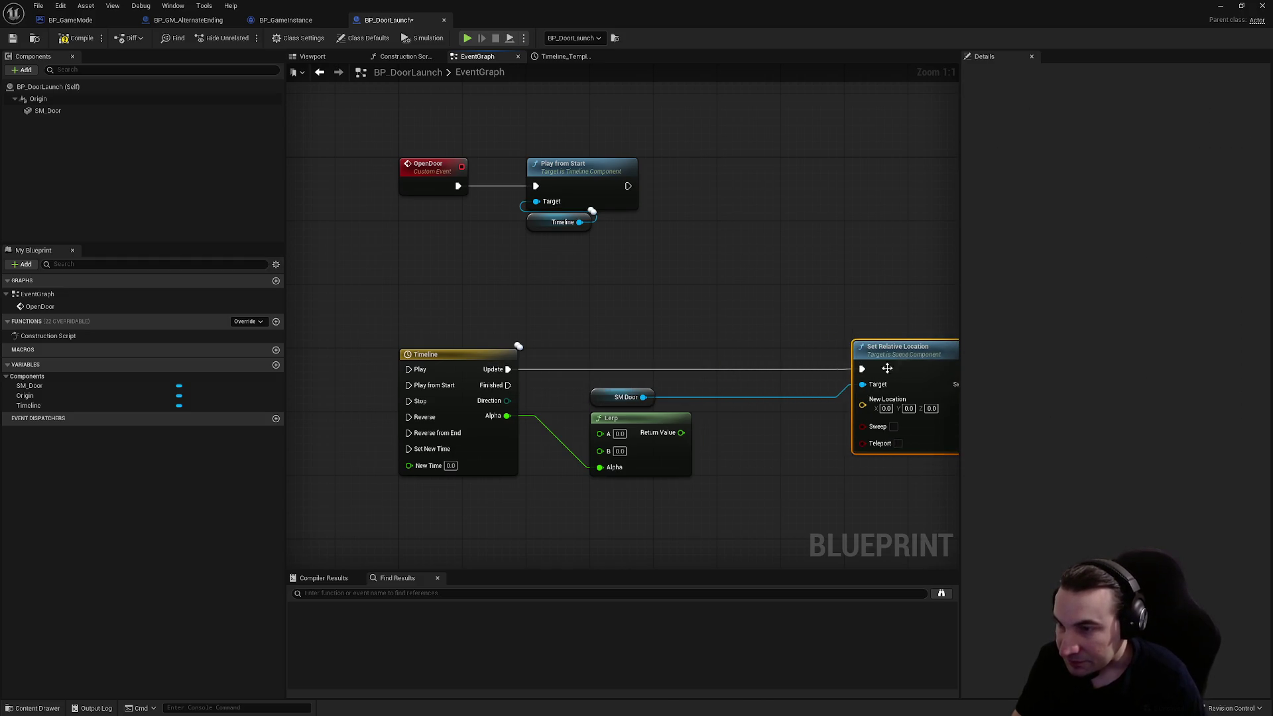
- Split New Location, feed the Lerp result into Z, and set Lerp B to 200
{"action": "left_click_drag", "start_coordinate": [855, 405], "coordinate": [781, 447]}
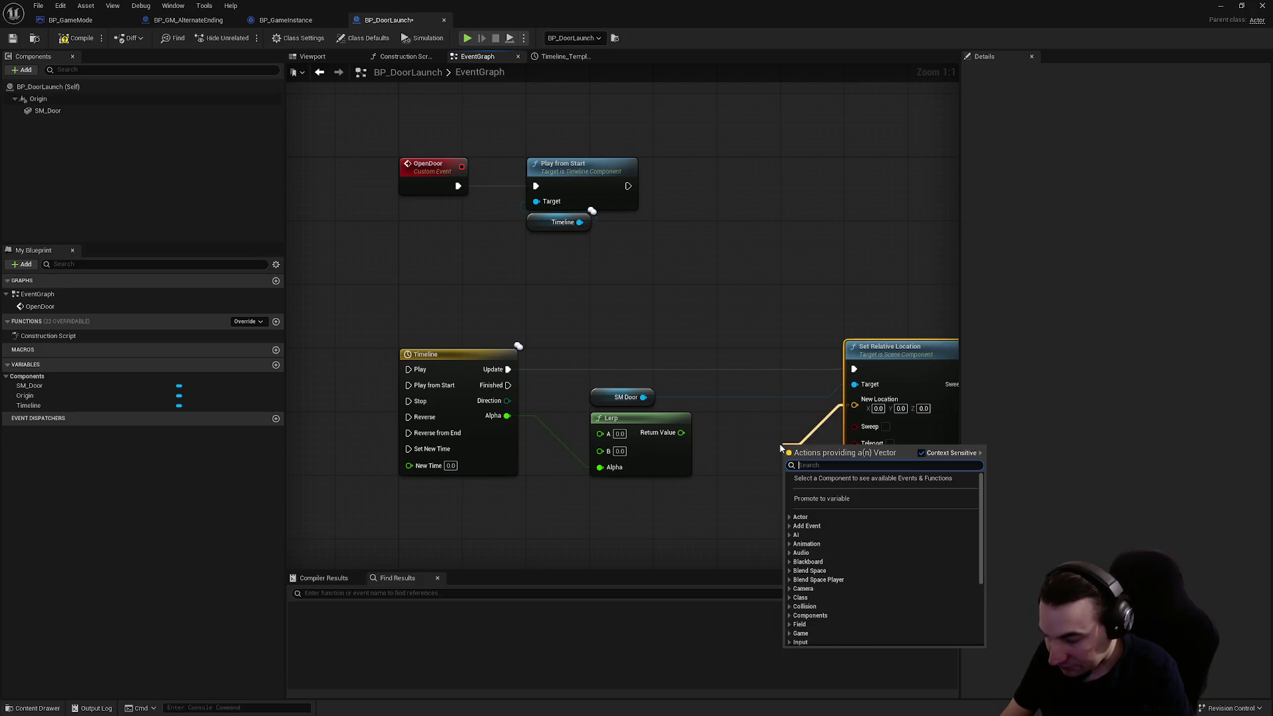
{"action": "right_click", "coordinate": [890, 413]}
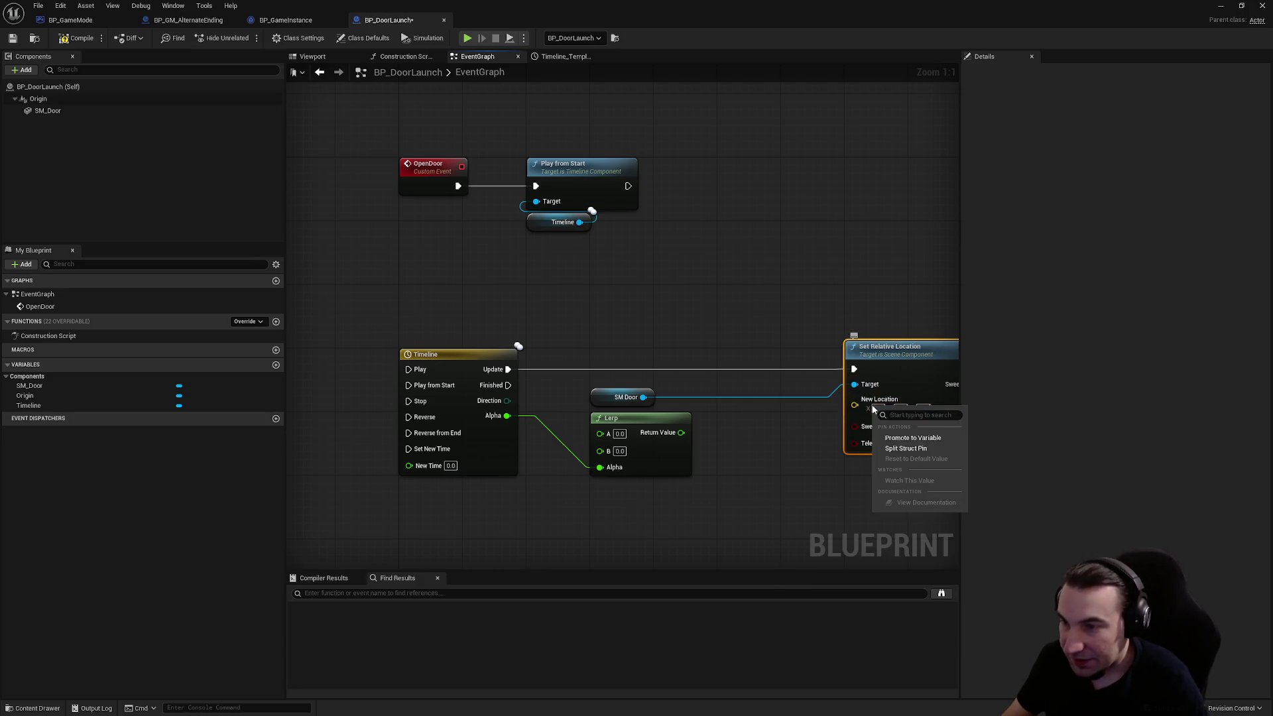
{"action": "left_click", "coordinate": [922, 450]}
{"action": "left_click_drag", "start_coordinate": [681, 434], "coordinate": [855, 435]}
{"action": "left_click", "coordinate": [619, 451]}
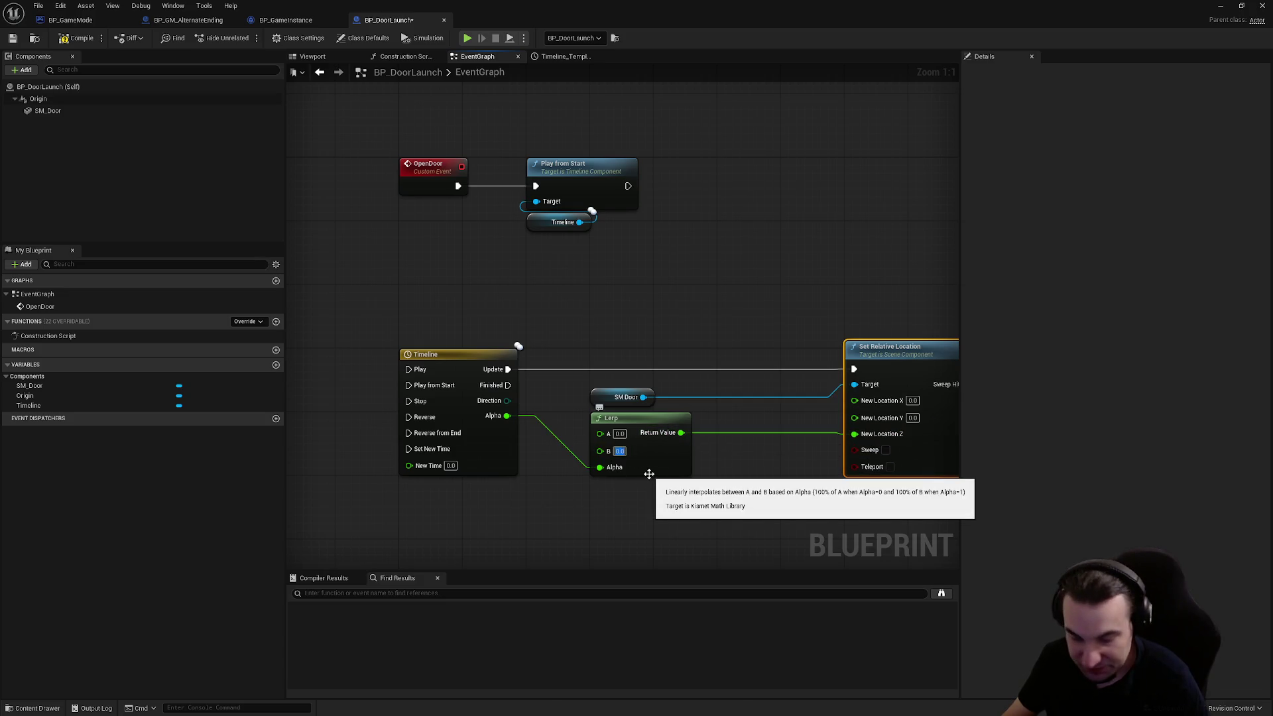
{"action": "type", "text": "200"}
{"action": "key", "text": "Return"}
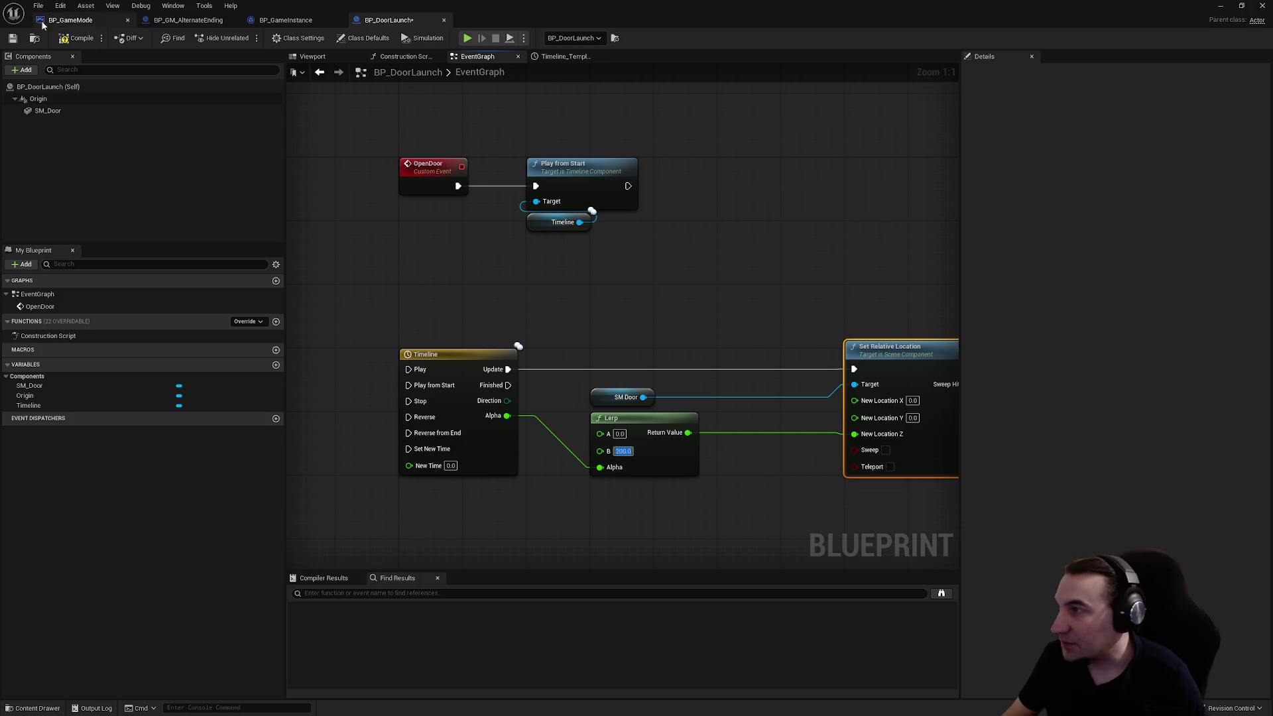
{"action": "mouse_move", "coordinate": [730, 20]}
{"action": "left_mouse_down"}
{"action": "mouse_move", "coordinate": [725, 224]}
{"action": "mouse_move", "coordinate": [623, 677]}
{"action": "left_mouse_up"}
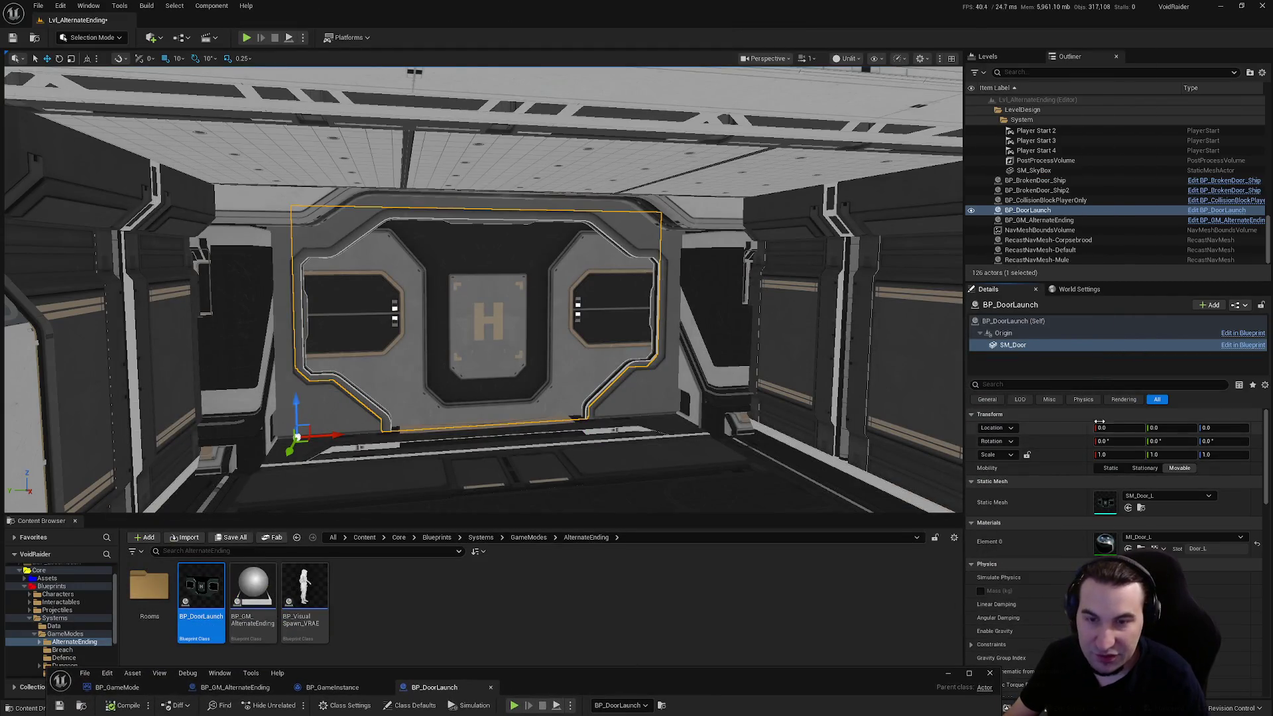
- Select the SM_Door component and lift it with the Z gizmo to test its clearance height
{"action": "left_click", "coordinate": [1049, 346]}
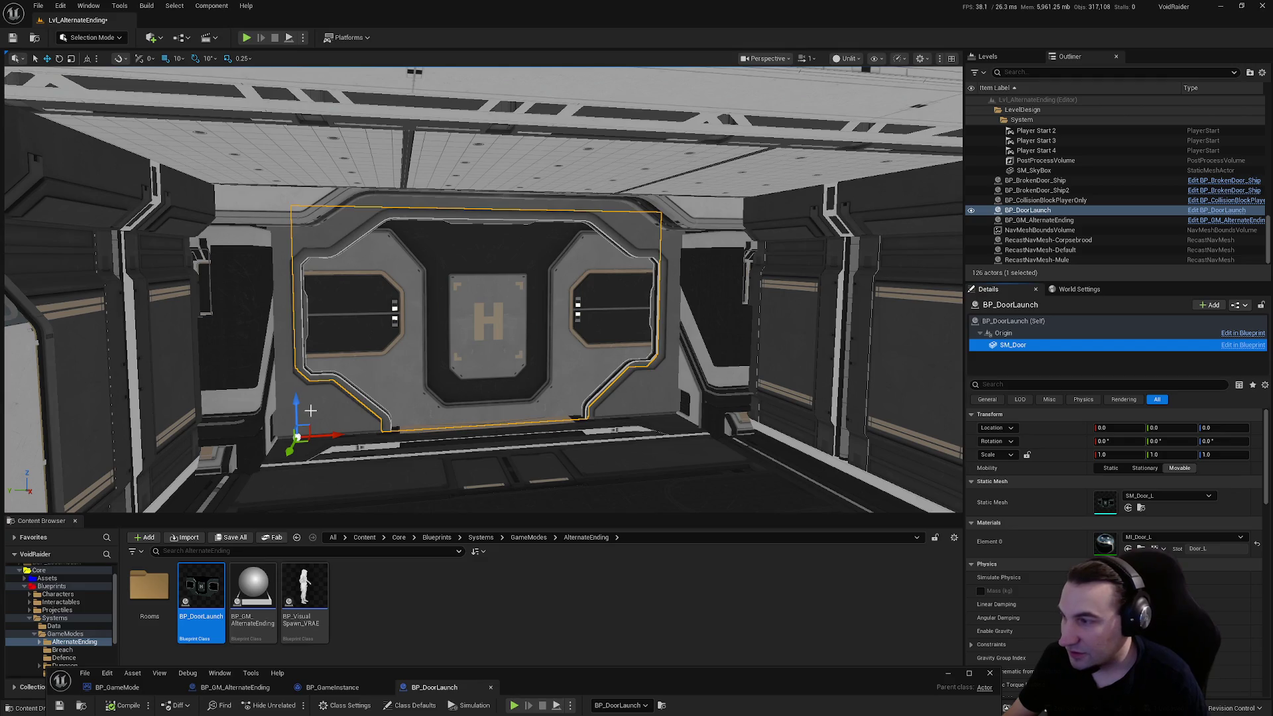
{"action": "mouse_move", "coordinate": [296, 408]}
{"action": "left_mouse_down"}
{"action": "mouse_move", "coordinate": [346, 216]}
{"action": "mouse_move", "coordinate": [348, 418]}
{"action": "left_mouse_up"}
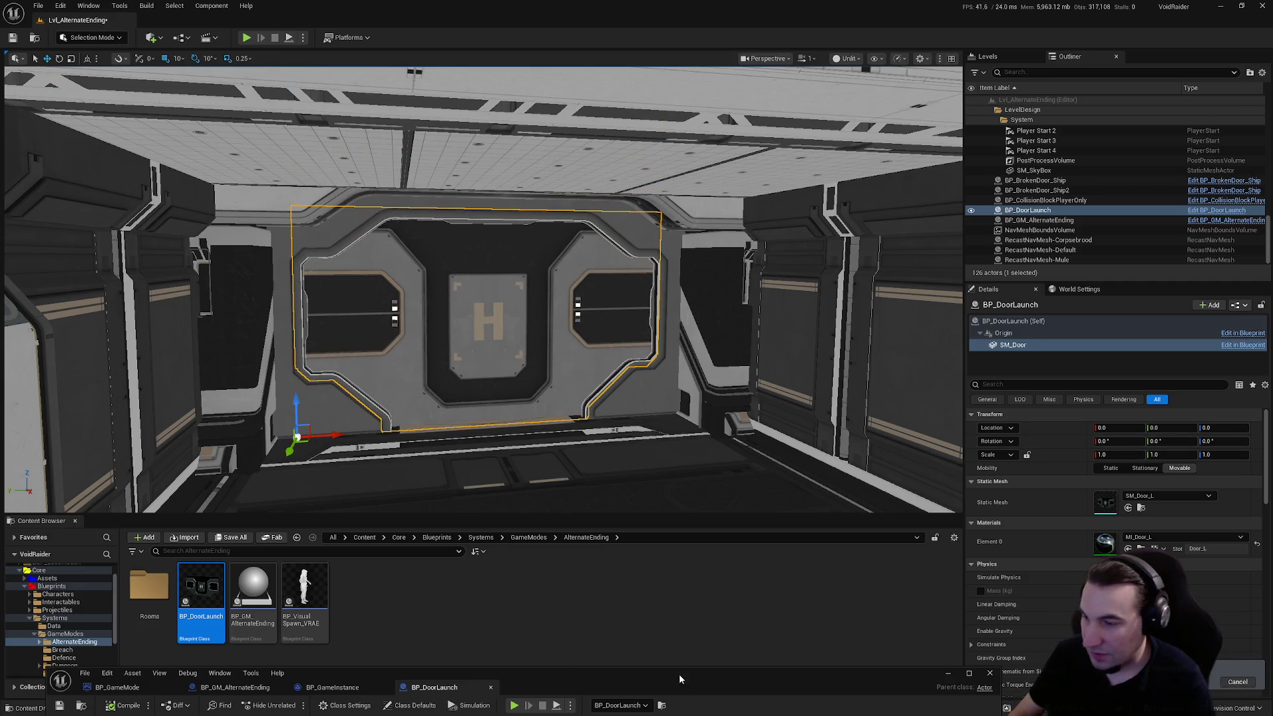
{"action": "left_click_drag", "start_coordinate": [679, 675], "coordinate": [774, 304]}
{"action": "double_click", "coordinate": [774, 304]}
- Change the Lerp node's B value from 200 to 320
{"action": "left_click", "coordinate": [541, 419]}
{"action": "type", "text": "320"}
{"action": "key", "text": "Return"}
{"action": "left_click", "coordinate": [540, 499]}
- Save BP_DoorLaunch and move the Set Relative Location node closer to the Lerp
{"action": "key", "text": "ctrl+s"}
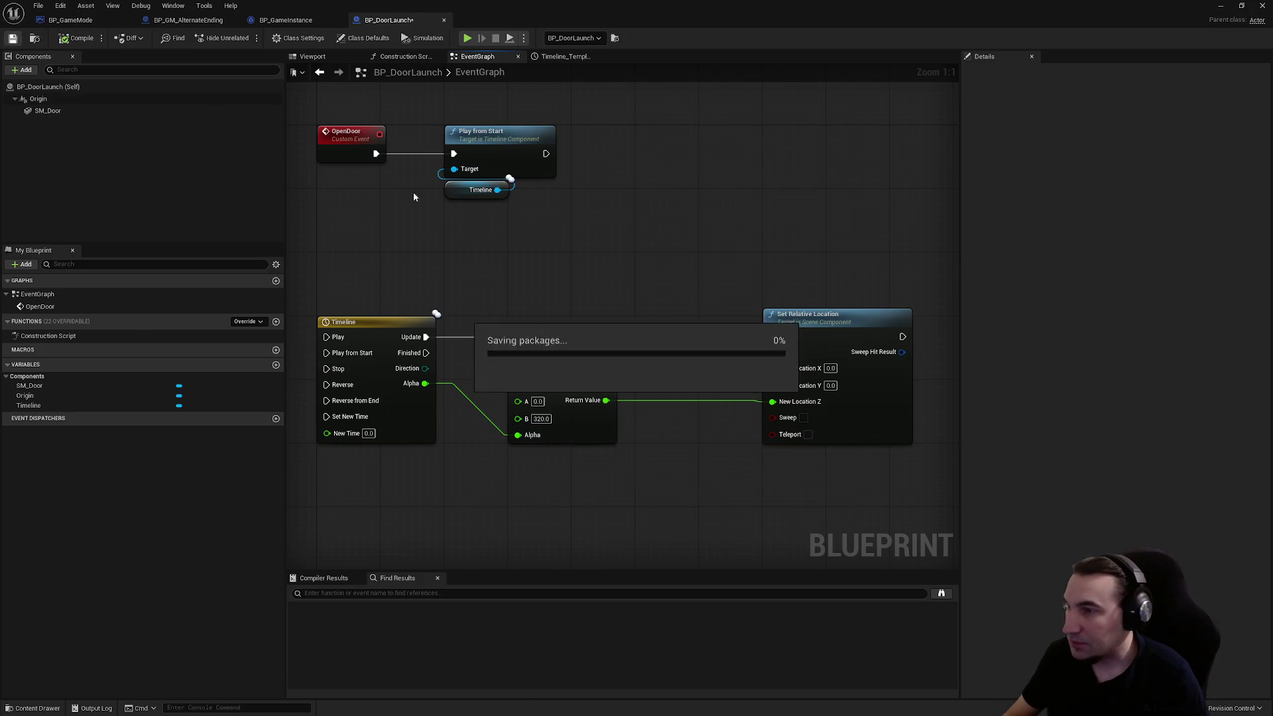
{"action": "left_click_drag", "start_coordinate": [828, 321], "coordinate": [700, 321]}
{"action": "left_click", "coordinate": [630, 244]}
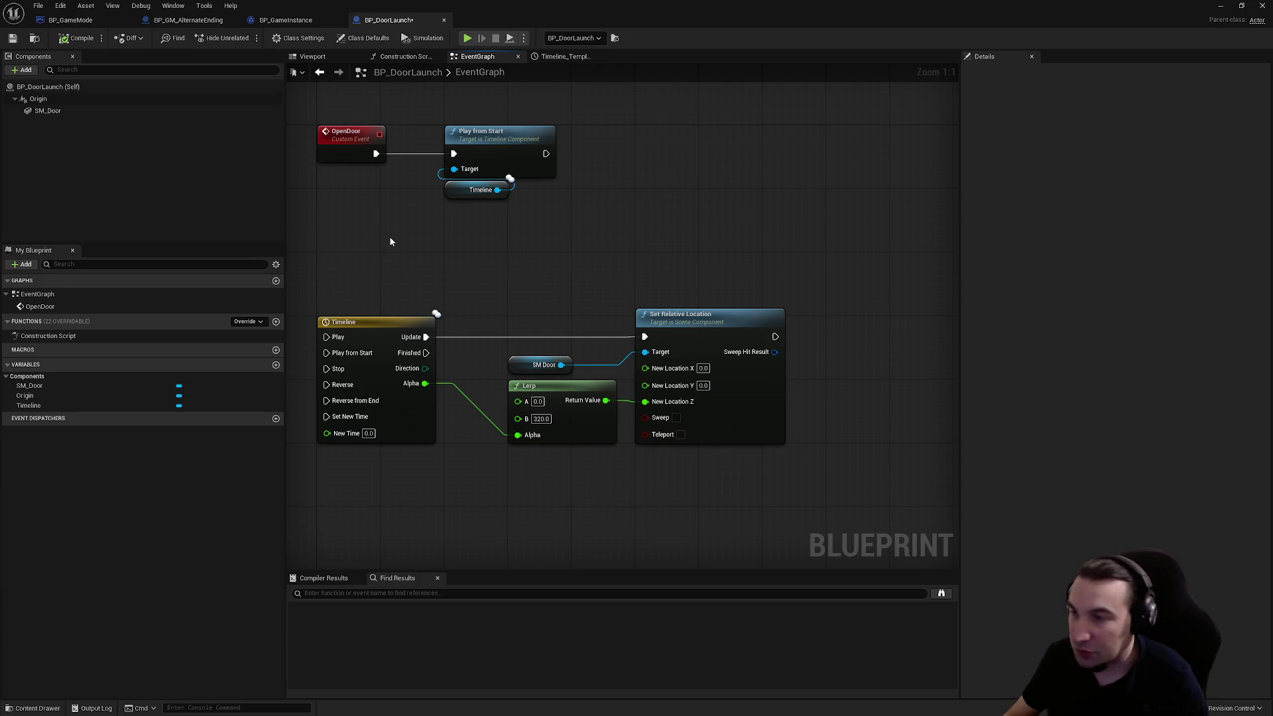
{"action": "scroll", "coordinate": [623, 234], "scroll_direction": "down", "scroll_amount": 2}
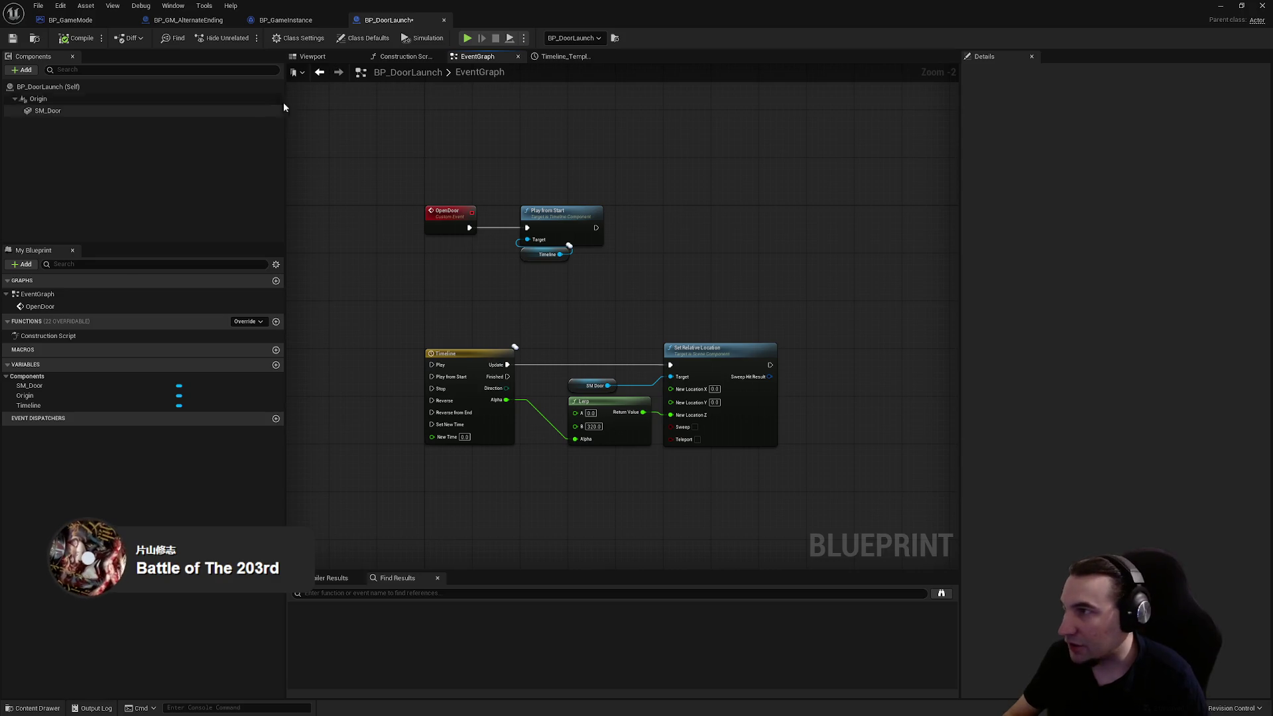
{"action": "key", "text": "super"}
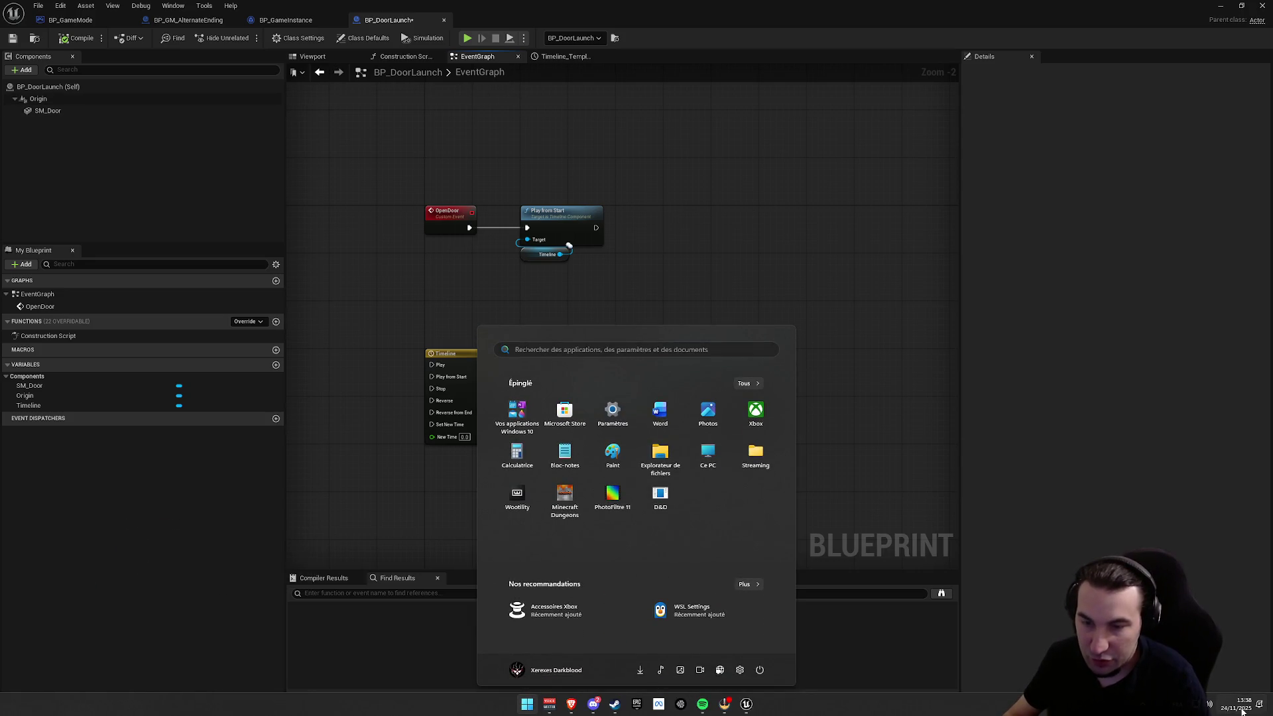
{"action": "left_click", "coordinate": [1242, 712]}
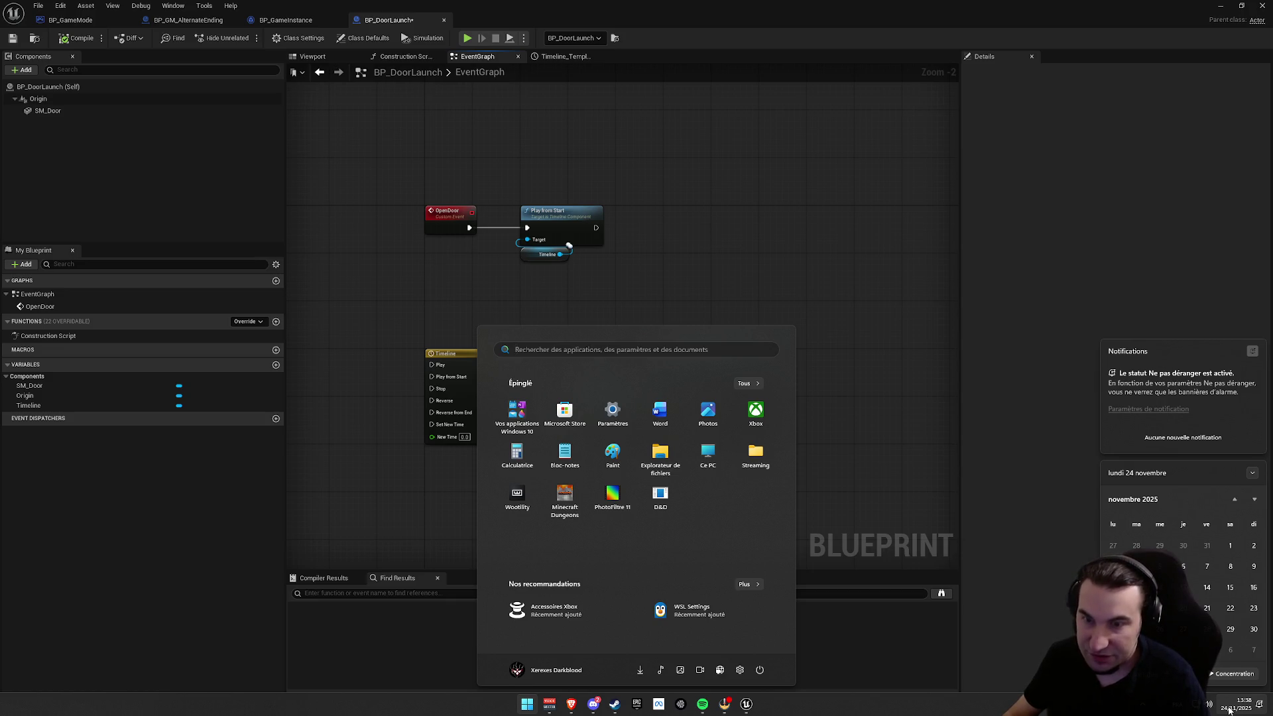
{"action": "left_click", "coordinate": [795, 204]}
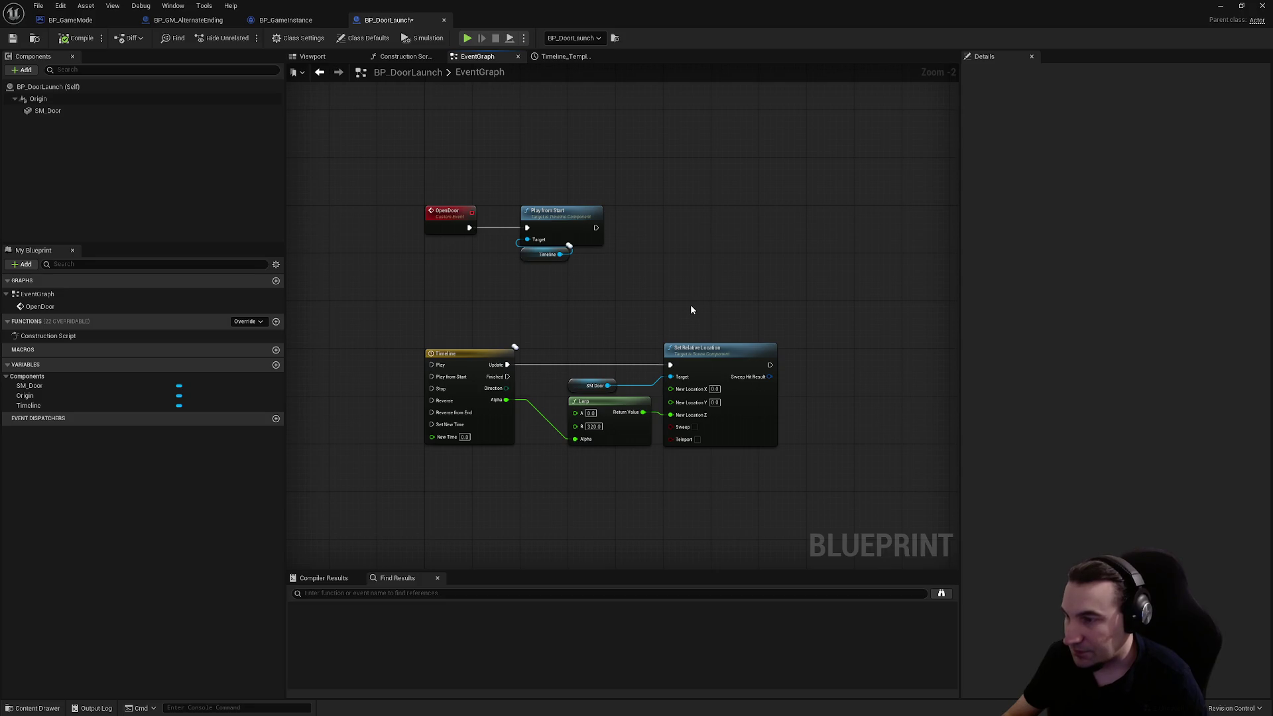
- Save BP_DoorLaunch and bring up BP_GM_AlternateEnding's nodes below StartStep
{"action": "left_click", "coordinate": [14, 37]}
{"action": "left_click", "coordinate": [290, 20]}
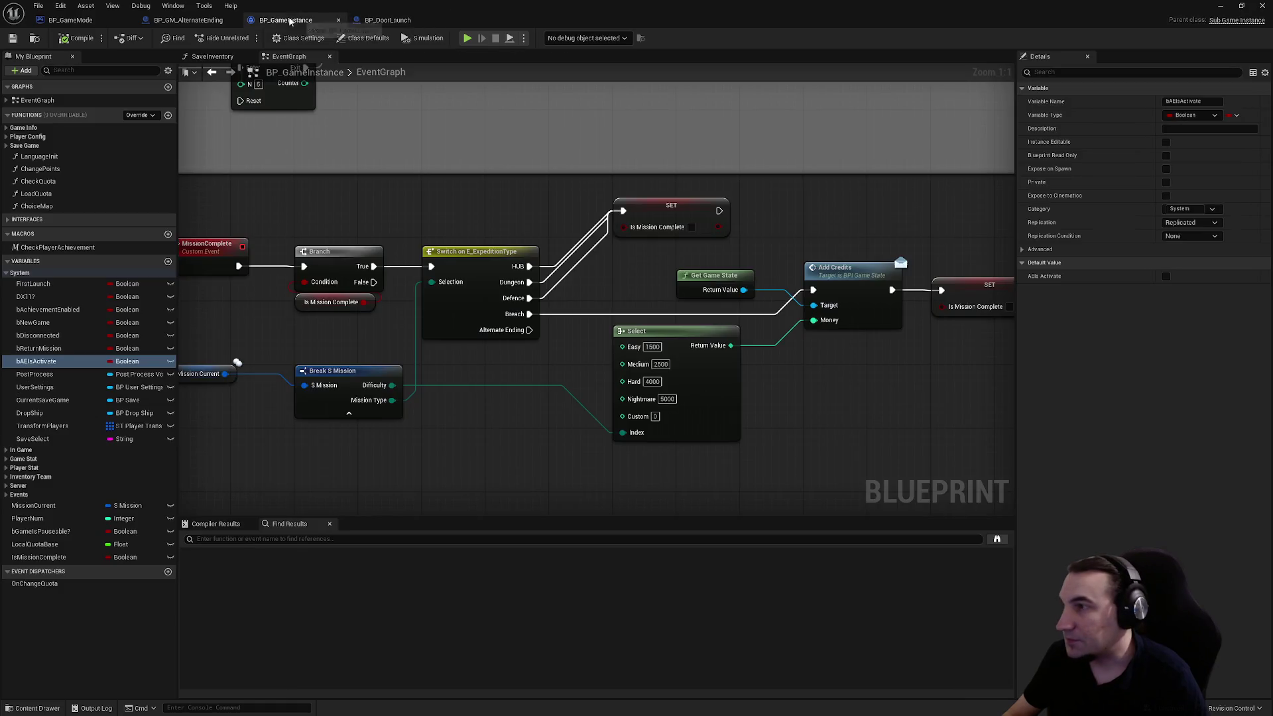
{"action": "scroll", "coordinate": [679, 263], "scroll_direction": "down", "scroll_amount": 2}
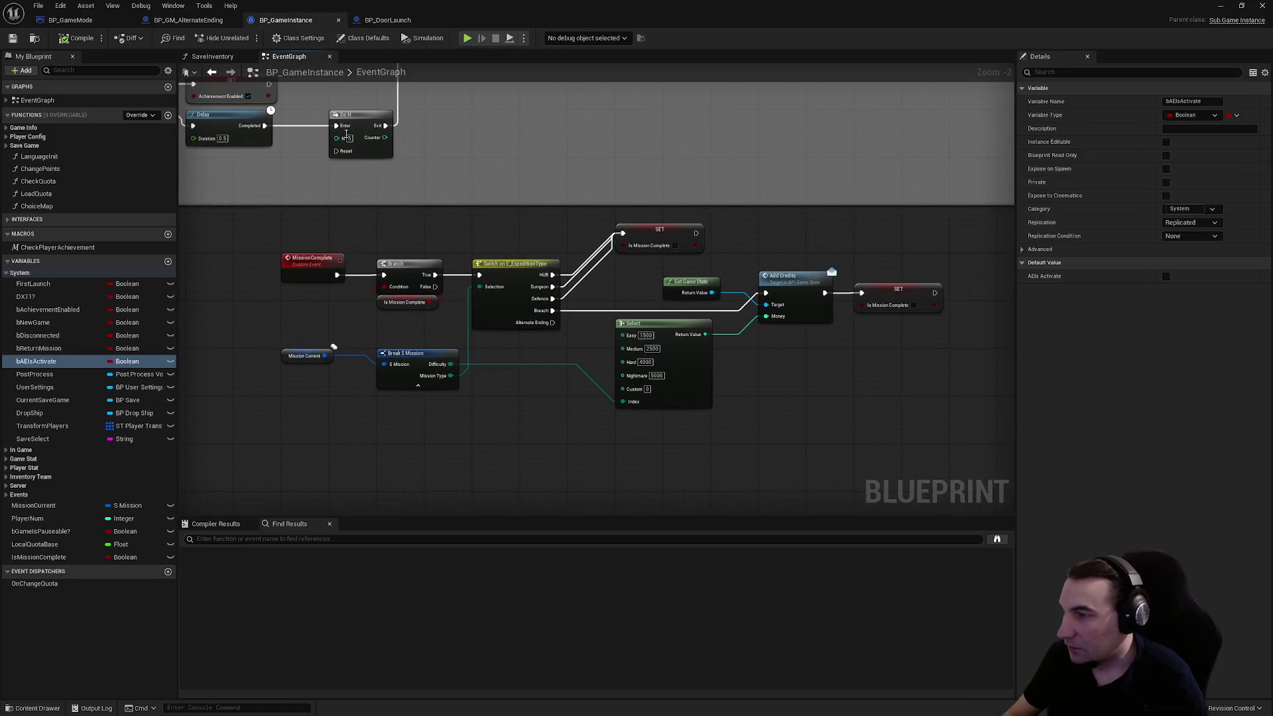
{"action": "left_click", "coordinate": [187, 20]}
{"action": "mouse_move", "coordinate": [597, 261]}
{"action": "left_mouse_down"}
{"action": "mouse_move", "coordinate": [620, 163]}
{"action": "mouse_move", "coordinate": [603, 273]}
{"action": "left_mouse_up"}
- Add an Open Door call on the Door reference beside the GET node and compile
{"action": "left_click_drag", "start_coordinate": [520, 360], "coordinate": [595, 366]}
{"action": "type", "text": "open door"}
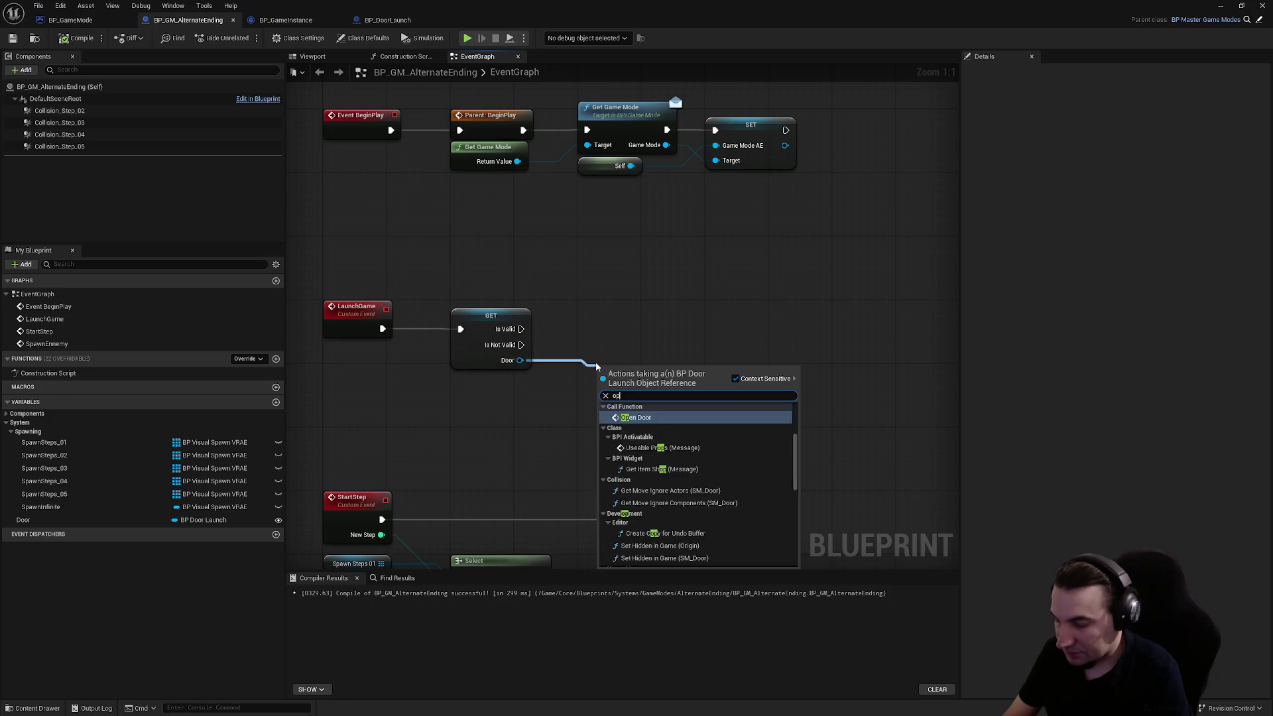
{"action": "key", "text": "Return"}
{"action": "left_click_drag", "start_coordinate": [649, 377], "coordinate": [634, 313]}
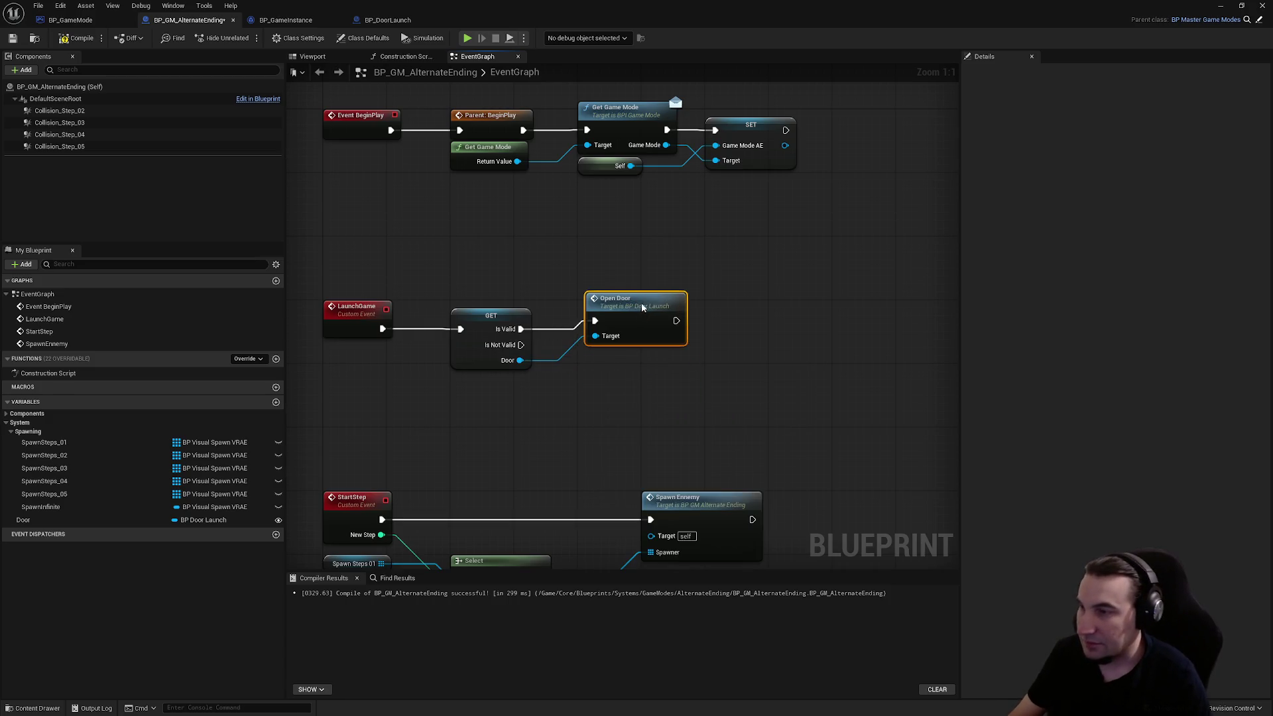
{"action": "left_click", "coordinate": [739, 335]}
{"action": "left_click", "coordinate": [80, 39]}
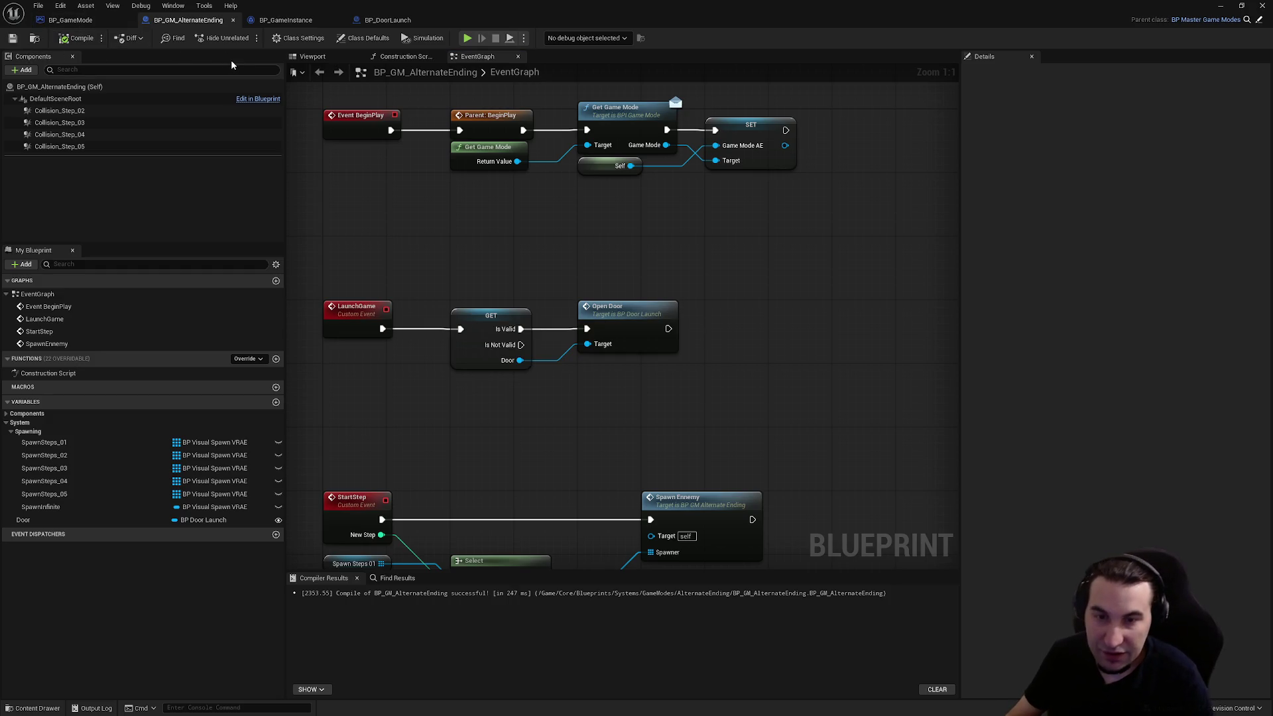
{"action": "left_click_drag", "start_coordinate": [620, 10], "coordinate": [529, 703]}
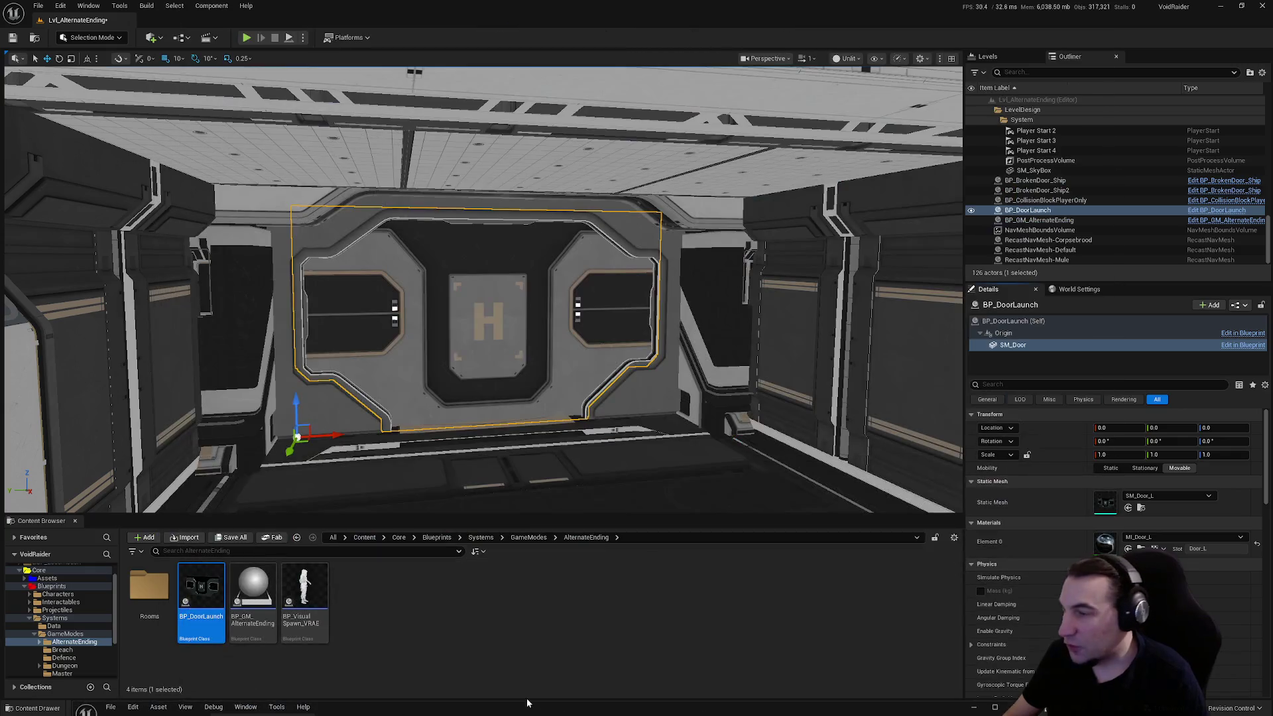
- Save all modified packages
{"action": "left_click", "coordinate": [251, 539]}
{"action": "left_click", "coordinate": [701, 473]}
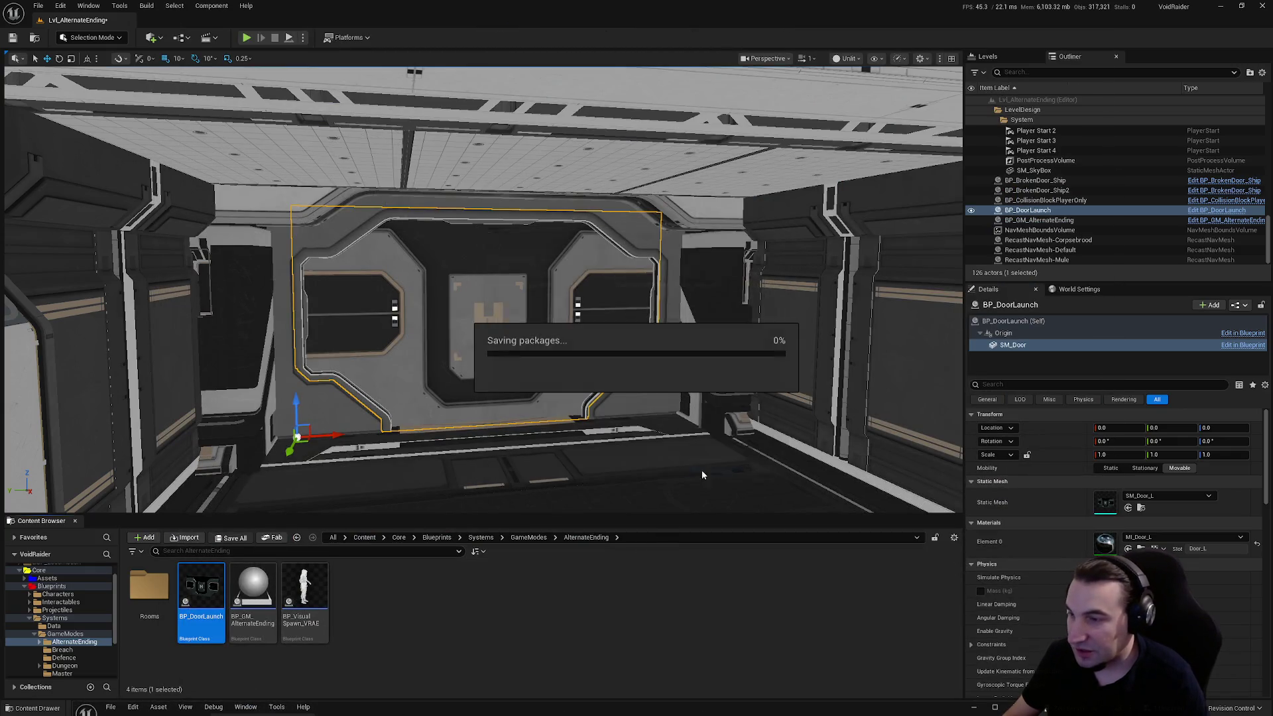
{"action": "left_click_drag", "start_coordinate": [633, 404], "coordinate": [332, 199]}
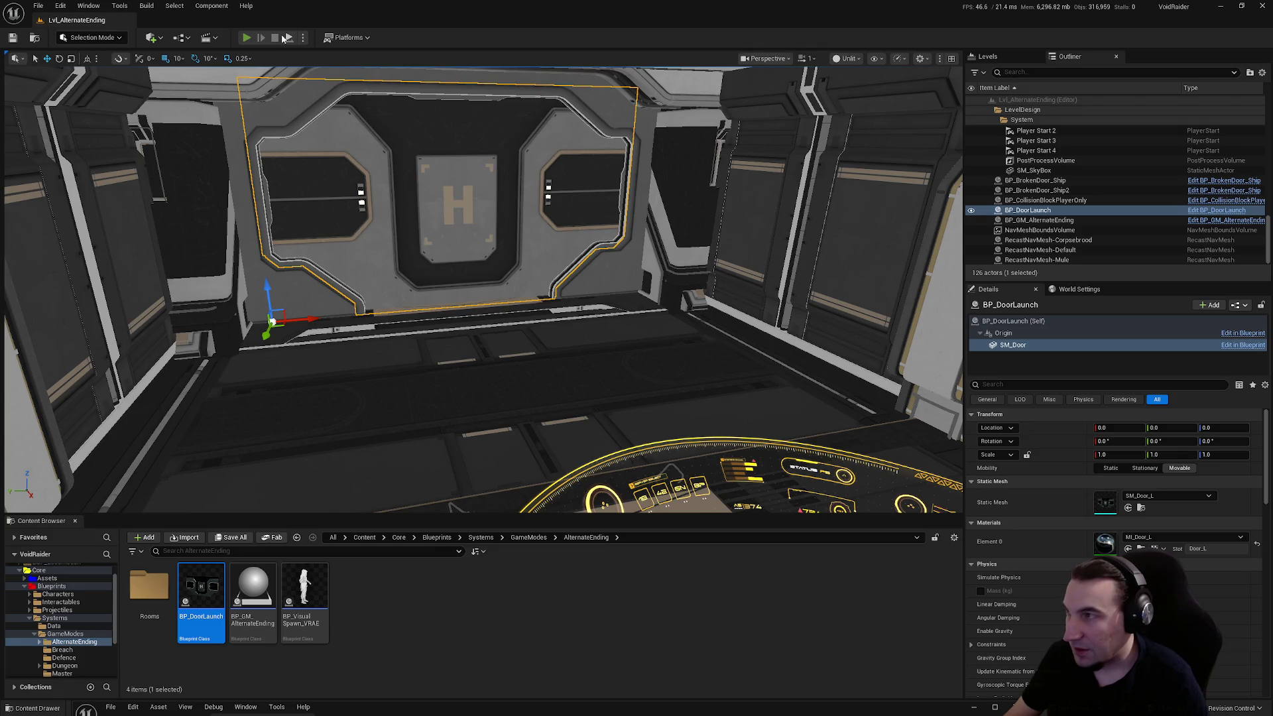
- Run a play-test of the level, stop it, and start it again
{"action": "key", "text": "alt+p"}
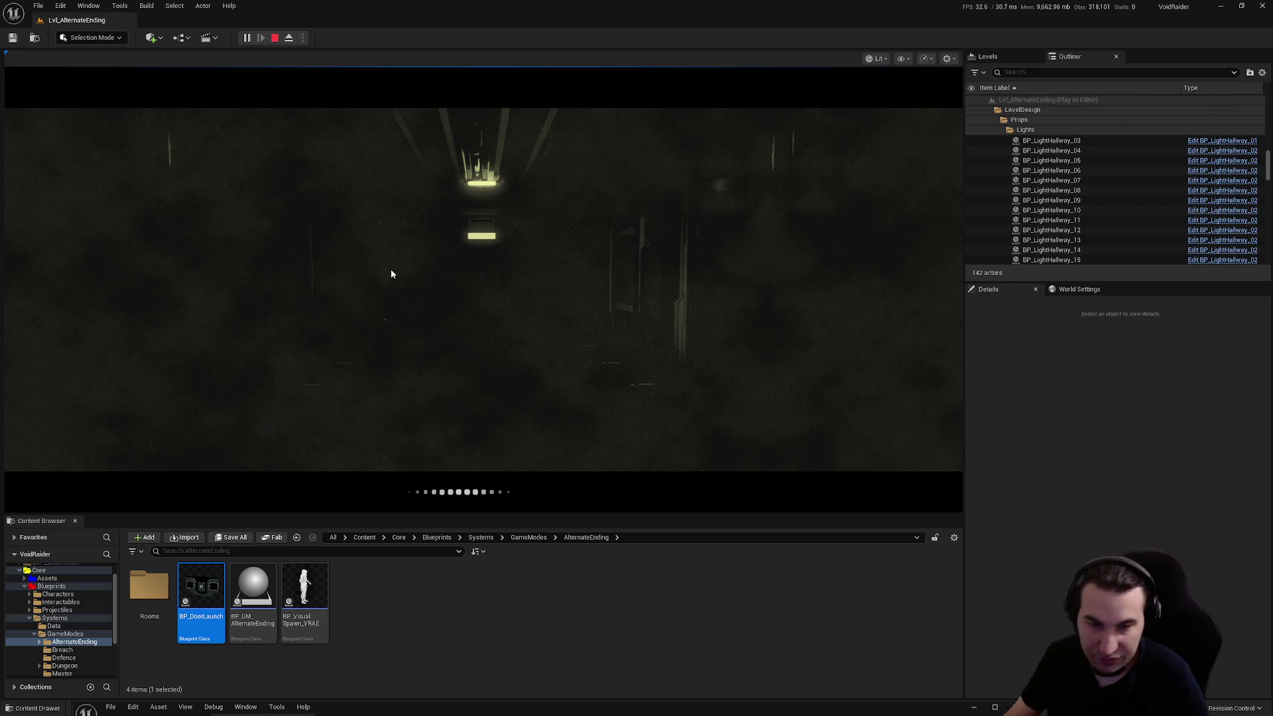
{"action": "key", "text": "Escape"}
{"action": "left_click", "coordinate": [247, 37]}
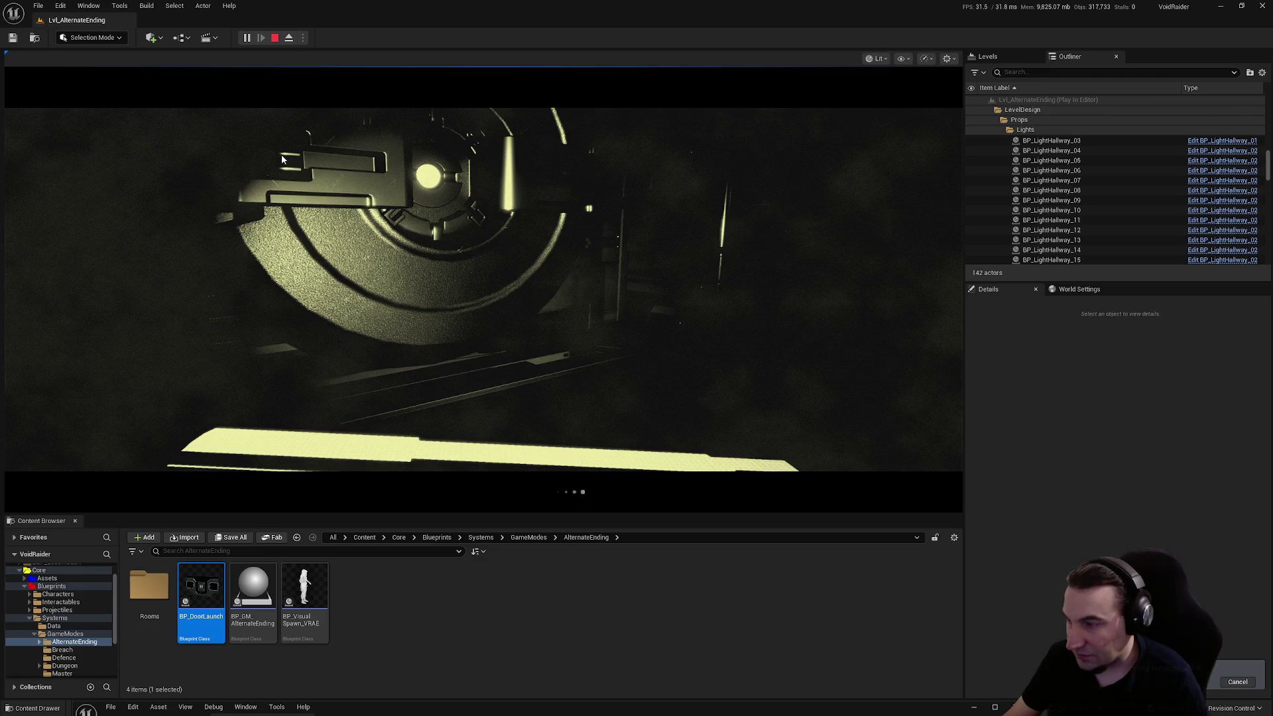
- Review BP_GameMode's start-game logic through the Switch, GET and SET nodes, then stop playing
{"action": "mouse_move", "coordinate": [742, 707]}
{"action": "left_mouse_down"}
{"action": "mouse_move", "coordinate": [815, 125]}
{"action": "mouse_move", "coordinate": [829, 130]}
{"action": "left_mouse_up"}
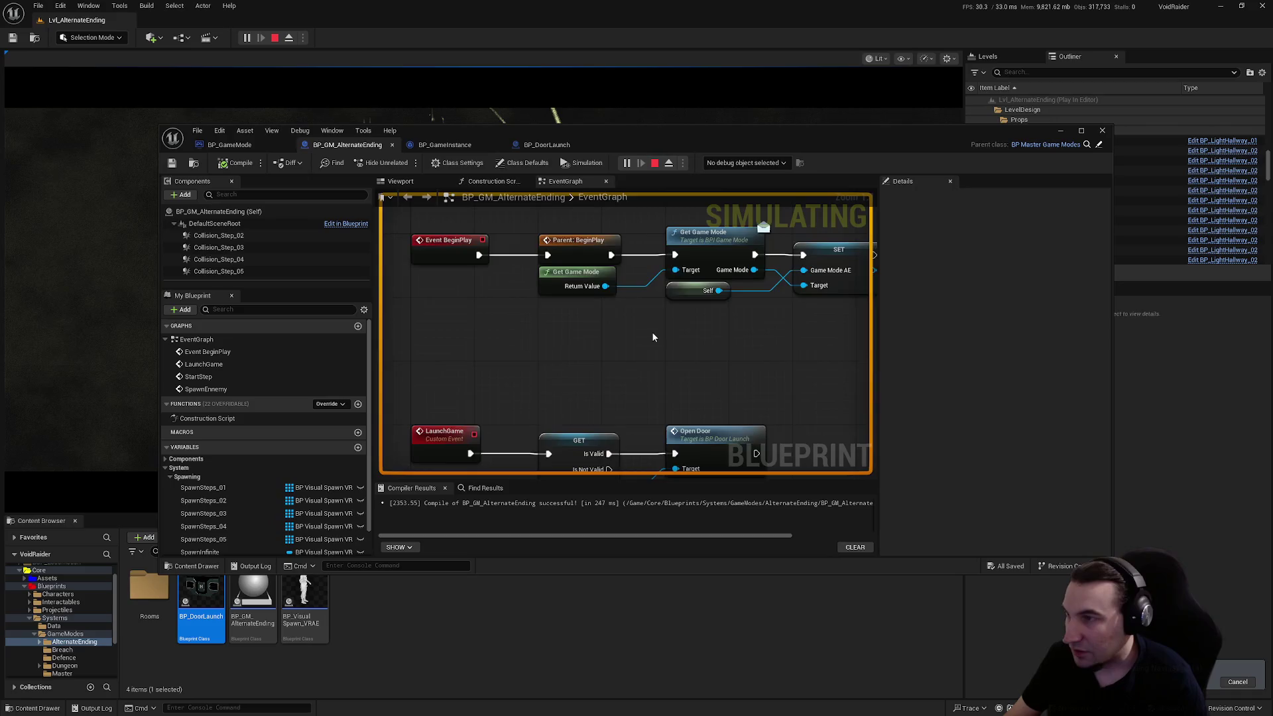
{"action": "scroll", "coordinate": [736, 302], "scroll_direction": "down", "scroll_amount": 3}
{"action": "scroll", "coordinate": [736, 302], "scroll_direction": "up", "scroll_amount": 3}
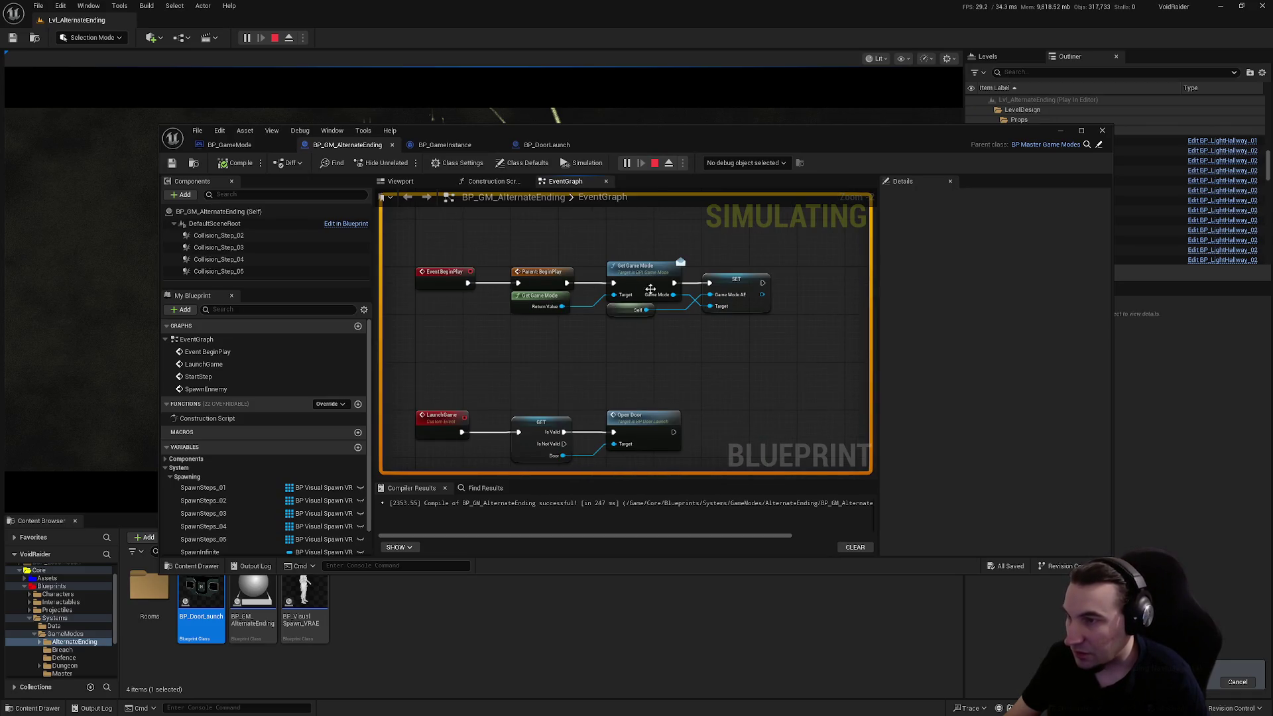
{"action": "left_click", "coordinate": [230, 145]}
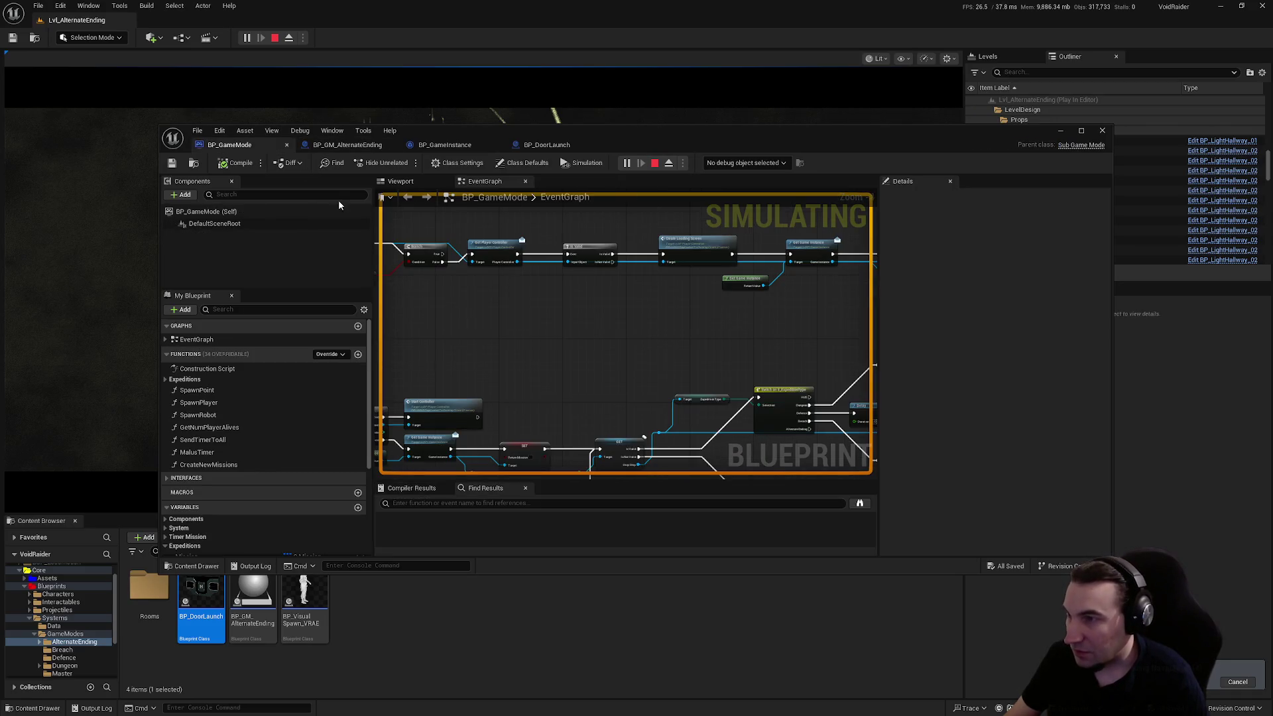
{"action": "scroll", "coordinate": [617, 355], "scroll_direction": "down", "scroll_amount": 4}
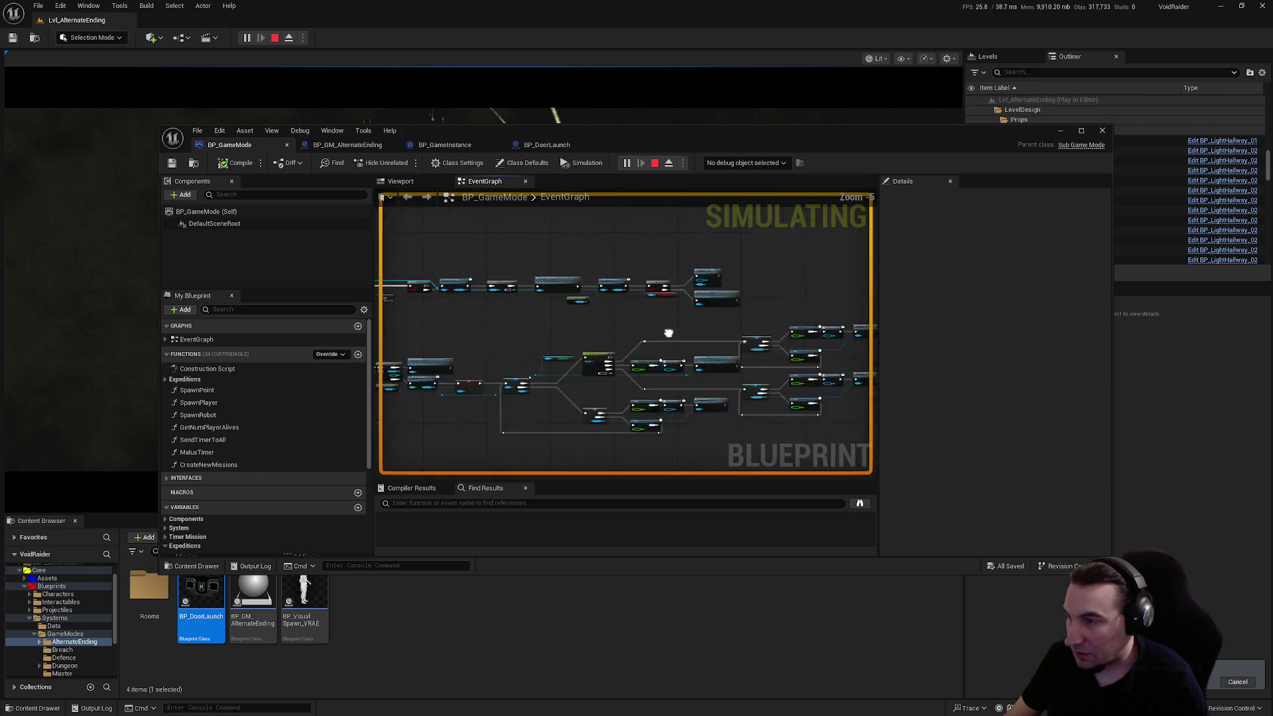
{"action": "scroll", "coordinate": [663, 351], "scroll_direction": "up", "scroll_amount": 4}
{"action": "left_click_drag", "start_coordinate": [686, 368], "coordinate": [623, 350]}
{"action": "left_click_drag", "start_coordinate": [611, 420], "coordinate": [688, 423]}
{"action": "left_click_drag", "start_coordinate": [558, 290], "coordinate": [801, 347]}
{"action": "left_click_drag", "start_coordinate": [655, 134], "coordinate": [579, 510]}
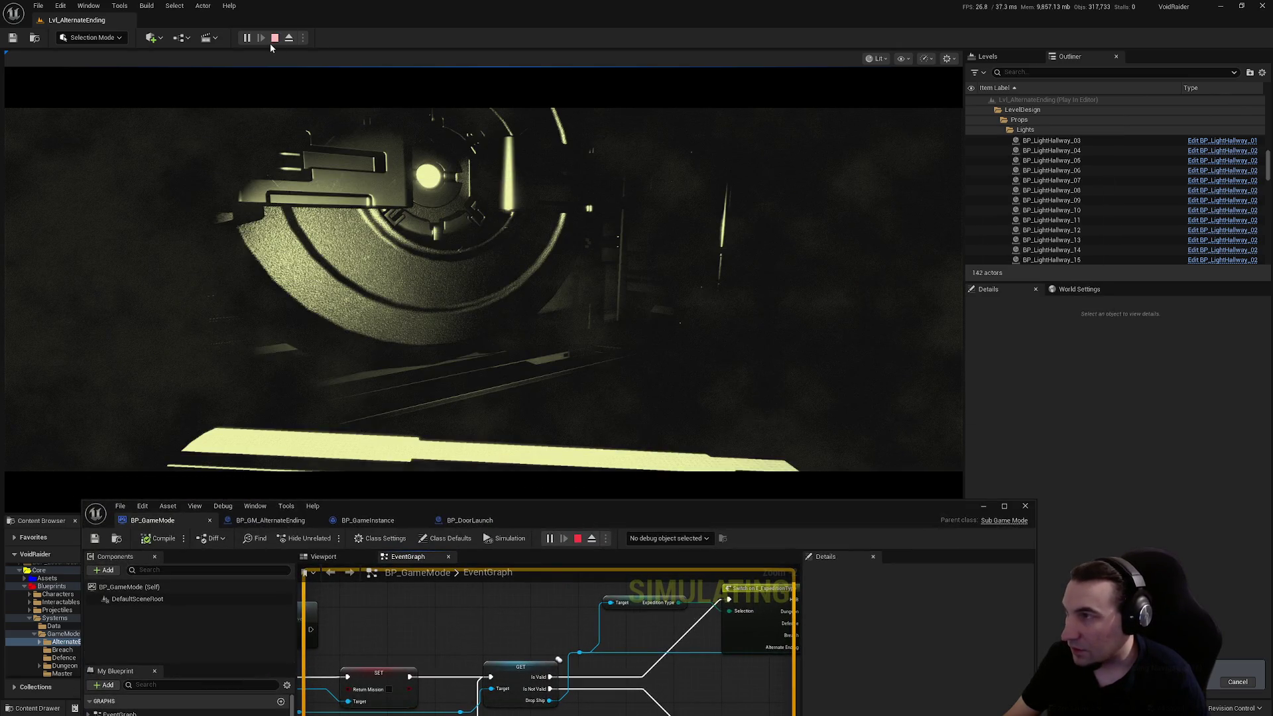
{"action": "key", "text": "Escape"}
- Select the BP_GM_AlternateEnding actor and assign BP_DoorLaunch to its Door property
{"action": "left_click_drag", "start_coordinate": [730, 519], "coordinate": [730, 619]}
{"action": "scroll", "coordinate": [687, 298], "scroll_direction": "up", "scroll_amount": 3}
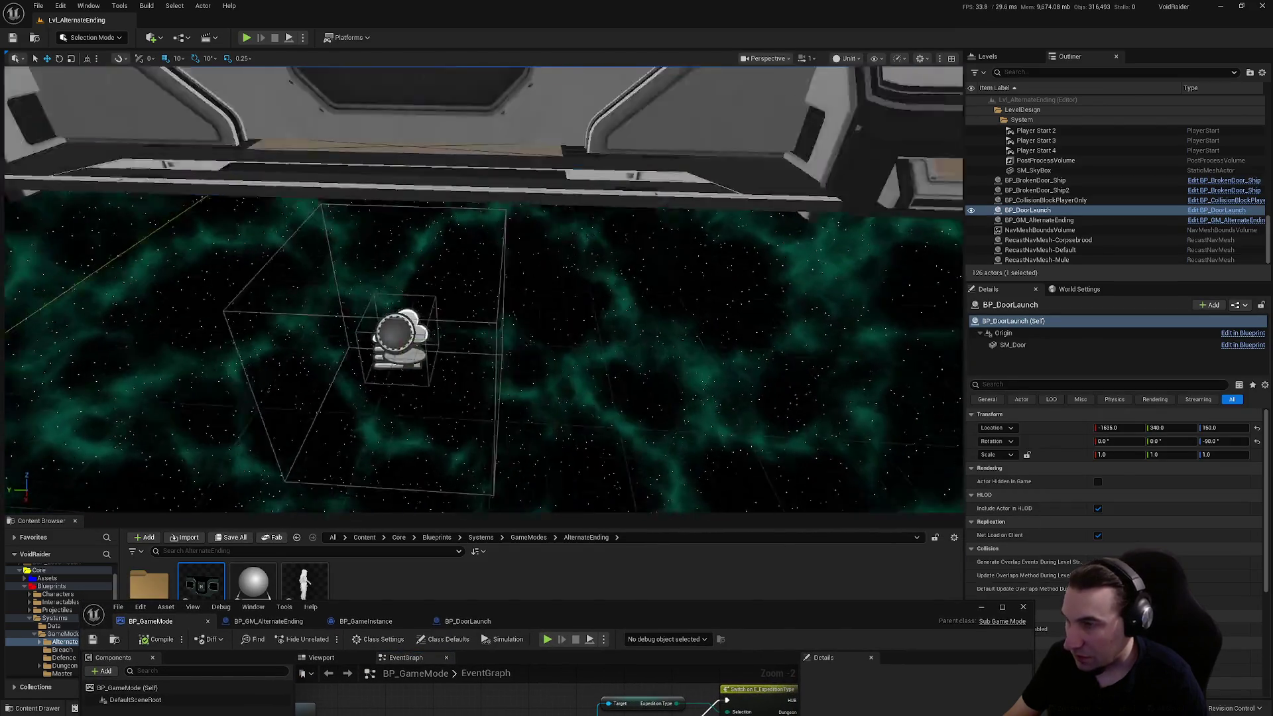
{"action": "left_click", "coordinate": [443, 319]}
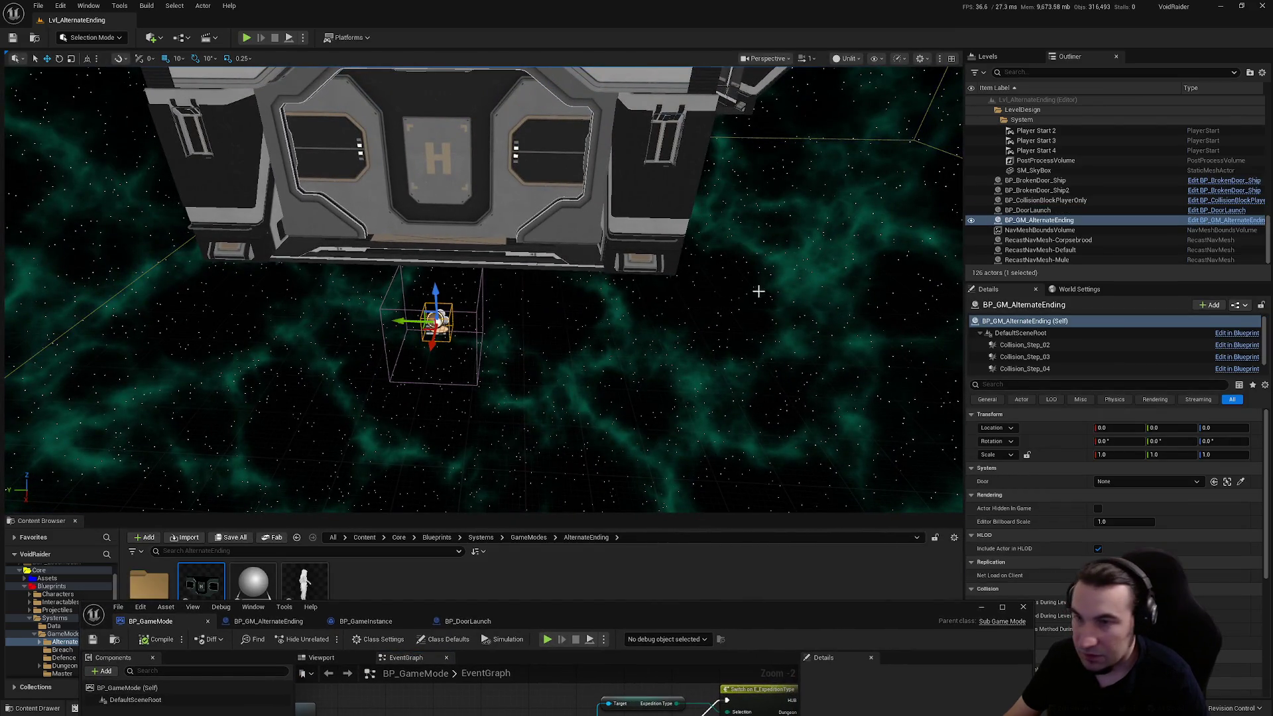
{"action": "key", "text": "f"}
{"action": "scroll", "coordinate": [1133, 492], "scroll_direction": "down", "scroll_amount": 1}
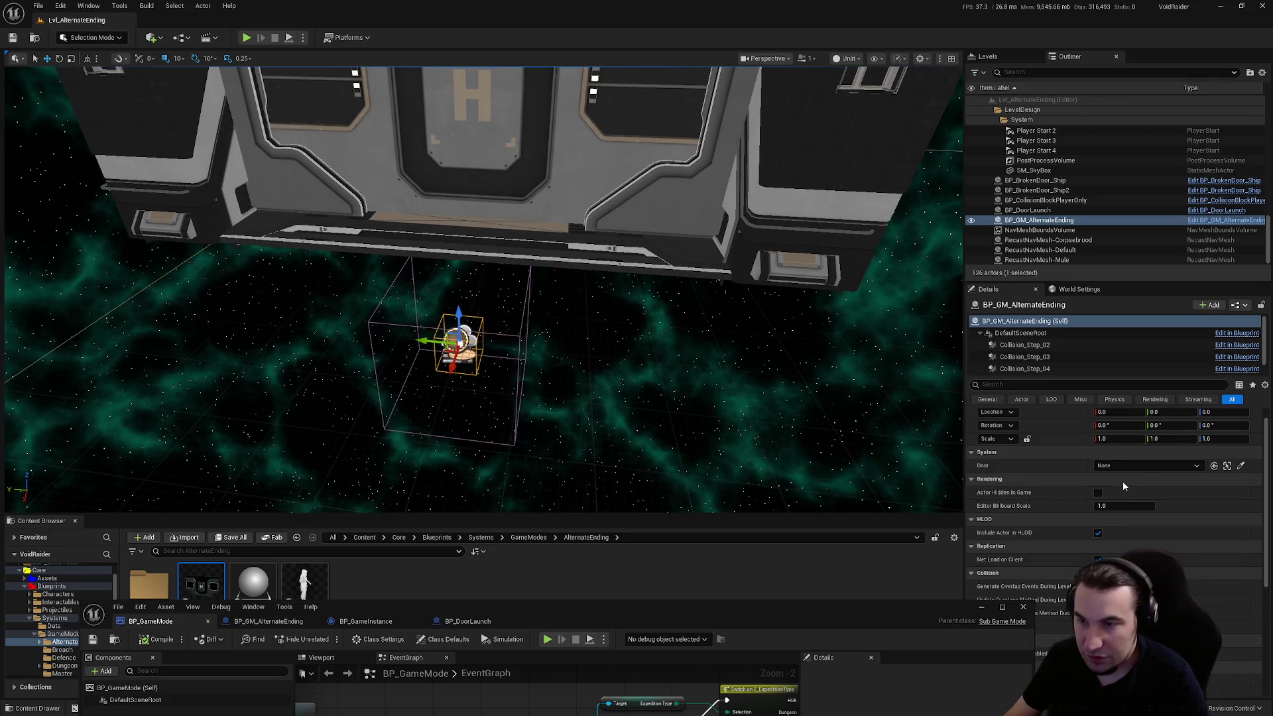
{"action": "key", "text": "f"}
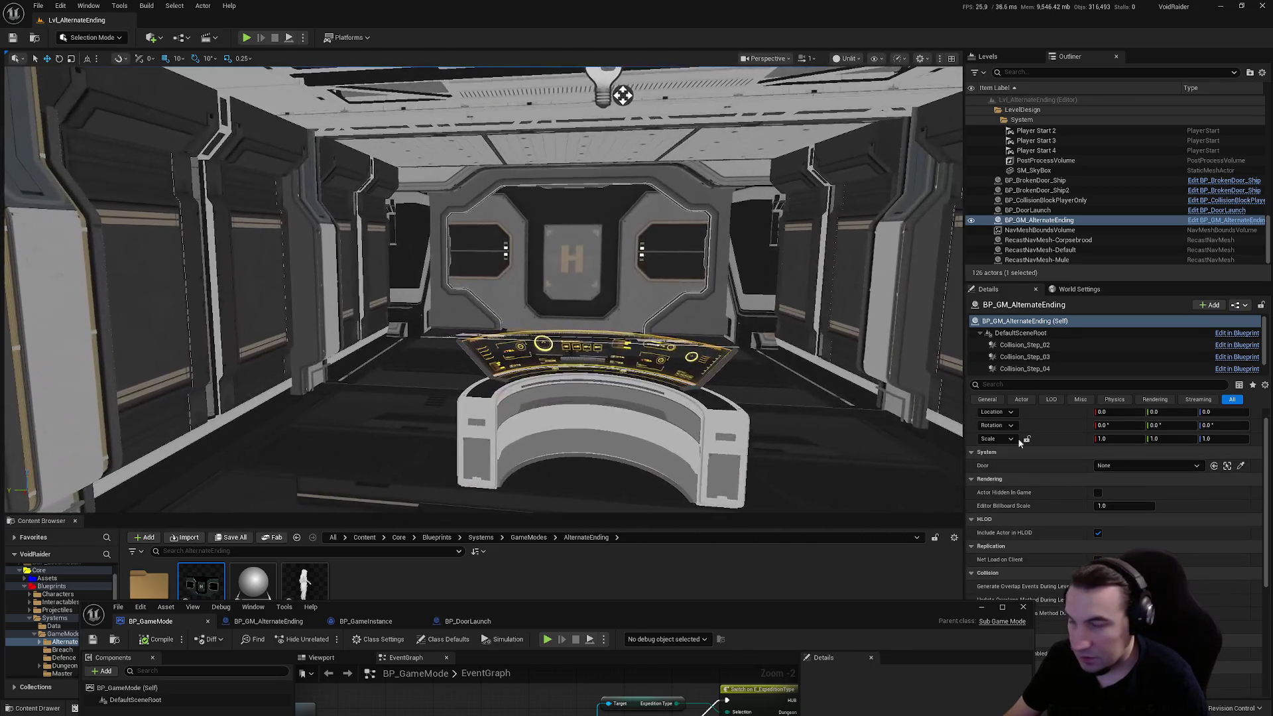
{"action": "left_click", "coordinate": [1241, 465]}
{"action": "left_click", "coordinate": [584, 249]}
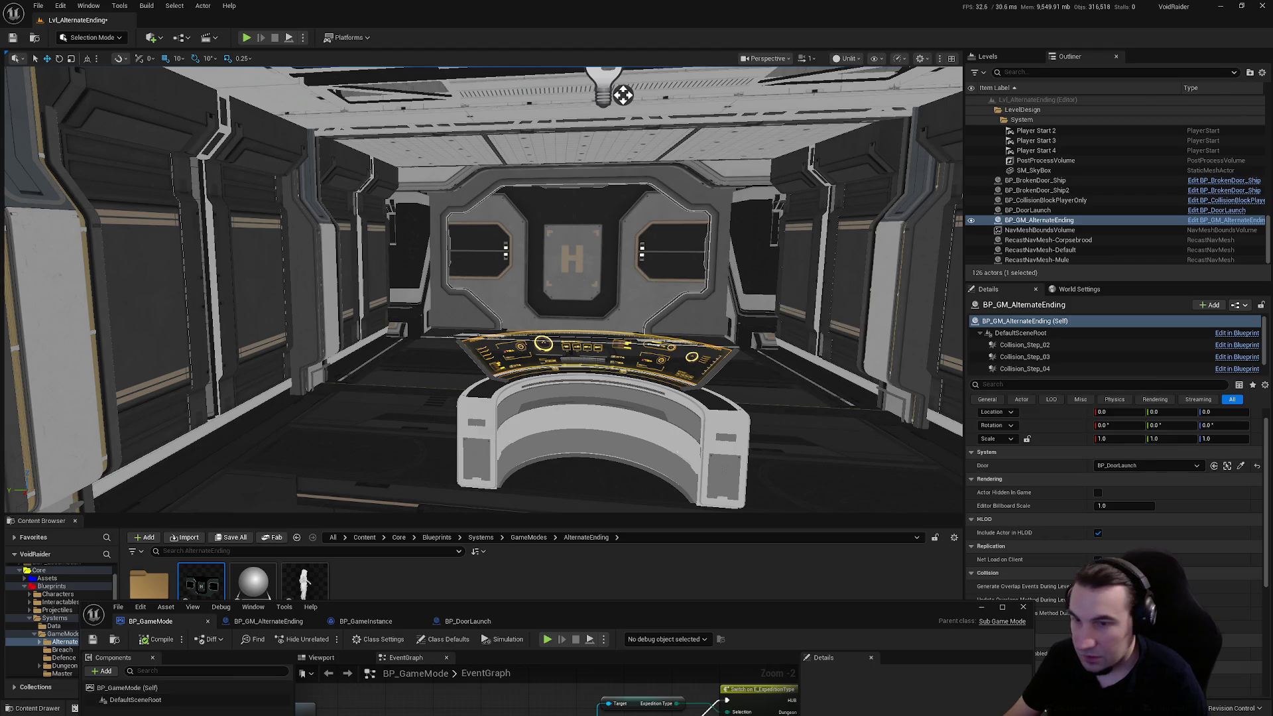
- Save the modified Lvl_AlternateEnding level
{"action": "scroll", "coordinate": [583, 248], "scroll_direction": "up", "scroll_amount": 5}
{"action": "scroll", "coordinate": [583, 249], "scroll_direction": "down", "scroll_amount": 3}
{"action": "key", "text": "ctrl+shift+s"}
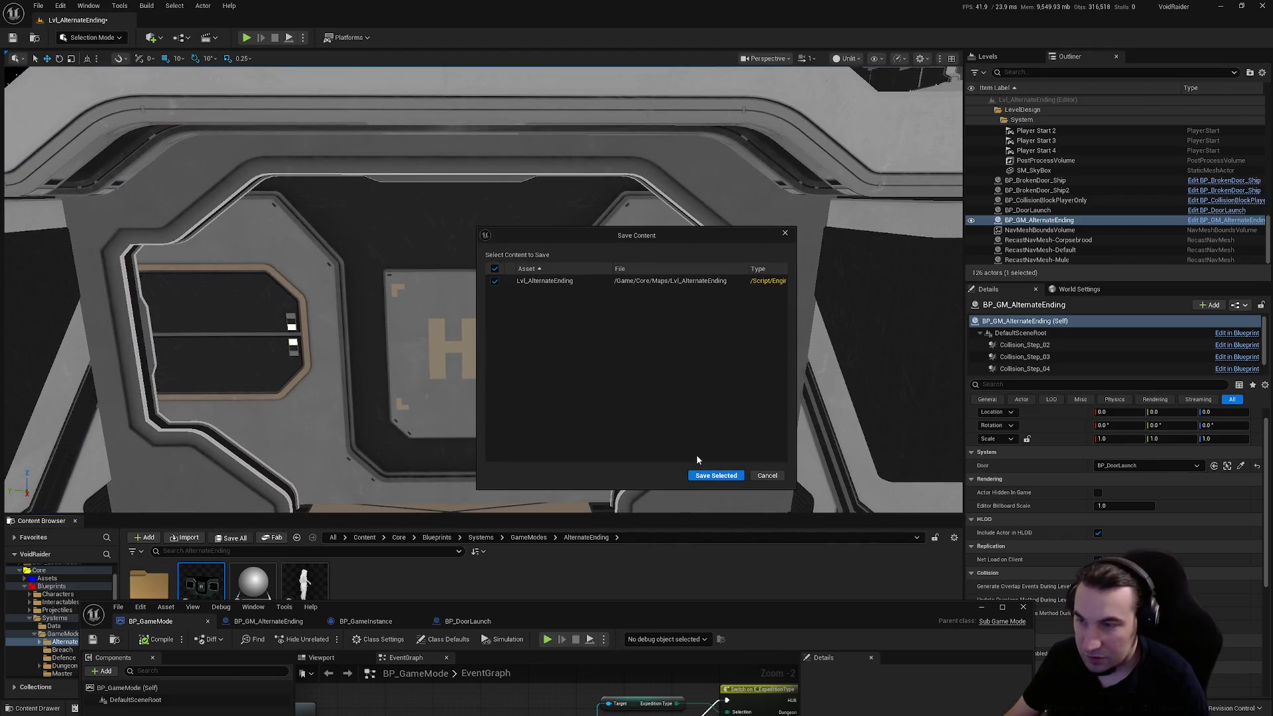
{"action": "left_click", "coordinate": [716, 476]}
- Start a new play-test and bring the BP_GameMode graph up full screen
{"action": "scroll", "coordinate": [465, 265], "scroll_direction": "down", "scroll_amount": 5}
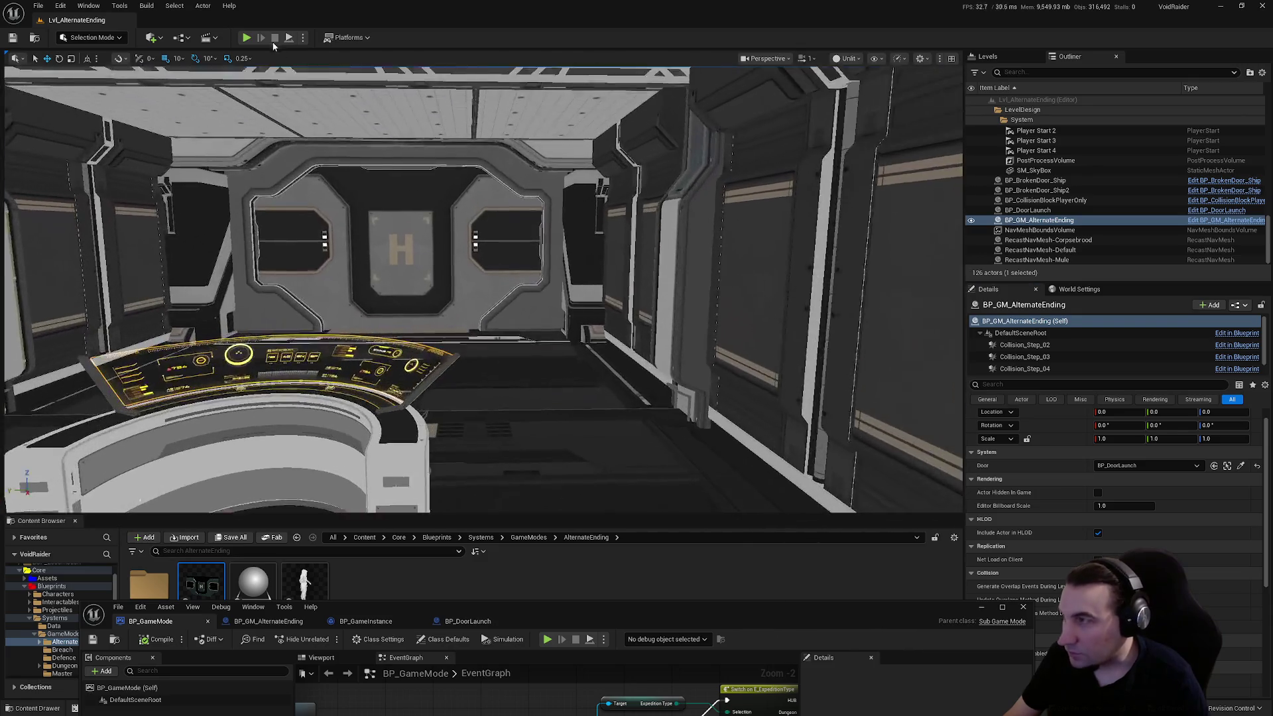
{"action": "left_click", "coordinate": [247, 38]}
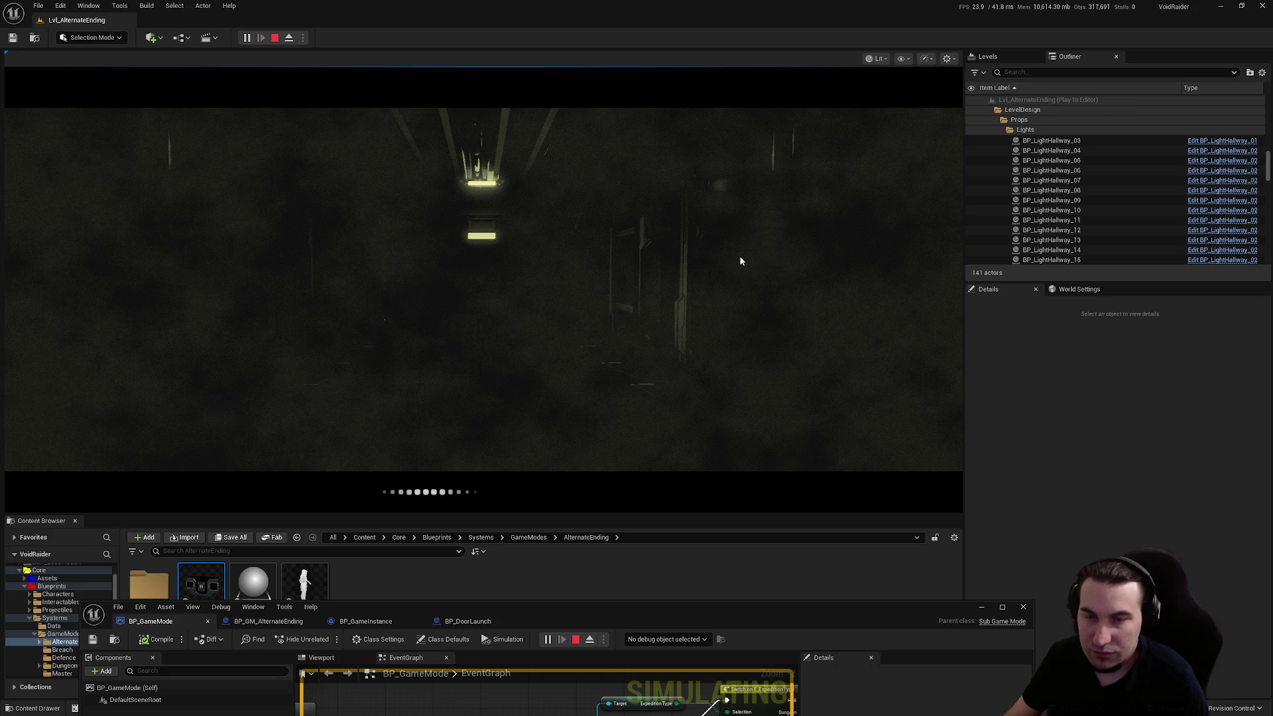
{"action": "mouse_move", "coordinate": [708, 607]}
{"action": "left_mouse_down"}
{"action": "mouse_move", "coordinate": [785, 216]}
{"action": "mouse_move", "coordinate": [786, 4]}
{"action": "left_mouse_up"}
{"action": "scroll", "coordinate": [811, 422], "scroll_direction": "down", "scroll_amount": 3}
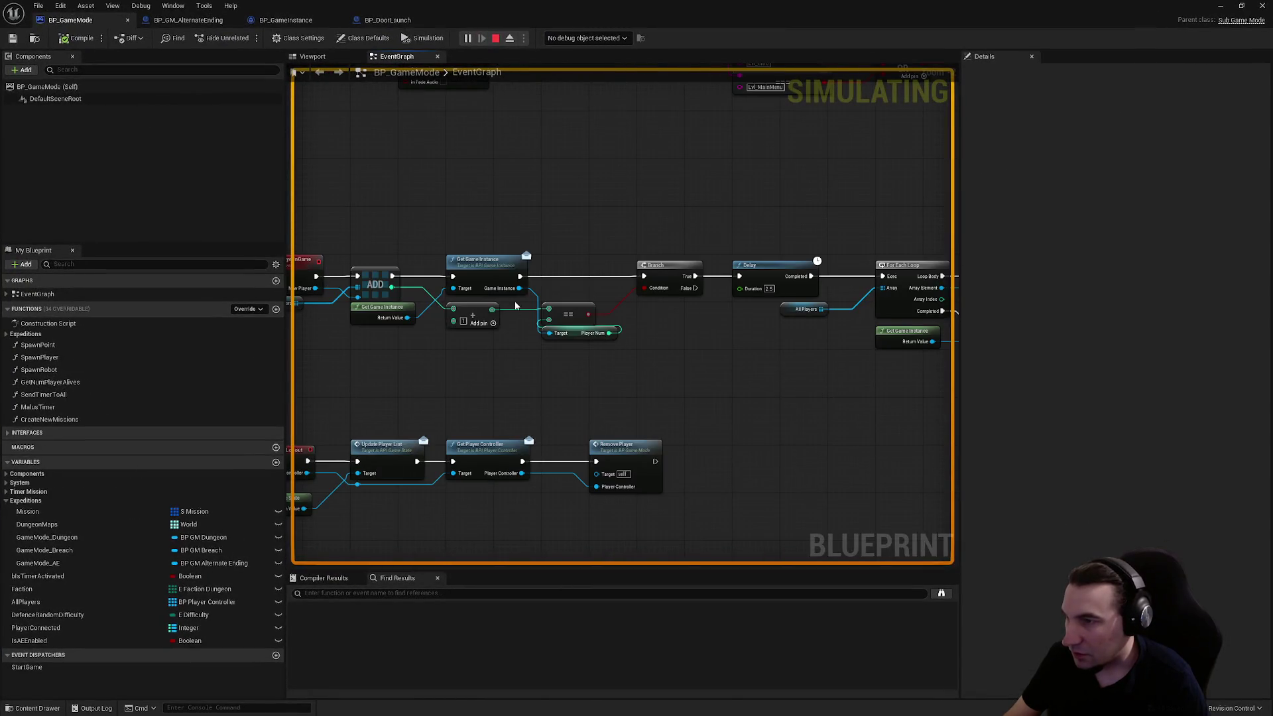
{"action": "scroll", "coordinate": [462, 351], "scroll_direction": "up", "scroll_amount": 3}
{"action": "scroll", "coordinate": [739, 338], "scroll_direction": "down", "scroll_amount": 3}
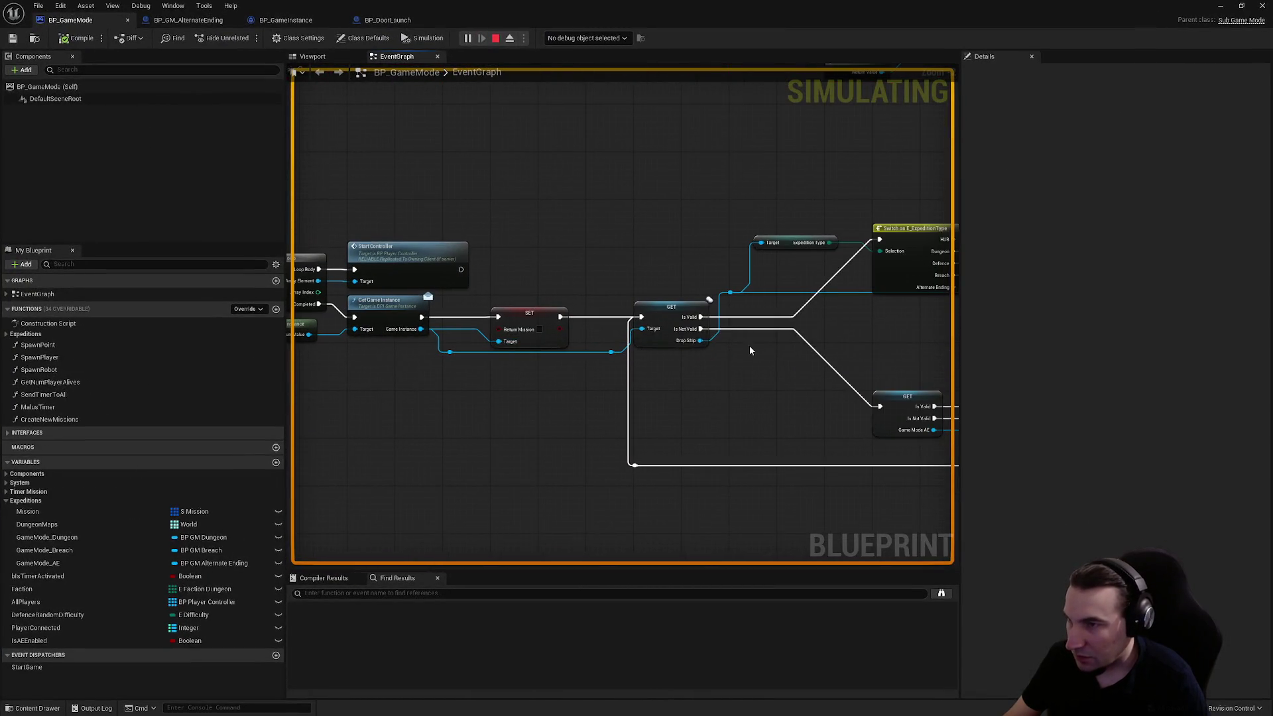
- Inspect the GET GameMode_AE node, then stop the play-test
{"action": "scroll", "coordinate": [464, 337], "scroll_direction": "up", "scroll_amount": 3}
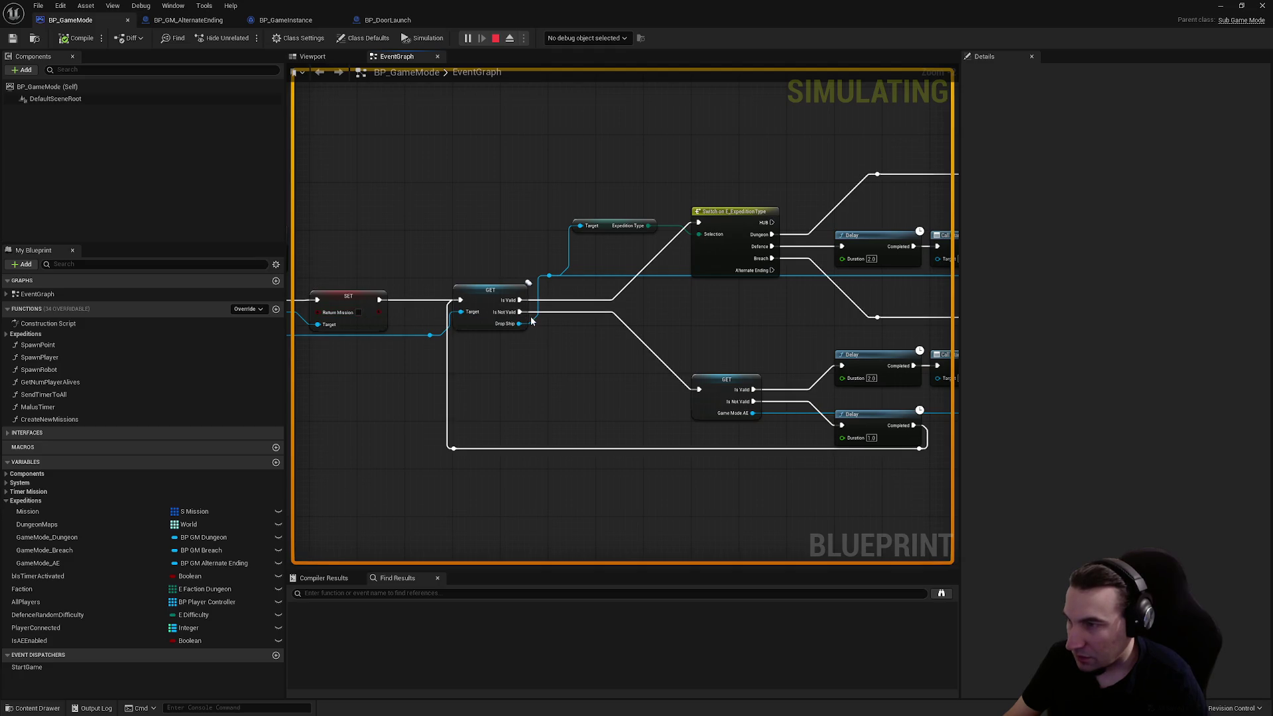
{"action": "scroll", "coordinate": [706, 361], "scroll_direction": "up", "scroll_amount": 3}
{"action": "scroll", "coordinate": [593, 363], "scroll_direction": "down", "scroll_amount": 3}
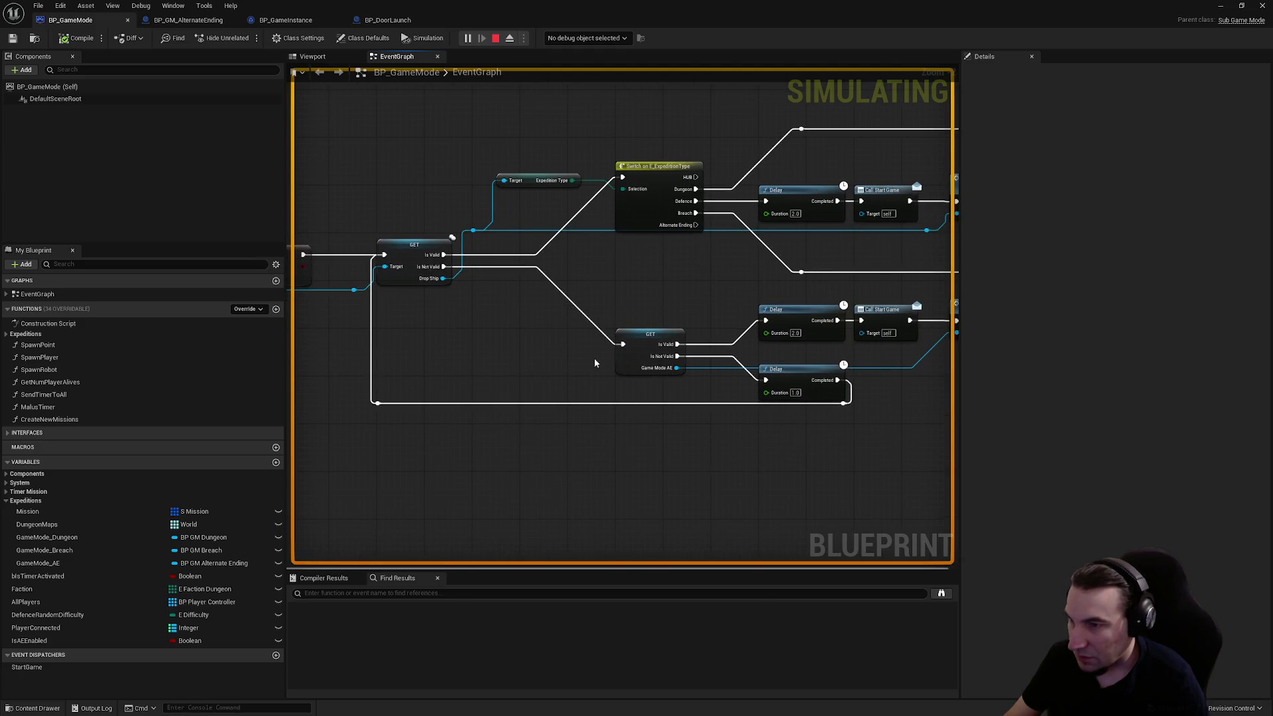
{"action": "left_click", "coordinate": [617, 358]}
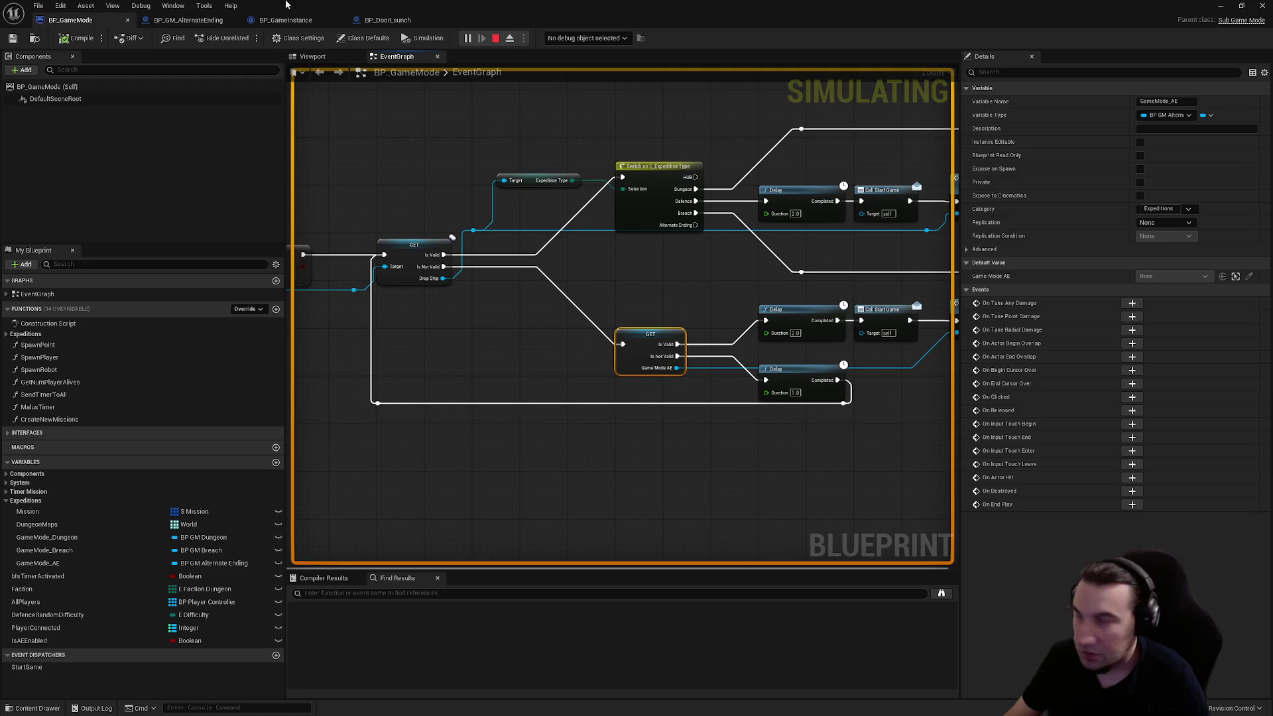
{"action": "left_click", "coordinate": [496, 38]}
- Cycle through the BP_GameInstance and BP_GameMode tabs, ending on BP_GM_AlternateEnding
{"action": "left_click", "coordinate": [286, 20]}
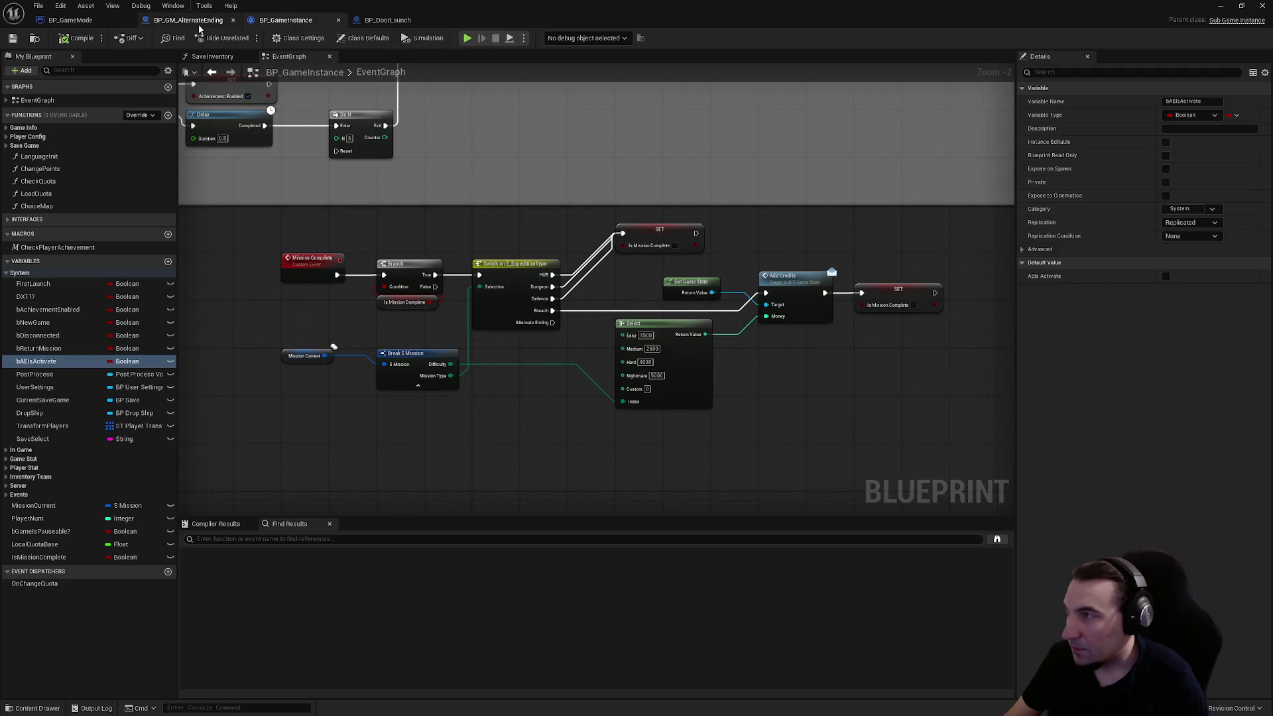
{"action": "left_click", "coordinate": [198, 21]}
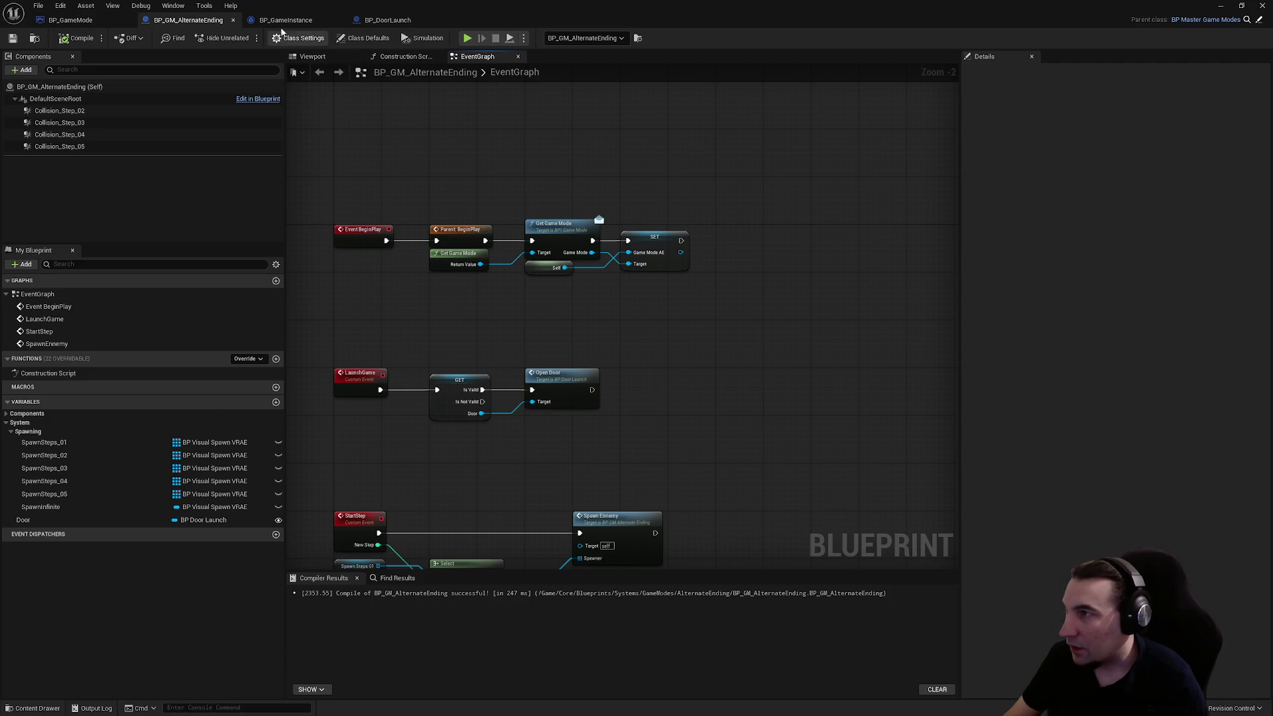
{"action": "left_click", "coordinate": [285, 20]}
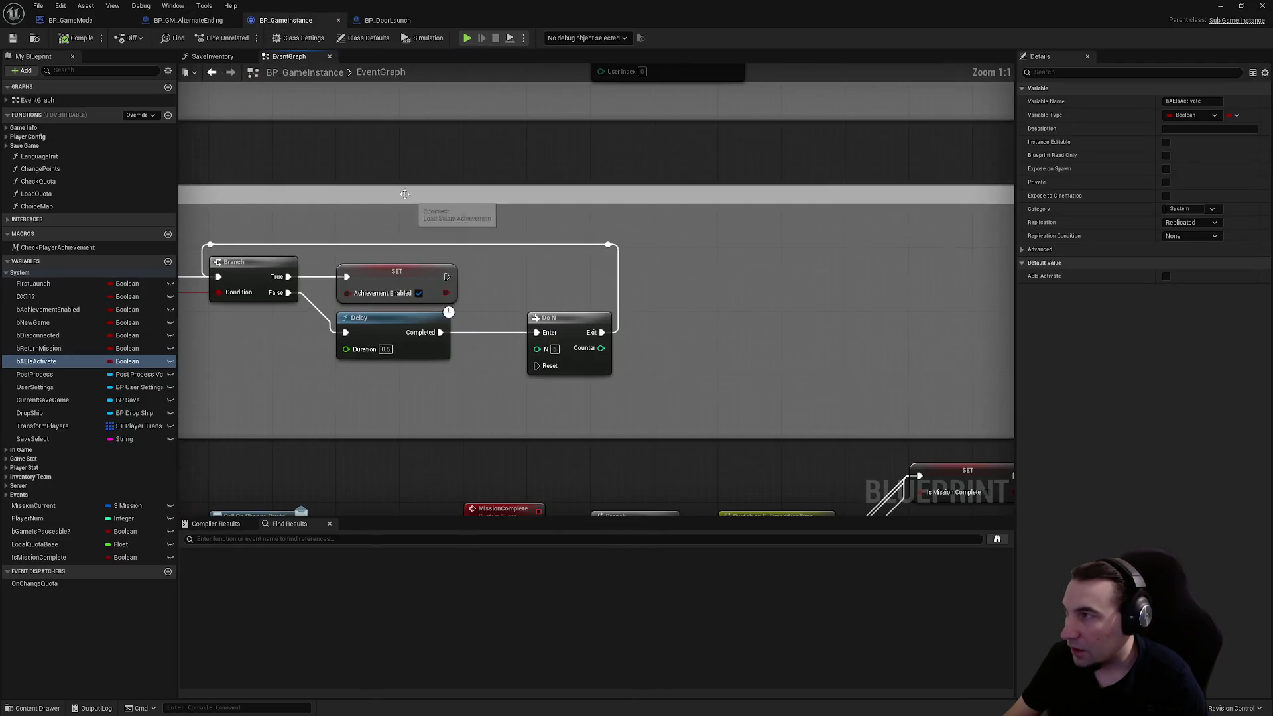
{"action": "left_click", "coordinate": [69, 20]}
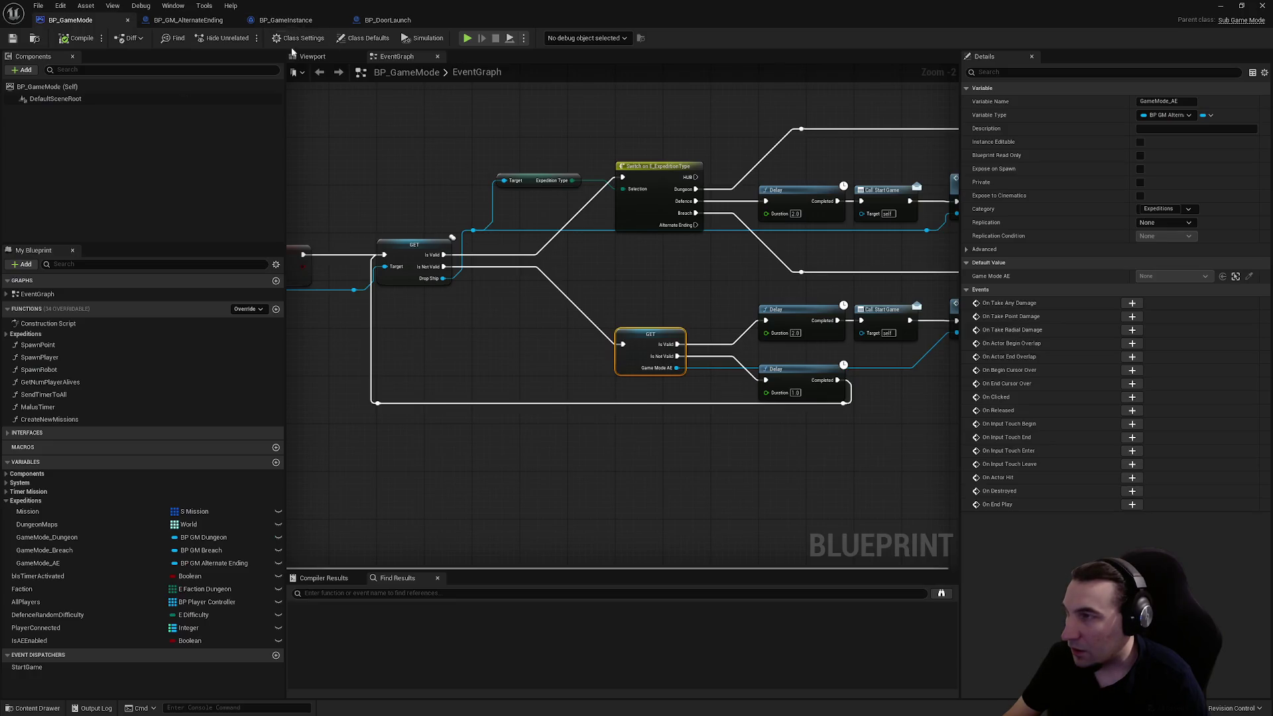
{"action": "left_click", "coordinate": [188, 20]}
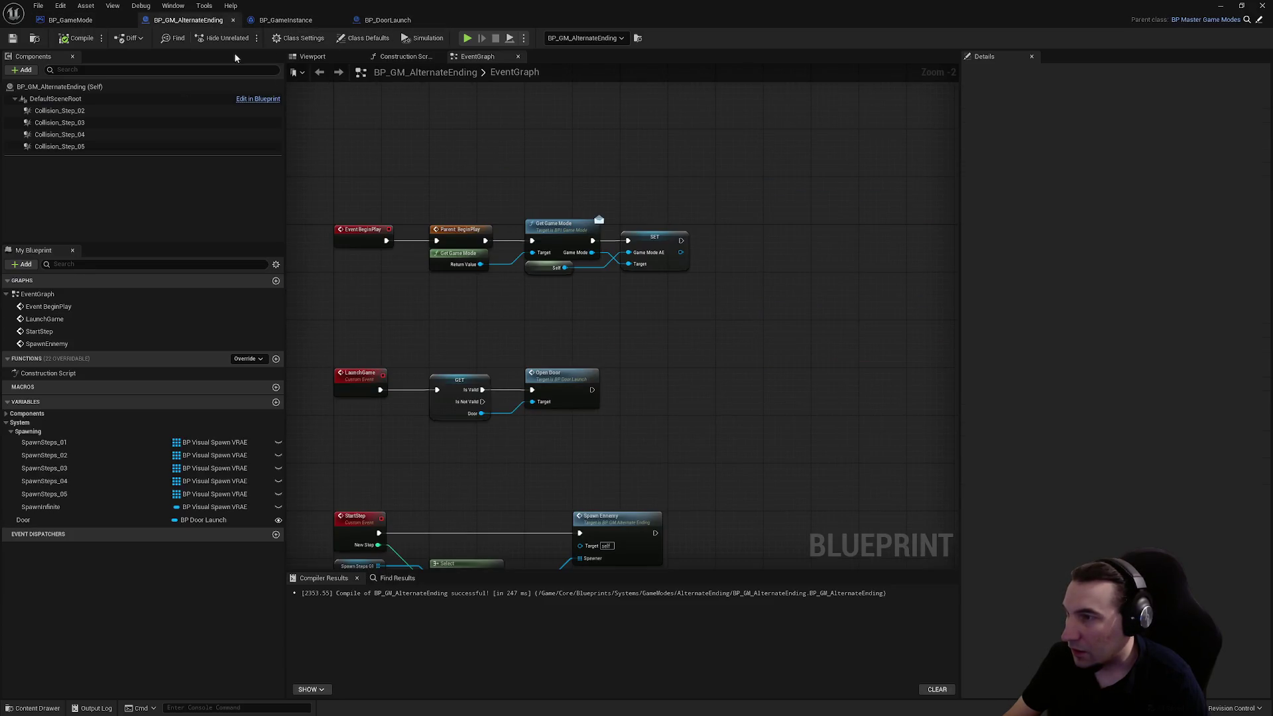
- Add a temporary Print String node connected after the SET node
{"action": "right_click", "coordinate": [712, 307]}
{"action": "type", "text": "print"}
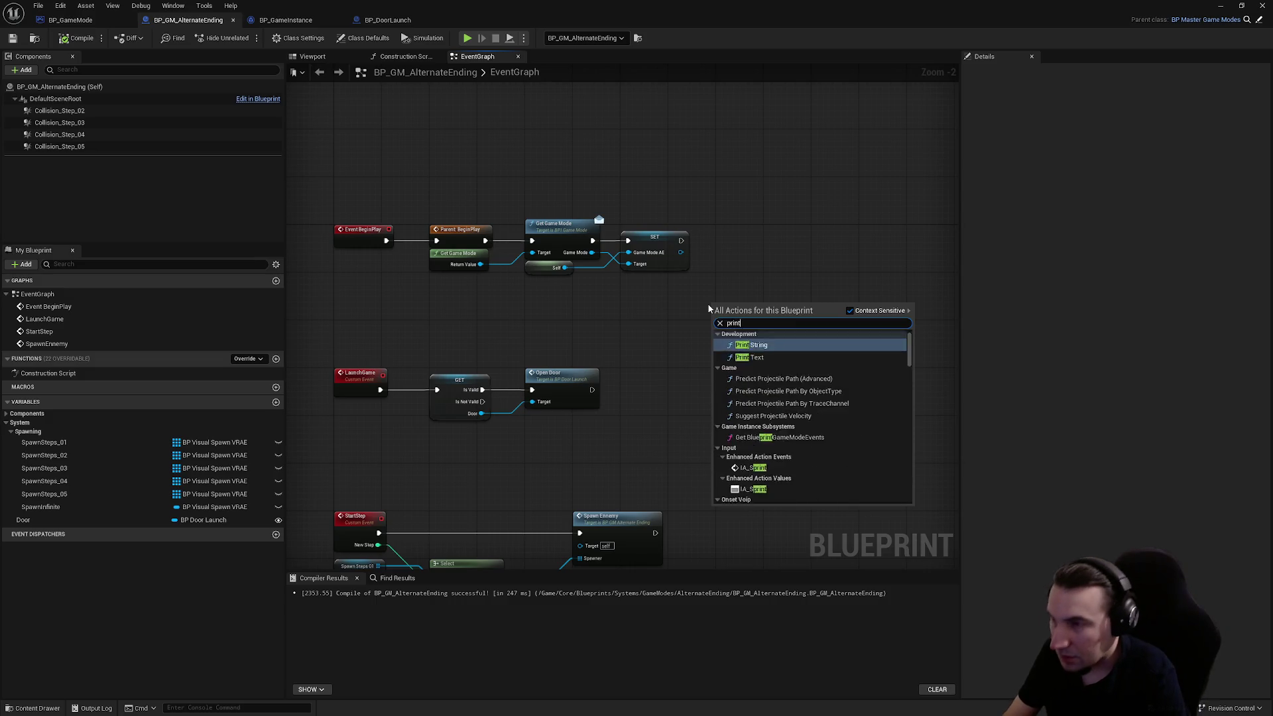
{"action": "key", "text": "Return"}
{"action": "scroll", "coordinate": [709, 308], "scroll_direction": "up", "scroll_amount": 2}
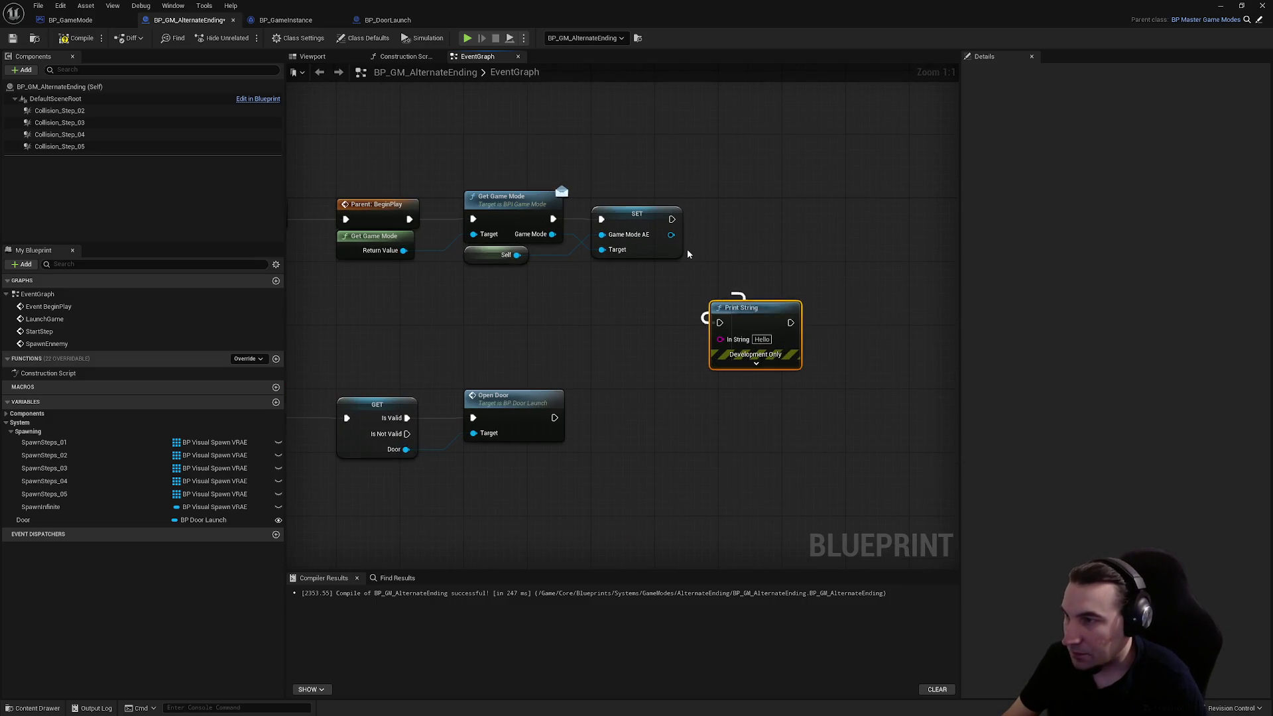
{"action": "mouse_move", "coordinate": [734, 326]}
{"action": "left_mouse_down"}
{"action": "mouse_move", "coordinate": [742, 222]}
{"action": "mouse_move", "coordinate": [675, 226]}
{"action": "left_mouse_up"}
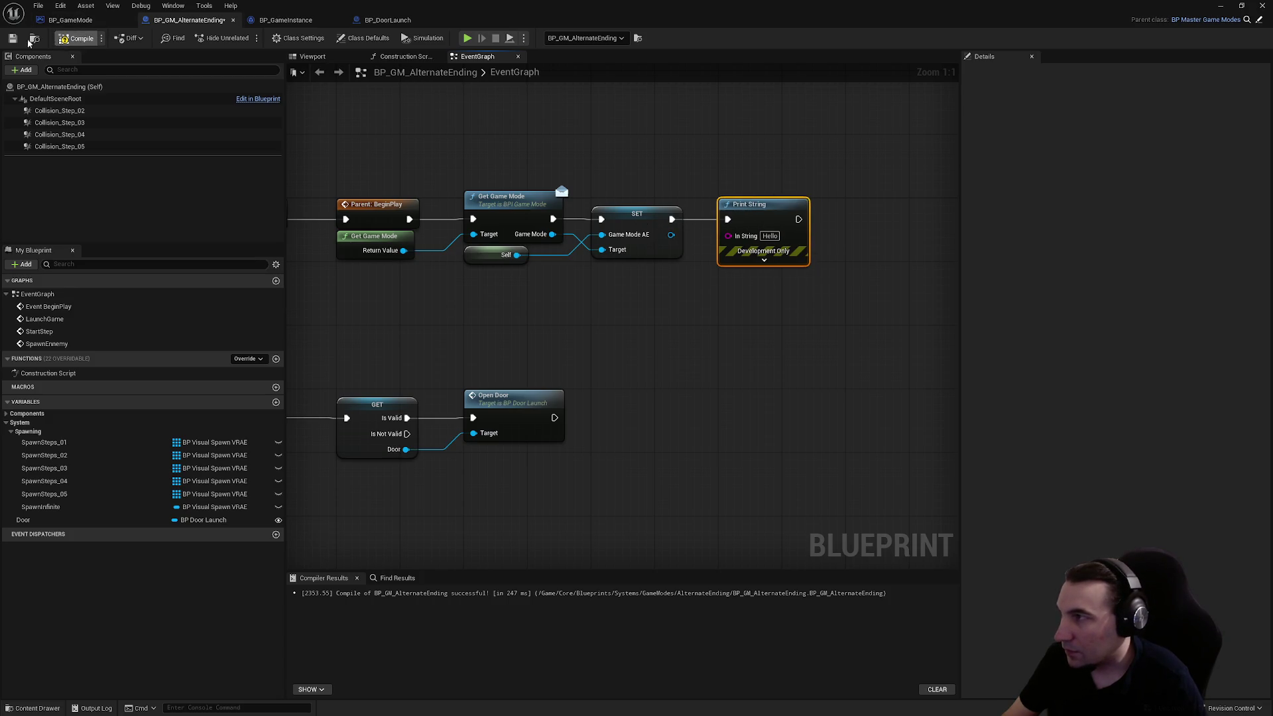
- Run a quick play-test of the level and return to BP_GM_AlternateEnding
{"action": "key", "text": "alt+Tab"}
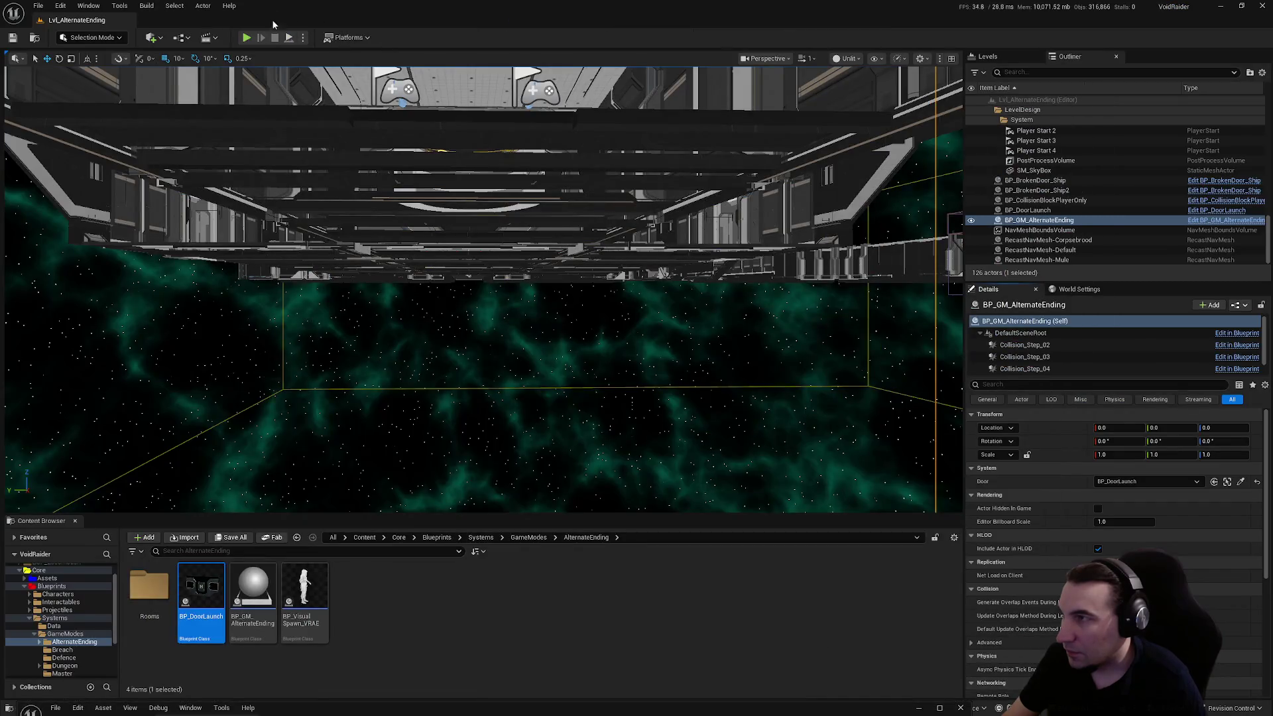
{"action": "key", "text": "alt+p"}
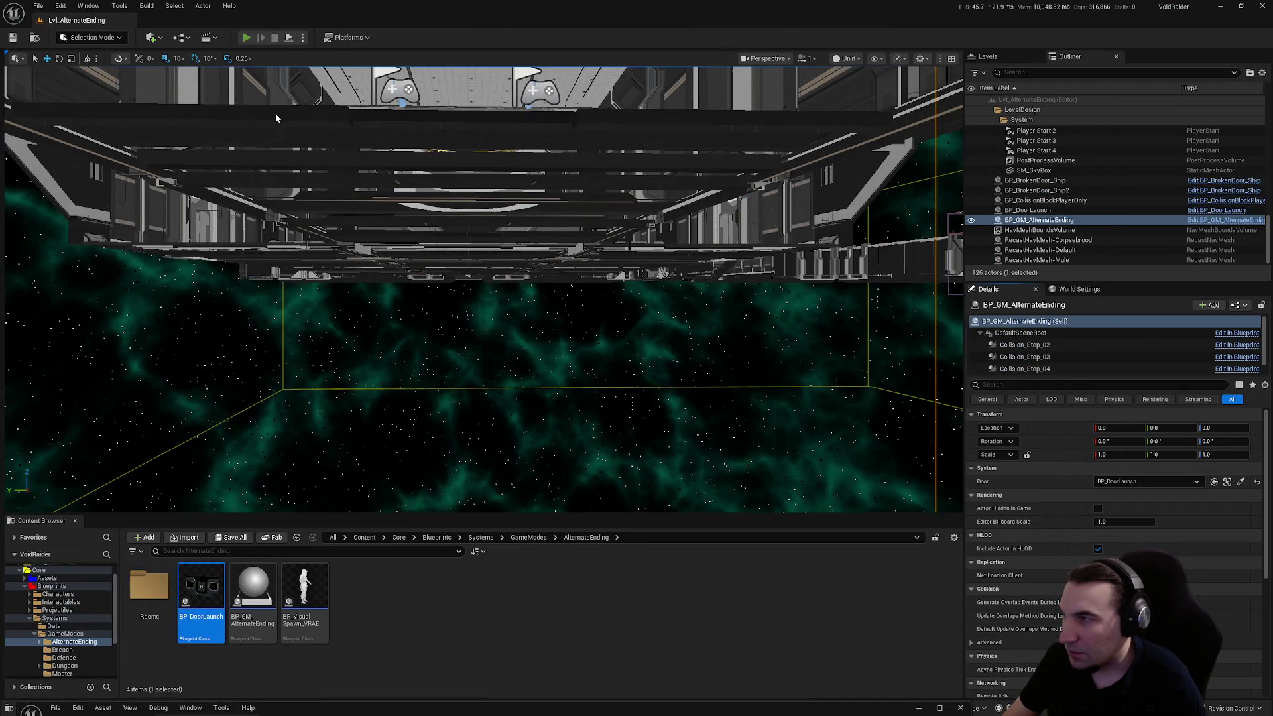
{"action": "key", "text": "Escape"}
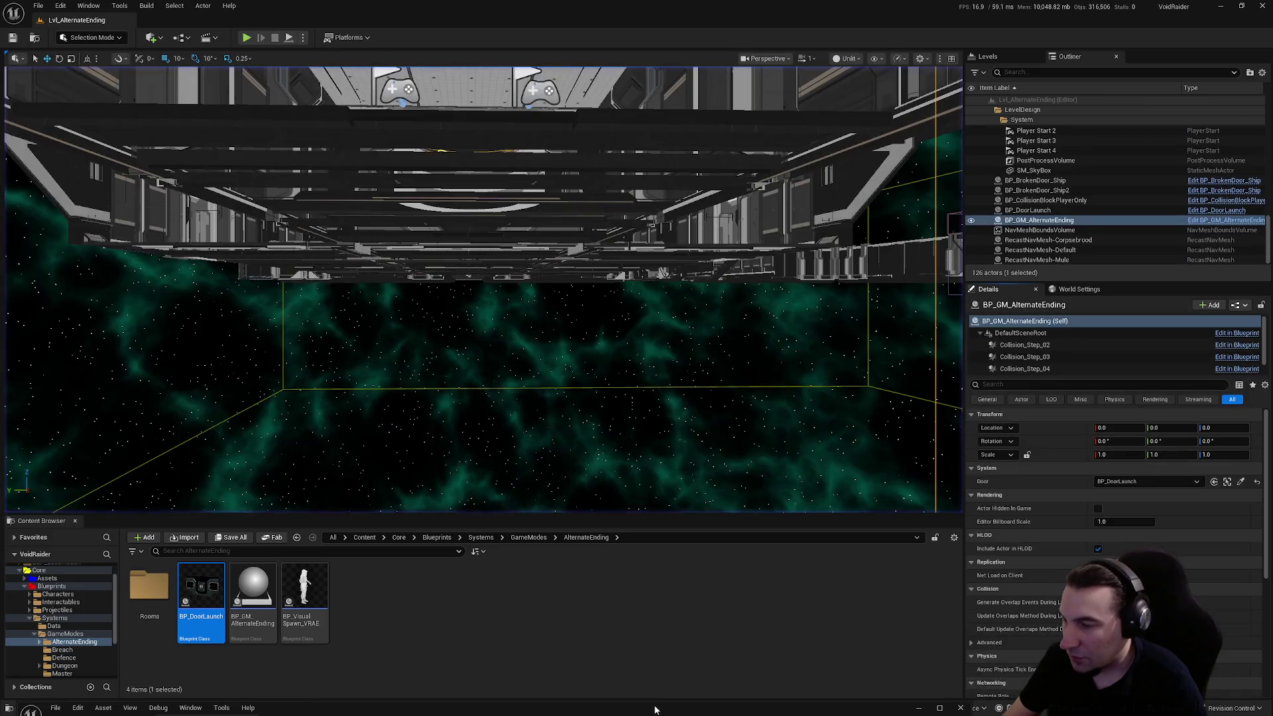
{"action": "key", "text": "alt+Tab"}
- Delete the Print String node, then compile and save BP_GM_AlternateEnding
{"action": "key", "text": "Delete"}
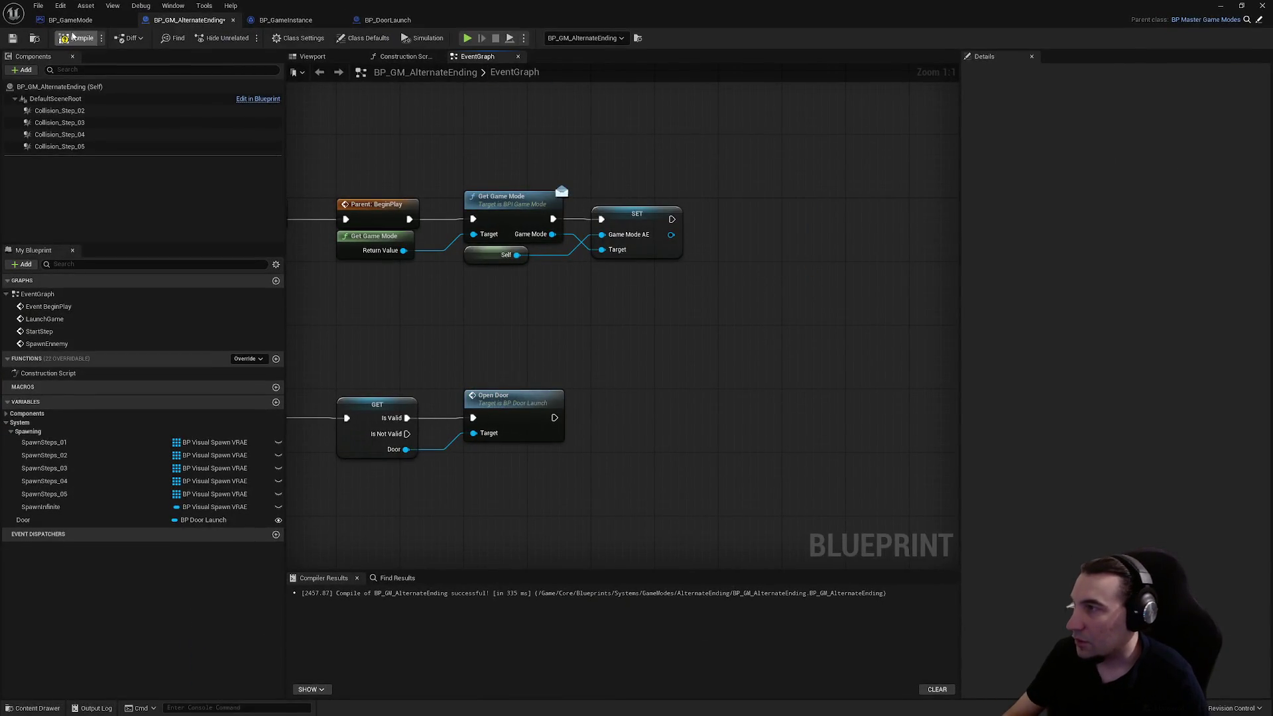
{"action": "left_click", "coordinate": [70, 39]}
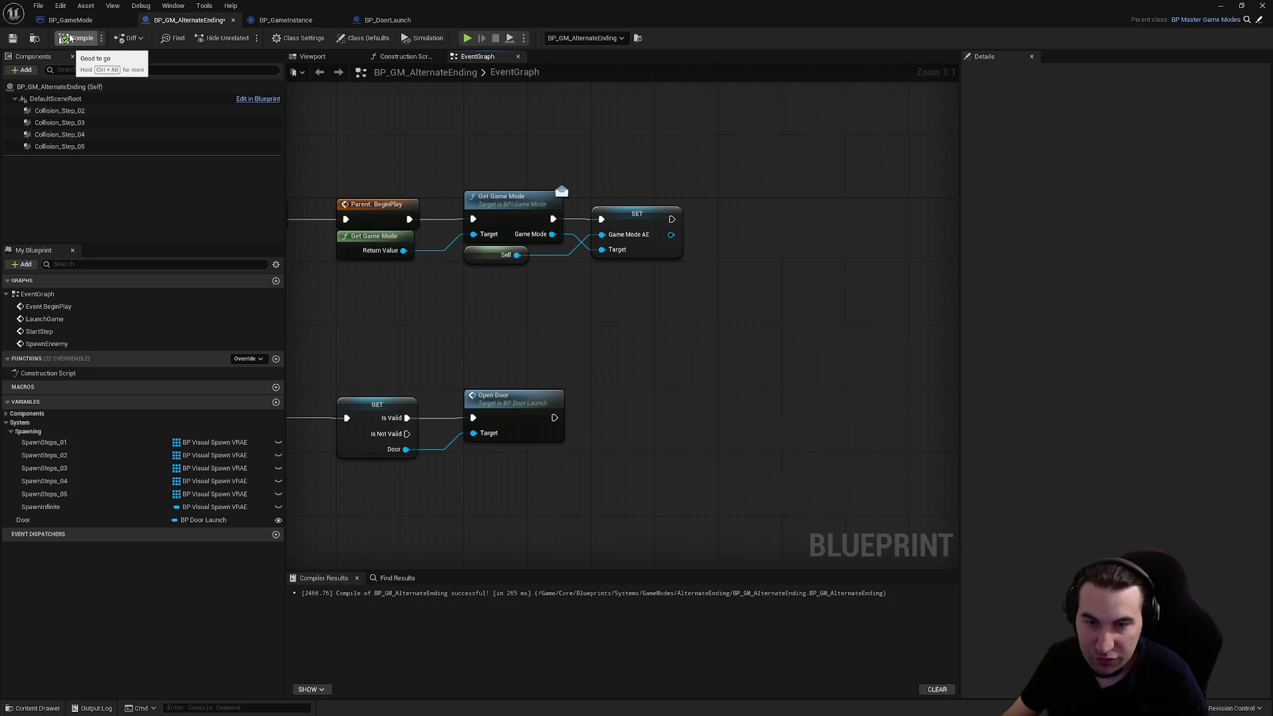
{"action": "left_click", "coordinate": [13, 38]}
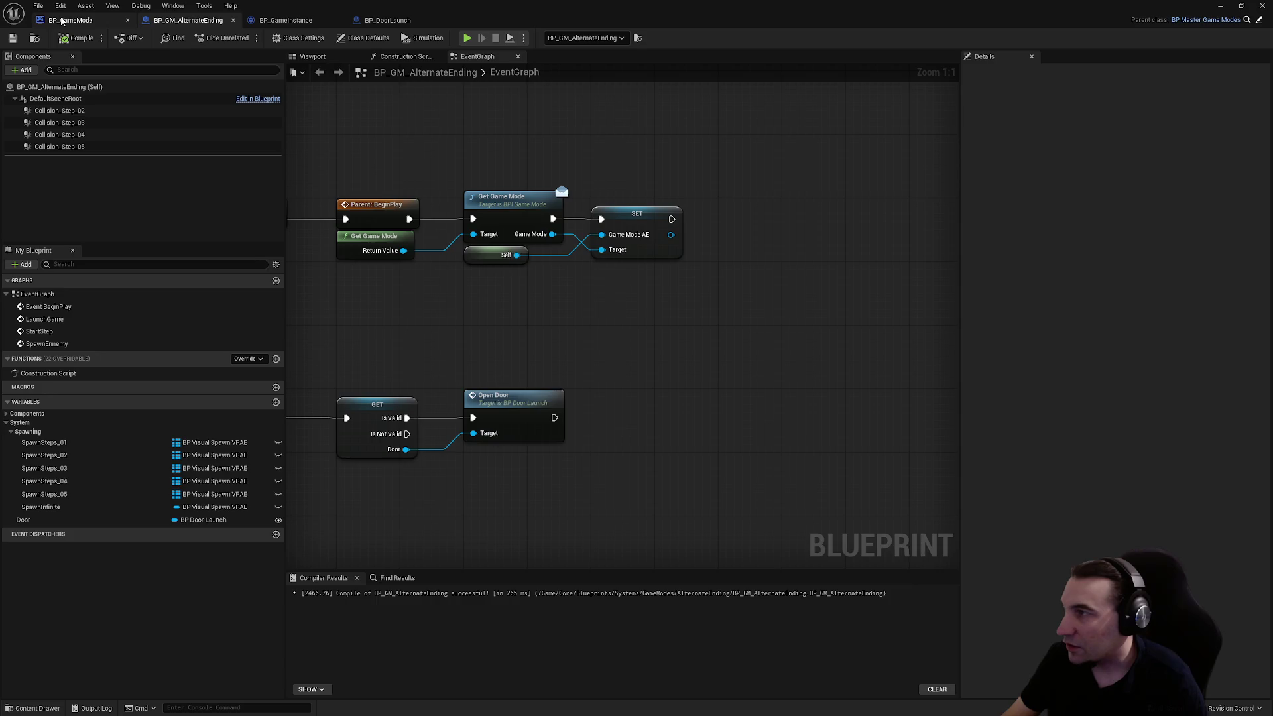
- Review BP_GameMode's GET, Switch on Expedition Type, Delay, Launch Game and Open Door nodes
{"action": "left_click", "coordinate": [61, 21]}
{"action": "scroll", "coordinate": [795, 346], "scroll_direction": "up", "scroll_amount": 3}
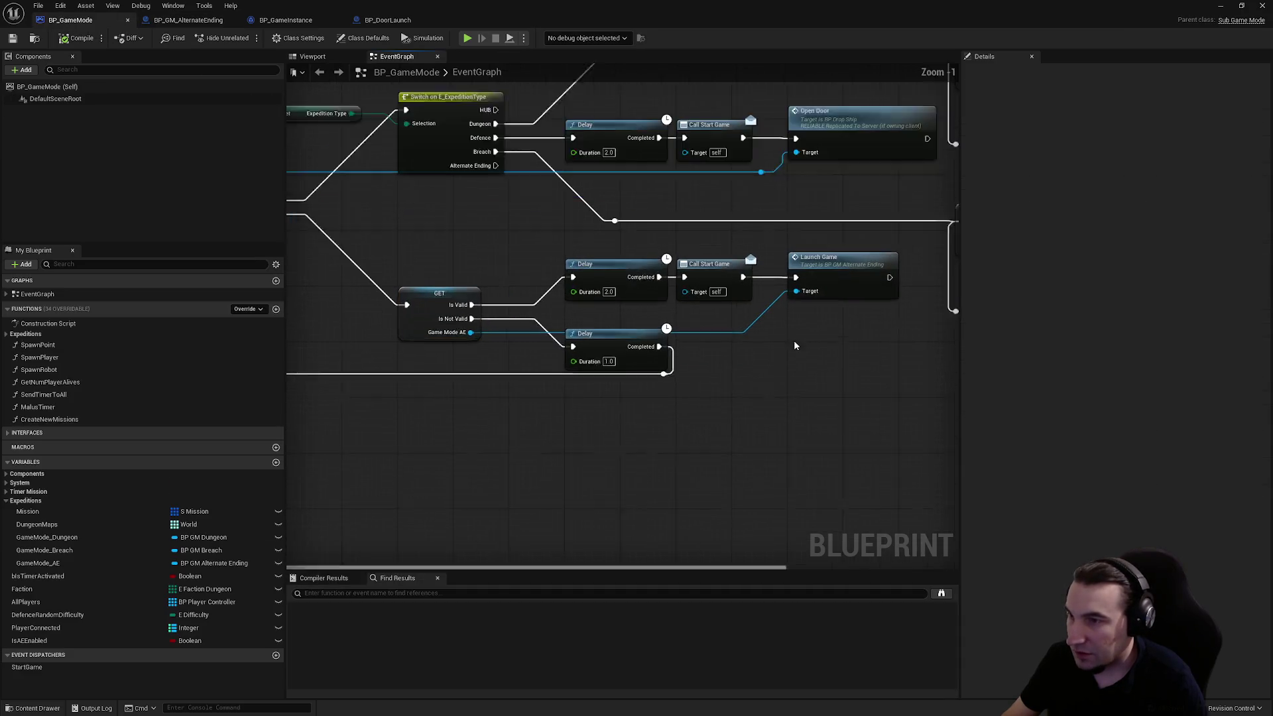
{"action": "scroll", "coordinate": [793, 342], "scroll_direction": "up", "scroll_amount": 1}
{"action": "mouse_move", "coordinate": [751, 359]}
{"action": "left_mouse_down"}
{"action": "mouse_move", "coordinate": [742, 369]}
{"action": "mouse_move", "coordinate": [675, 288]}
{"action": "mouse_move", "coordinate": [638, 342]}
{"action": "mouse_move", "coordinate": [520, 300]}
{"action": "left_mouse_up"}
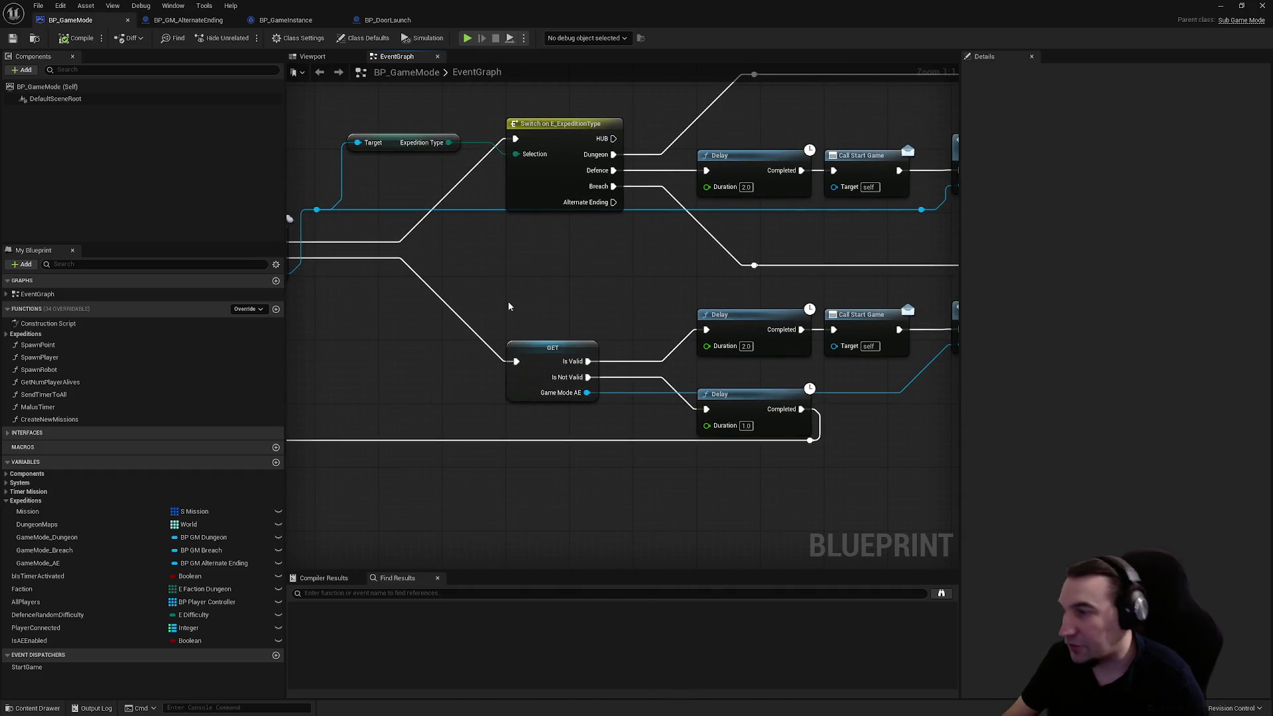
{"action": "mouse_move", "coordinate": [517, 304]}
{"action": "left_mouse_down"}
{"action": "mouse_move", "coordinate": [503, 296]}
{"action": "mouse_move", "coordinate": [594, 325]}
{"action": "mouse_move", "coordinate": [546, 301]}
{"action": "mouse_move", "coordinate": [662, 301]}
{"action": "mouse_move", "coordinate": [945, 259]}
{"action": "left_mouse_up"}
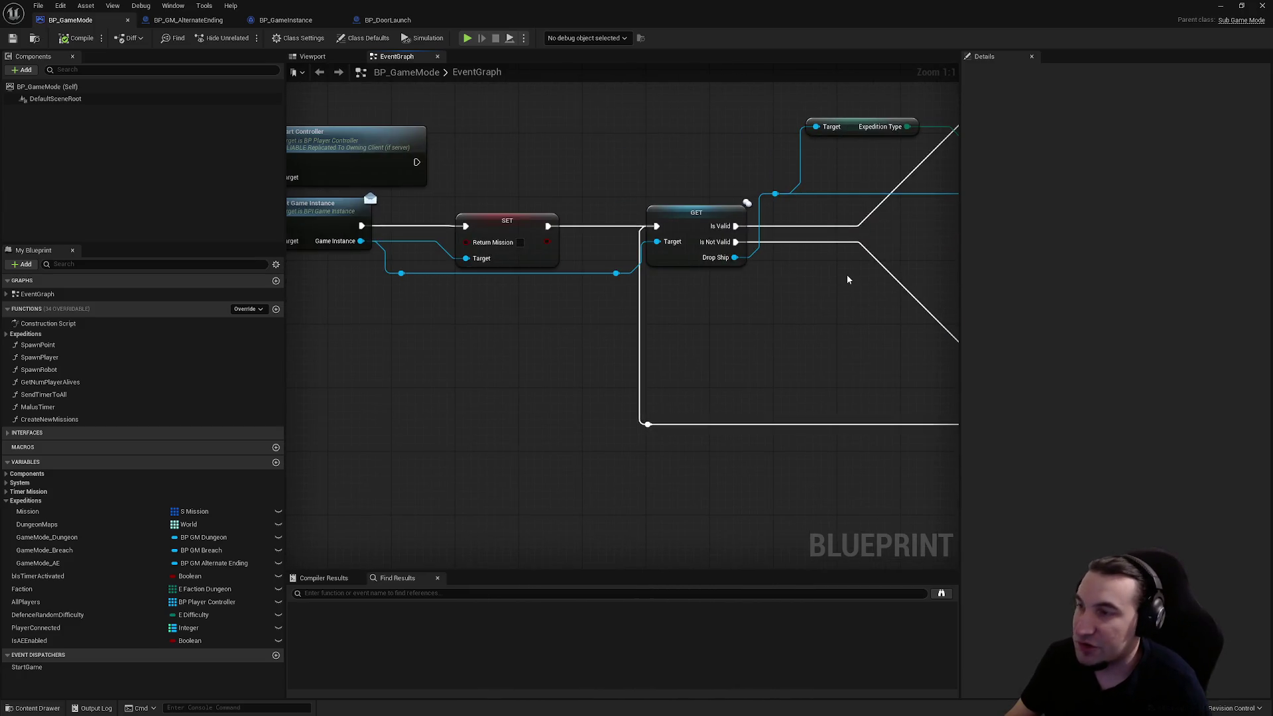
{"action": "mouse_move", "coordinate": [847, 280]}
{"action": "left_mouse_down"}
{"action": "mouse_move", "coordinate": [1050, 296]}
{"action": "mouse_move", "coordinate": [802, 268]}
{"action": "mouse_move", "coordinate": [626, 299]}
{"action": "mouse_move", "coordinate": [464, 302]}
{"action": "left_mouse_up"}
{"action": "mouse_move", "coordinate": [819, 393]}
{"action": "left_mouse_down"}
{"action": "mouse_move", "coordinate": [720, 441]}
{"action": "mouse_move", "coordinate": [441, 374]}
{"action": "left_mouse_up"}
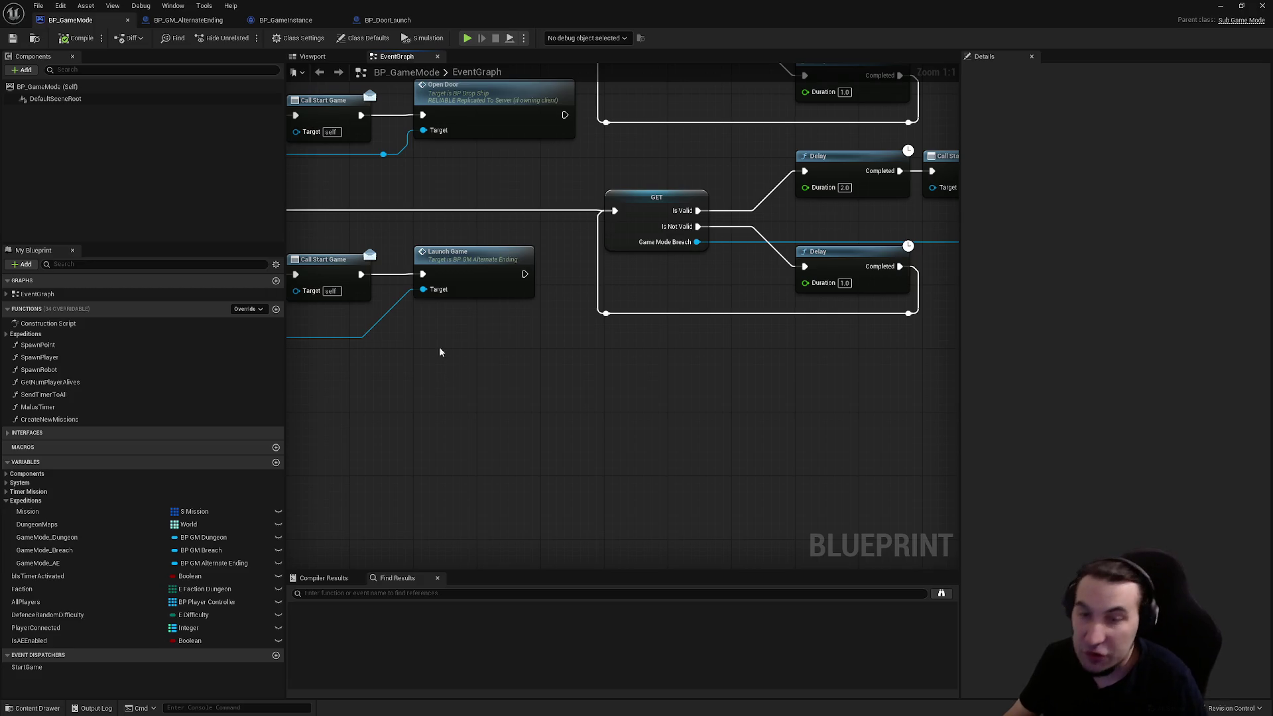
{"action": "mouse_move", "coordinate": [804, 296]}
{"action": "left_mouse_down"}
{"action": "mouse_move", "coordinate": [545, 464]}
{"action": "mouse_move", "coordinate": [727, 466]}
{"action": "mouse_move", "coordinate": [584, 389]}
{"action": "mouse_move", "coordinate": [722, 366]}
{"action": "mouse_move", "coordinate": [734, 415]}
{"action": "mouse_move", "coordinate": [631, 326]}
{"action": "mouse_move", "coordinate": [471, 281]}
{"action": "left_mouse_up"}
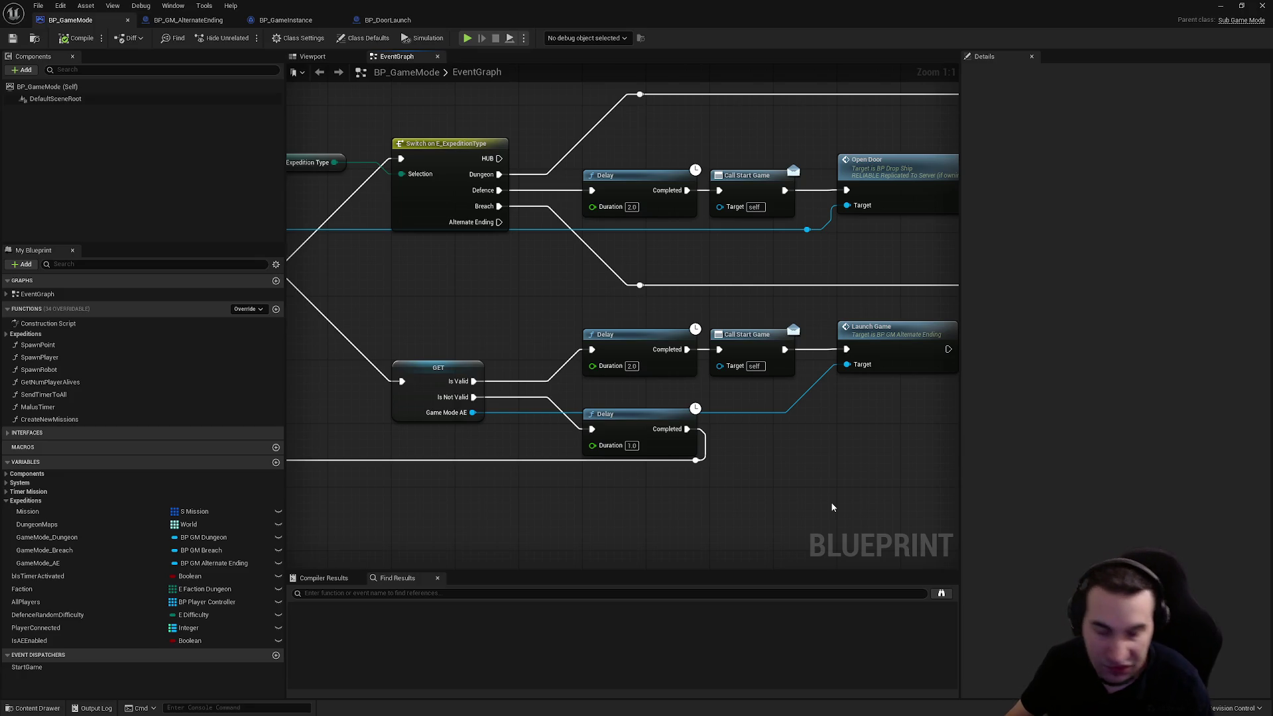
{"action": "mouse_move", "coordinate": [748, 510]}
{"action": "left_mouse_down"}
{"action": "mouse_move", "coordinate": [728, 509]}
{"action": "mouse_move", "coordinate": [625, 368]}
{"action": "mouse_move", "coordinate": [676, 241]}
{"action": "mouse_move", "coordinate": [656, 345]}
{"action": "mouse_move", "coordinate": [815, 344]}
{"action": "mouse_move", "coordinate": [449, 332]}
{"action": "mouse_move", "coordinate": [661, 322]}
{"action": "mouse_move", "coordinate": [604, 322]}
{"action": "mouse_move", "coordinate": [520, 371]}
{"action": "mouse_move", "coordinate": [706, 361]}
{"action": "mouse_move", "coordinate": [829, 332]}
{"action": "mouse_move", "coordinate": [795, 411]}
{"action": "mouse_move", "coordinate": [470, 398]}
{"action": "mouse_move", "coordinate": [825, 365]}
{"action": "mouse_move", "coordinate": [561, 365]}
{"action": "mouse_move", "coordinate": [711, 331]}
{"action": "mouse_move", "coordinate": [581, 346]}
{"action": "left_mouse_up"}
{"action": "scroll", "coordinate": [521, 372], "scroll_direction": "down", "scroll_amount": 1}
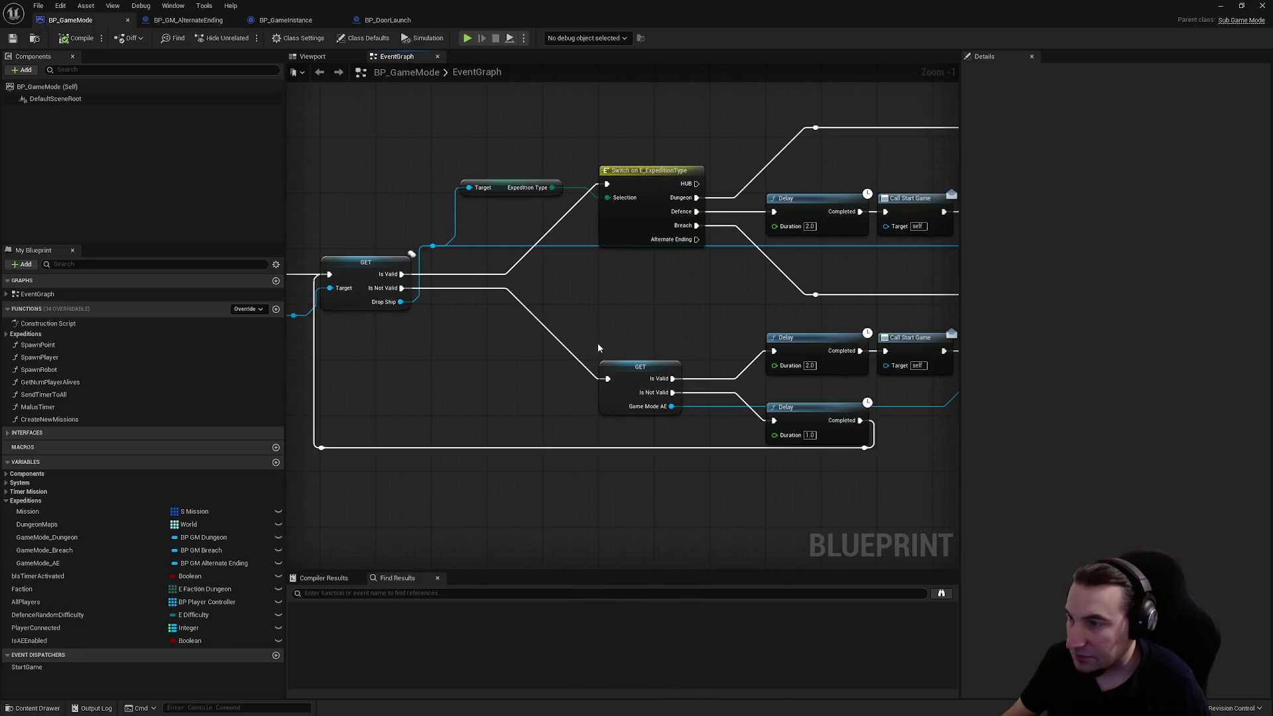
{"action": "mouse_move", "coordinate": [726, 431]}
{"action": "left_mouse_down"}
{"action": "mouse_move", "coordinate": [571, 424]}
{"action": "mouse_move", "coordinate": [435, 392]}
{"action": "mouse_move", "coordinate": [660, 358]}
{"action": "mouse_move", "coordinate": [722, 287]}
{"action": "mouse_move", "coordinate": [715, 307]}
{"action": "mouse_move", "coordinate": [691, 312]}
{"action": "mouse_move", "coordinate": [789, 313]}
{"action": "left_mouse_up"}
{"action": "scroll", "coordinate": [788, 313], "scroll_direction": "down", "scroll_amount": 1}
- Nudge the two reroute nodes on the Delay retry wire down to straighten it, then save
{"action": "mouse_move", "coordinate": [902, 484]}
{"action": "left_mouse_down"}
{"action": "mouse_move", "coordinate": [476, 406]}
{"action": "mouse_move", "coordinate": [367, 401]}
{"action": "mouse_move", "coordinate": [419, 402]}
{"action": "left_mouse_up"}
{"action": "left_click", "coordinate": [433, 407]}
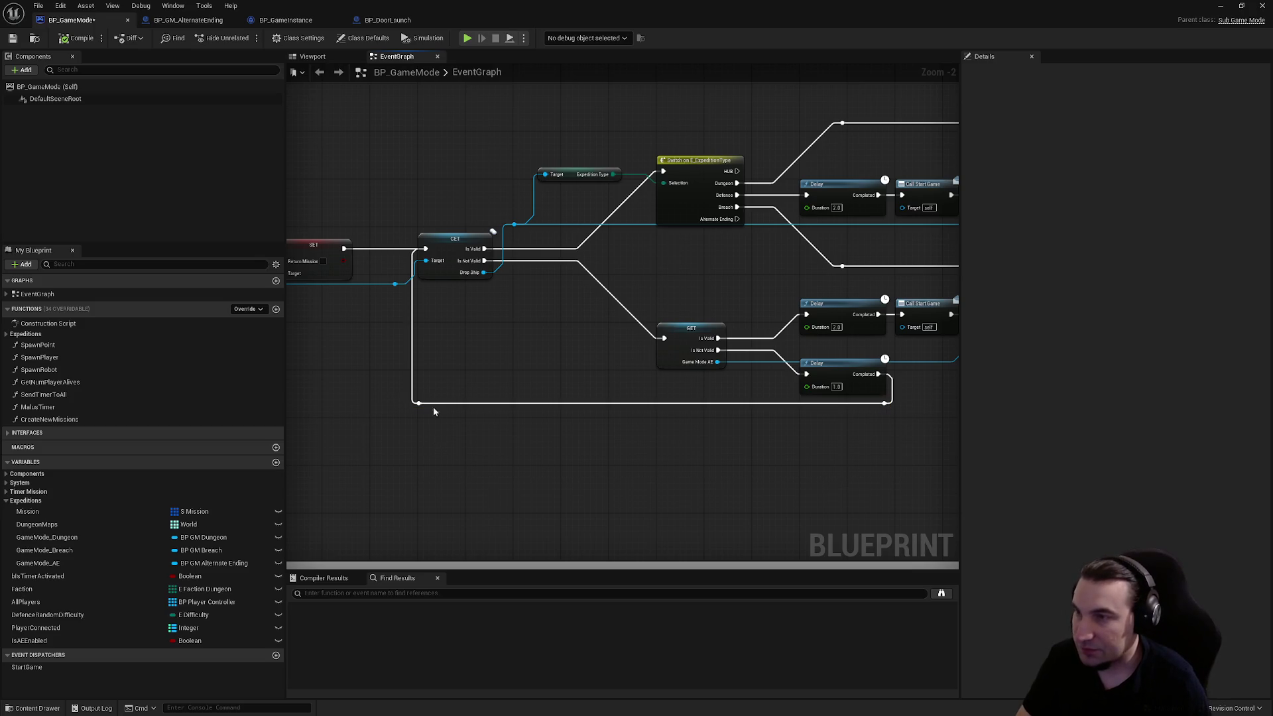
{"action": "left_click", "coordinate": [12, 38]}
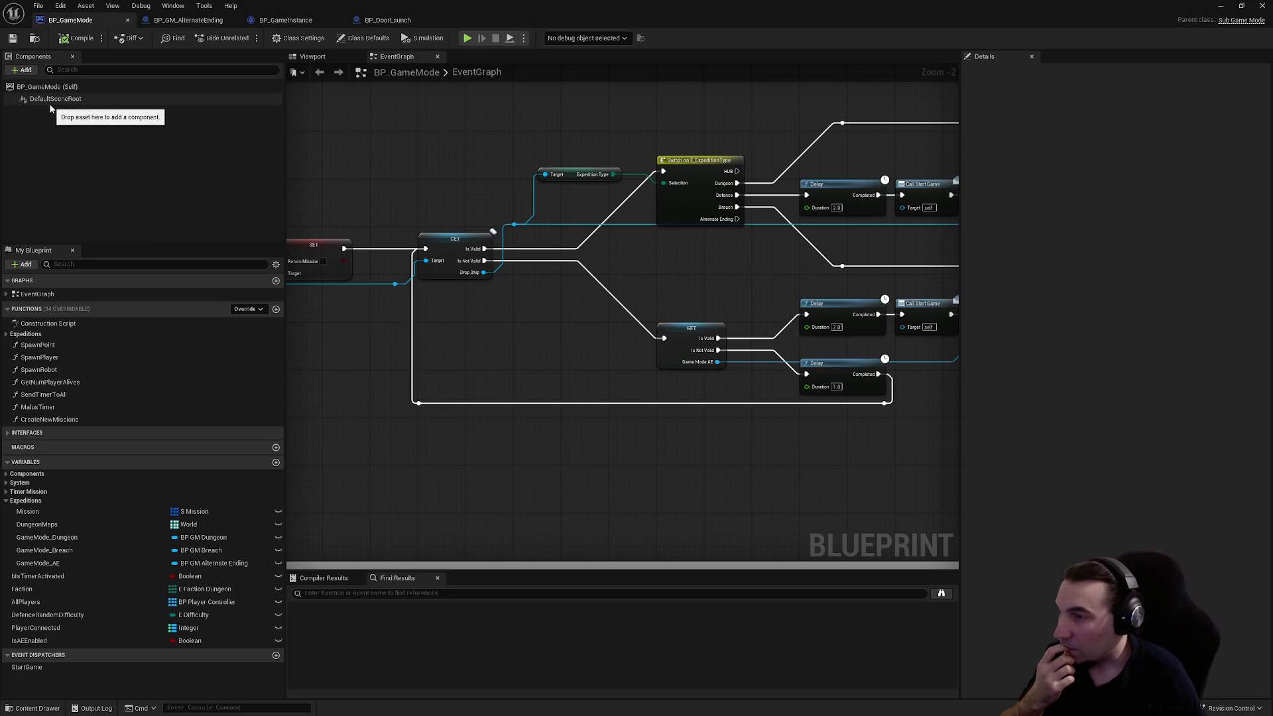
- Add a Print String node from the graph search and place it near Launch Game
{"action": "right_click", "coordinate": [711, 495]}
{"action": "type", "text": "p"}
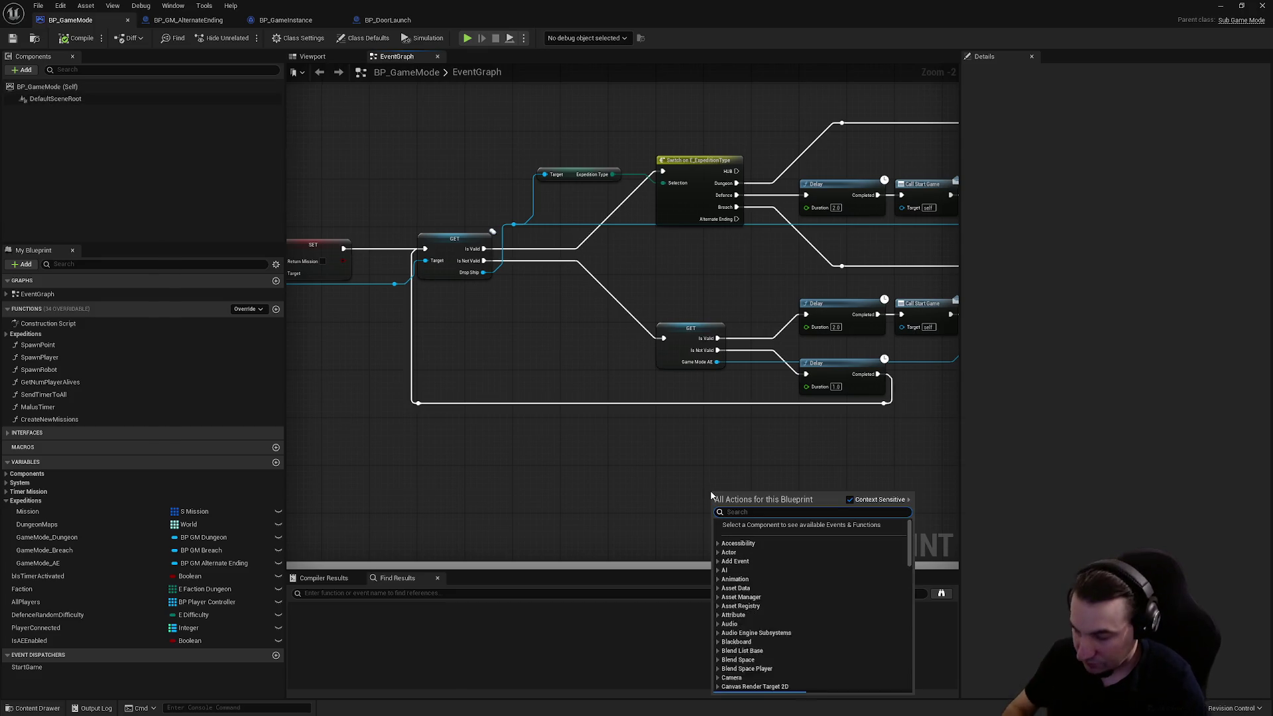
{"action": "type", "text": "rint"}
{"action": "key", "text": "Return"}
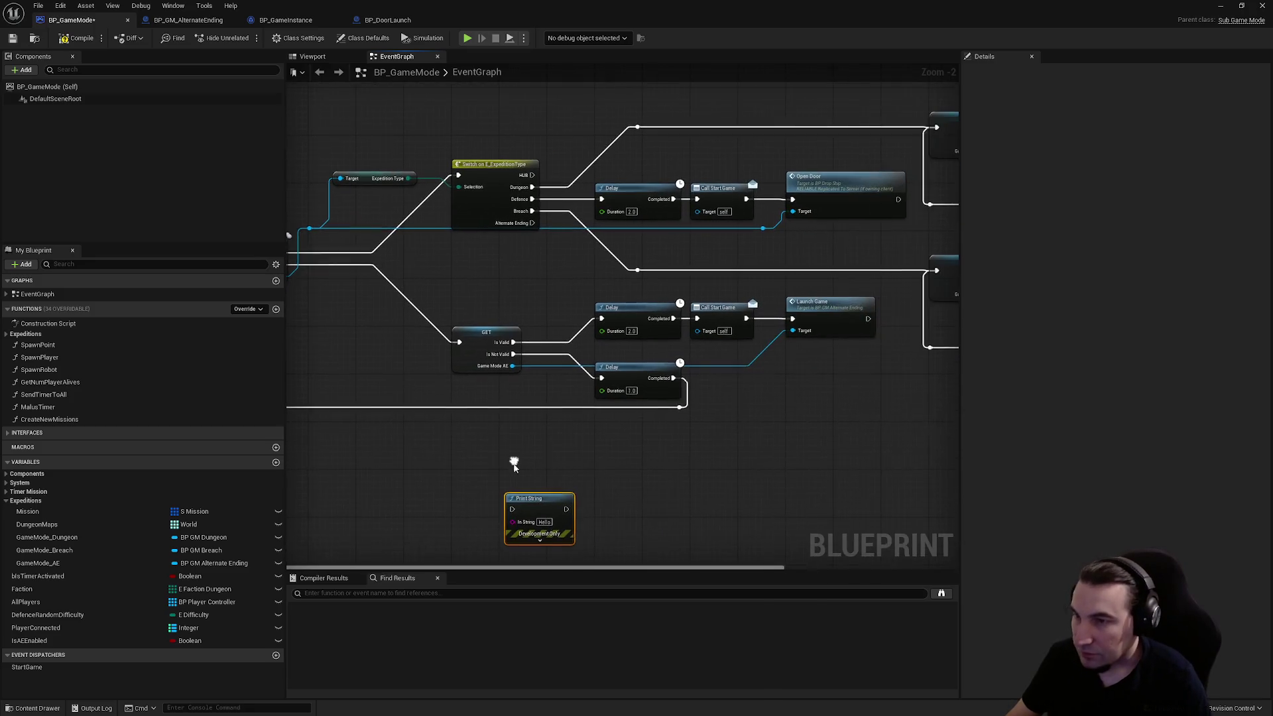
{"action": "left_click_drag", "start_coordinate": [517, 499], "coordinate": [785, 400]}
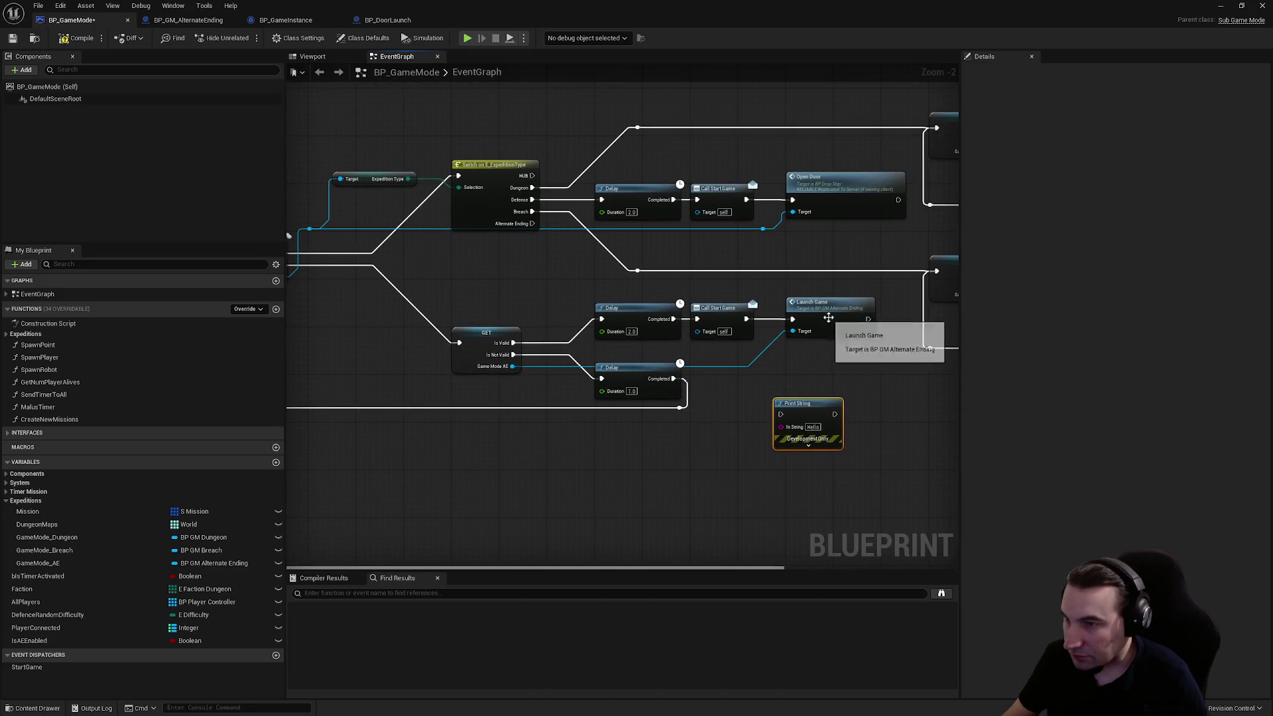
- Check the LaunchGame and OpenDoor events, then wire Launch Game into Print String and compile
{"action": "double_click", "coordinate": [828, 317]}
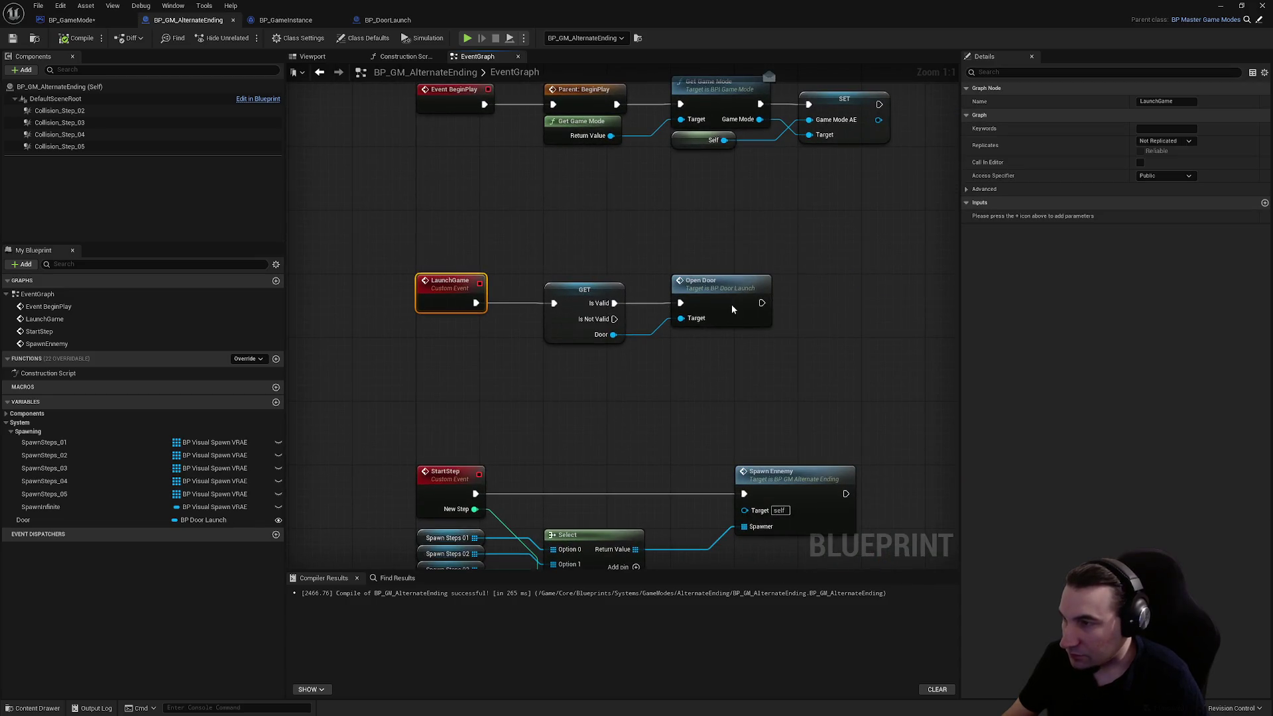
{"action": "double_click", "coordinate": [732, 306]}
{"action": "left_click", "coordinate": [72, 20]}
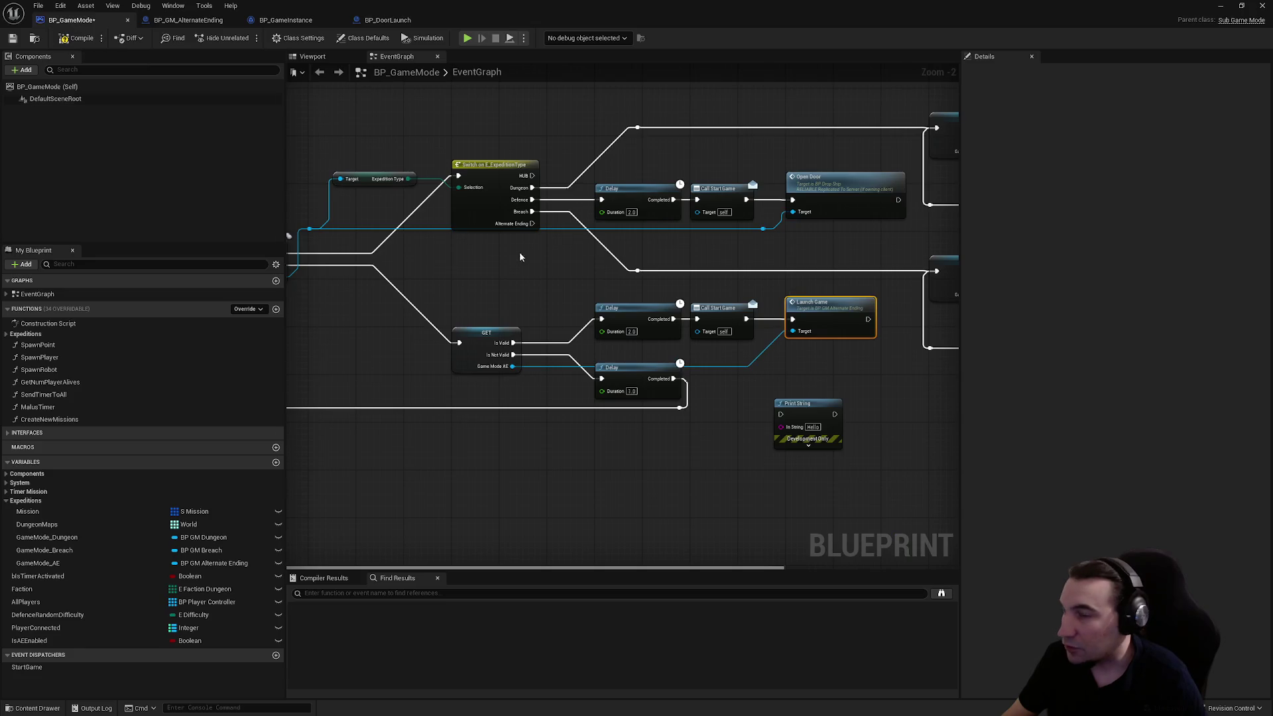
{"action": "left_click", "coordinate": [831, 360]}
{"action": "left_click_drag", "start_coordinate": [868, 320], "coordinate": [781, 414]}
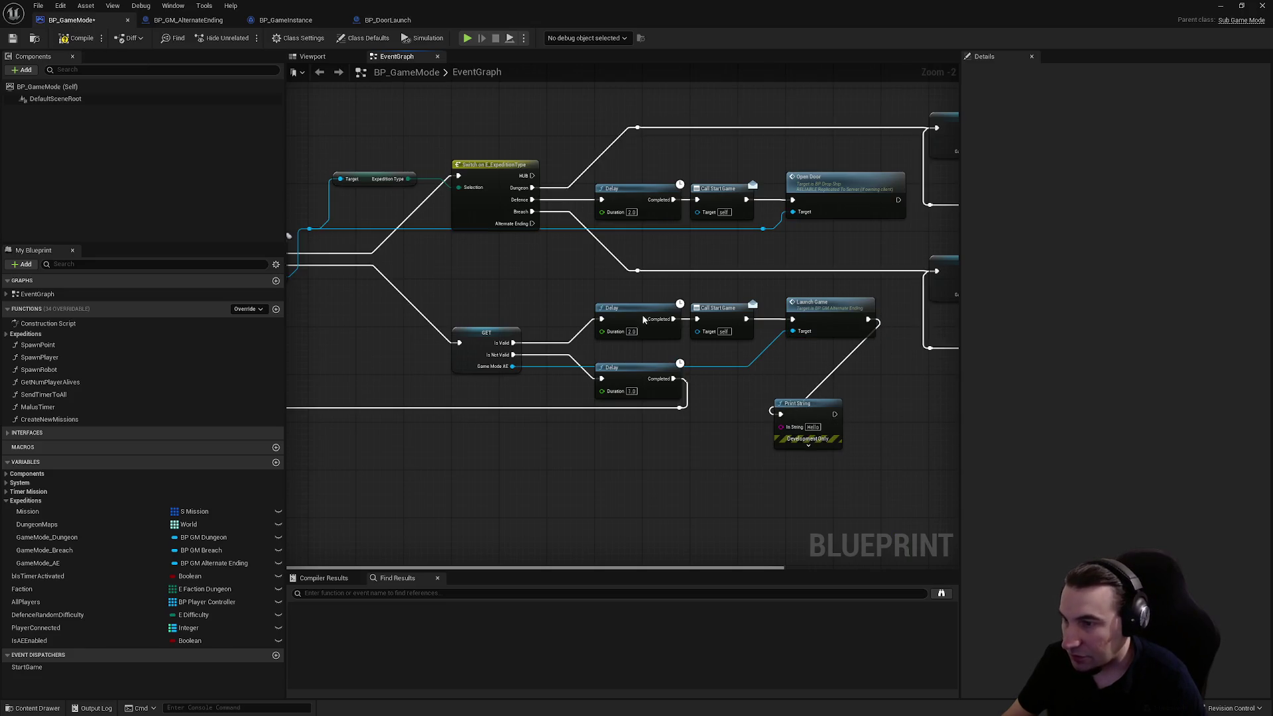
{"action": "left_click", "coordinate": [12, 37]}
- Play-test the level in the editor and stop the session
{"action": "left_click_drag", "start_coordinate": [585, 648], "coordinate": [585, 646]}
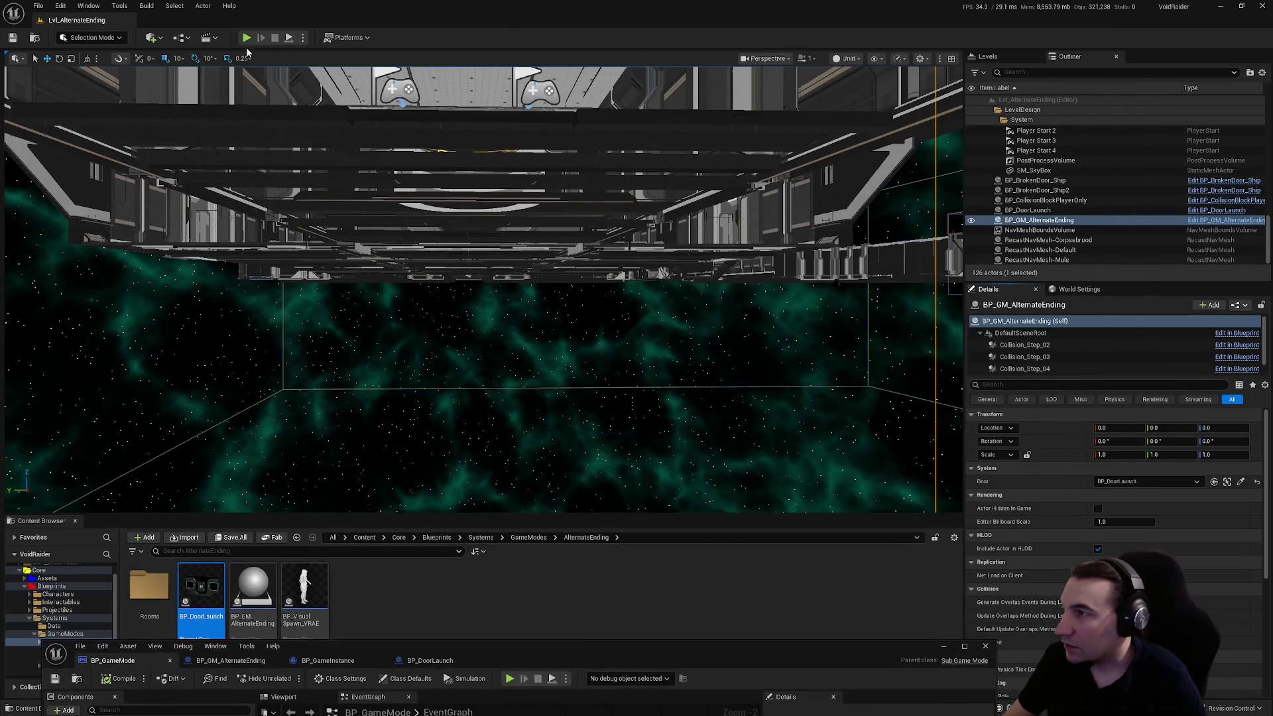
{"action": "key", "text": "alt+p"}
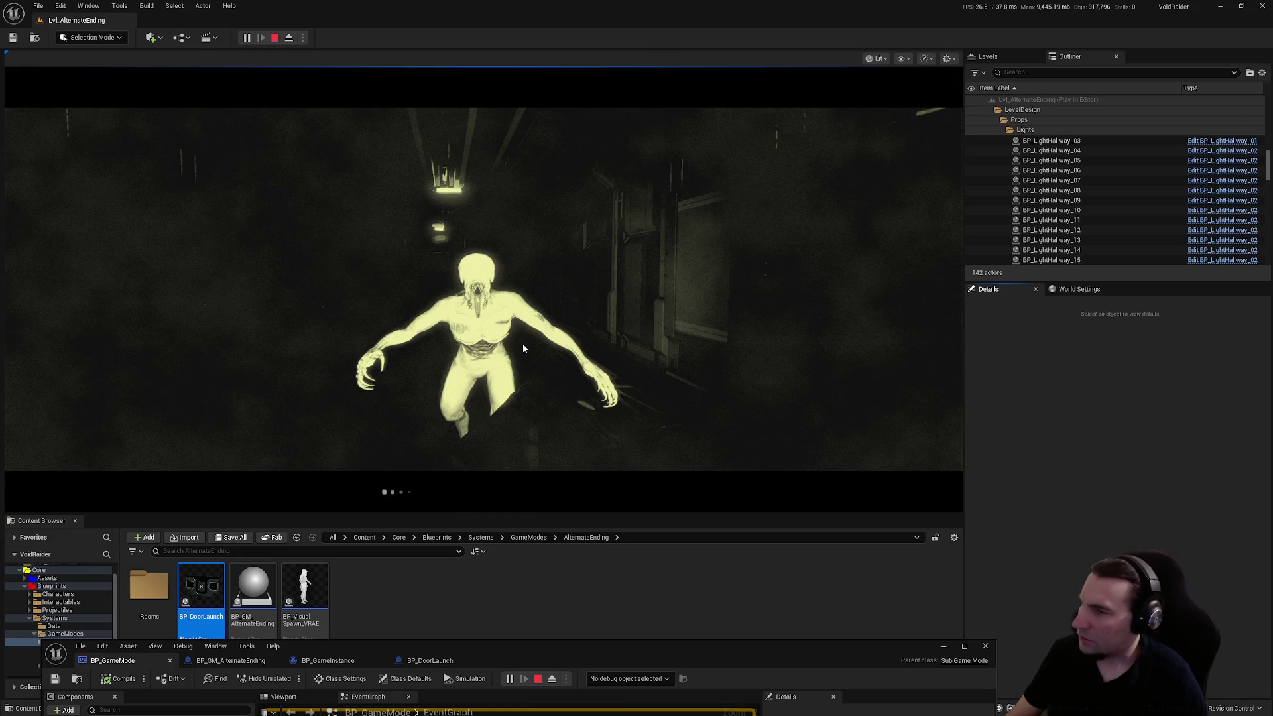
{"action": "key", "text": "Escape"}
- Maximize the Blueprint editor again, then delete the Print String node and undo the deletion
{"action": "left_click_drag", "start_coordinate": [782, 653], "coordinate": [778, 277]}
{"action": "double_click", "coordinate": [778, 277]}
{"action": "left_click_drag", "start_coordinate": [845, 475], "coordinate": [790, 412]}
{"action": "key", "text": "Delete"}
{"action": "key", "text": "ctrl+z"}
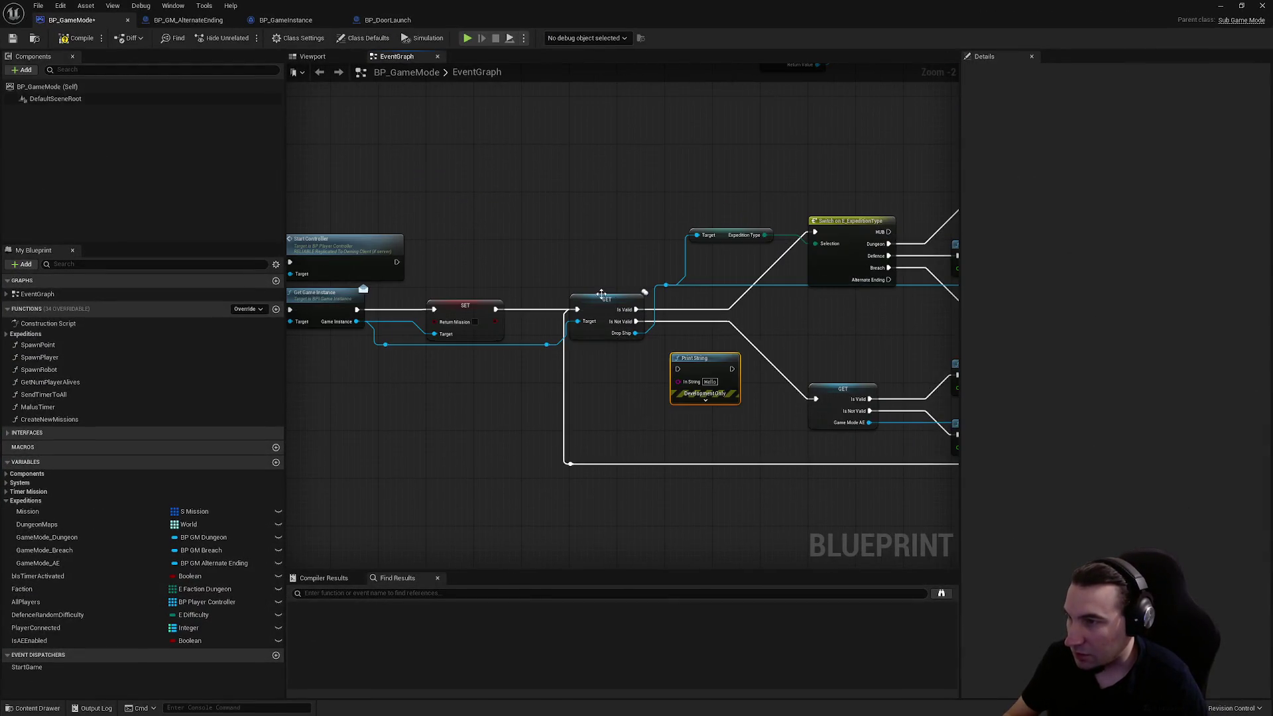
- Route the Drop Ship Is Not Valid path through Print String and play-test the level
{"action": "mouse_move", "coordinate": [637, 322]}
{"action": "left_mouse_down"}
{"action": "mouse_move", "coordinate": [678, 370]}
{"action": "mouse_move", "coordinate": [833, 401]}
{"action": "mouse_move", "coordinate": [815, 399]}
{"action": "left_mouse_up"}
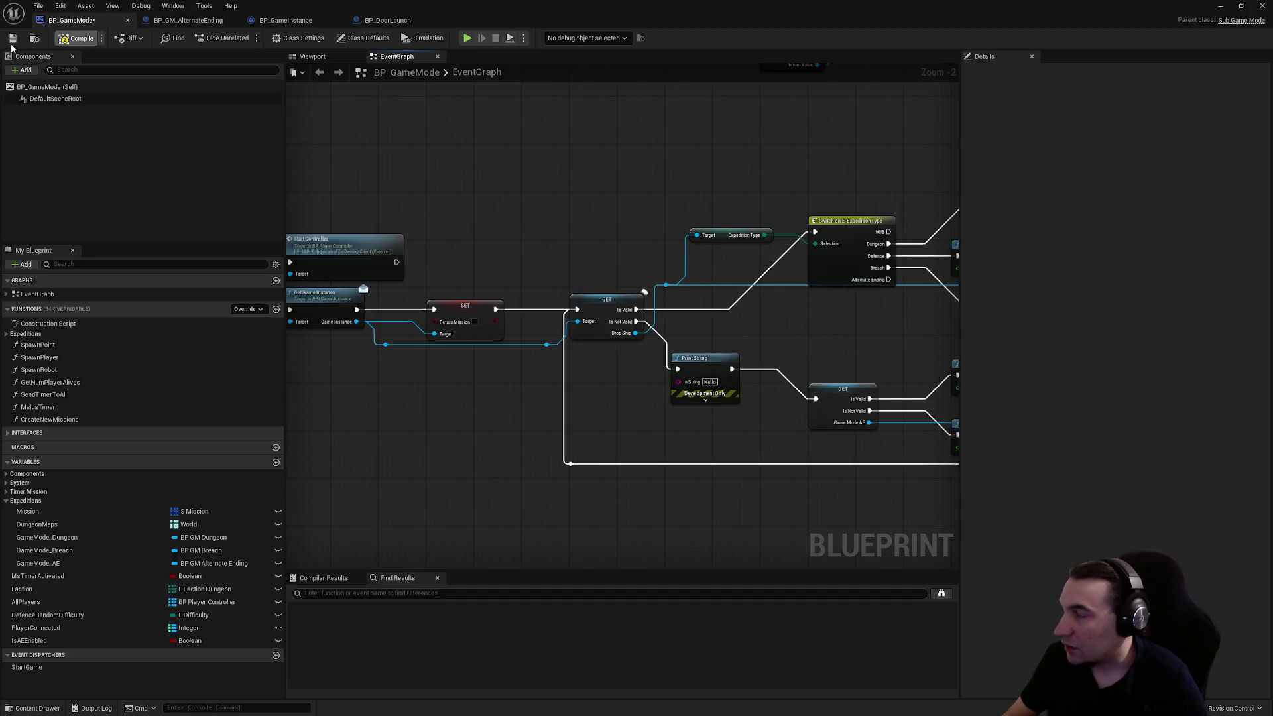
{"action": "mouse_move", "coordinate": [451, 10]}
{"action": "left_mouse_down"}
{"action": "mouse_move", "coordinate": [706, 124]}
{"action": "mouse_move", "coordinate": [456, 541]}
{"action": "left_mouse_up"}
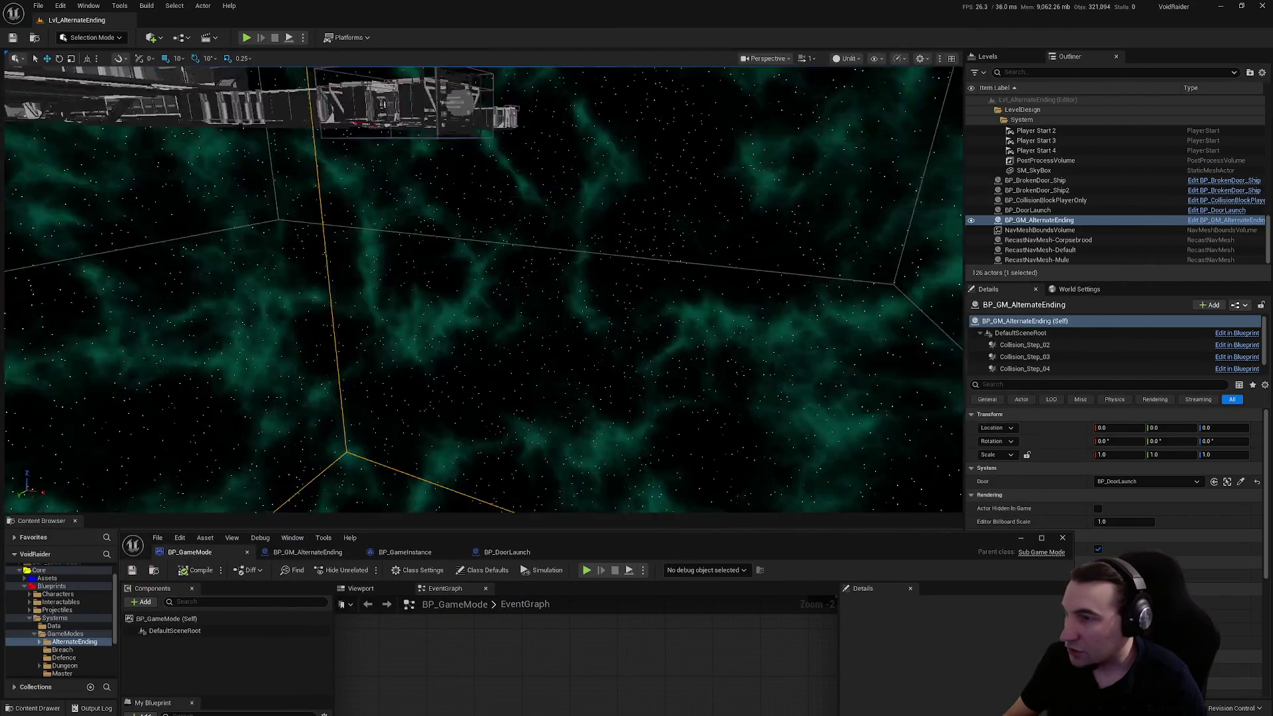
{"action": "key", "text": "f"}
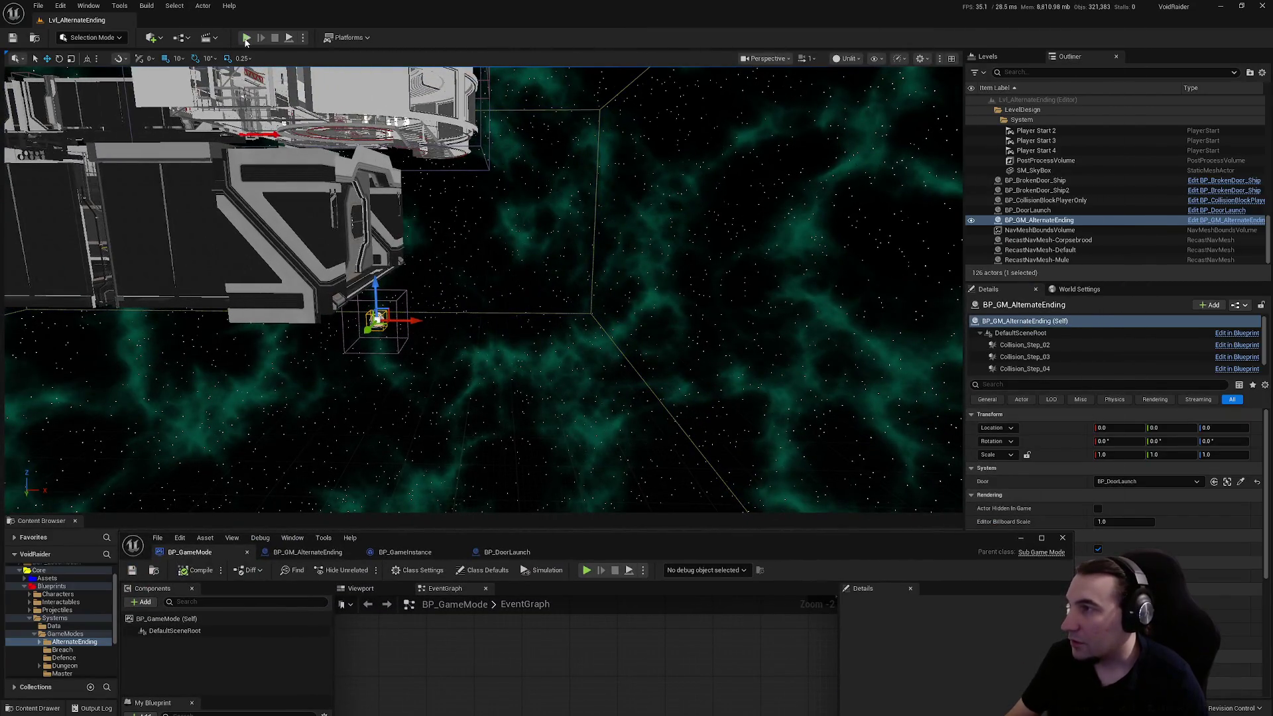
{"action": "key", "text": "alt+p"}
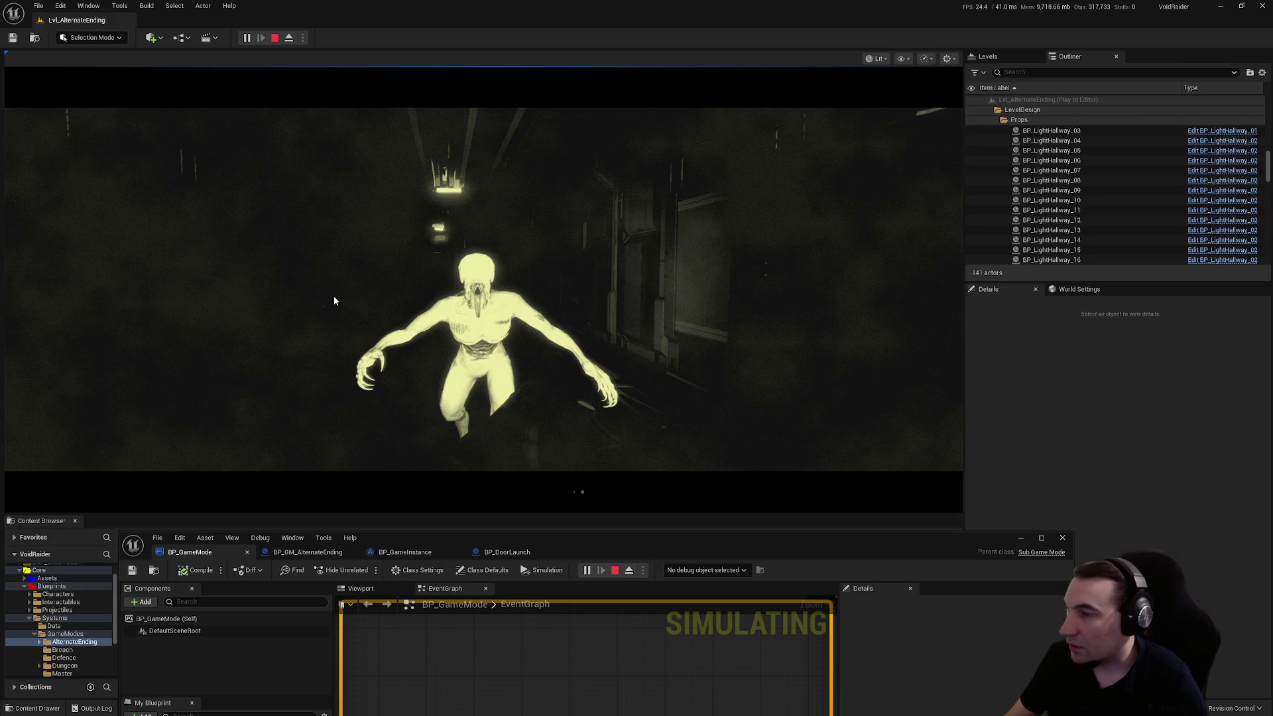
{"action": "left_click_drag", "start_coordinate": [616, 550], "coordinate": [657, 574]}
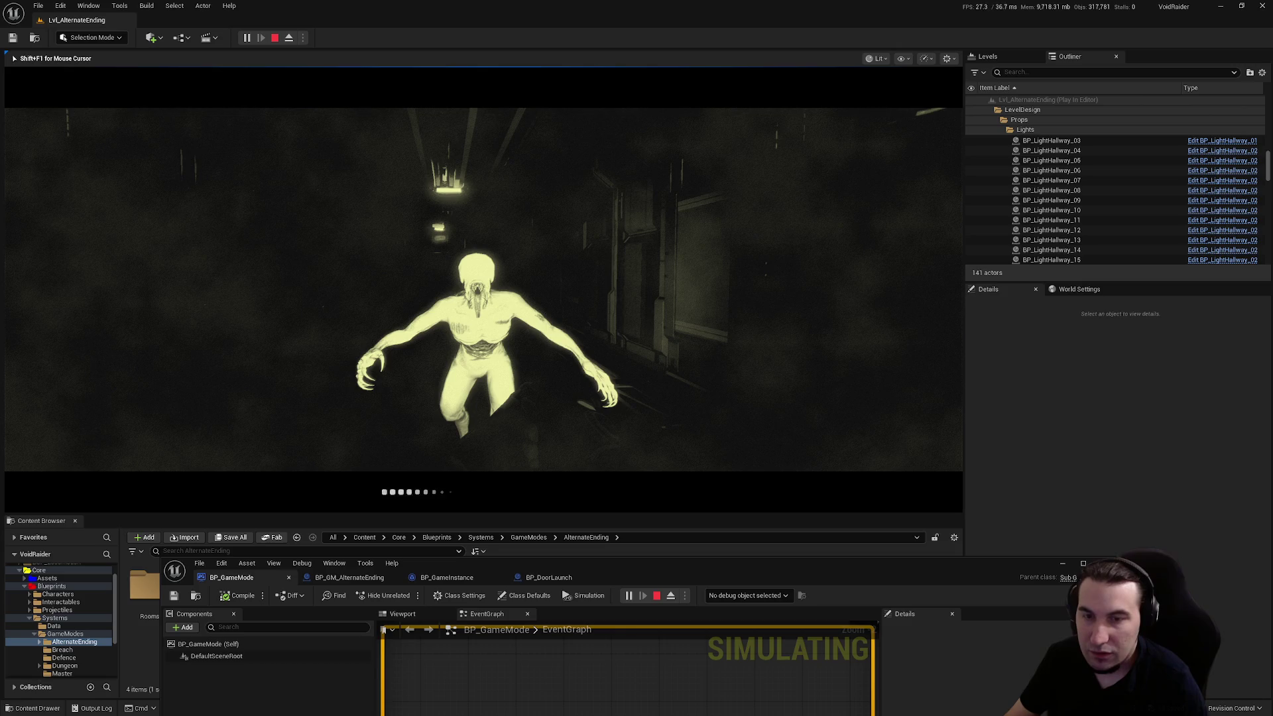
{"action": "key", "text": "Escape"}
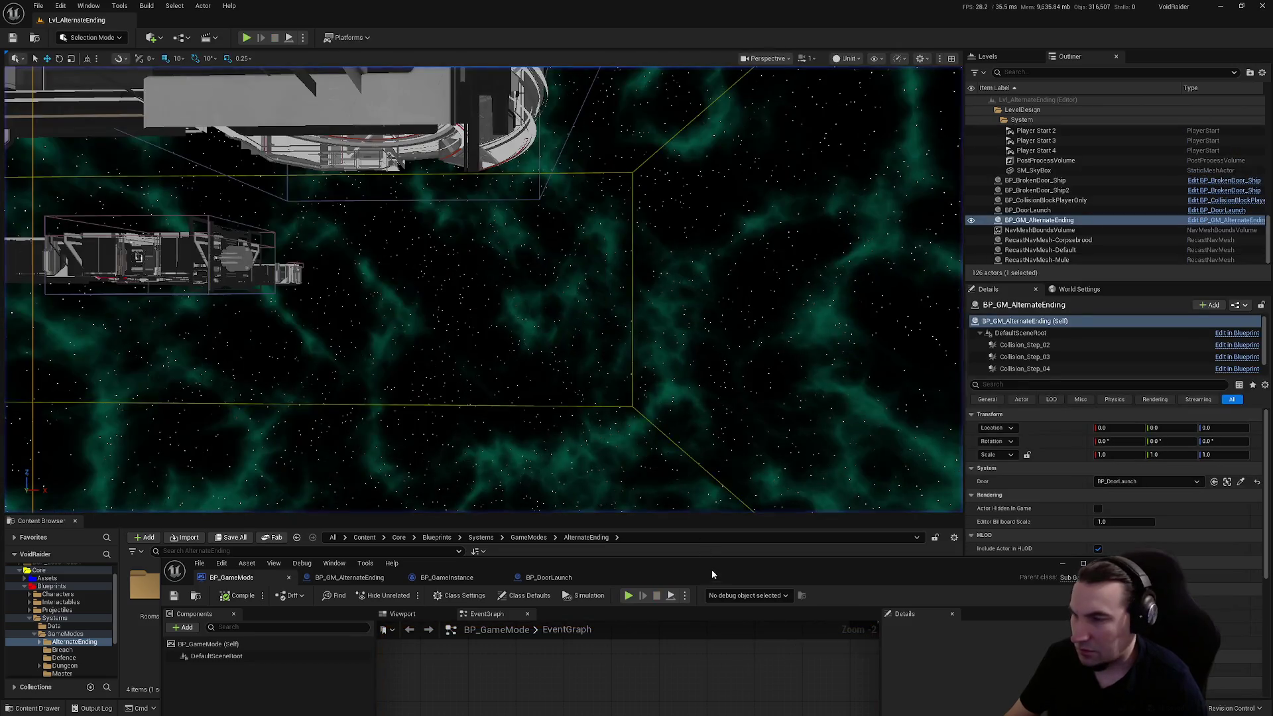
- Delete the Print String and reconnect Is Not Valid directly to the lower GET node
{"action": "left_click_drag", "start_coordinate": [710, 571], "coordinate": [675, 215]}
{"action": "double_click", "coordinate": [675, 215]}
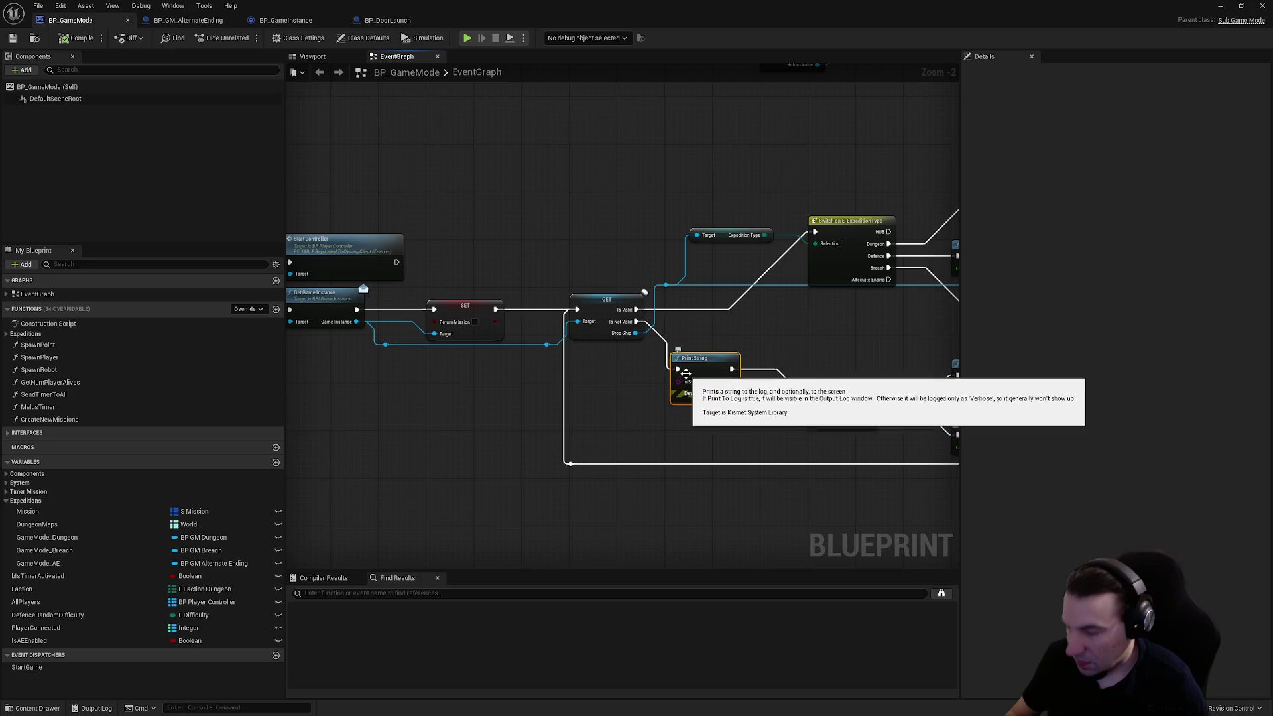
{"action": "key", "text": "Delete"}
{"action": "mouse_move", "coordinate": [636, 322]}
{"action": "left_mouse_down"}
{"action": "mouse_move", "coordinate": [806, 396]}
{"action": "mouse_move", "coordinate": [622, 242]}
{"action": "mouse_move", "coordinate": [544, 391]}
{"action": "left_mouse_up"}
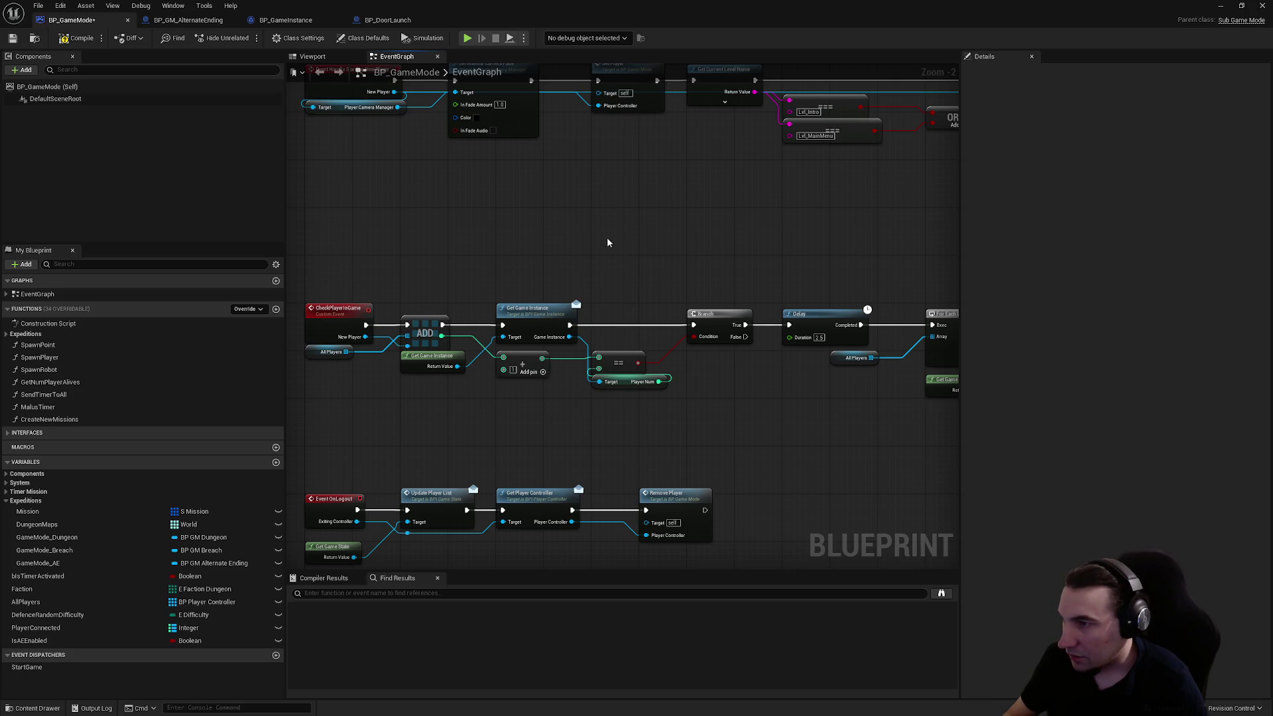
- Paste a Print String between Get Game Instance and the Branch
{"action": "key", "text": "ctrl+v"}
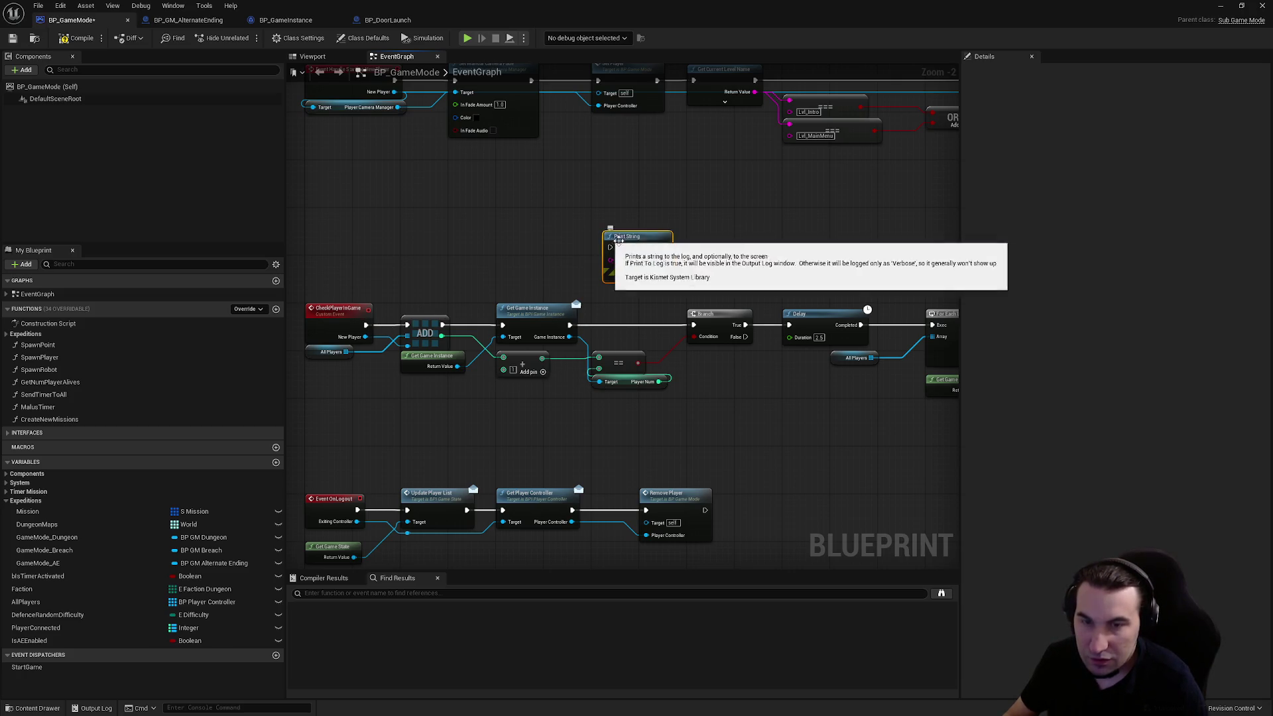
{"action": "scroll", "coordinate": [665, 240], "scroll_direction": "up", "scroll_amount": 2}
{"action": "left_click_drag", "start_coordinate": [630, 242], "coordinate": [630, 266]}
{"action": "mouse_move", "coordinate": [533, 343]}
{"action": "left_mouse_down"}
{"action": "mouse_move", "coordinate": [583, 320]}
{"action": "mouse_move", "coordinate": [588, 264]}
{"action": "mouse_move", "coordinate": [700, 343]}
{"action": "left_mouse_up"}
{"action": "left_click", "coordinate": [642, 205]}
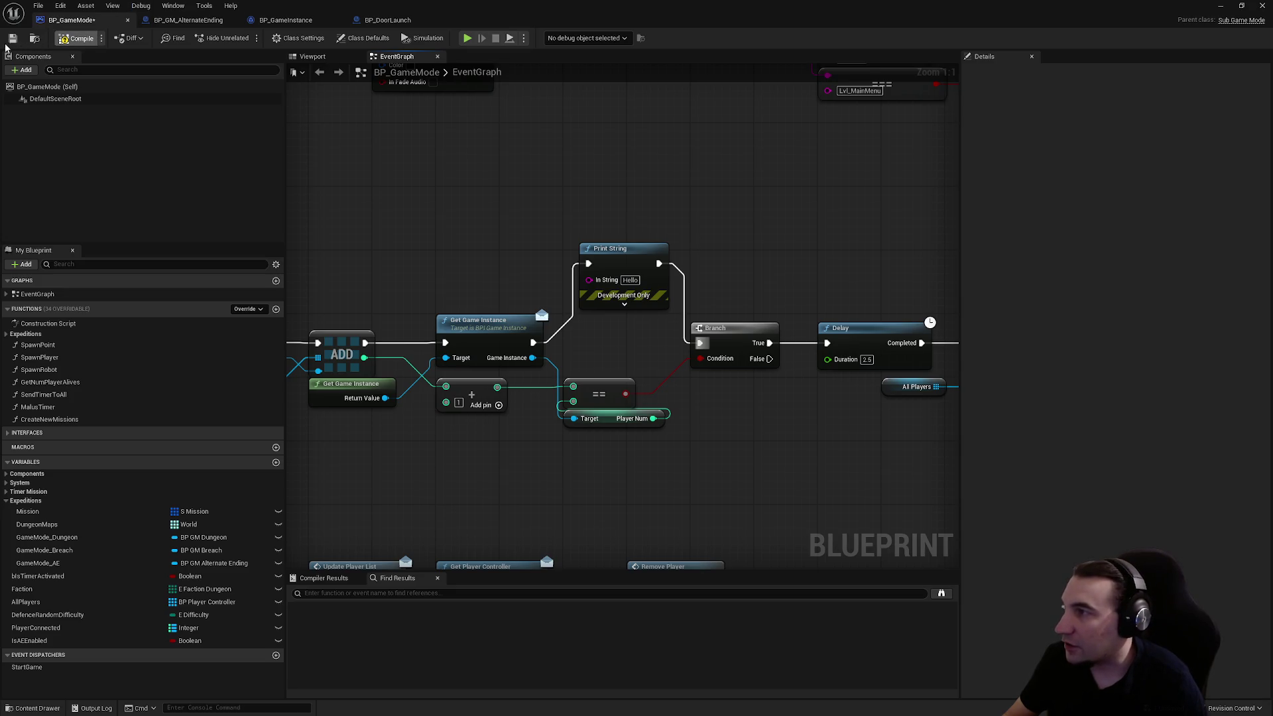
- Play-test the level, stop it, and maximize the Blueprint editor again
{"action": "double_click", "coordinate": [157, 12]}
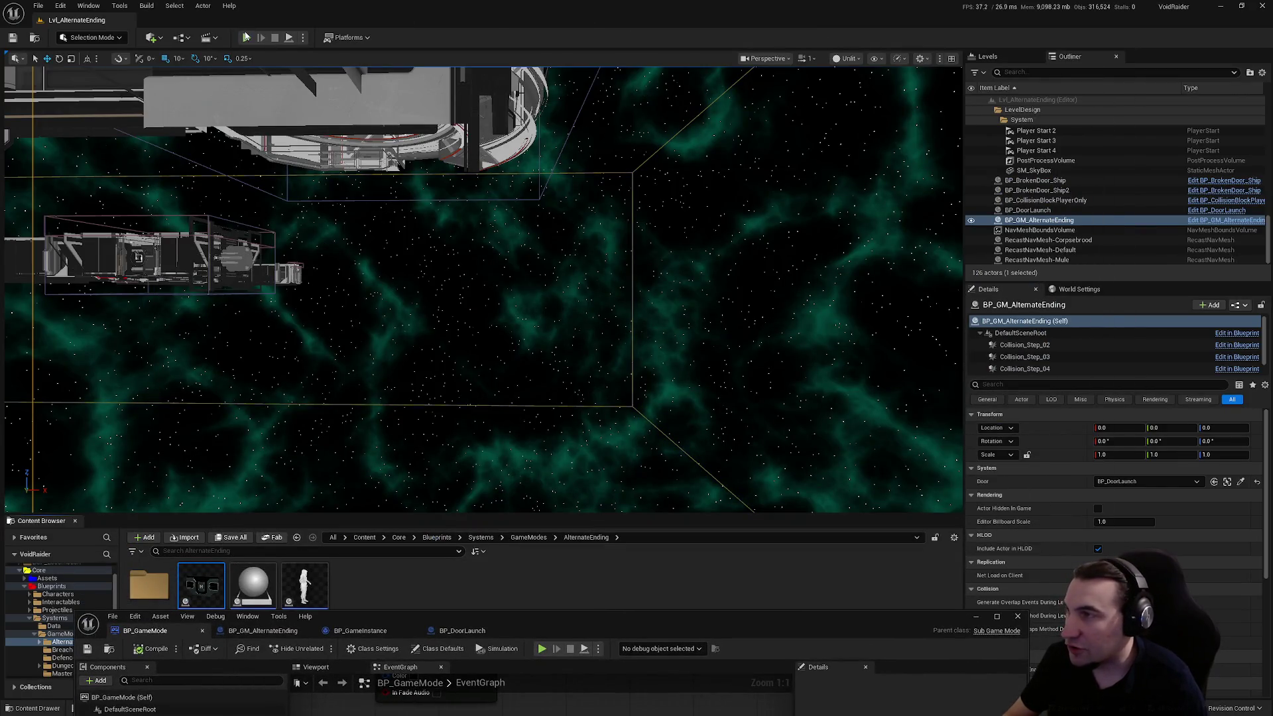
{"action": "key", "text": "alt+p"}
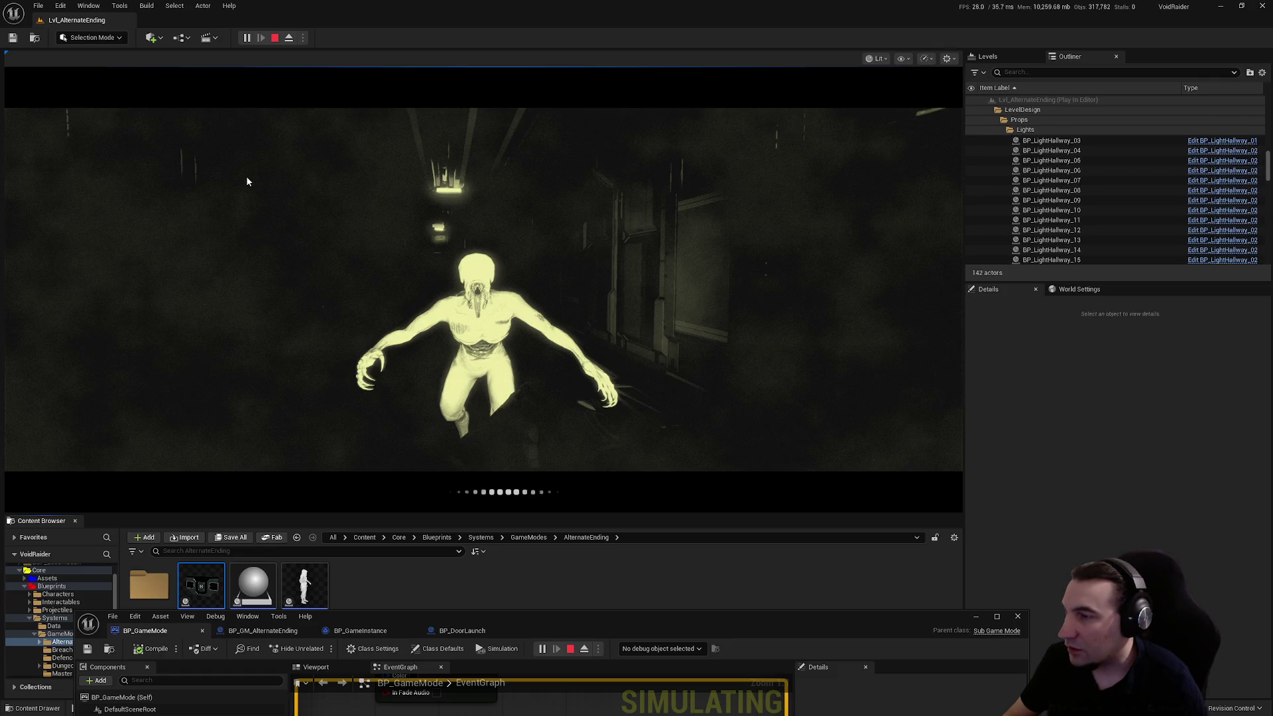
{"action": "key", "text": "Escape"}
{"action": "double_click", "coordinate": [741, 627]}
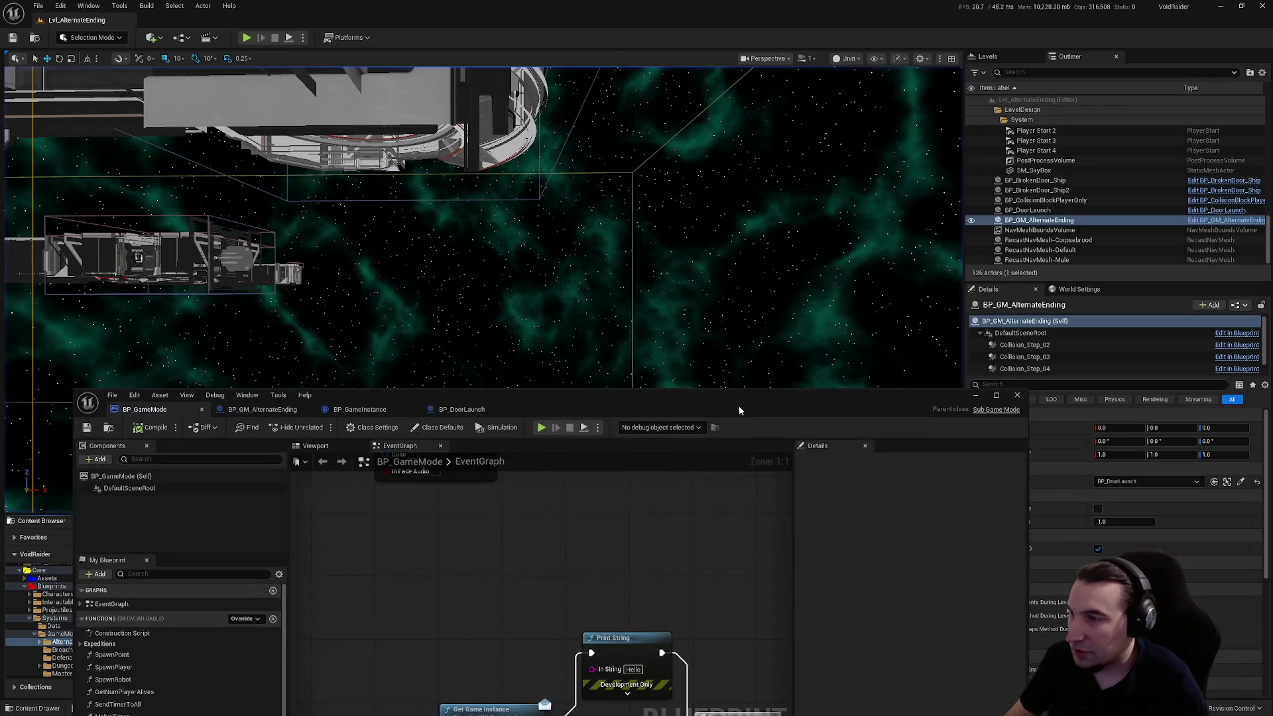
- Delete the debug Print String, wire Get Game Instance into the Branch, then compile and save BP_GameMode
{"action": "left_click", "coordinate": [624, 249]}
{"action": "key", "text": "Delete"}
{"action": "left_click", "coordinate": [532, 344]}
{"action": "left_click_drag", "start_coordinate": [532, 343], "coordinate": [700, 342]}
{"action": "scroll", "coordinate": [730, 287], "scroll_direction": "down", "scroll_amount": 4}
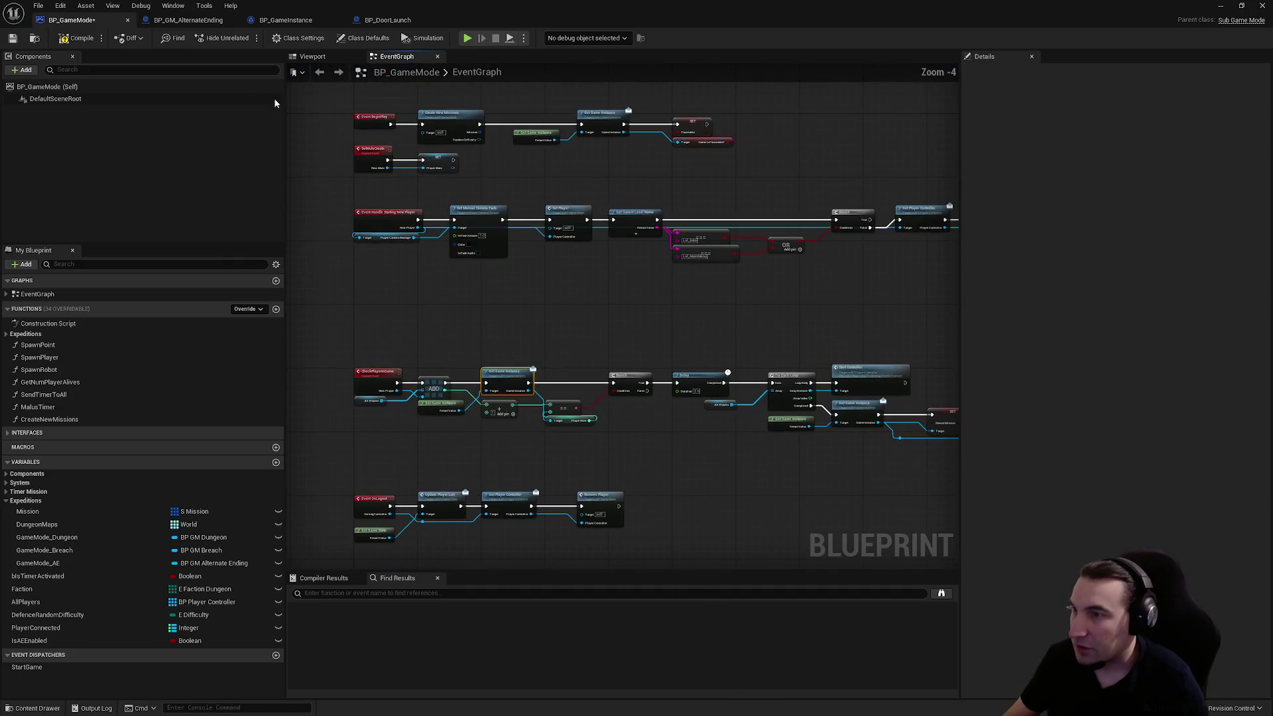
{"action": "left_click", "coordinate": [81, 38]}
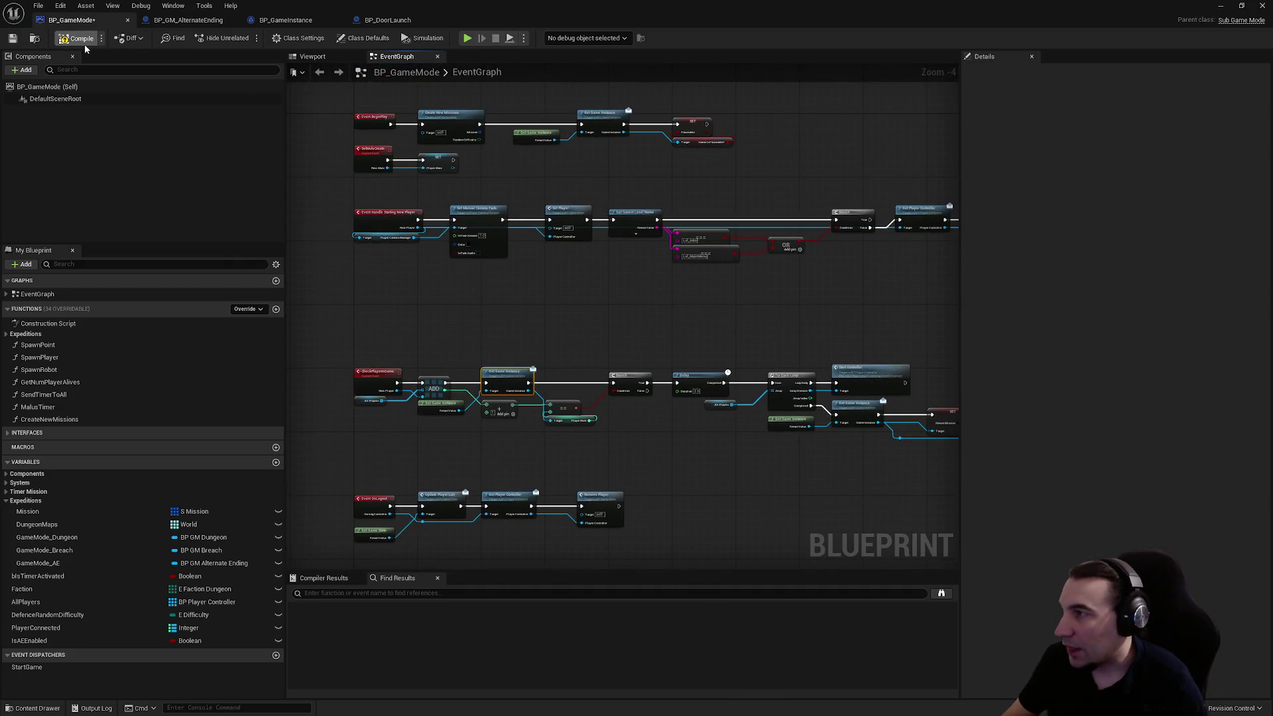
{"action": "left_click", "coordinate": [12, 38]}
- Look through the BP_GM_AlternateEnding and BP_GameInstance graphs, then move the editor aside to reveal the level
{"action": "left_click", "coordinate": [191, 20]}
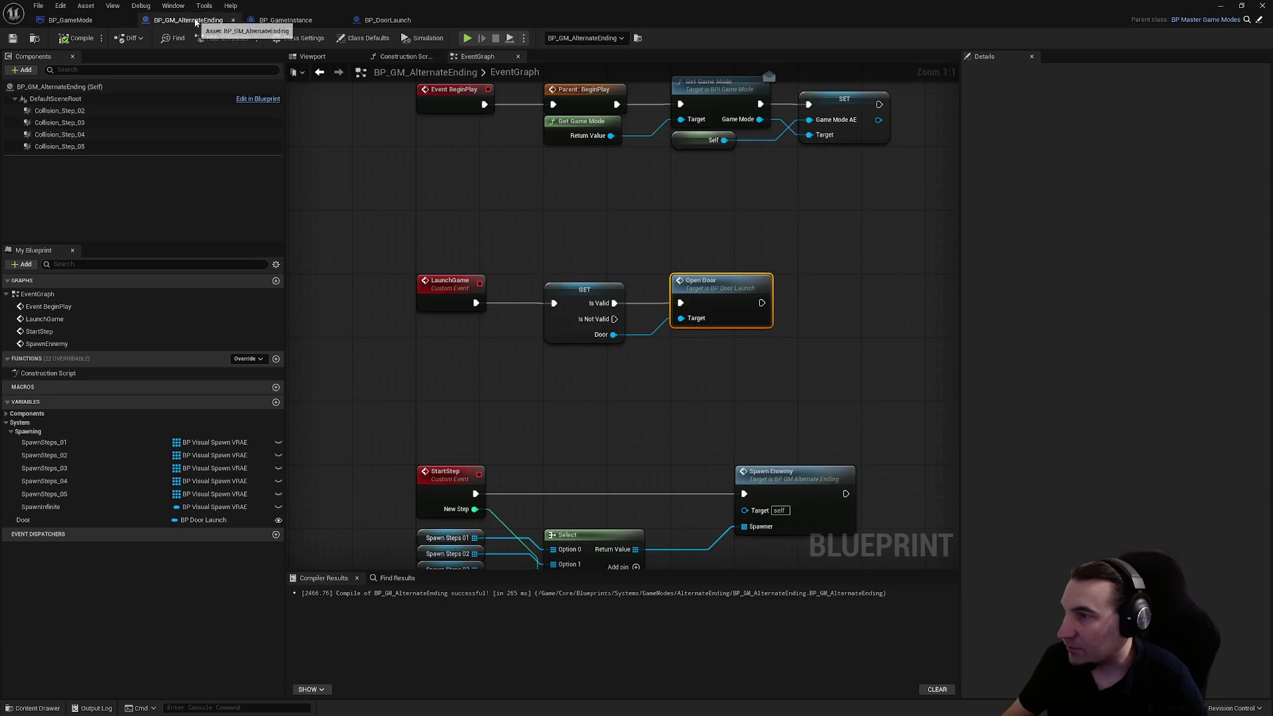
{"action": "scroll", "coordinate": [539, 204], "scroll_direction": "down", "scroll_amount": 2}
{"action": "left_click_drag", "start_coordinate": [285, 20], "coordinate": [189, 20]}
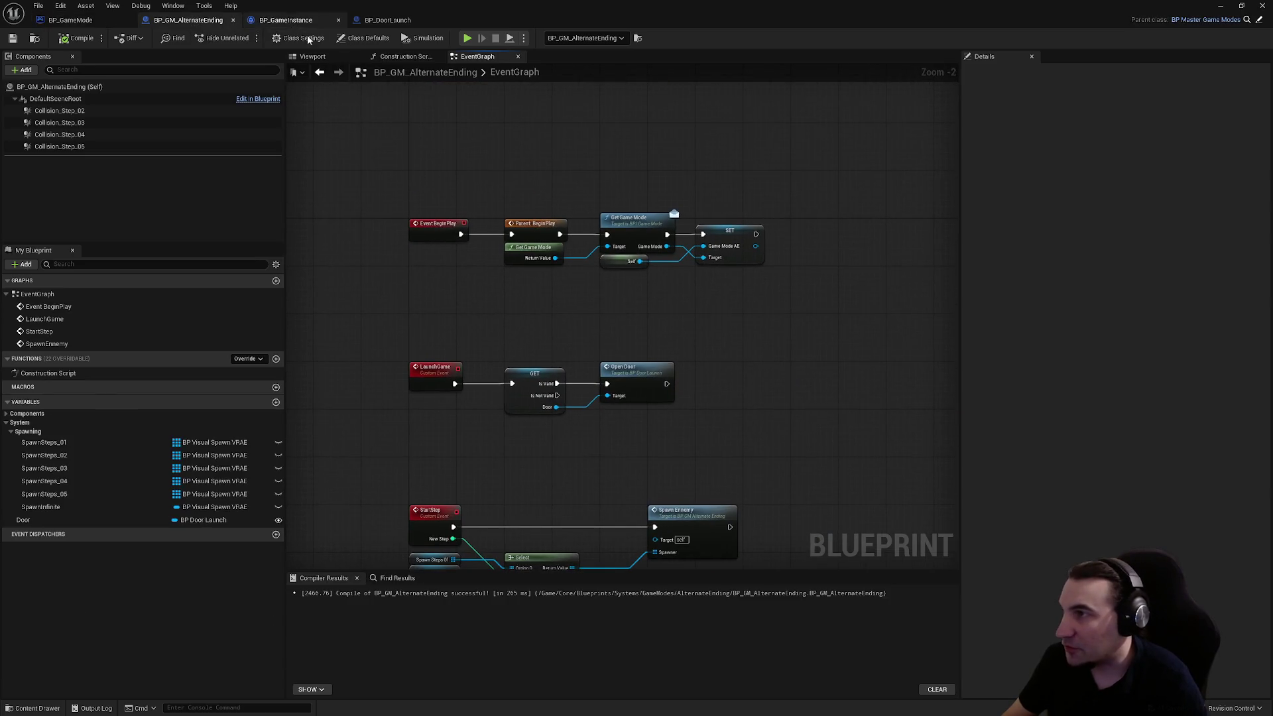
{"action": "scroll", "coordinate": [804, 210], "scroll_direction": "down", "scroll_amount": 2}
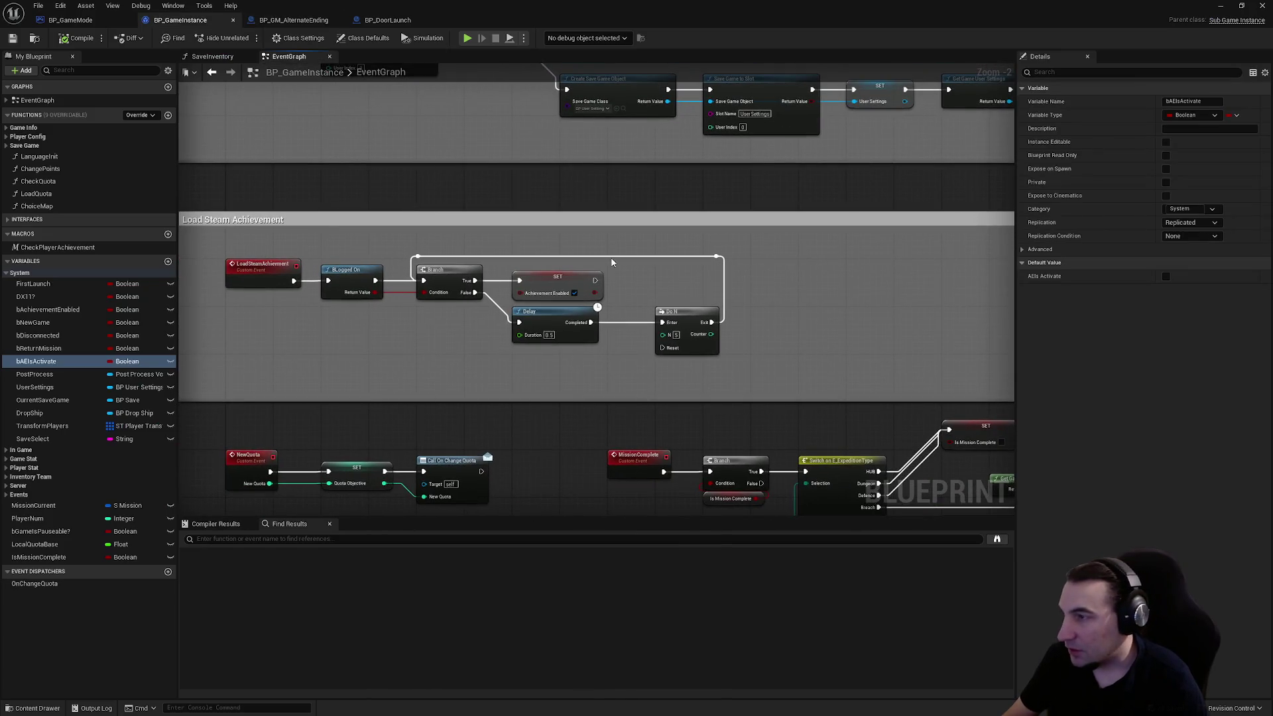
{"action": "left_click", "coordinate": [295, 20]}
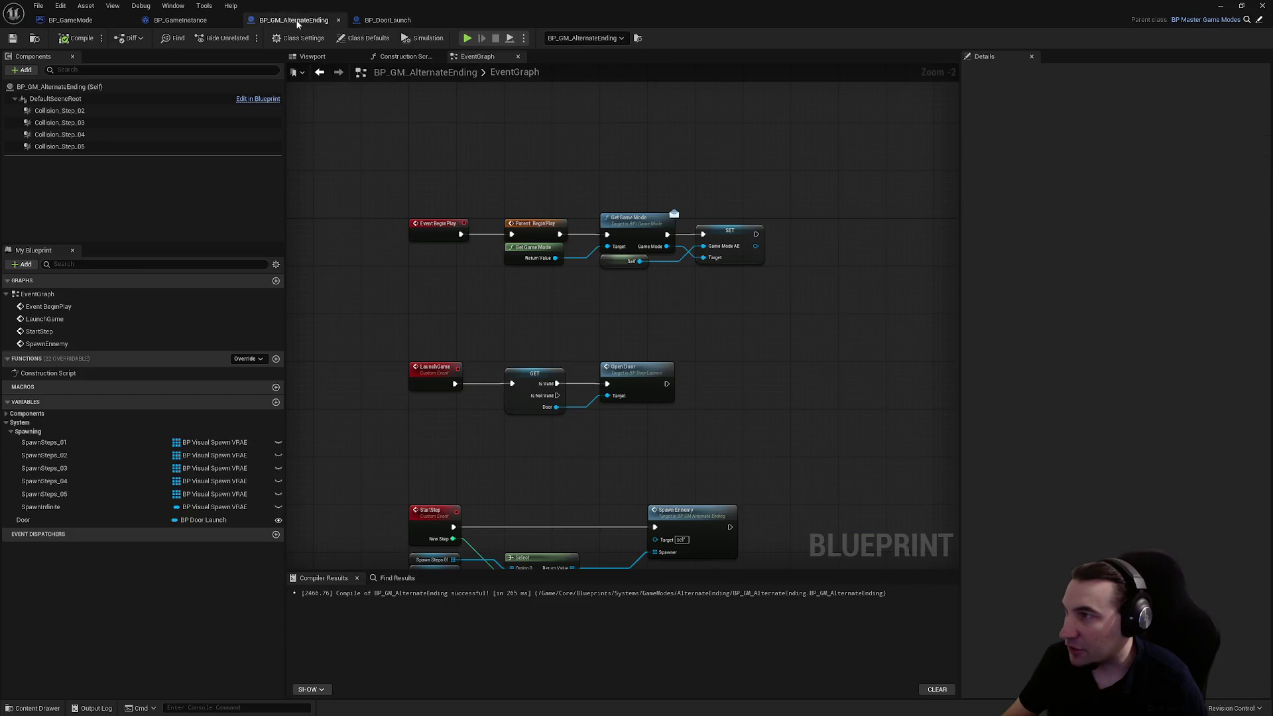
{"action": "left_click", "coordinate": [196, 20]}
{"action": "left_click", "coordinate": [82, 10]}
{"action": "left_click_drag", "start_coordinate": [398, 7], "coordinate": [623, 707]}
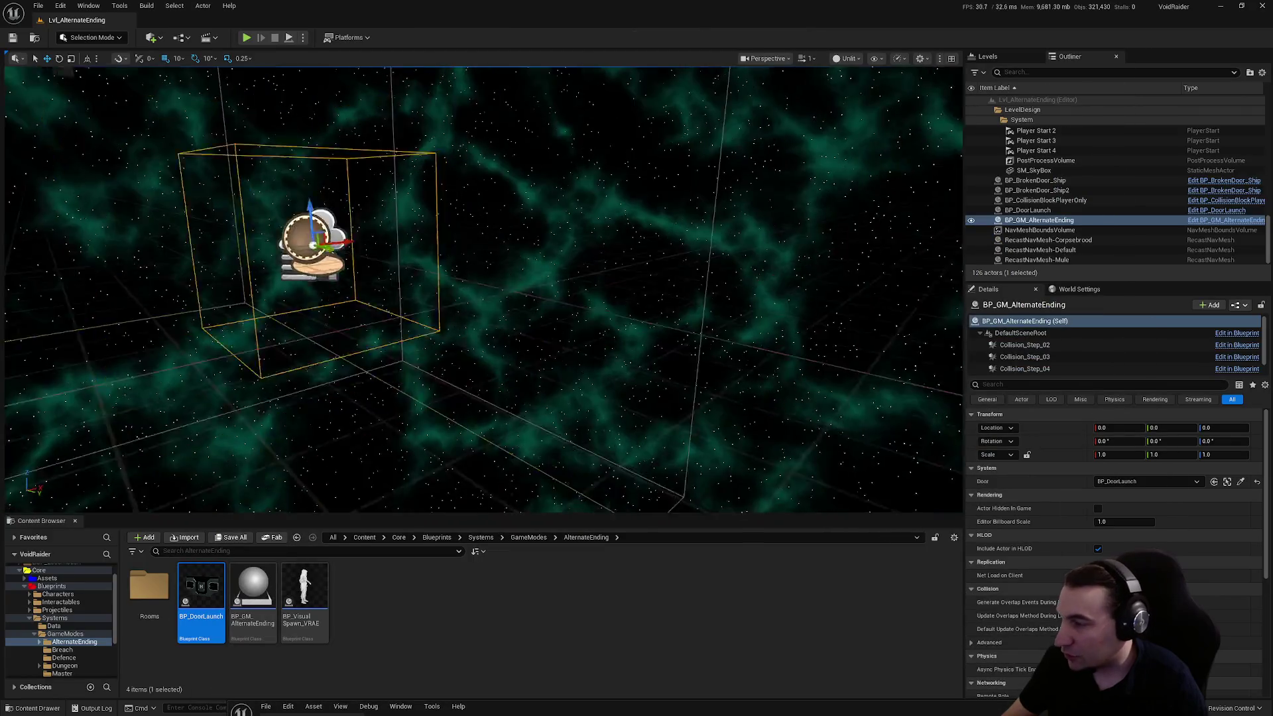
- Place a BP_DropShip from Interactables > PropsUseable into the level viewport
{"action": "left_click", "coordinate": [32, 619]}
{"action": "left_click", "coordinate": [61, 602]}
{"action": "double_click", "coordinate": [303, 586]}
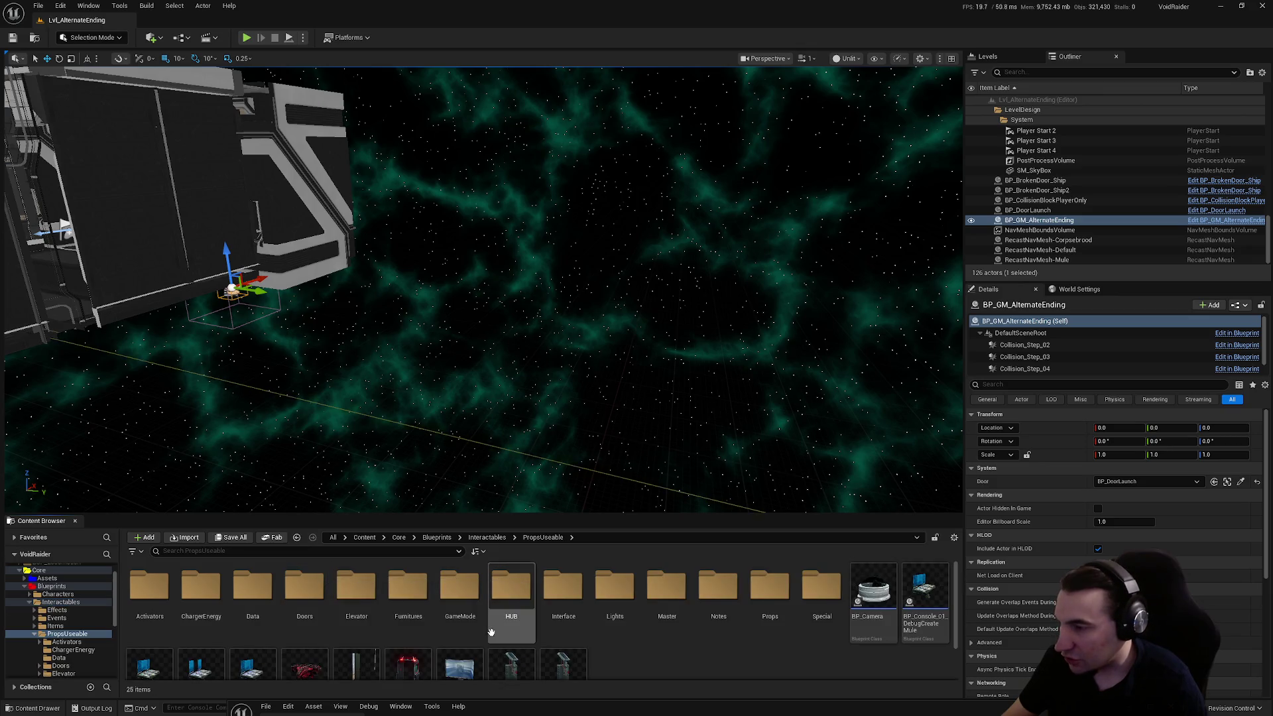
{"action": "mouse_move", "coordinate": [305, 667]}
{"action": "left_mouse_down"}
{"action": "mouse_move", "coordinate": [861, 261]}
{"action": "mouse_move", "coordinate": [790, 369]}
{"action": "mouse_move", "coordinate": [722, 240]}
{"action": "left_mouse_up"}
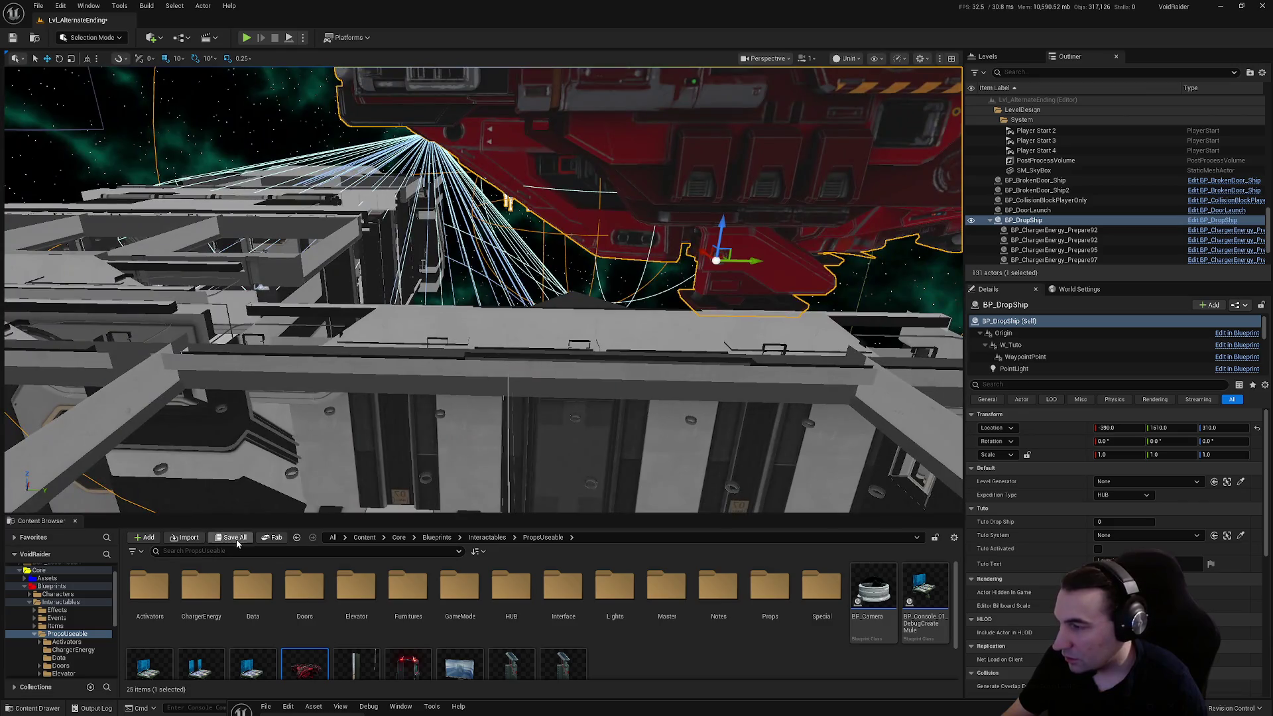
- Save Lvl_AlternateEnding and run a play-test, then stop it
{"action": "left_click", "coordinate": [231, 537]}
{"action": "left_click", "coordinate": [716, 475]}
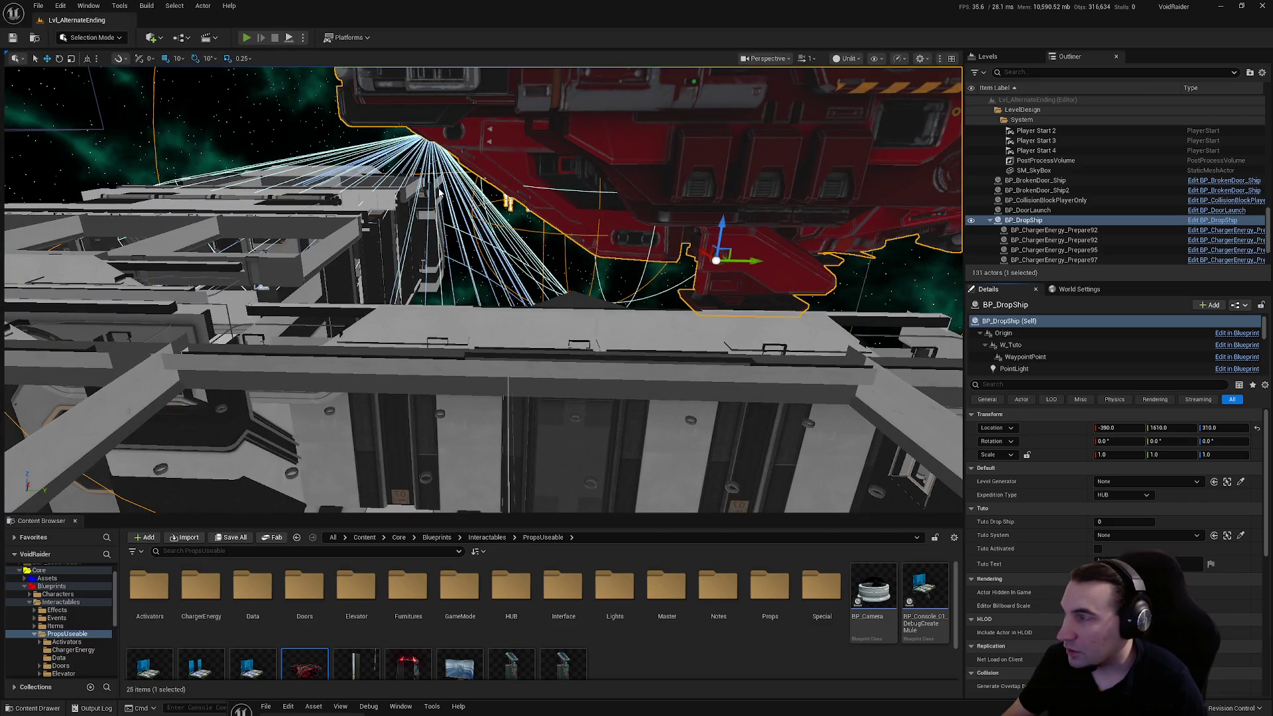
{"action": "key", "text": "alt+p"}
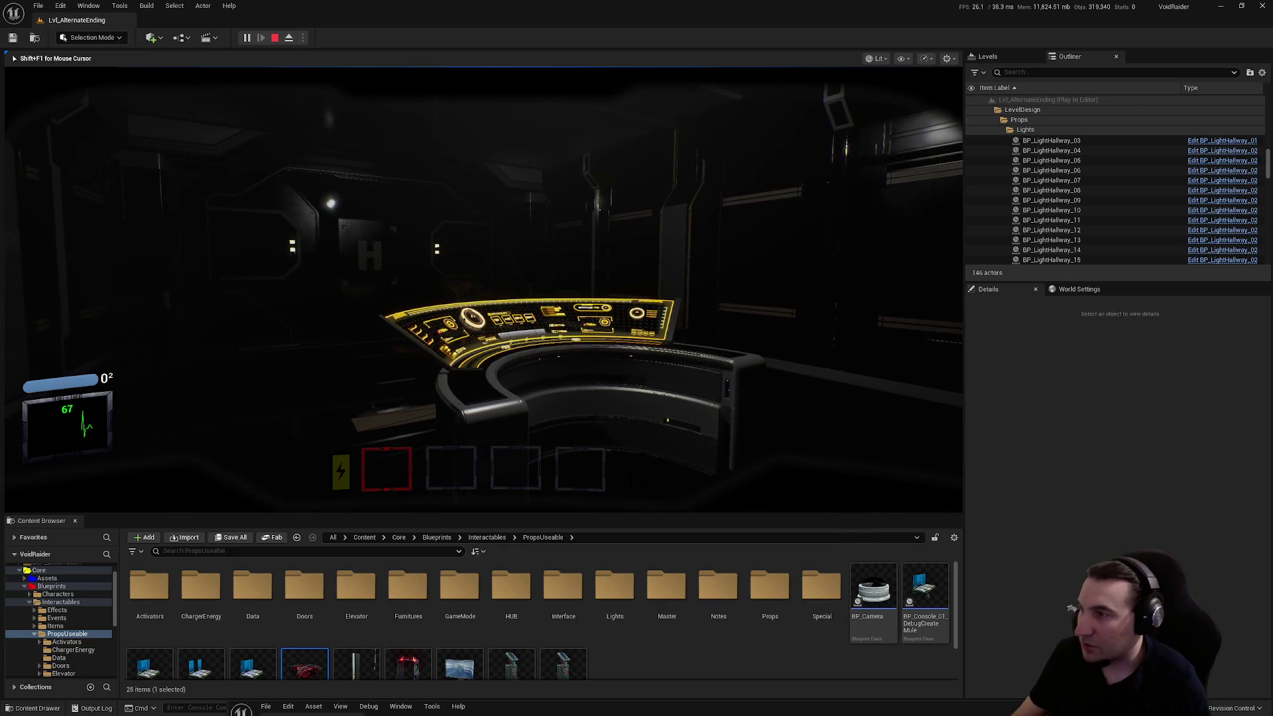
{"action": "key", "text": "Escape"}
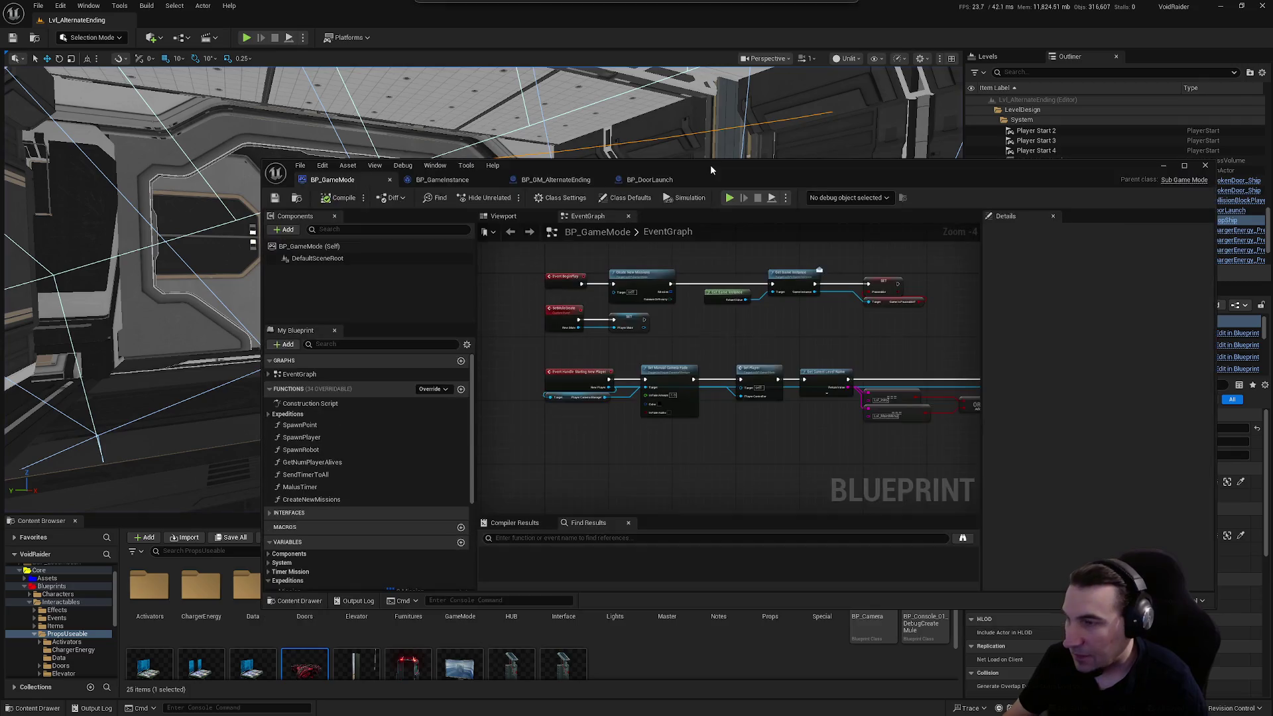
- Maximize the editor and review BP_GameMode's SET, GET, Delay and loop nodes
{"action": "double_click", "coordinate": [710, 164]}
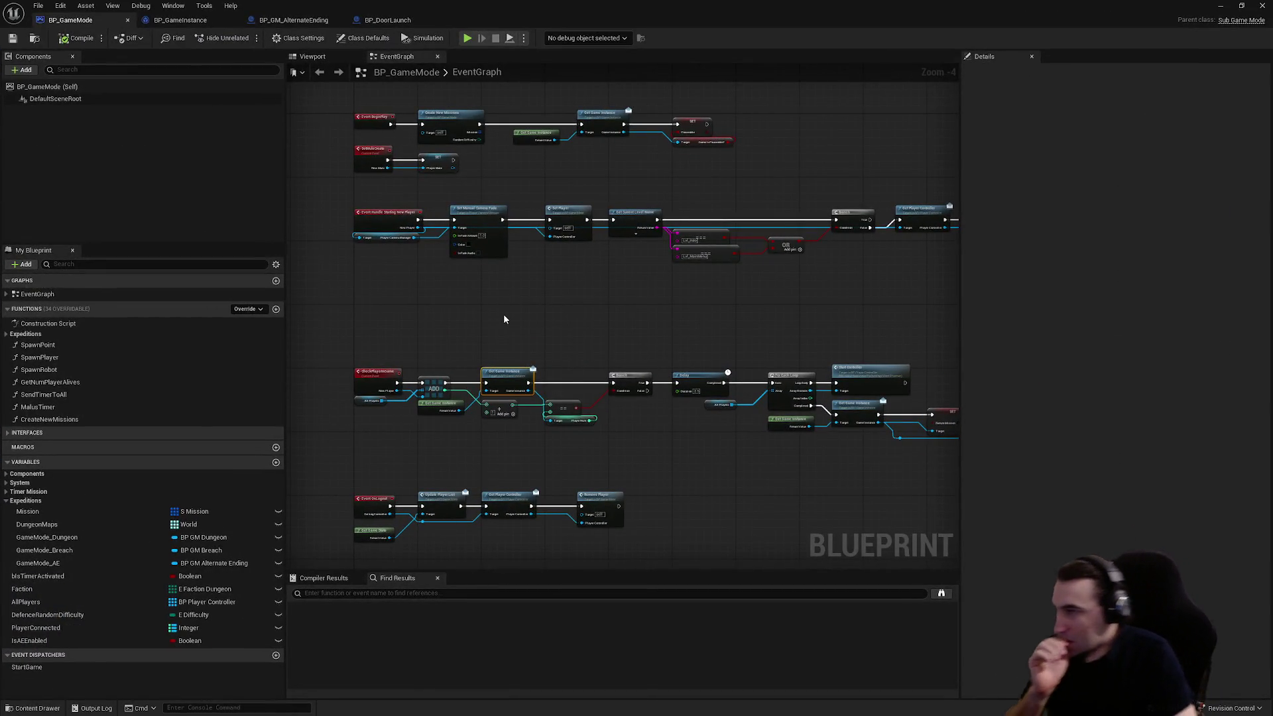
{"action": "left_click", "coordinate": [304, 22]}
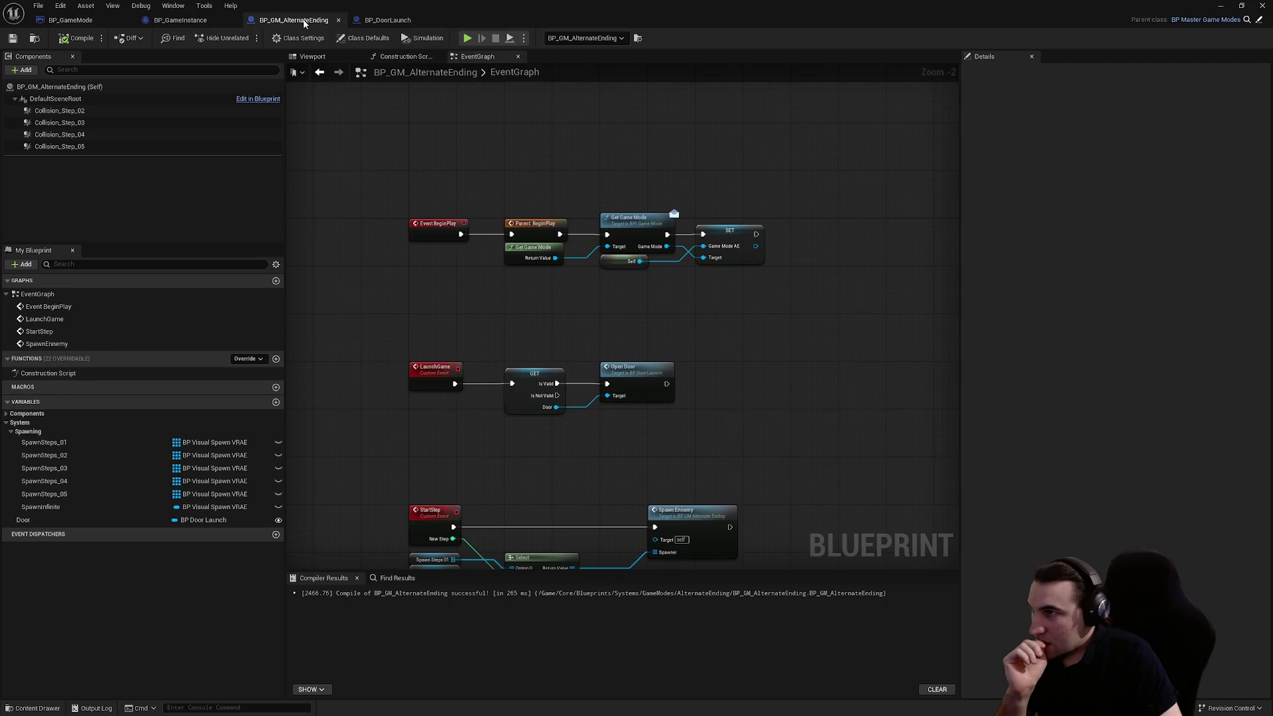
{"action": "left_click", "coordinate": [100, 23]}
{"action": "scroll", "coordinate": [464, 321], "scroll_direction": "up", "scroll_amount": 2}
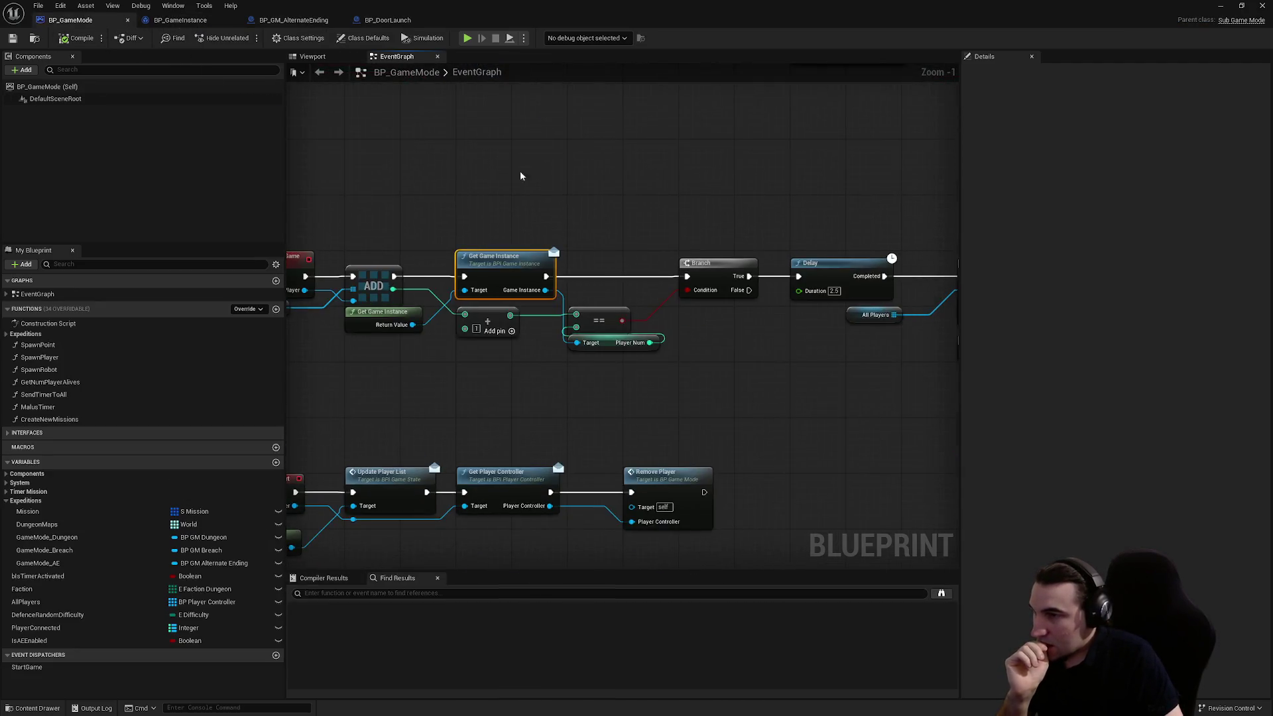
{"action": "scroll", "coordinate": [520, 176], "scroll_direction": "down", "scroll_amount": 3}
{"action": "scroll", "coordinate": [617, 178], "scroll_direction": "up", "scroll_amount": 1}
{"action": "scroll", "coordinate": [617, 178], "scroll_direction": "up", "scroll_amount": 3}
{"action": "left_click_drag", "start_coordinate": [623, 268], "coordinate": [376, 194]}
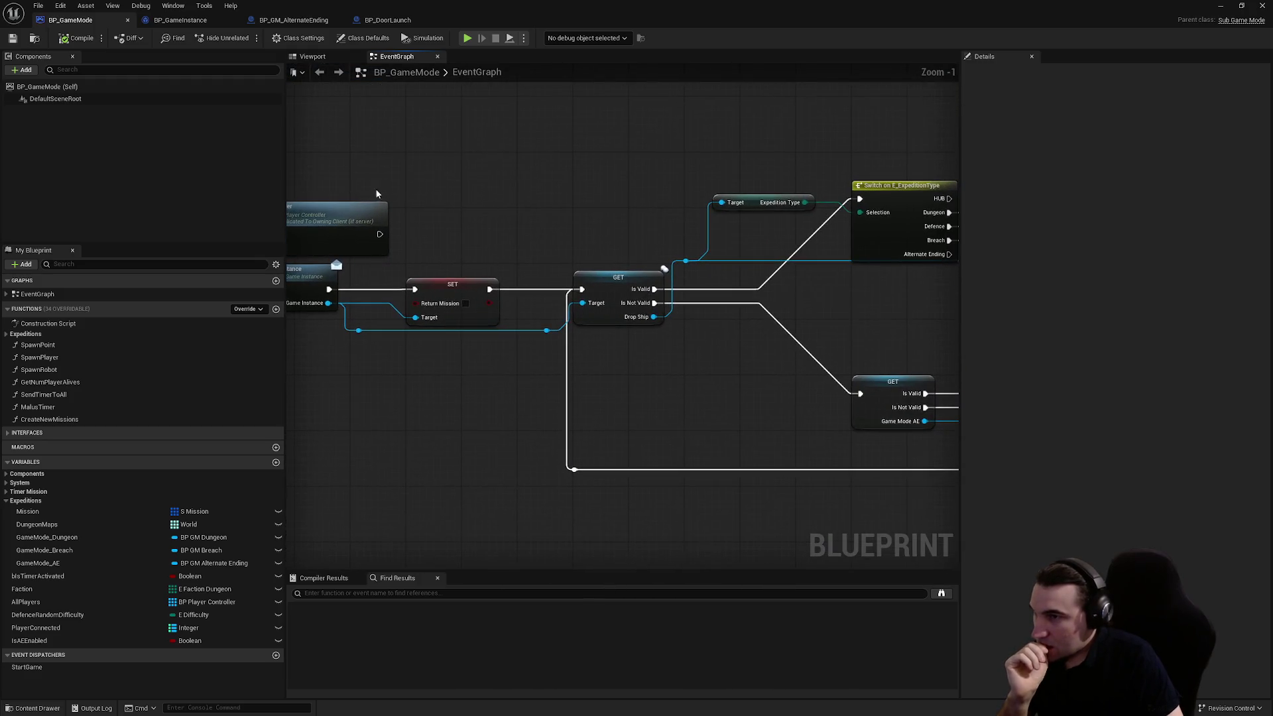
{"action": "mouse_move", "coordinate": [663, 269]}
{"action": "left_mouse_down"}
{"action": "mouse_move", "coordinate": [479, 314]}
{"action": "mouse_move", "coordinate": [659, 228]}
{"action": "mouse_move", "coordinate": [551, 214]}
{"action": "left_mouse_up"}
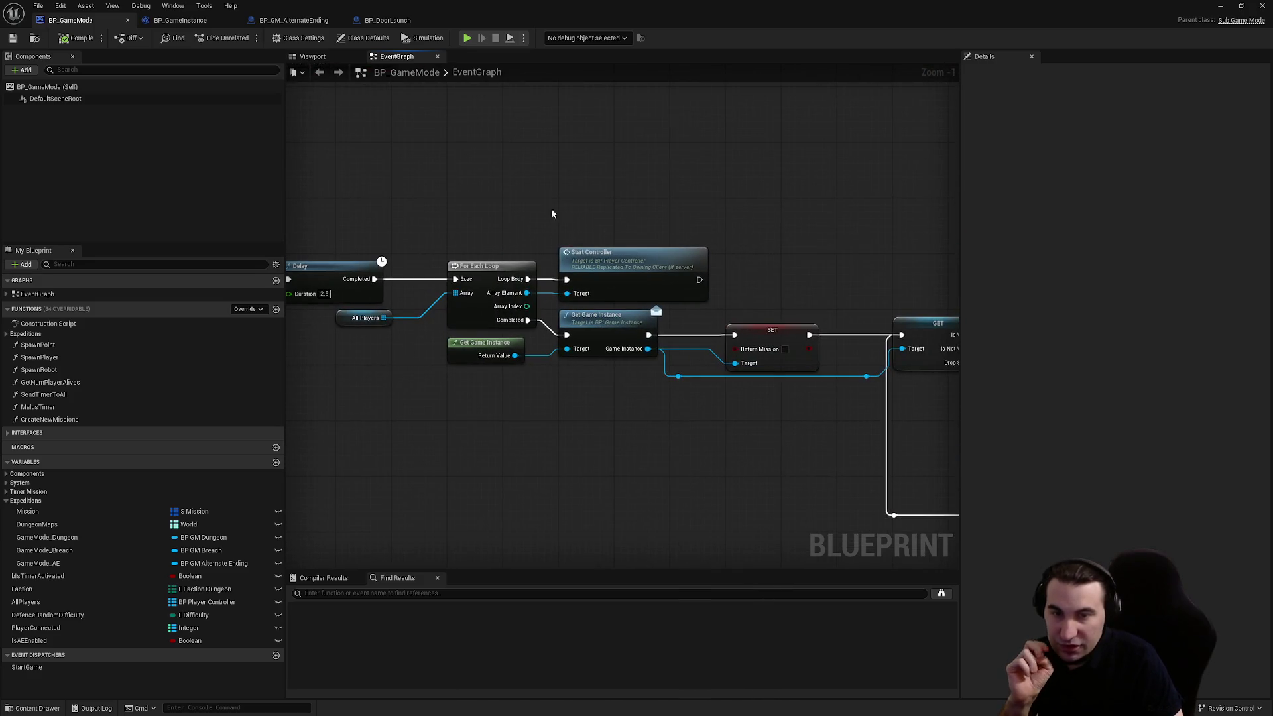
- Look over the BP_GameInstance and BP_DoorLaunch graphs, ending on BP_GM_AlternateEnding
{"action": "left_click", "coordinate": [179, 19]}
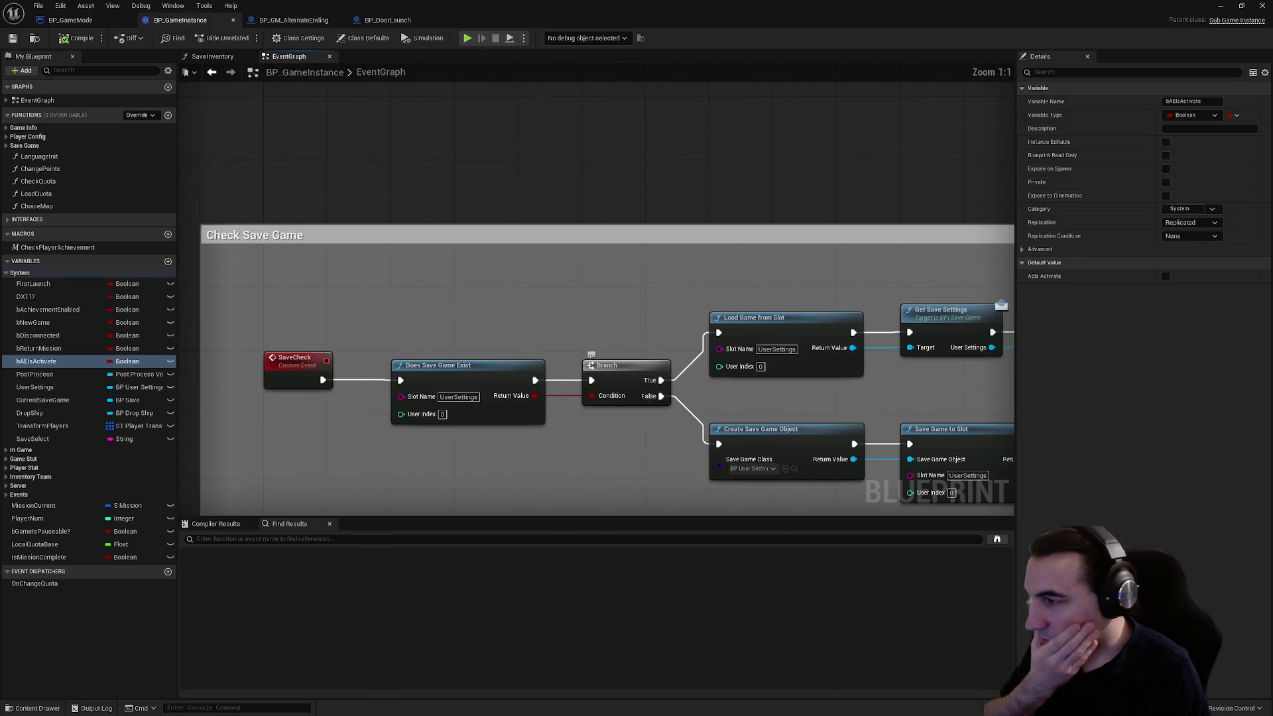
{"action": "scroll", "coordinate": [680, 272], "scroll_direction": "down", "scroll_amount": 4}
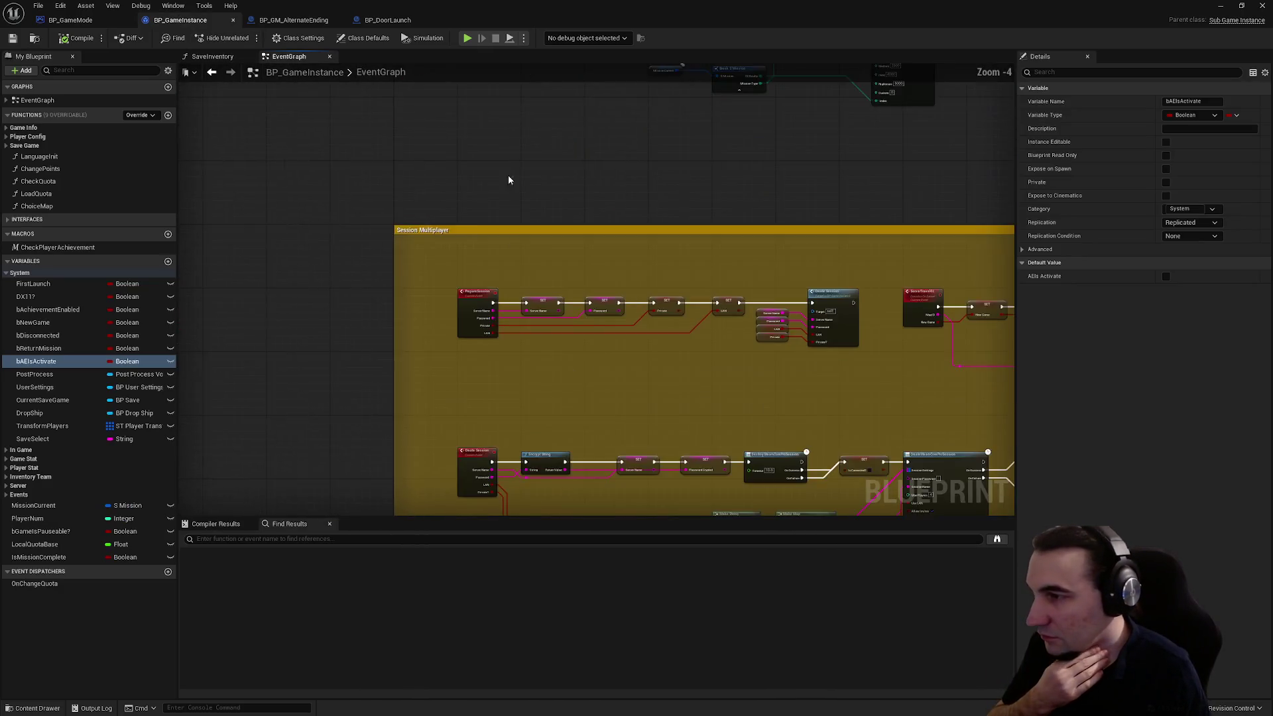
{"action": "left_click", "coordinate": [376, 21]}
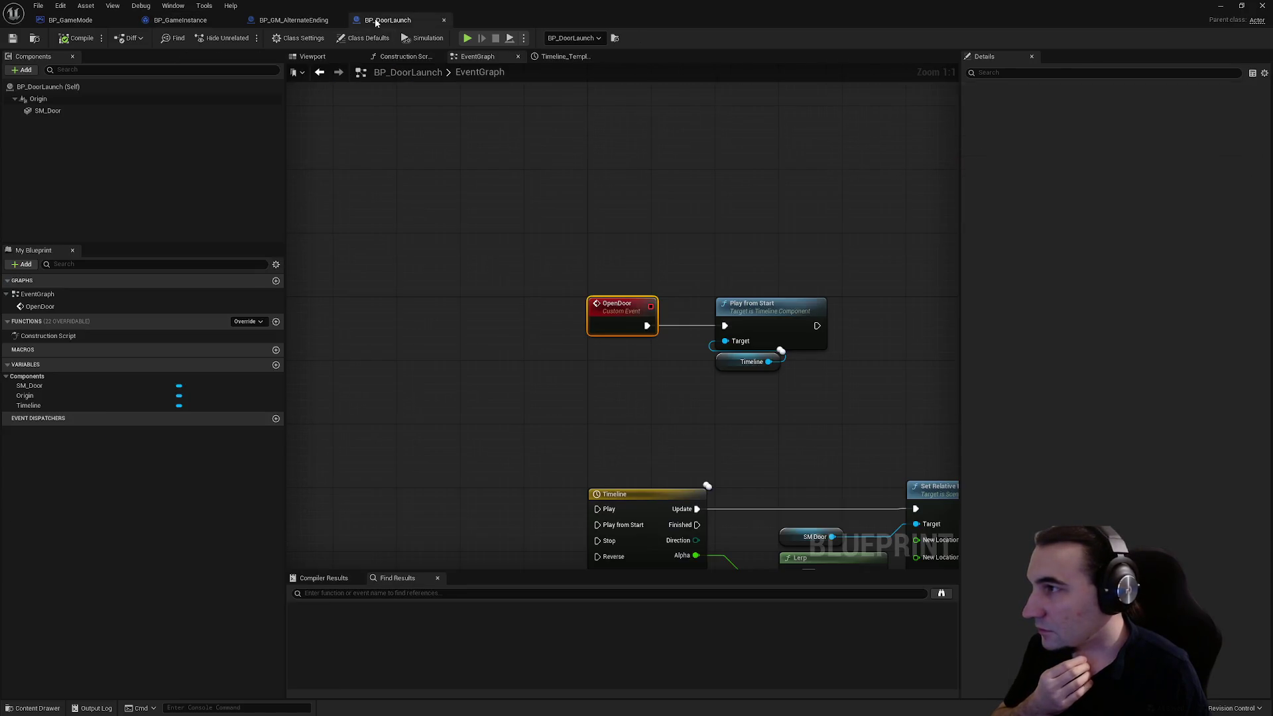
{"action": "left_click", "coordinate": [292, 21]}
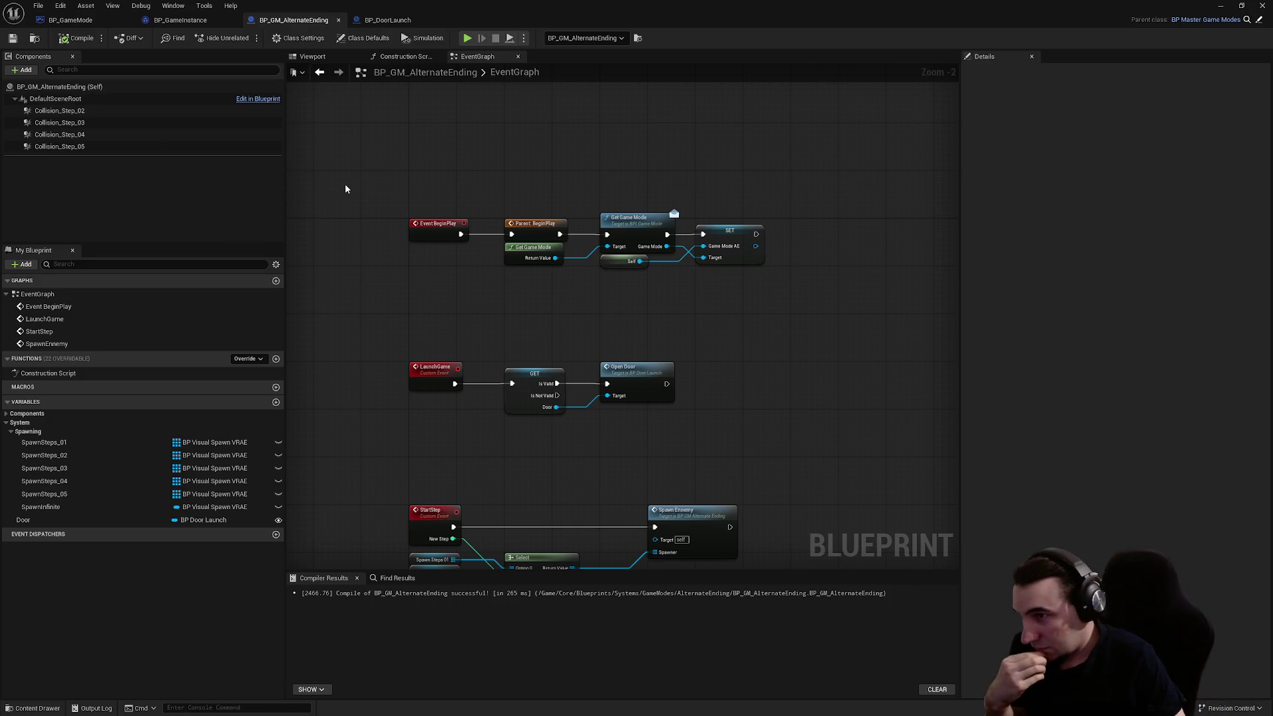
{"action": "mouse_move", "coordinate": [718, 247]}
{"action": "left_mouse_down"}
{"action": "mouse_move", "coordinate": [782, 287]}
{"action": "mouse_move", "coordinate": [723, 327]}
{"action": "left_mouse_up"}
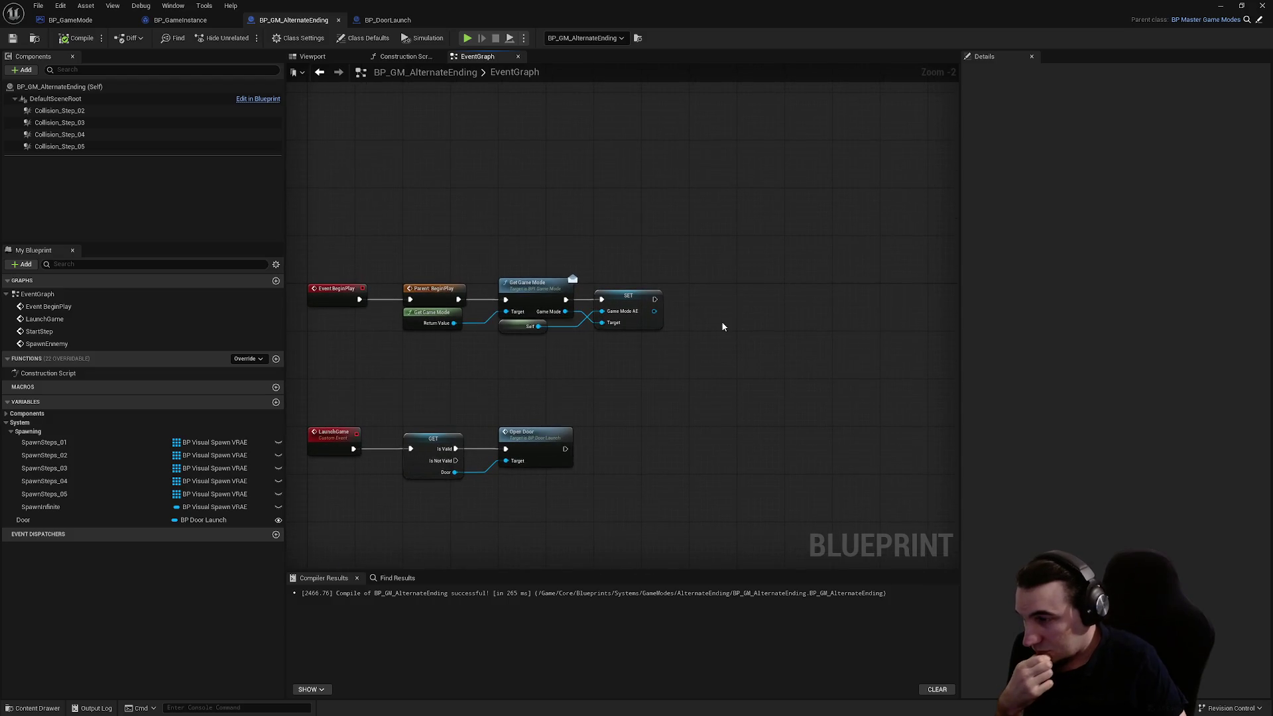
{"action": "scroll", "coordinate": [604, 317], "scroll_direction": "up", "scroll_amount": 2}
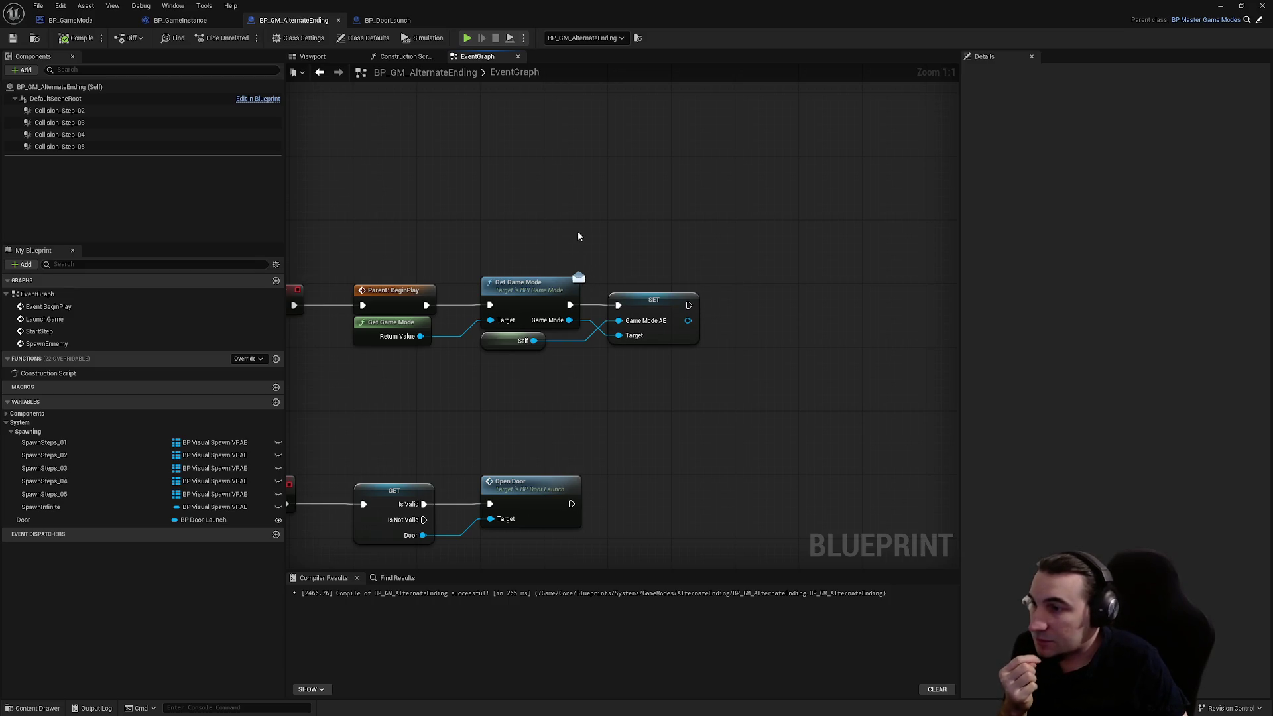
{"action": "scroll", "coordinate": [602, 263], "scroll_direction": "up", "scroll_amount": 1}
{"action": "scroll", "coordinate": [637, 236], "scroll_direction": "down", "scroll_amount": 2}
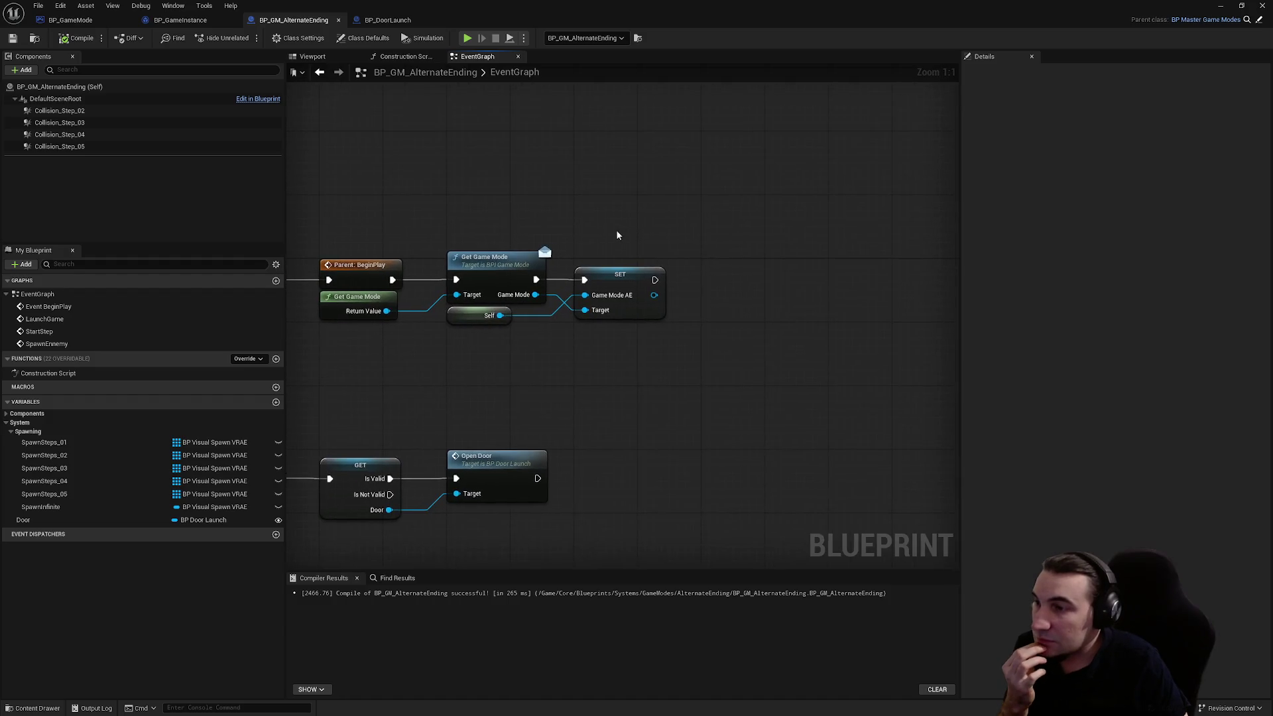
{"action": "scroll", "coordinate": [618, 236], "scroll_direction": "up", "scroll_amount": 1}
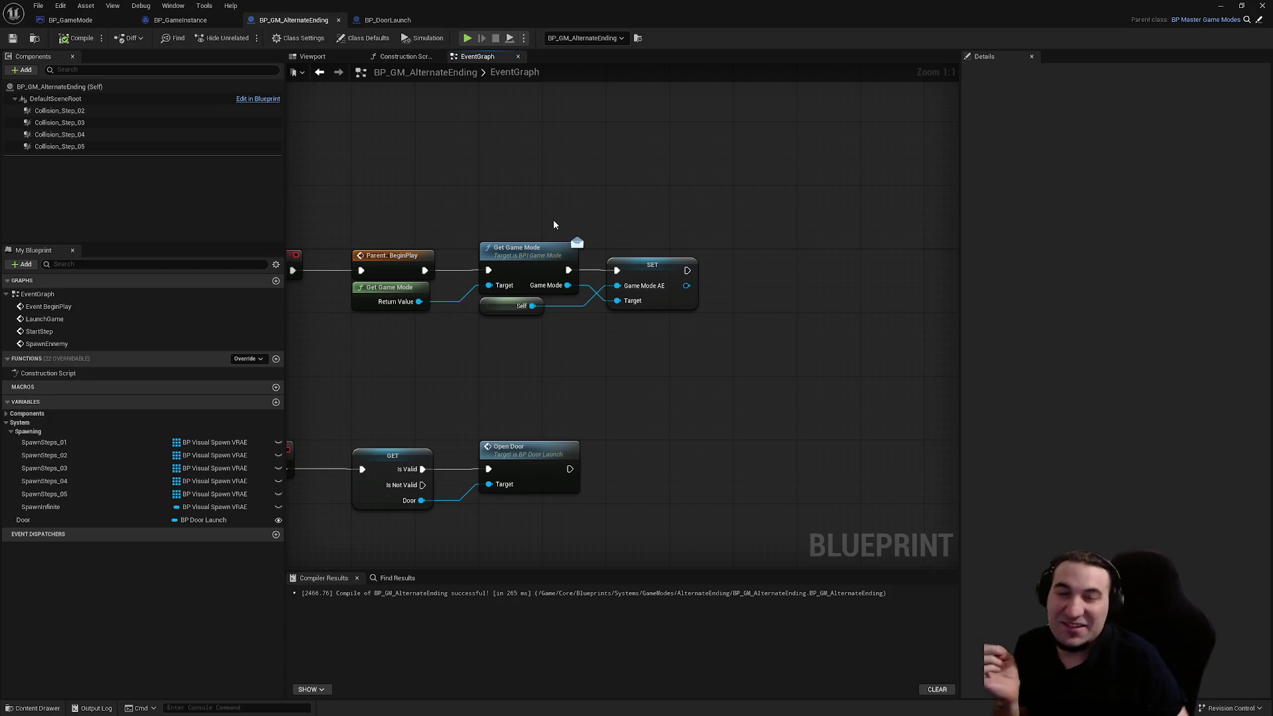
{"action": "left_click_drag", "start_coordinate": [613, 192], "coordinate": [638, 182]}
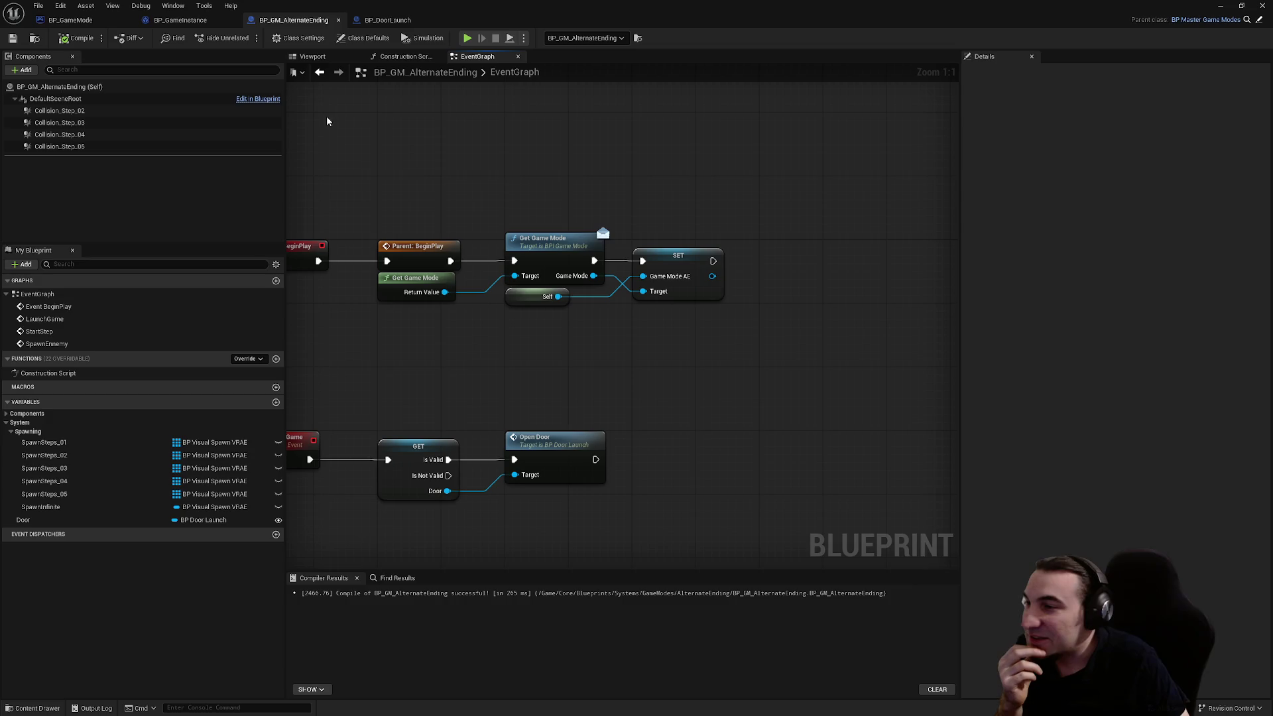
{"action": "left_click_drag", "start_coordinate": [488, 183], "coordinate": [570, 162]}
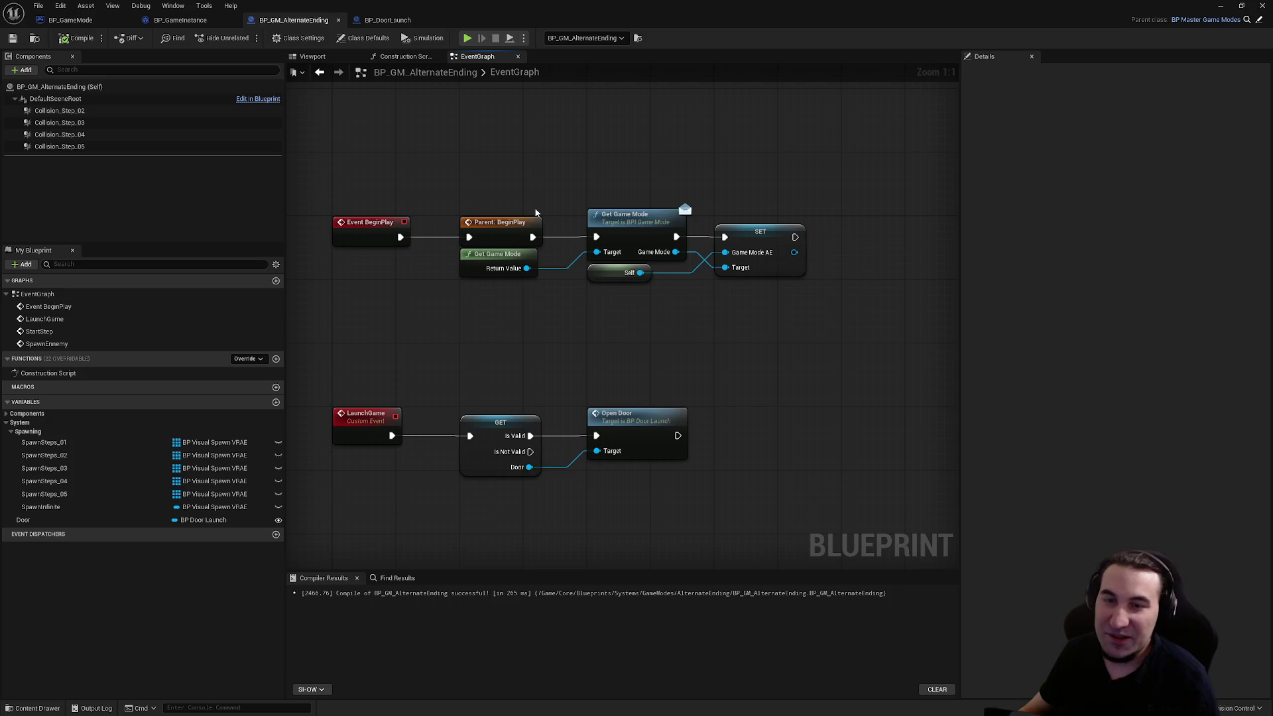
{"action": "mouse_move", "coordinate": [940, 347]}
{"action": "left_mouse_down"}
{"action": "mouse_move", "coordinate": [705, 364]}
{"action": "mouse_move", "coordinate": [627, 355]}
{"action": "left_mouse_up"}
{"action": "mouse_move", "coordinate": [371, 277]}
{"action": "left_mouse_down"}
{"action": "mouse_move", "coordinate": [782, 292]}
{"action": "mouse_move", "coordinate": [659, 247]}
{"action": "mouse_move", "coordinate": [691, 103]}
{"action": "mouse_move", "coordinate": [681, 228]}
{"action": "mouse_move", "coordinate": [704, 232]}
{"action": "mouse_move", "coordinate": [750, 168]}
{"action": "mouse_move", "coordinate": [656, 188]}
{"action": "mouse_move", "coordinate": [850, 231]}
{"action": "mouse_move", "coordinate": [848, 242]}
{"action": "left_mouse_up"}
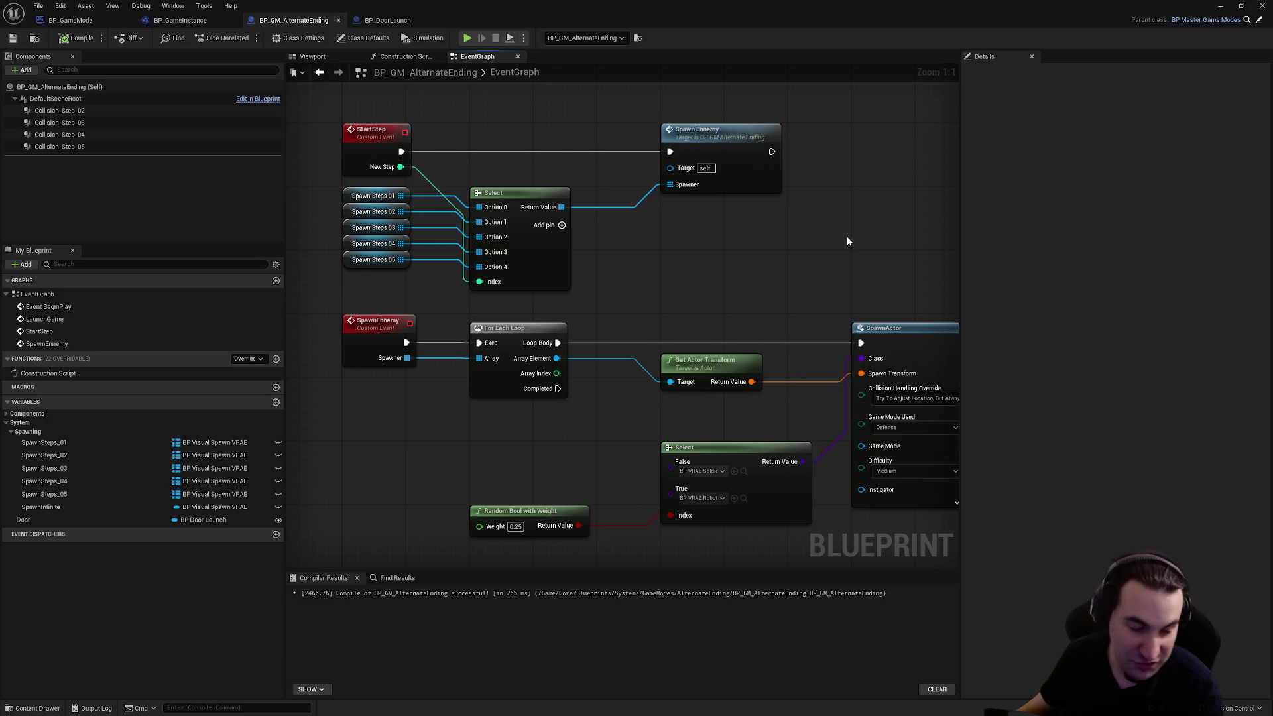
- Inspect the SpawnActor node, switch to BP_GameInstance, and shrink the Blueprint editor to a floating window
{"action": "mouse_move", "coordinate": [847, 241]}
{"action": "left_mouse_down"}
{"action": "mouse_move", "coordinate": [683, 268]}
{"action": "mouse_move", "coordinate": [590, 250]}
{"action": "left_mouse_up"}
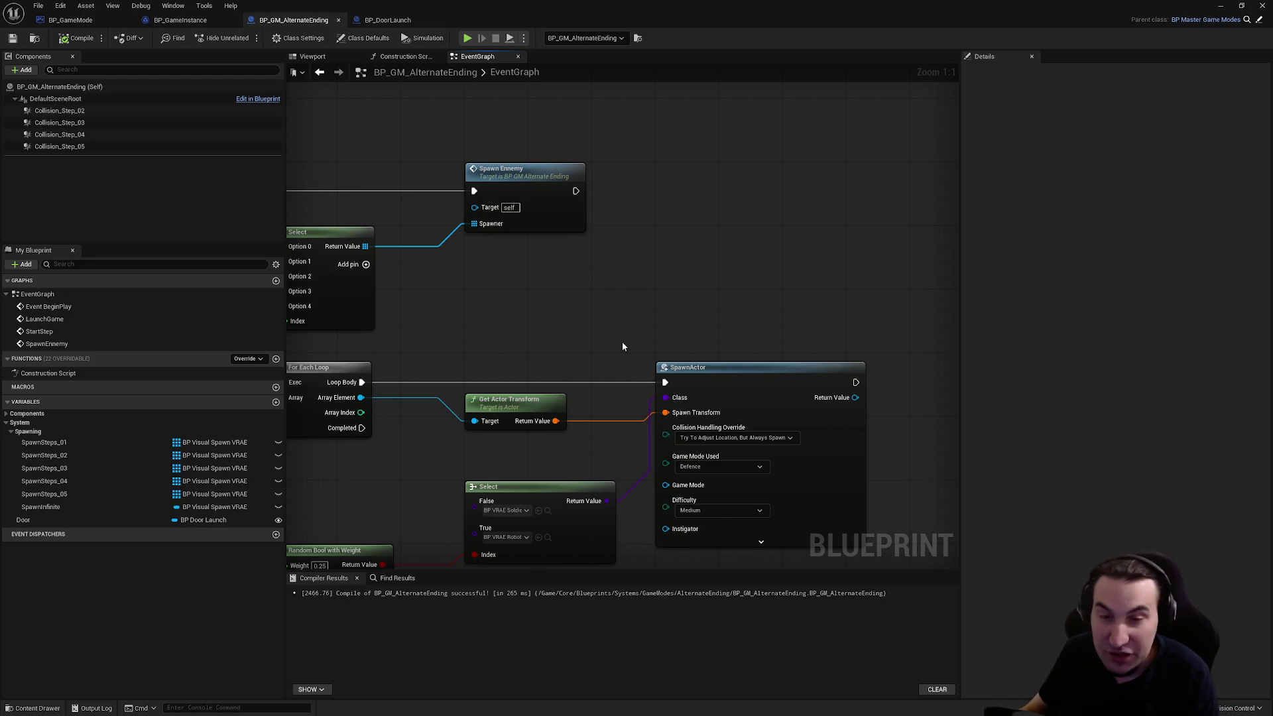
{"action": "scroll", "coordinate": [617, 302], "scroll_direction": "down", "scroll_amount": 3}
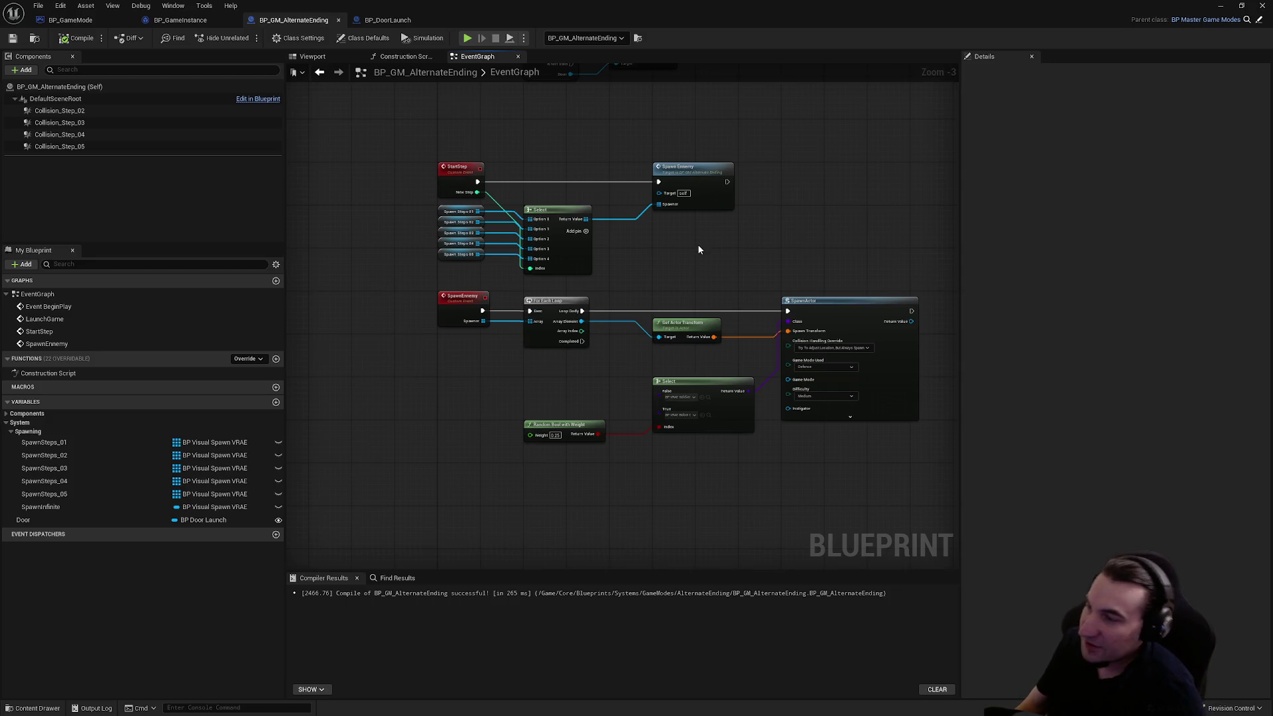
{"action": "scroll", "coordinate": [716, 391], "scroll_direction": "up", "scroll_amount": 3}
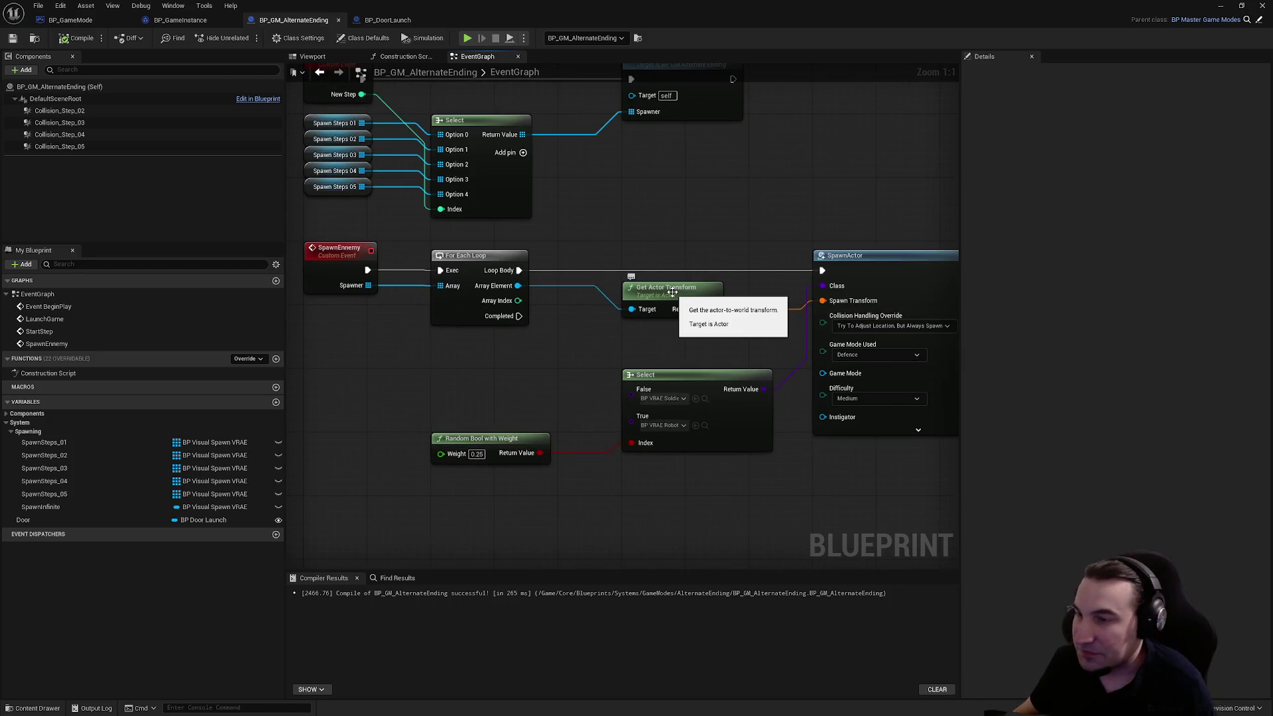
{"action": "left_click", "coordinate": [406, 21]}
{"action": "left_click", "coordinate": [274, 21]}
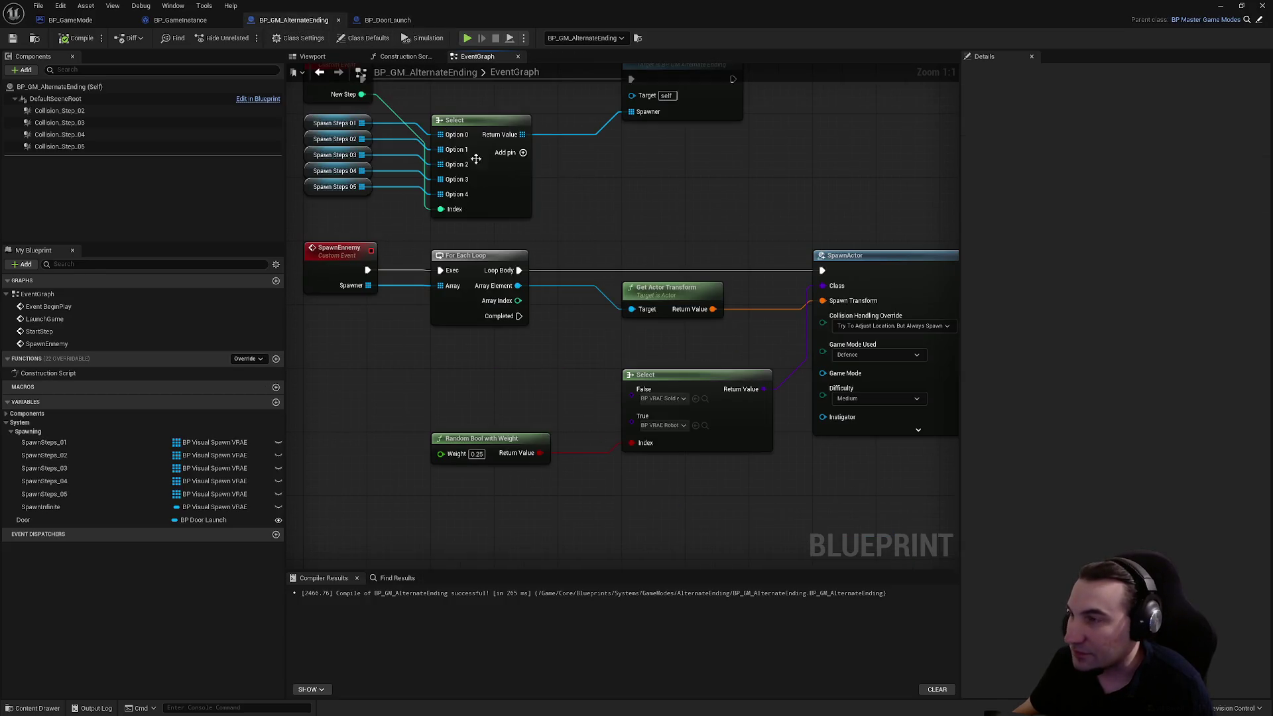
{"action": "left_click", "coordinate": [198, 24]}
{"action": "key", "text": "super+Down"}
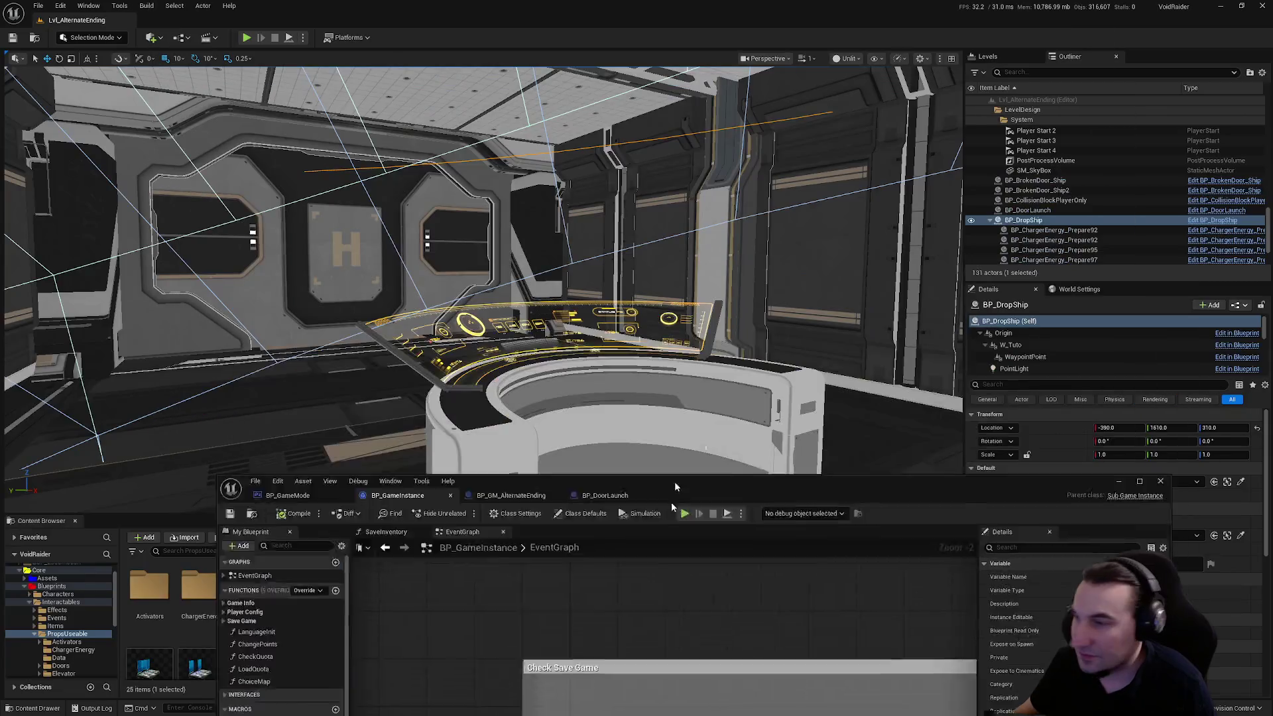
- Maximize the Blueprint editor, view BP_DoorLaunch, BP_GameInstance and BP_GameMode, then restore it down
{"action": "mouse_move", "coordinate": [478, 697]}
{"action": "left_mouse_down"}
{"action": "mouse_move", "coordinate": [371, 40]}
{"action": "mouse_move", "coordinate": [358, 31]}
{"action": "left_mouse_up"}
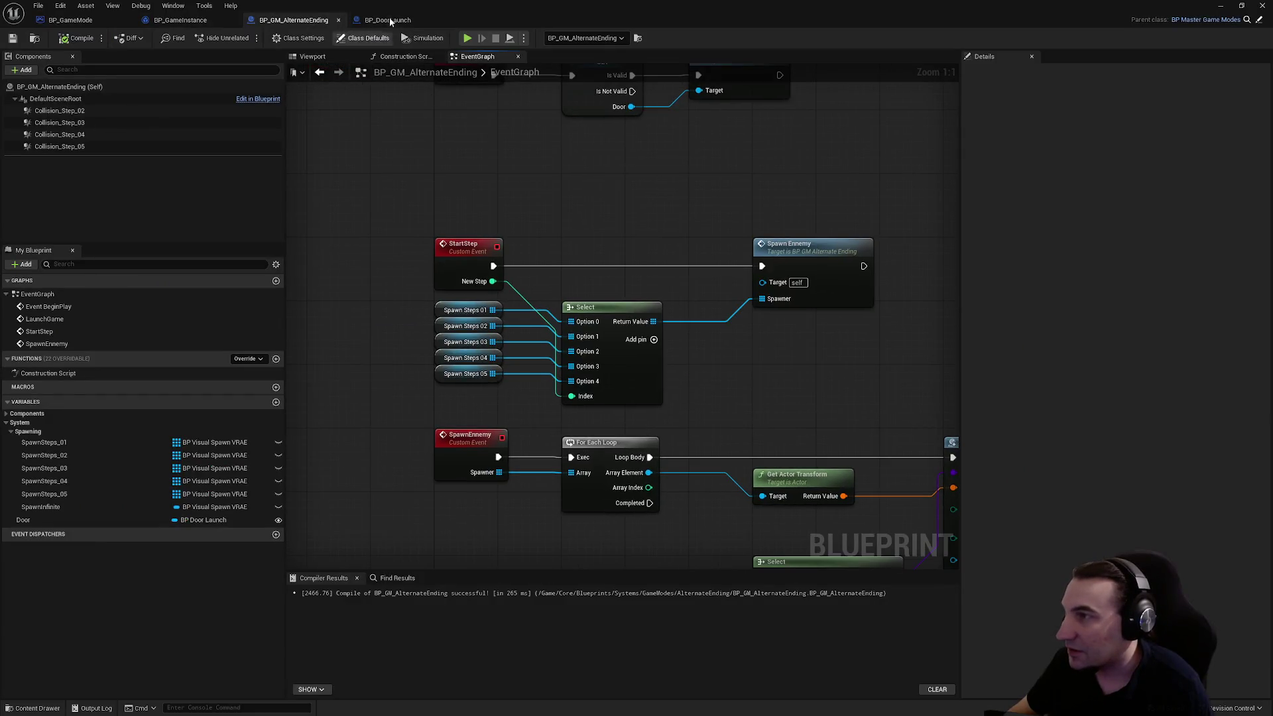
{"action": "left_click", "coordinate": [388, 20]}
{"action": "left_click", "coordinate": [180, 20]}
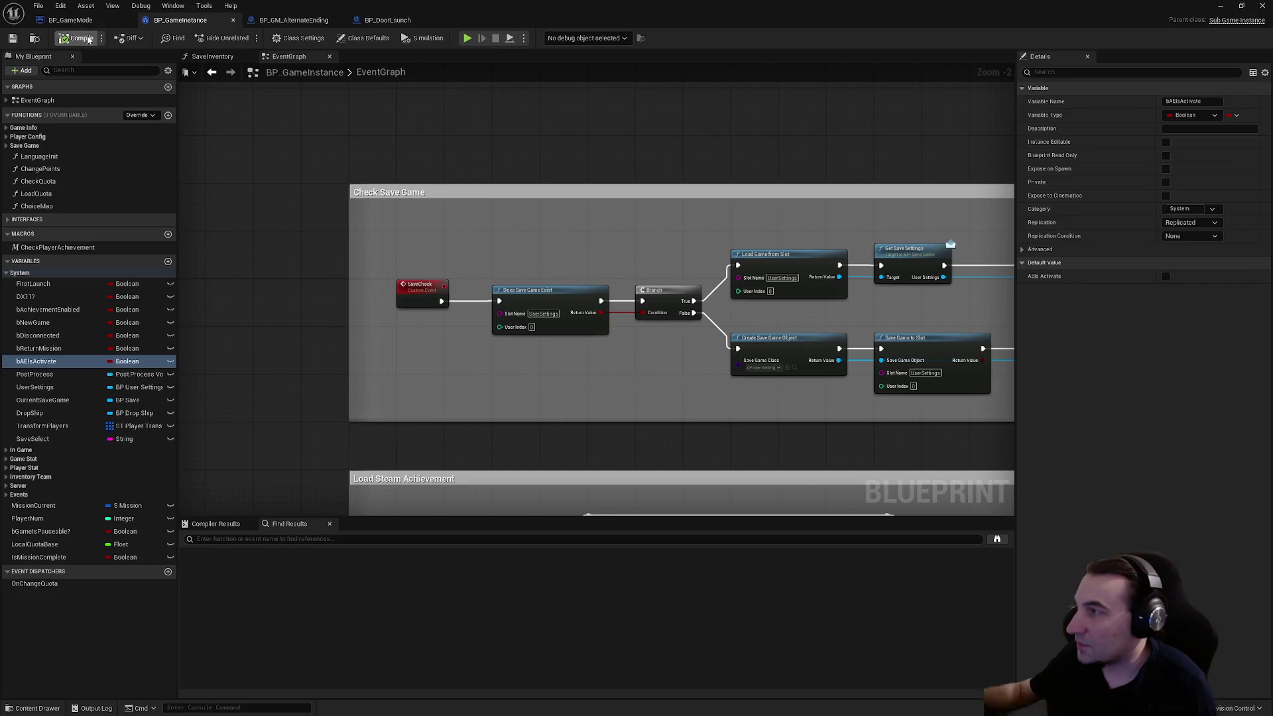
{"action": "left_click", "coordinate": [70, 19]}
{"action": "mouse_move", "coordinate": [670, 20]}
{"action": "left_mouse_down"}
{"action": "mouse_move", "coordinate": [729, 114]}
{"action": "mouse_move", "coordinate": [855, 635]}
{"action": "left_mouse_up"}
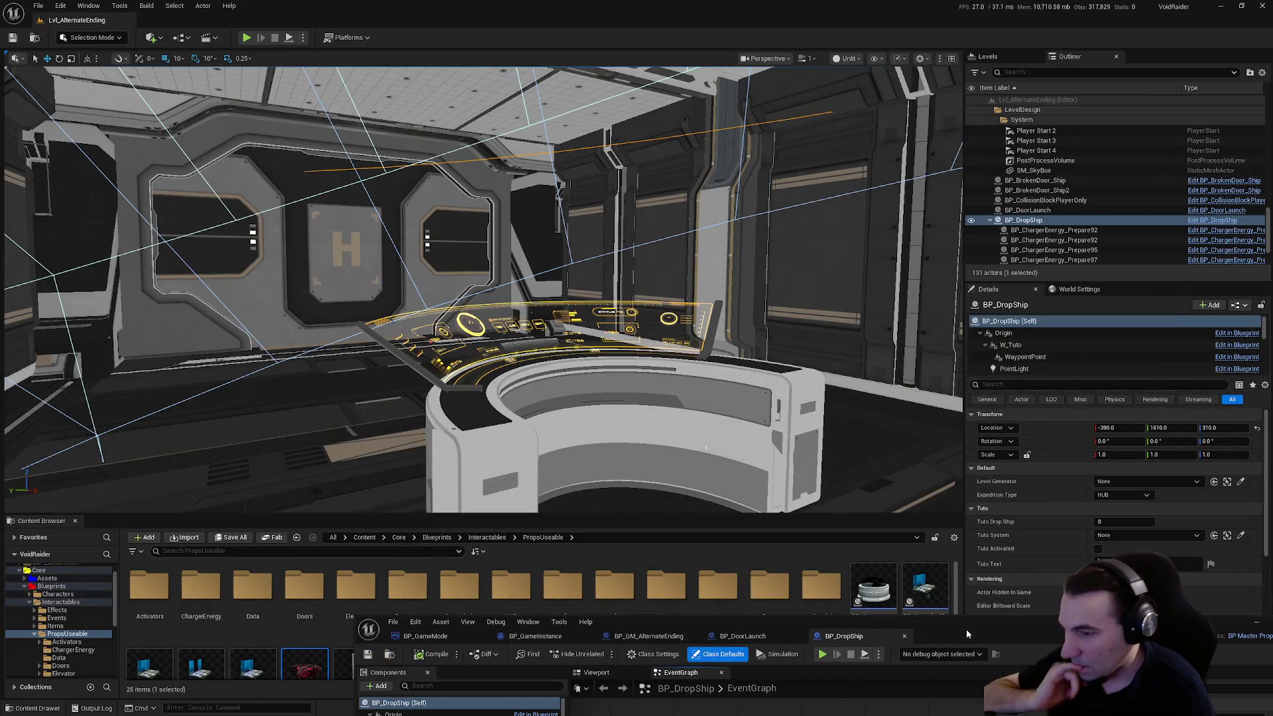
- Bring up BP_DropShip's event graph in a maximized editor
{"action": "left_click_drag", "start_coordinate": [966, 630], "coordinate": [772, 181]}
{"action": "double_click", "coordinate": [772, 181]}
{"action": "scroll", "coordinate": [518, 289], "scroll_direction": "up", "scroll_amount": 4}
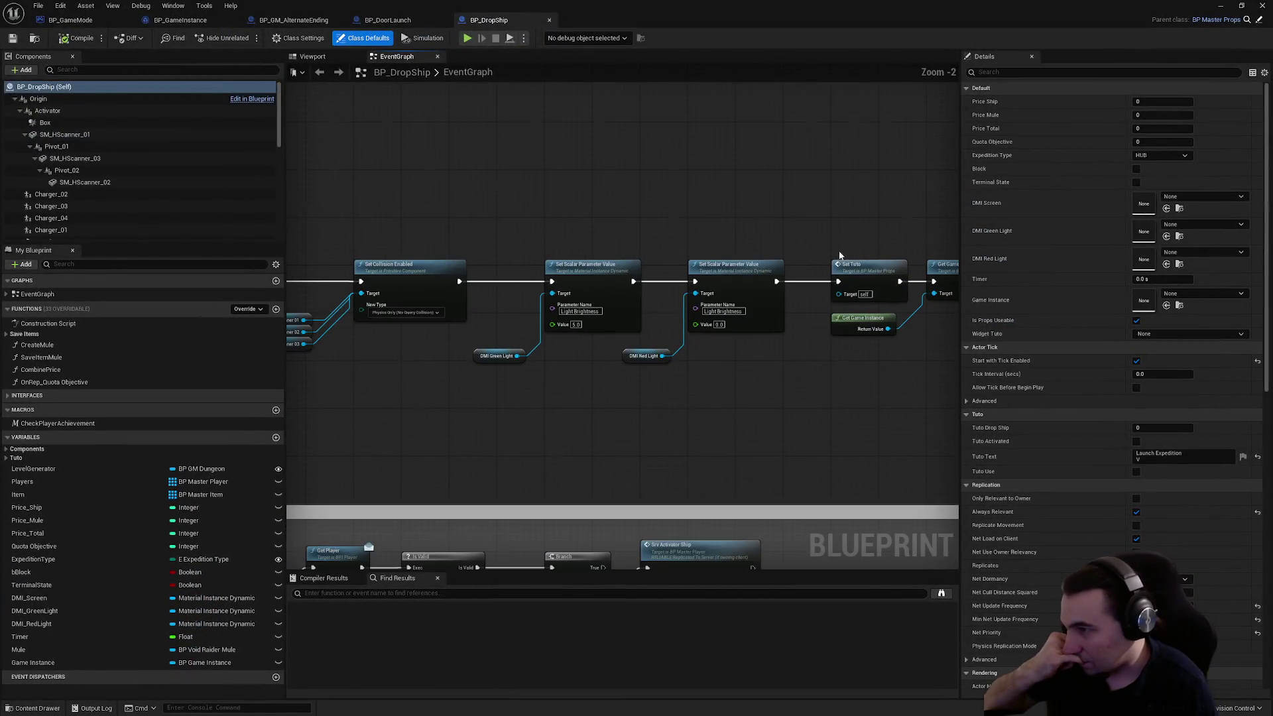
- Trace BP_GameMode's graph through the level-name Branch, Create Loading Screen and Start Controller nodes
{"action": "left_click", "coordinate": [294, 20]}
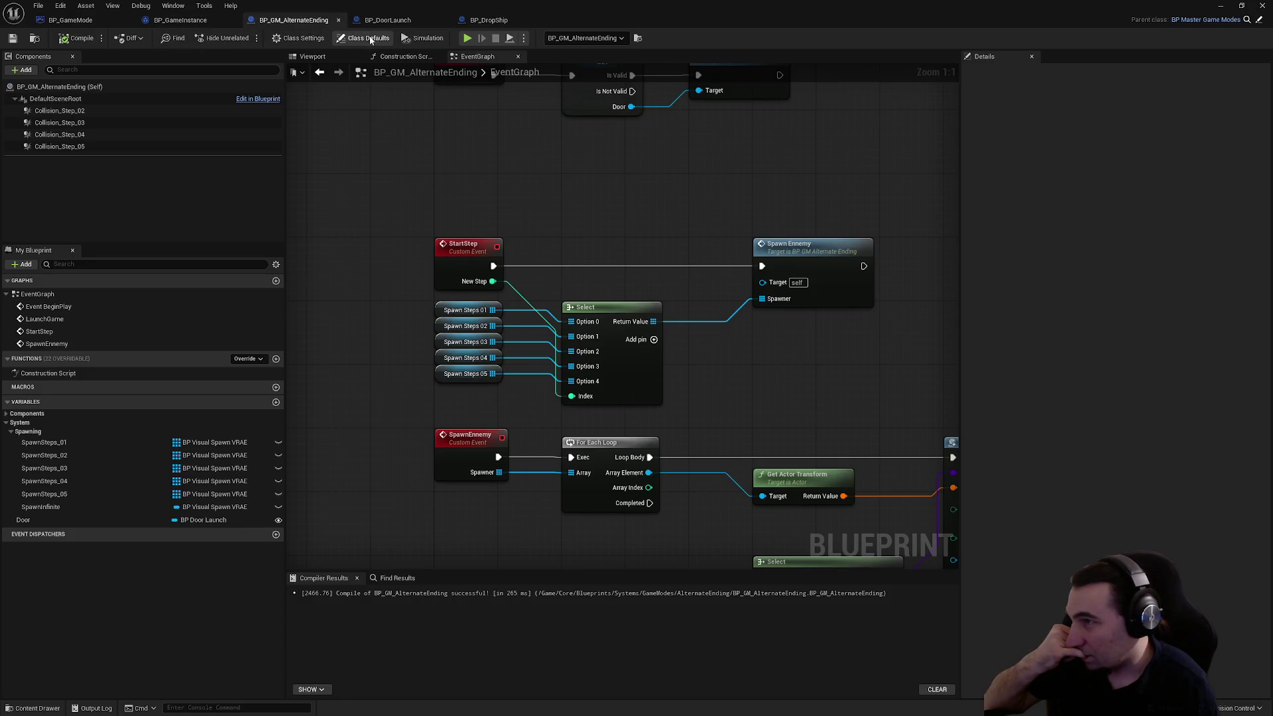
{"action": "left_click", "coordinate": [103, 25]}
{"action": "scroll", "coordinate": [575, 272], "scroll_direction": "down", "scroll_amount": 4}
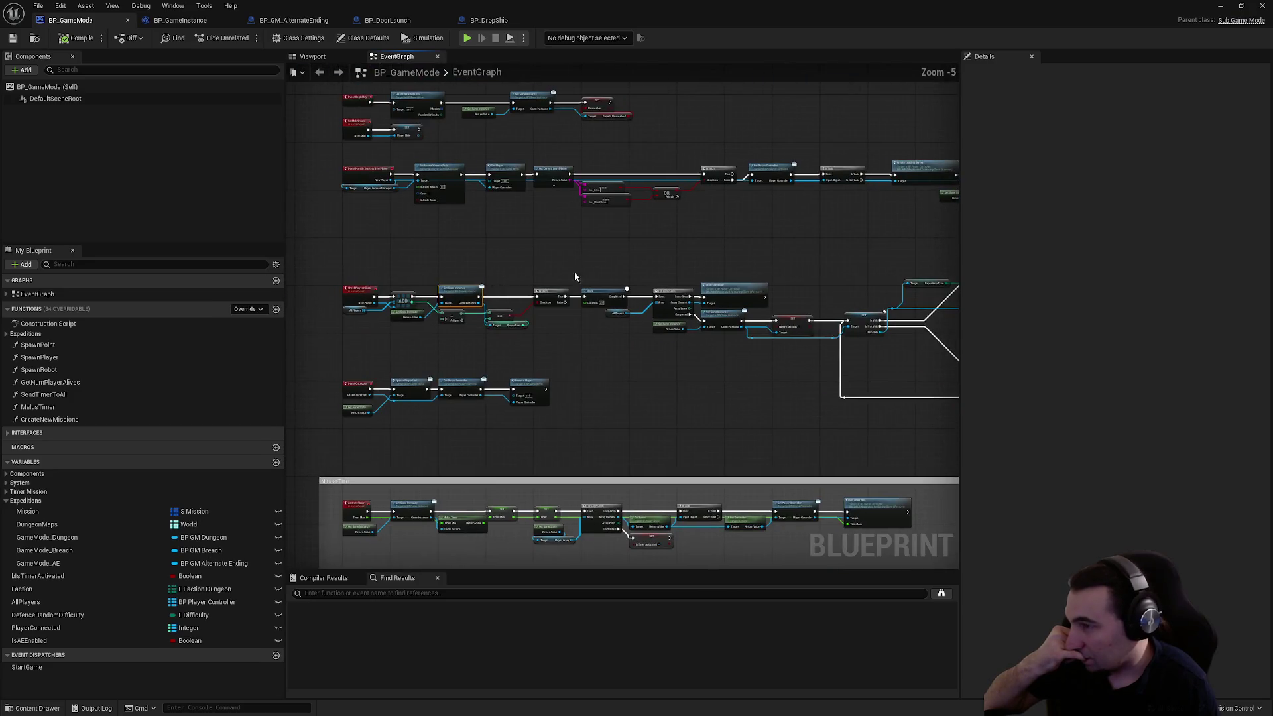
{"action": "scroll", "coordinate": [462, 306], "scroll_direction": "up", "scroll_amount": 6}
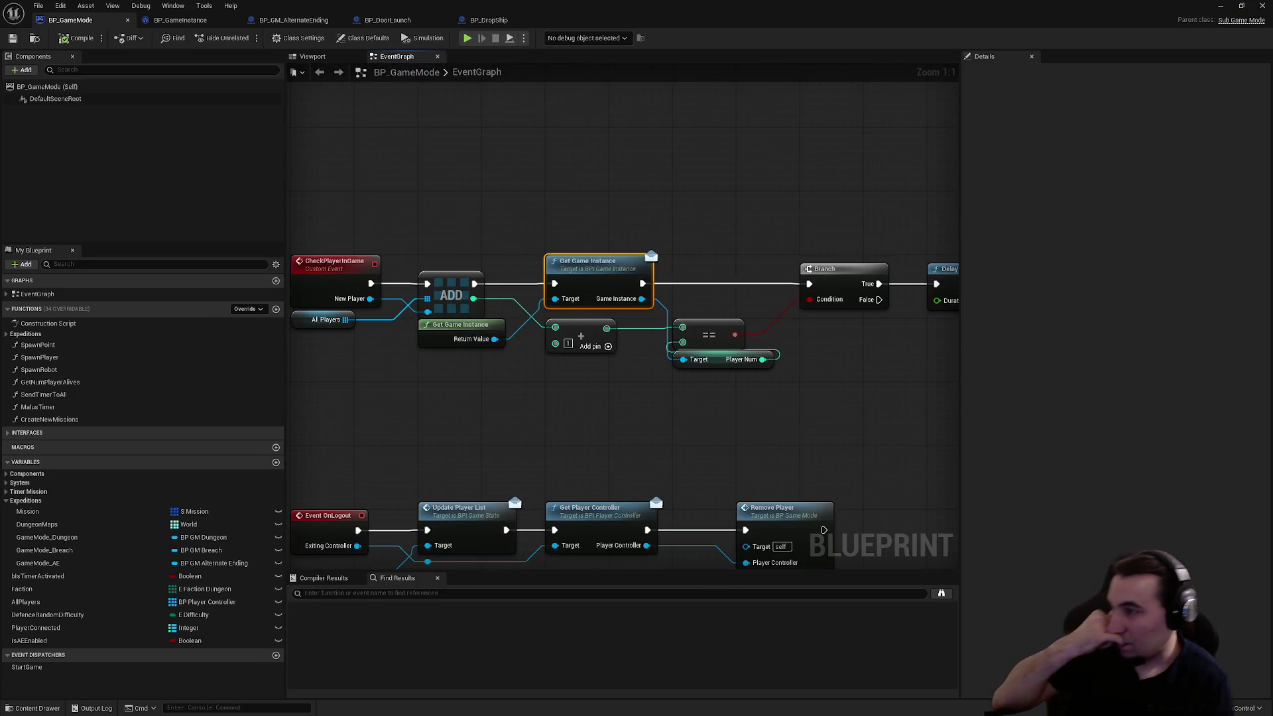
{"action": "left_click_drag", "start_coordinate": [648, 221], "coordinate": [672, 489]}
{"action": "mouse_move", "coordinate": [704, 409]}
{"action": "left_mouse_down"}
{"action": "mouse_move", "coordinate": [722, 480]}
{"action": "mouse_move", "coordinate": [284, 386]}
{"action": "left_mouse_up"}
{"action": "left_click_drag", "start_coordinate": [688, 355], "coordinate": [449, 396]}
{"action": "mouse_move", "coordinate": [820, 361]}
{"action": "left_mouse_down"}
{"action": "mouse_move", "coordinate": [568, 407]}
{"action": "mouse_move", "coordinate": [412, 361]}
{"action": "left_mouse_up"}
{"action": "left_click_drag", "start_coordinate": [539, 368], "coordinate": [317, 350]}
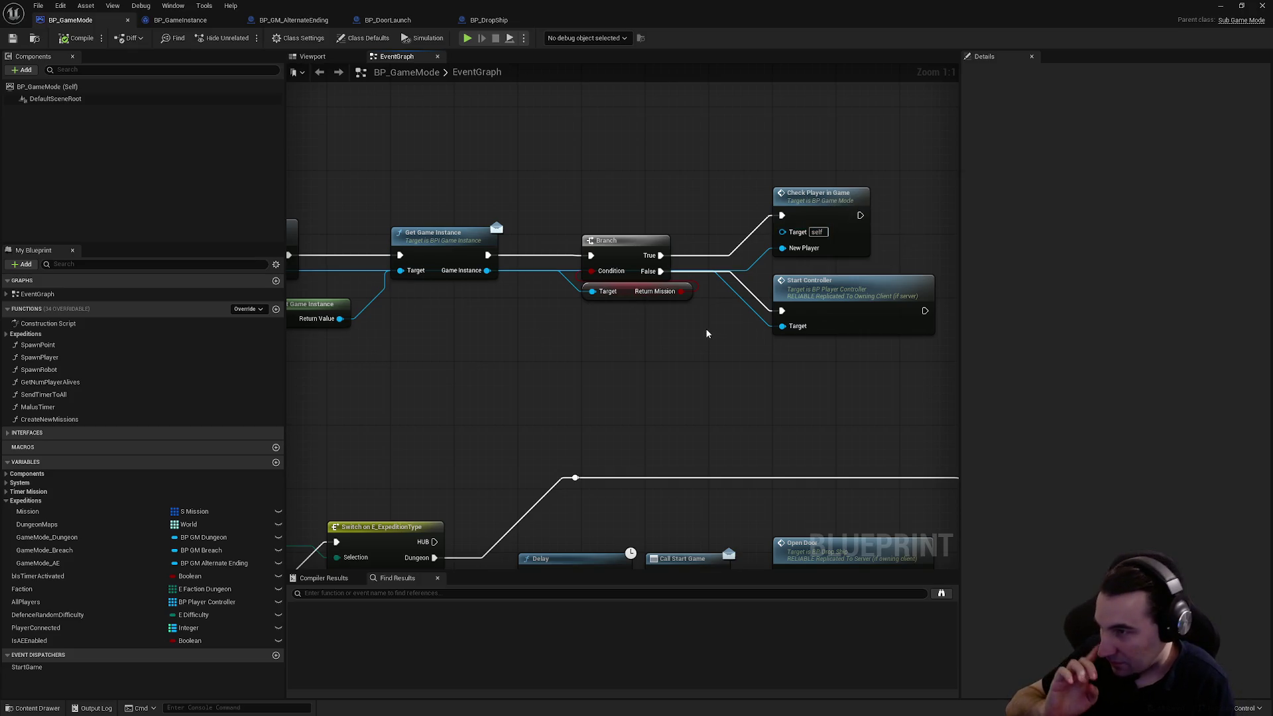
{"action": "left_click", "coordinate": [667, 293]}
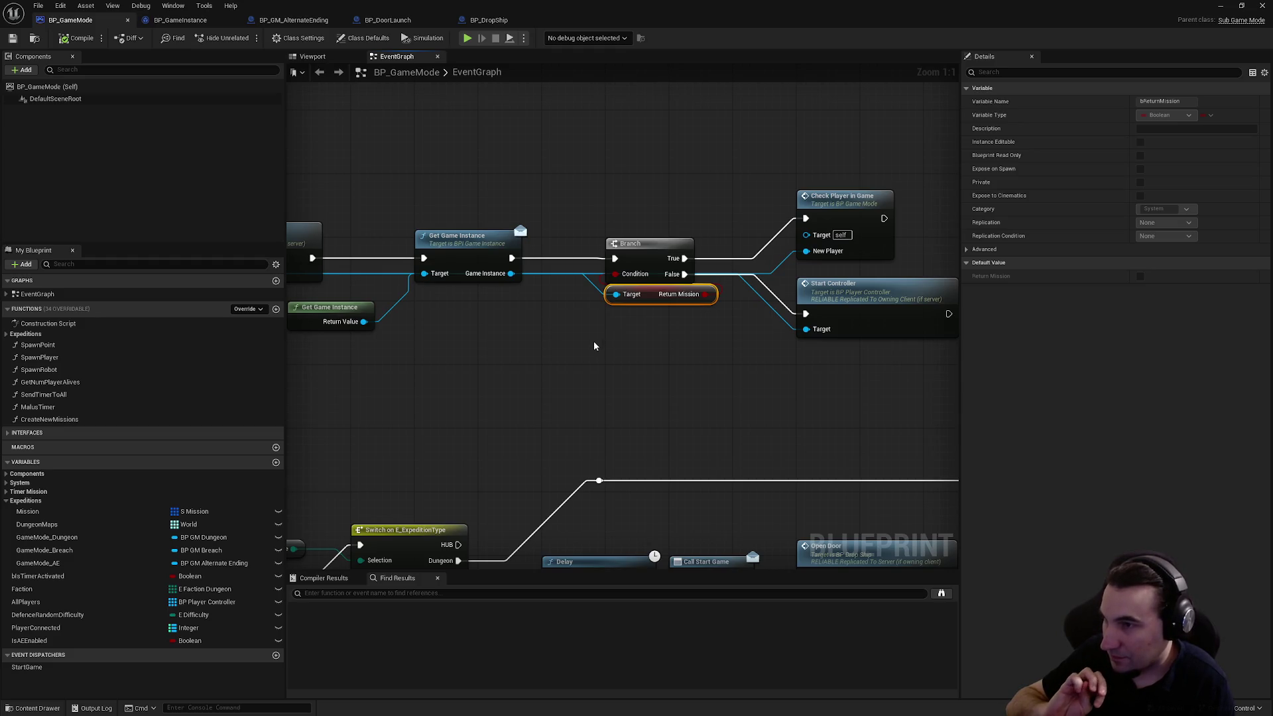
{"action": "left_click_drag", "start_coordinate": [604, 343], "coordinate": [835, 335]}
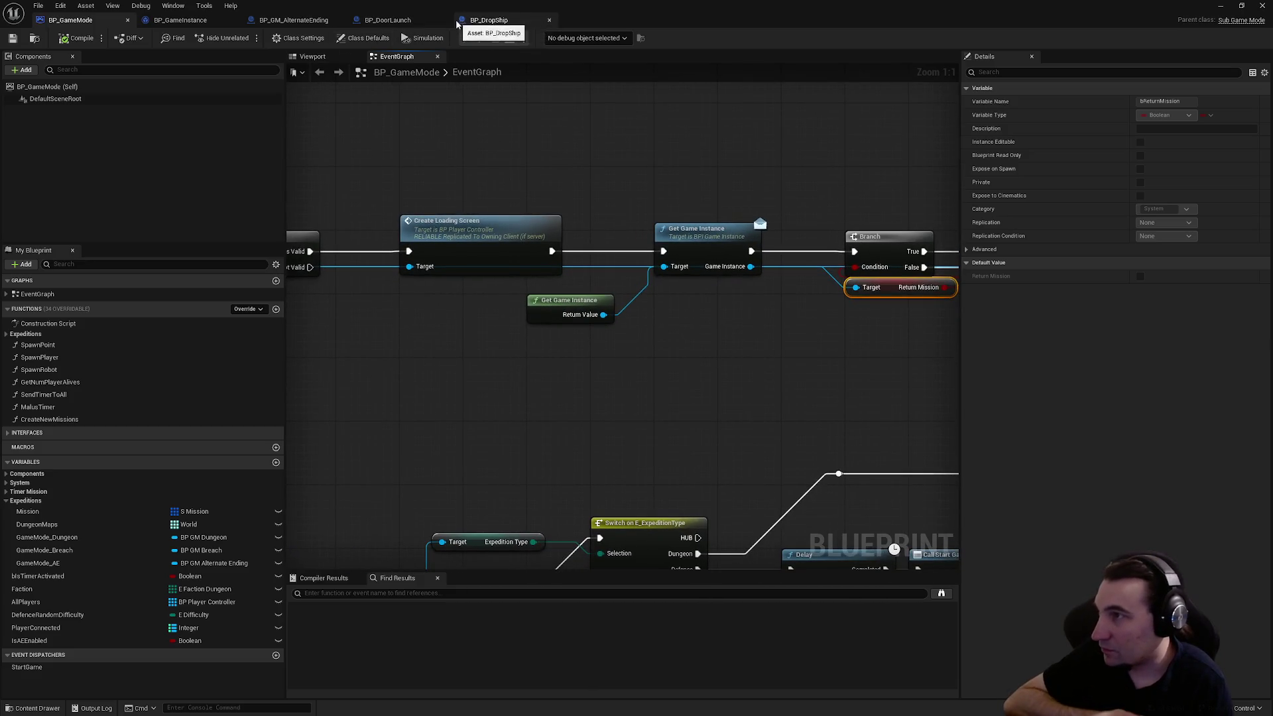
- Check BP_DropShip's Switch nodes, then open Start Controller's event in BP_PlayerController
{"action": "left_click", "coordinate": [509, 21]}
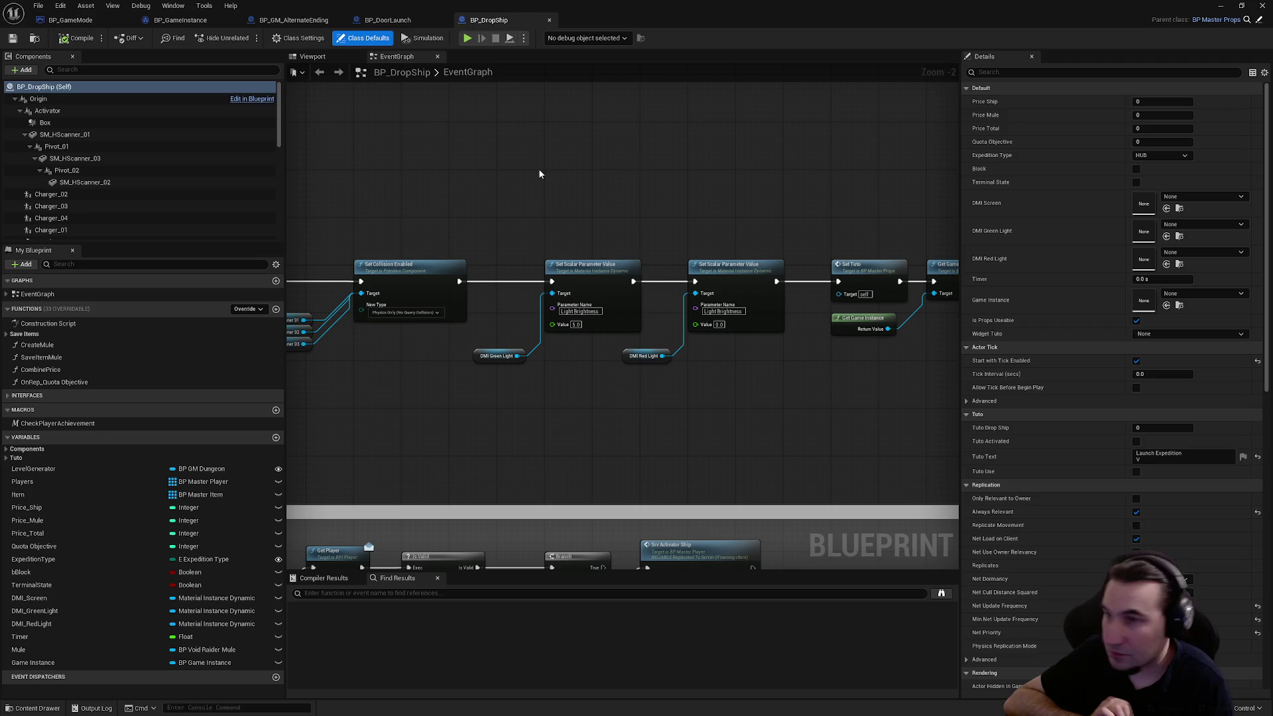
{"action": "mouse_move", "coordinate": [762, 156]}
{"action": "left_mouse_down"}
{"action": "mouse_move", "coordinate": [426, 137]}
{"action": "mouse_move", "coordinate": [671, 163]}
{"action": "left_mouse_up"}
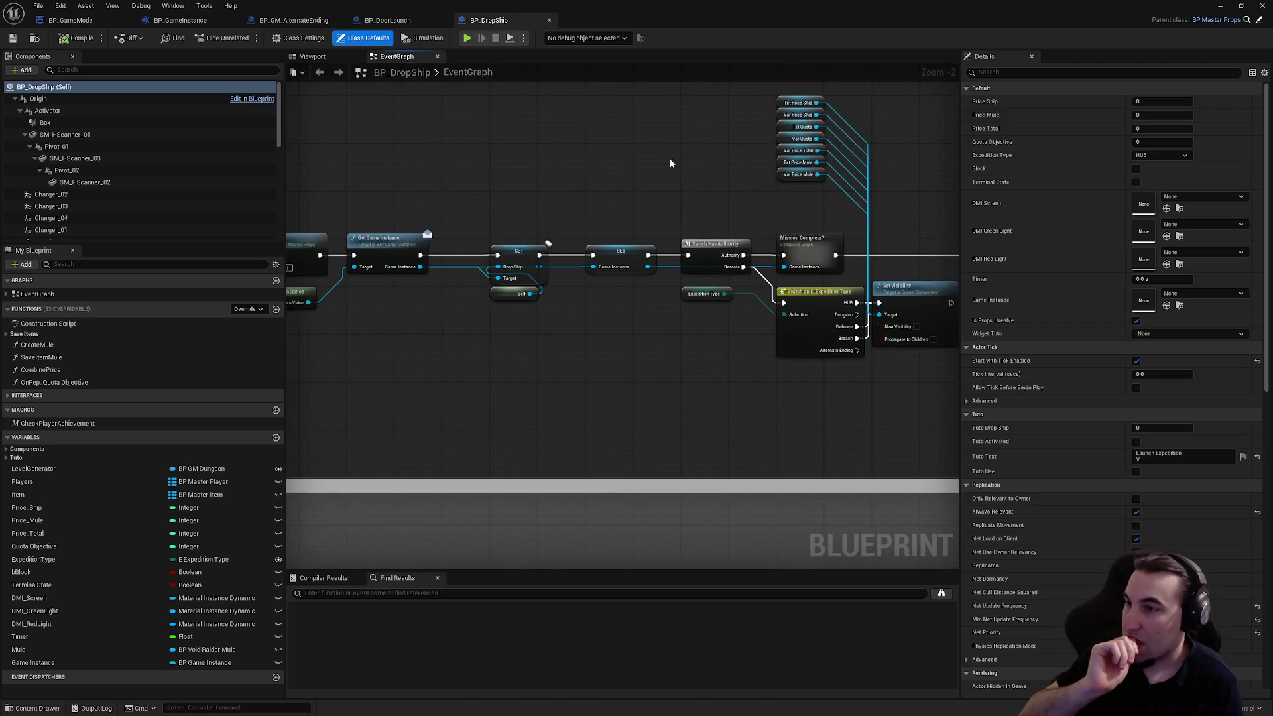
{"action": "left_click", "coordinate": [70, 20]}
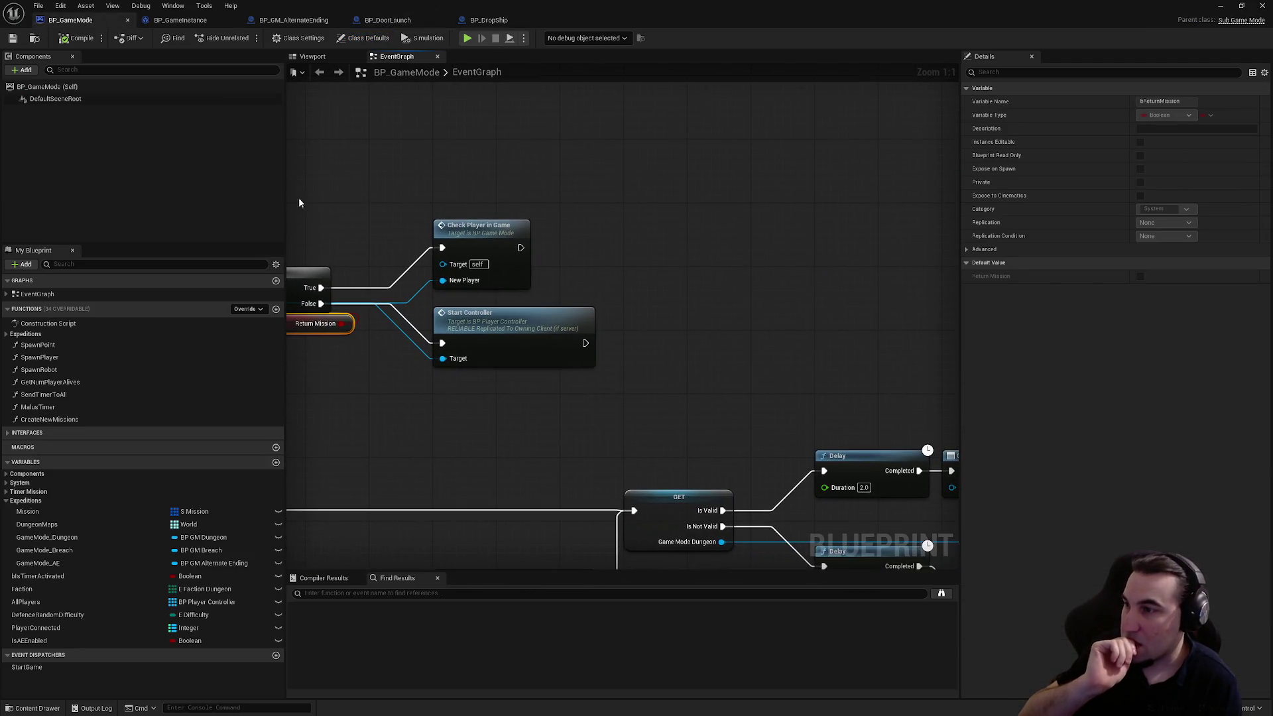
{"action": "left_click", "coordinate": [526, 324]}
{"action": "double_click", "coordinate": [526, 323]}
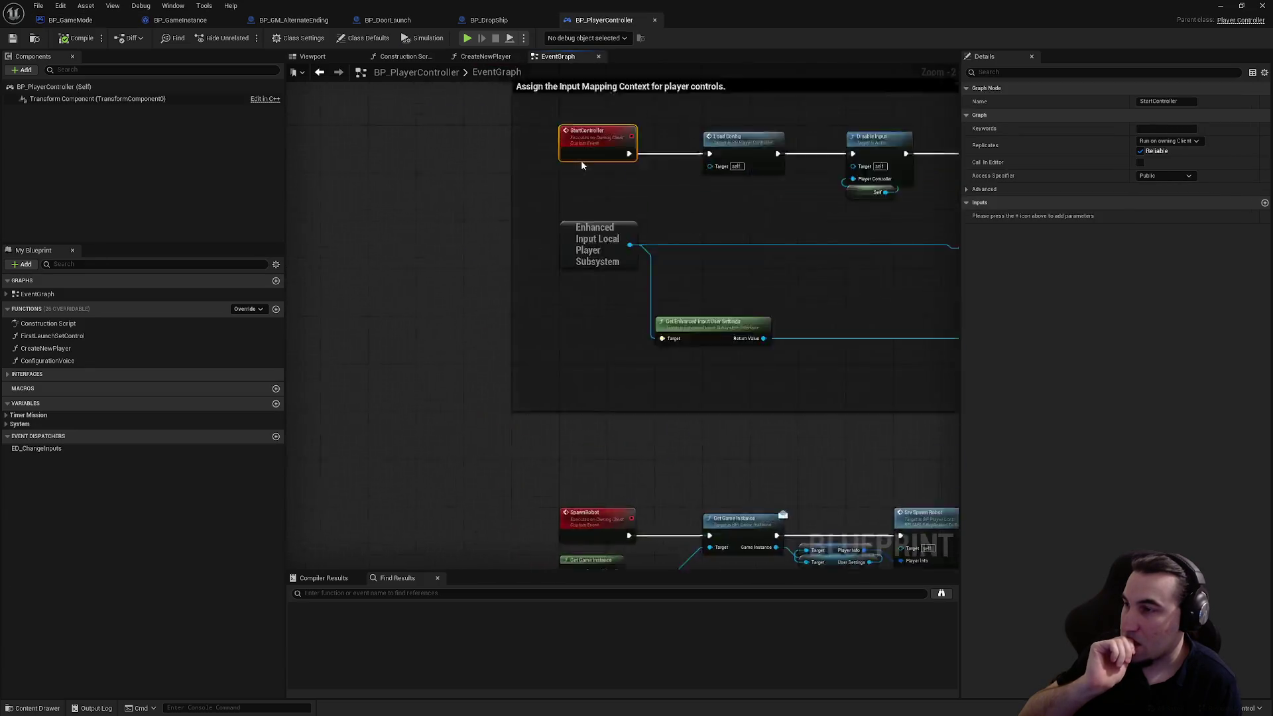
- Follow the StartController chain through Add Mapping Context, the Branch, Srv Spawn Player and Get HUD
{"action": "left_click_drag", "start_coordinate": [763, 346], "coordinate": [676, 351]}
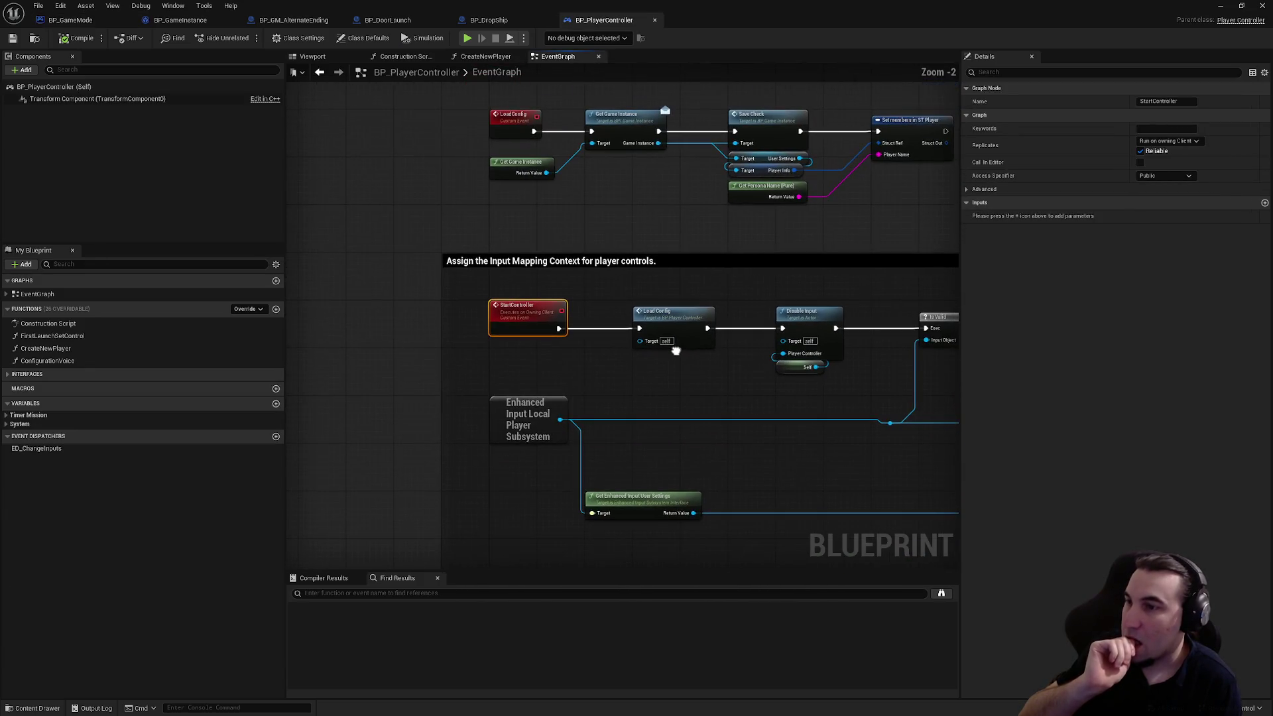
{"action": "left_click_drag", "start_coordinate": [852, 471], "coordinate": [574, 405]}
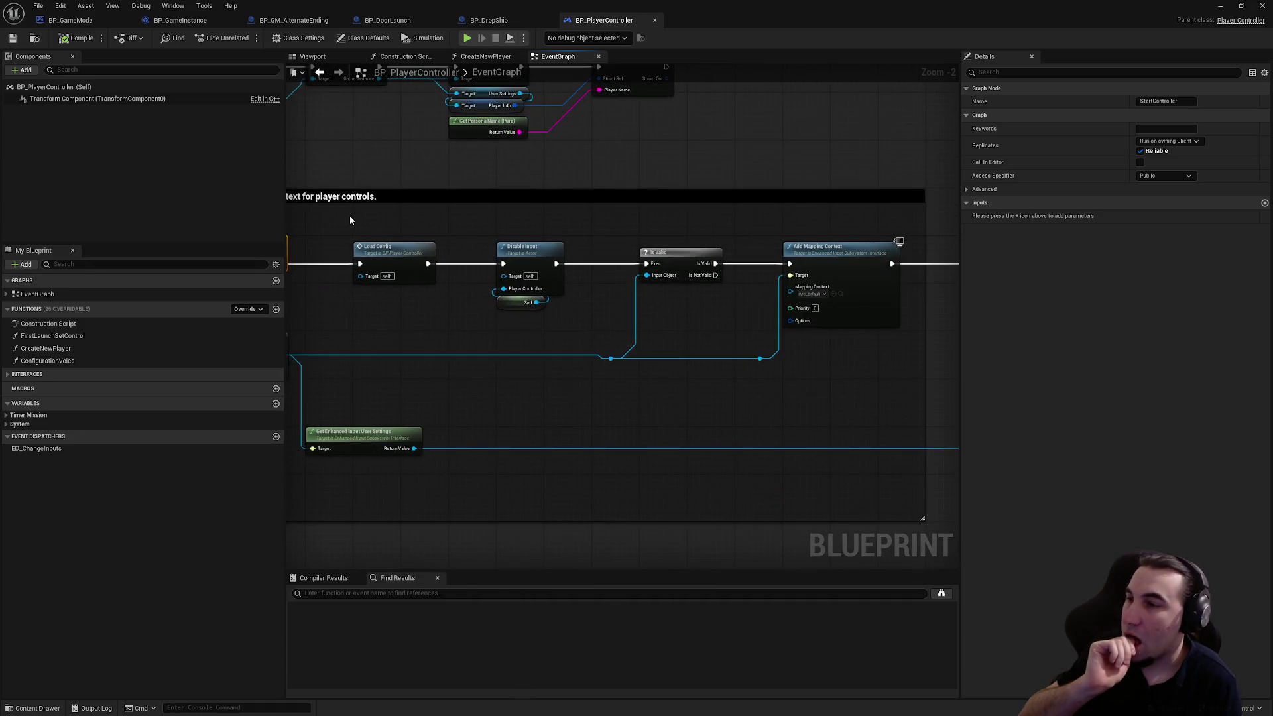
{"action": "mouse_move", "coordinate": [592, 257]}
{"action": "left_mouse_down"}
{"action": "mouse_move", "coordinate": [405, 245]}
{"action": "mouse_move", "coordinate": [637, 316]}
{"action": "mouse_move", "coordinate": [537, 336]}
{"action": "left_mouse_up"}
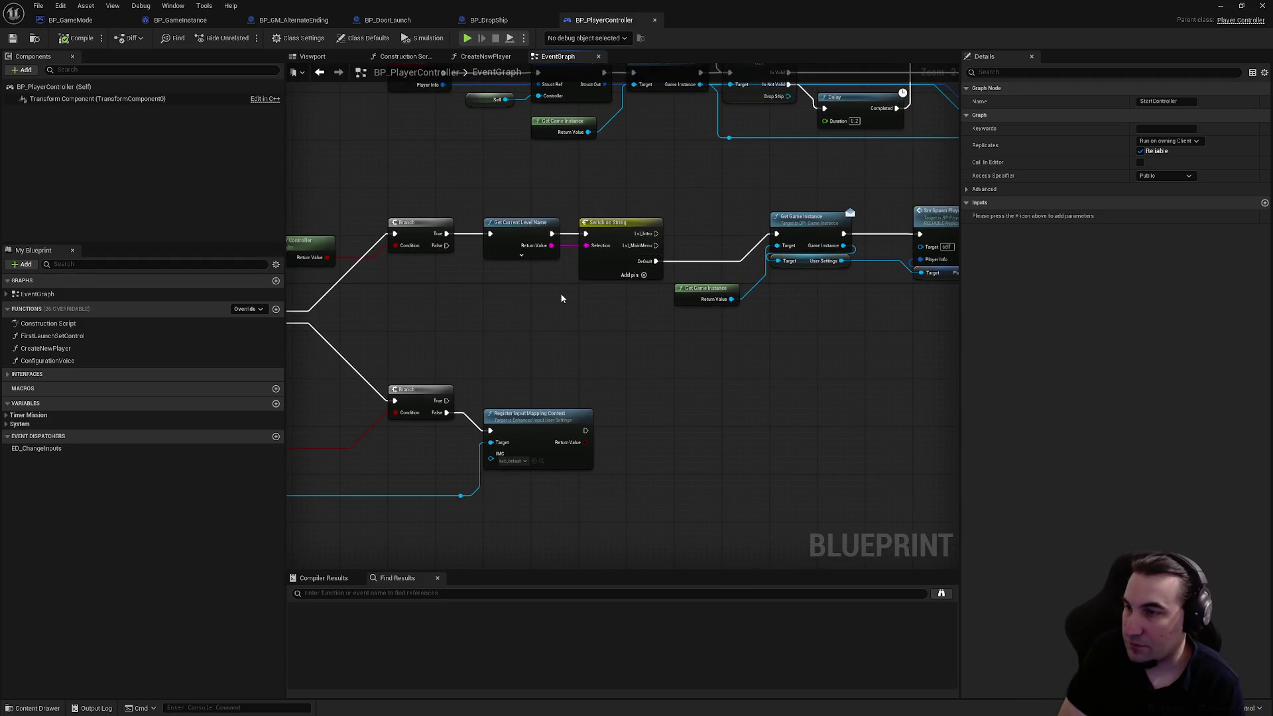
{"action": "left_click_drag", "start_coordinate": [792, 406], "coordinate": [520, 409]}
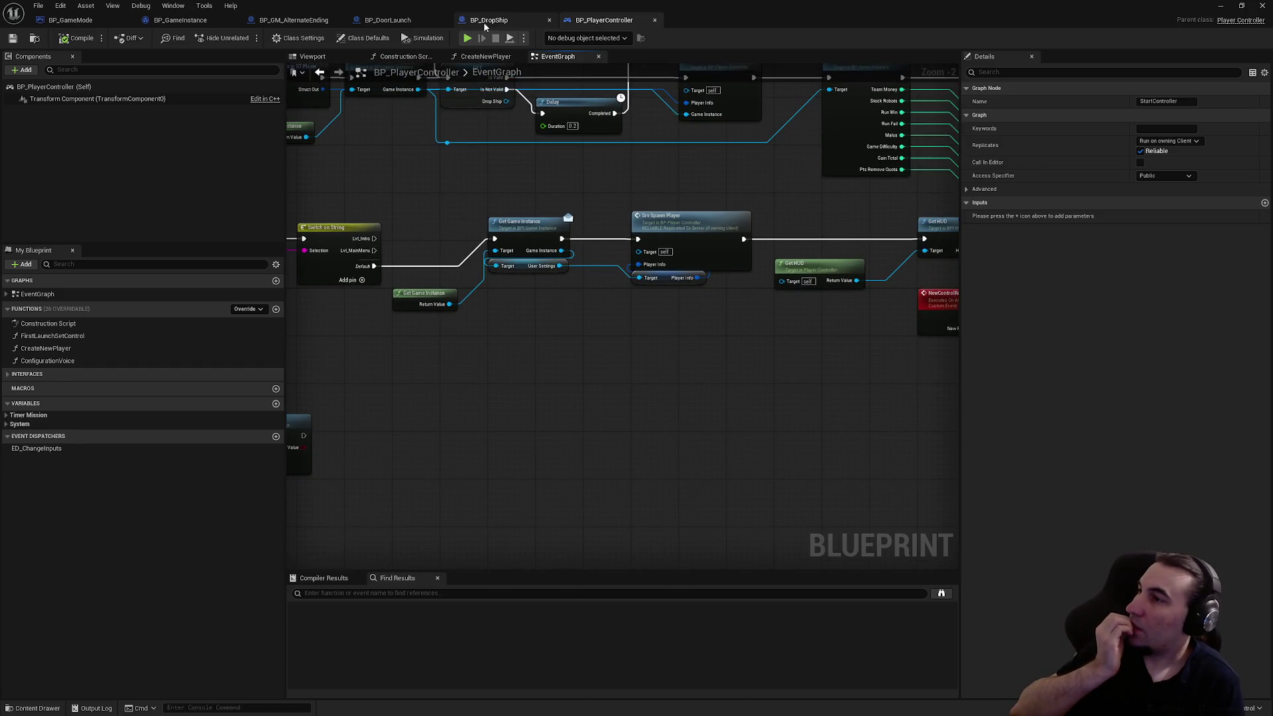
- Glance at BP_DropShip, return to BP_GM_AlternateEnding, and shrink the editor to reveal the level
{"action": "left_click", "coordinate": [483, 22]}
{"action": "left_click", "coordinate": [272, 21]}
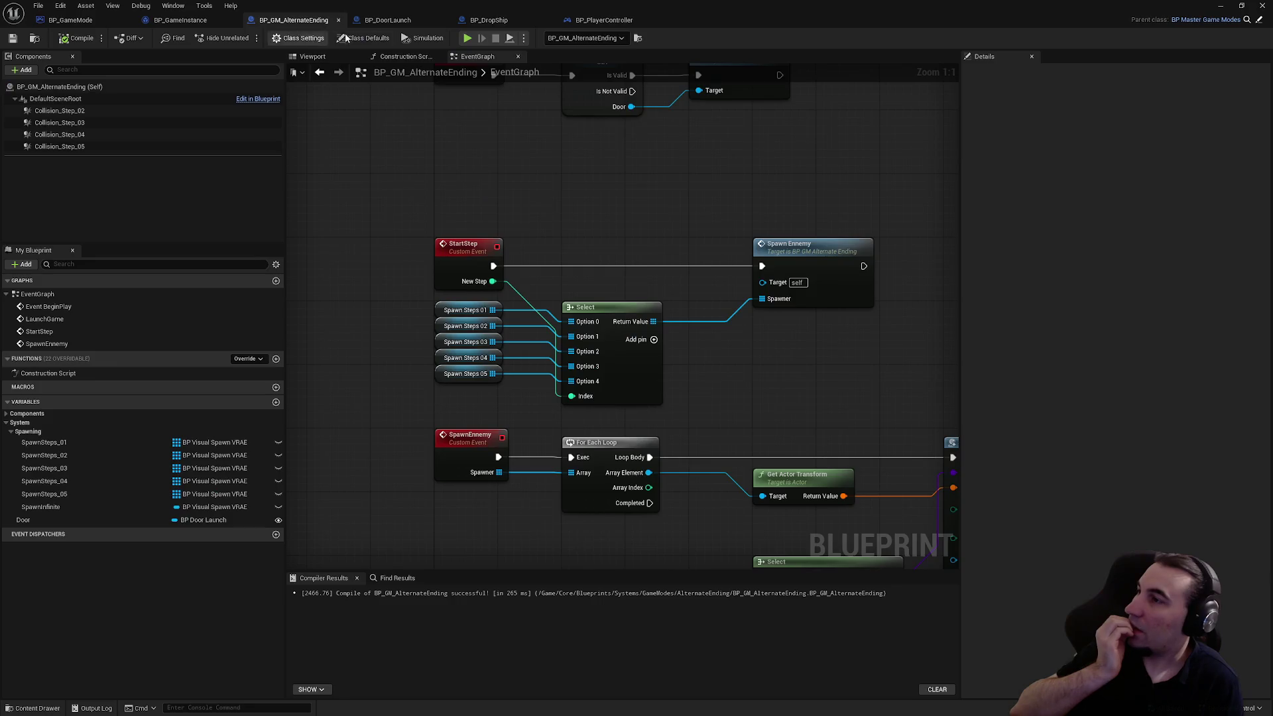
{"action": "left_click", "coordinate": [388, 20]}
{"action": "left_click", "coordinate": [278, 22]}
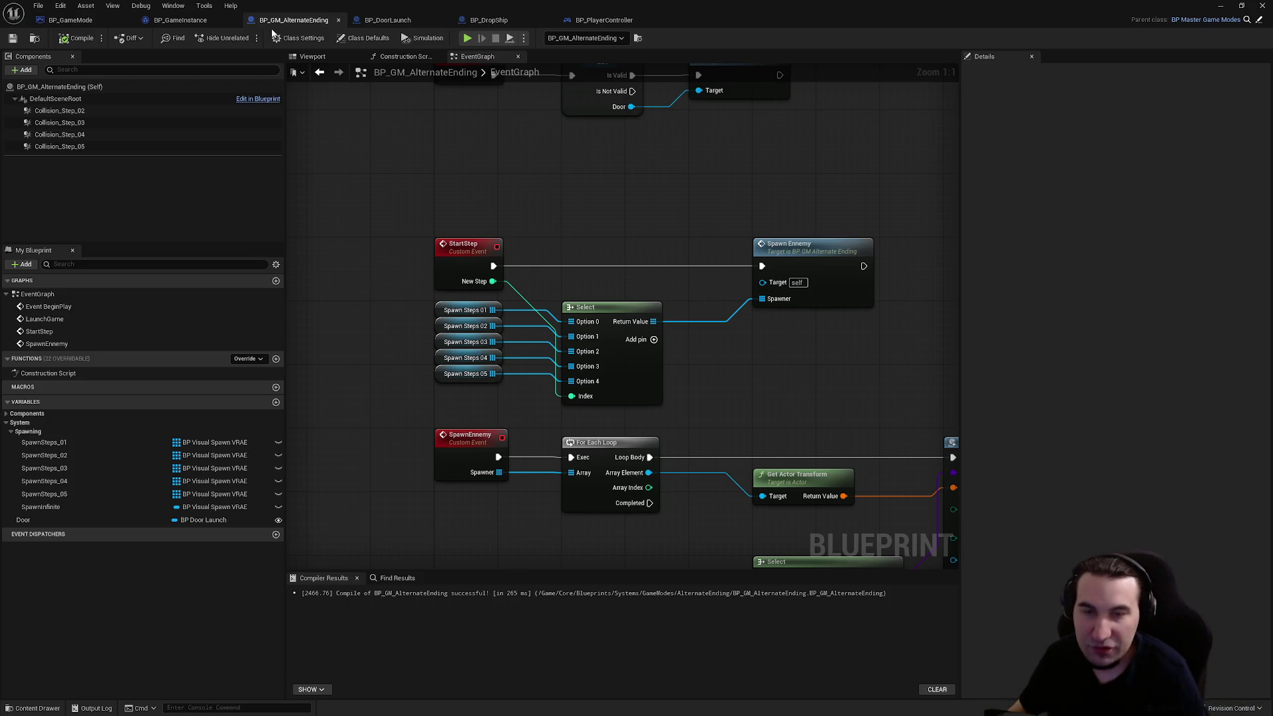
{"action": "key", "text": "super+Down"}
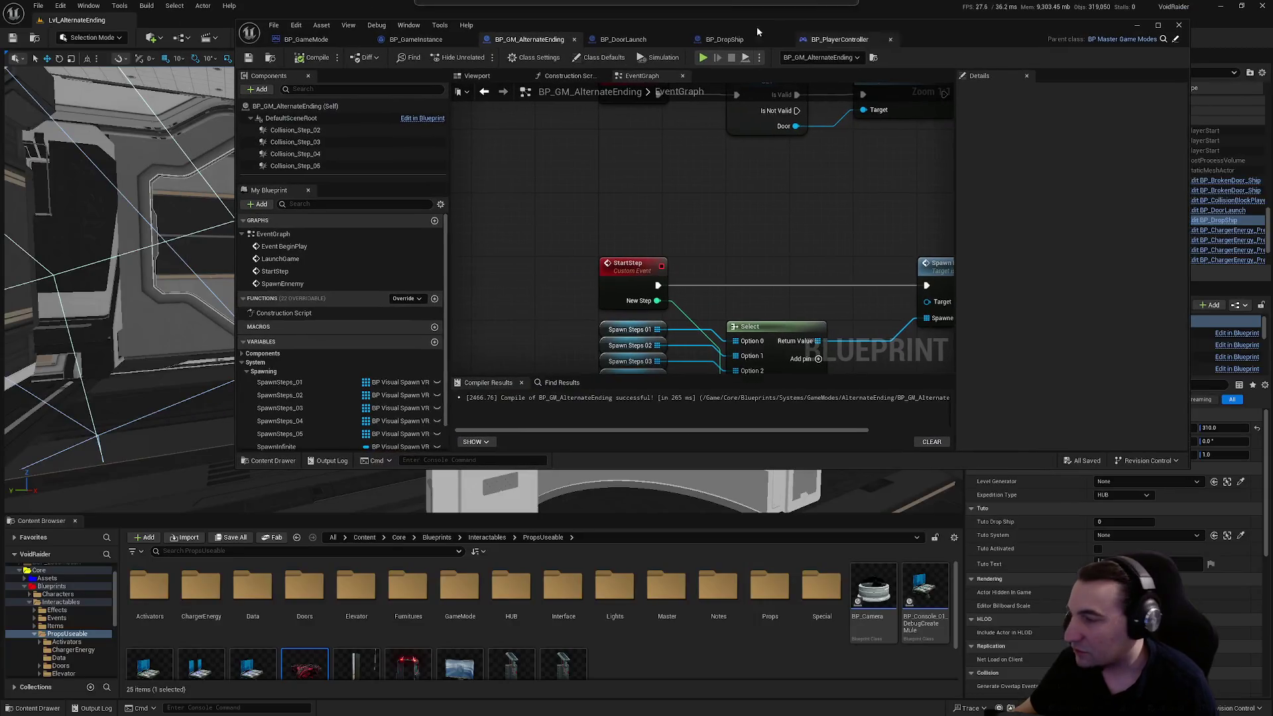
- Open the WB_Memorial widget blueprint from the Widgets > Menu folder
{"action": "scroll", "coordinate": [85, 650], "scroll_direction": "down", "scroll_amount": 2}
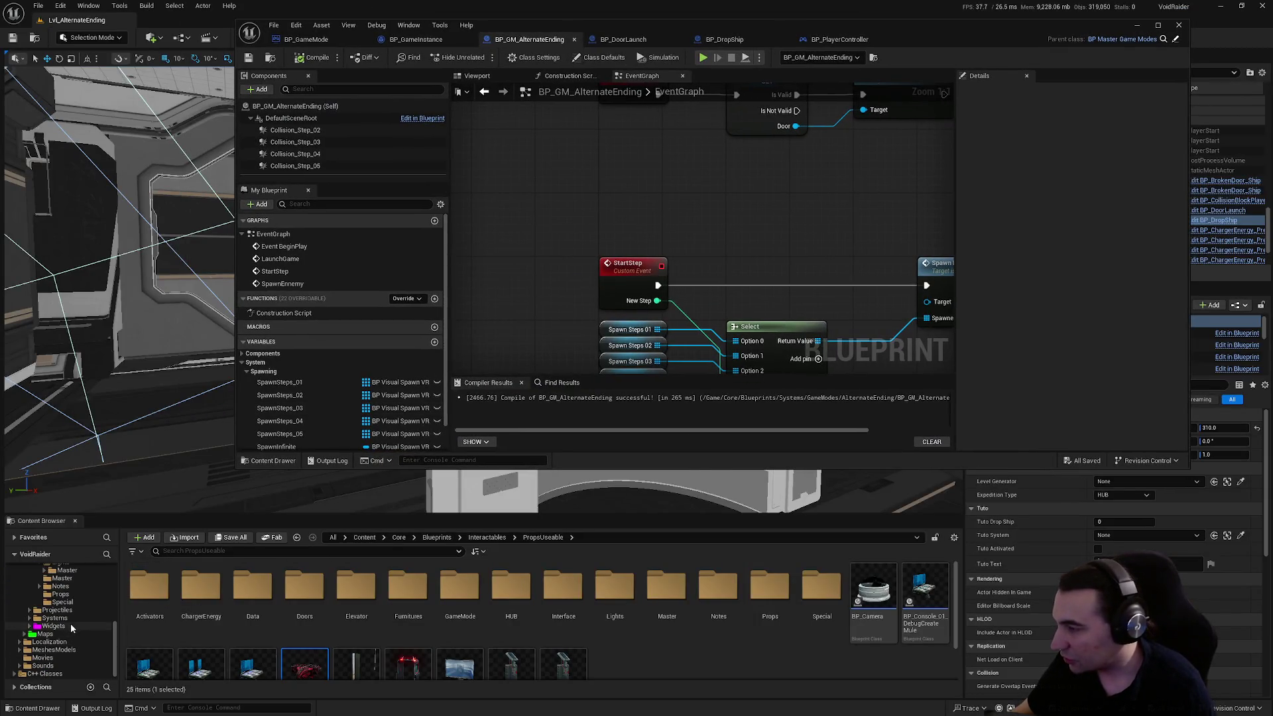
{"action": "left_click", "coordinate": [71, 625]}
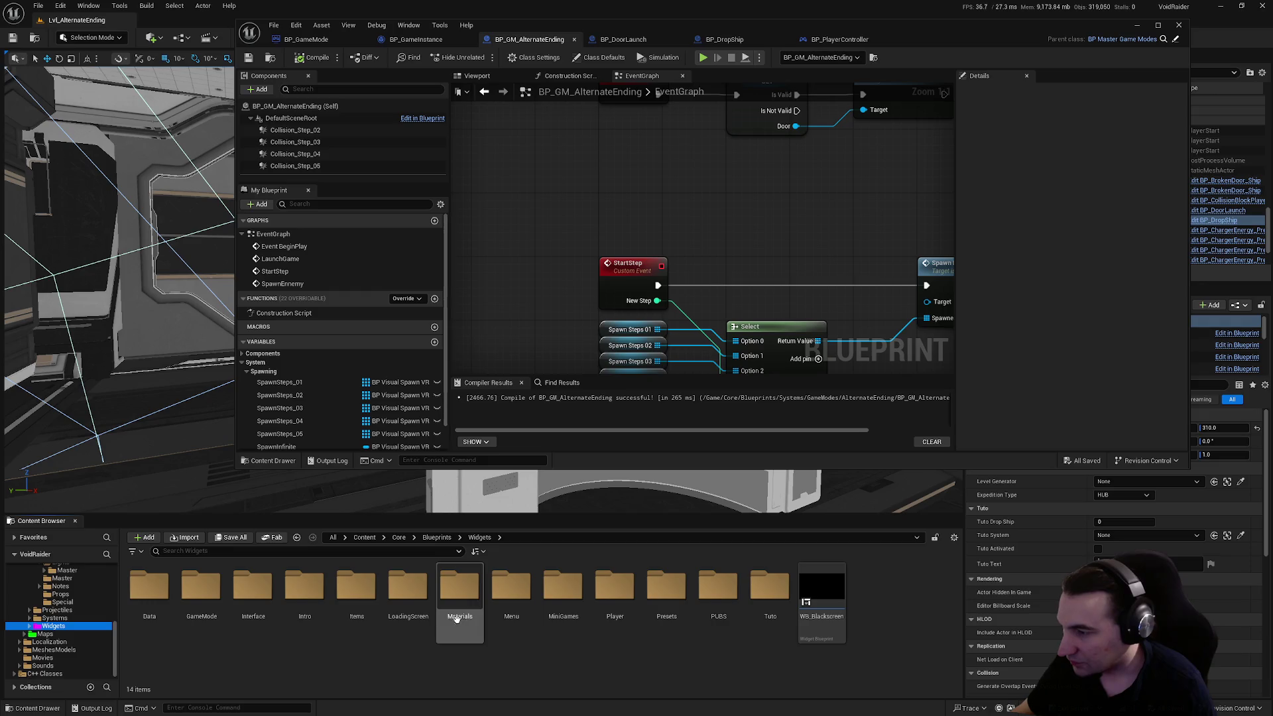
{"action": "double_click", "coordinate": [509, 626]}
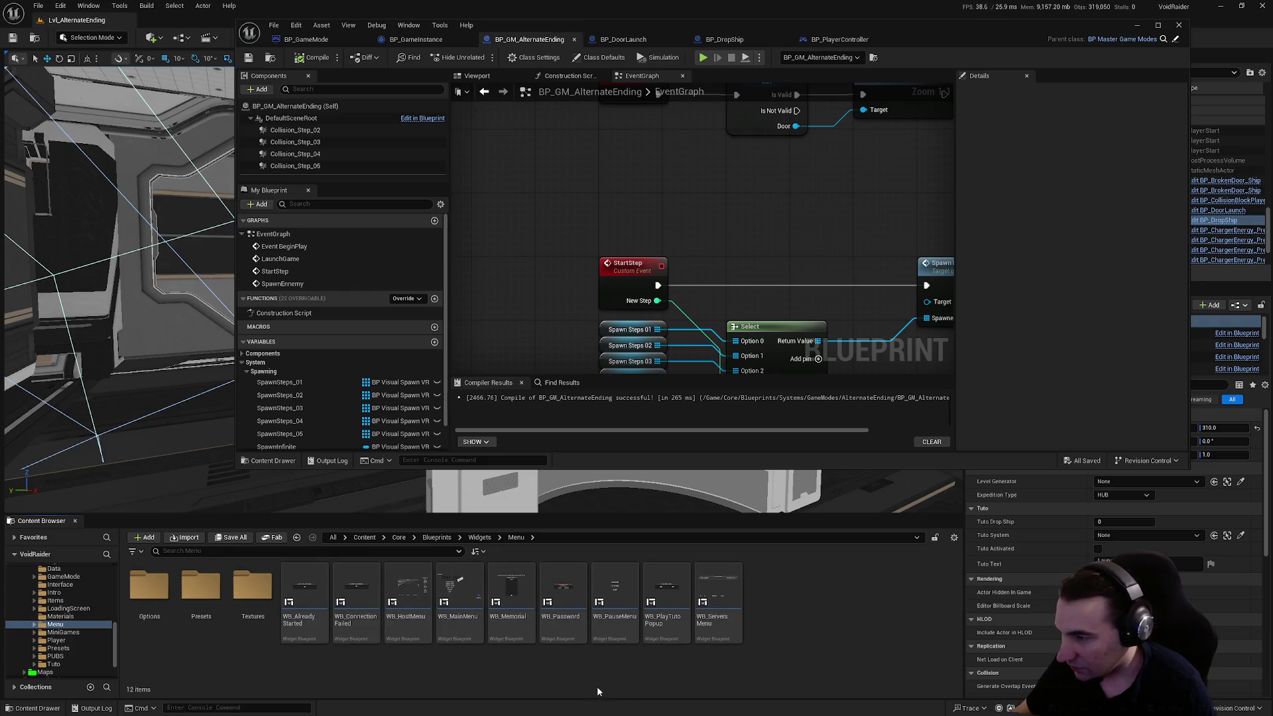
{"action": "left_click", "coordinate": [514, 609]}
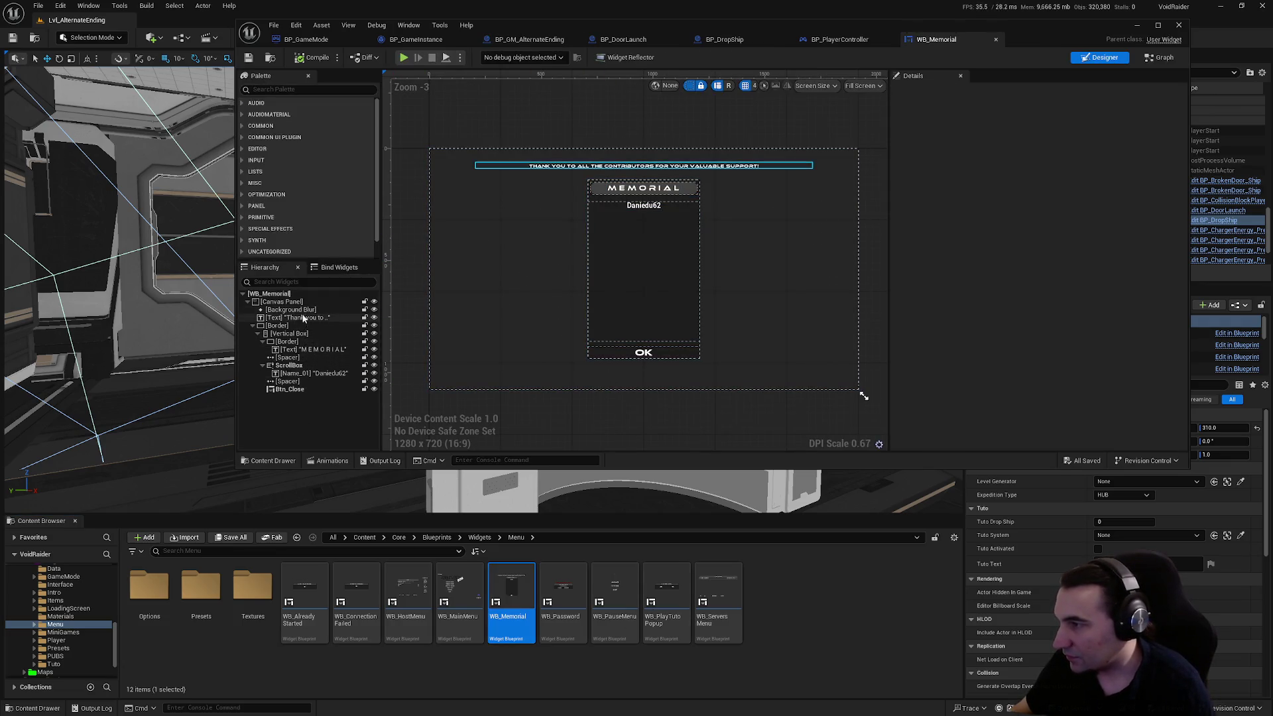
- Duplicate the contributor name text, place it above the original and rename it Name_02
{"action": "left_click", "coordinate": [314, 374]}
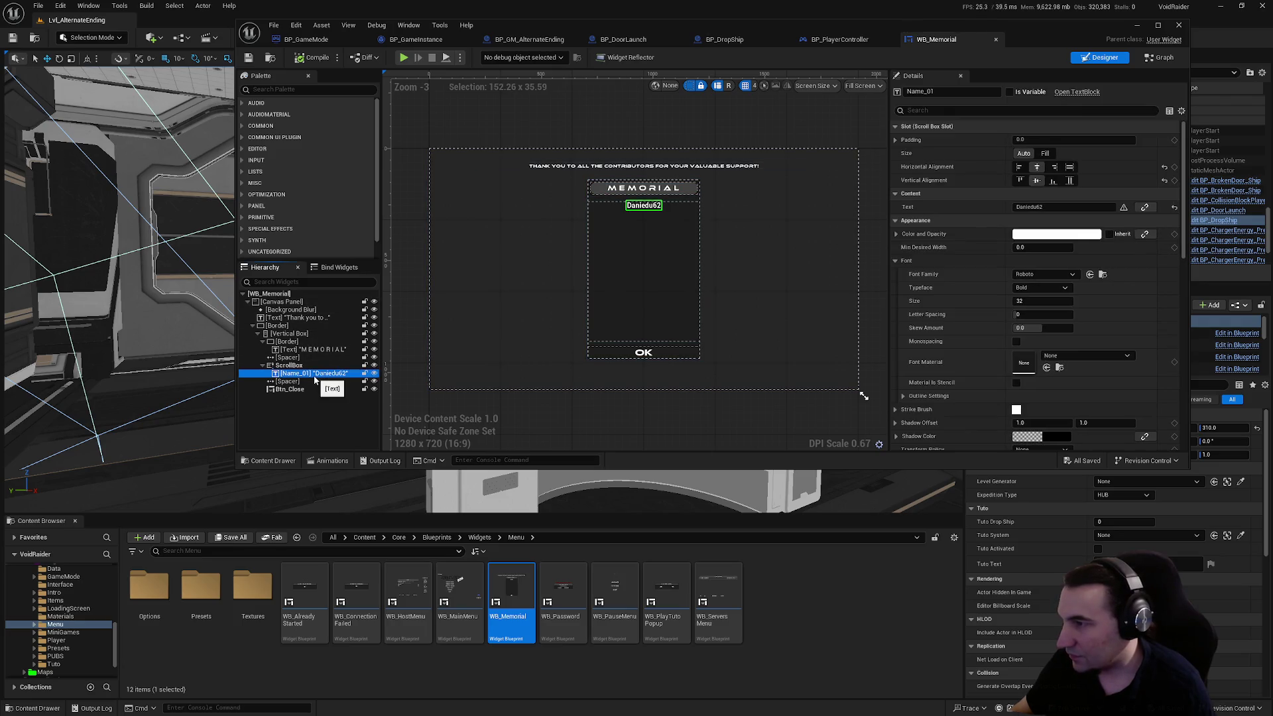
{"action": "key", "text": "ctrl+d"}
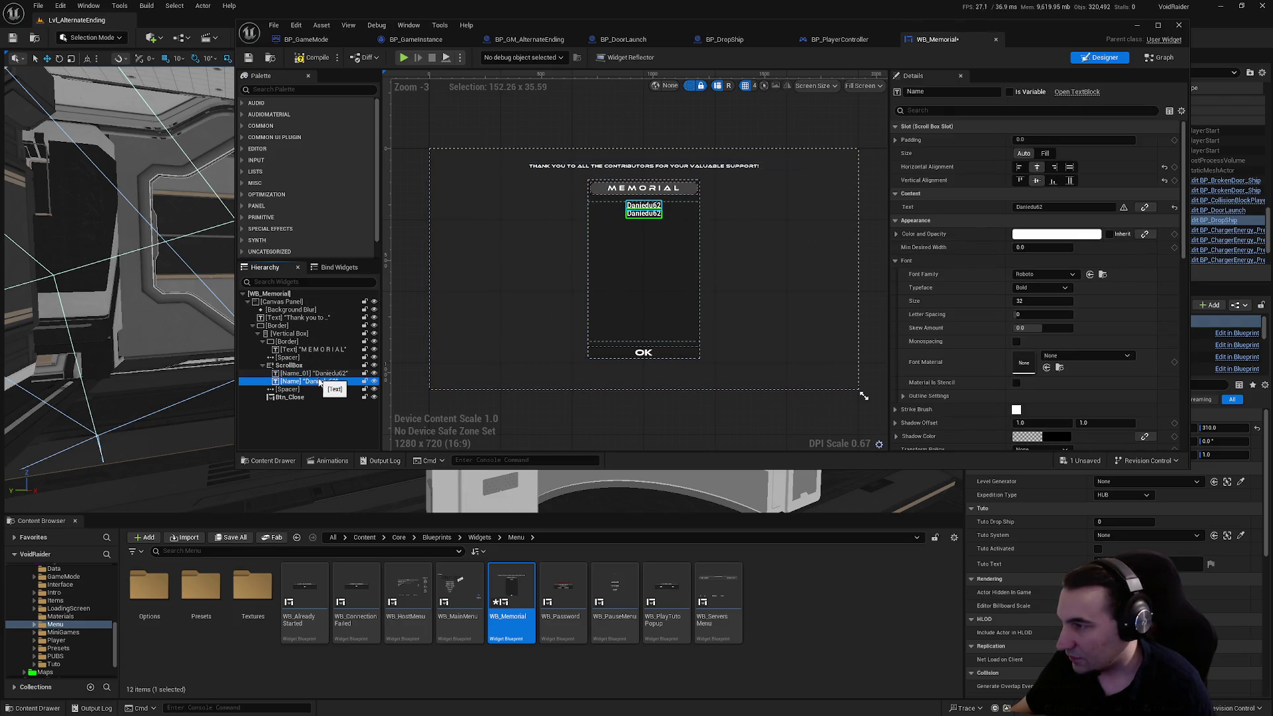
{"action": "left_click_drag", "start_coordinate": [320, 383], "coordinate": [309, 385]}
{"action": "left_click", "coordinate": [310, 382]}
{"action": "left_click", "coordinate": [309, 383]}
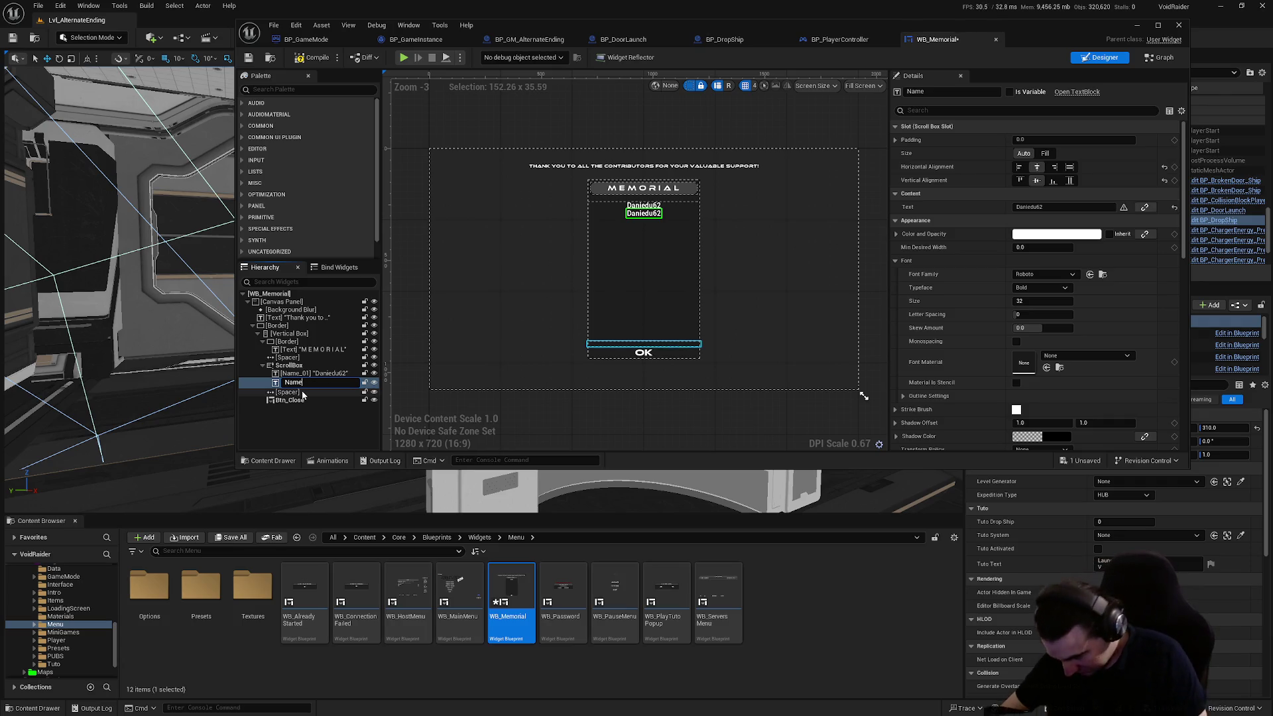
{"action": "type", "text": "_02"}
{"action": "key", "text": "Return"}
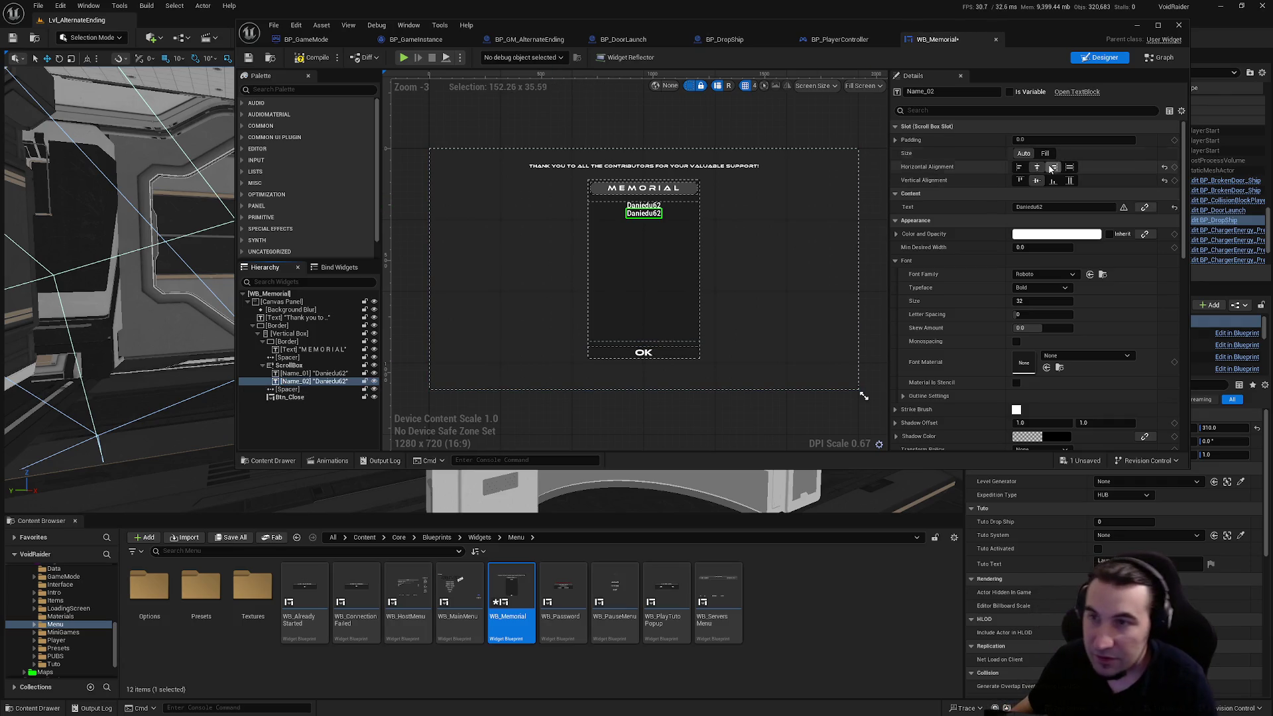
{"action": "key", "text": "super"}
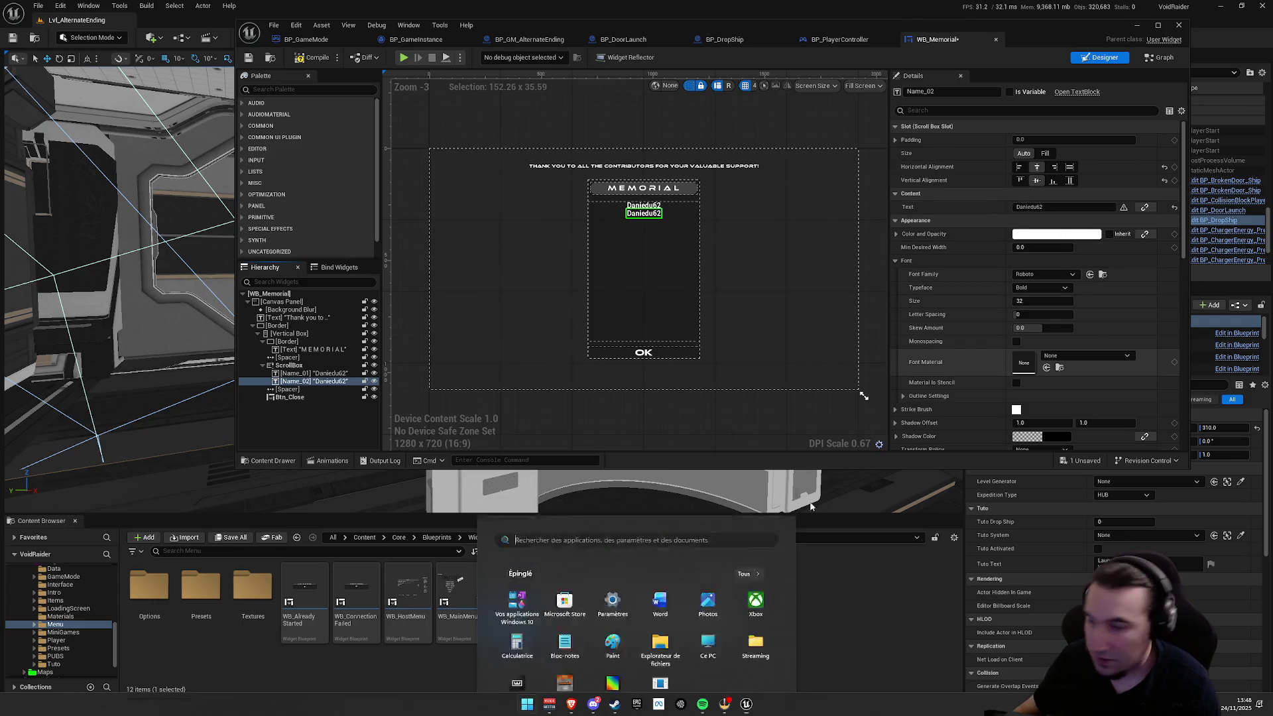
{"action": "key", "text": "super"}
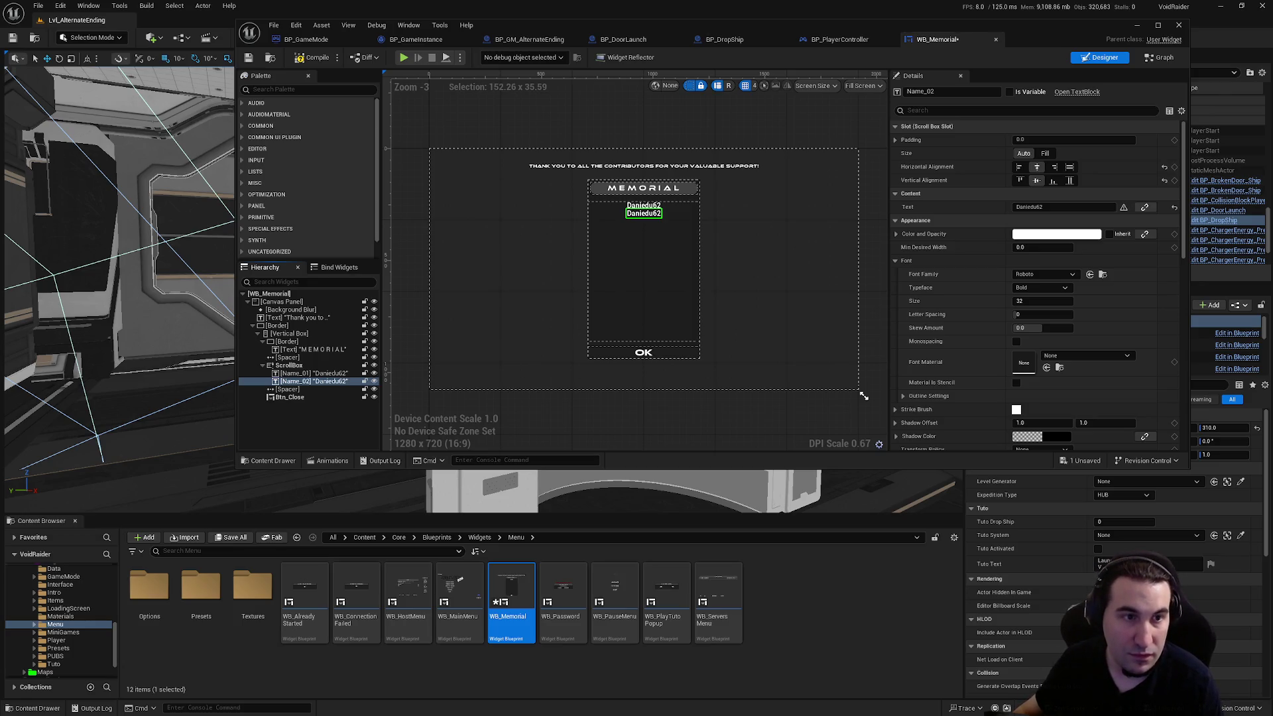
- Give Name_02 its new contributor name text, then compile and save the widget
{"action": "left_click", "coordinate": [1035, 207]}
{"action": "type", "text": "thilari"}
{"action": "key", "text": "Return"}
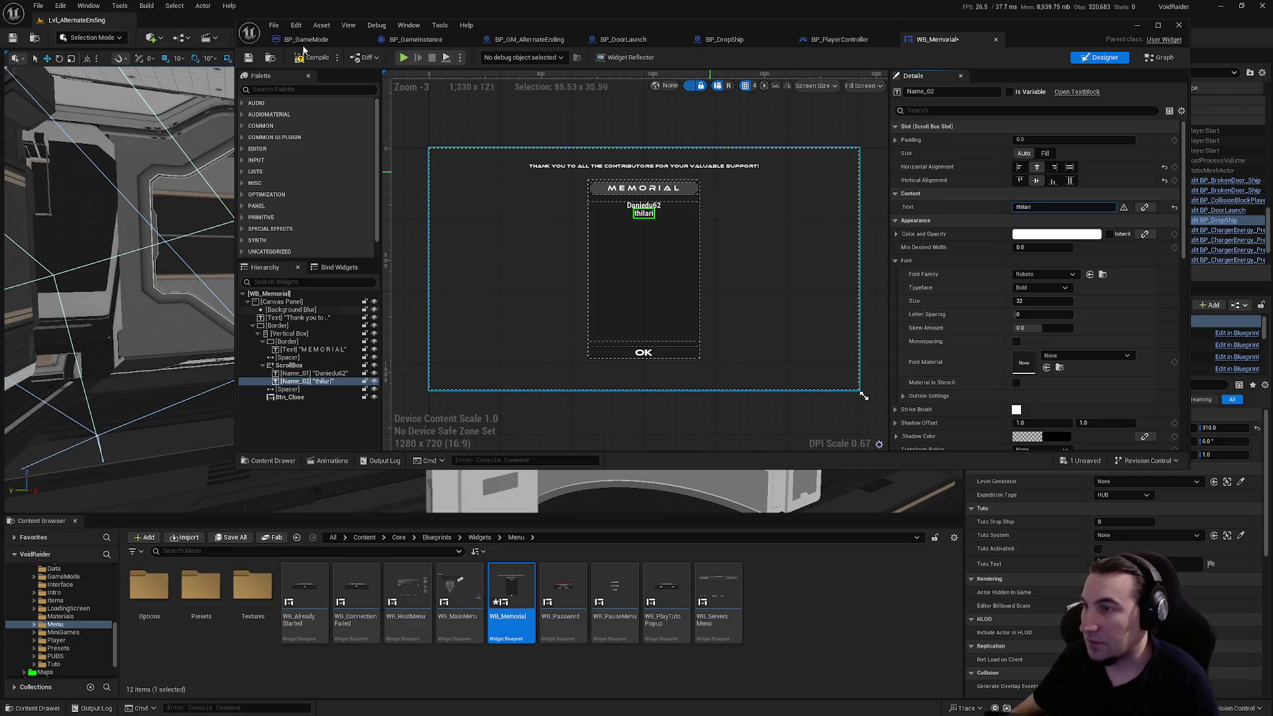
{"action": "left_click", "coordinate": [319, 58]}
{"action": "left_click", "coordinate": [250, 59]}
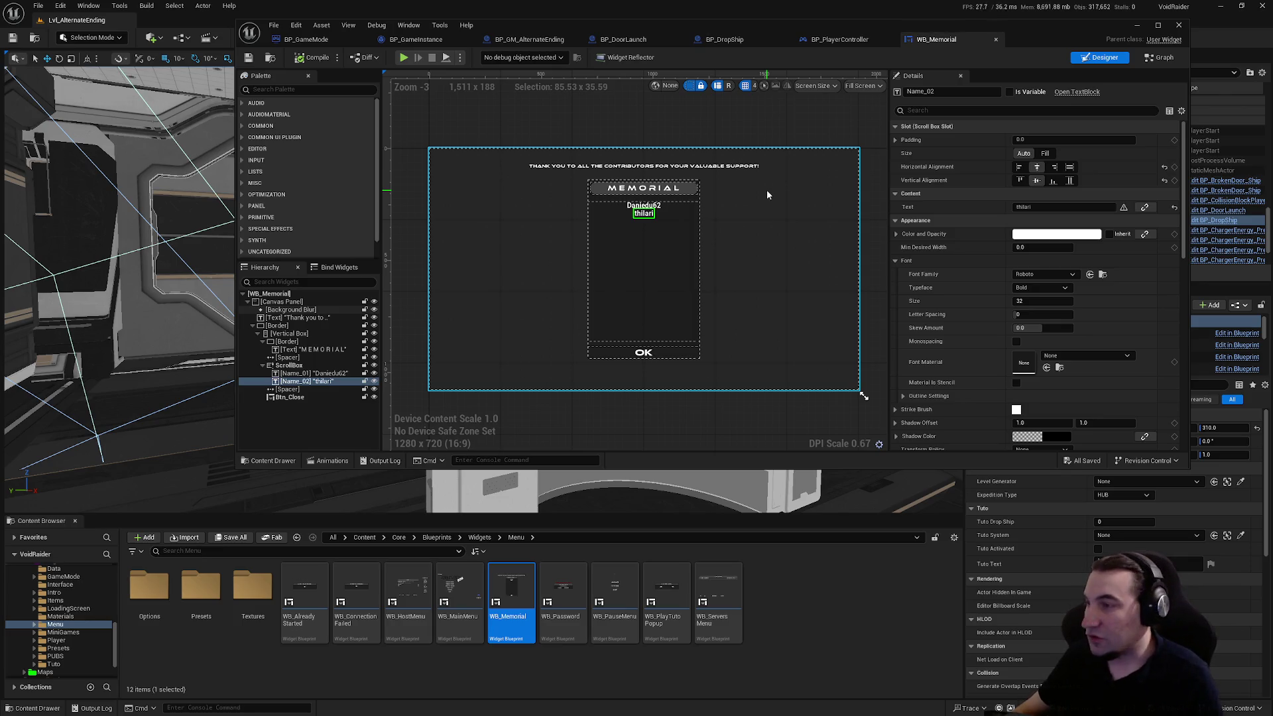
- Move Name_02 above Name_01, save, and close the WB_Memorial editor
{"action": "left_click_drag", "start_coordinate": [318, 383], "coordinate": [321, 369]}
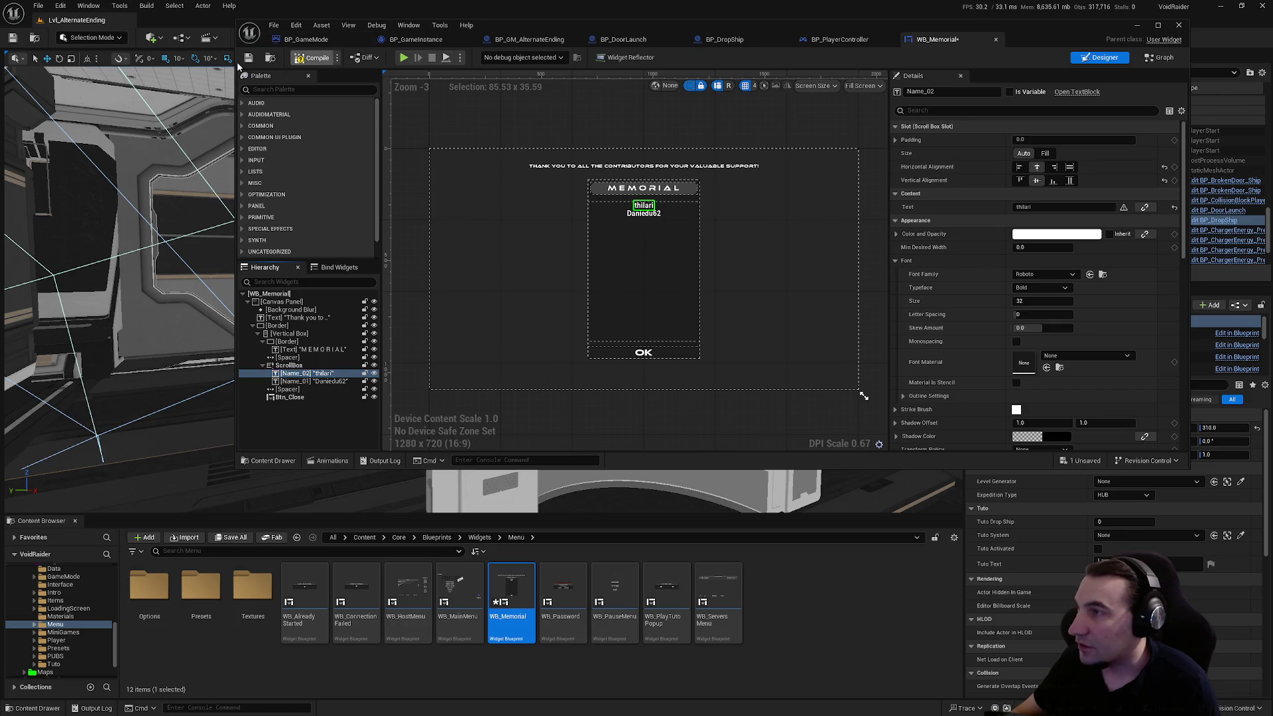
{"action": "left_click", "coordinate": [253, 62]}
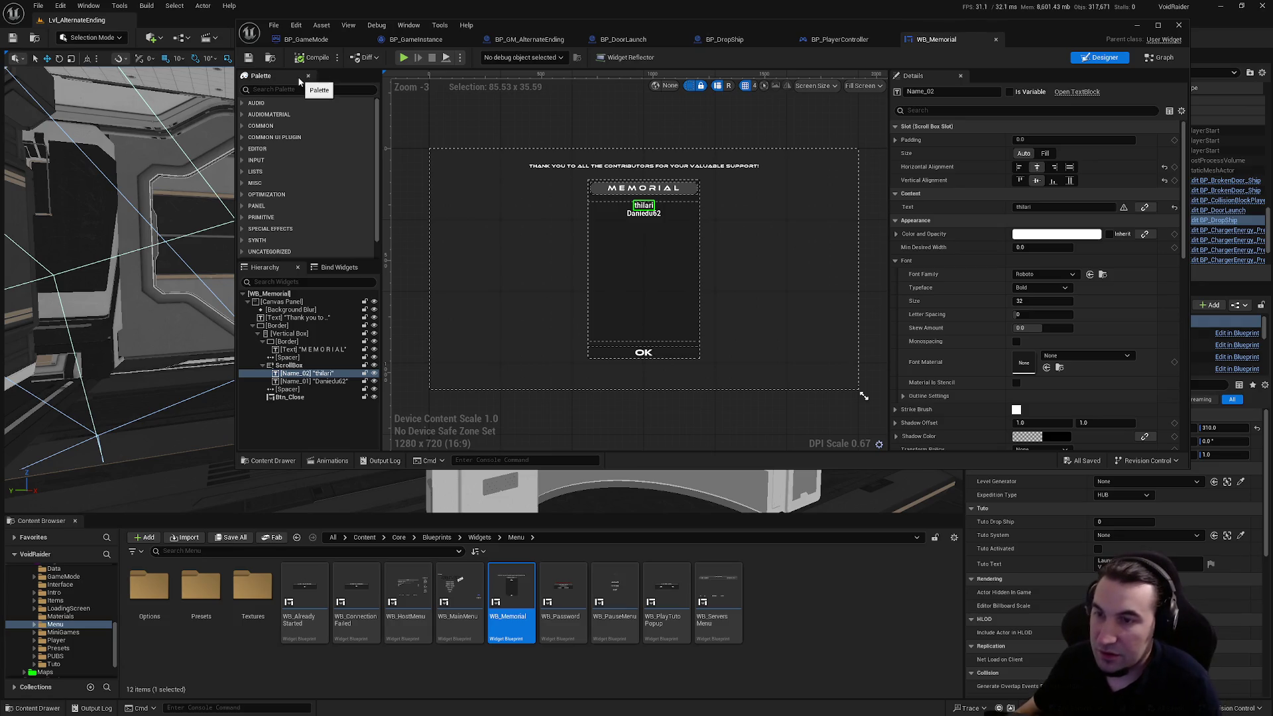
{"action": "left_click", "coordinate": [998, 41]}
{"action": "mouse_move", "coordinate": [807, 206]}
{"action": "left_mouse_down"}
{"action": "mouse_move", "coordinate": [497, 179]}
{"action": "mouse_move", "coordinate": [749, 255]}
{"action": "mouse_move", "coordinate": [567, 232]}
{"action": "mouse_move", "coordinate": [597, 265]}
{"action": "mouse_move", "coordinate": [763, 365]}
{"action": "mouse_move", "coordinate": [981, 458]}
{"action": "left_mouse_up"}
{"action": "left_click_drag", "start_coordinate": [703, 278], "coordinate": [737, 166]}
{"action": "mouse_move", "coordinate": [616, 257]}
{"action": "left_mouse_down"}
{"action": "mouse_move", "coordinate": [646, 282]}
{"action": "mouse_move", "coordinate": [868, 184]}
{"action": "left_mouse_up"}
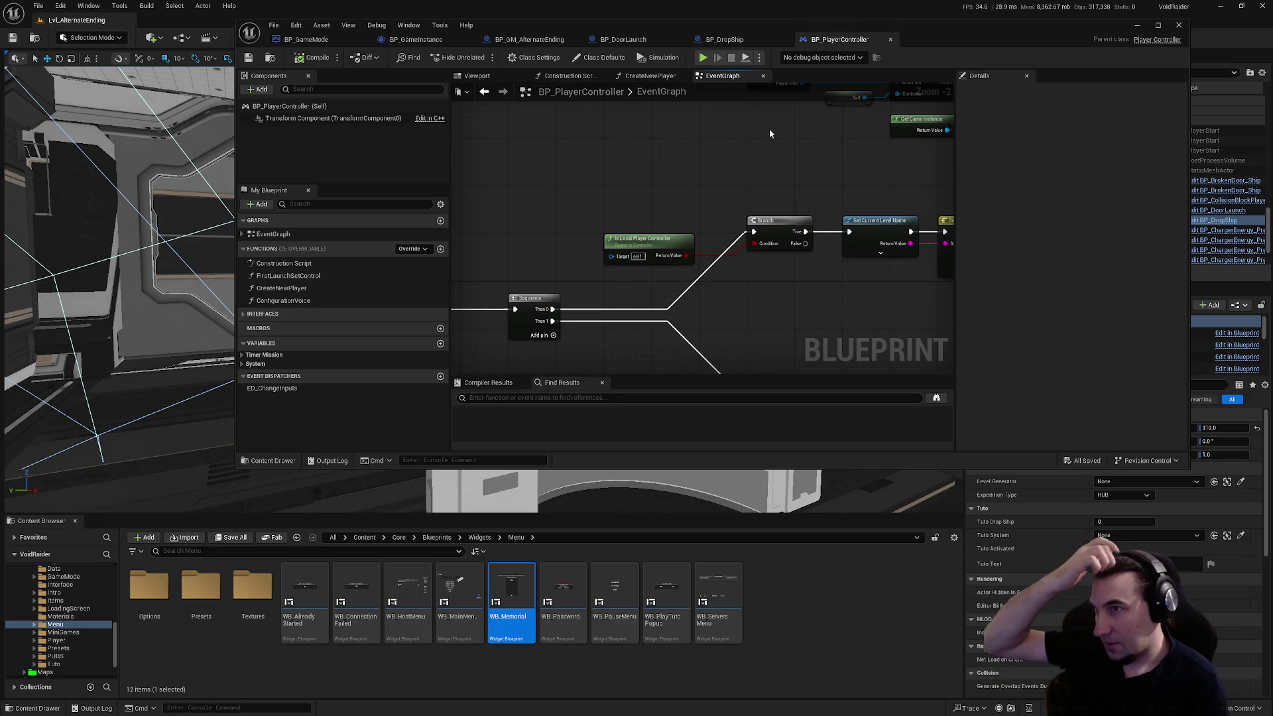
- Maximize the blueprint editor and trace BP_GameMode's player loop to the Create Loading Screen call
{"action": "left_click_drag", "start_coordinate": [788, 164], "coordinate": [787, 156]}
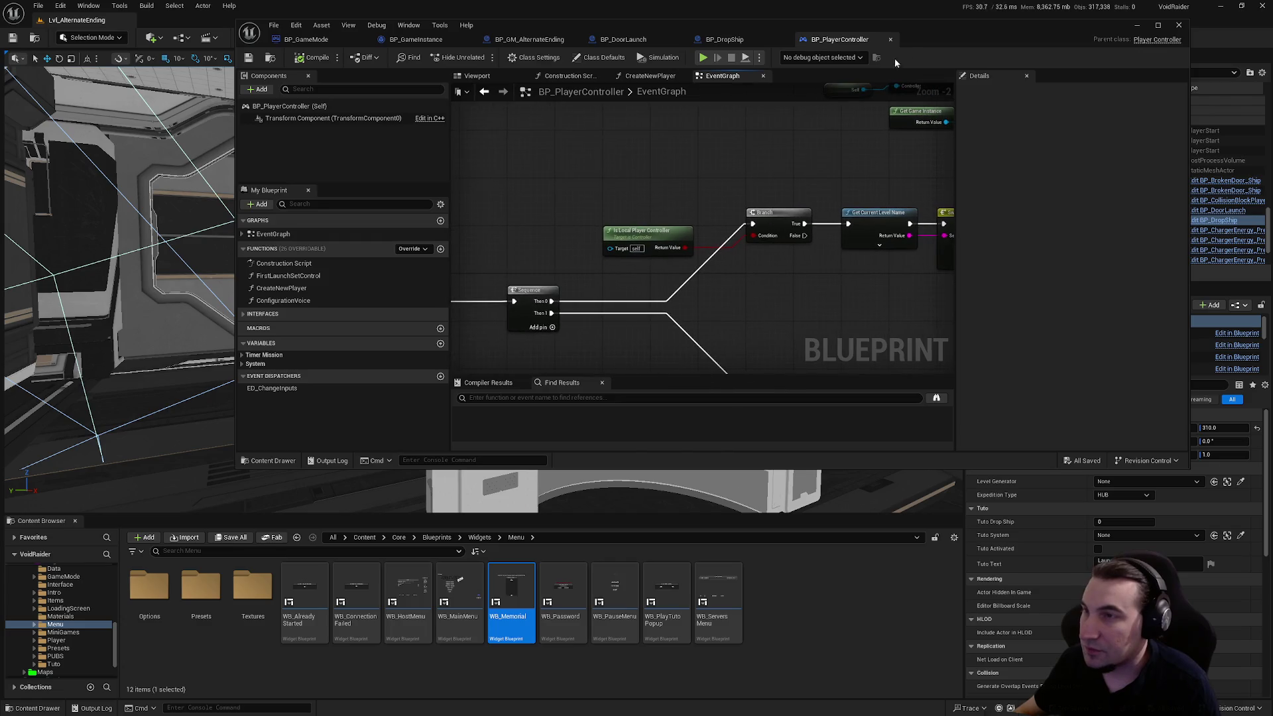
{"action": "double_click", "coordinate": [941, 28]}
{"action": "left_click", "coordinate": [294, 20]}
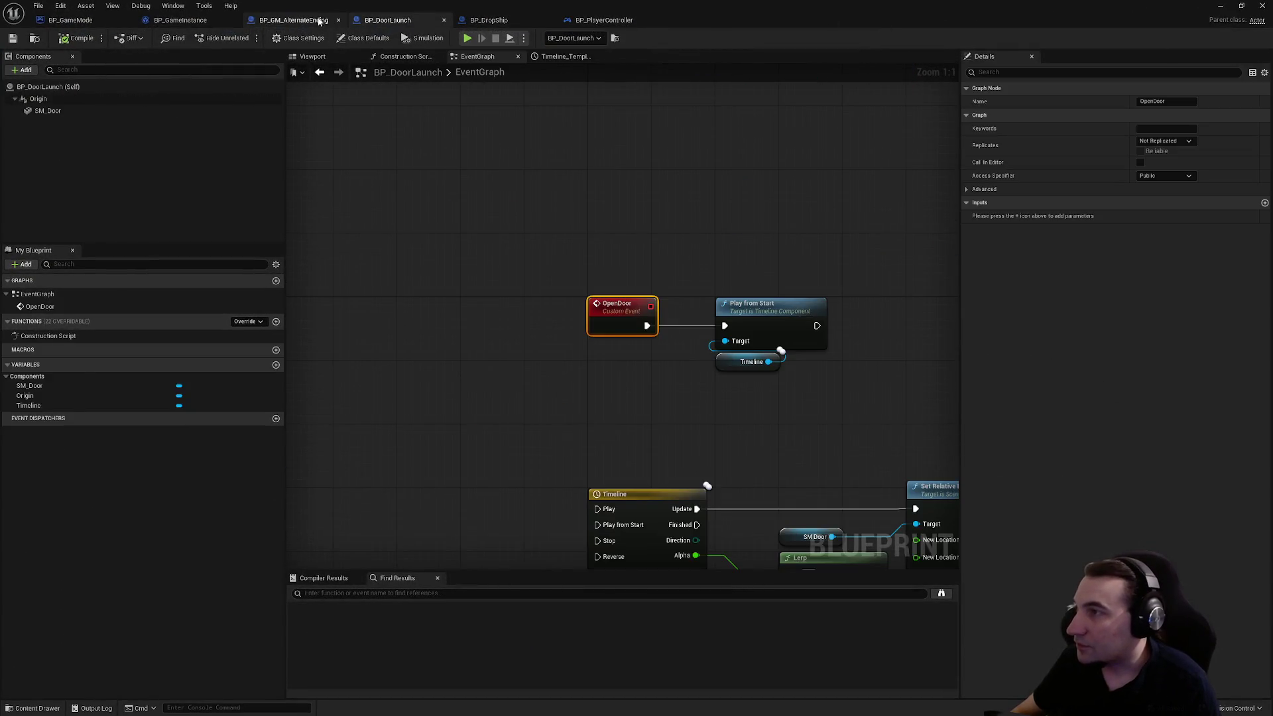
{"action": "left_click", "coordinate": [192, 20]}
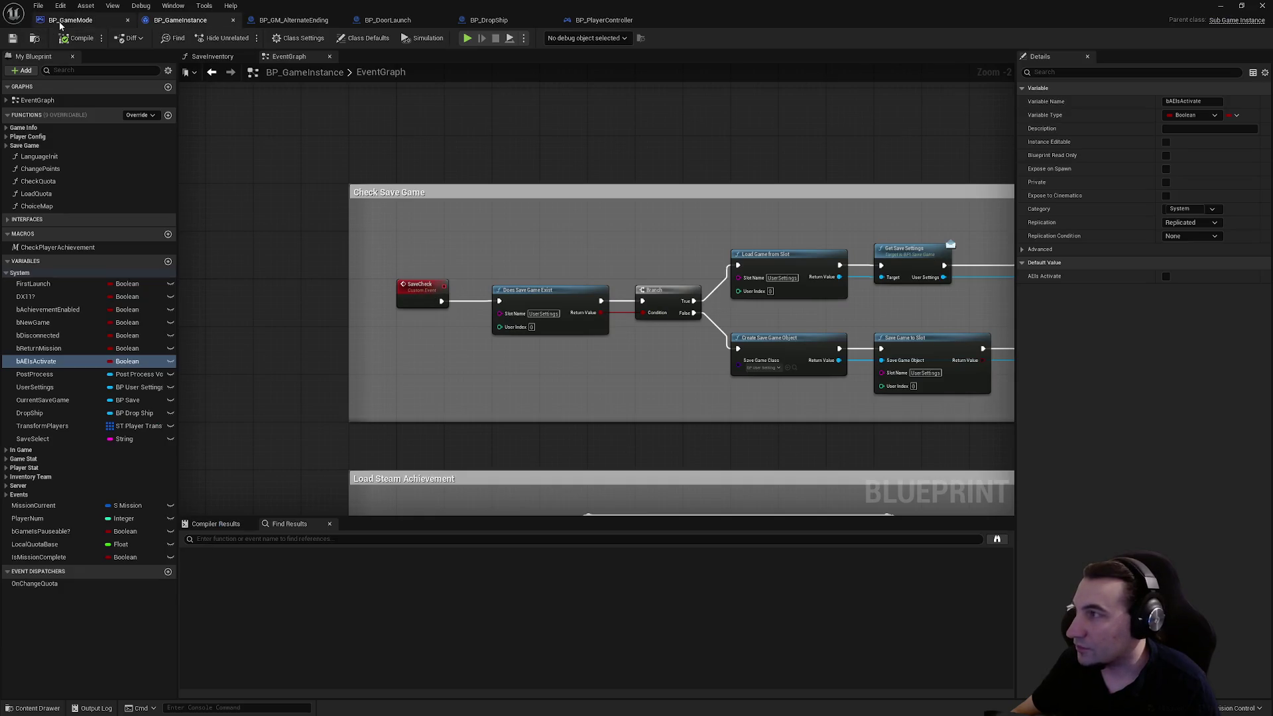
{"action": "left_click", "coordinate": [66, 20]}
{"action": "scroll", "coordinate": [548, 246], "scroll_direction": "down", "scroll_amount": 3}
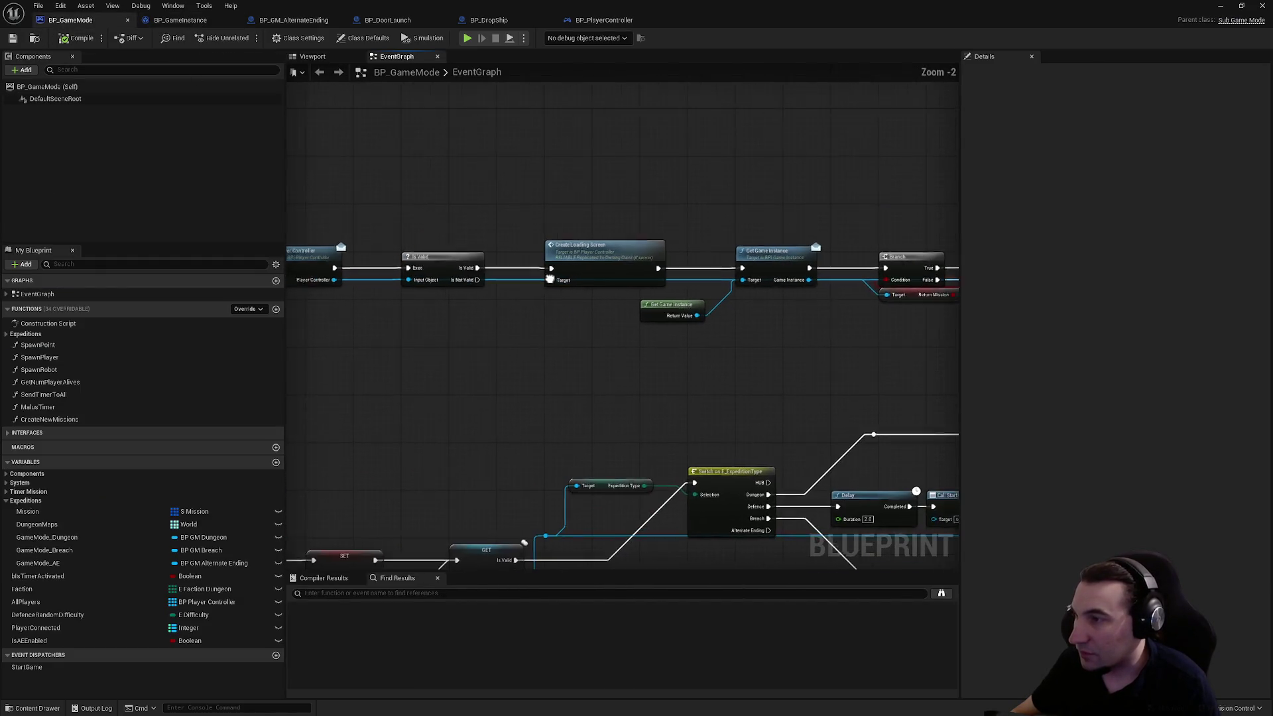
{"action": "left_click_drag", "start_coordinate": [587, 285], "coordinate": [536, 248]}
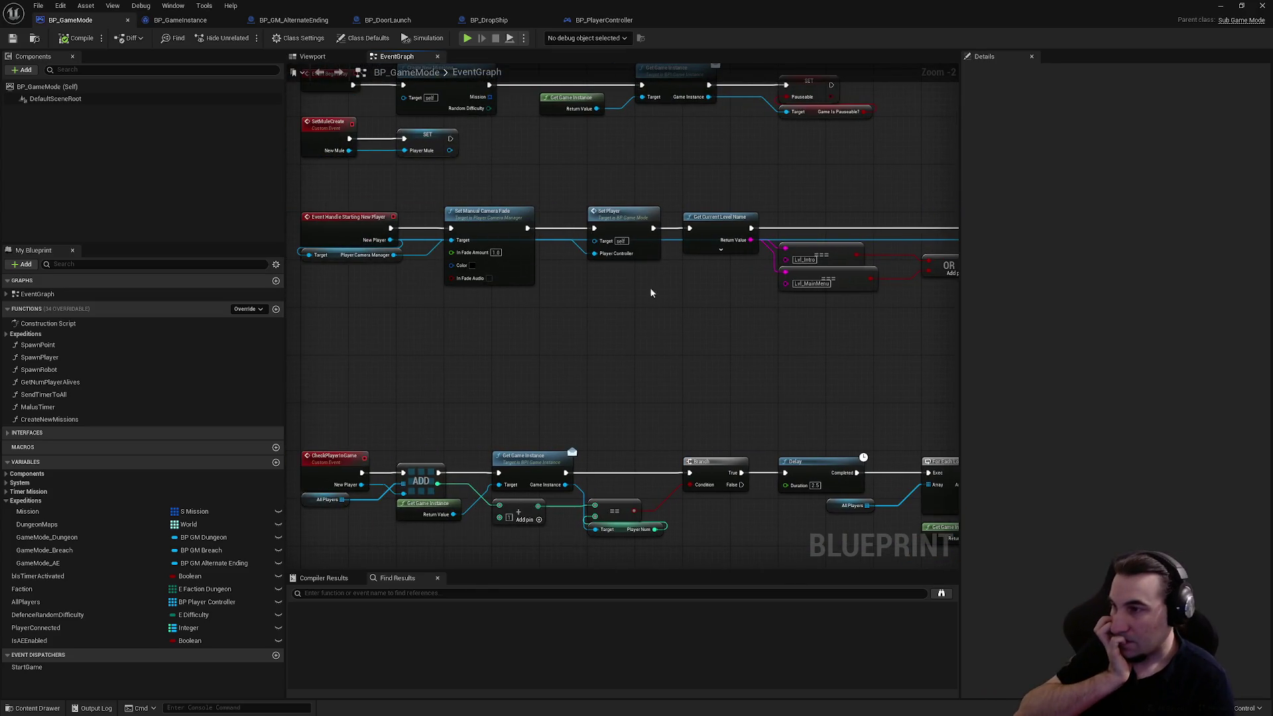
{"action": "left_click_drag", "start_coordinate": [736, 283], "coordinate": [568, 336]}
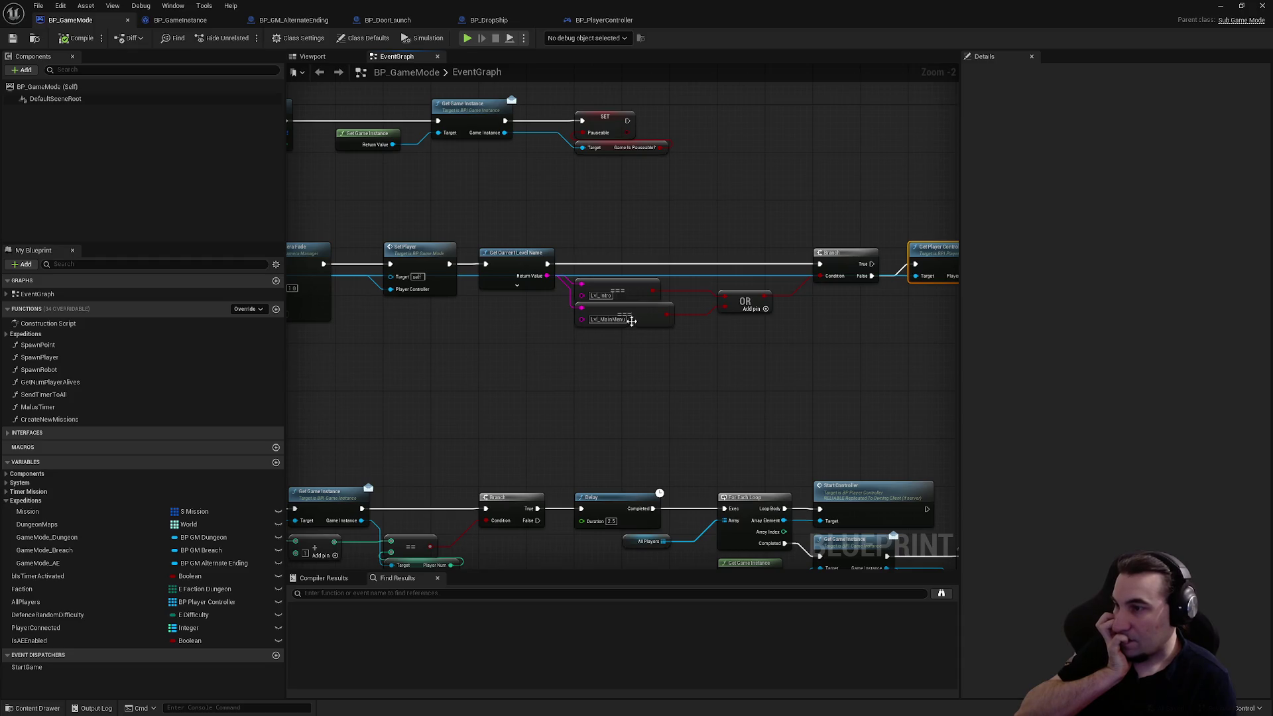
{"action": "left_click_drag", "start_coordinate": [740, 322], "coordinate": [556, 334]}
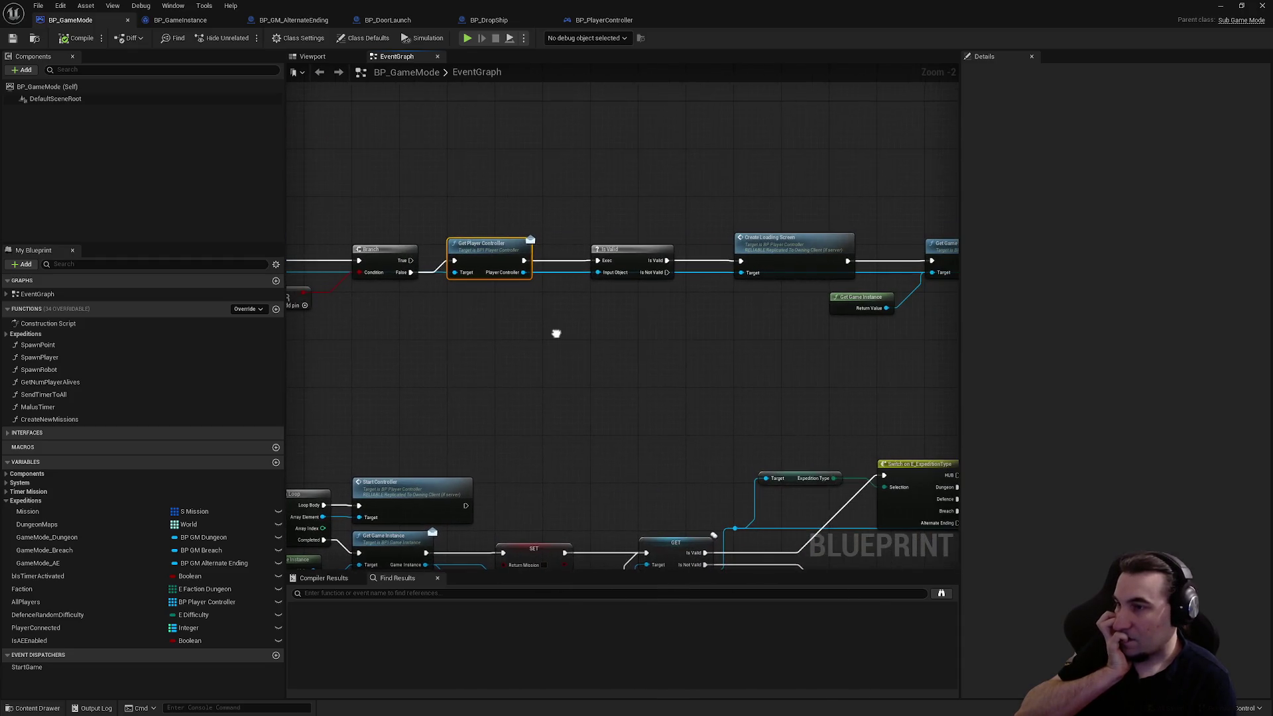
{"action": "mouse_move", "coordinate": [773, 298]}
{"action": "left_mouse_down"}
{"action": "mouse_move", "coordinate": [593, 299]}
{"action": "mouse_move", "coordinate": [576, 265]}
{"action": "mouse_move", "coordinate": [483, 262]}
{"action": "left_mouse_up"}
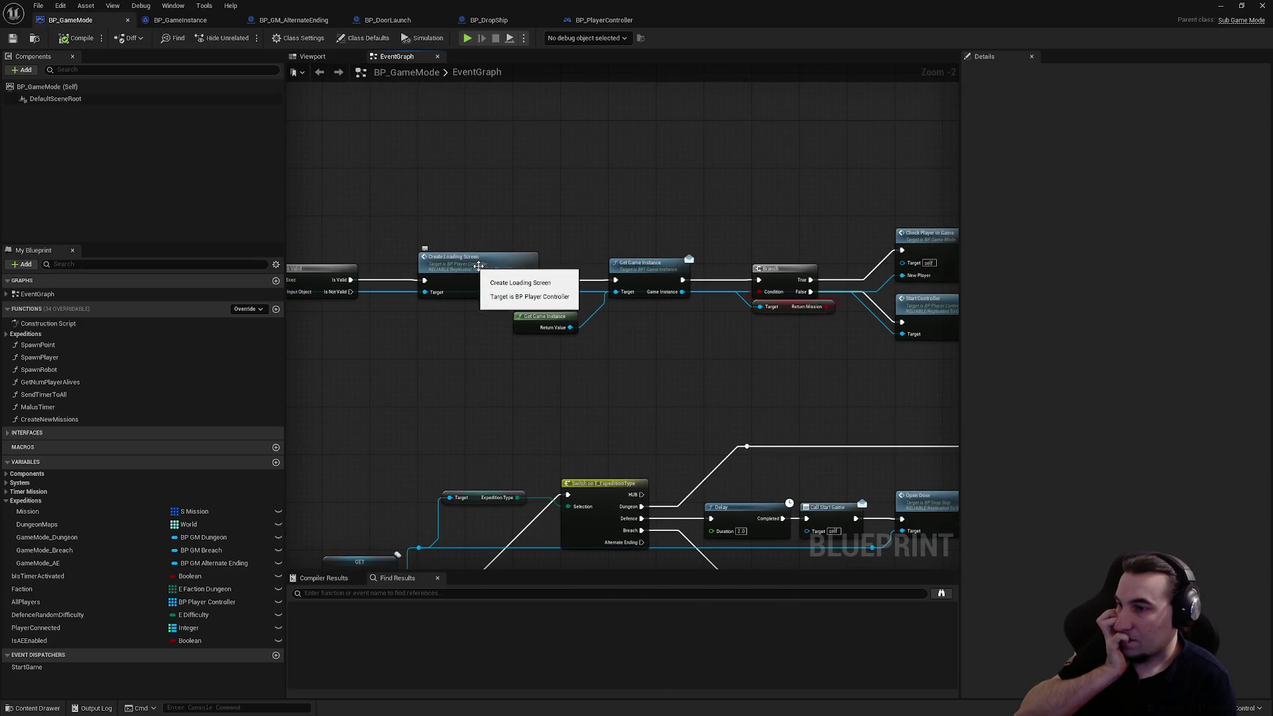
{"action": "mouse_move", "coordinate": [654, 298]}
{"action": "left_mouse_down"}
{"action": "mouse_move", "coordinate": [652, 281]}
{"action": "mouse_move", "coordinate": [441, 227]}
{"action": "mouse_move", "coordinate": [504, 312]}
{"action": "mouse_move", "coordinate": [611, 372]}
{"action": "mouse_move", "coordinate": [555, 263]}
{"action": "left_mouse_up"}
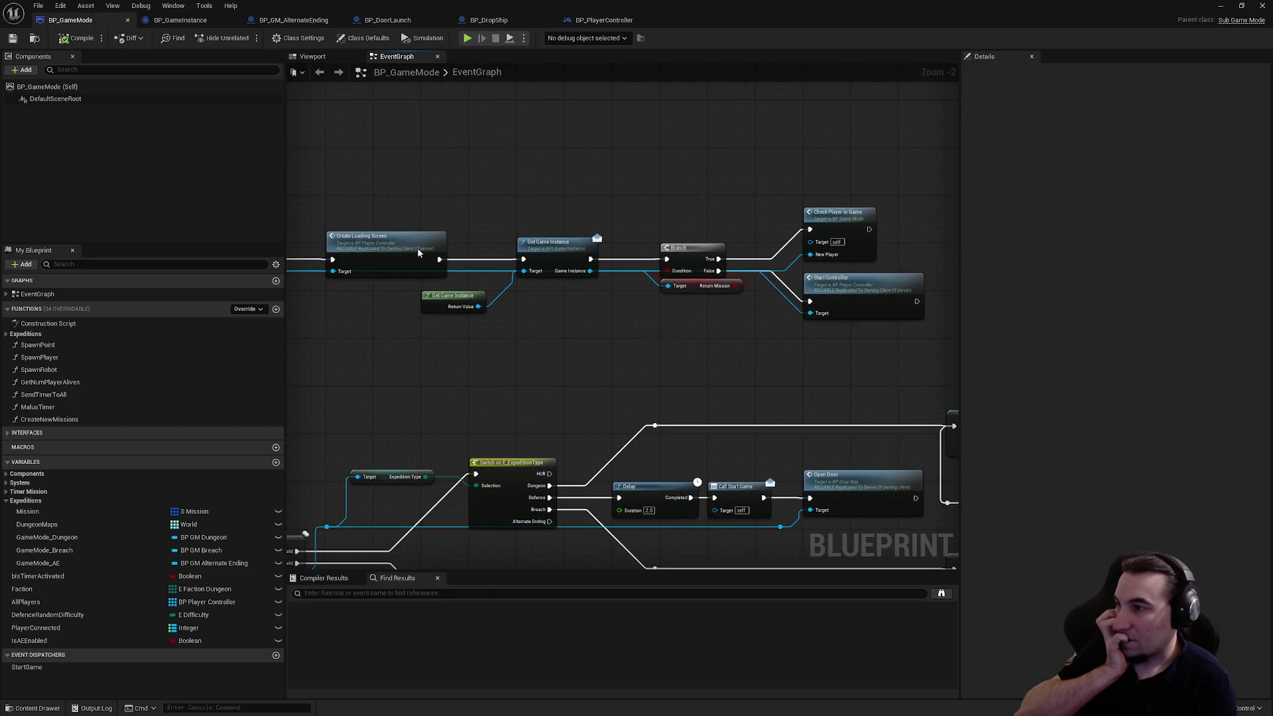
- Jump to the CreateLoadingScreen event in BP_PlayerController and inspect the LoadingScreenEnd nodes
{"action": "double_click", "coordinate": [418, 252]}
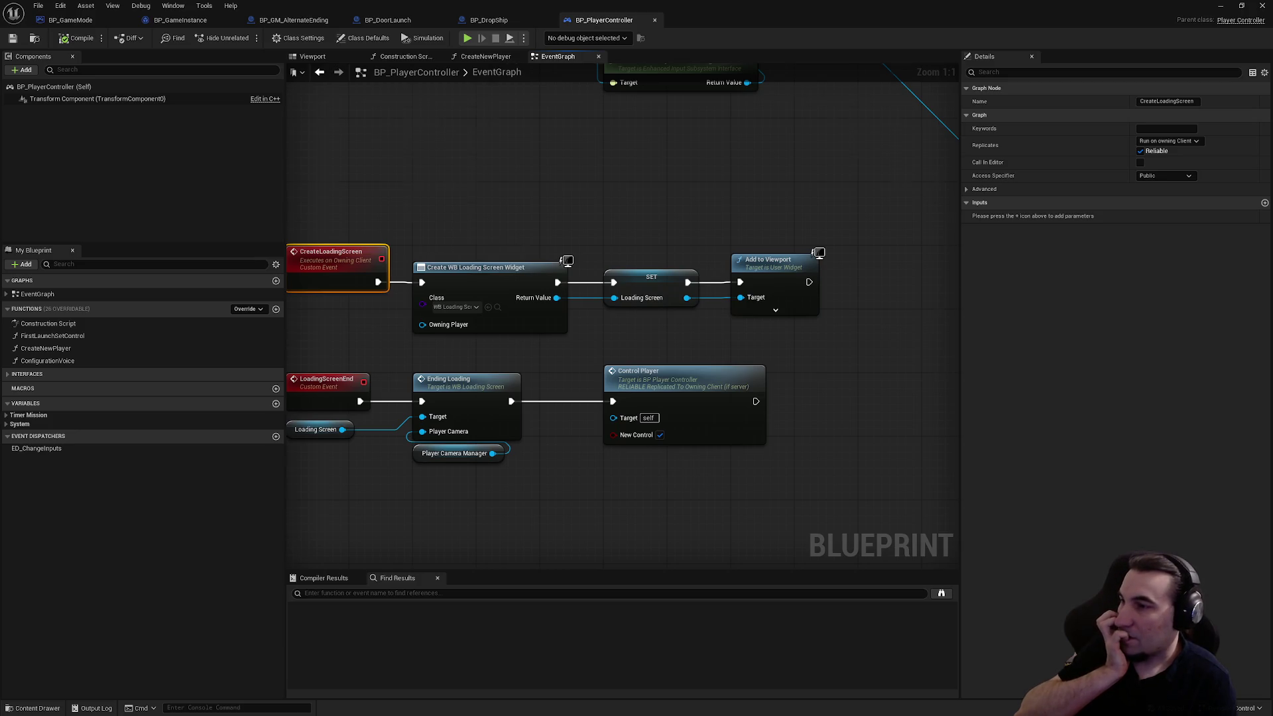
{"action": "scroll", "coordinate": [451, 236], "scroll_direction": "down", "scroll_amount": 4}
{"action": "scroll", "coordinate": [455, 305], "scroll_direction": "up", "scroll_amount": 4}
{"action": "mouse_move", "coordinate": [455, 305]}
{"action": "left_mouse_down"}
{"action": "mouse_move", "coordinate": [503, 271]}
{"action": "mouse_move", "coordinate": [512, 63]}
{"action": "left_mouse_up"}
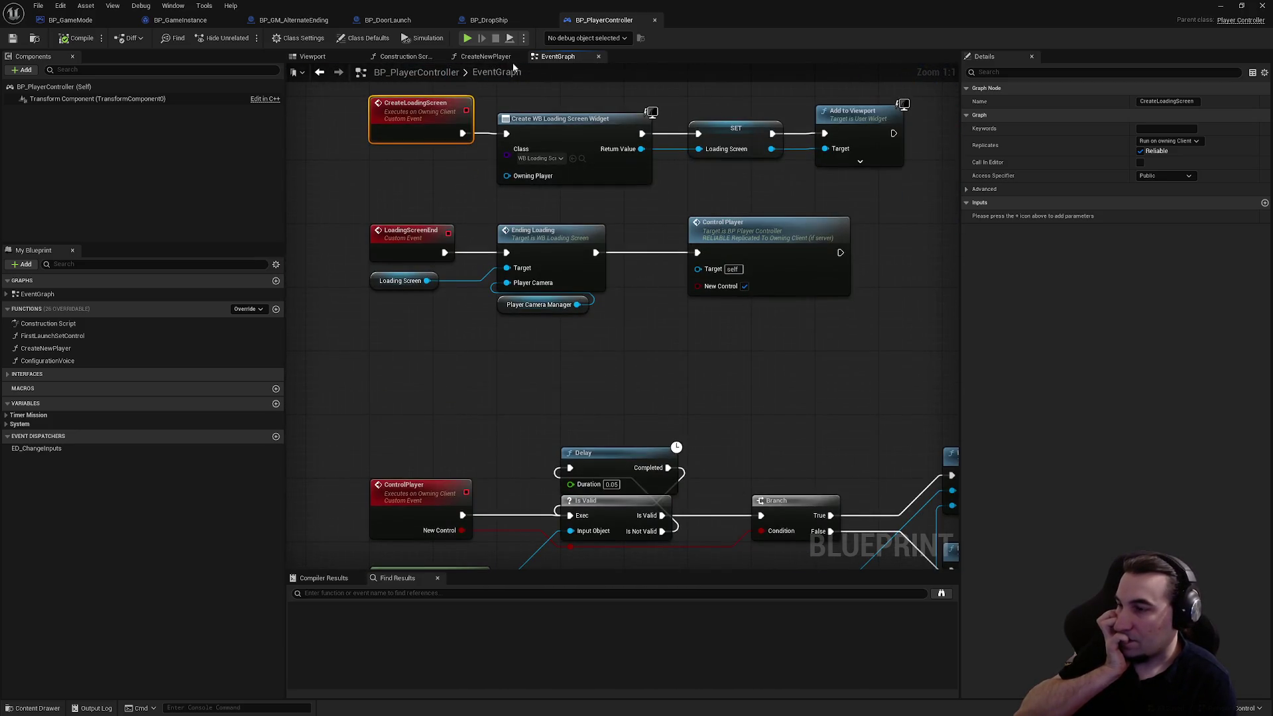
{"action": "left_click_drag", "start_coordinate": [739, 369], "coordinate": [366, 221]}
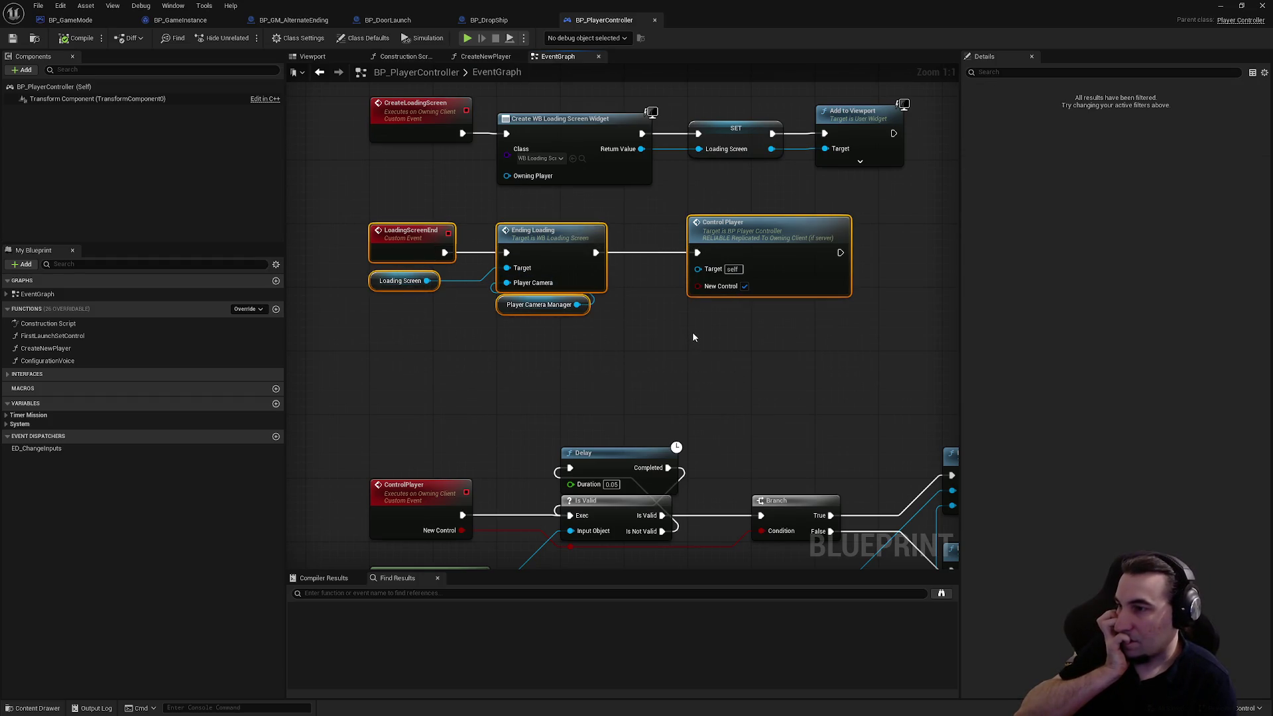
{"action": "left_click", "coordinate": [692, 331]}
{"action": "scroll", "coordinate": [593, 262], "scroll_direction": "down", "scroll_amount": 2}
{"action": "left_click_drag", "start_coordinate": [592, 262], "coordinate": [599, 282]}
{"action": "scroll", "coordinate": [600, 281], "scroll_direction": "down", "scroll_amount": 3}
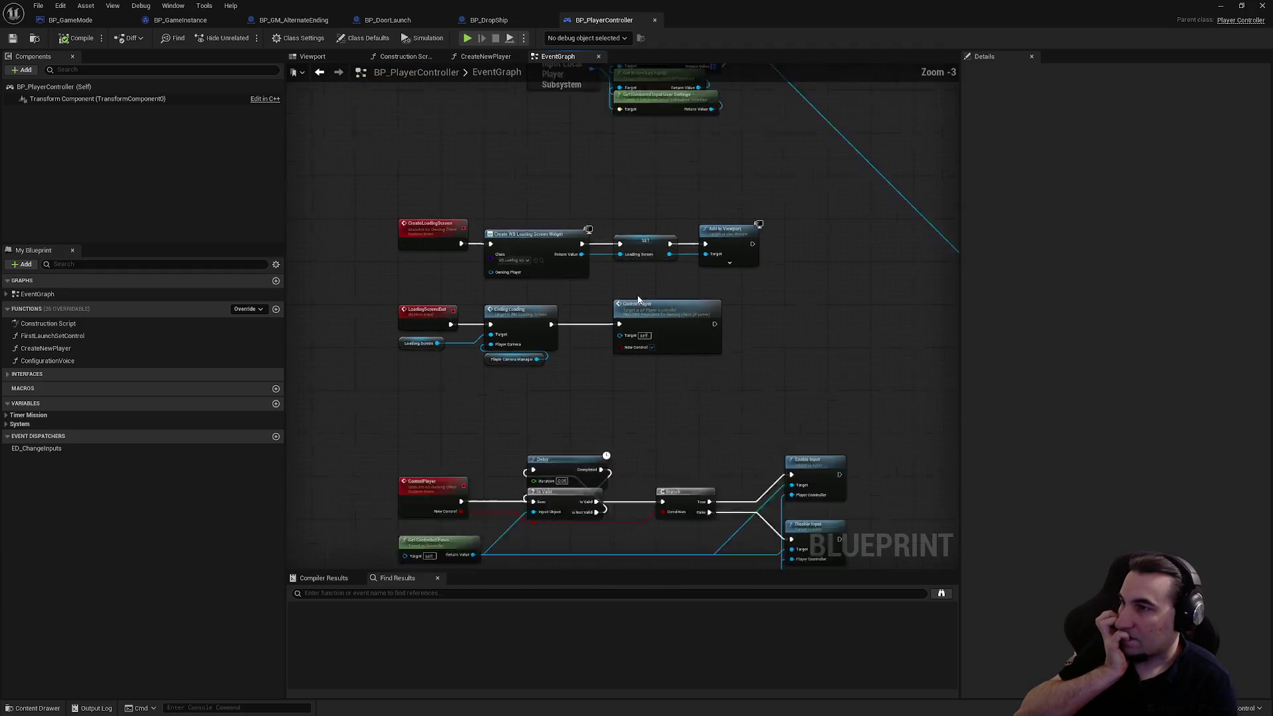
{"action": "mouse_move", "coordinate": [639, 361]}
{"action": "left_mouse_down"}
{"action": "mouse_move", "coordinate": [694, 457]}
{"action": "mouse_move", "coordinate": [636, 377]}
{"action": "left_mouse_up"}
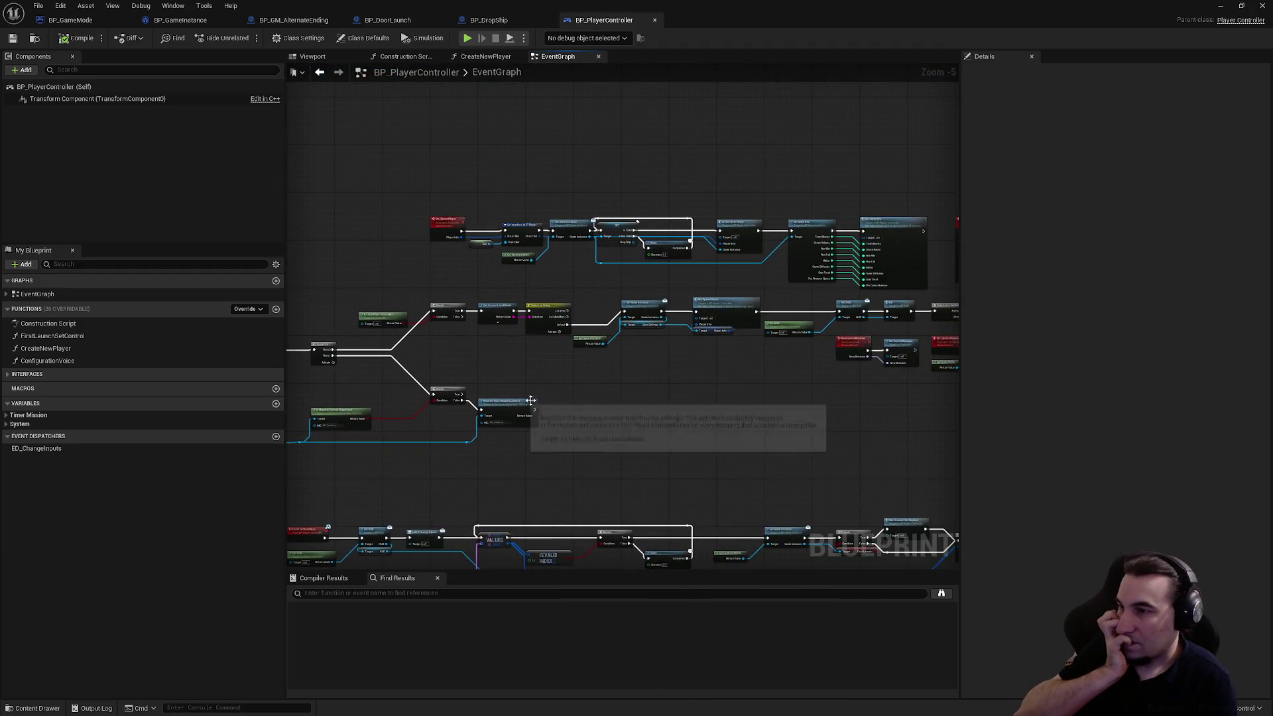
{"action": "scroll", "coordinate": [783, 313], "scroll_direction": "up", "scroll_amount": 3}
{"action": "mouse_move", "coordinate": [788, 310]}
{"action": "left_mouse_down"}
{"action": "mouse_move", "coordinate": [580, 355]}
{"action": "mouse_move", "coordinate": [295, 332]}
{"action": "left_mouse_up"}
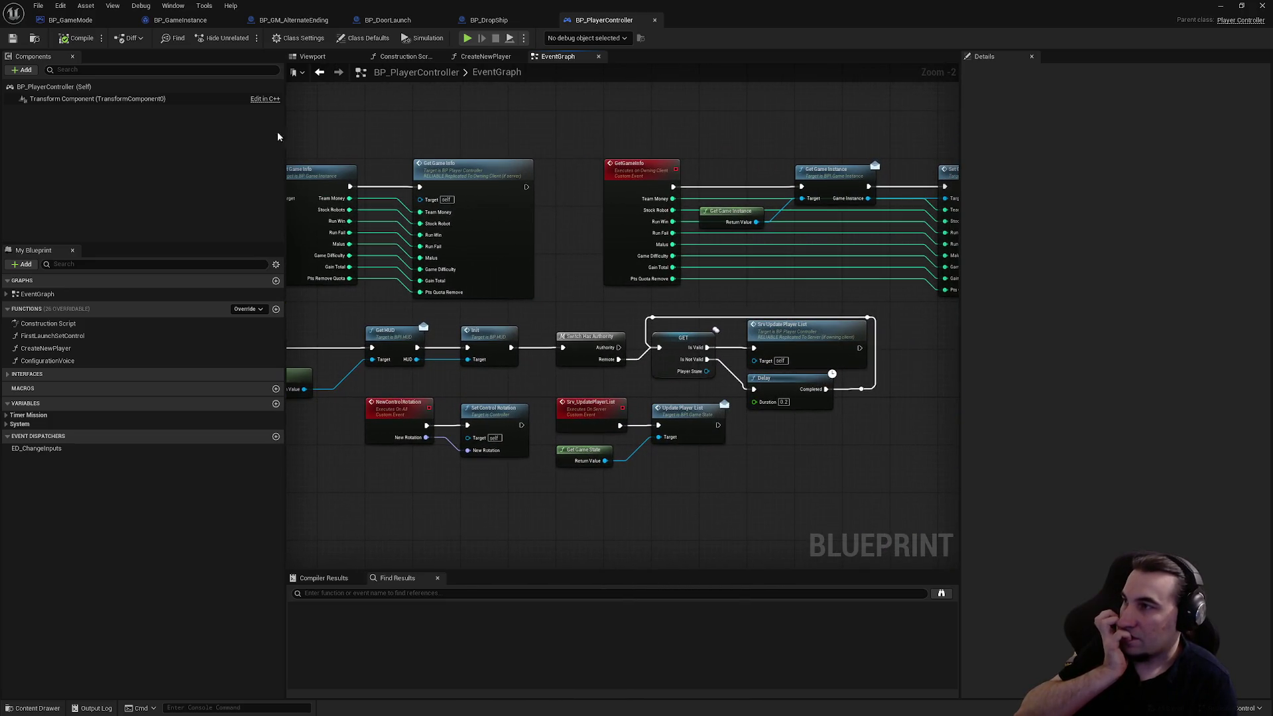
{"action": "left_click", "coordinate": [491, 20]}
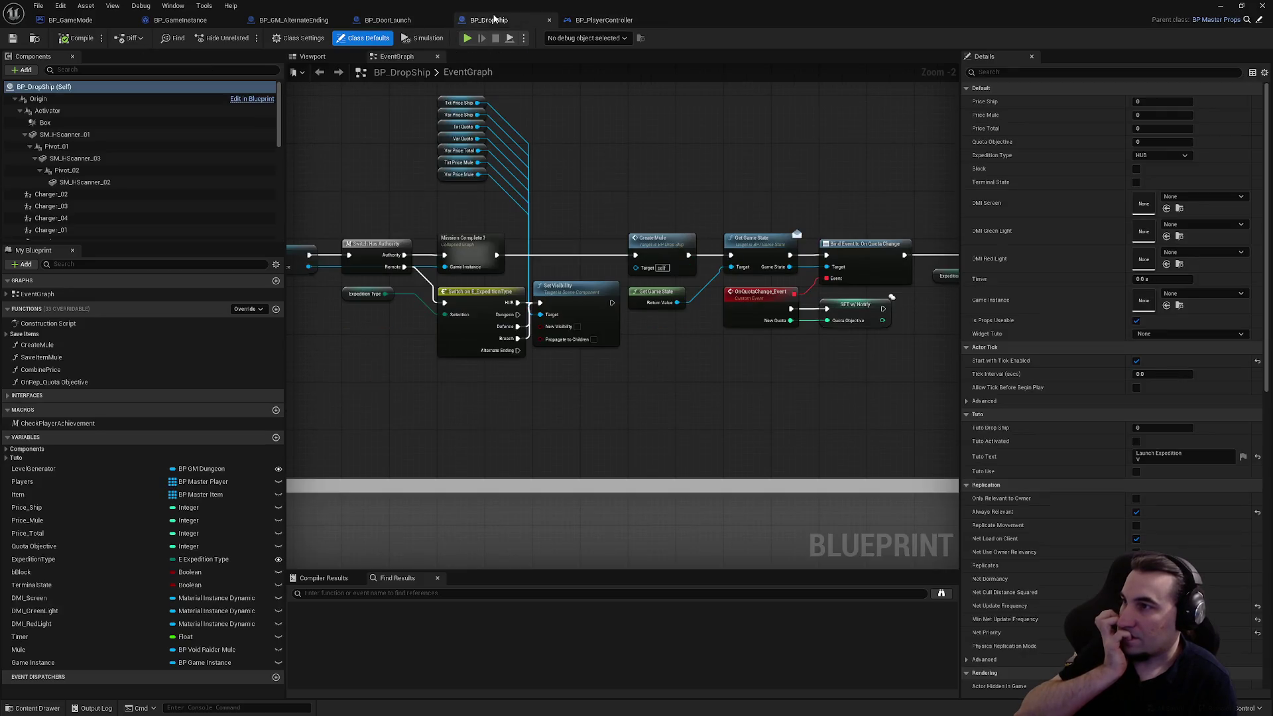
- Survey the drop ship graph: IS NOT EMPTY check, New Zone, overlap events, CountsItems loop, door rotation
{"action": "mouse_move", "coordinate": [715, 306]}
{"action": "left_mouse_down"}
{"action": "mouse_move", "coordinate": [789, 309]}
{"action": "mouse_move", "coordinate": [794, 273]}
{"action": "left_mouse_up"}
{"action": "mouse_move", "coordinate": [757, 197]}
{"action": "left_mouse_down"}
{"action": "mouse_move", "coordinate": [691, 247]}
{"action": "mouse_move", "coordinate": [398, 270]}
{"action": "mouse_move", "coordinate": [784, 294]}
{"action": "mouse_move", "coordinate": [699, 287]}
{"action": "mouse_move", "coordinate": [762, 279]}
{"action": "mouse_move", "coordinate": [644, 258]}
{"action": "mouse_move", "coordinate": [508, 250]}
{"action": "left_mouse_up"}
{"action": "scroll", "coordinate": [508, 250], "scroll_direction": "down", "scroll_amount": 1}
{"action": "mouse_move", "coordinate": [591, 256]}
{"action": "left_mouse_down"}
{"action": "mouse_move", "coordinate": [554, 296]}
{"action": "mouse_move", "coordinate": [358, 307]}
{"action": "mouse_move", "coordinate": [583, 288]}
{"action": "left_mouse_up"}
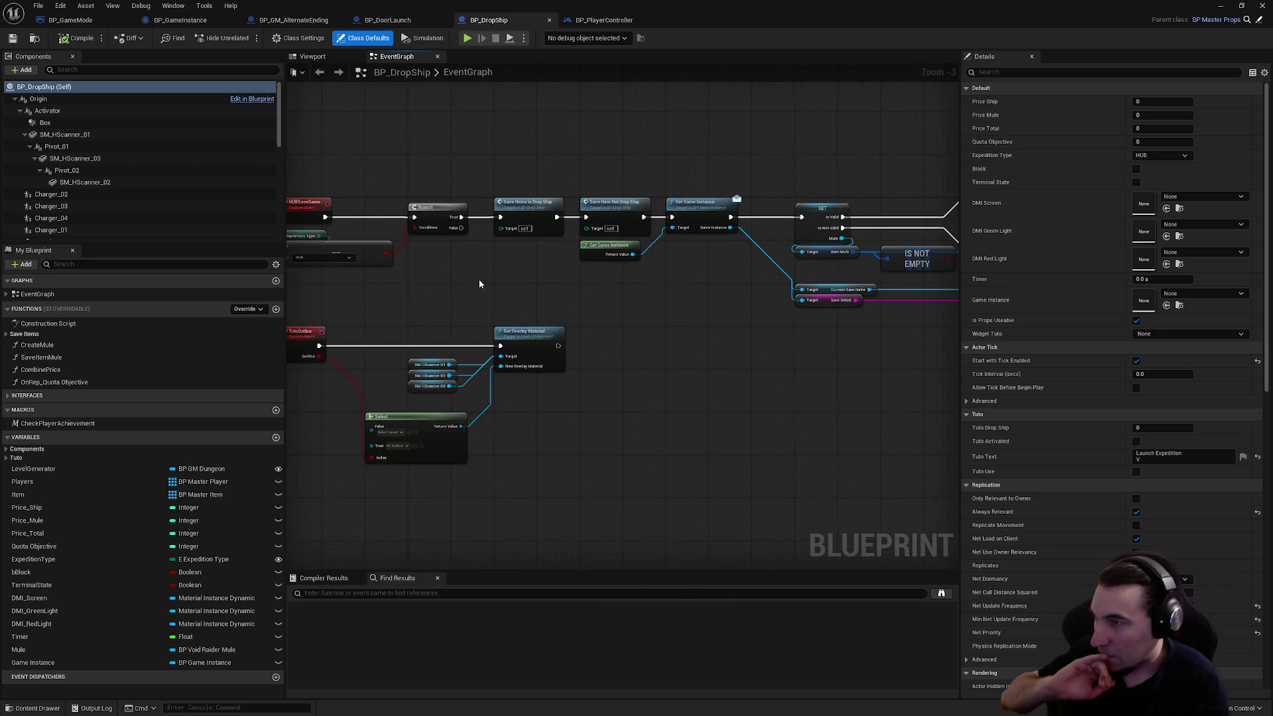
{"action": "mouse_move", "coordinate": [481, 277]}
{"action": "left_mouse_down"}
{"action": "mouse_move", "coordinate": [616, 321]}
{"action": "mouse_move", "coordinate": [729, 334]}
{"action": "left_mouse_up"}
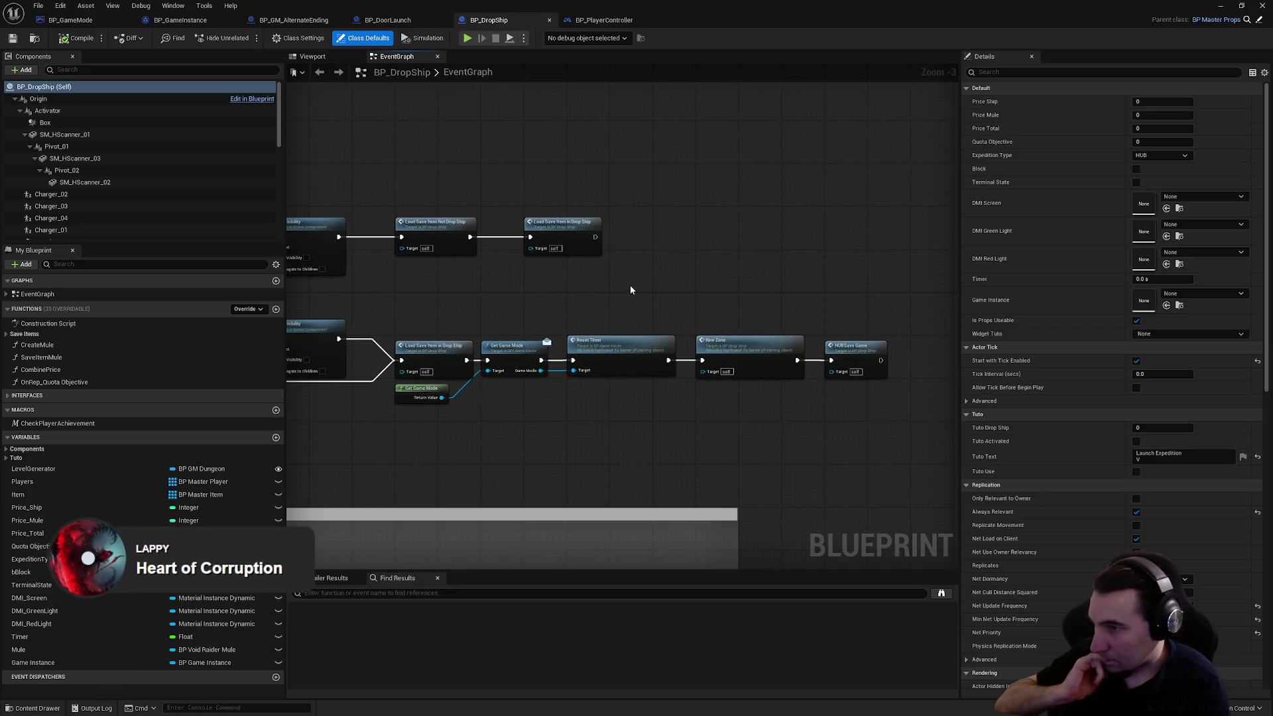
{"action": "left_click_drag", "start_coordinate": [624, 285], "coordinate": [934, 327]}
{"action": "mouse_move", "coordinate": [503, 262]}
{"action": "left_mouse_down"}
{"action": "mouse_move", "coordinate": [544, 266]}
{"action": "mouse_move", "coordinate": [504, 278]}
{"action": "mouse_move", "coordinate": [754, 265]}
{"action": "left_mouse_up"}
{"action": "scroll", "coordinate": [705, 276], "scroll_direction": "down", "scroll_amount": 3}
{"action": "scroll", "coordinate": [557, 192], "scroll_direction": "up", "scroll_amount": 2}
{"action": "scroll", "coordinate": [557, 192], "scroll_direction": "up", "scroll_amount": 4}
{"action": "scroll", "coordinate": [685, 279], "scroll_direction": "down", "scroll_amount": 3}
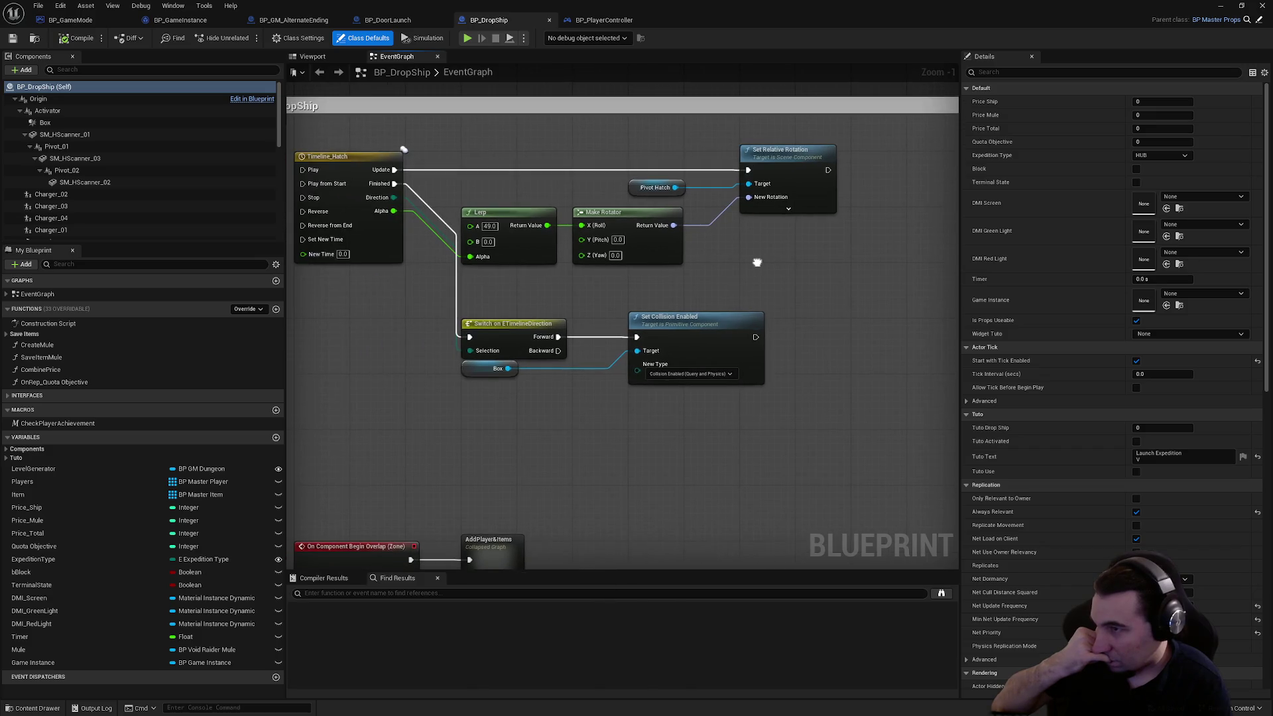
{"action": "scroll", "coordinate": [766, 202], "scroll_direction": "up", "scroll_amount": 2}
{"action": "left_click_drag", "start_coordinate": [765, 202], "coordinate": [504, 279]}
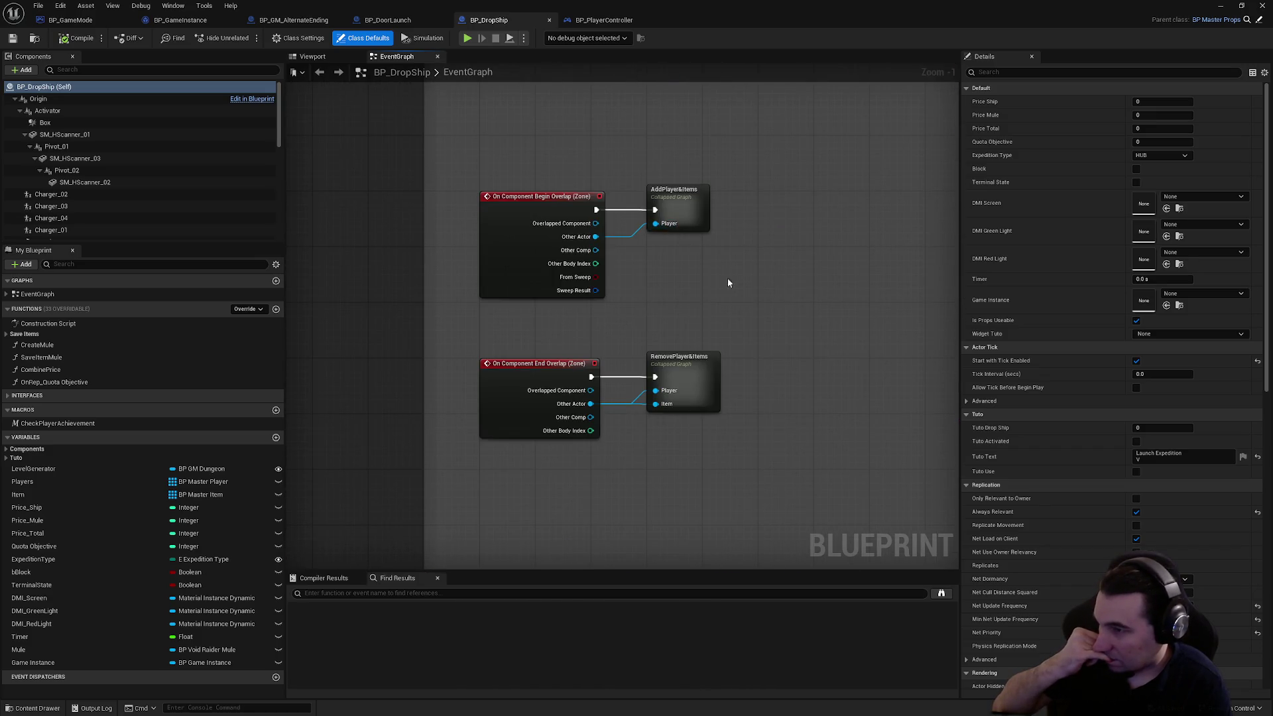
{"action": "scroll", "coordinate": [560, 185], "scroll_direction": "down", "scroll_amount": 5}
{"action": "scroll", "coordinate": [557, 241], "scroll_direction": "up", "scroll_amount": 6}
{"action": "left_click_drag", "start_coordinate": [557, 241], "coordinate": [603, 369]}
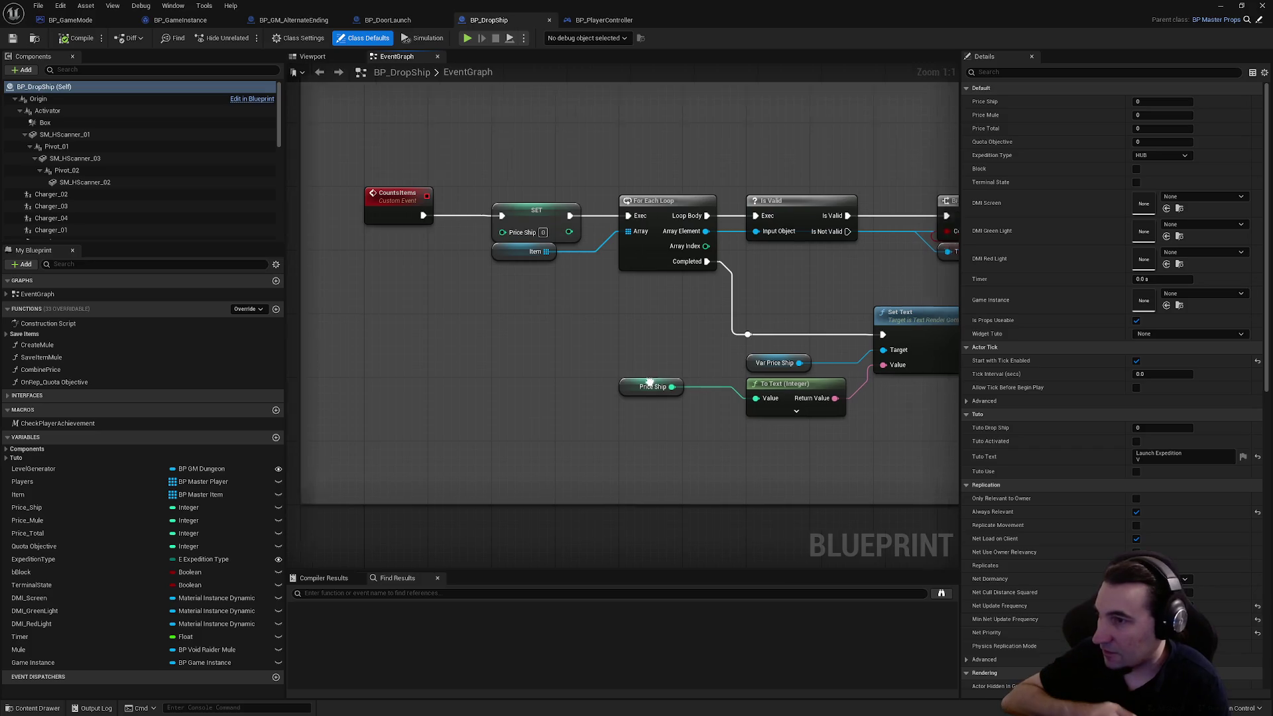
{"action": "scroll", "coordinate": [650, 383], "scroll_direction": "down", "scroll_amount": 6}
{"action": "scroll", "coordinate": [733, 325], "scroll_direction": "up", "scroll_amount": 4}
{"action": "mouse_move", "coordinate": [733, 325]}
{"action": "left_mouse_down"}
{"action": "mouse_move", "coordinate": [684, 337]}
{"action": "mouse_move", "coordinate": [706, 542]}
{"action": "left_mouse_up"}
{"action": "scroll", "coordinate": [707, 542], "scroll_direction": "down", "scroll_amount": 3}
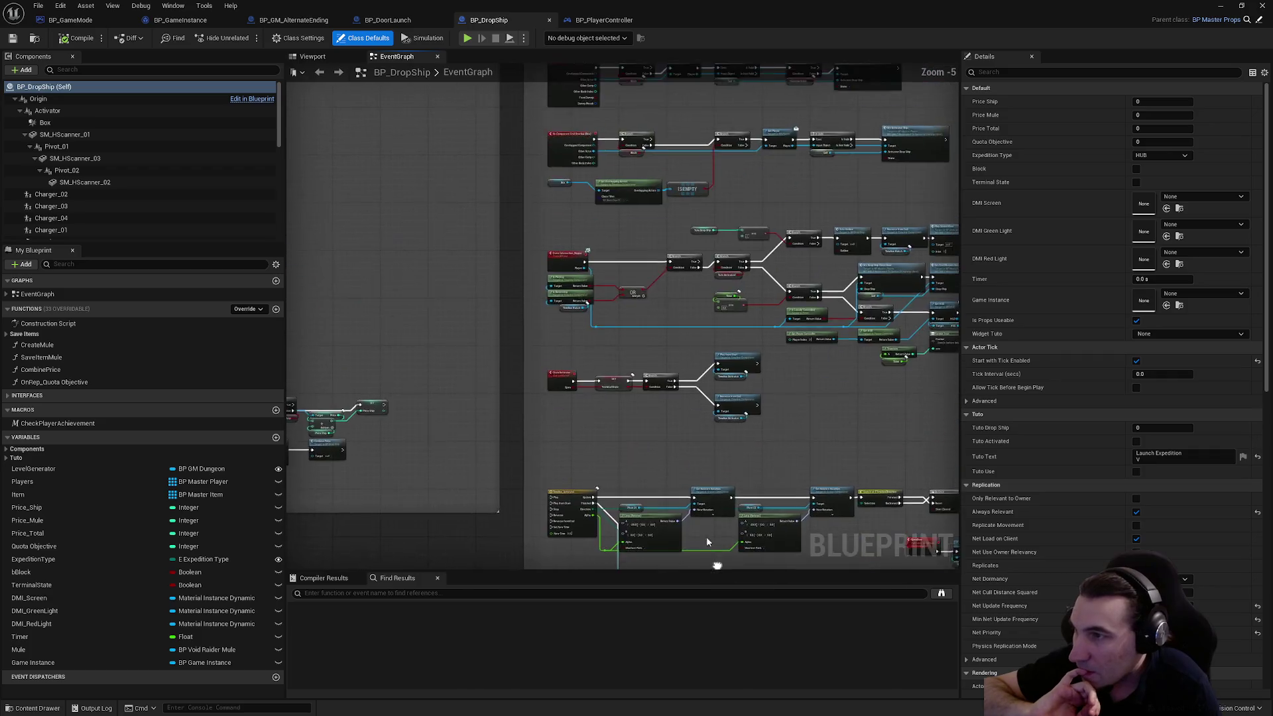
{"action": "scroll", "coordinate": [651, 317], "scroll_direction": "up", "scroll_amount": 2}
{"action": "mouse_move", "coordinate": [465, 350]}
{"action": "left_mouse_down"}
{"action": "mouse_move", "coordinate": [439, 334]}
{"action": "mouse_move", "coordinate": [561, 377]}
{"action": "mouse_move", "coordinate": [630, 431]}
{"action": "mouse_move", "coordinate": [663, 398]}
{"action": "mouse_move", "coordinate": [679, 336]}
{"action": "mouse_move", "coordinate": [328, 384]}
{"action": "left_mouse_up"}
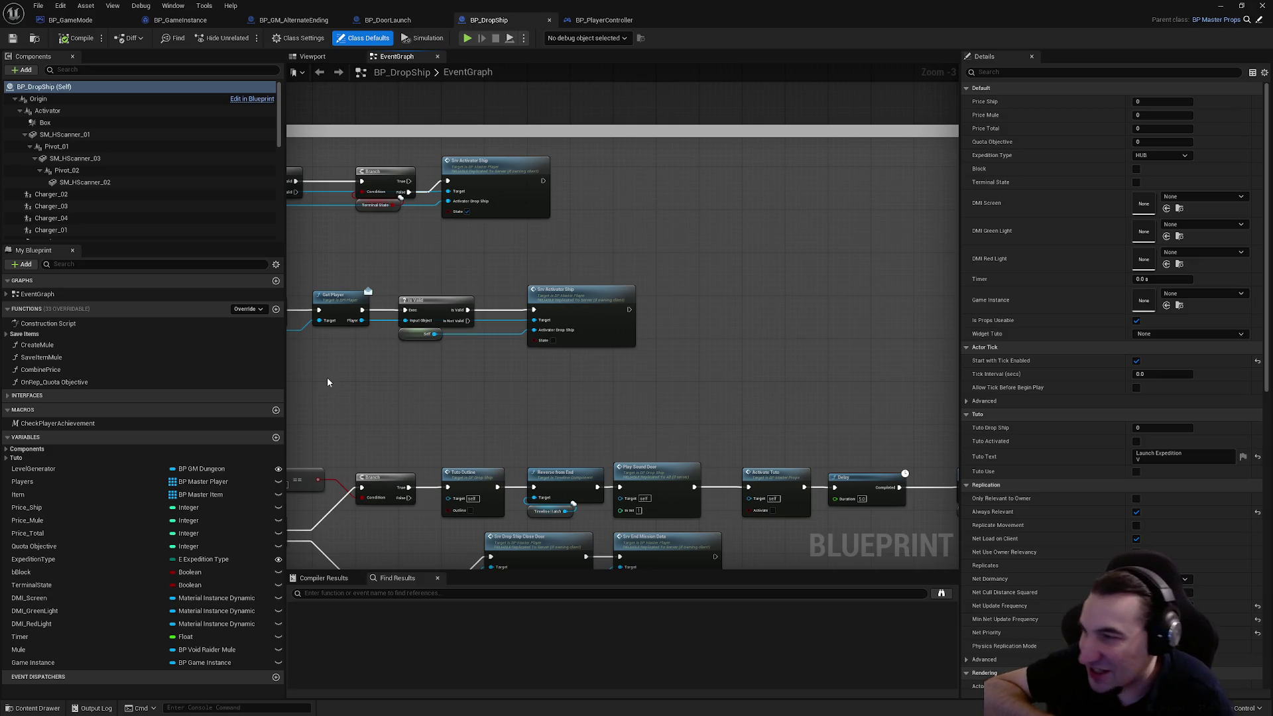
- Inspect the MuleNewPrice, Combine Price, NewZone/Switch/Clamp and Load Save Item node groups
{"action": "mouse_move", "coordinate": [368, 285]}
{"action": "left_mouse_down"}
{"action": "mouse_move", "coordinate": [699, 316]}
{"action": "mouse_move", "coordinate": [656, 232]}
{"action": "mouse_move", "coordinate": [483, 364]}
{"action": "left_mouse_up"}
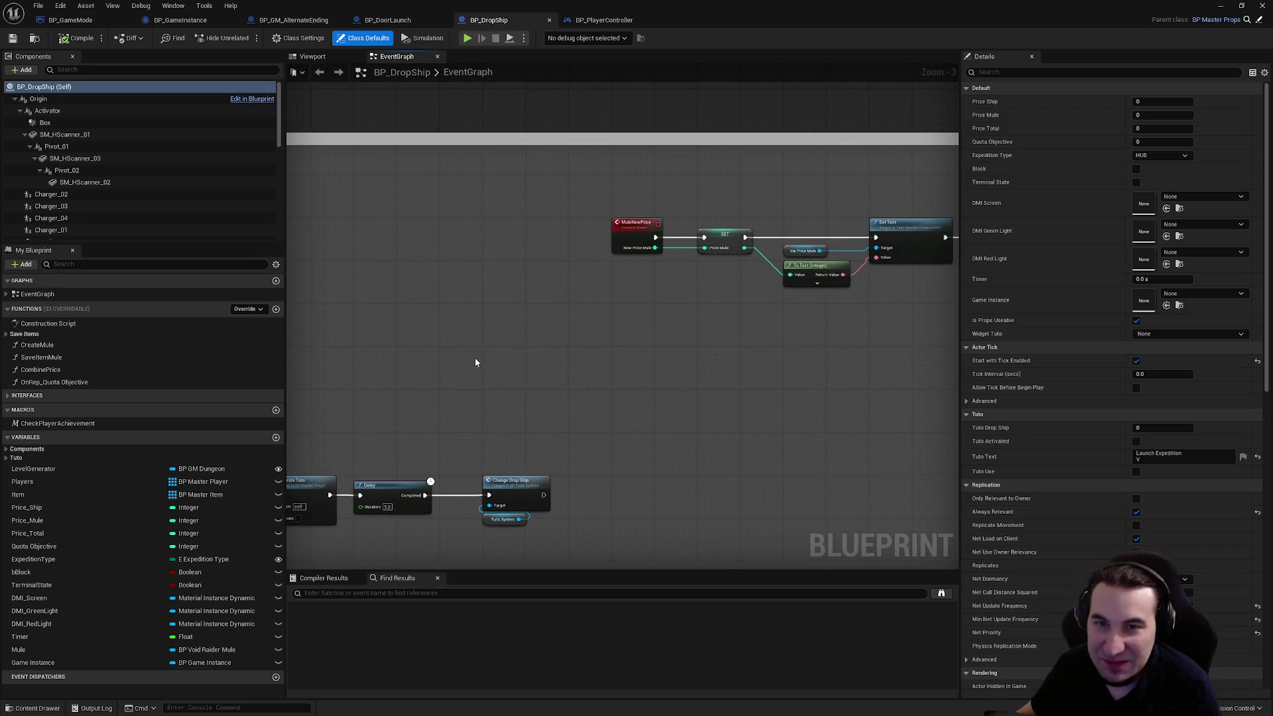
{"action": "mouse_move", "coordinate": [475, 361]}
{"action": "left_mouse_down"}
{"action": "mouse_move", "coordinate": [595, 369]}
{"action": "mouse_move", "coordinate": [837, 305]}
{"action": "mouse_move", "coordinate": [451, 308]}
{"action": "left_mouse_up"}
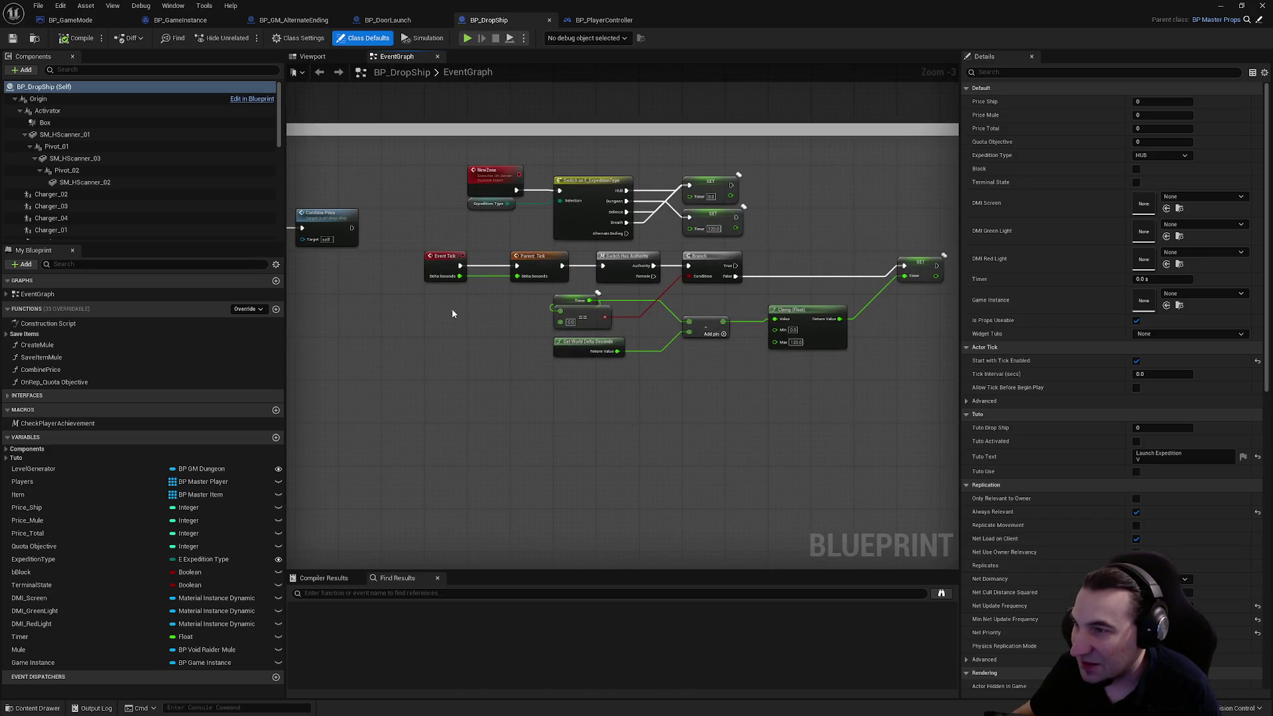
{"action": "left_click_drag", "start_coordinate": [658, 309], "coordinate": [505, 285]}
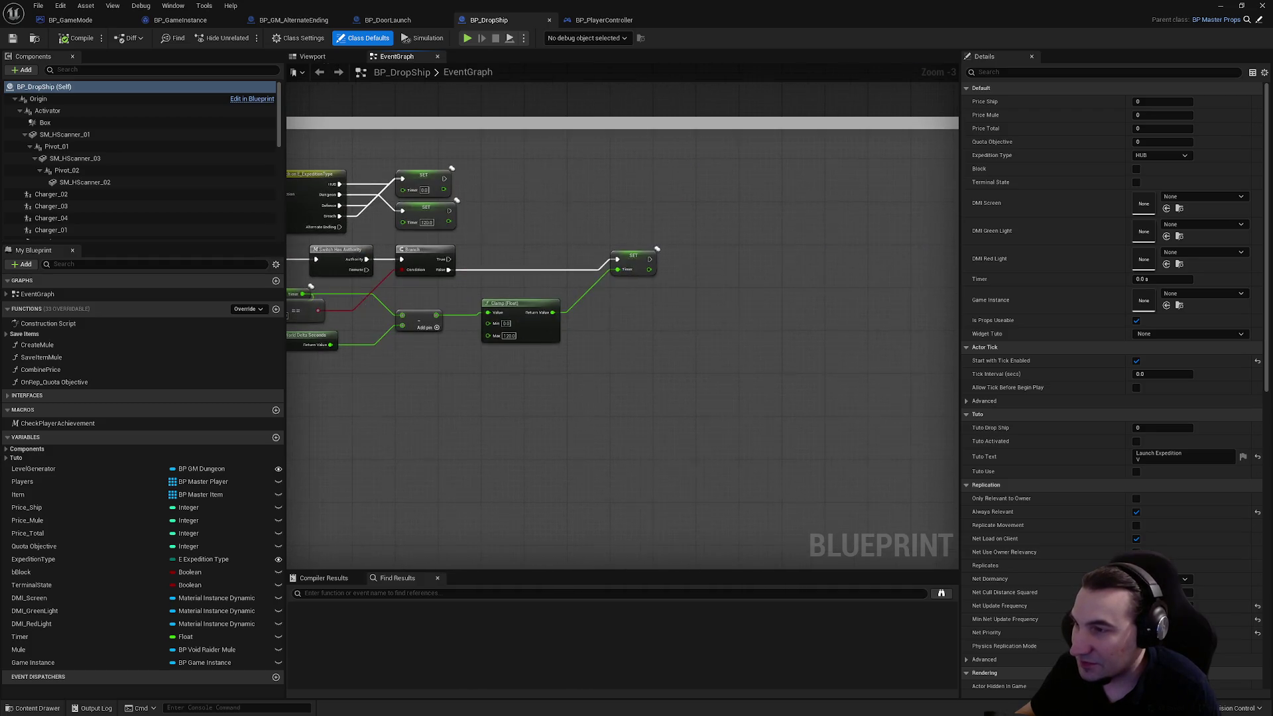
{"action": "scroll", "coordinate": [504, 286], "scroll_direction": "down", "scroll_amount": 2}
{"action": "scroll", "coordinate": [506, 279], "scroll_direction": "up", "scroll_amount": 4}
{"action": "mouse_move", "coordinate": [606, 197]}
{"action": "left_mouse_down"}
{"action": "mouse_move", "coordinate": [563, 196]}
{"action": "mouse_move", "coordinate": [736, 190]}
{"action": "mouse_move", "coordinate": [617, 171]}
{"action": "mouse_move", "coordinate": [606, 228]}
{"action": "mouse_move", "coordinate": [889, 259]}
{"action": "mouse_move", "coordinate": [881, 331]}
{"action": "mouse_move", "coordinate": [796, 316]}
{"action": "mouse_move", "coordinate": [530, 342]}
{"action": "left_mouse_up"}
{"action": "scroll", "coordinate": [881, 256], "scroll_direction": "down", "scroll_amount": 1}
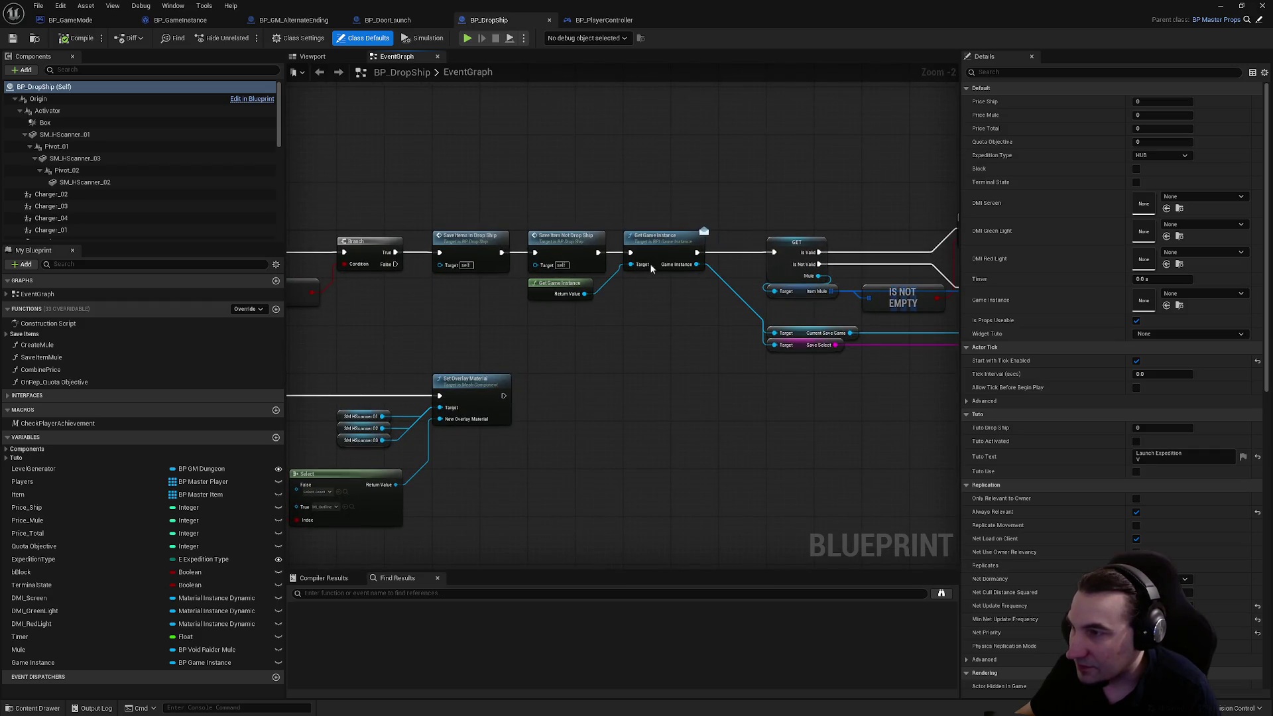
{"action": "scroll", "coordinate": [651, 268], "scroll_direction": "down", "scroll_amount": 1}
{"action": "left_click_drag", "start_coordinate": [651, 268], "coordinate": [358, 278]}
{"action": "scroll", "coordinate": [598, 295], "scroll_direction": "down", "scroll_amount": 4}
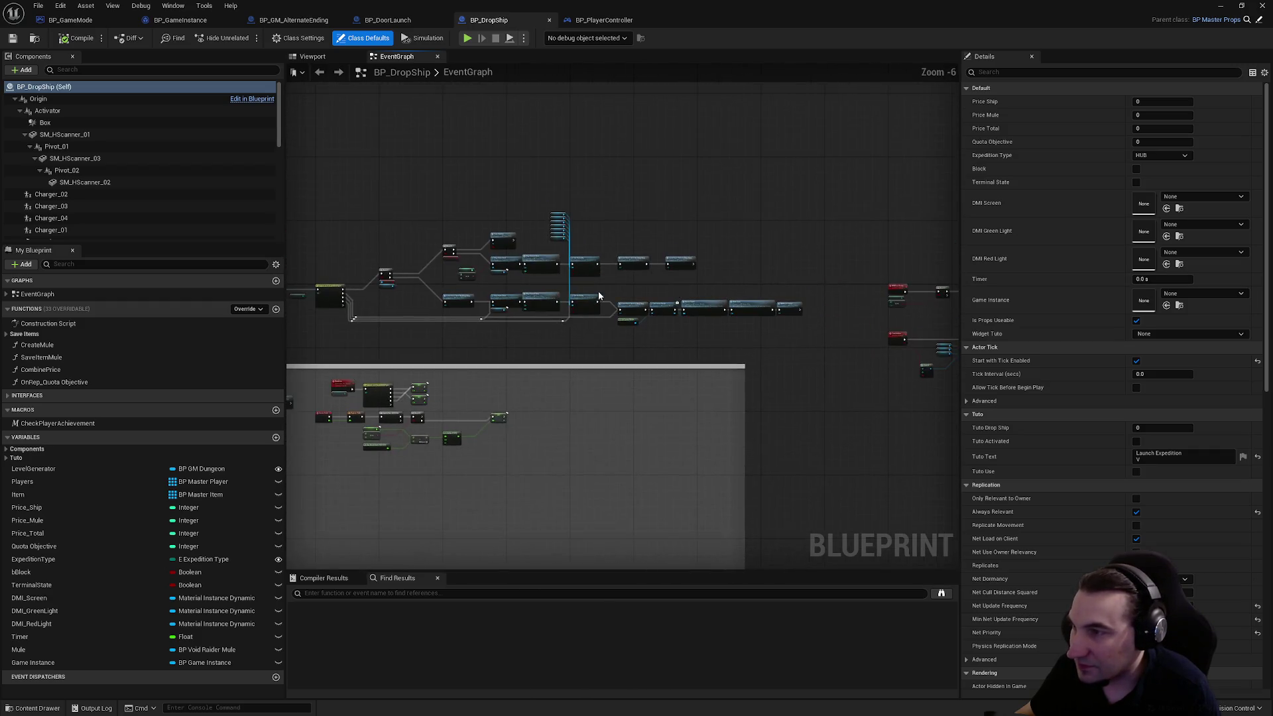
{"action": "scroll", "coordinate": [598, 295], "scroll_direction": "up", "scroll_amount": 5}
{"action": "mouse_move", "coordinate": [717, 283]}
{"action": "left_mouse_down"}
{"action": "mouse_move", "coordinate": [533, 300]}
{"action": "mouse_move", "coordinate": [372, 273]}
{"action": "mouse_move", "coordinate": [366, 286]}
{"action": "left_mouse_up"}
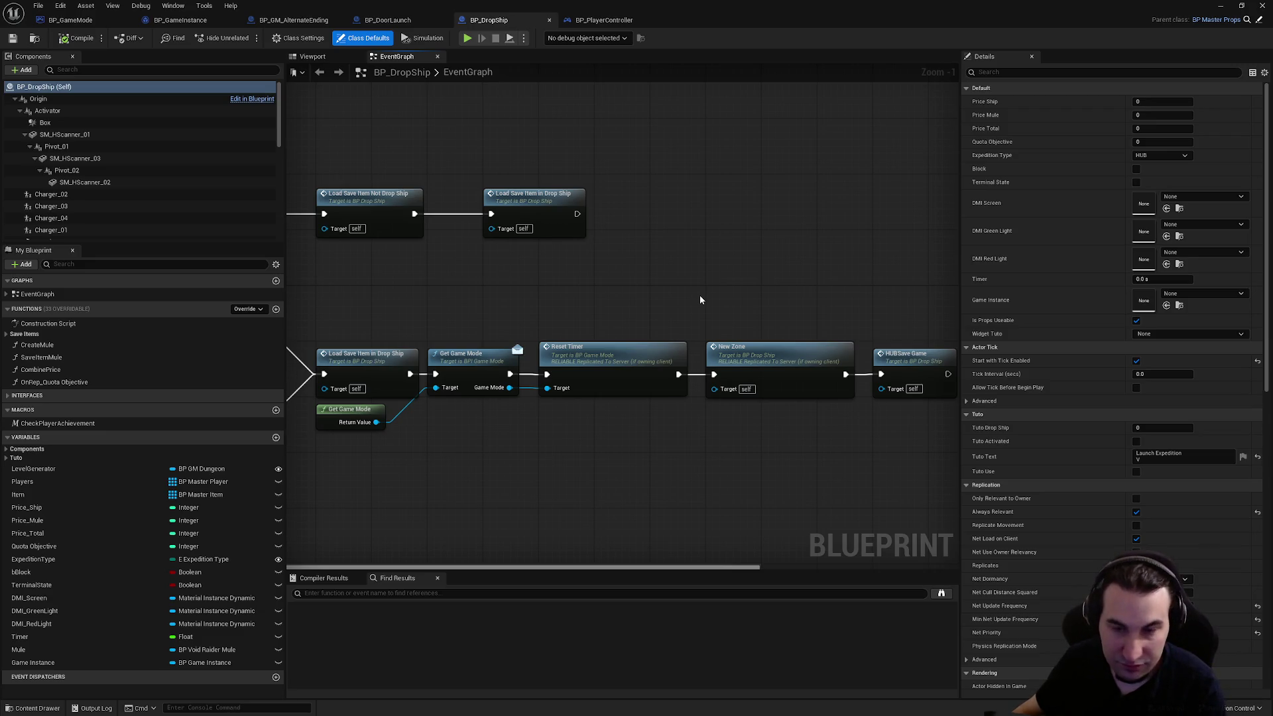
{"action": "left_click_drag", "start_coordinate": [716, 290], "coordinate": [658, 292]}
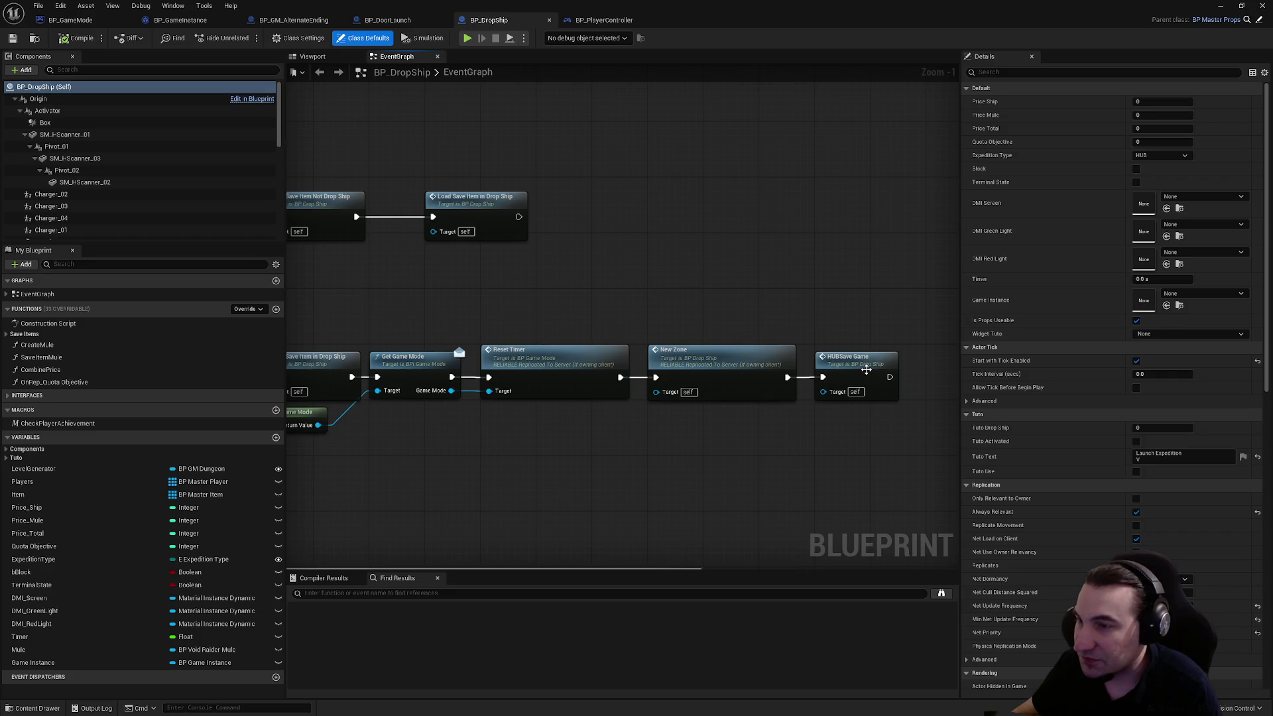
- Jump to the HUBSaveGame and NewZone event definitions from their calls
{"action": "double_click", "coordinate": [866, 369]}
{"action": "left_click_drag", "start_coordinate": [862, 369], "coordinate": [534, 315]}
{"action": "key", "text": "alt+Left"}
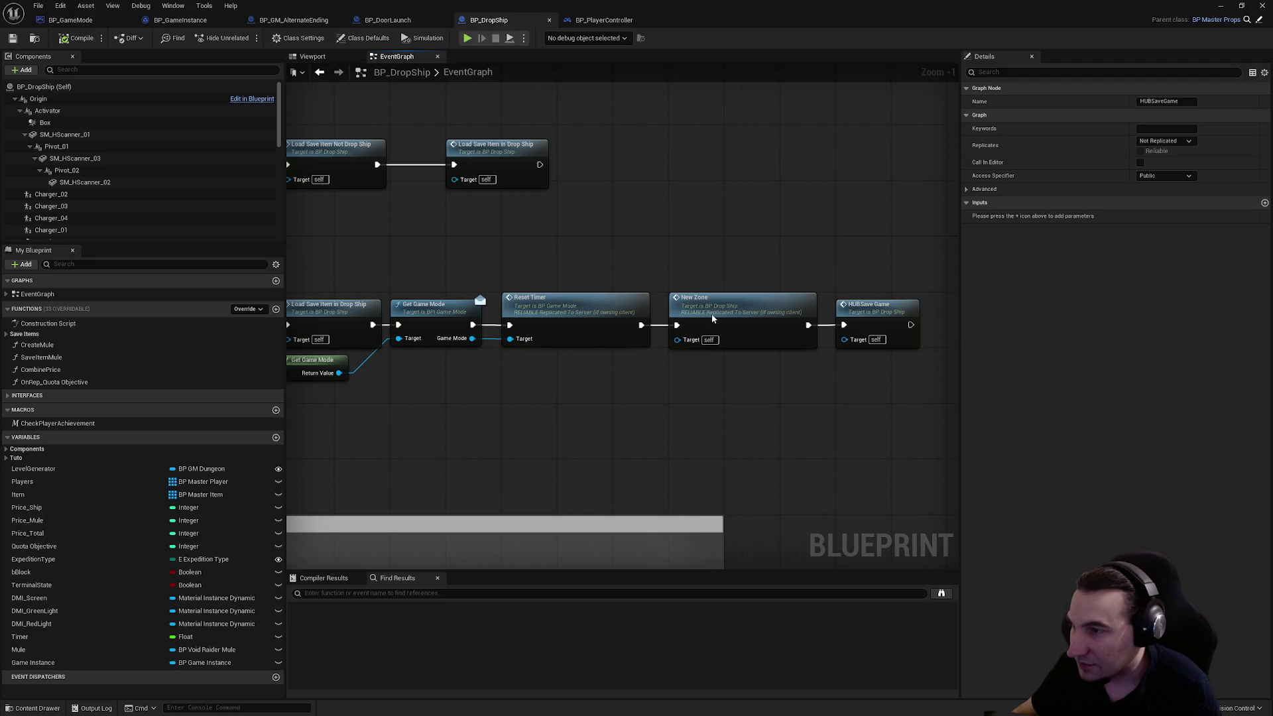
{"action": "double_click", "coordinate": [713, 319]}
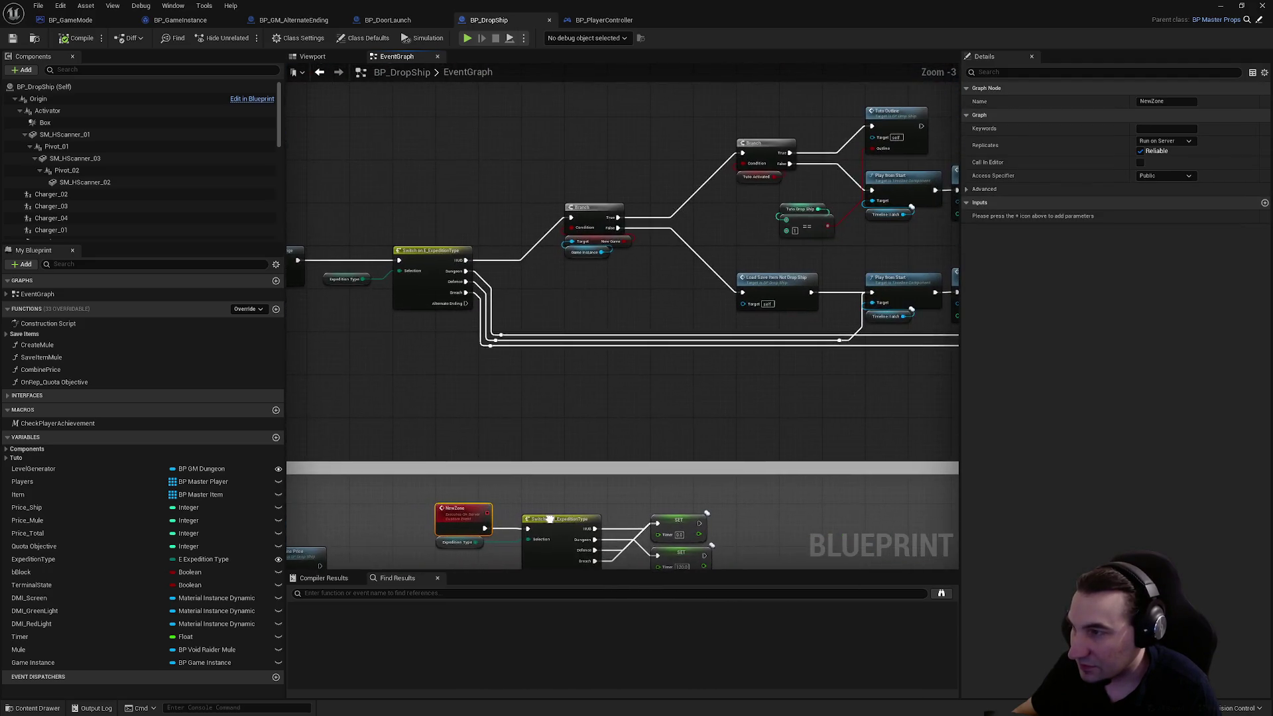
{"action": "left_click", "coordinate": [586, 19]}
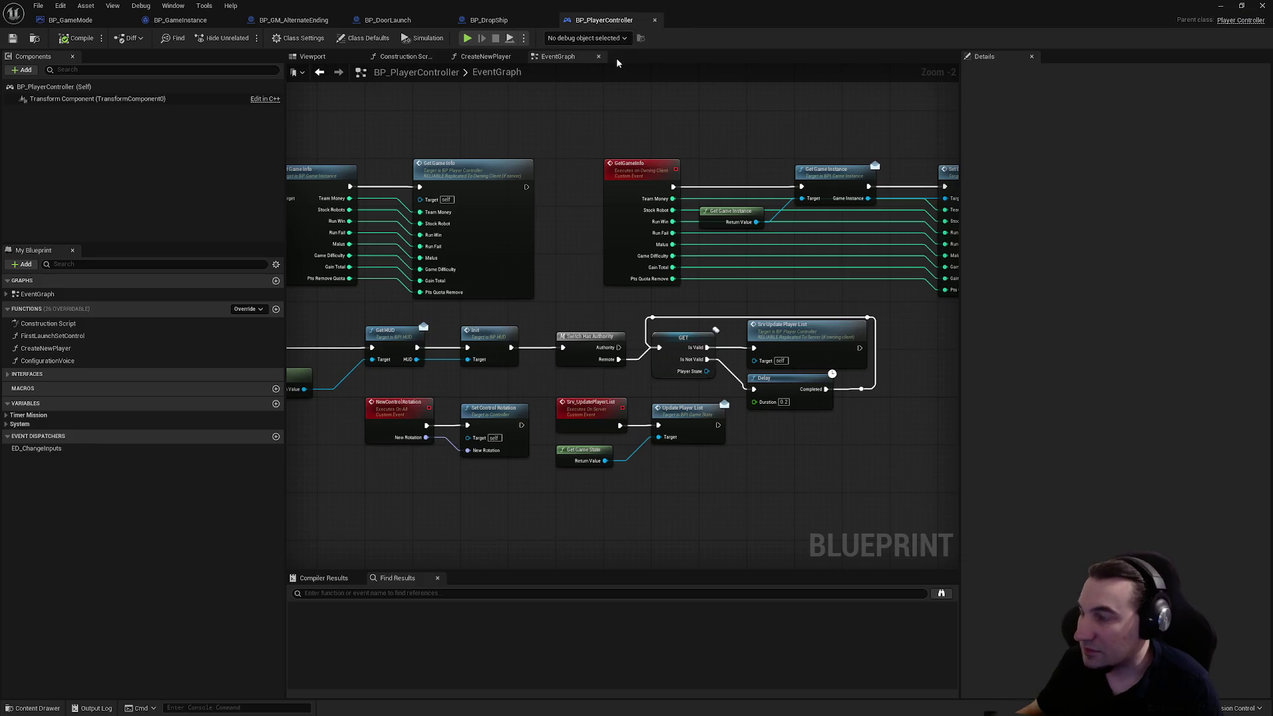
- Inspect the CreateLoadingScreen and LoadingScreenEnd events in BP_PlayerController
{"action": "left_click", "coordinate": [488, 20]}
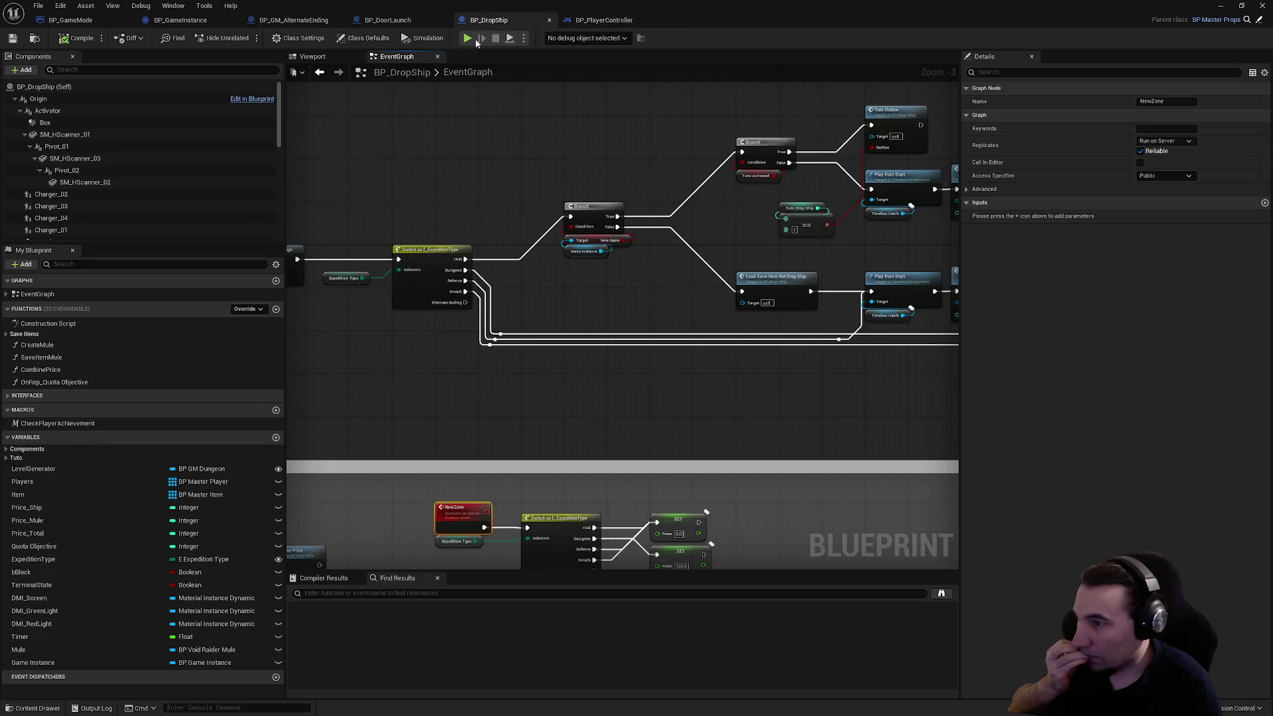
{"action": "left_click", "coordinate": [388, 20]}
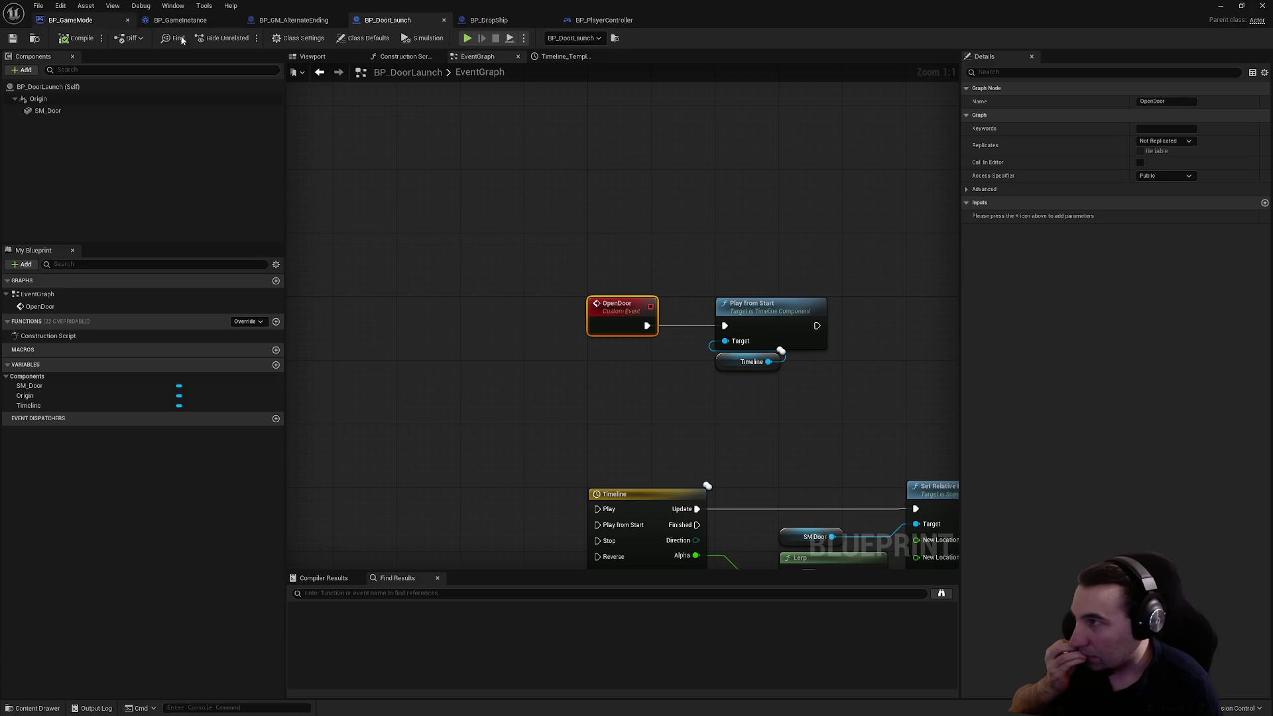
{"action": "left_click", "coordinate": [620, 20]}
{"action": "scroll", "coordinate": [750, 111], "scroll_direction": "down", "scroll_amount": 4}
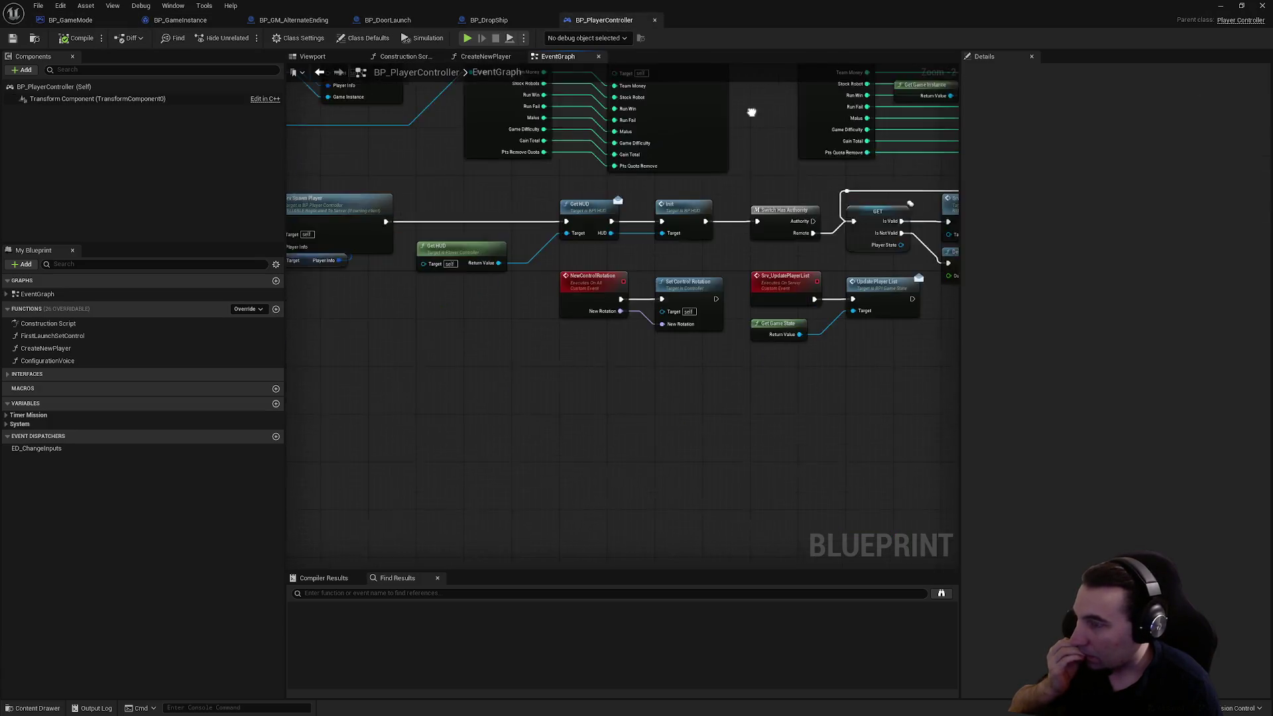
{"action": "scroll", "coordinate": [483, 332], "scroll_direction": "up", "scroll_amount": 5}
{"action": "mouse_move", "coordinate": [673, 360]}
{"action": "left_mouse_down"}
{"action": "mouse_move", "coordinate": [654, 432]}
{"action": "mouse_move", "coordinate": [669, 404]}
{"action": "mouse_move", "coordinate": [568, 393]}
{"action": "left_mouse_up"}
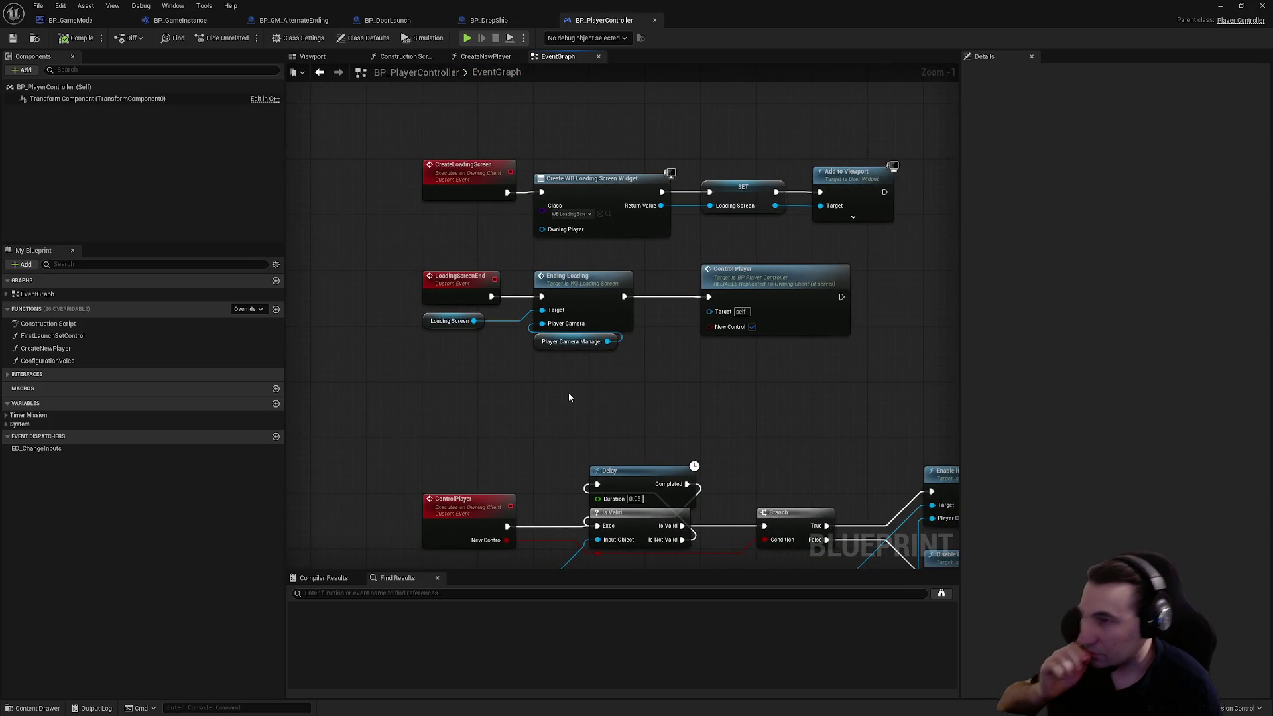
{"action": "scroll", "coordinate": [569, 397], "scroll_direction": "up", "scroll_amount": 1}
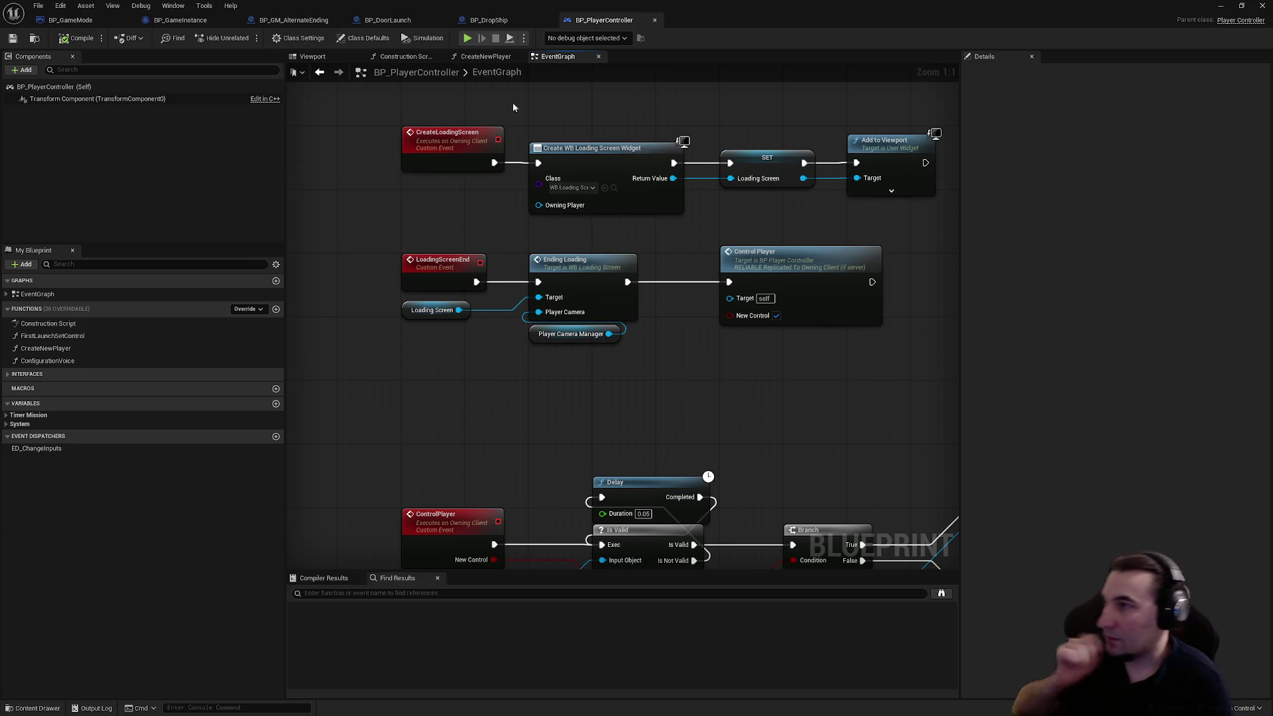
- Cycle through the BP_GameMode, BP_GM_AlternateEnding, BP_DoorLaunch and BP_PlayerController tabs
{"action": "left_click", "coordinate": [75, 20]}
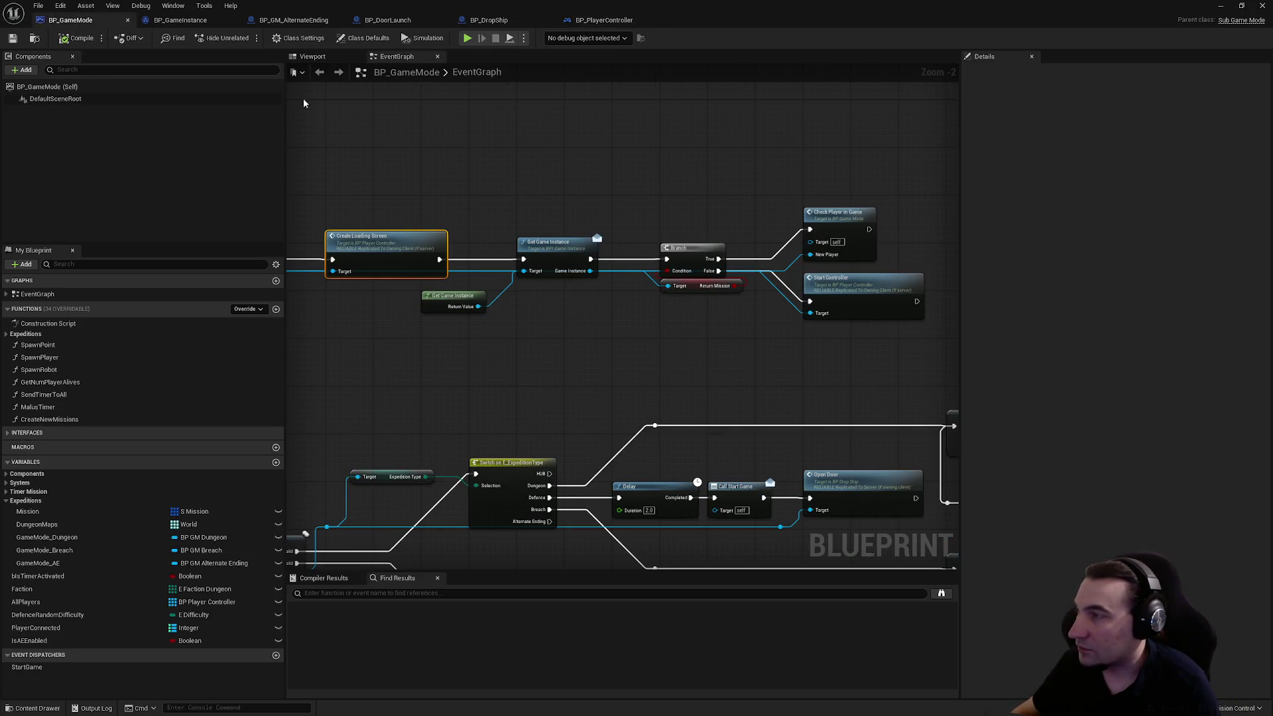
{"action": "left_click", "coordinate": [173, 6]}
{"action": "left_click", "coordinate": [449, 135]}
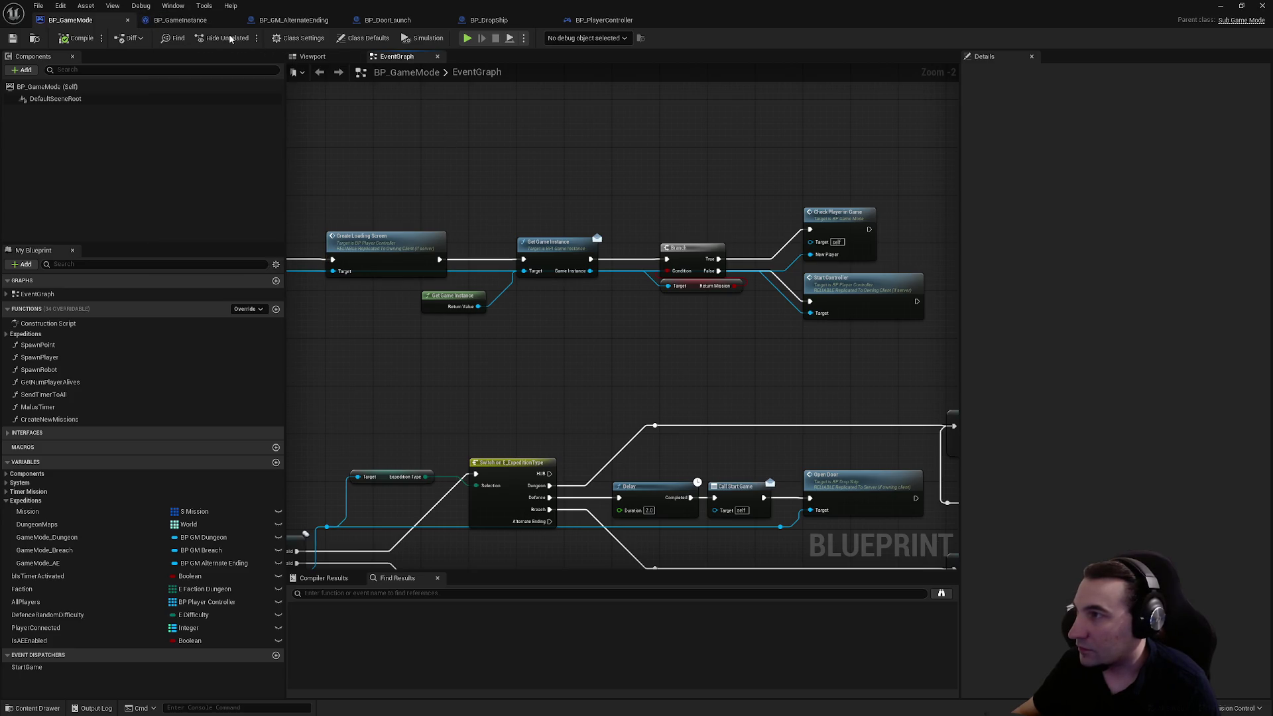
{"action": "left_click", "coordinate": [181, 20]}
{"action": "left_click", "coordinate": [279, 21]}
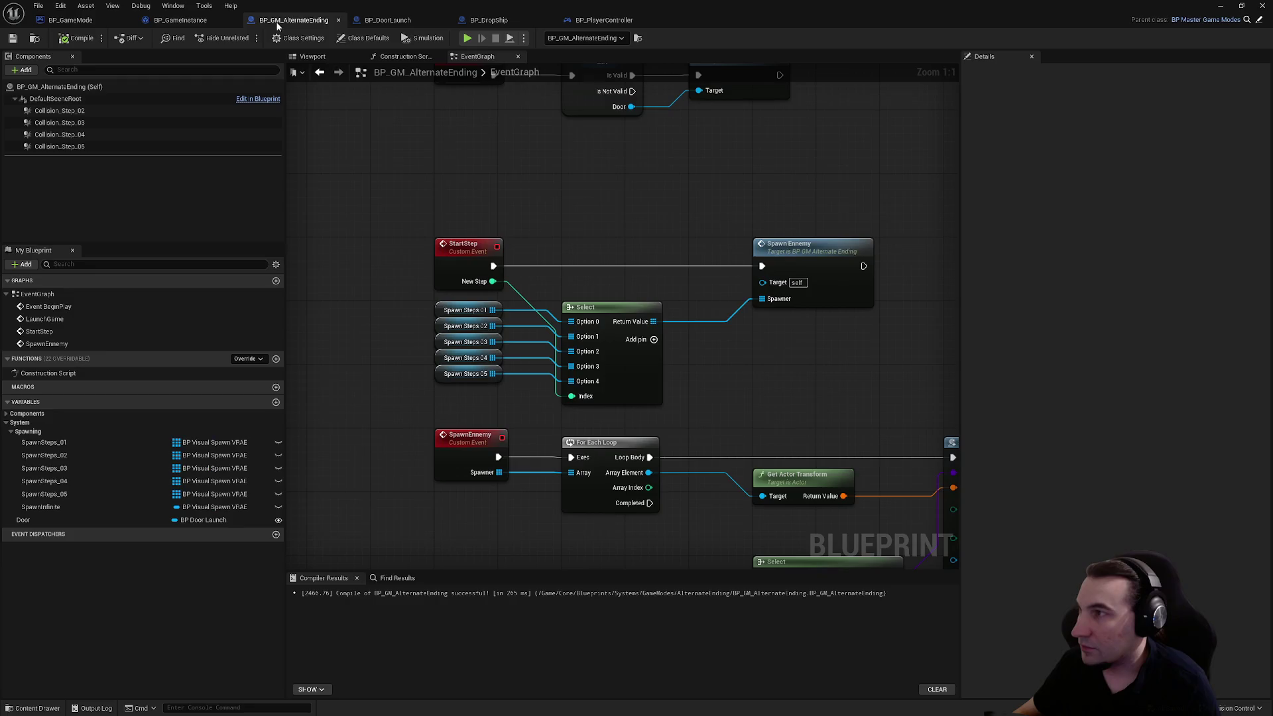
{"action": "left_click", "coordinate": [388, 20]}
{"action": "left_click", "coordinate": [604, 20]}
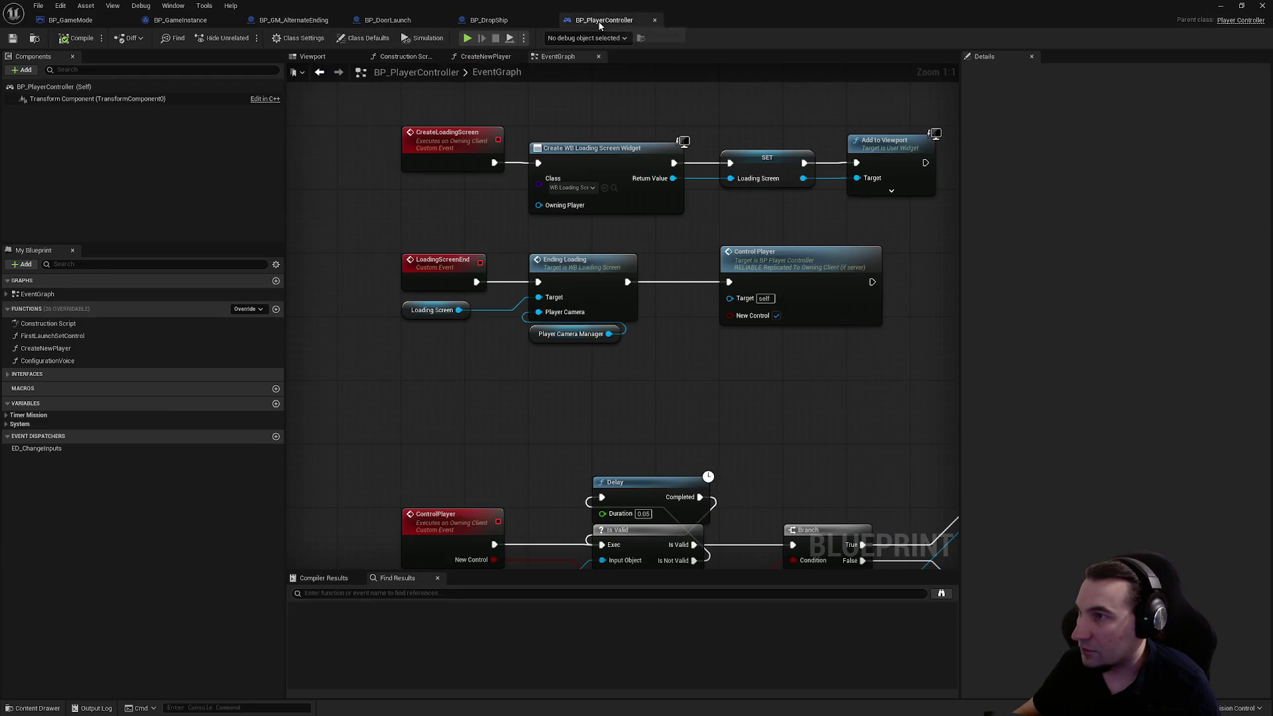
{"action": "left_click", "coordinate": [70, 20]}
- Frame and delete the BP_DropShip actor in the level, then maximize the blueprint editor again
{"action": "mouse_move", "coordinate": [895, 16]}
{"action": "left_mouse_down"}
{"action": "mouse_move", "coordinate": [940, 228]}
{"action": "mouse_move", "coordinate": [868, 713]}
{"action": "left_mouse_up"}
{"action": "key", "text": "f"}
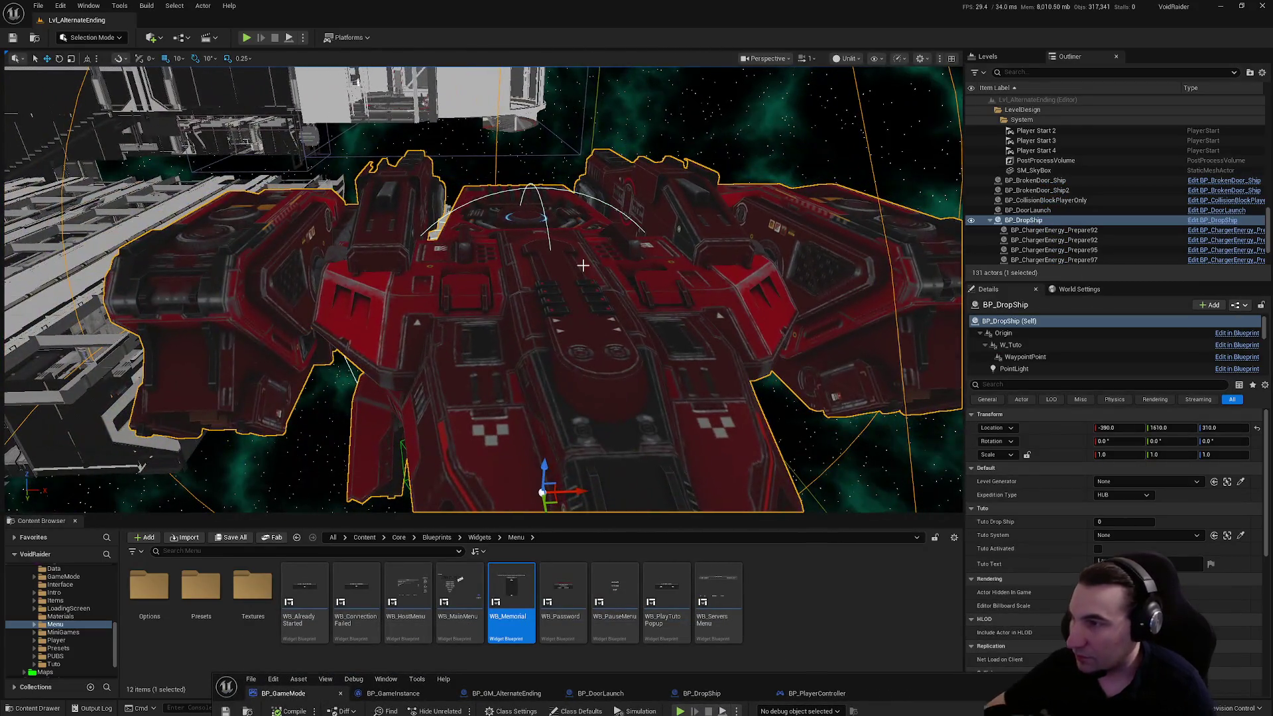
{"action": "key", "text": "Delete"}
{"action": "mouse_move", "coordinate": [919, 686]}
{"action": "left_mouse_down"}
{"action": "mouse_move", "coordinate": [841, 432]}
{"action": "mouse_move", "coordinate": [786, 161]}
{"action": "left_mouse_up"}
{"action": "double_click", "coordinate": [784, 155]}
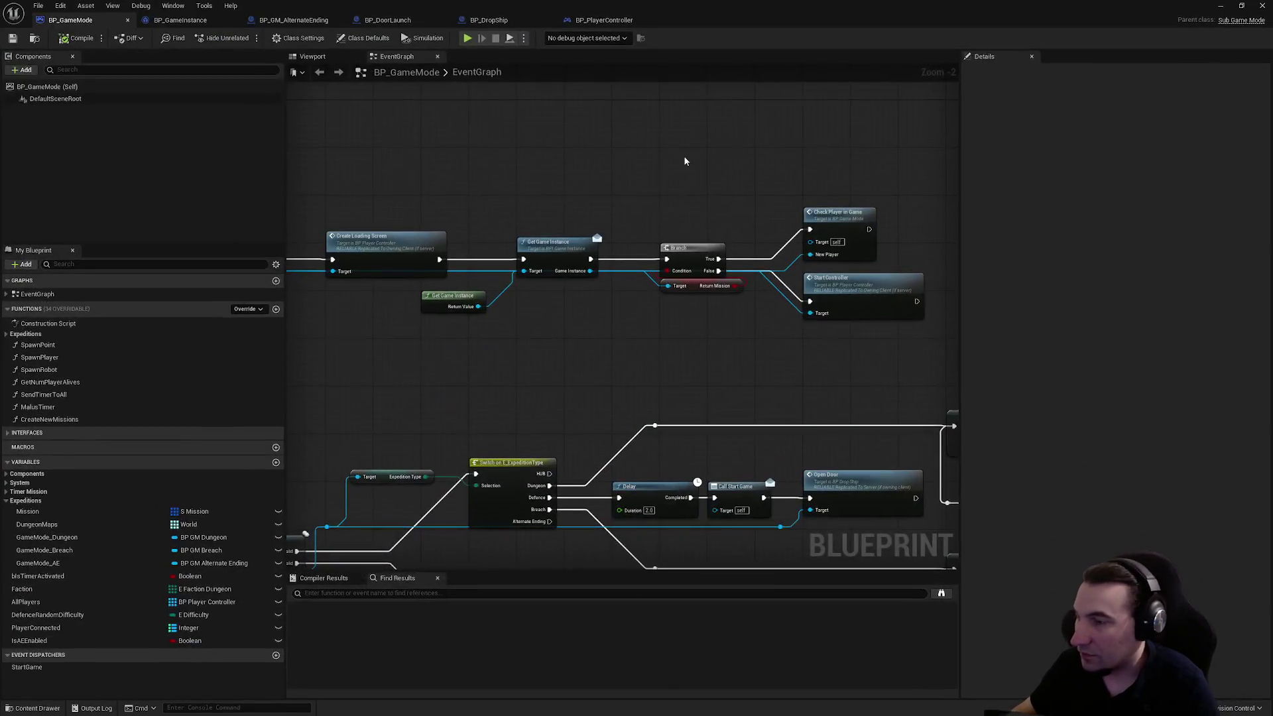
- Step through the BP_DropShip, BP_DoorLaunch and BP_GameInstance tabs to BP_GM_AlternateEnding
{"action": "left_click", "coordinate": [494, 20]}
{"action": "left_click", "coordinate": [391, 19]}
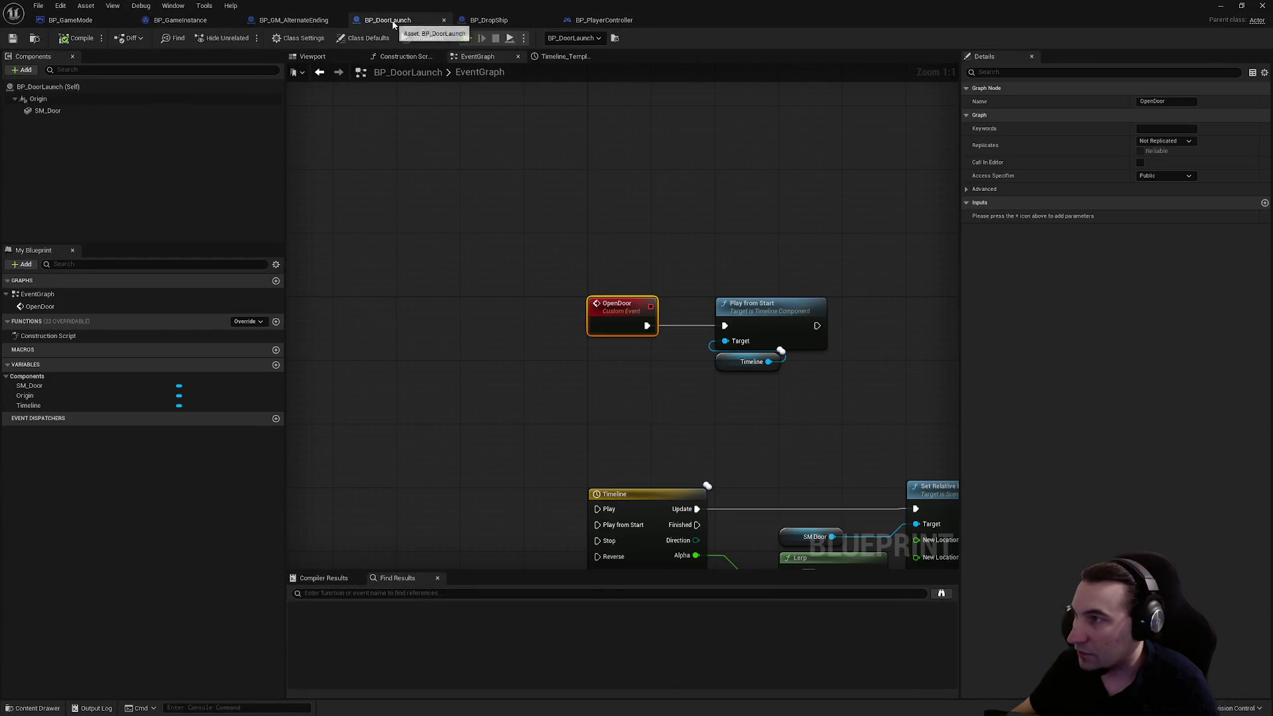
{"action": "left_click", "coordinate": [199, 20]}
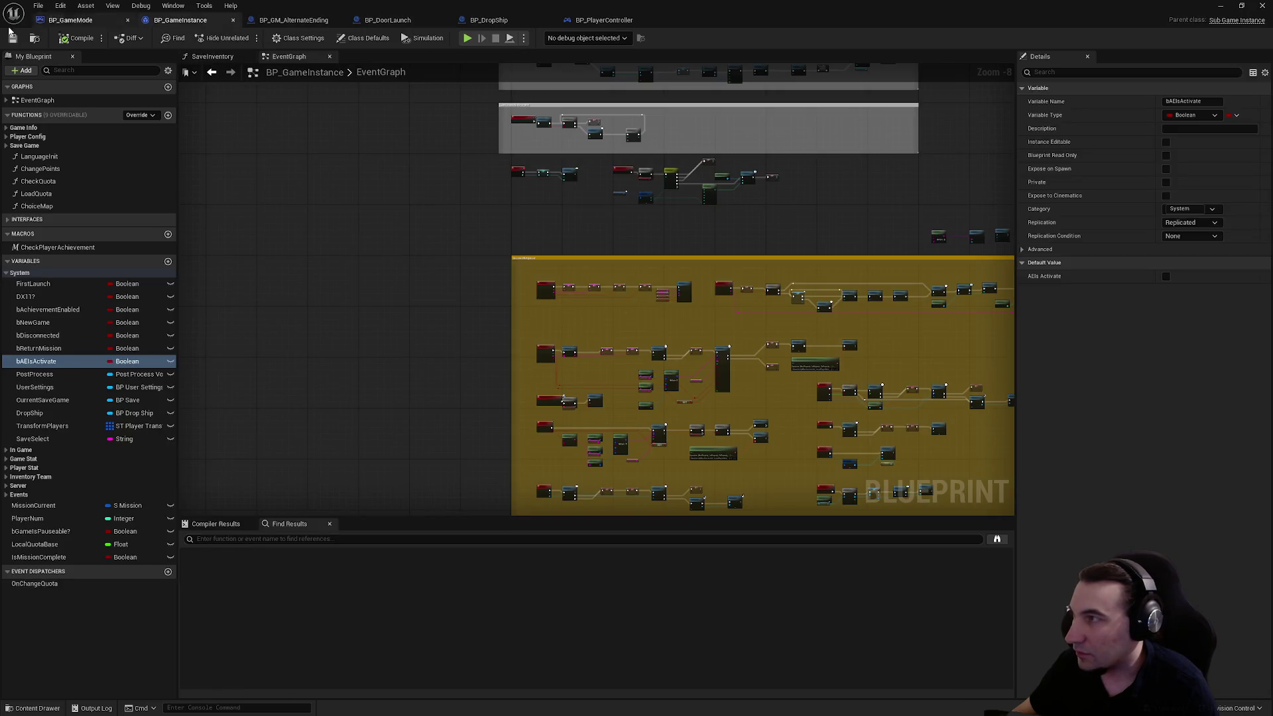
{"action": "left_click", "coordinate": [296, 22]}
{"action": "scroll", "coordinate": [566, 475], "scroll_direction": "down", "scroll_amount": 2}
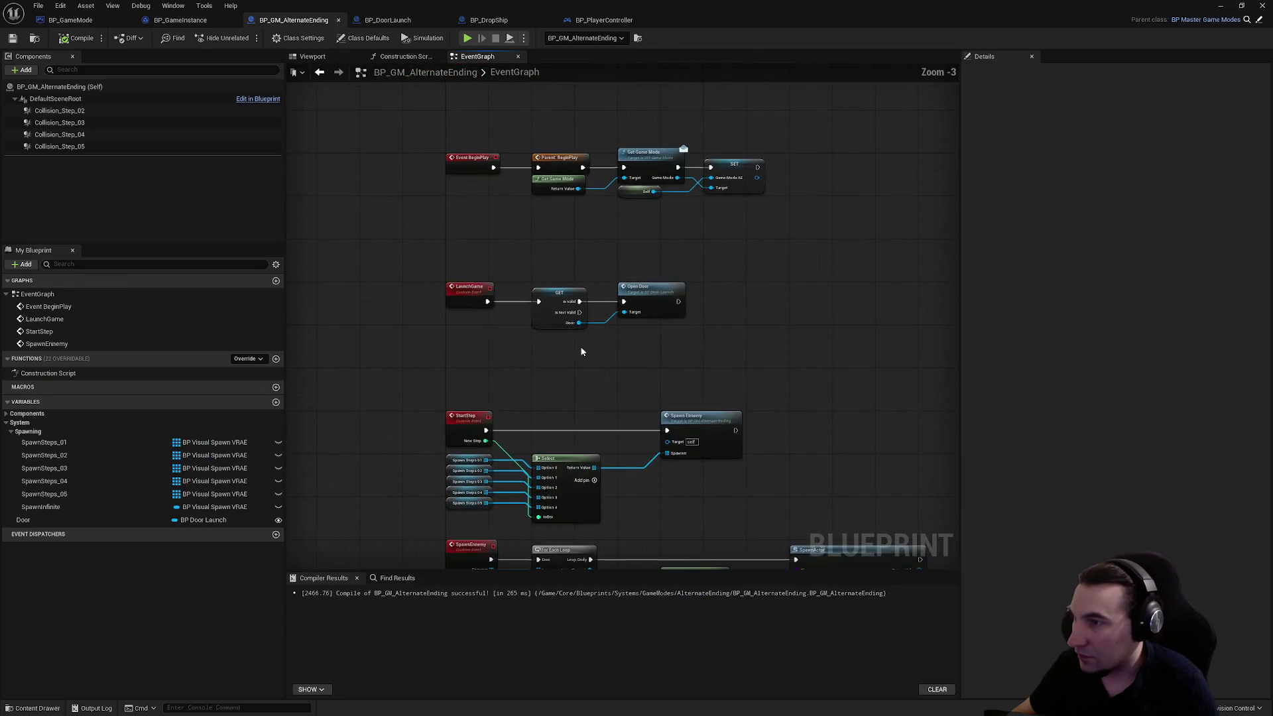
- Scroll to the LaunchGame Open Door row and bring up the All Actions menu on empty graph space
{"action": "scroll", "coordinate": [612, 296], "scroll_direction": "up", "scroll_amount": 2}
{"action": "scroll", "coordinate": [785, 365], "scroll_direction": "up", "scroll_amount": 1}
{"action": "scroll", "coordinate": [642, 307], "scroll_direction": "down", "scroll_amount": 2}
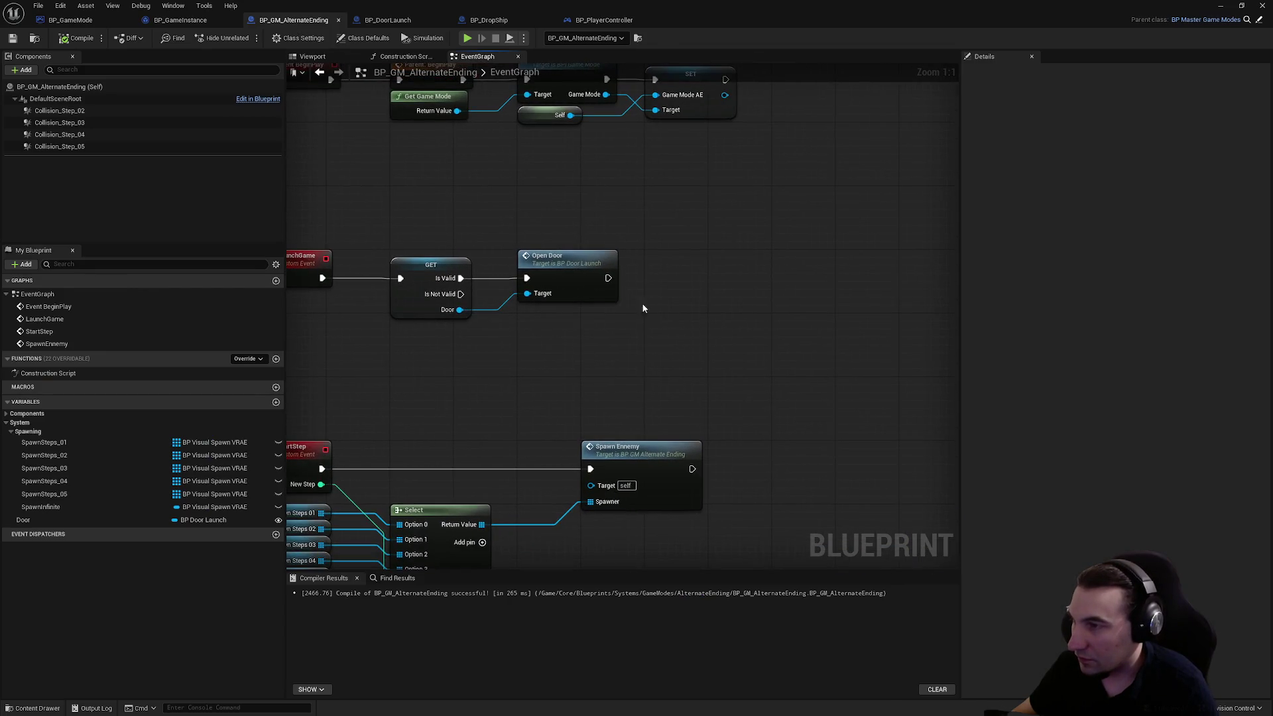
{"action": "scroll", "coordinate": [641, 329], "scroll_direction": "up", "scroll_amount": 1}
{"action": "right_click", "coordinate": [855, 350]}
{"action": "left_click", "coordinate": [816, 378]}
{"action": "right_click", "coordinate": [803, 382]}
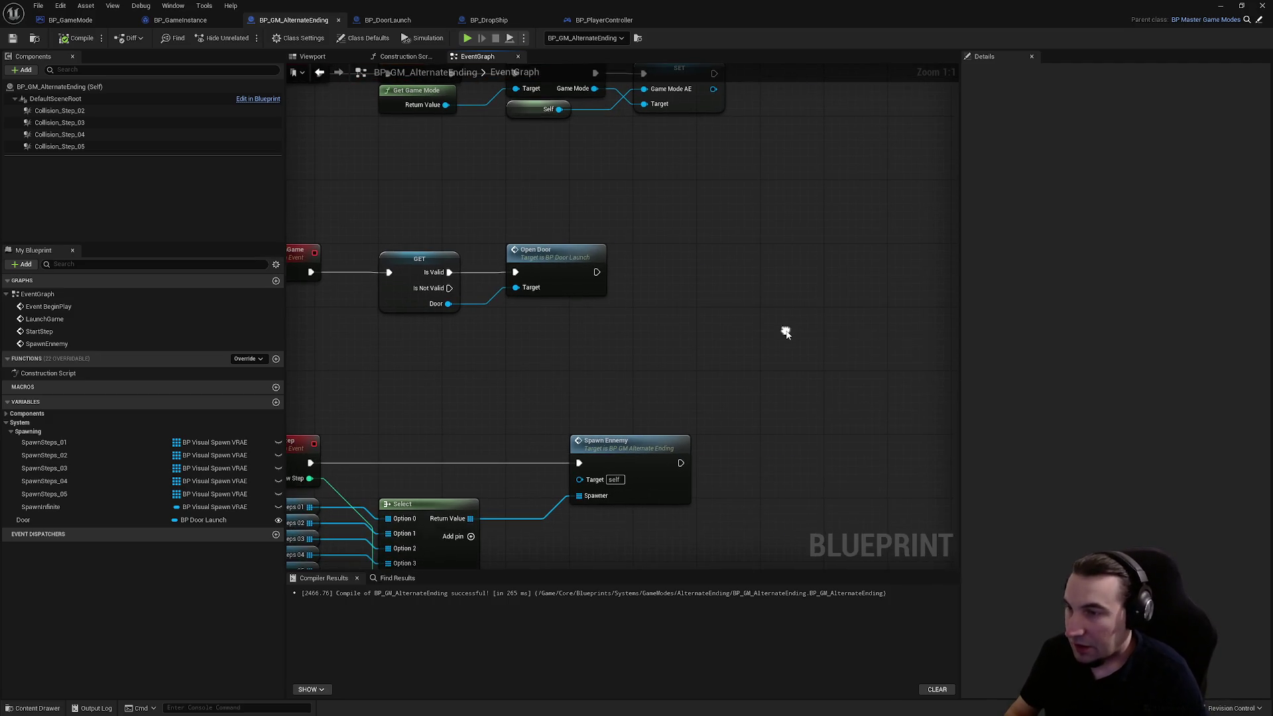
{"action": "right_click", "coordinate": [786, 329]}
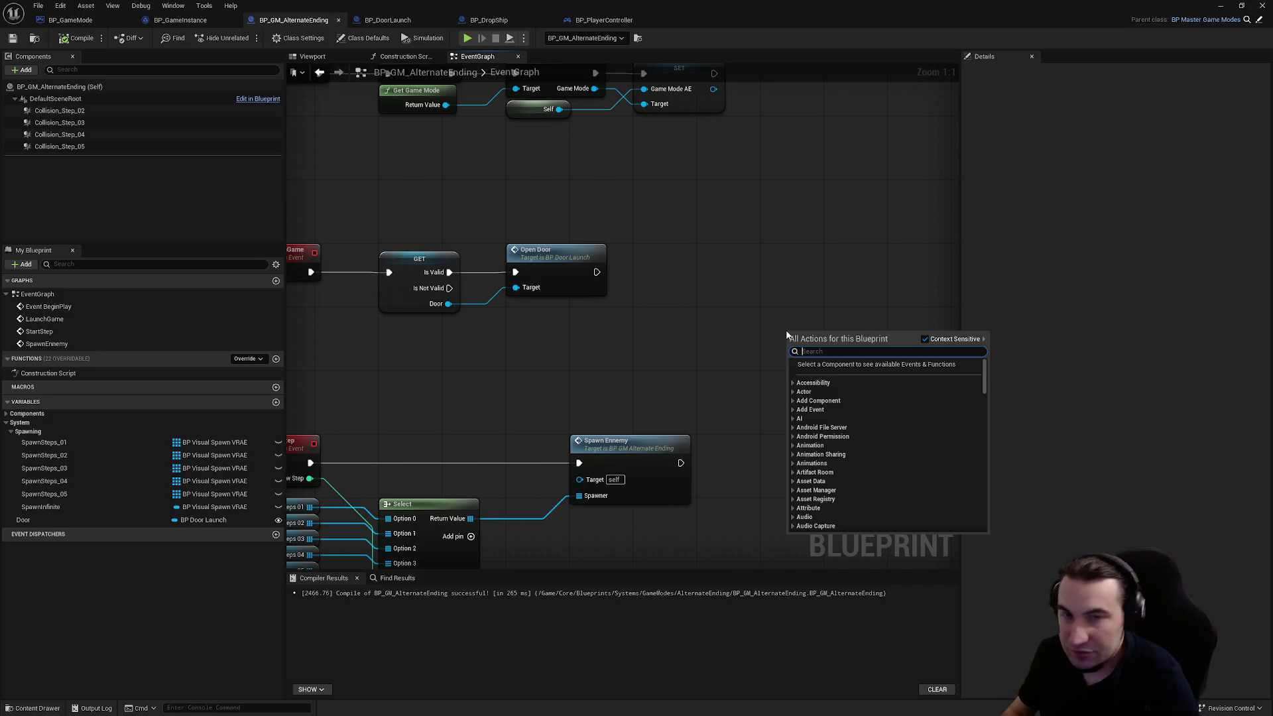
- Dismiss the actions menu and select the LoadingScreenEnd event in BP_PlayerController's graph
{"action": "key", "text": "super"}
{"action": "key", "text": "super"}
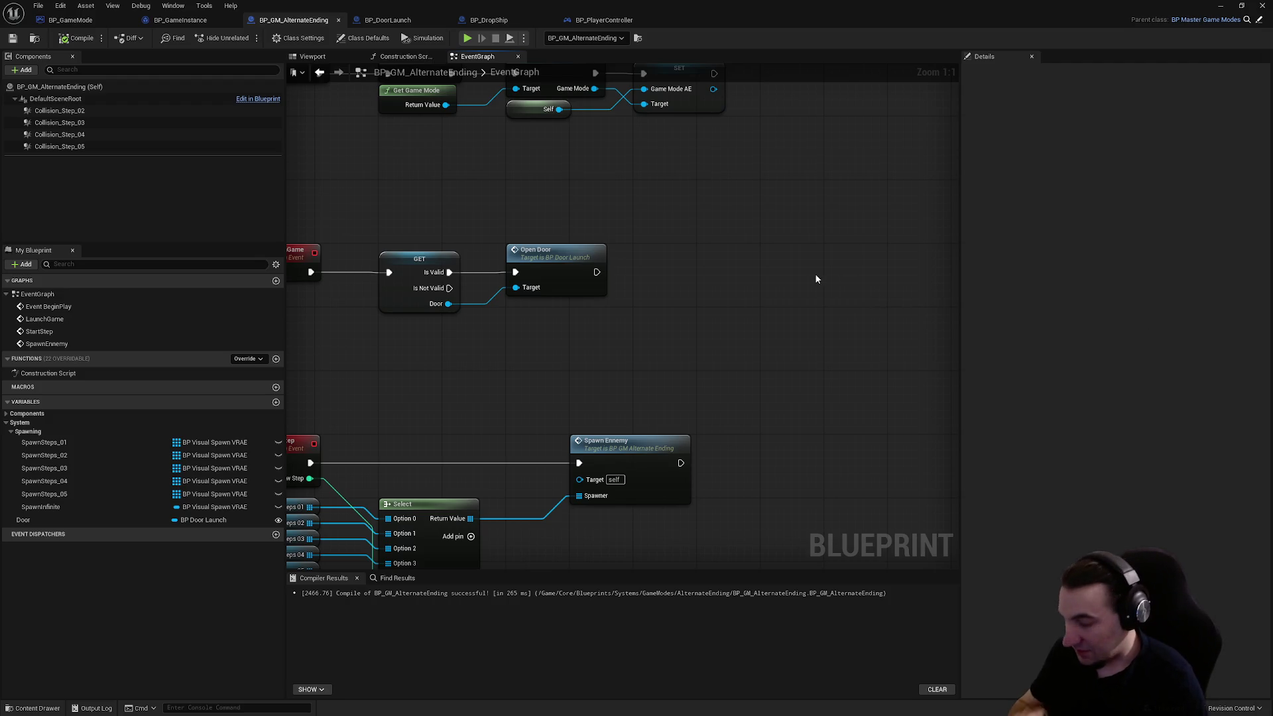
{"action": "right_click", "coordinate": [764, 280]}
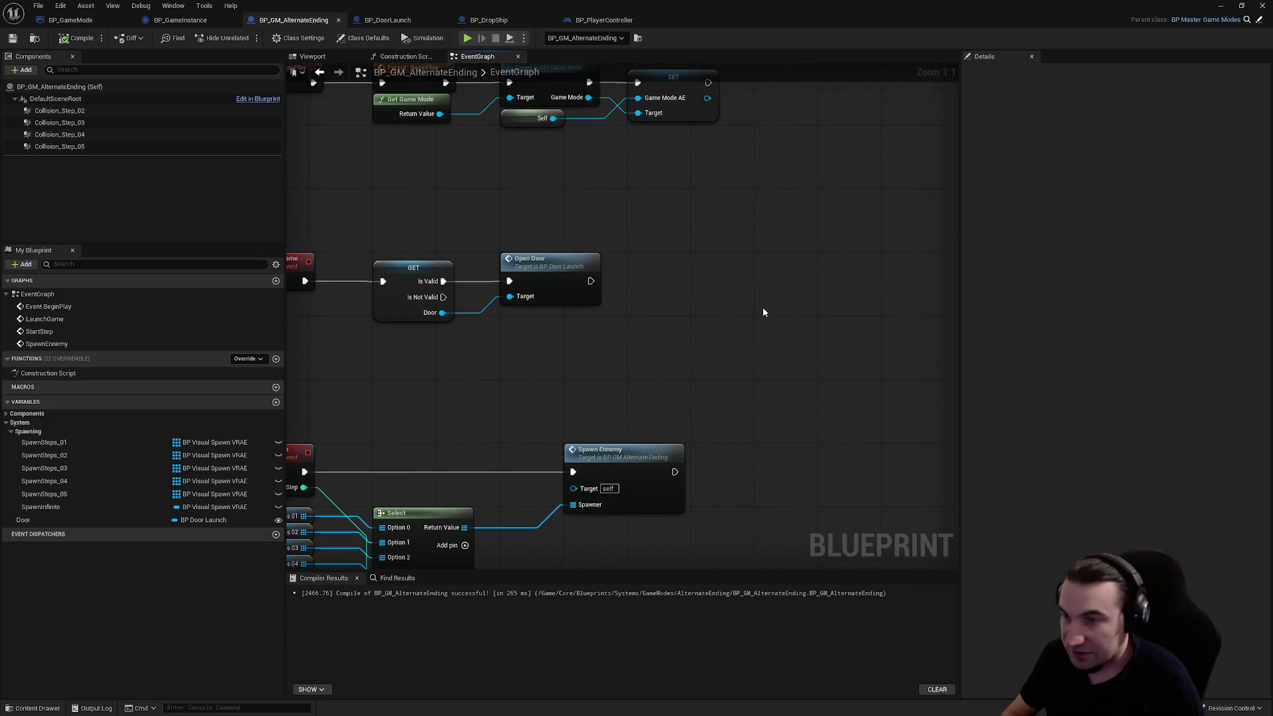
{"action": "right_click", "coordinate": [722, 326]}
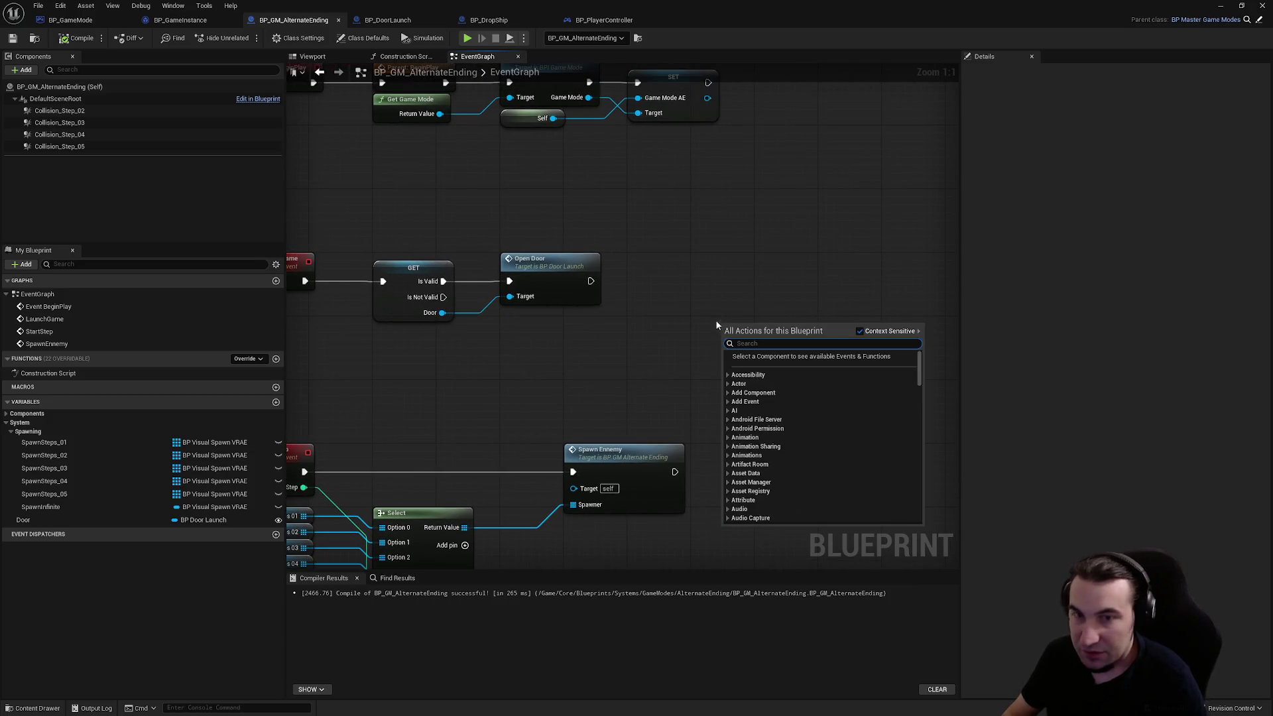
{"action": "left_click", "coordinate": [697, 306]}
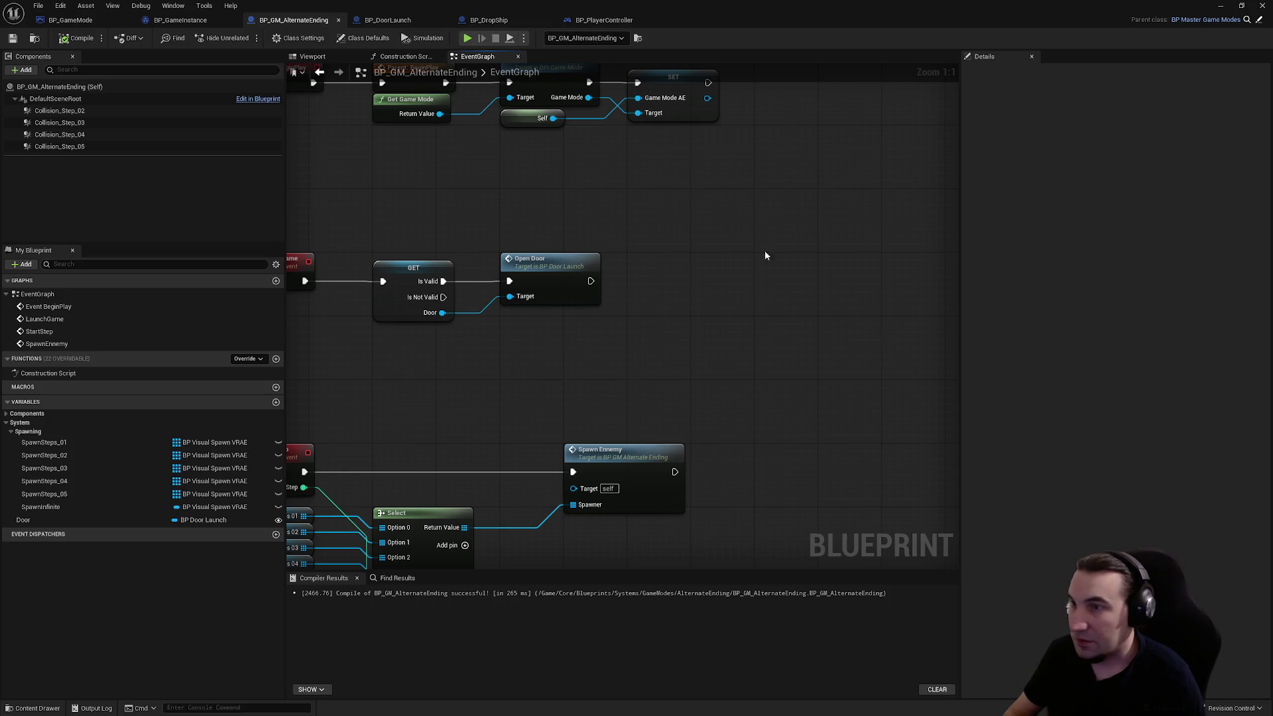
{"action": "left_click", "coordinate": [600, 20]}
{"action": "left_click", "coordinate": [453, 265]}
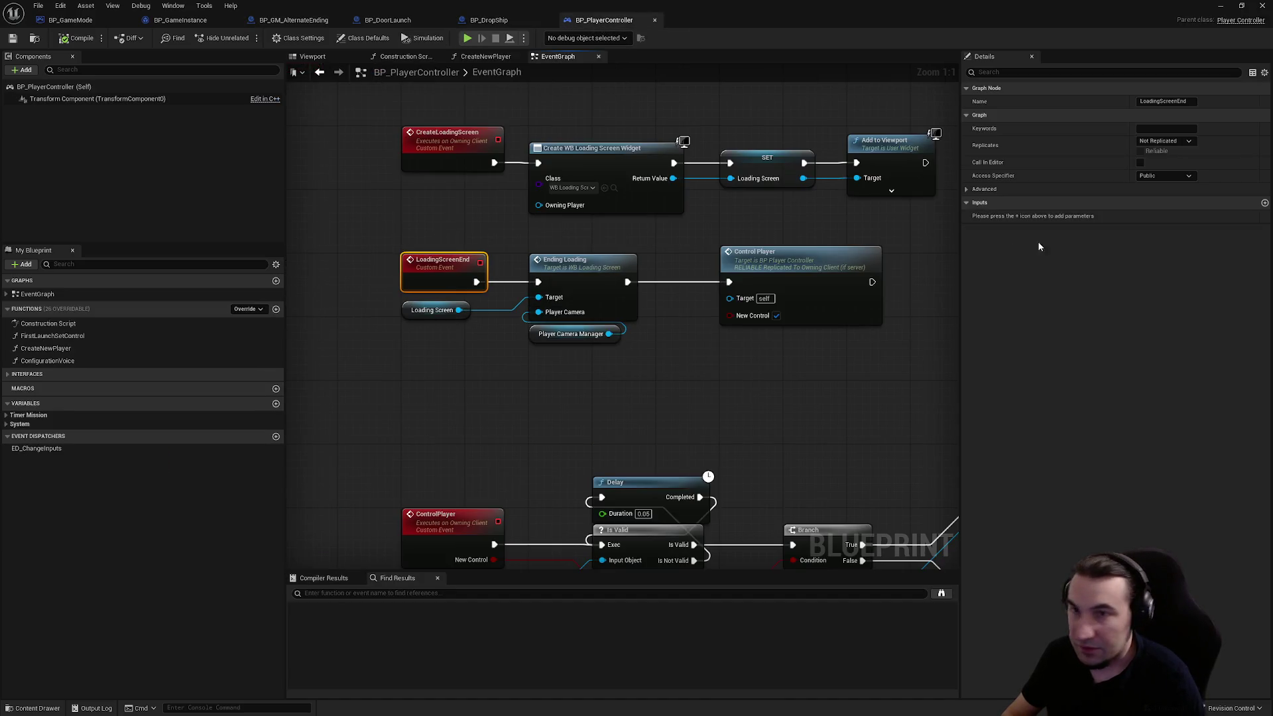
- Set LoadingScreenEnd to Run on owning Client and mark it Reliable
{"action": "left_click", "coordinate": [1165, 140]}
{"action": "left_click", "coordinate": [1189, 188]}
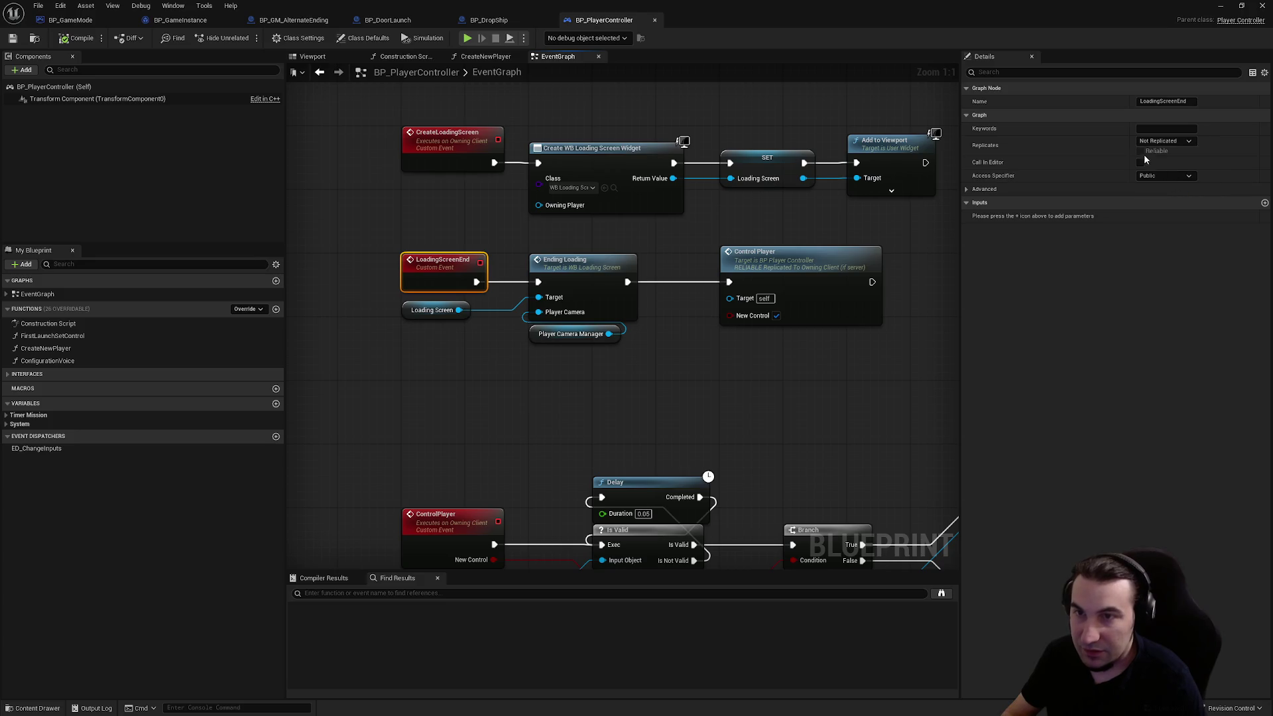
{"action": "left_click", "coordinate": [1142, 151]}
- Straighten the Ending Loading and Control Player nodes, then compile and save BP_PlayerController
{"action": "left_click_drag", "start_coordinate": [571, 247], "coordinate": [826, 373]}
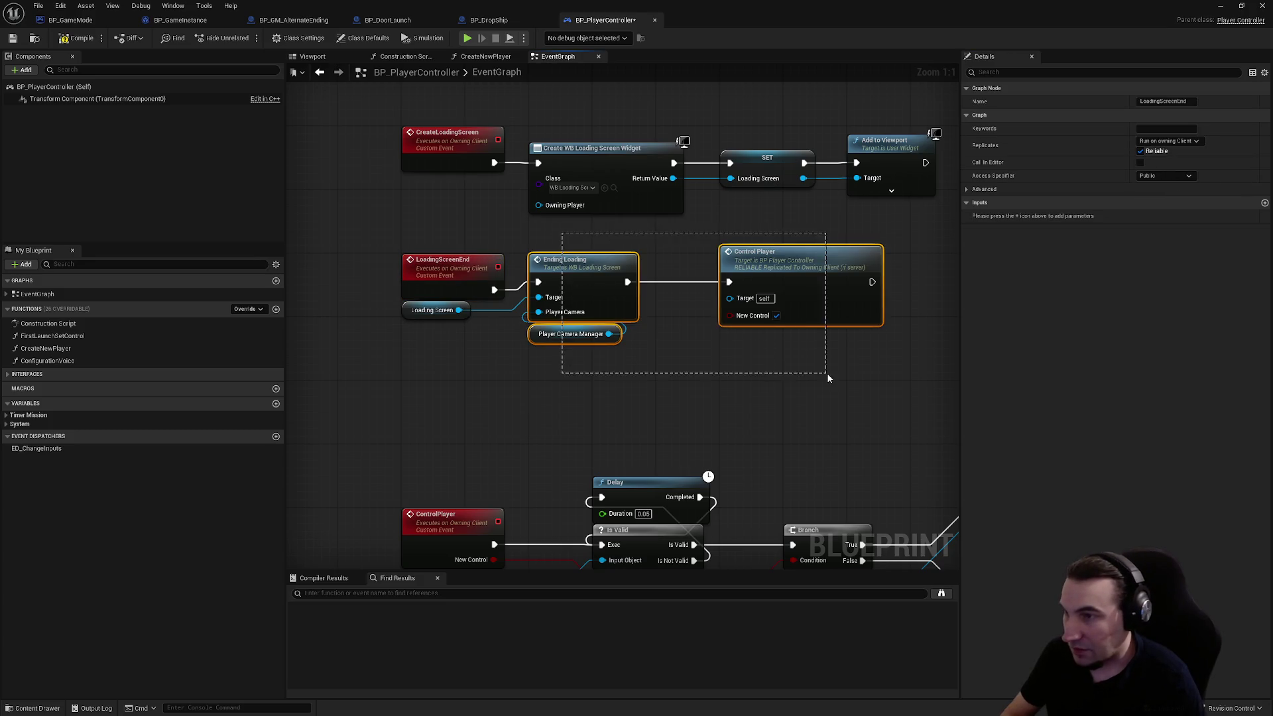
{"action": "key", "text": "q"}
{"action": "left_click", "coordinate": [365, 256]}
{"action": "left_click", "coordinate": [79, 39]}
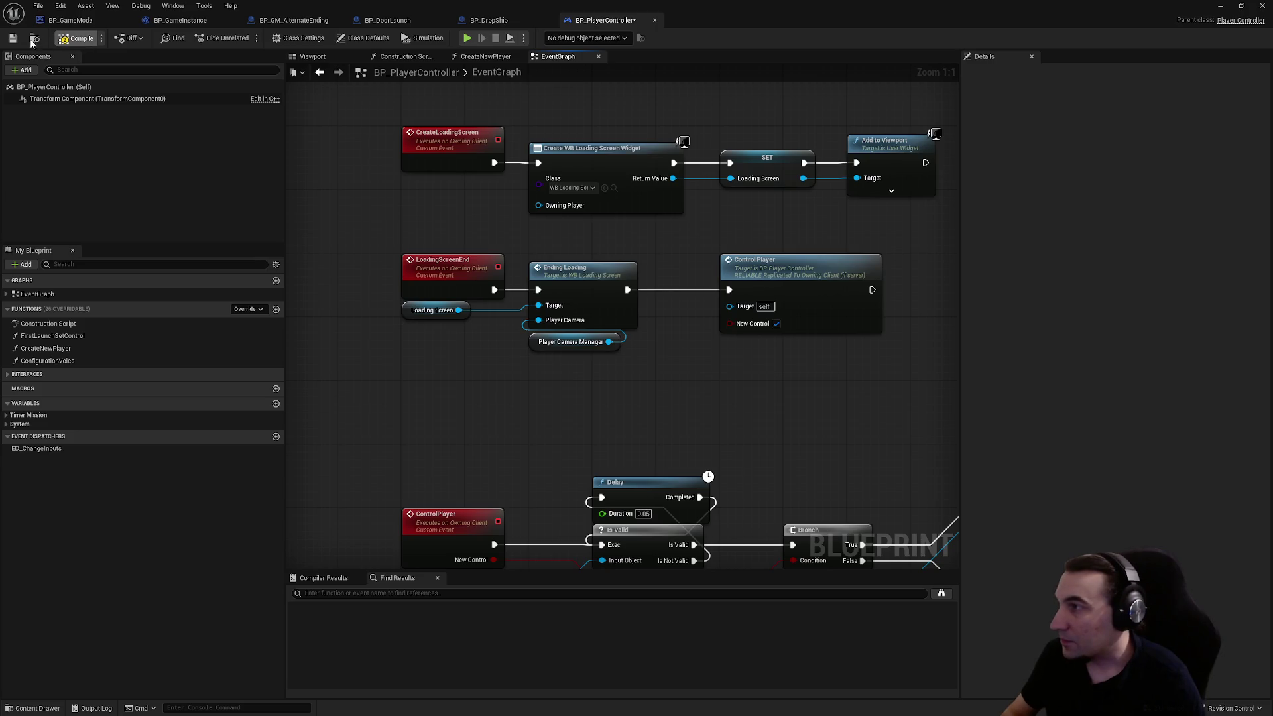
{"action": "left_click", "coordinate": [12, 40]}
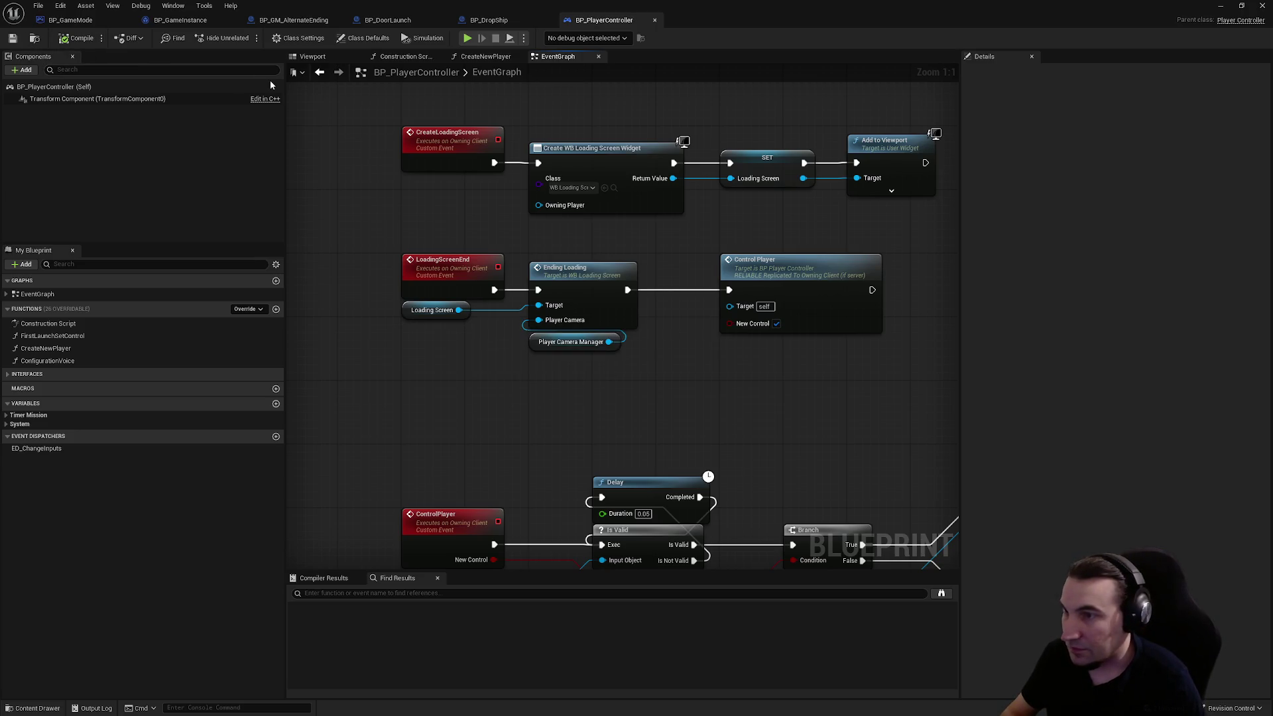
- Reorder the open blueprint documents and return to BP_GM_AlternateEnding beside Open Door
{"action": "left_click", "coordinate": [488, 20]}
{"action": "left_click", "coordinate": [386, 23]}
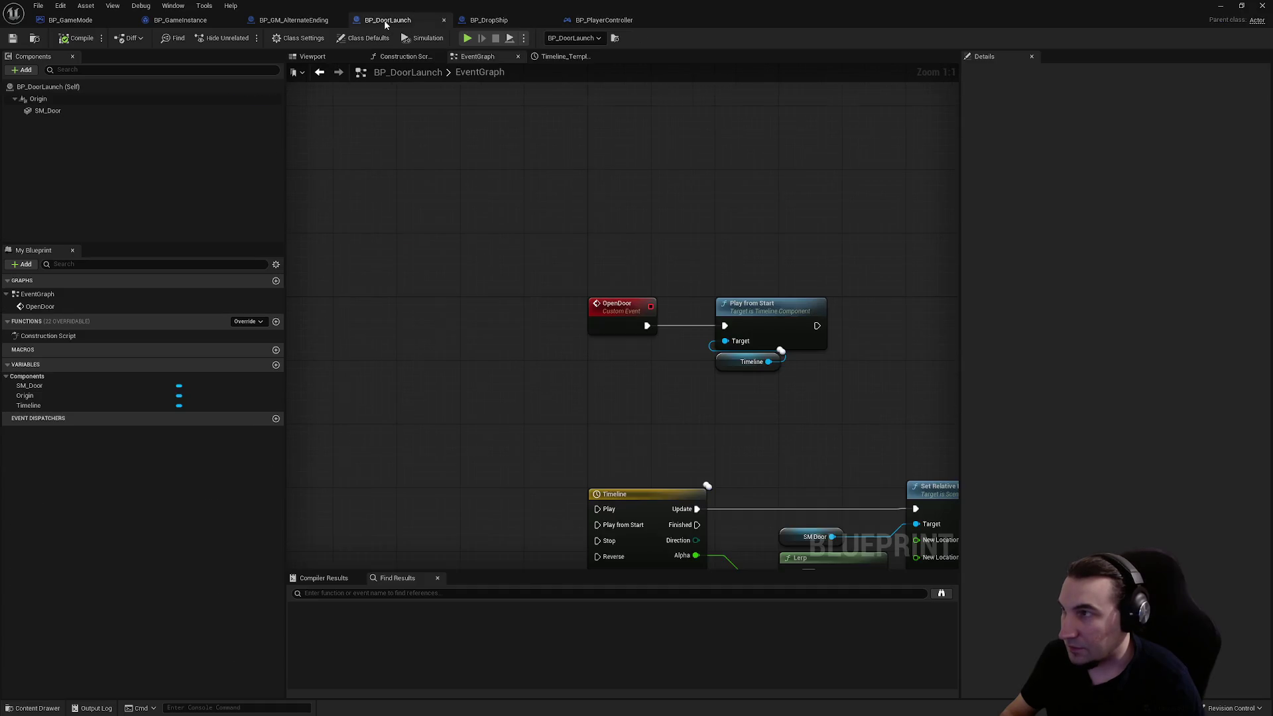
{"action": "left_click_drag", "start_coordinate": [294, 19], "coordinate": [186, 20]}
{"action": "left_click", "coordinate": [286, 20]}
{"action": "left_click", "coordinate": [111, 22]}
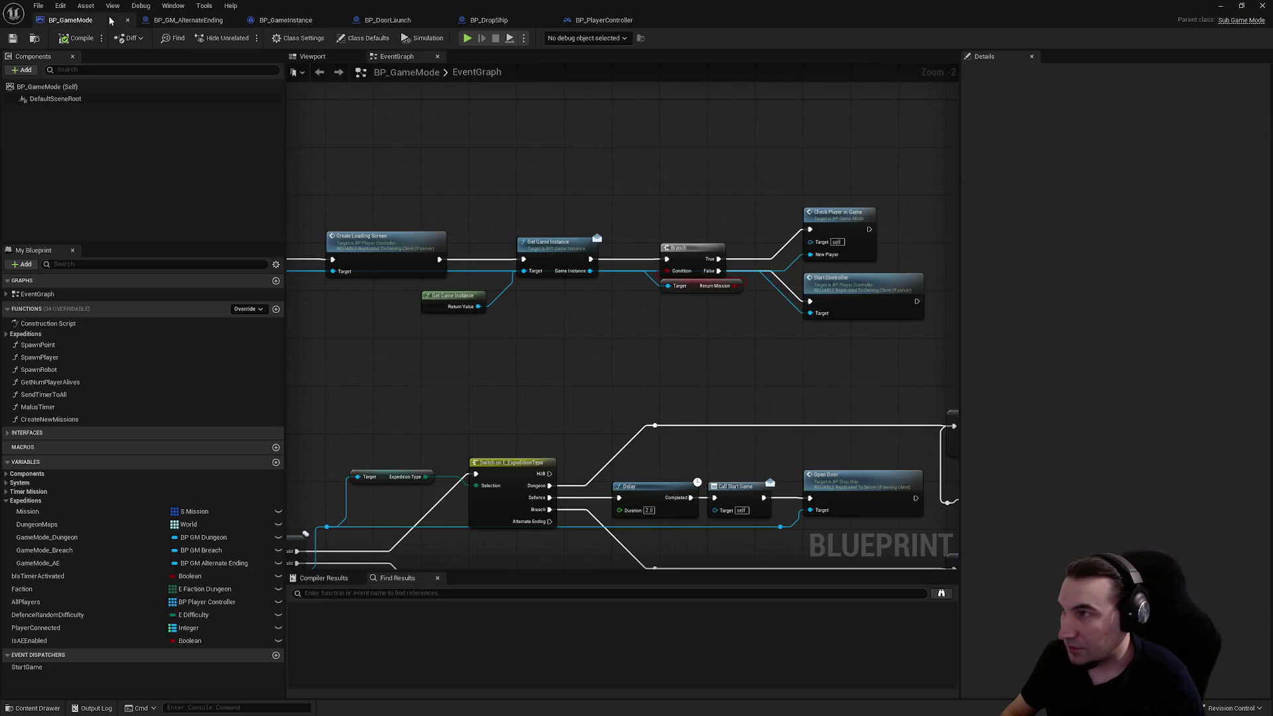
{"action": "left_click", "coordinate": [188, 20]}
{"action": "left_click_drag", "start_coordinate": [675, 261], "coordinate": [738, 281]}
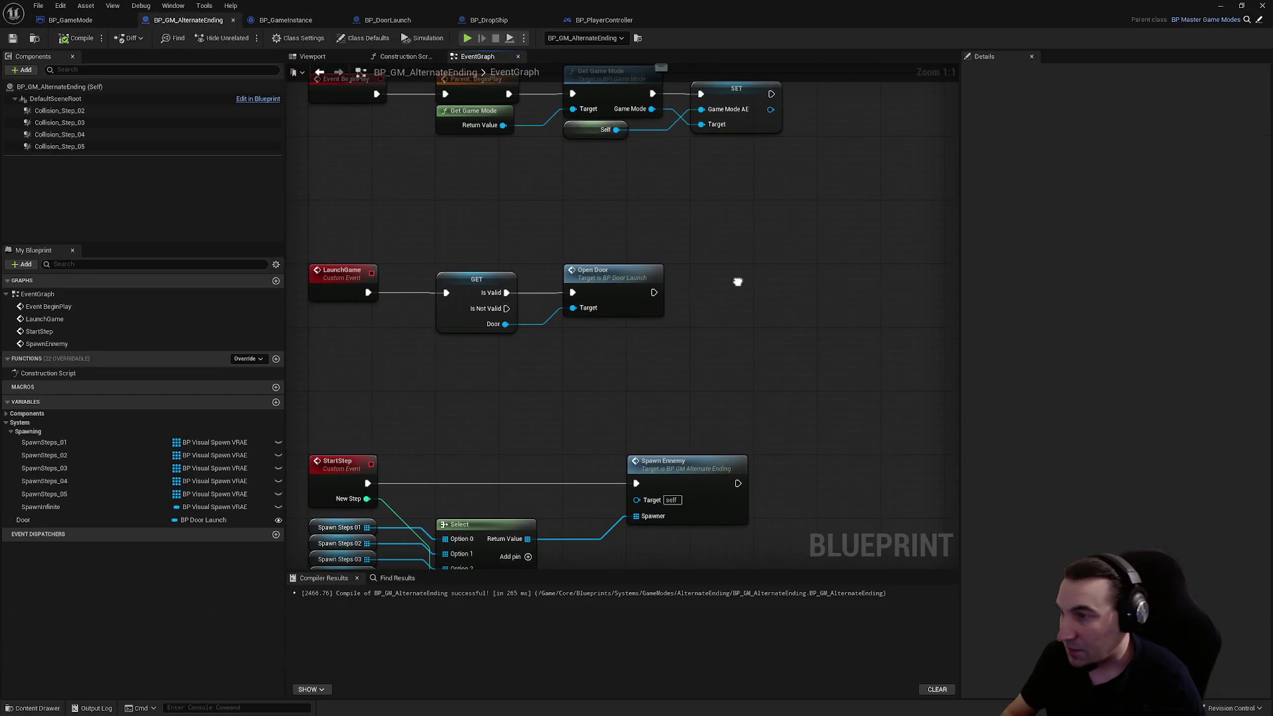
- Add a Get Game State node beneath Open Door with a Player Array getter
{"action": "right_click", "coordinate": [816, 312]}
{"action": "type", "text": "getm"}
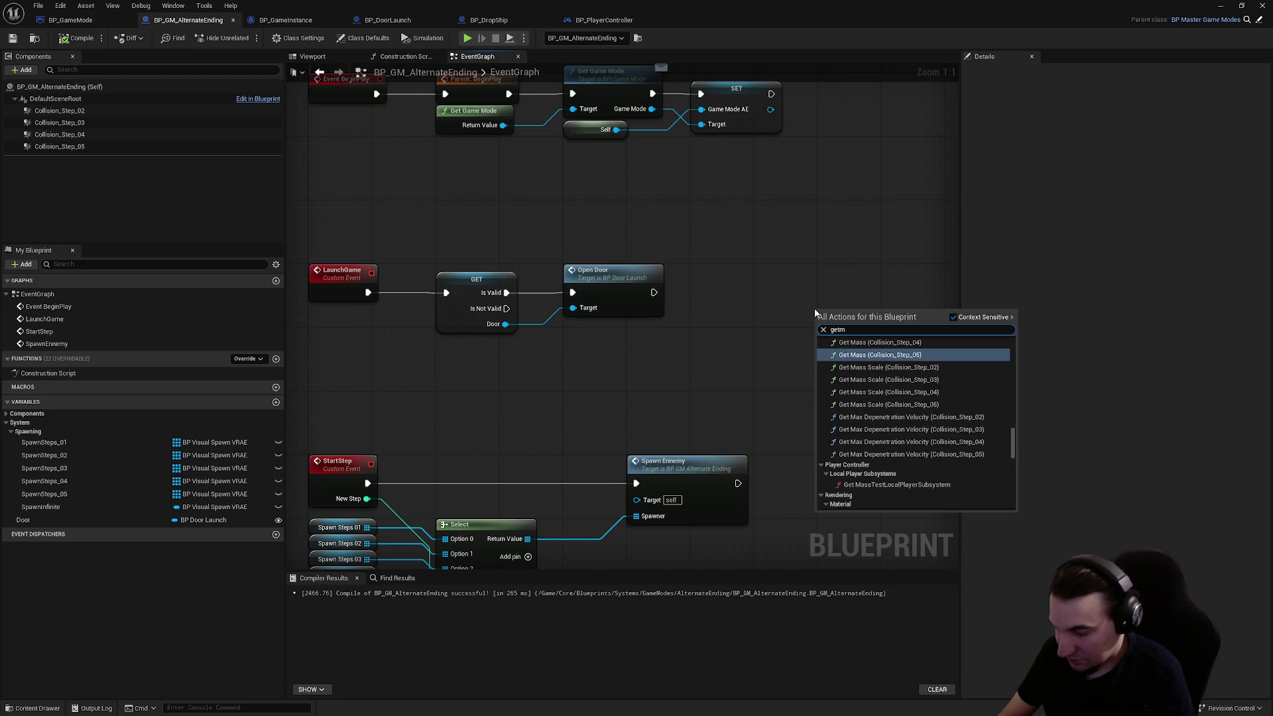
{"action": "key", "text": "BackSpace"}
{"action": "key", "text": "BackSpace"}
{"action": "key", "text": "BackSpace"}
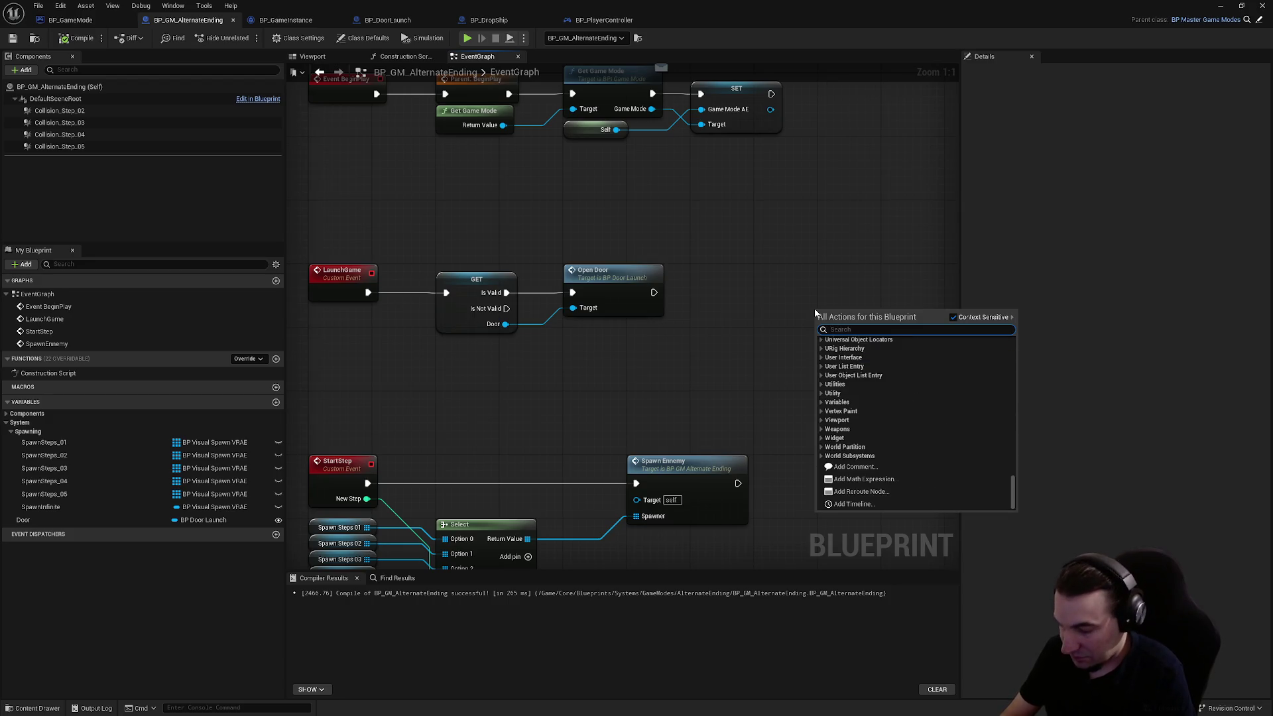
{"action": "type", "text": "gamesta"}
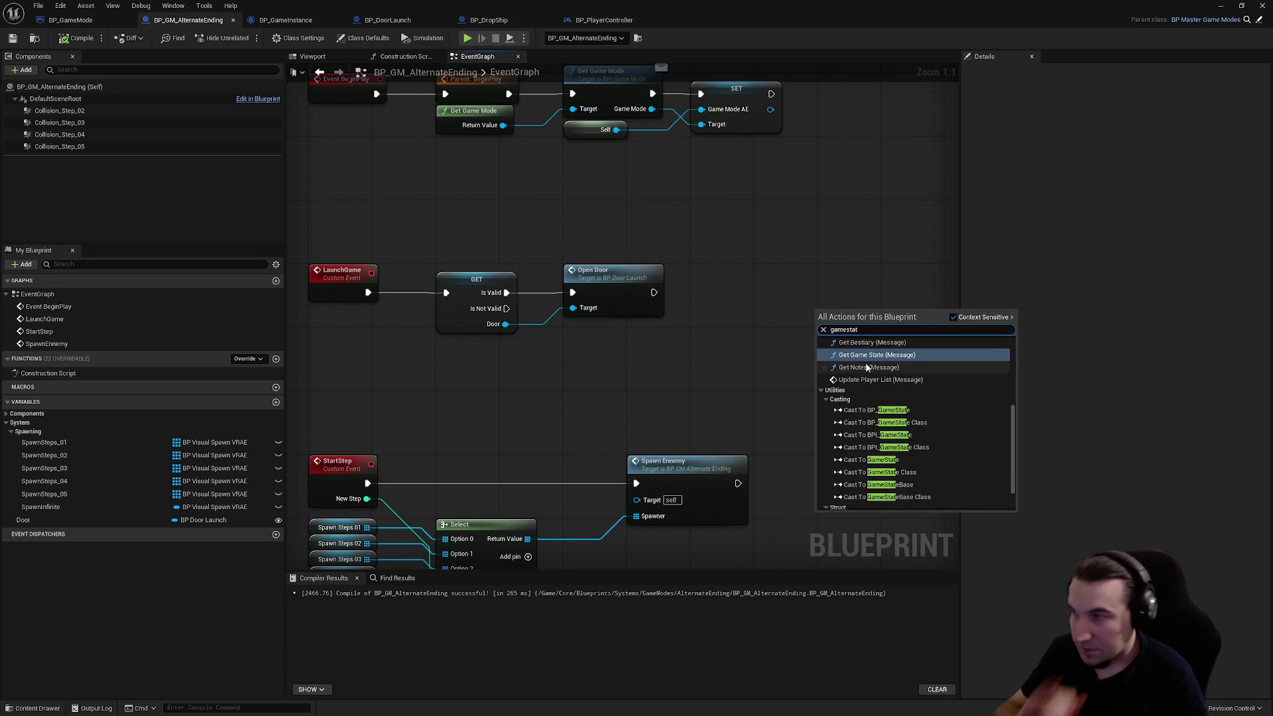
{"action": "type", "text": "t"}
{"action": "scroll", "coordinate": [892, 392], "scroll_direction": "up", "scroll_amount": 4}
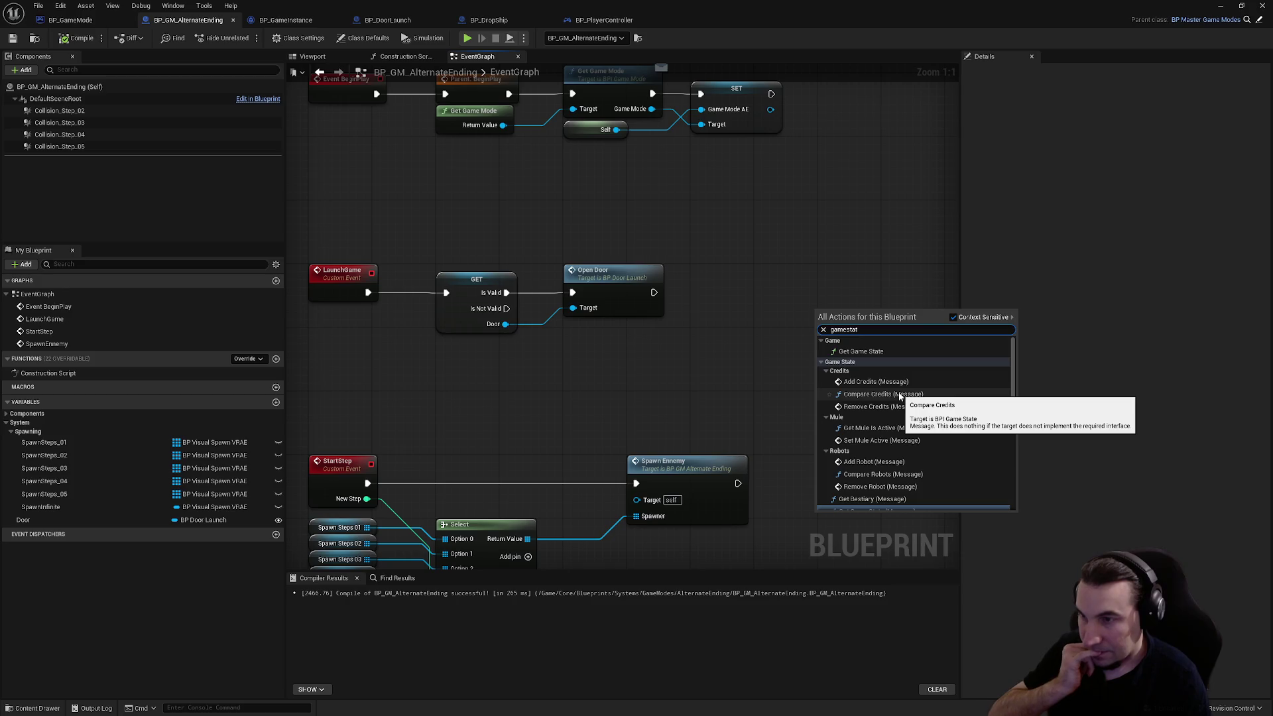
{"action": "left_click", "coordinate": [875, 352]}
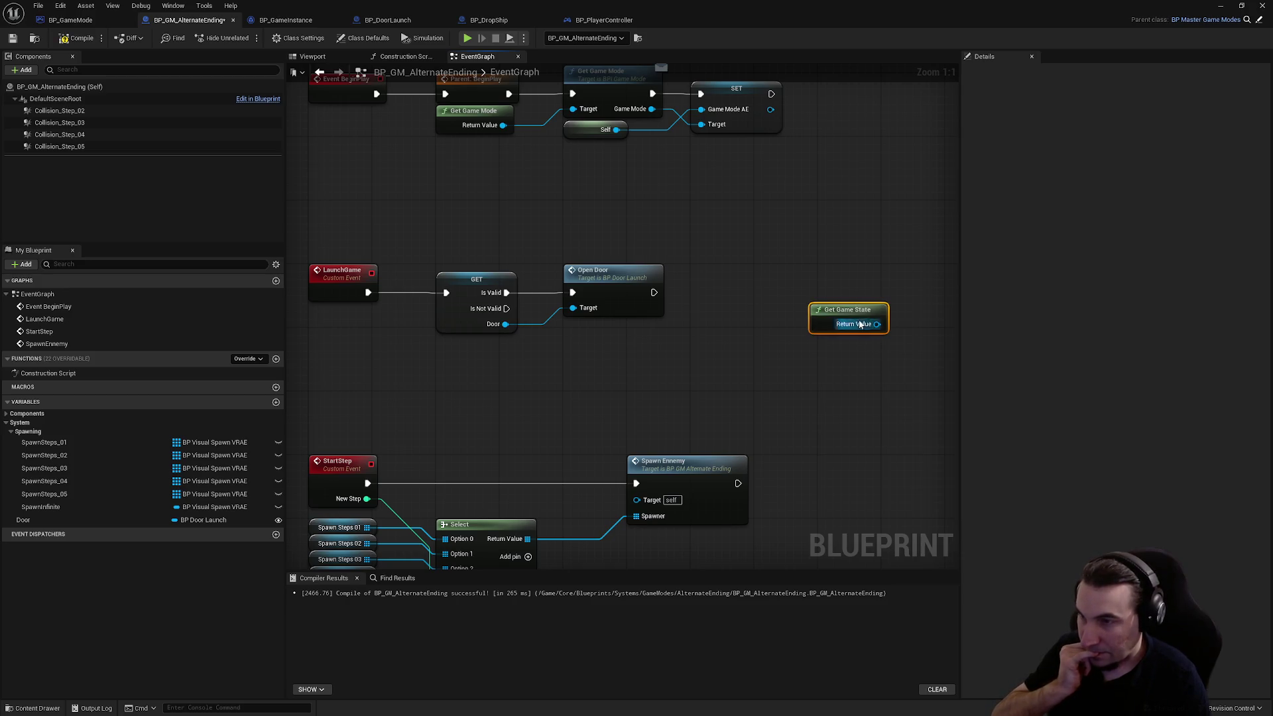
{"action": "mouse_move", "coordinate": [849, 312]}
{"action": "left_mouse_down"}
{"action": "mouse_move", "coordinate": [604, 350]}
{"action": "mouse_move", "coordinate": [602, 336]}
{"action": "mouse_move", "coordinate": [702, 346]}
{"action": "left_mouse_up"}
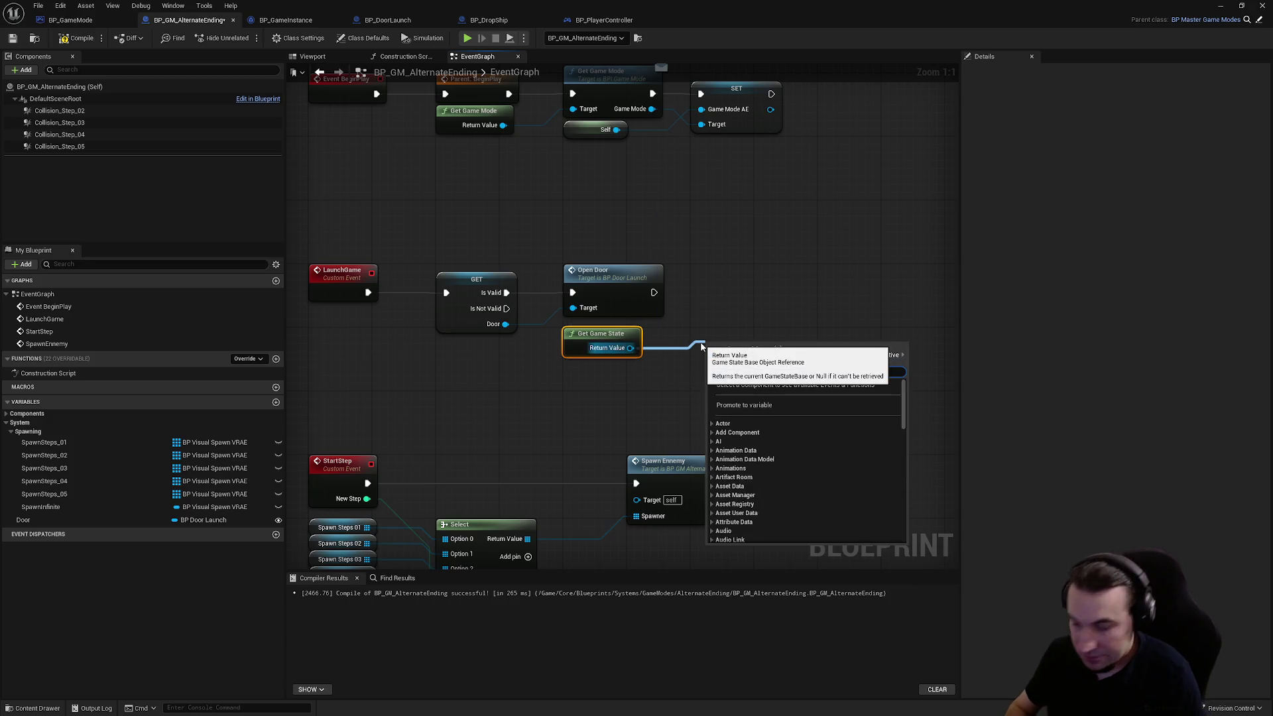
{"action": "type", "text": "player"}
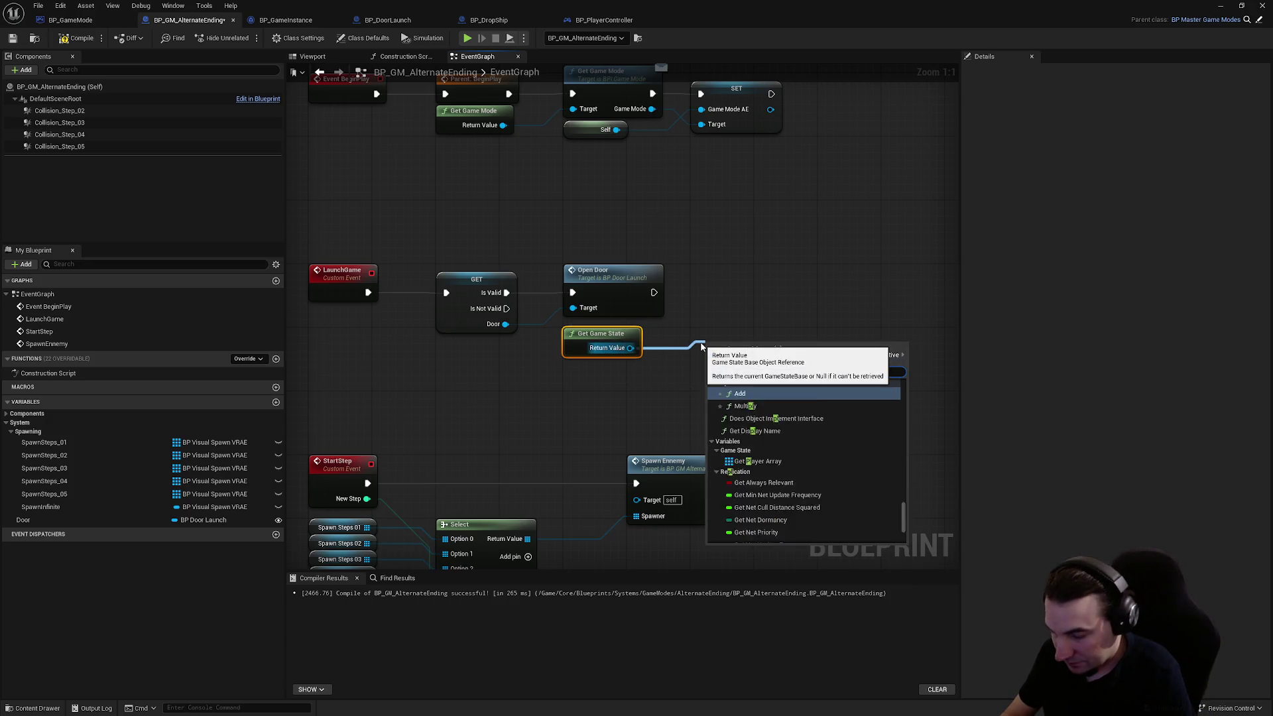
{"action": "type", "text": " arr"}
{"action": "key", "text": "Return"}
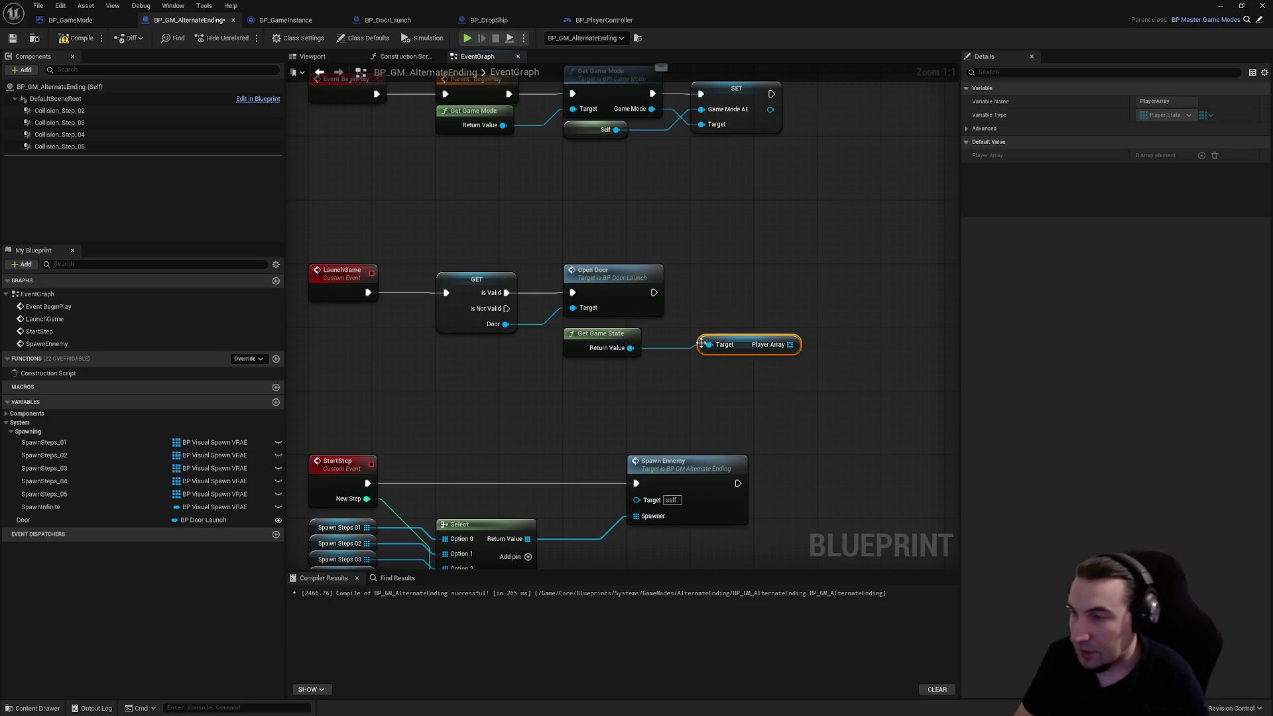
- Add a For Each Loop over Player Array, placed after Open Door
{"action": "left_click_drag", "start_coordinate": [783, 337], "coordinate": [800, 340]}
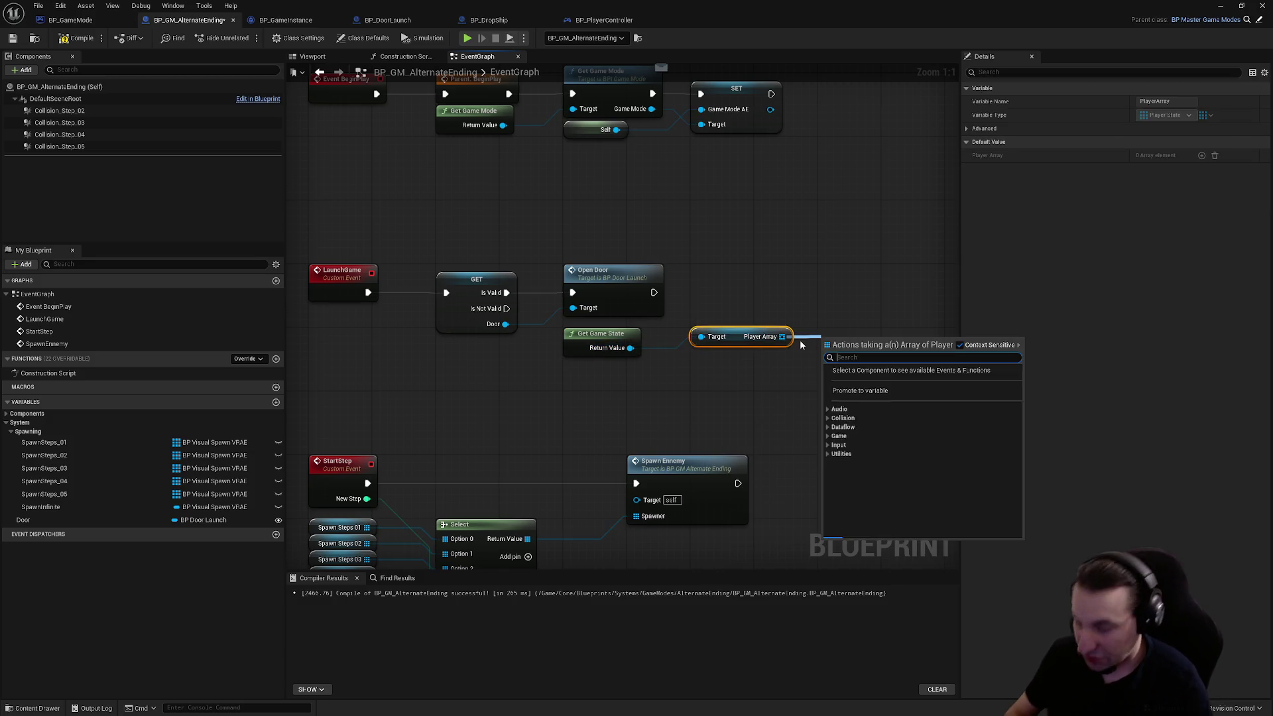
{"action": "type", "text": "loop"}
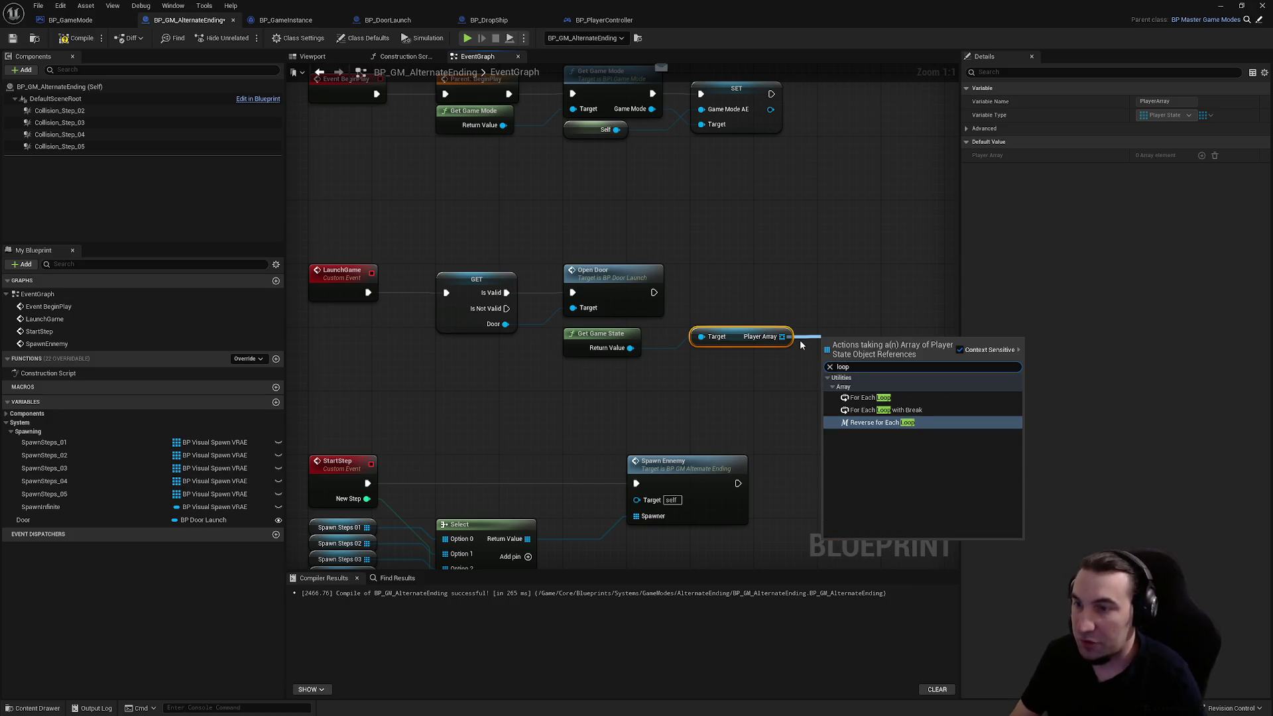
{"action": "key", "text": "Up"}
{"action": "key", "text": "Up"}
{"action": "key", "text": "Return"}
{"action": "mouse_move", "coordinate": [838, 348]}
{"action": "left_mouse_down"}
{"action": "mouse_move", "coordinate": [838, 275]}
{"action": "mouse_move", "coordinate": [616, 295]}
{"action": "mouse_move", "coordinate": [653, 292]}
{"action": "left_mouse_up"}
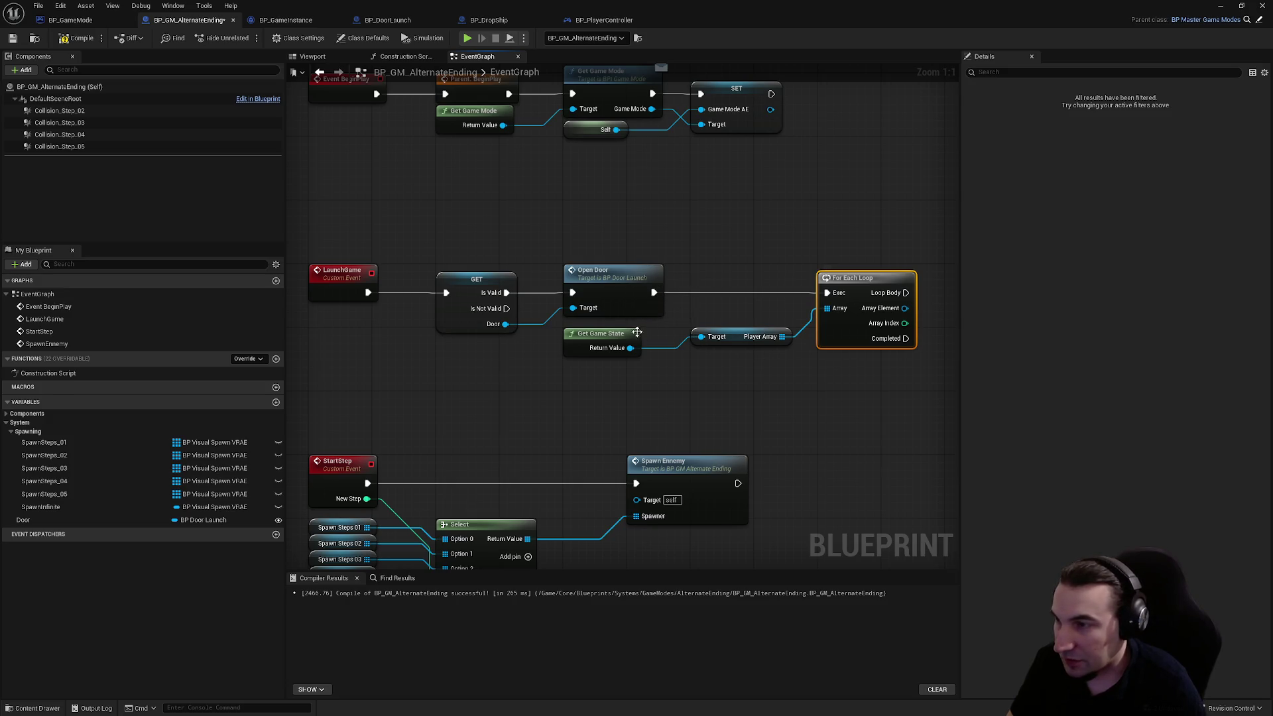
{"action": "left_click", "coordinate": [735, 337]}
{"action": "mouse_move", "coordinate": [735, 337]}
{"action": "left_mouse_down"}
{"action": "mouse_move", "coordinate": [797, 401]}
{"action": "mouse_move", "coordinate": [861, 372]}
{"action": "mouse_move", "coordinate": [757, 369]}
{"action": "mouse_move", "coordinate": [924, 321]}
{"action": "mouse_move", "coordinate": [820, 340]}
{"action": "mouse_move", "coordinate": [799, 276]}
{"action": "left_mouse_up"}
{"action": "left_click", "coordinate": [841, 301]}
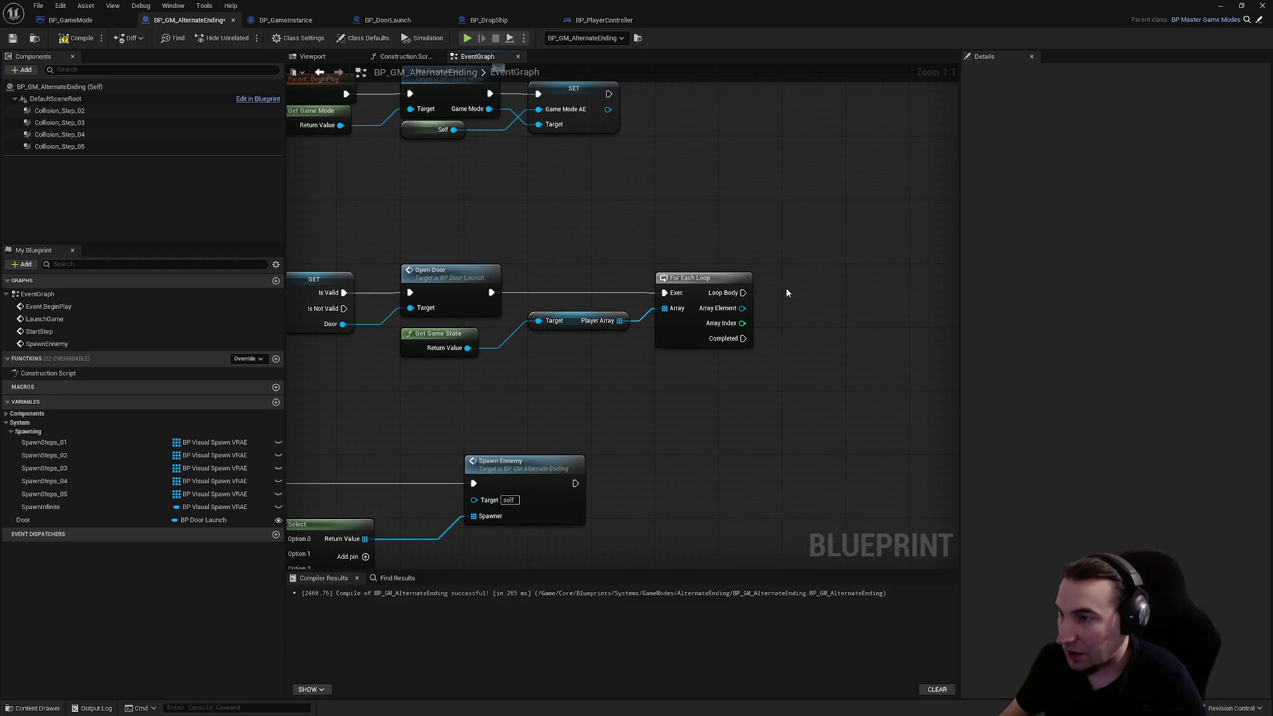
- Get Pawn Private from the loop's Array Element player state
{"action": "mouse_move", "coordinate": [742, 308]}
{"action": "left_mouse_down"}
{"action": "mouse_move", "coordinate": [772, 319]}
{"action": "mouse_move", "coordinate": [797, 300]}
{"action": "mouse_move", "coordinate": [703, 328]}
{"action": "mouse_move", "coordinate": [740, 335]}
{"action": "left_mouse_up"}
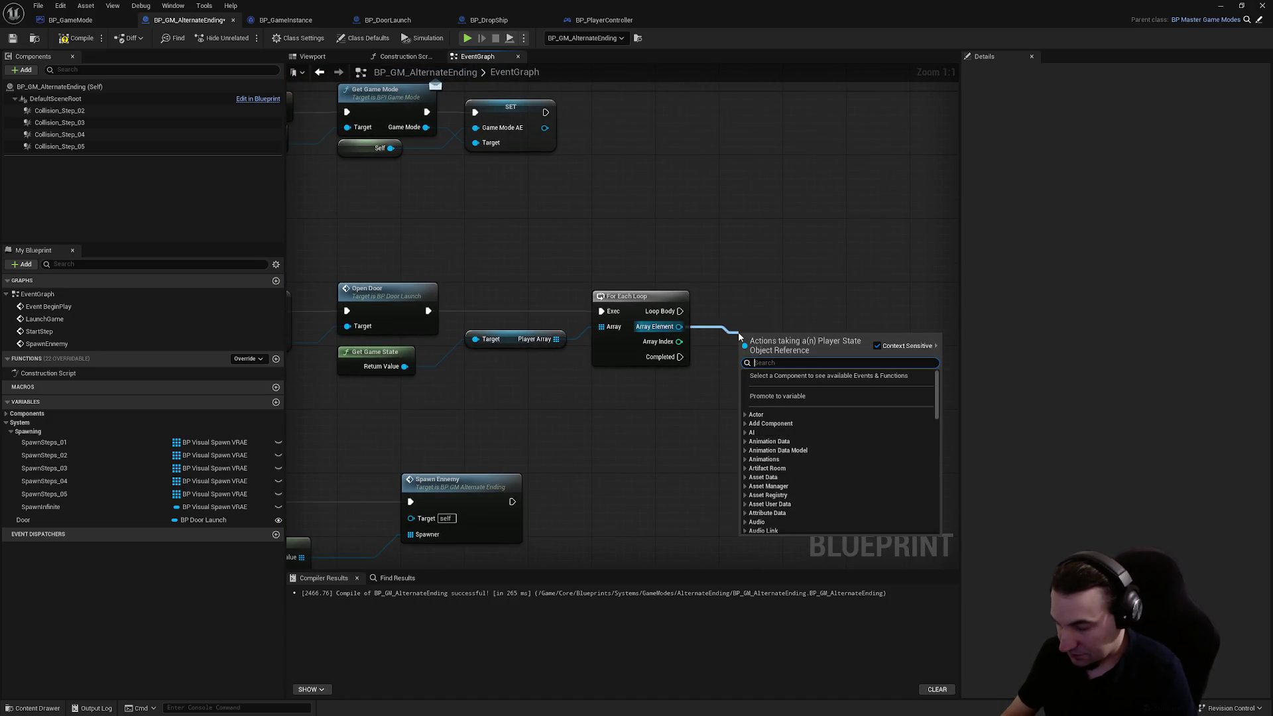
{"action": "type", "text": "controller"}
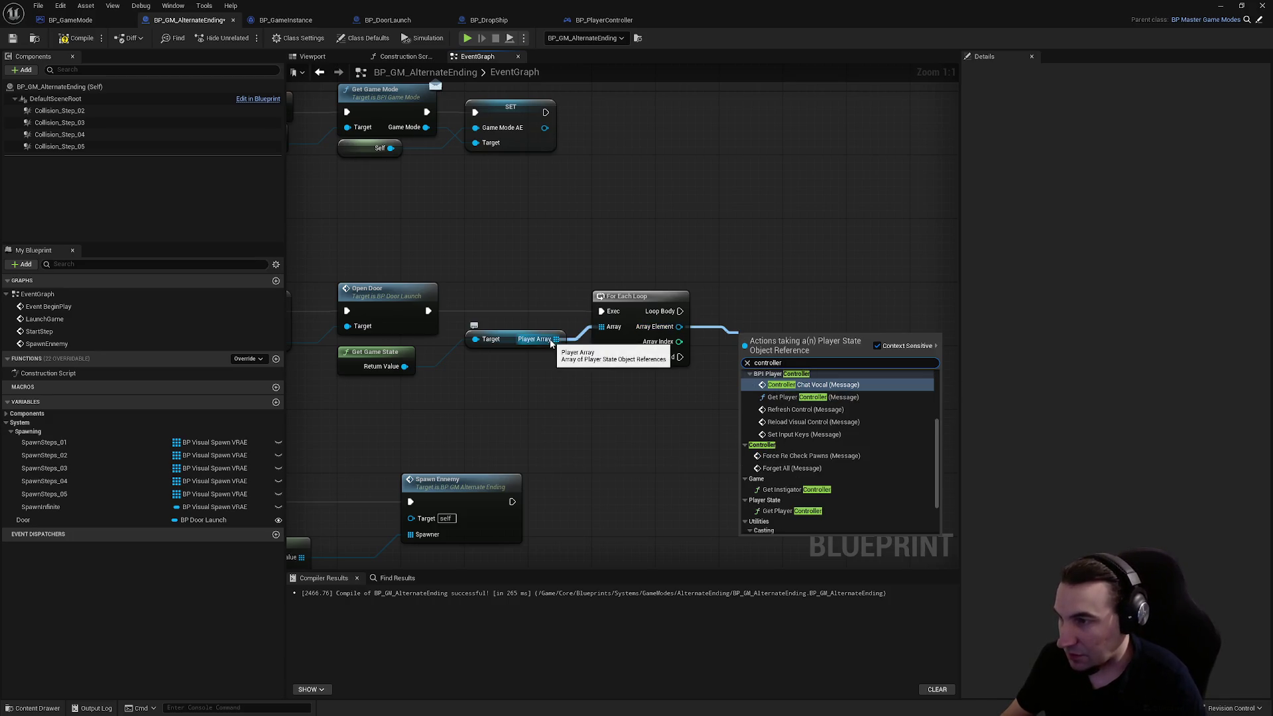
{"action": "left_click_drag", "start_coordinate": [570, 352], "coordinate": [653, 397]}
{"action": "type", "text": "player state"}
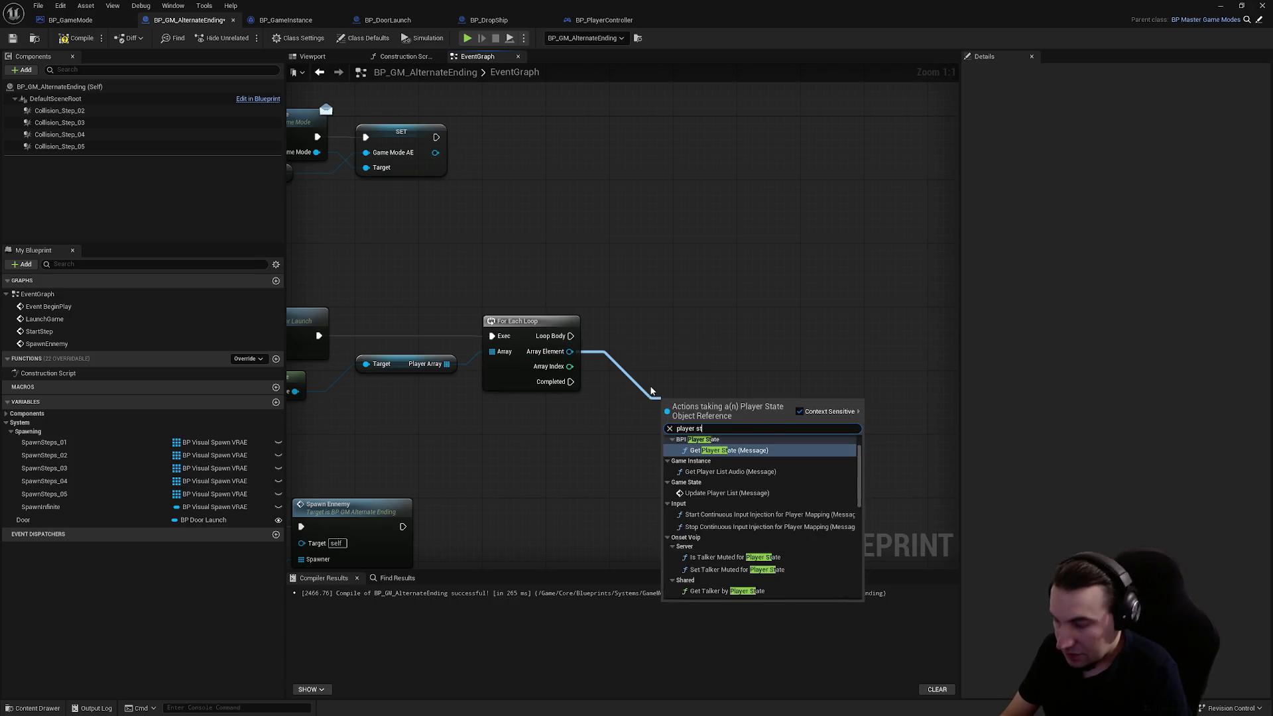
{"action": "scroll", "coordinate": [731, 501], "scroll_direction": "down", "scroll_amount": 3}
{"action": "scroll", "coordinate": [729, 501], "scroll_direction": "down", "scroll_amount": 2}
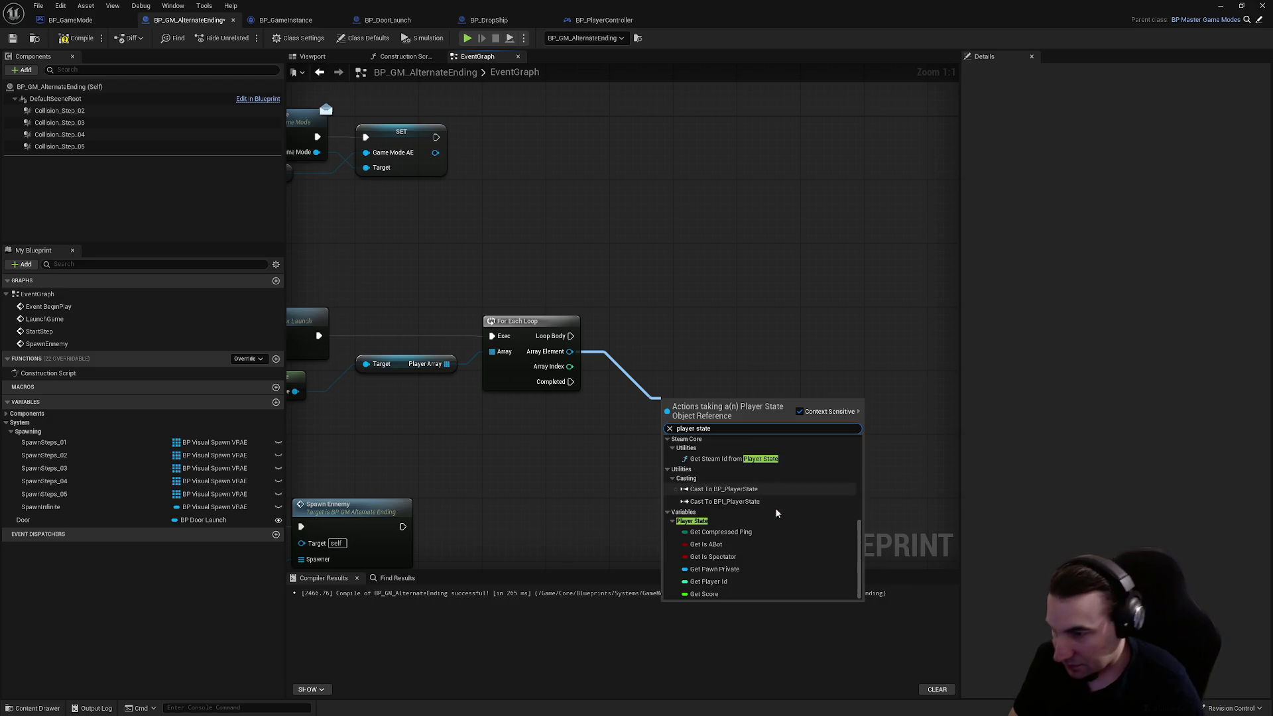
{"action": "left_click", "coordinate": [755, 568]}
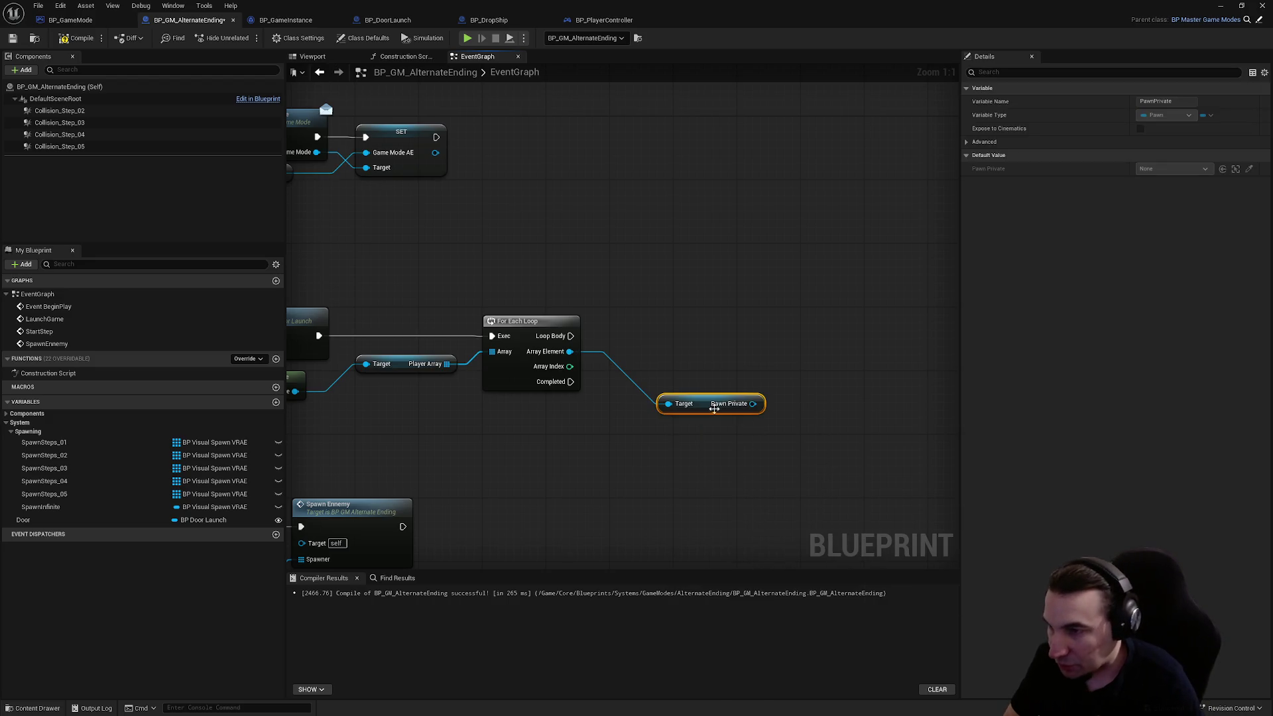
{"action": "mouse_move", "coordinate": [705, 412]}
{"action": "left_mouse_down"}
{"action": "mouse_move", "coordinate": [670, 367]}
{"action": "mouse_move", "coordinate": [658, 372]}
{"action": "mouse_move", "coordinate": [741, 384]}
{"action": "left_mouse_up"}
- Check Pawn Private with an Is Valid node driven by Loop Body
{"action": "type", "text": "isvalid"}
{"action": "key", "text": "Return"}
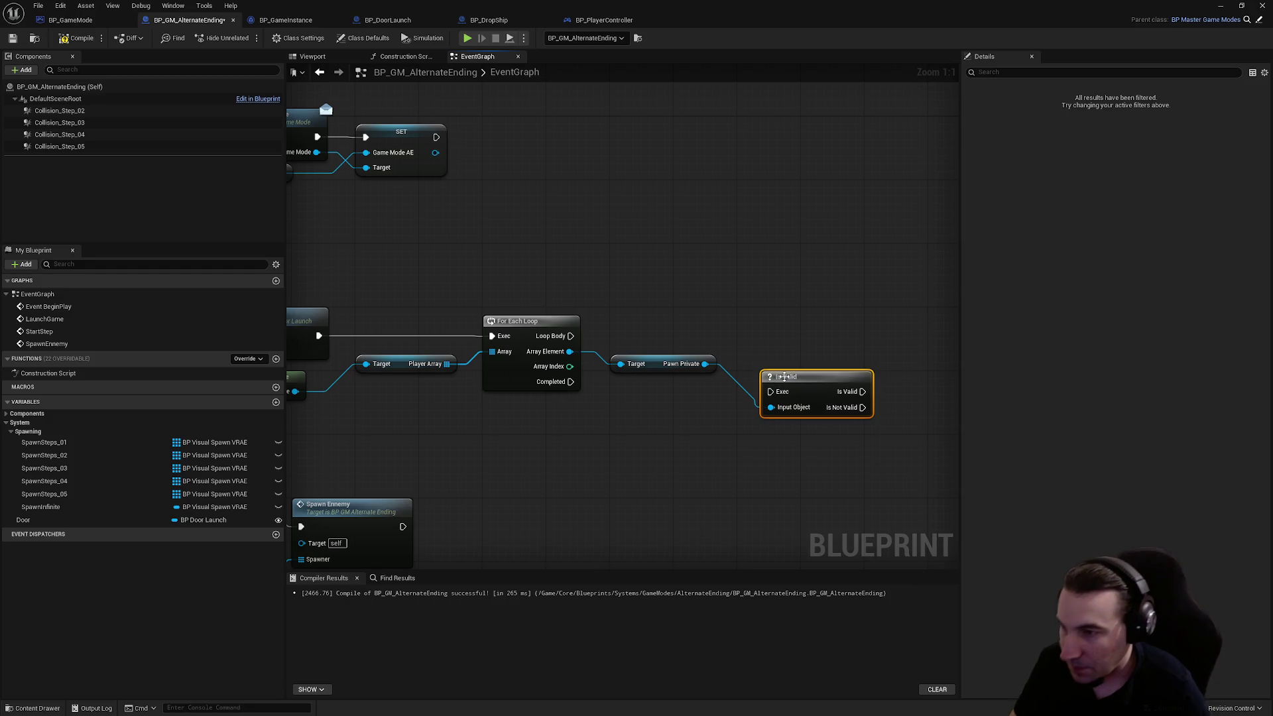
{"action": "left_click_drag", "start_coordinate": [784, 377], "coordinate": [760, 314]}
{"action": "left_click_drag", "start_coordinate": [570, 336], "coordinate": [746, 328]}
{"action": "left_click_drag", "start_coordinate": [762, 316], "coordinate": [638, 324]}
{"action": "left_click", "coordinate": [760, 314]}
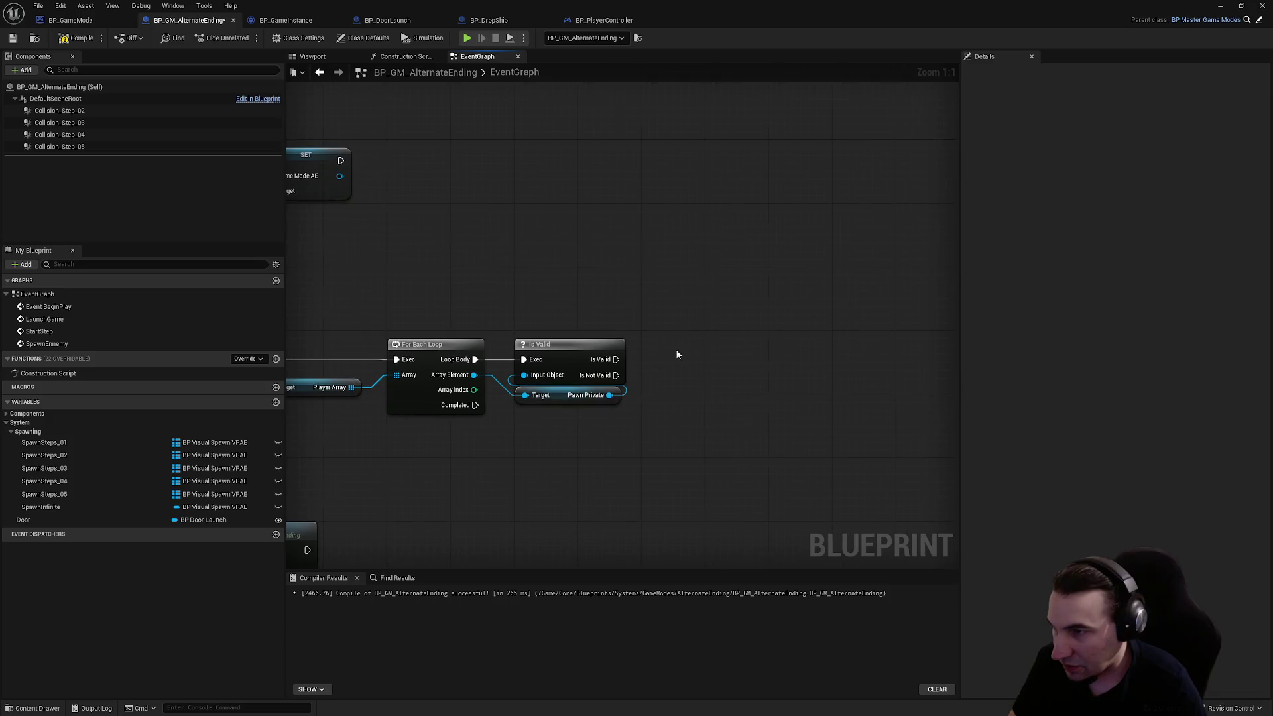
- Chain Get Controller and Get Player Controller from Pawn Private, run only from Is Valid's valid output
{"action": "left_click_drag", "start_coordinate": [606, 398], "coordinate": [660, 402]}
{"action": "type", "text": "g"}
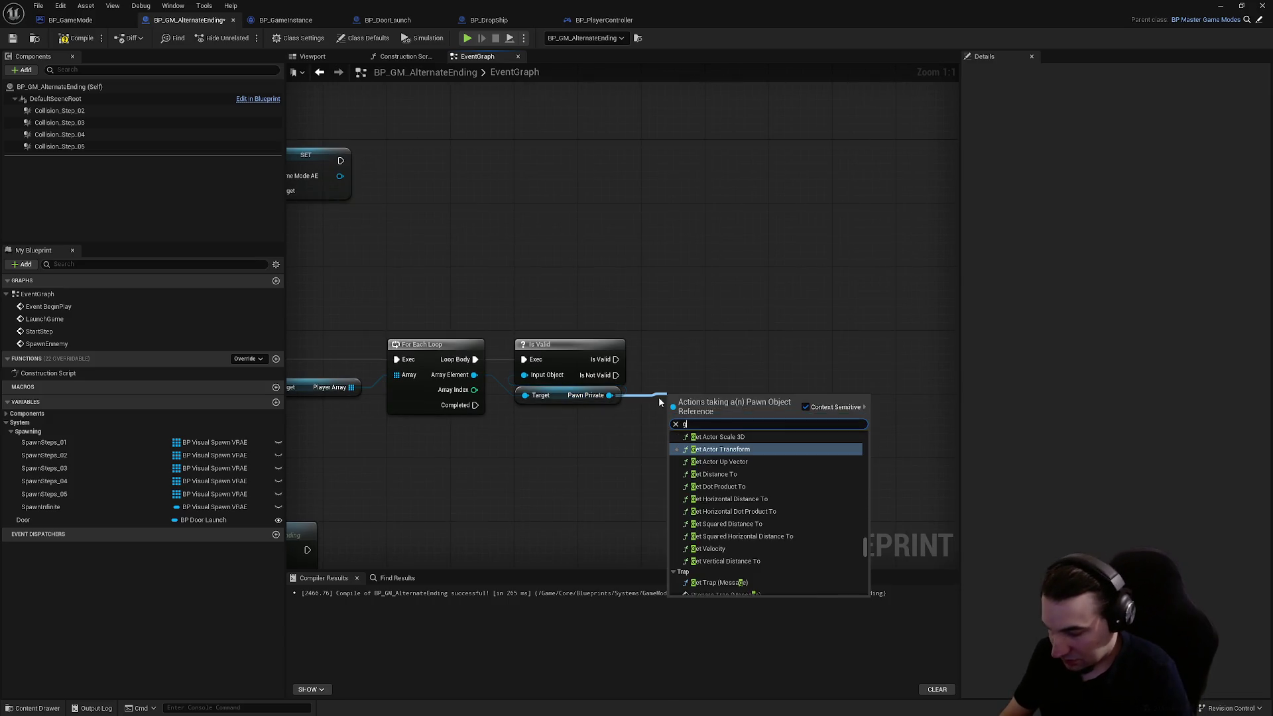
{"action": "type", "text": "et contro"}
{"action": "key", "text": "Down"}
{"action": "key", "text": "Return"}
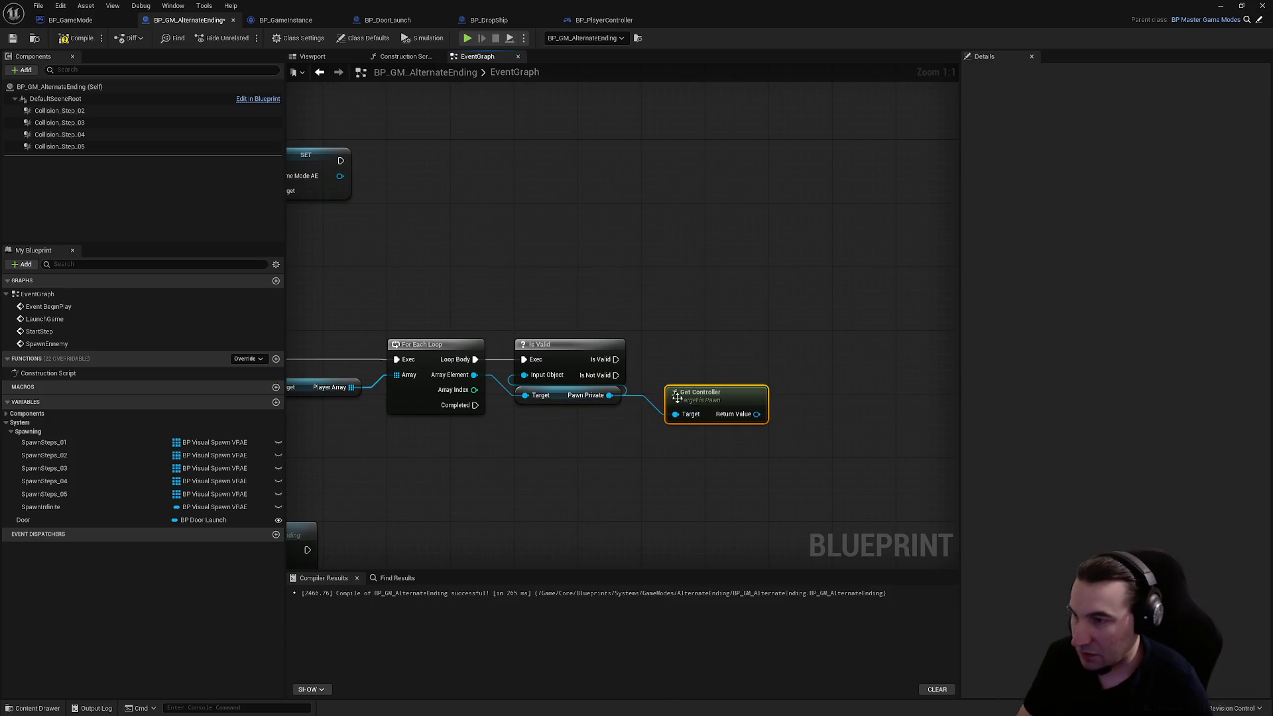
{"action": "mouse_move", "coordinate": [702, 395]}
{"action": "left_mouse_down"}
{"action": "mouse_move", "coordinate": [678, 411]}
{"action": "mouse_move", "coordinate": [793, 425]}
{"action": "left_mouse_up"}
{"action": "type", "text": "get player cont"}
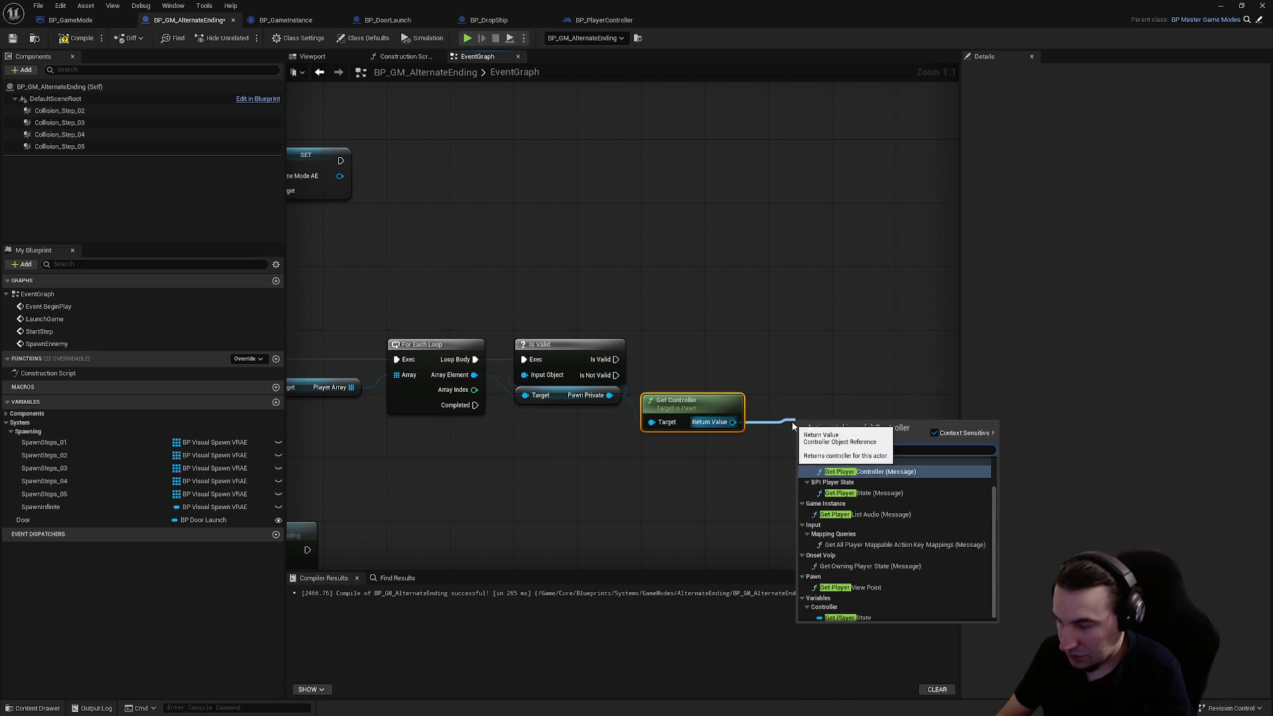
{"action": "key", "text": "Return"}
{"action": "mouse_move", "coordinate": [792, 420]}
{"action": "left_mouse_down"}
{"action": "mouse_move", "coordinate": [802, 371]}
{"action": "mouse_move", "coordinate": [785, 345]}
{"action": "left_mouse_up"}
{"action": "left_click_drag", "start_coordinate": [616, 360], "coordinate": [771, 359]}
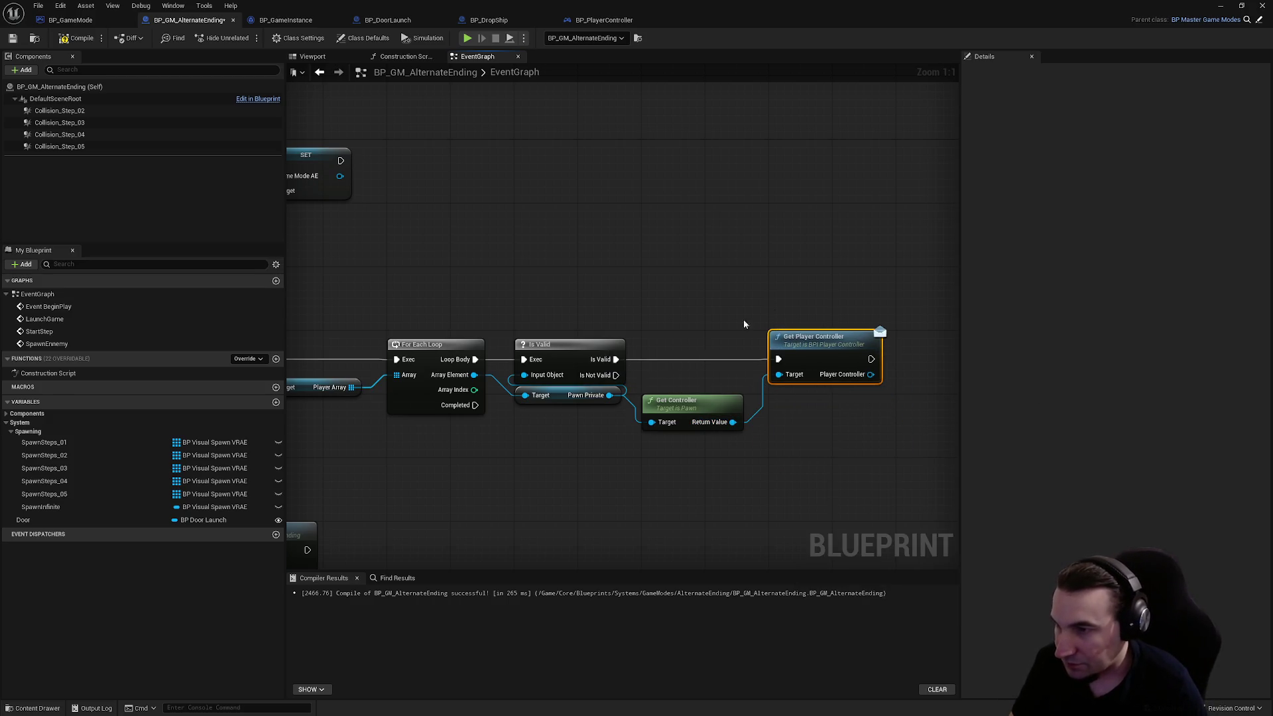
{"action": "left_click_drag", "start_coordinate": [777, 299], "coordinate": [574, 263]}
{"action": "left_click_drag", "start_coordinate": [511, 360], "coordinate": [511, 337]}
- Call Loading Screen End on the player controller and compile the blueprint
{"action": "left_click_drag", "start_coordinate": [667, 338], "coordinate": [711, 337]}
{"action": "type", "text": "g"}
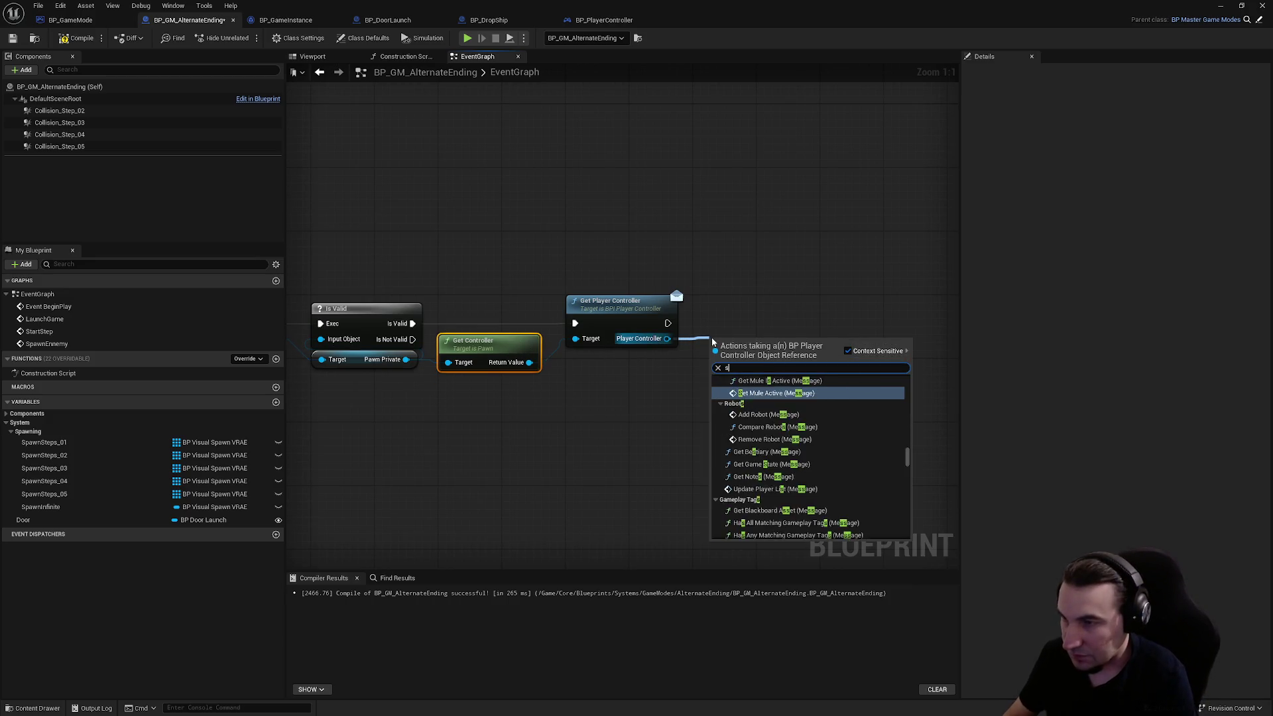
{"action": "key", "text": "BackSpace"}
{"action": "type", "text": "en"}
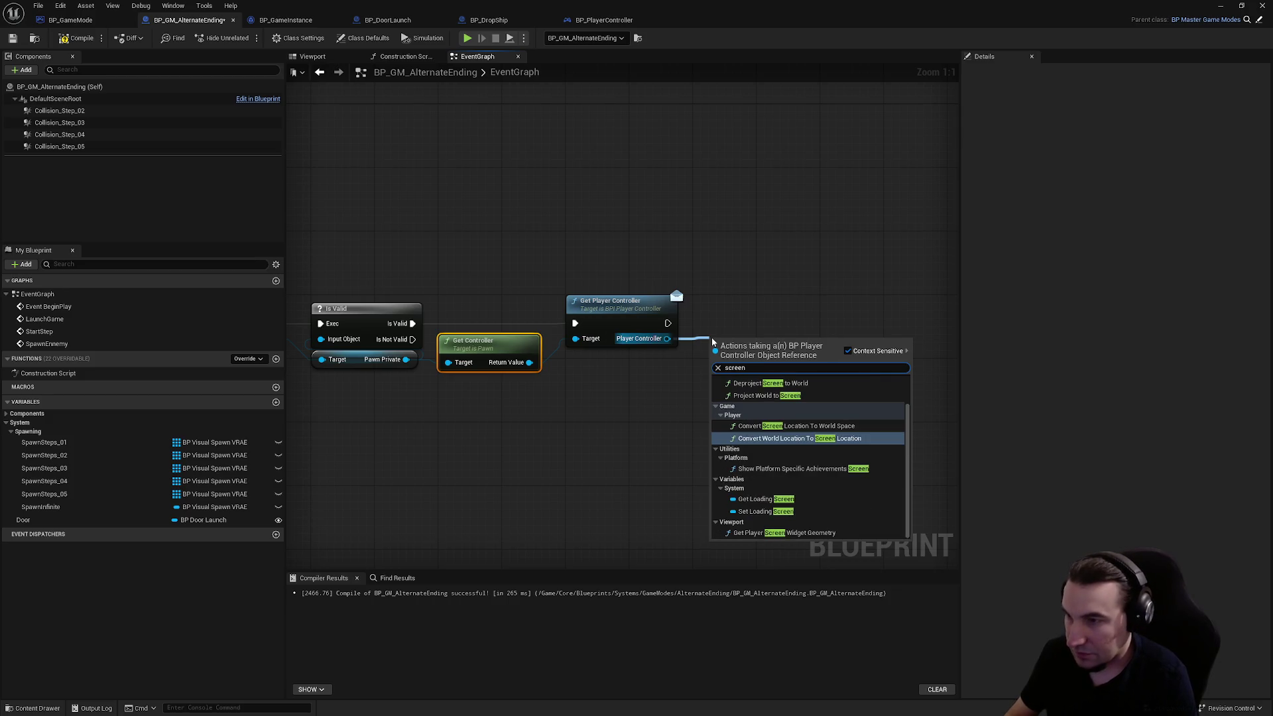
{"action": "scroll", "coordinate": [799, 417], "scroll_direction": "up", "scroll_amount": 2}
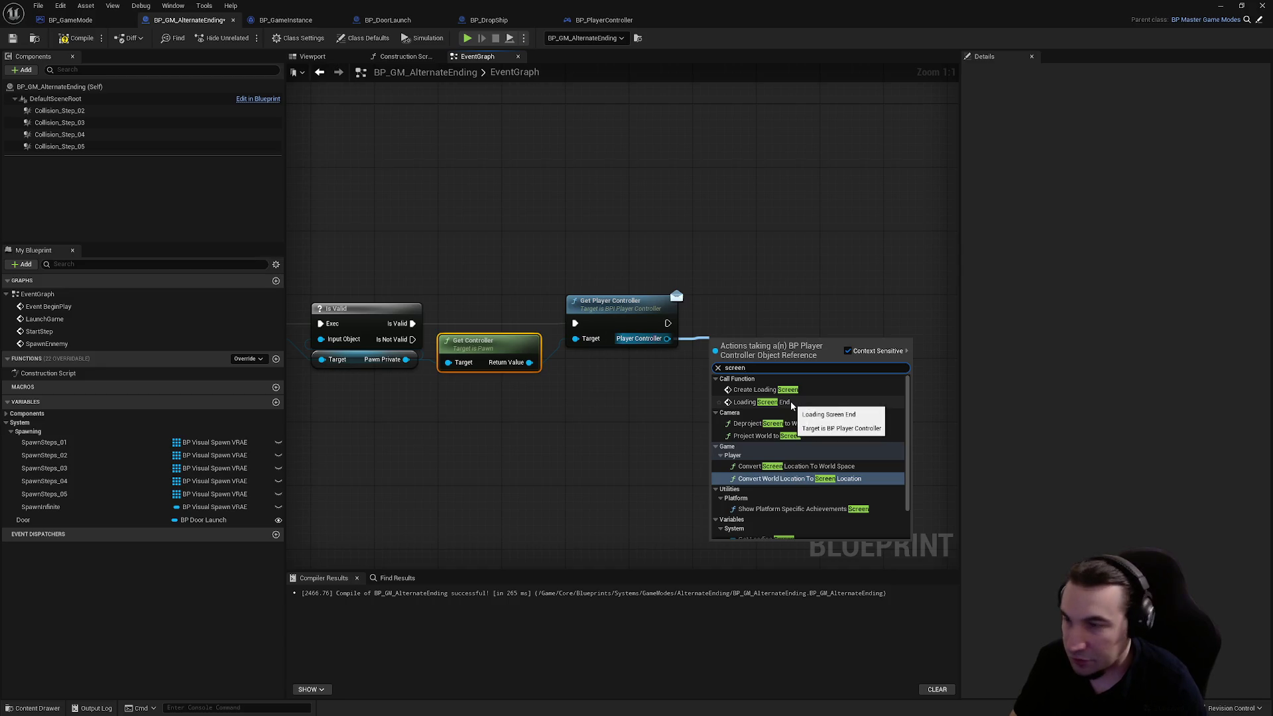
{"action": "left_click", "coordinate": [762, 402]}
{"action": "mouse_move", "coordinate": [776, 387]}
{"action": "left_mouse_down"}
{"action": "mouse_move", "coordinate": [767, 319]}
{"action": "mouse_move", "coordinate": [801, 318]}
{"action": "mouse_move", "coordinate": [745, 313]}
{"action": "left_mouse_up"}
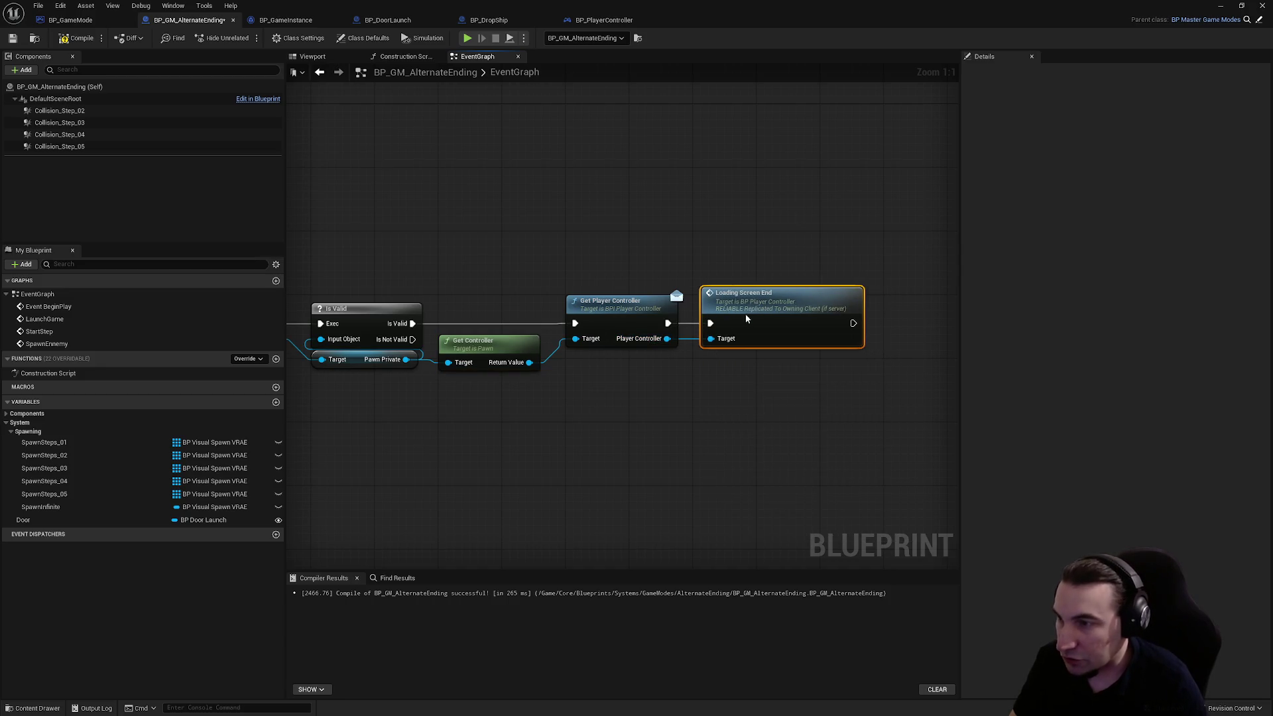
{"action": "left_click", "coordinate": [747, 394]}
{"action": "mouse_move", "coordinate": [746, 394]}
{"action": "left_mouse_down"}
{"action": "mouse_move", "coordinate": [771, 371]}
{"action": "mouse_move", "coordinate": [796, 372]}
{"action": "left_mouse_up"}
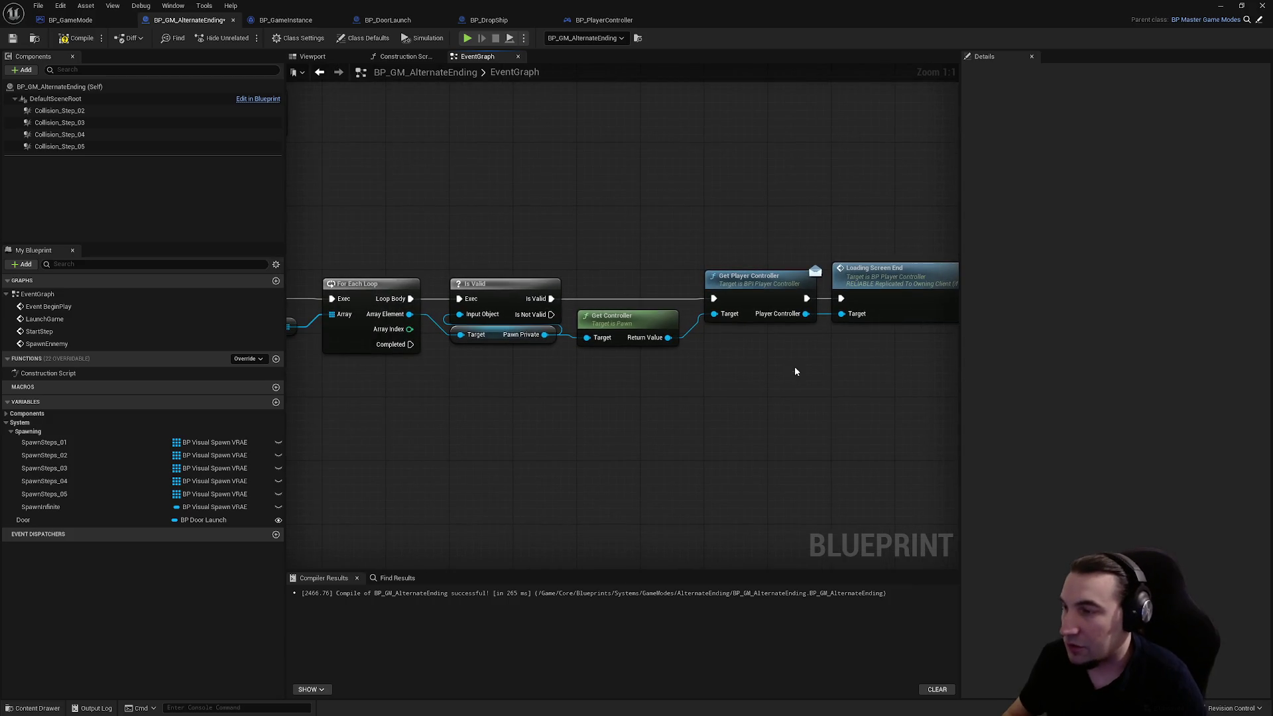
{"action": "left_click", "coordinate": [77, 37]}
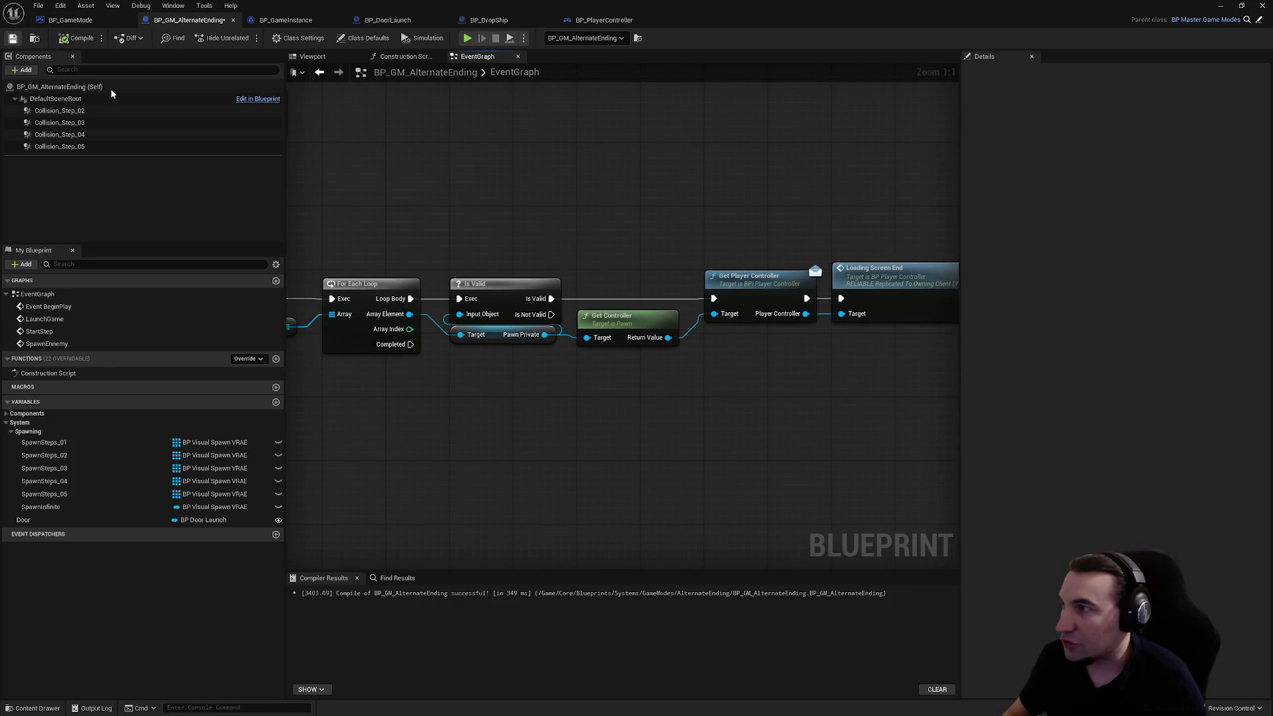
{"action": "scroll", "coordinate": [466, 184], "scroll_direction": "down", "scroll_amount": 2}
- Reposition the Player Array and Get Game State nodes neatly below the loop
{"action": "left_click_drag", "start_coordinate": [463, 213], "coordinate": [738, 234]}
{"action": "scroll", "coordinate": [756, 312], "scroll_direction": "up", "scroll_amount": 2}
{"action": "left_click_drag", "start_coordinate": [579, 372], "coordinate": [484, 363]}
{"action": "left_click_drag", "start_coordinate": [632, 338], "coordinate": [632, 378]}
{"action": "left_click_drag", "start_coordinate": [497, 348], "coordinate": [624, 339]}
{"action": "left_click_drag", "start_coordinate": [623, 415], "coordinate": [622, 333]}
{"action": "scroll", "coordinate": [622, 333], "scroll_direction": "down", "scroll_amount": 2}
{"action": "scroll", "coordinate": [466, 358], "scroll_direction": "down", "scroll_amount": 1}
{"action": "scroll", "coordinate": [603, 210], "scroll_direction": "up", "scroll_amount": 1}
{"action": "left_click", "coordinate": [516, 197]}
{"action": "left_click_drag", "start_coordinate": [516, 197], "coordinate": [708, 197]}
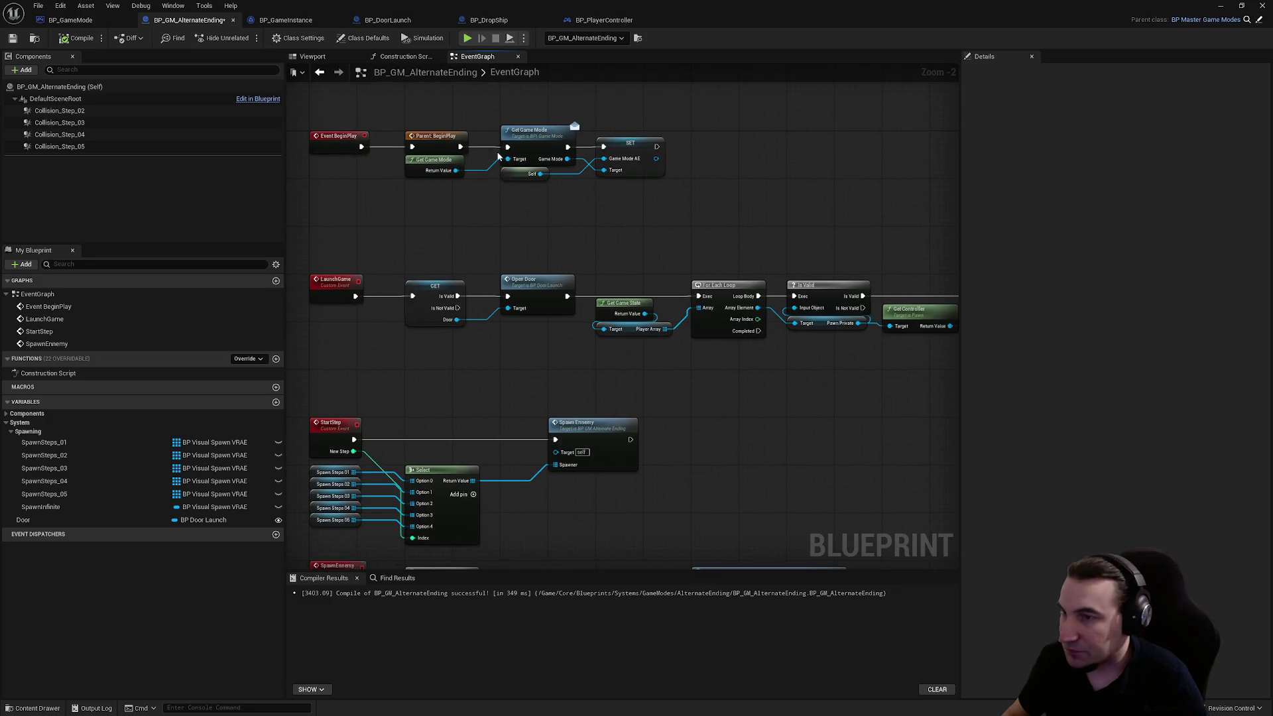
- Save all modified assets, including the level
{"action": "key", "text": "ctrl+s"}
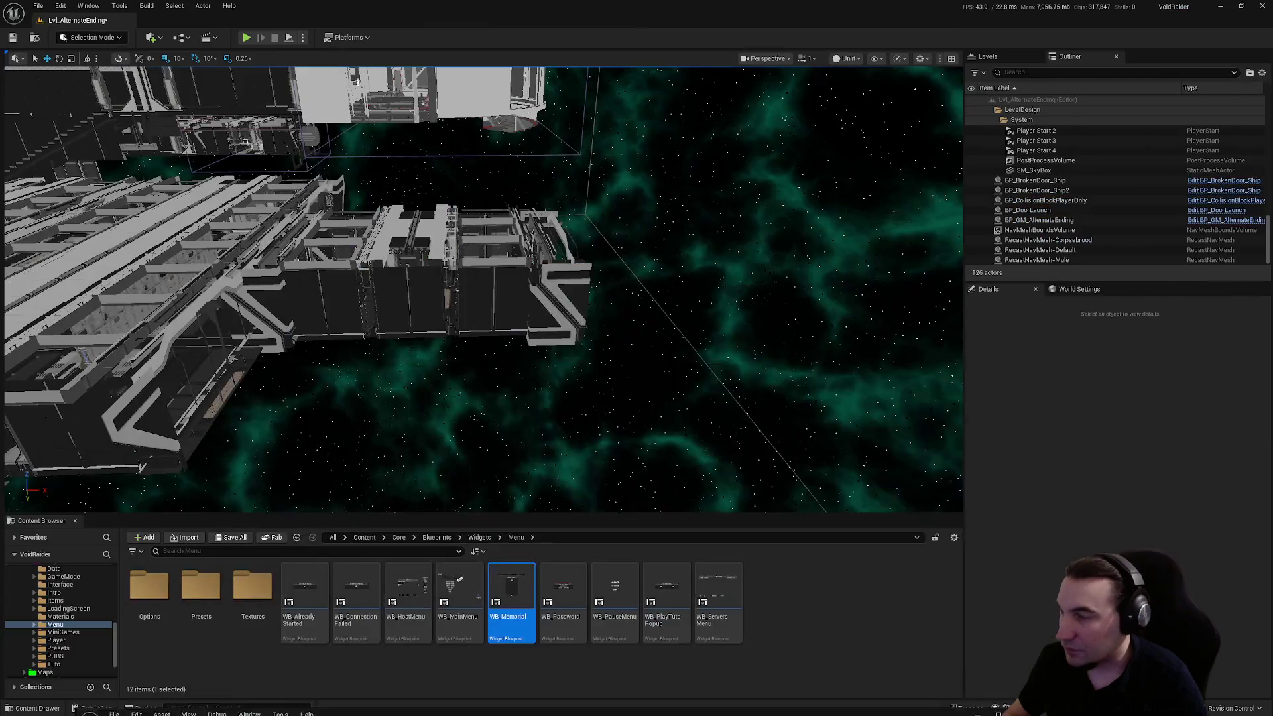
{"action": "left_click", "coordinate": [246, 537]}
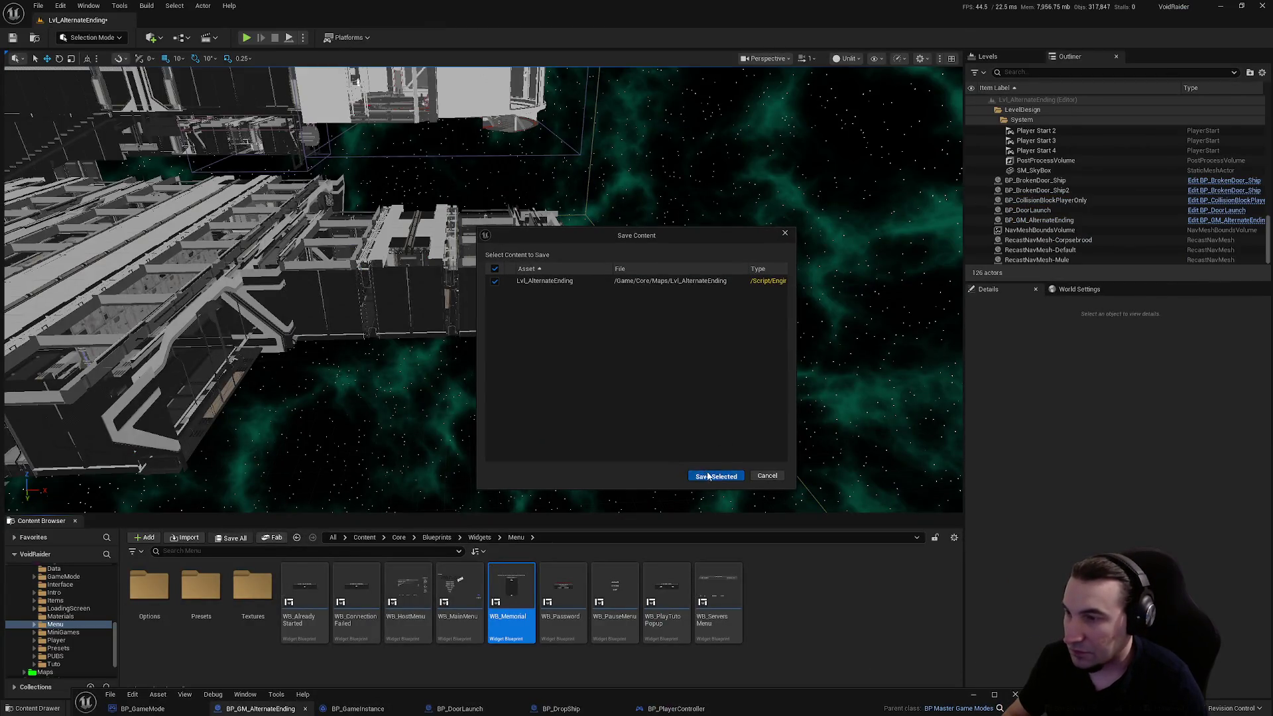
{"action": "left_click", "coordinate": [713, 475]}
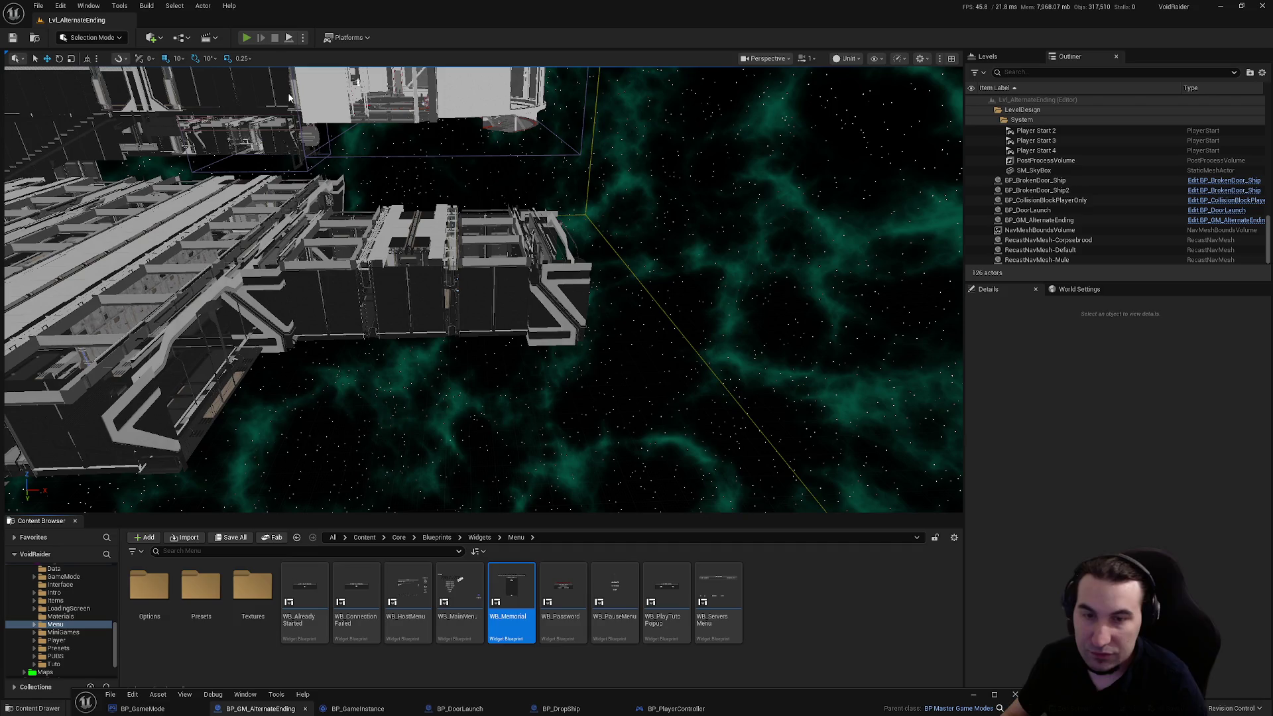
- Play-test the alternate ending, stop it, and maximize the blueprint editor again
{"action": "key", "text": "alt+p"}
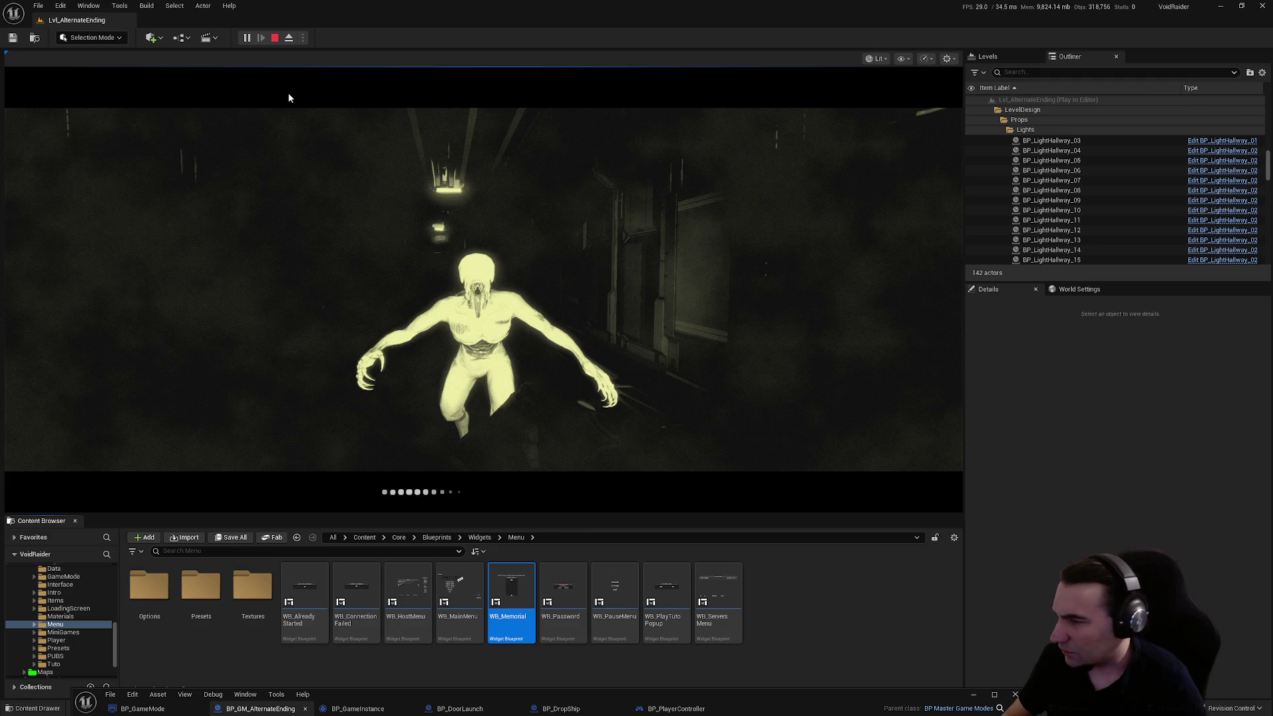
{"action": "key", "text": "Escape"}
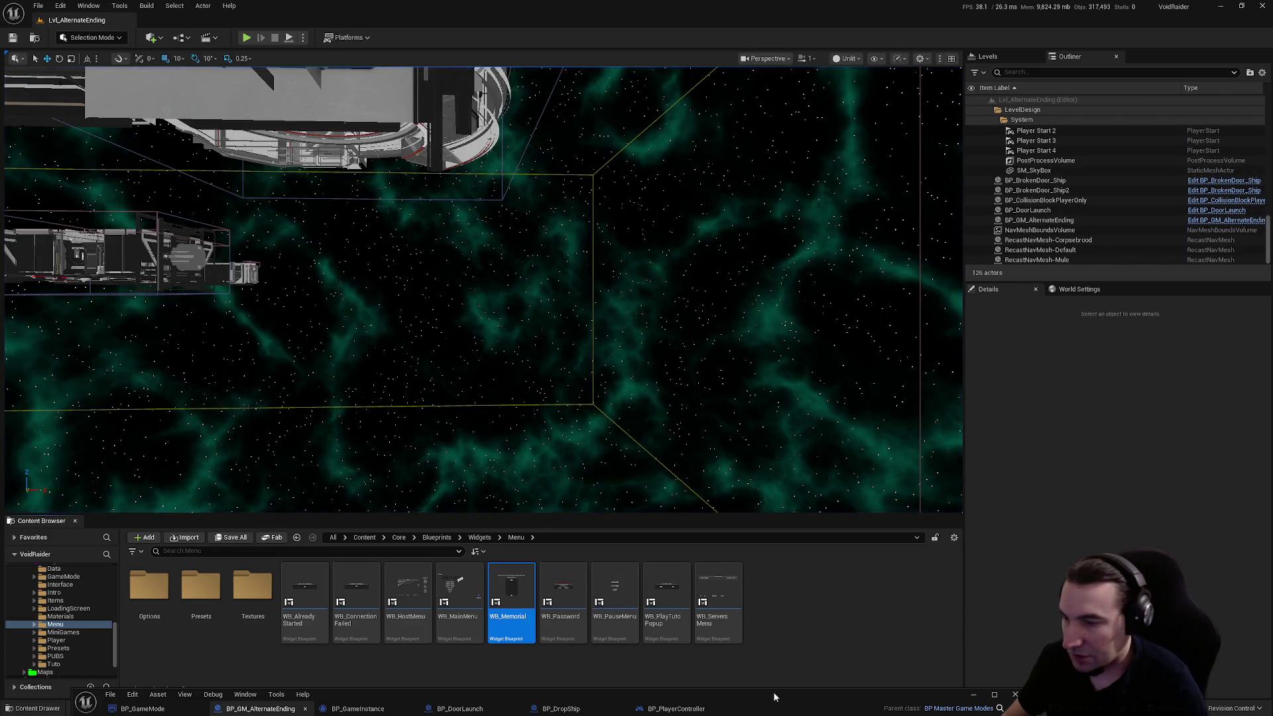
{"action": "left_click_drag", "start_coordinate": [774, 691], "coordinate": [773, 295]}
{"action": "double_click", "coordinate": [773, 296]}
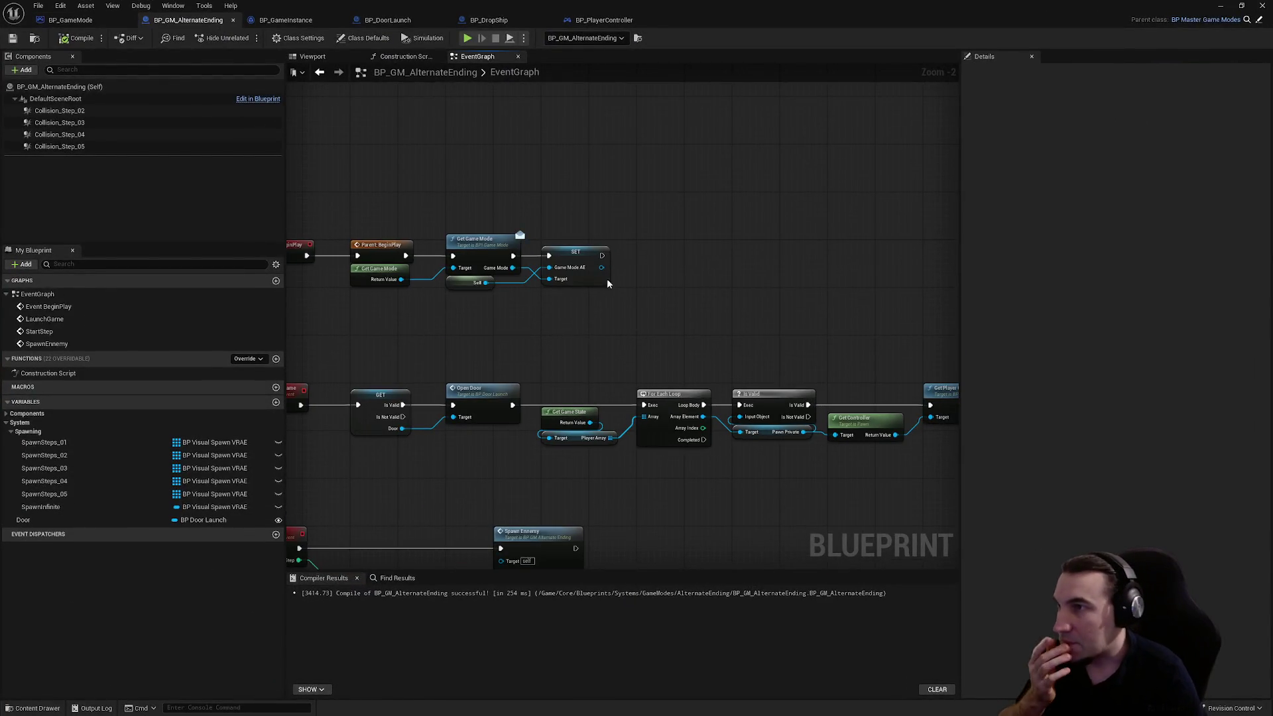
- Review BP_PlayerController's loading-screen events, then pan BP_GameMode's graph to Create Loading Screen and Start Controller
{"action": "left_click", "coordinate": [83, 29]}
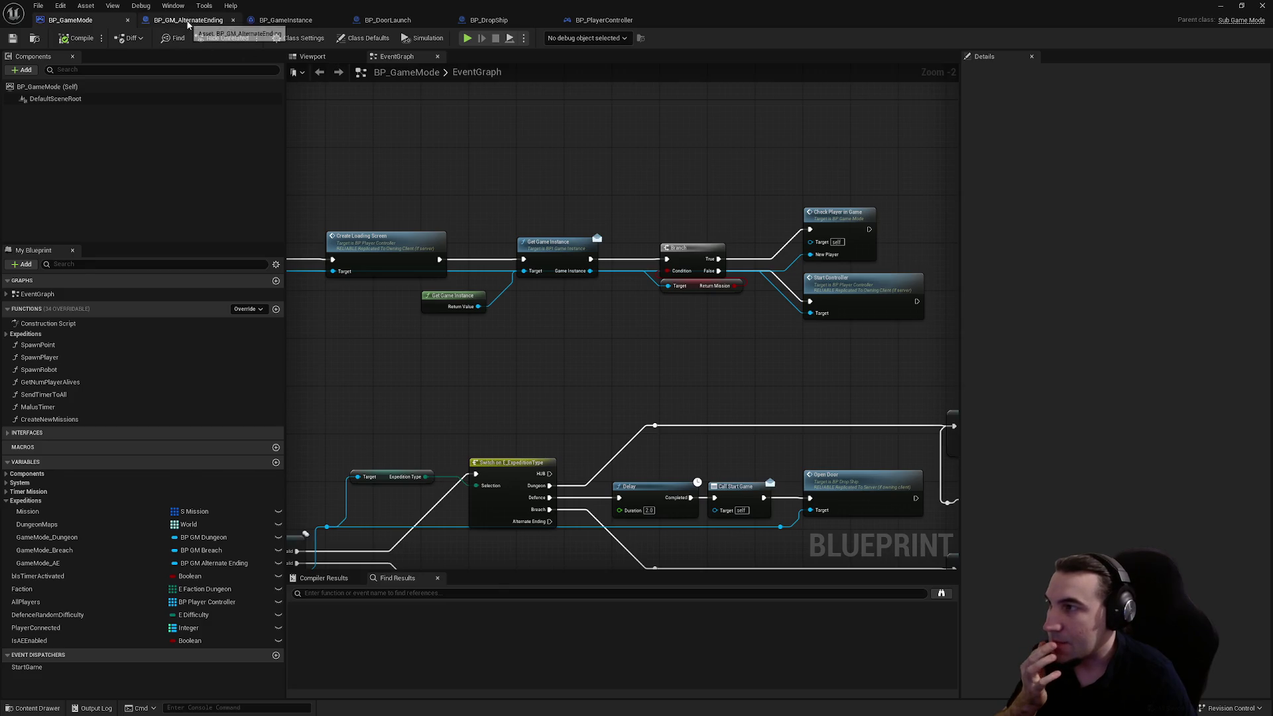
{"action": "left_click", "coordinate": [188, 20]}
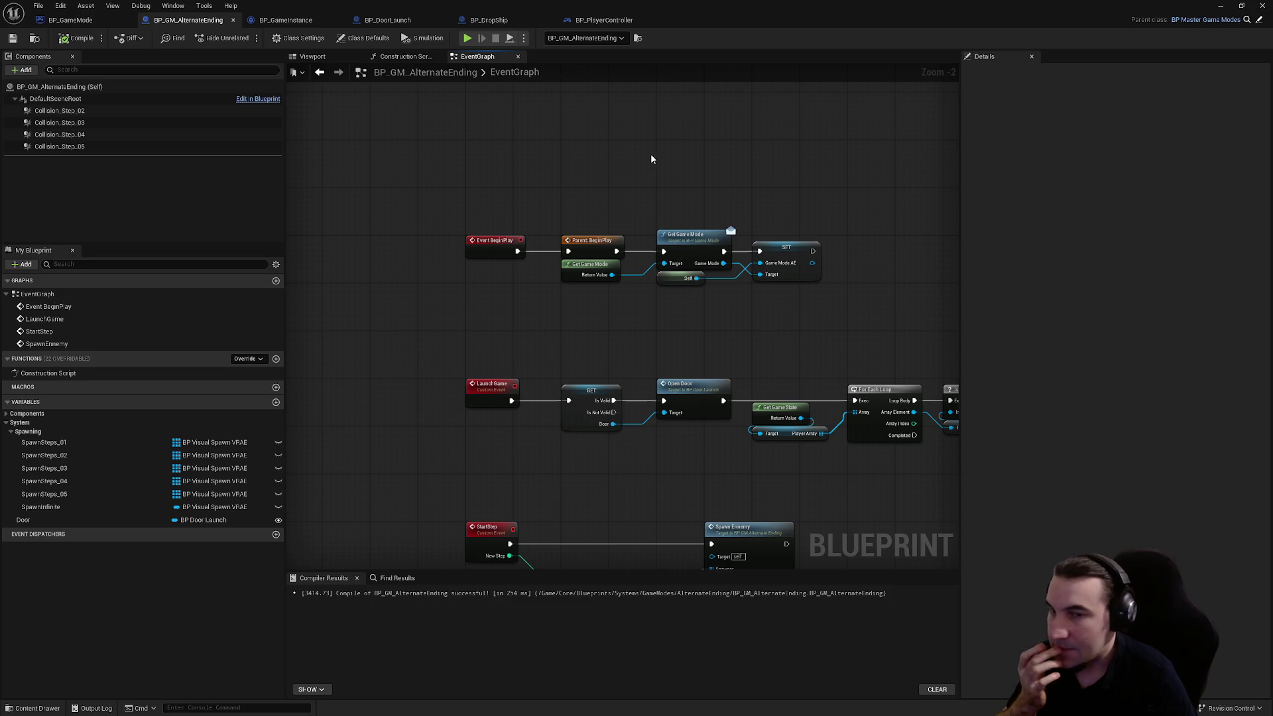
{"action": "left_click", "coordinate": [593, 28]}
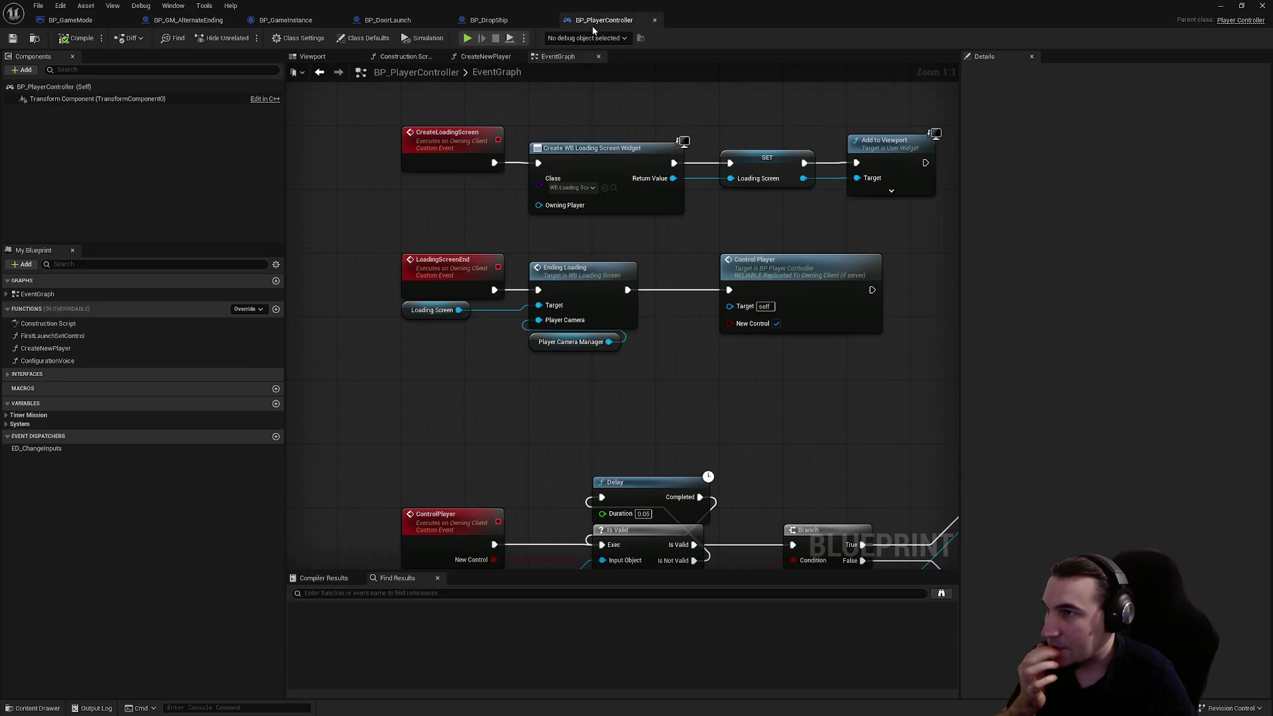
{"action": "scroll", "coordinate": [707, 123], "scroll_direction": "down", "scroll_amount": 3}
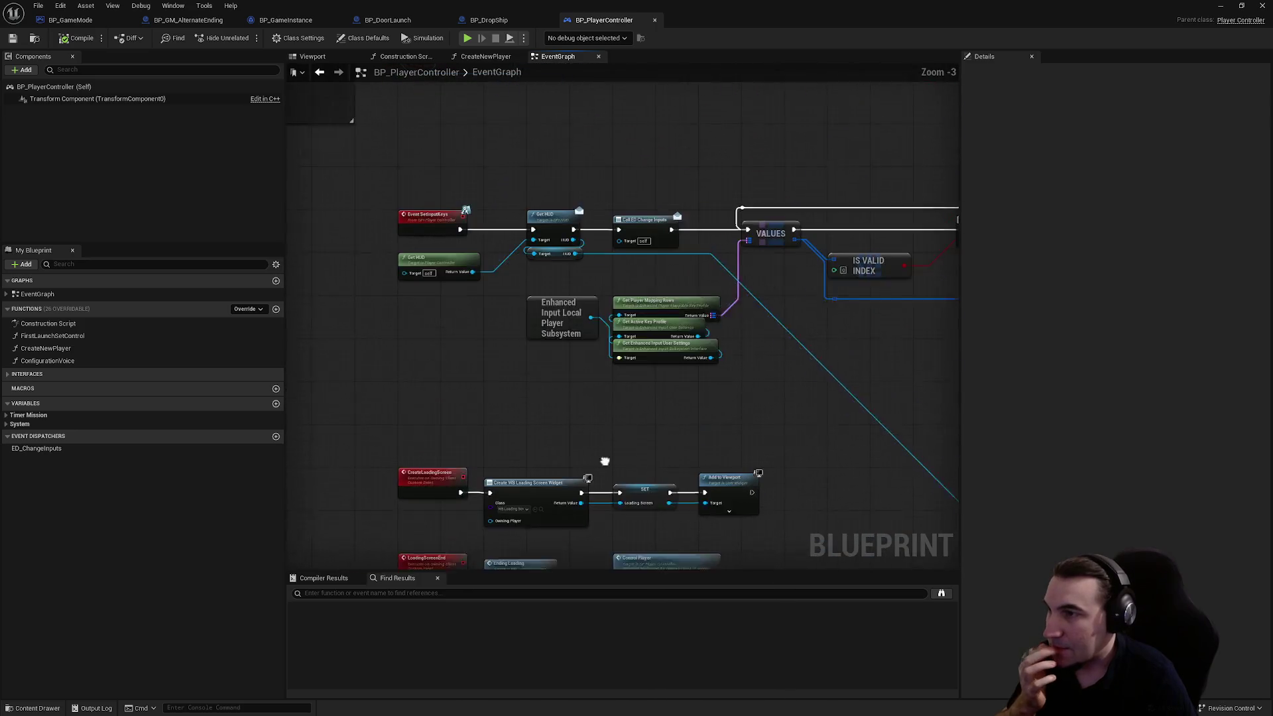
{"action": "left_click", "coordinate": [69, 22]}
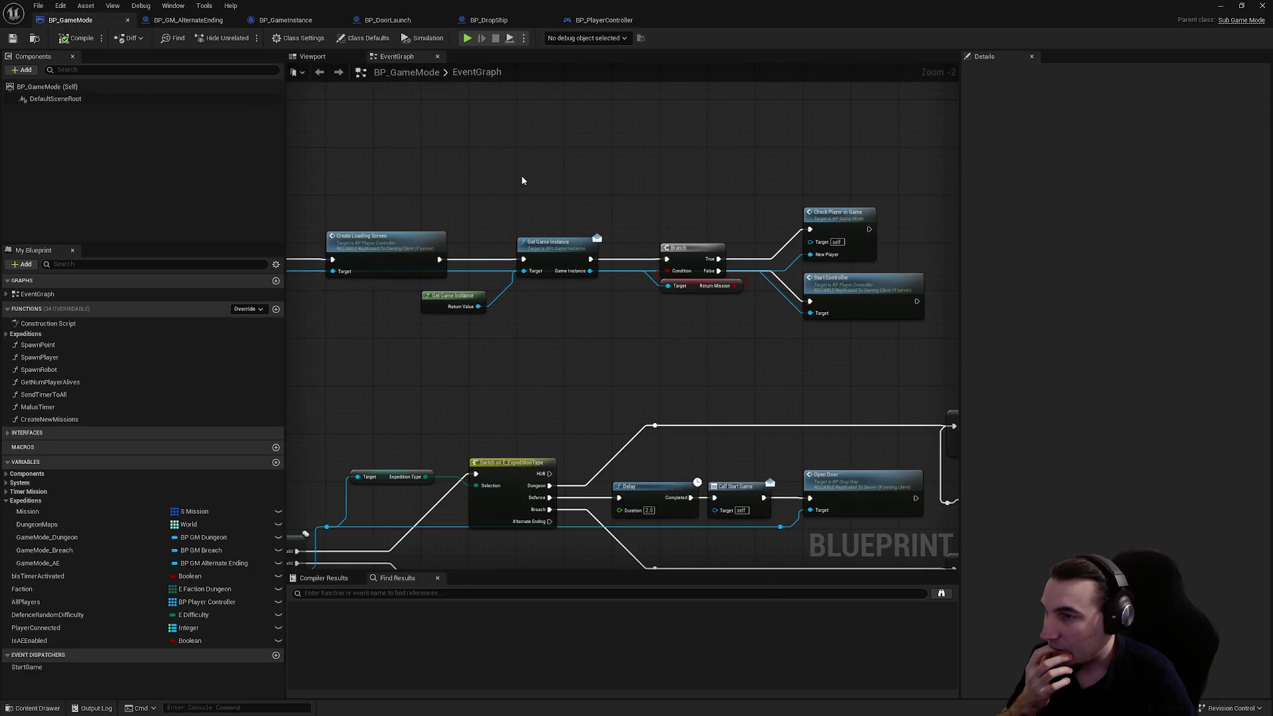
{"action": "left_click_drag", "start_coordinate": [523, 180], "coordinate": [463, 238]}
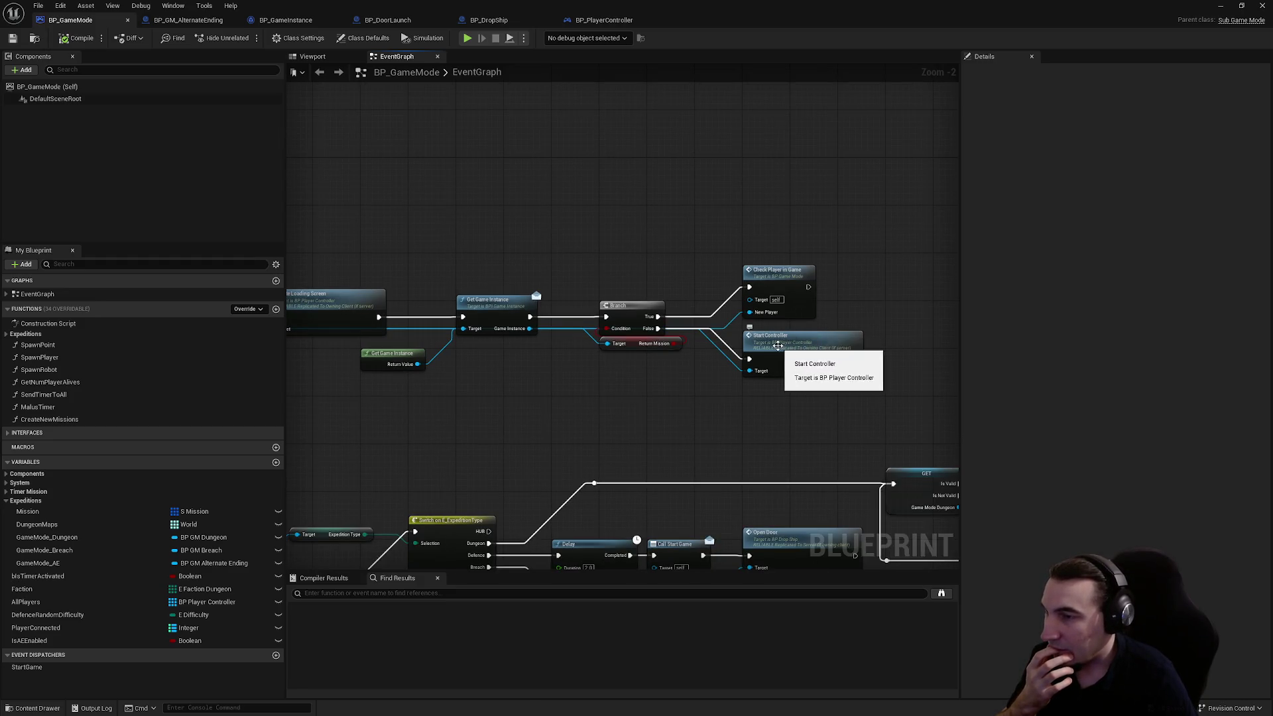
{"action": "mouse_move", "coordinate": [608, 367]}
{"action": "left_mouse_down"}
{"action": "mouse_move", "coordinate": [958, 381]}
{"action": "mouse_move", "coordinate": [807, 321]}
{"action": "mouse_move", "coordinate": [747, 330]}
{"action": "mouse_move", "coordinate": [730, 371]}
{"action": "mouse_move", "coordinate": [547, 349]}
{"action": "mouse_move", "coordinate": [715, 337]}
{"action": "left_mouse_up"}
{"action": "mouse_move", "coordinate": [558, 342]}
{"action": "left_mouse_down"}
{"action": "mouse_move", "coordinate": [632, 346]}
{"action": "mouse_move", "coordinate": [518, 369]}
{"action": "left_mouse_up"}
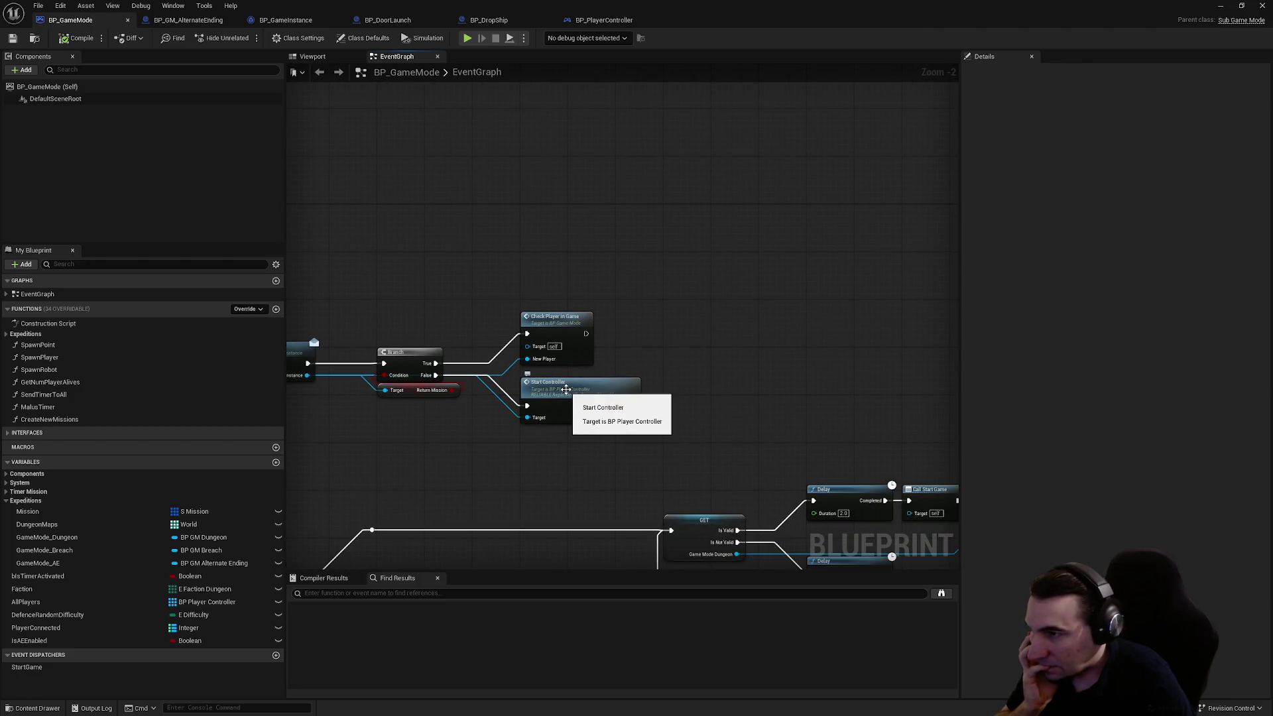
{"action": "double_click", "coordinate": [565, 389]}
{"action": "left_click_drag", "start_coordinate": [782, 352], "coordinate": [296, 378]}
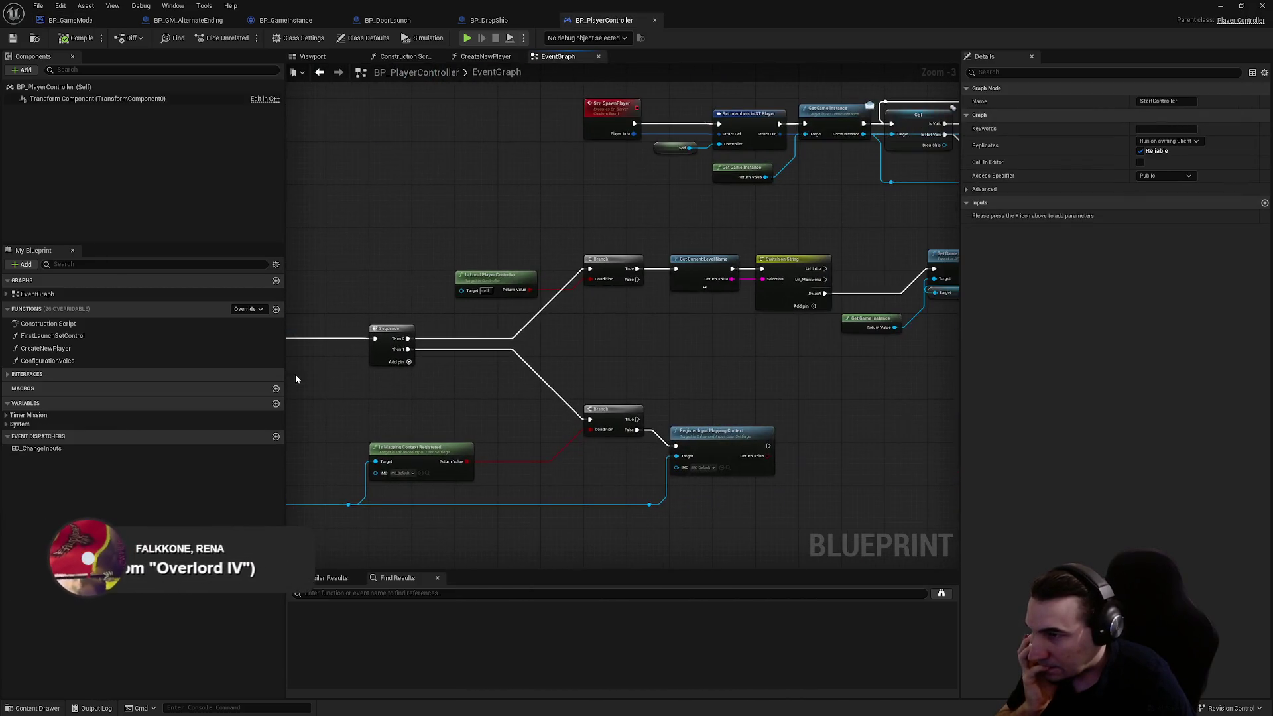
{"action": "left_click_drag", "start_coordinate": [643, 365], "coordinate": [583, 384]}
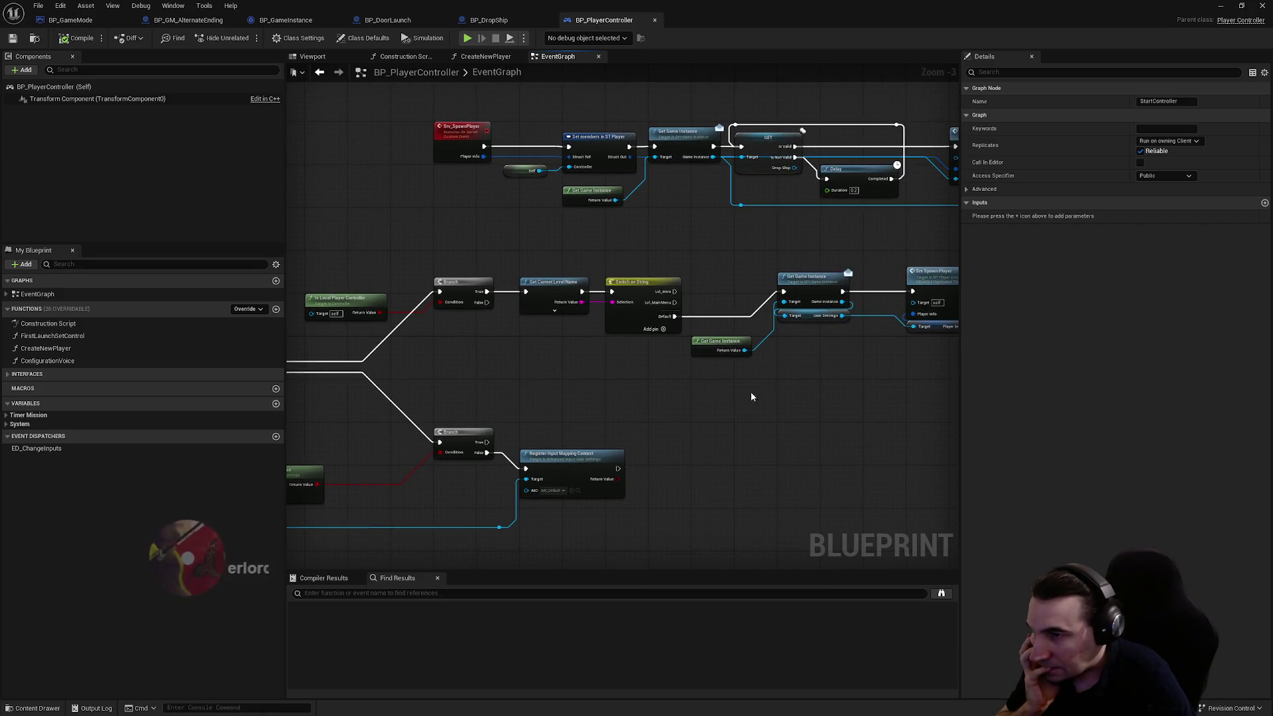
{"action": "left_click_drag", "start_coordinate": [751, 397], "coordinate": [358, 409]}
{"action": "left_click_drag", "start_coordinate": [668, 406], "coordinate": [350, 395]}
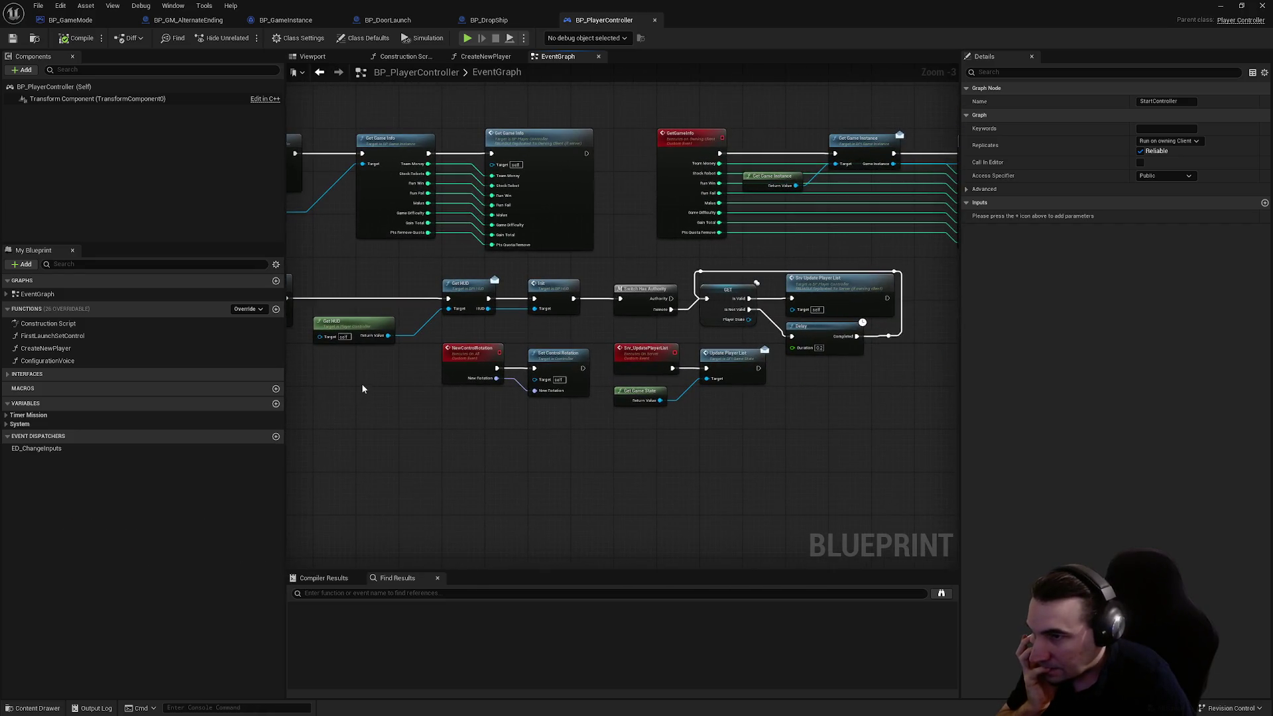
{"action": "mouse_move", "coordinate": [630, 386]}
{"action": "left_mouse_down"}
{"action": "mouse_move", "coordinate": [393, 422]}
{"action": "mouse_move", "coordinate": [955, 418]}
{"action": "left_mouse_up"}
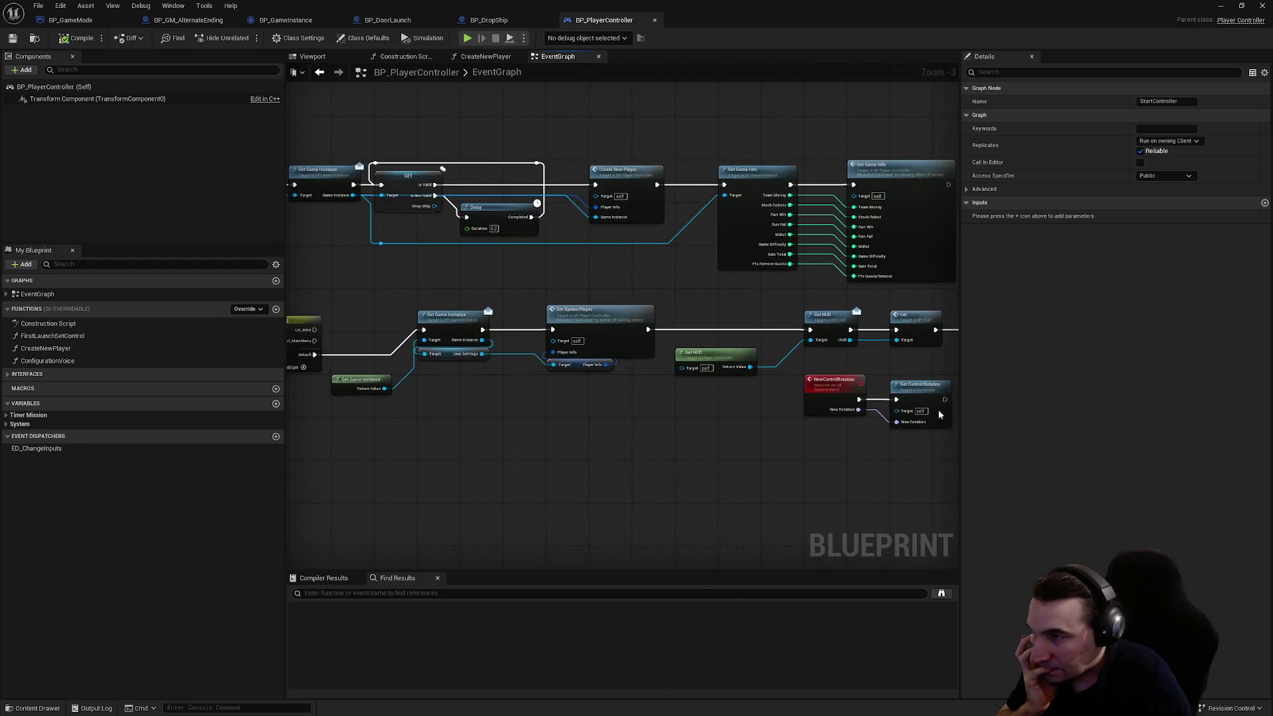
{"action": "left_click_drag", "start_coordinate": [609, 285], "coordinate": [816, 339]}
{"action": "double_click", "coordinate": [828, 231]}
{"action": "left_click_drag", "start_coordinate": [799, 238], "coordinate": [339, 140]}
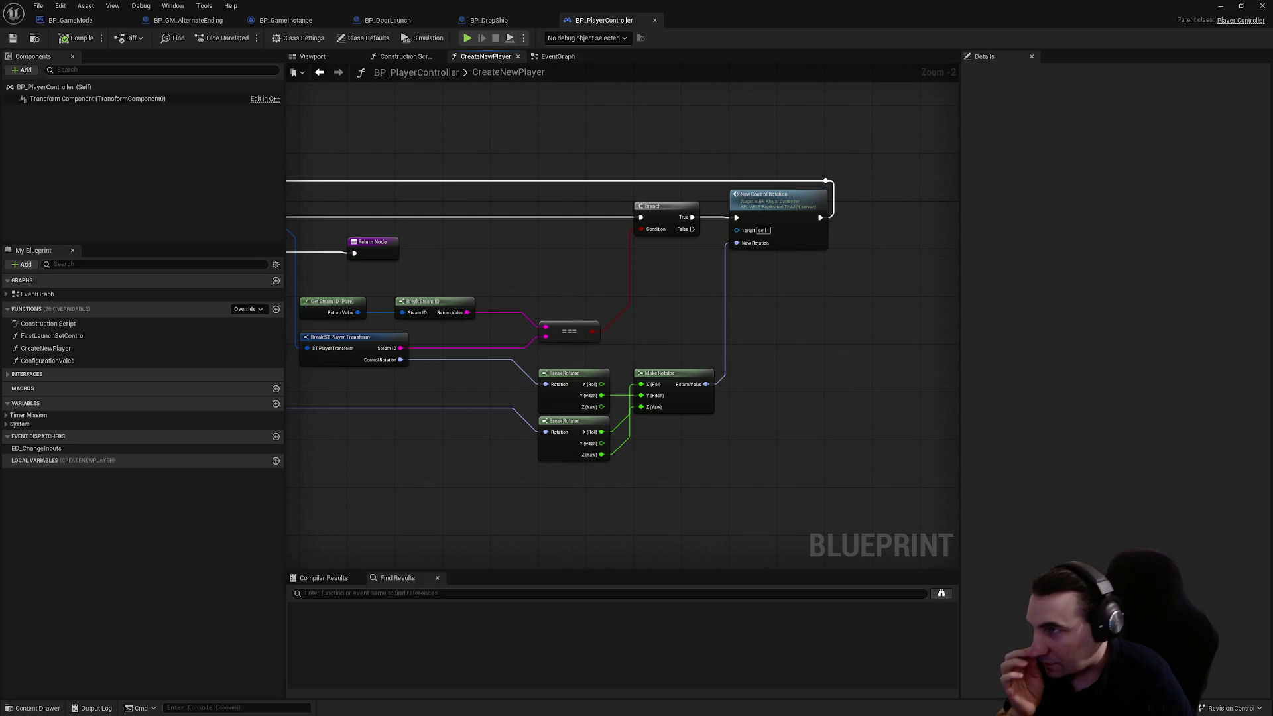
{"action": "left_click_drag", "start_coordinate": [334, 81], "coordinate": [699, 142]}
{"action": "left_click_drag", "start_coordinate": [616, 175], "coordinate": [907, 125]}
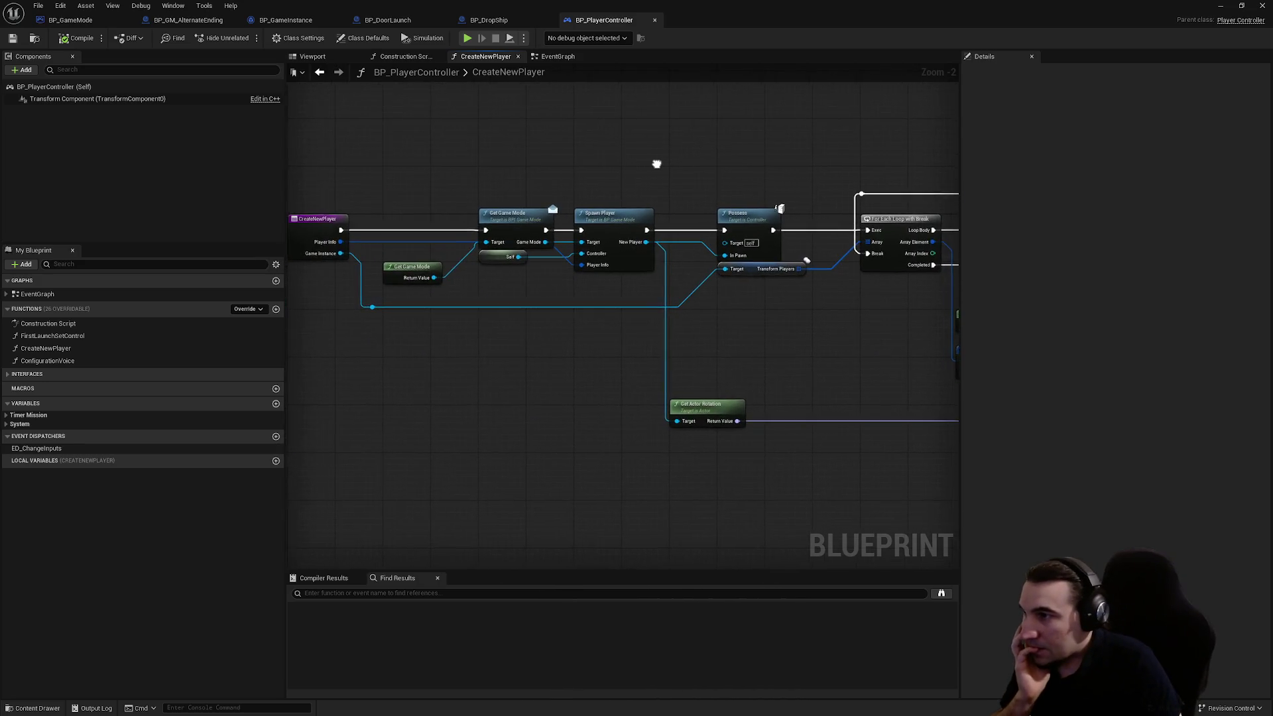
{"action": "left_click_drag", "start_coordinate": [660, 161], "coordinate": [543, 171]}
{"action": "double_click", "coordinate": [504, 232]}
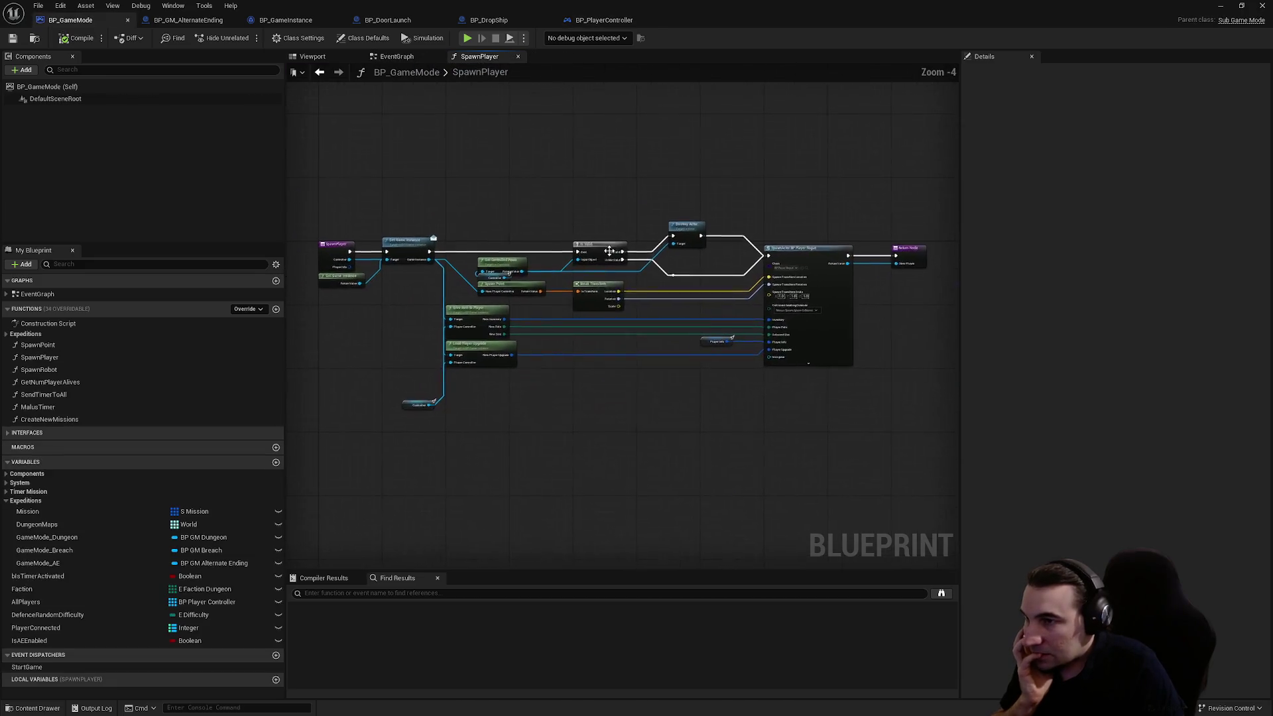
{"action": "left_click", "coordinate": [518, 56]}
{"action": "scroll", "coordinate": [529, 190], "scroll_direction": "up", "scroll_amount": 2}
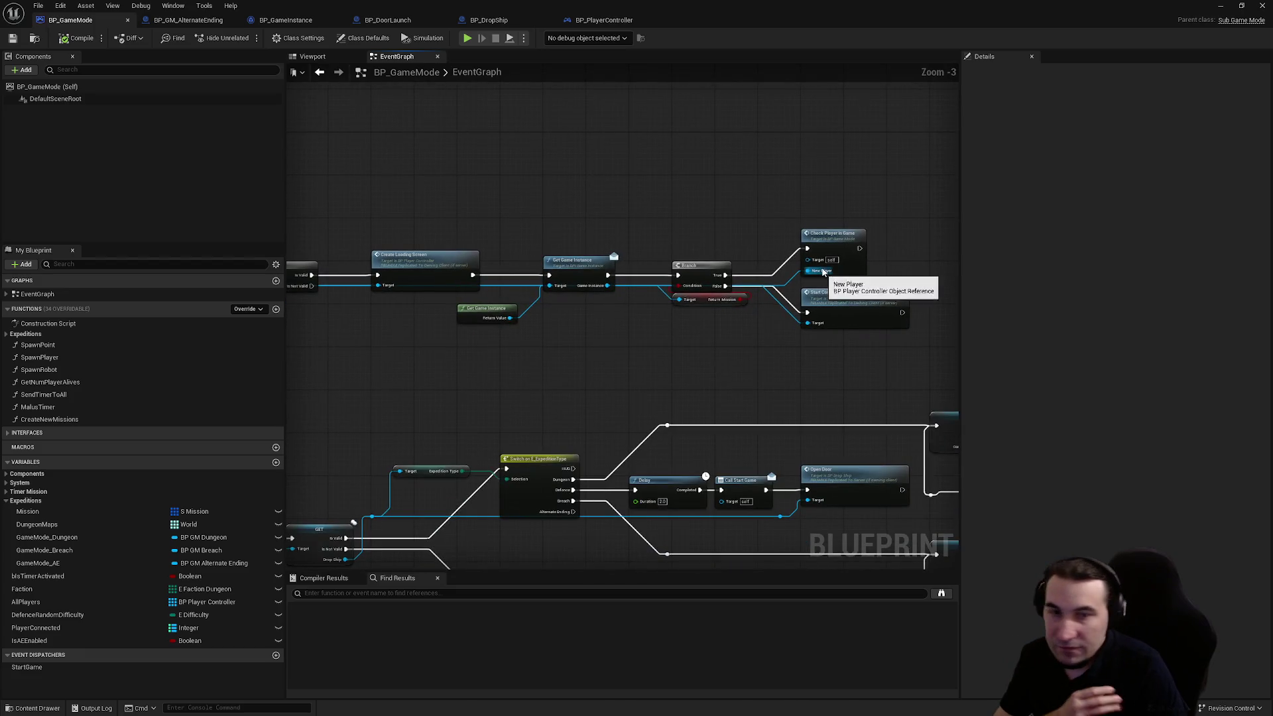
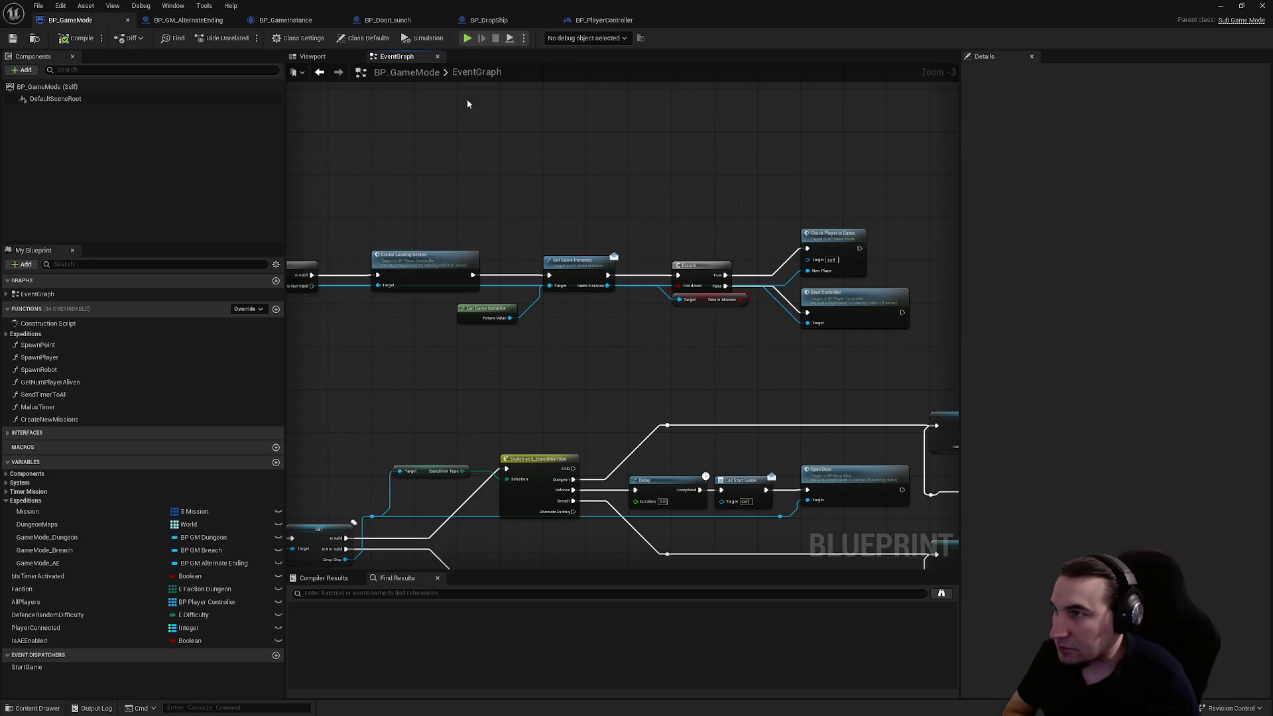
- Pan through the graph's SET Pauseable, EventOnLogout, Mission Timer, EndingTimer and Death events
{"action": "scroll", "coordinate": [545, 148], "scroll_direction": "down", "scroll_amount": 4}
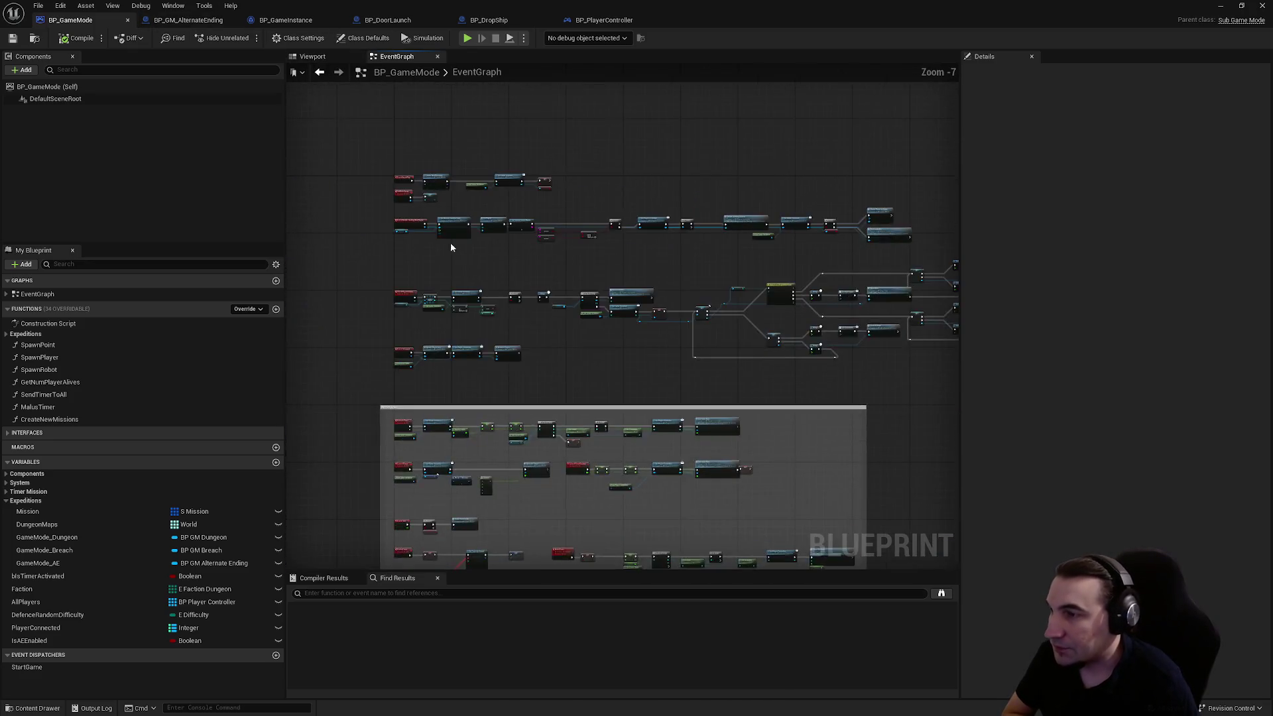
{"action": "scroll", "coordinate": [527, 338], "scroll_direction": "up", "scroll_amount": 6}
{"action": "mouse_move", "coordinate": [617, 440]}
{"action": "left_mouse_down"}
{"action": "mouse_move", "coordinate": [582, 469]}
{"action": "mouse_move", "coordinate": [495, 442]}
{"action": "mouse_move", "coordinate": [526, 227]}
{"action": "mouse_move", "coordinate": [508, 224]}
{"action": "left_mouse_up"}
{"action": "scroll", "coordinate": [602, 449], "scroll_direction": "down", "scroll_amount": 1}
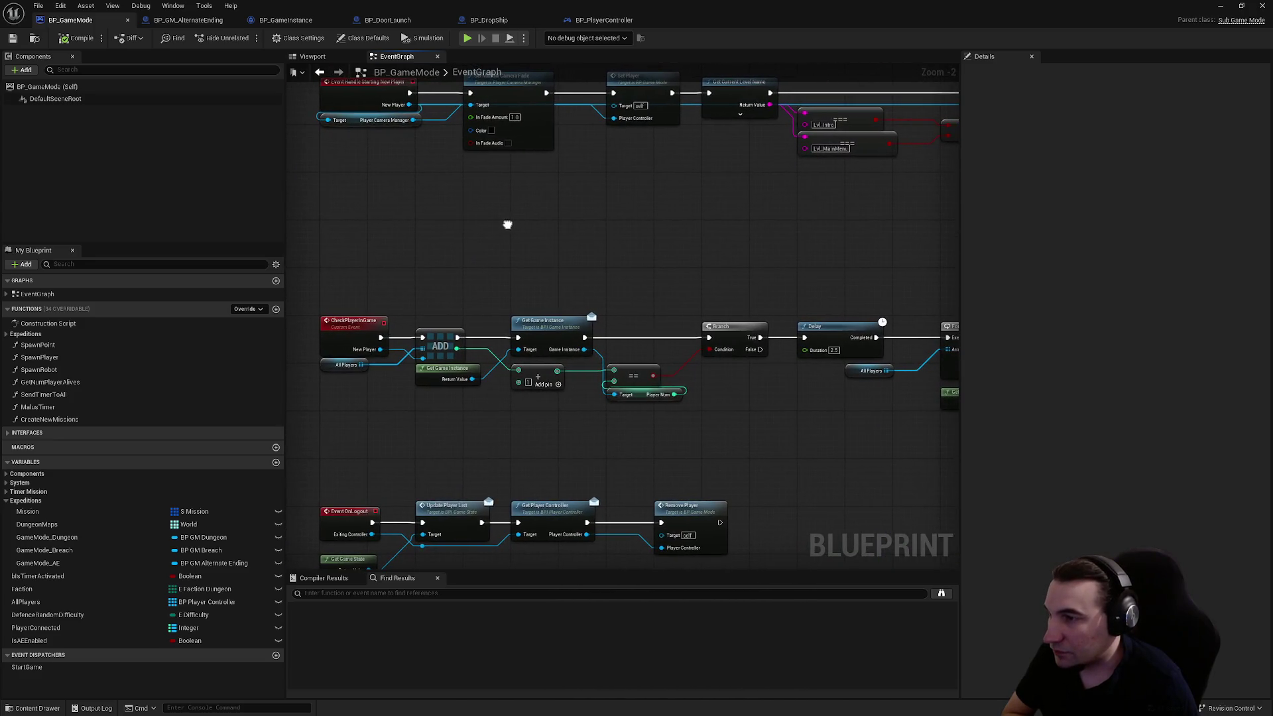
{"action": "mouse_move", "coordinate": [551, 311]}
{"action": "left_mouse_down"}
{"action": "mouse_move", "coordinate": [553, 252]}
{"action": "mouse_move", "coordinate": [627, 96]}
{"action": "left_mouse_up"}
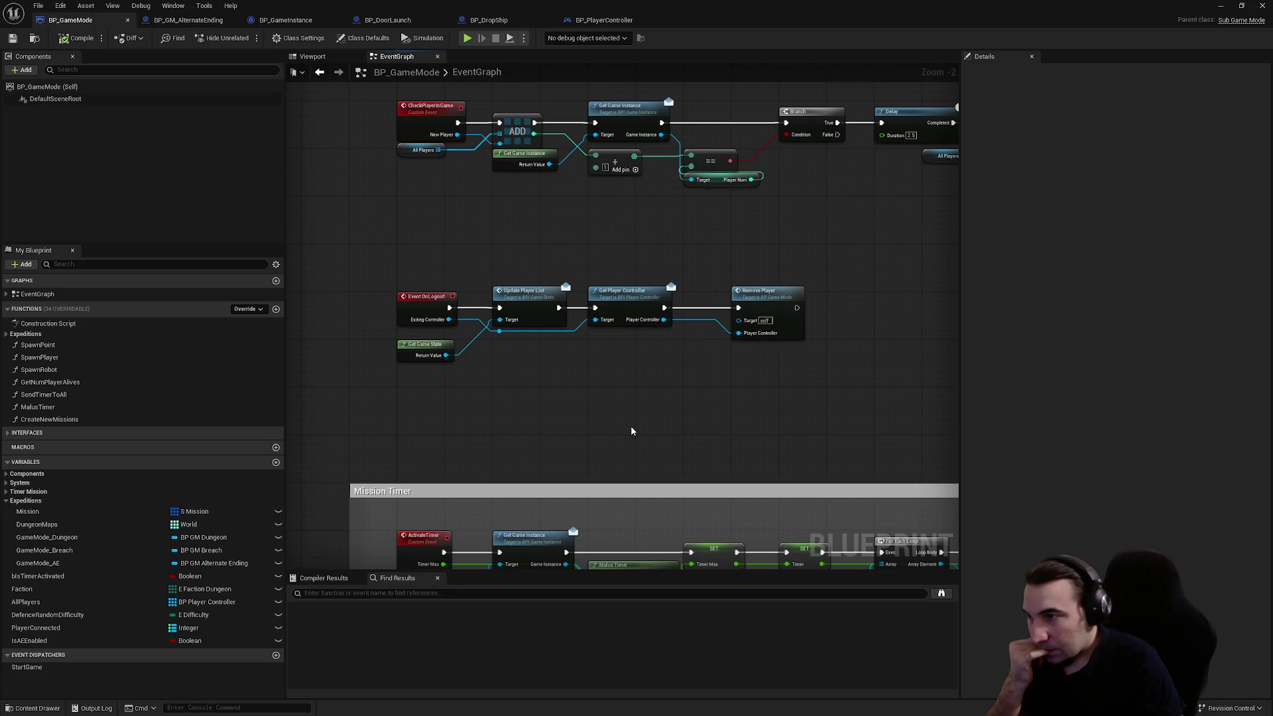
{"action": "left_click_drag", "start_coordinate": [630, 423], "coordinate": [658, 183]}
{"action": "left_click_drag", "start_coordinate": [625, 364], "coordinate": [626, 159]}
{"action": "mouse_move", "coordinate": [626, 284]}
{"action": "left_mouse_down"}
{"action": "mouse_move", "coordinate": [626, 148]}
{"action": "mouse_move", "coordinate": [592, 68]}
{"action": "left_mouse_up"}
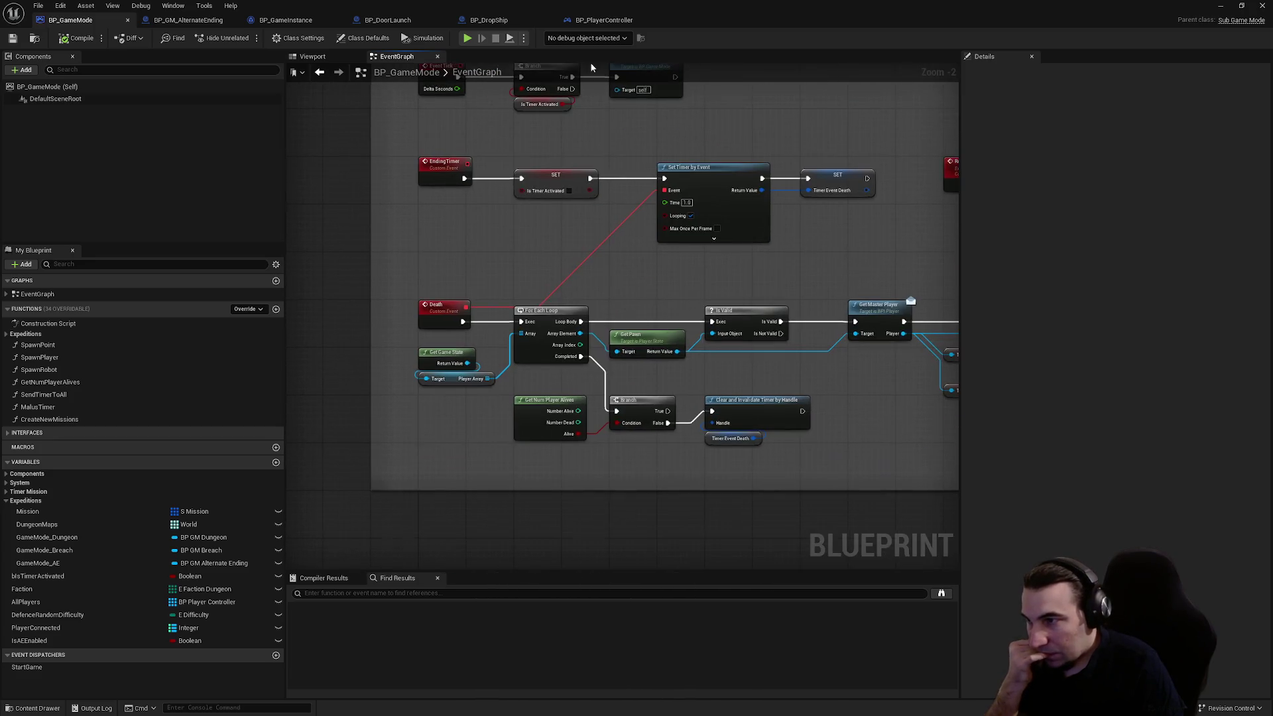
{"action": "scroll", "coordinate": [572, 371], "scroll_direction": "down", "scroll_amount": 2}
{"action": "scroll", "coordinate": [572, 372], "scroll_direction": "up", "scroll_amount": 2}
{"action": "scroll", "coordinate": [597, 278], "scroll_direction": "down", "scroll_amount": 7}
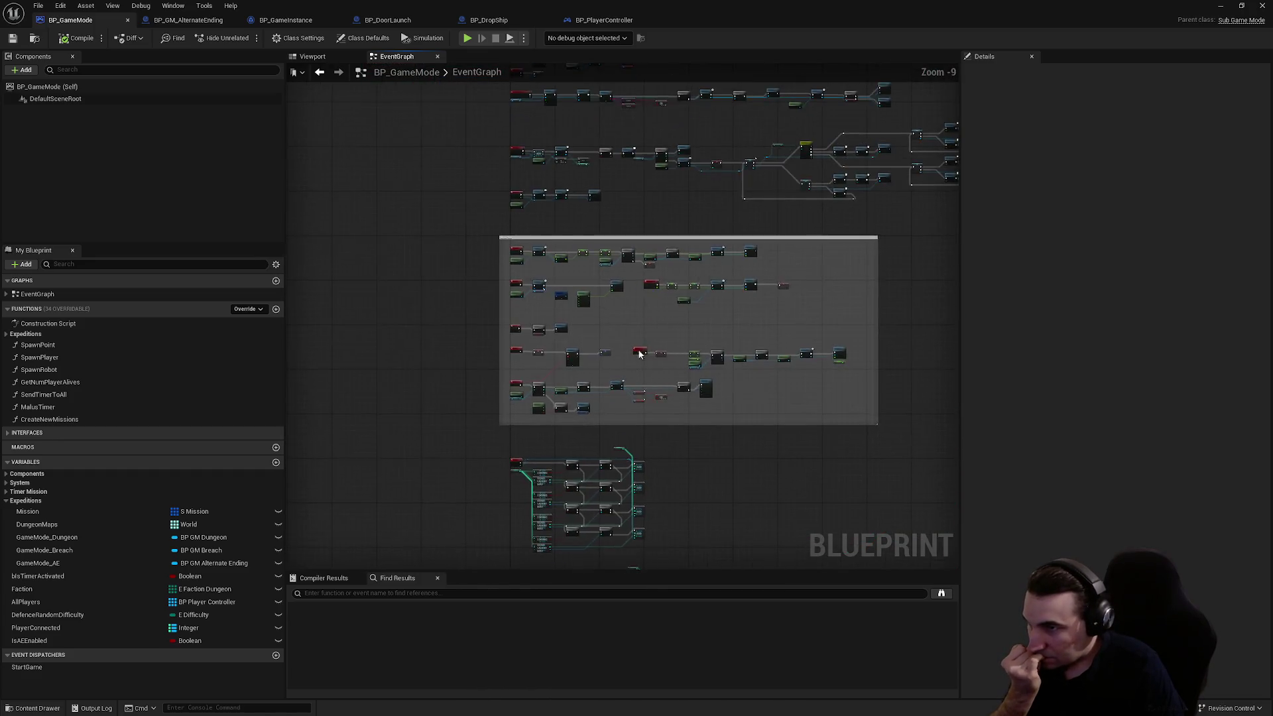
{"action": "scroll", "coordinate": [640, 354], "scroll_direction": "up", "scroll_amount": 6}
{"action": "scroll", "coordinate": [716, 291], "scroll_direction": "down", "scroll_amount": 3}
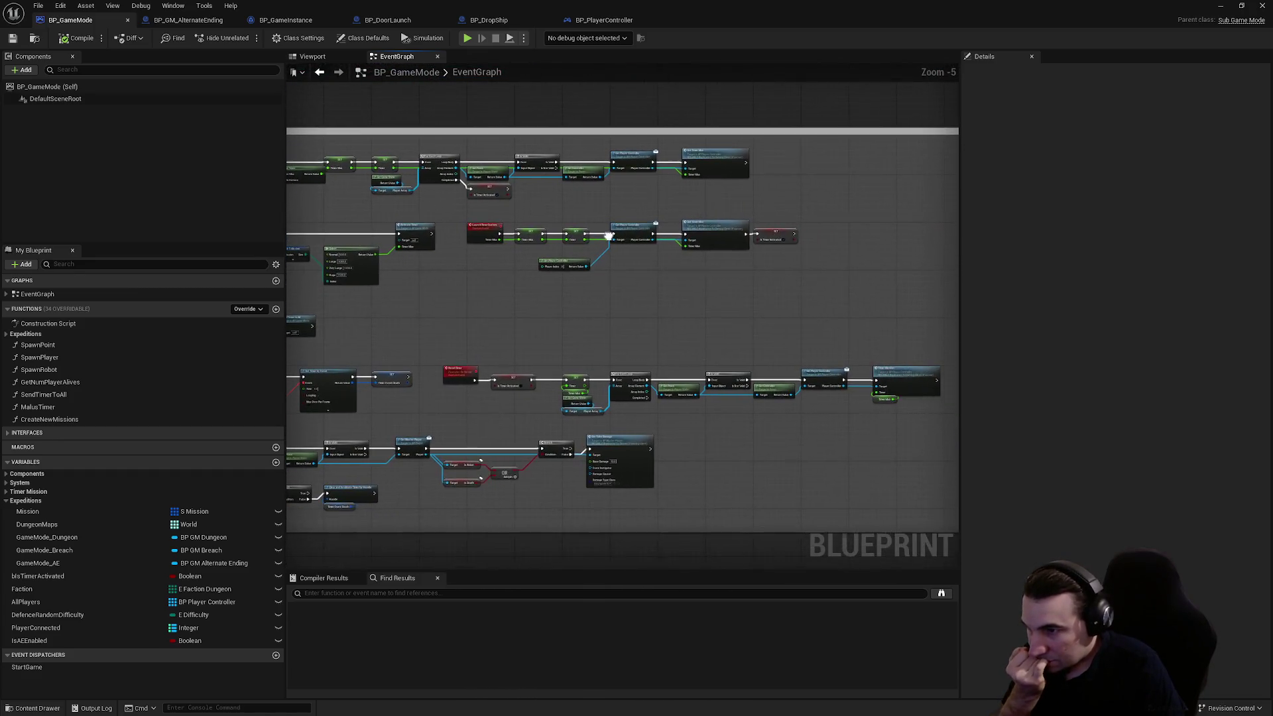
{"action": "scroll", "coordinate": [520, 323], "scroll_direction": "up", "scroll_amount": 5}
{"action": "scroll", "coordinate": [557, 262], "scroll_direction": "down", "scroll_amount": 2}
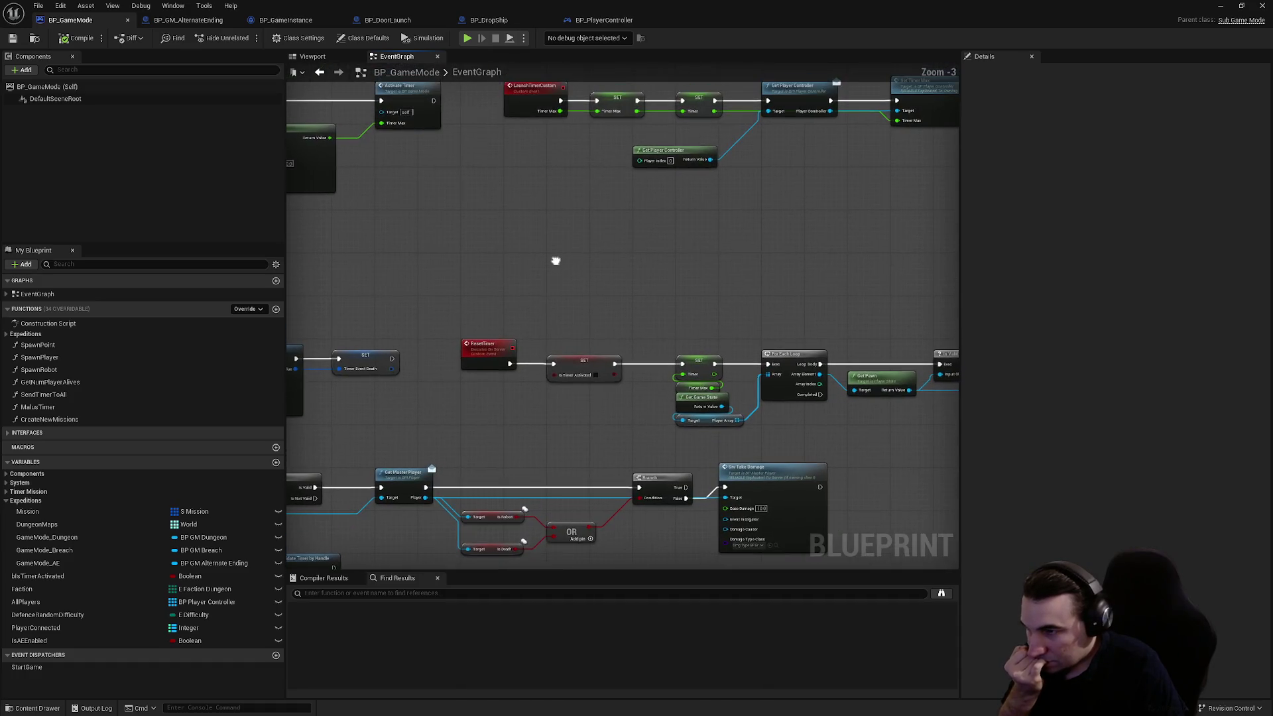
- Centre the LaunchTimerCustom row, Get Game Instance, Branch and Switch nodes in view
{"action": "left_click_drag", "start_coordinate": [544, 260], "coordinate": [528, 475]}
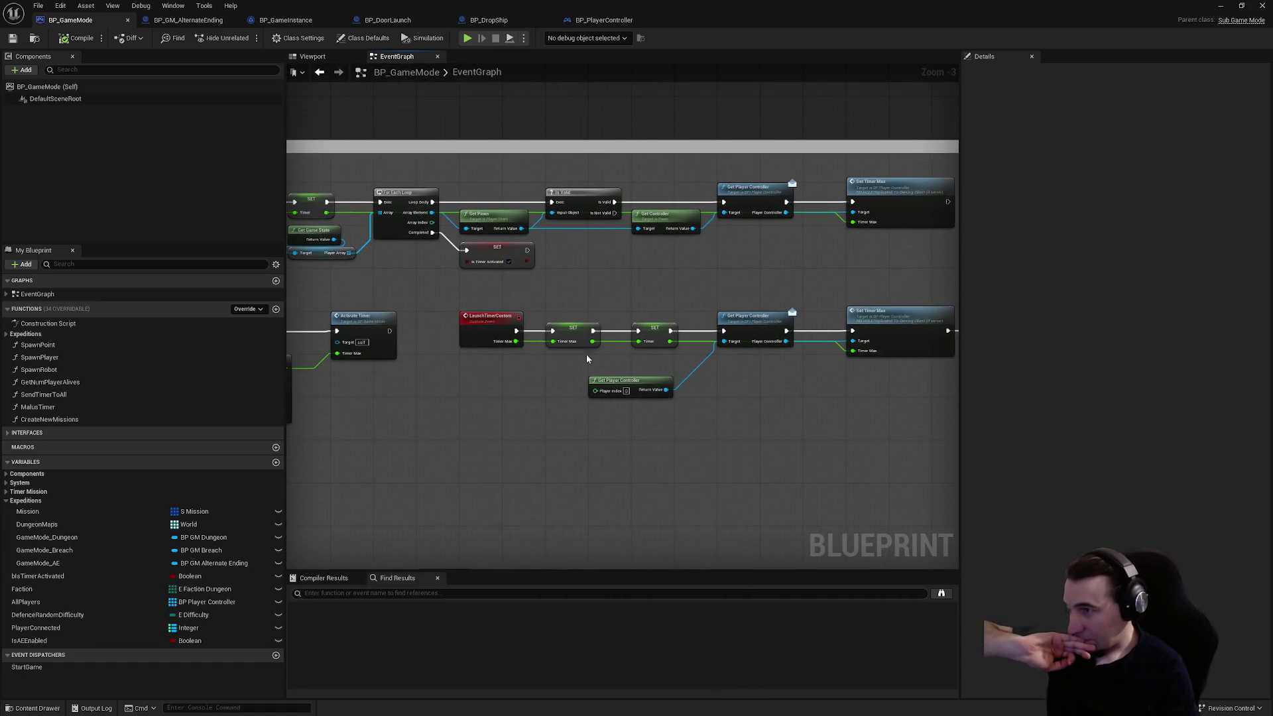
{"action": "scroll", "coordinate": [586, 358], "scroll_direction": "down", "scroll_amount": 2}
{"action": "left_click_drag", "start_coordinate": [534, 369], "coordinate": [494, 455]}
{"action": "left_click_drag", "start_coordinate": [597, 251], "coordinate": [527, 324]}
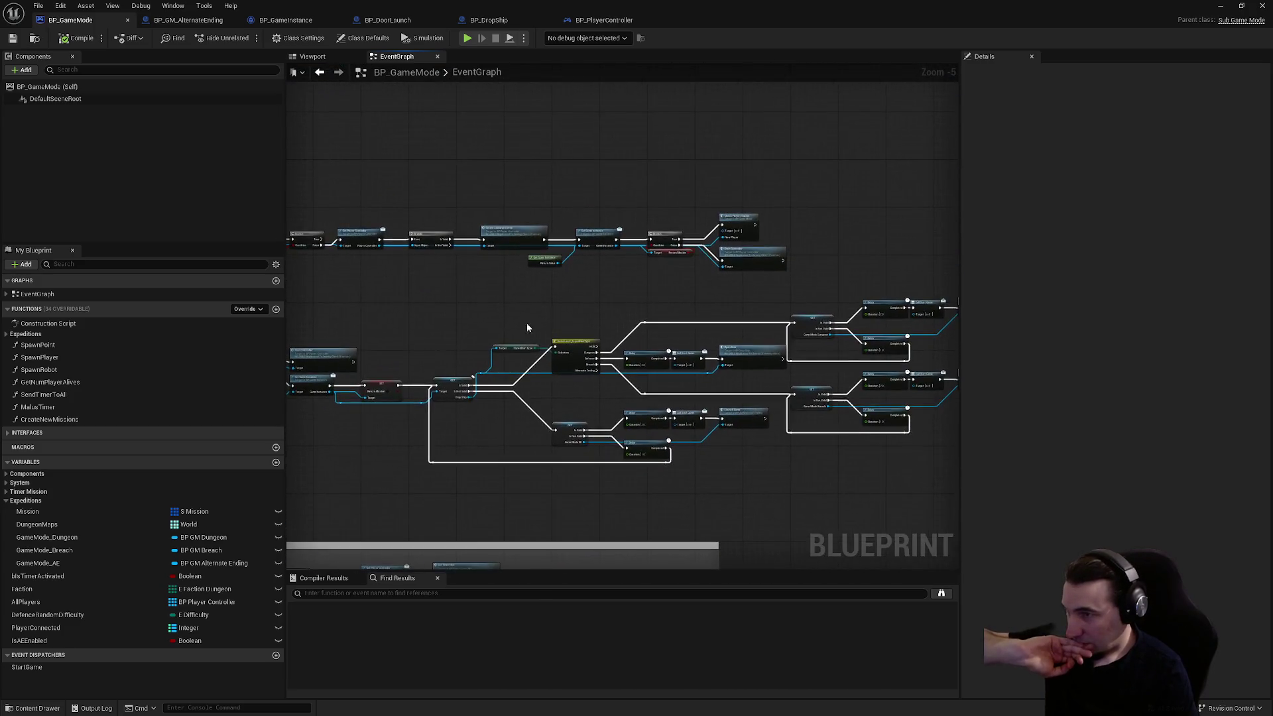
{"action": "scroll", "coordinate": [610, 279], "scroll_direction": "up", "scroll_amount": 4}
{"action": "left_click_drag", "start_coordinate": [708, 283], "coordinate": [652, 321]}
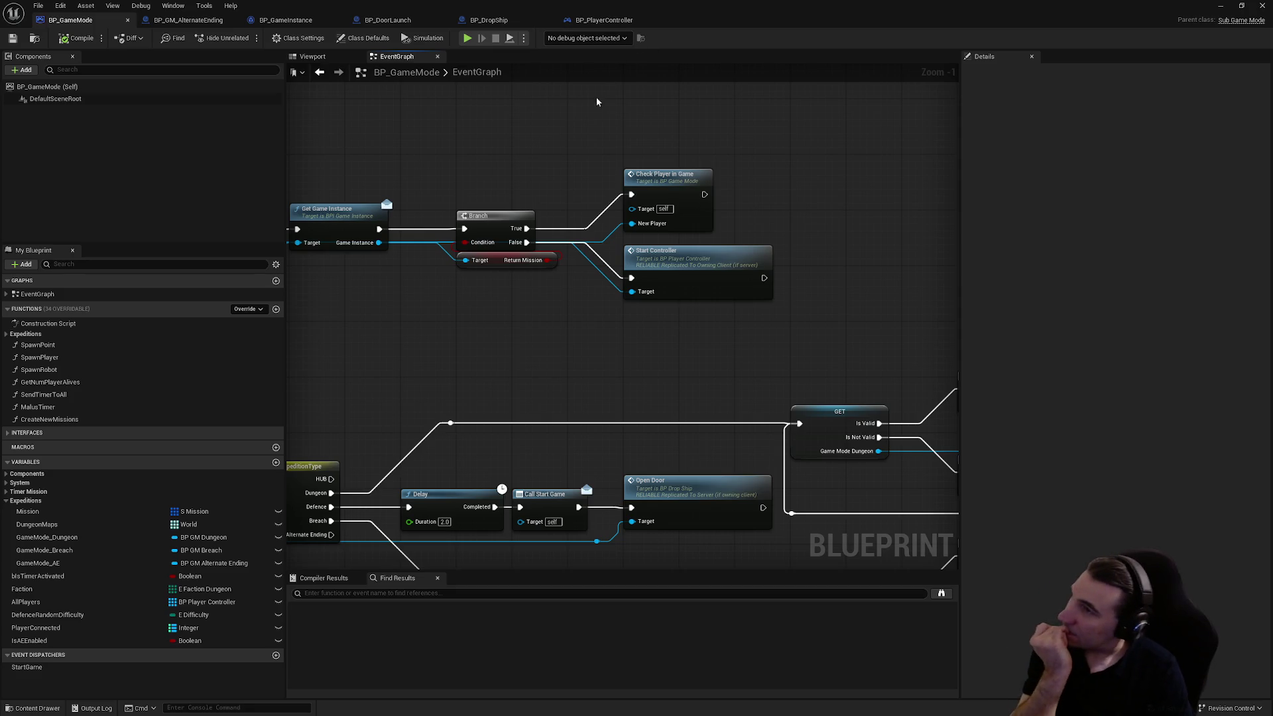
- In BP_DropShip, review the Bind Event, Switch, Tuto Activated and Load Save Item nodes
{"action": "left_click", "coordinate": [489, 21]}
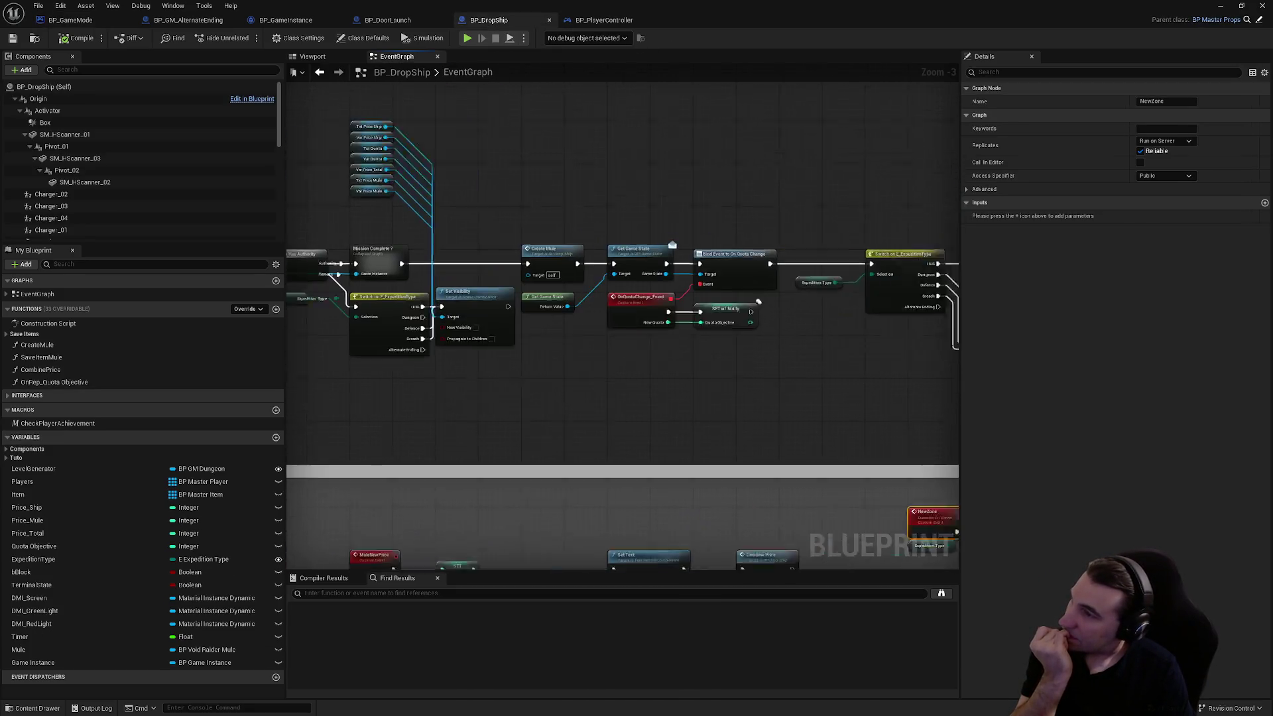
{"action": "mouse_move", "coordinate": [506, 260]}
{"action": "left_mouse_down"}
{"action": "mouse_move", "coordinate": [636, 202]}
{"action": "mouse_move", "coordinate": [837, 187]}
{"action": "mouse_move", "coordinate": [647, 249]}
{"action": "mouse_move", "coordinate": [627, 234]}
{"action": "mouse_move", "coordinate": [535, 240]}
{"action": "mouse_move", "coordinate": [455, 263]}
{"action": "left_mouse_up"}
{"action": "scroll", "coordinate": [501, 314], "scroll_direction": "up", "scroll_amount": 3}
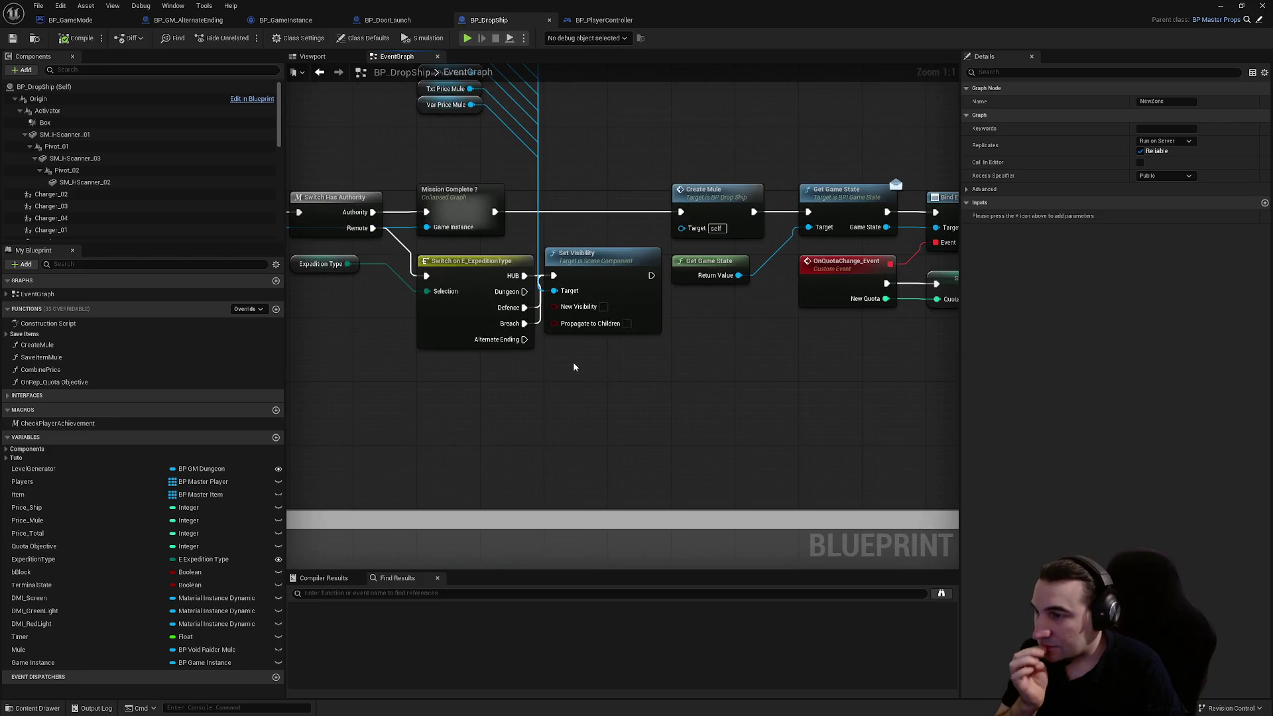
{"action": "left_click_drag", "start_coordinate": [624, 388], "coordinate": [588, 380]}
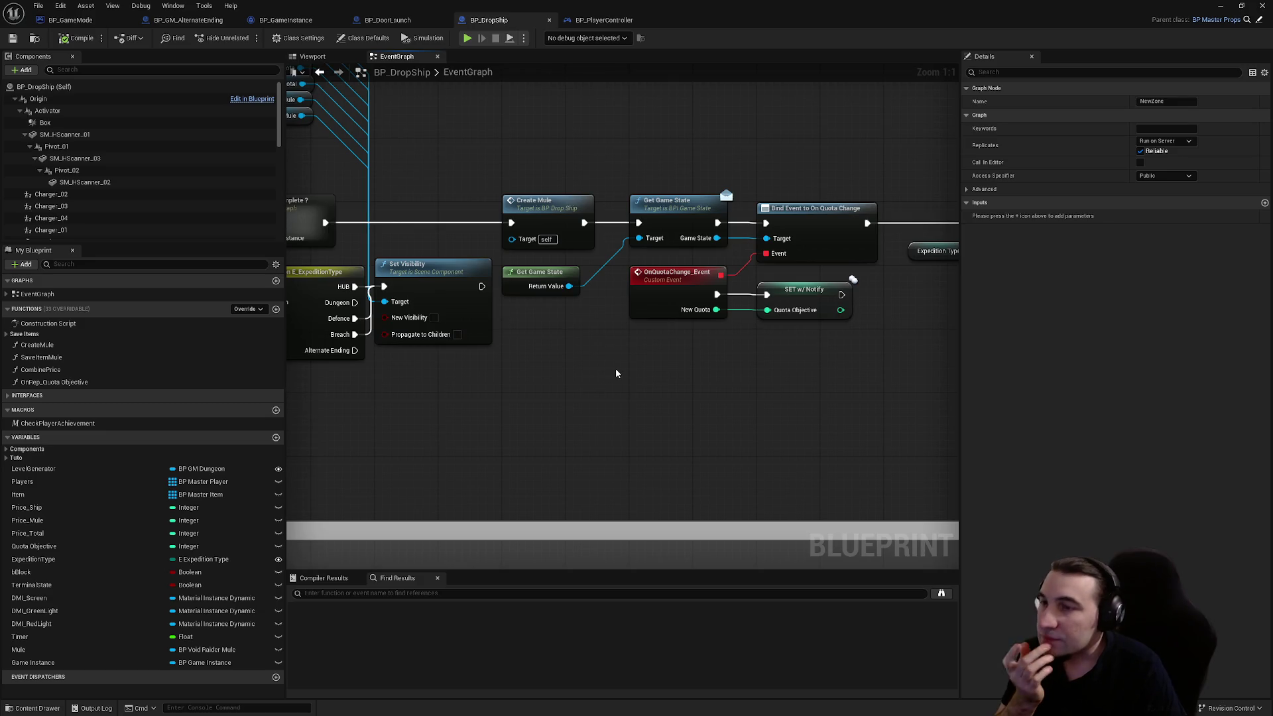
{"action": "left_click_drag", "start_coordinate": [749, 389], "coordinate": [149, 388]}
{"action": "left_click_drag", "start_coordinate": [804, 332], "coordinate": [320, 408]}
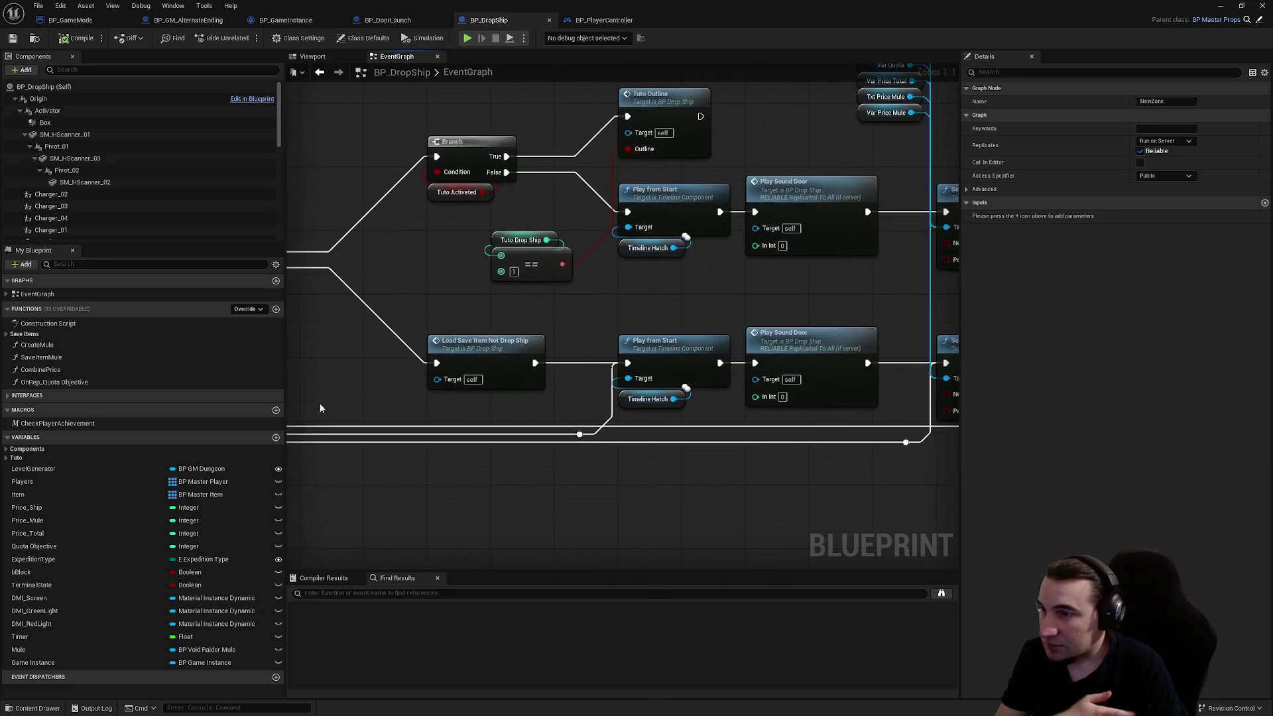
{"action": "left_click_drag", "start_coordinate": [665, 343], "coordinate": [557, 369]}
{"action": "scroll", "coordinate": [594, 360], "scroll_direction": "down", "scroll_amount": 1}
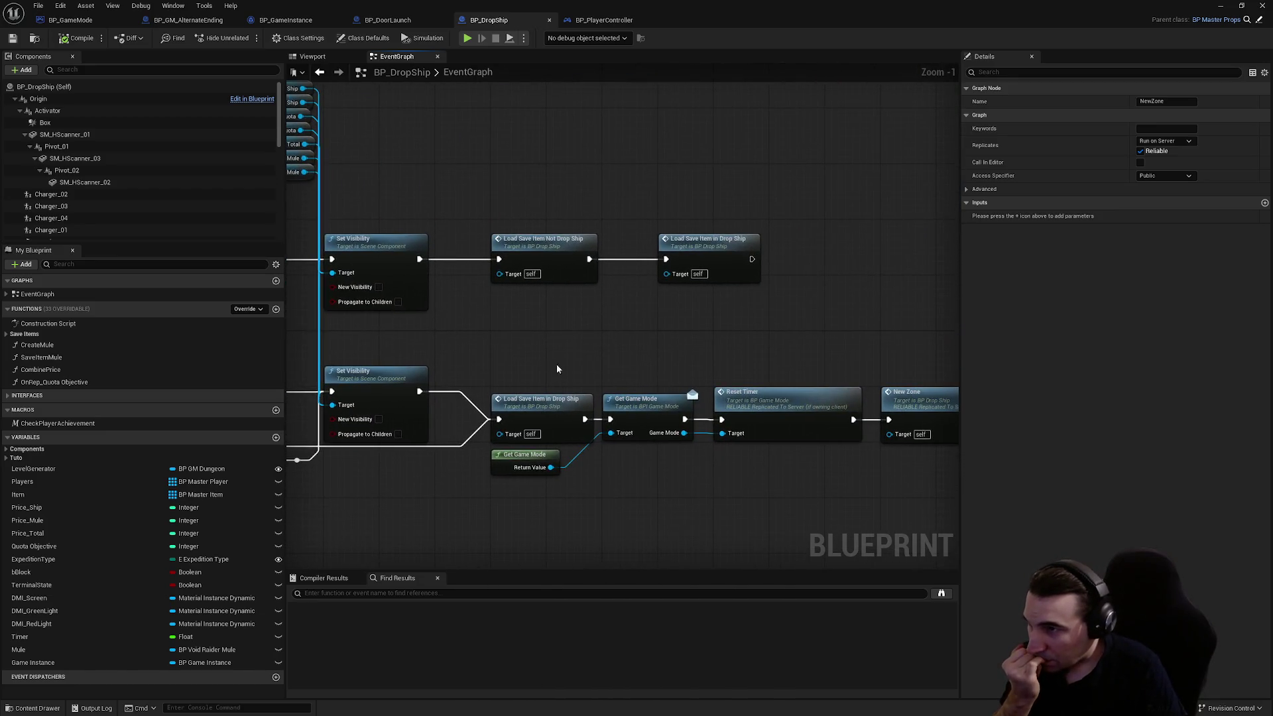
{"action": "left_click_drag", "start_coordinate": [748, 357], "coordinate": [630, 315]}
{"action": "left_click_drag", "start_coordinate": [722, 313], "coordinate": [344, 282]}
- Zoom over BP_DropShip's HUBSaveGame nodes, then move to BP_GameInstance
{"action": "scroll", "coordinate": [558, 301], "scroll_direction": "down", "scroll_amount": 3}
{"action": "scroll", "coordinate": [910, 305], "scroll_direction": "up", "scroll_amount": 2}
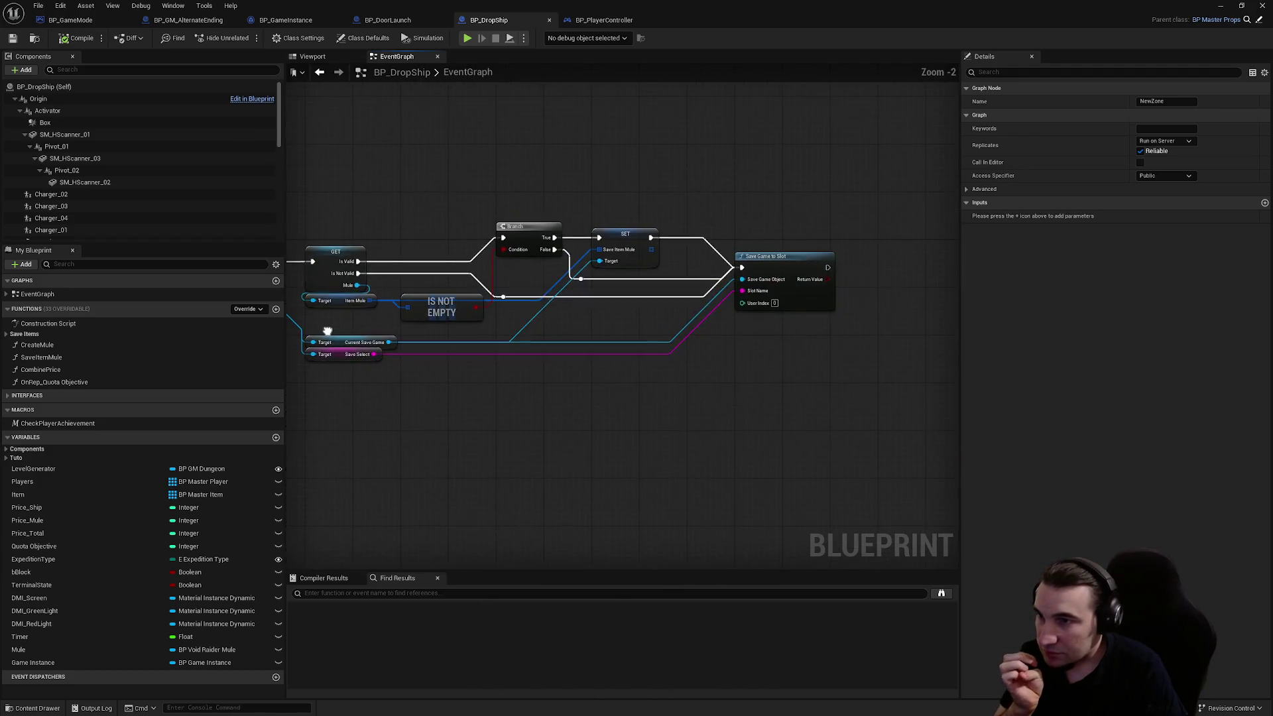
{"action": "mouse_move", "coordinate": [587, 352]}
{"action": "left_mouse_down"}
{"action": "mouse_move", "coordinate": [805, 359]}
{"action": "mouse_move", "coordinate": [568, 287]}
{"action": "left_mouse_up"}
{"action": "scroll", "coordinate": [805, 358], "scroll_direction": "down", "scroll_amount": 2}
{"action": "scroll", "coordinate": [568, 287], "scroll_direction": "down", "scroll_amount": 2}
{"action": "scroll", "coordinate": [838, 431], "scroll_direction": "up", "scroll_amount": 2}
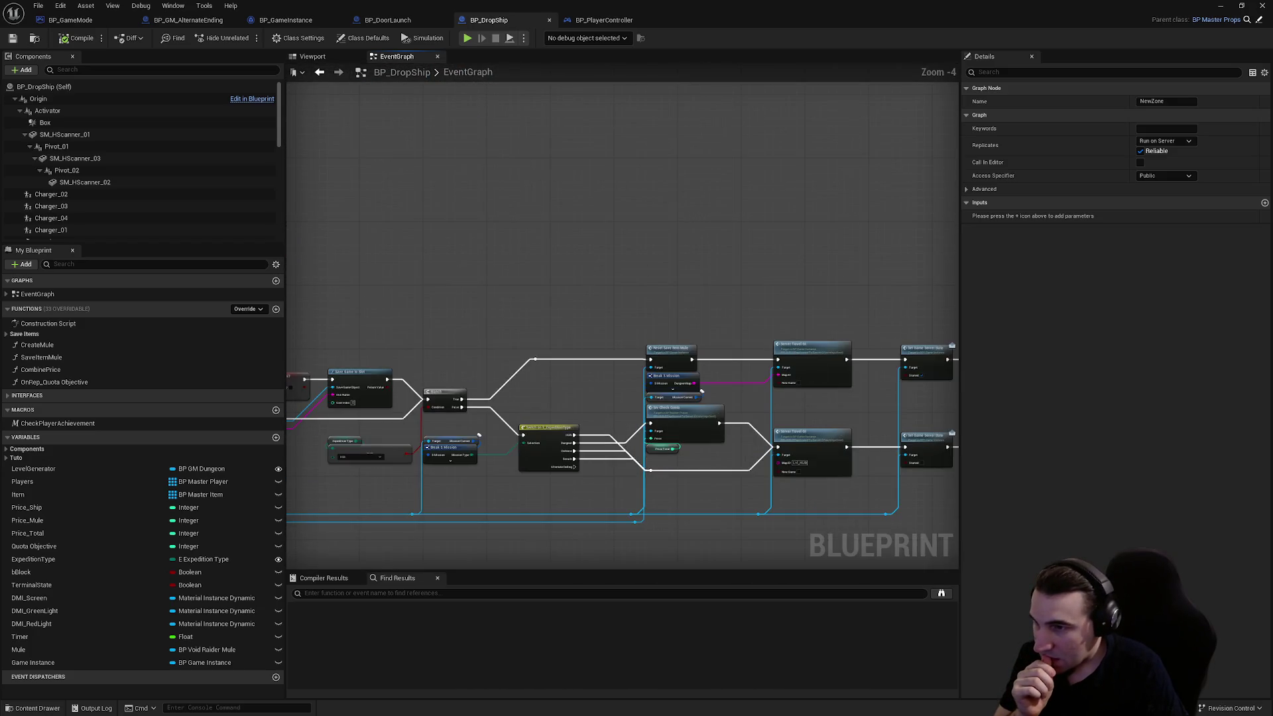
{"action": "scroll", "coordinate": [397, 260], "scroll_direction": "down", "scroll_amount": 2}
{"action": "scroll", "coordinate": [776, 288], "scroll_direction": "down", "scroll_amount": 3}
{"action": "scroll", "coordinate": [540, 261], "scroll_direction": "up", "scroll_amount": 2}
{"action": "scroll", "coordinate": [416, 239], "scroll_direction": "up", "scroll_amount": 1}
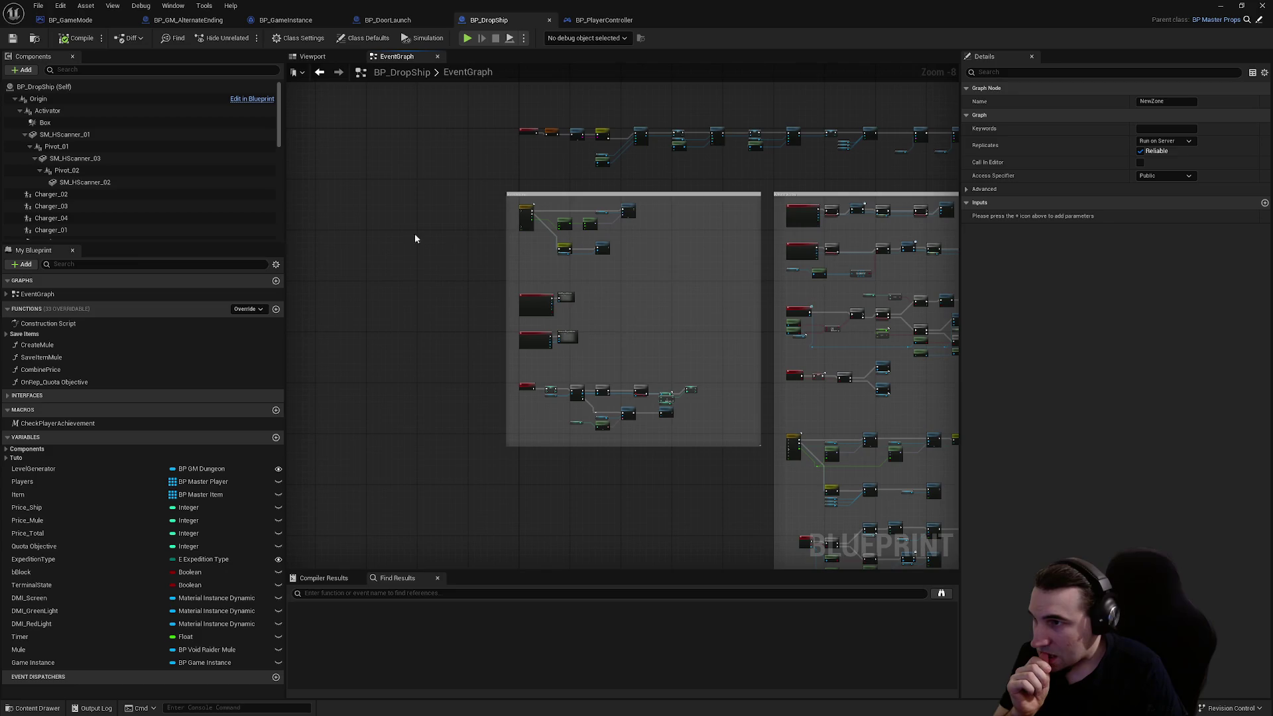
{"action": "left_click", "coordinate": [286, 20]}
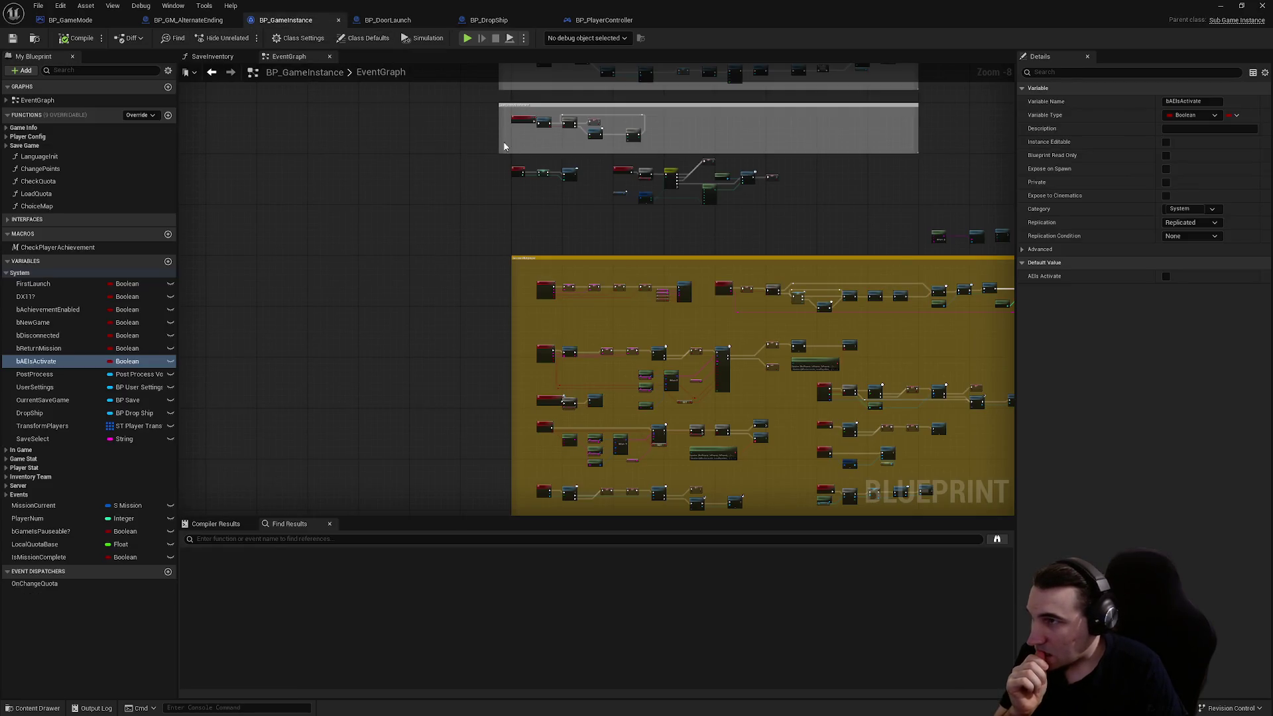
- Look over BP_PlayerController's CreateNewPlayer spawn nodes, then show its EventGraph
{"action": "left_click", "coordinate": [579, 20]}
{"action": "mouse_move", "coordinate": [477, 199]}
{"action": "left_mouse_down"}
{"action": "mouse_move", "coordinate": [347, 157]}
{"action": "mouse_move", "coordinate": [584, 248]}
{"action": "mouse_move", "coordinate": [619, 179]}
{"action": "left_mouse_up"}
{"action": "mouse_move", "coordinate": [412, 100]}
{"action": "left_mouse_down"}
{"action": "mouse_move", "coordinate": [785, 177]}
{"action": "mouse_move", "coordinate": [300, 112]}
{"action": "mouse_move", "coordinate": [285, 168]}
{"action": "left_mouse_up"}
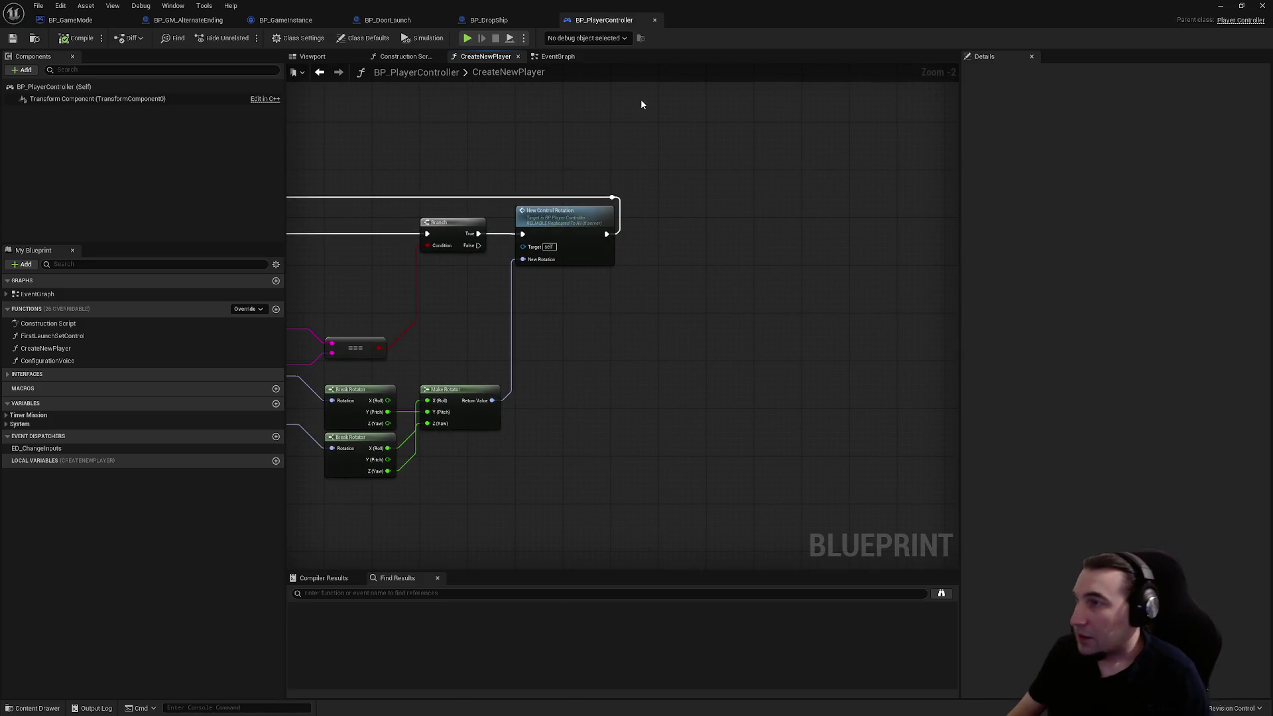
{"action": "left_click", "coordinate": [547, 57]}
{"action": "key", "text": "super"}
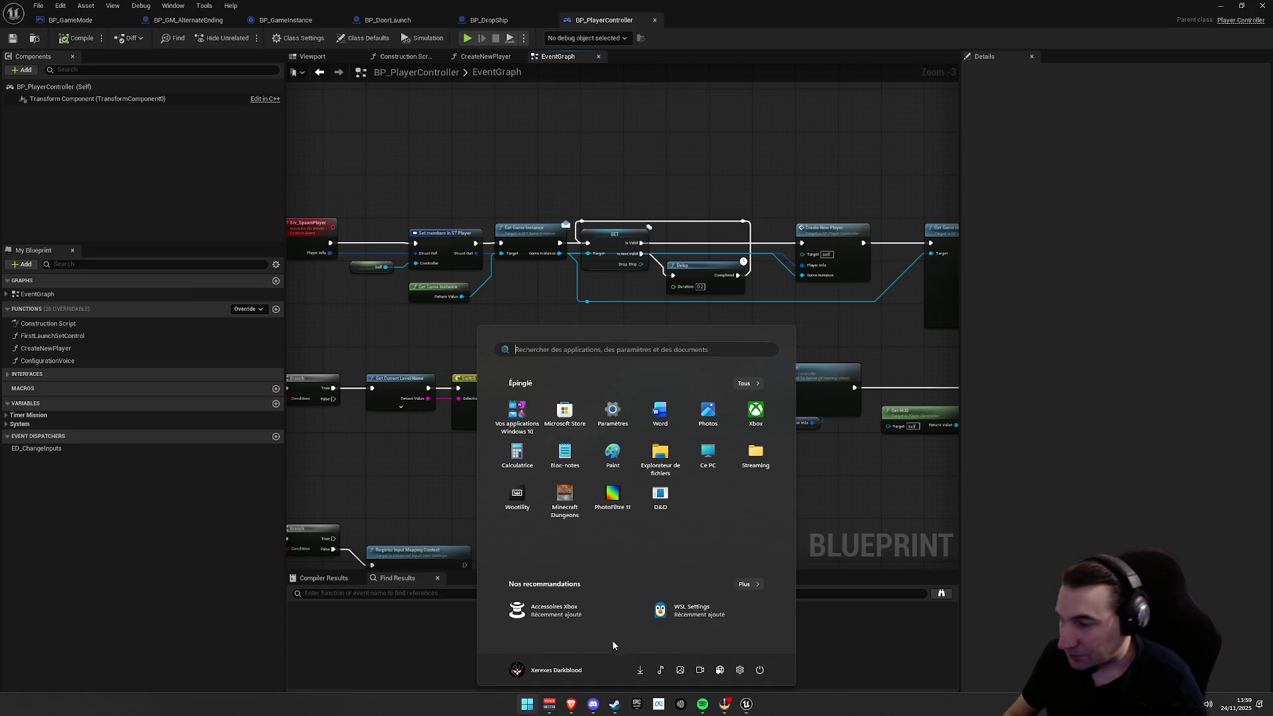
- Check the Voicemeeter Potato mixer, minimize it, and dismiss the Start menu
{"action": "left_click", "coordinate": [549, 704]}
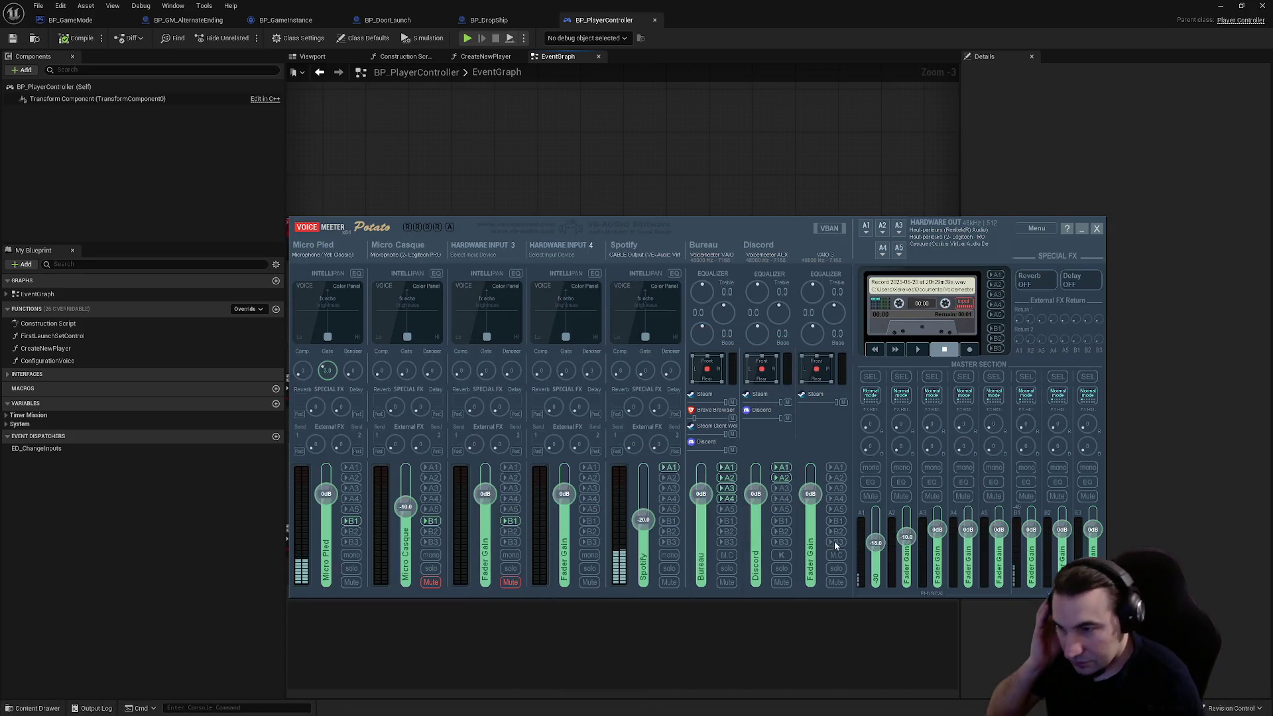
{"action": "left_click", "coordinate": [1083, 228]}
{"action": "left_click", "coordinate": [535, 701]}
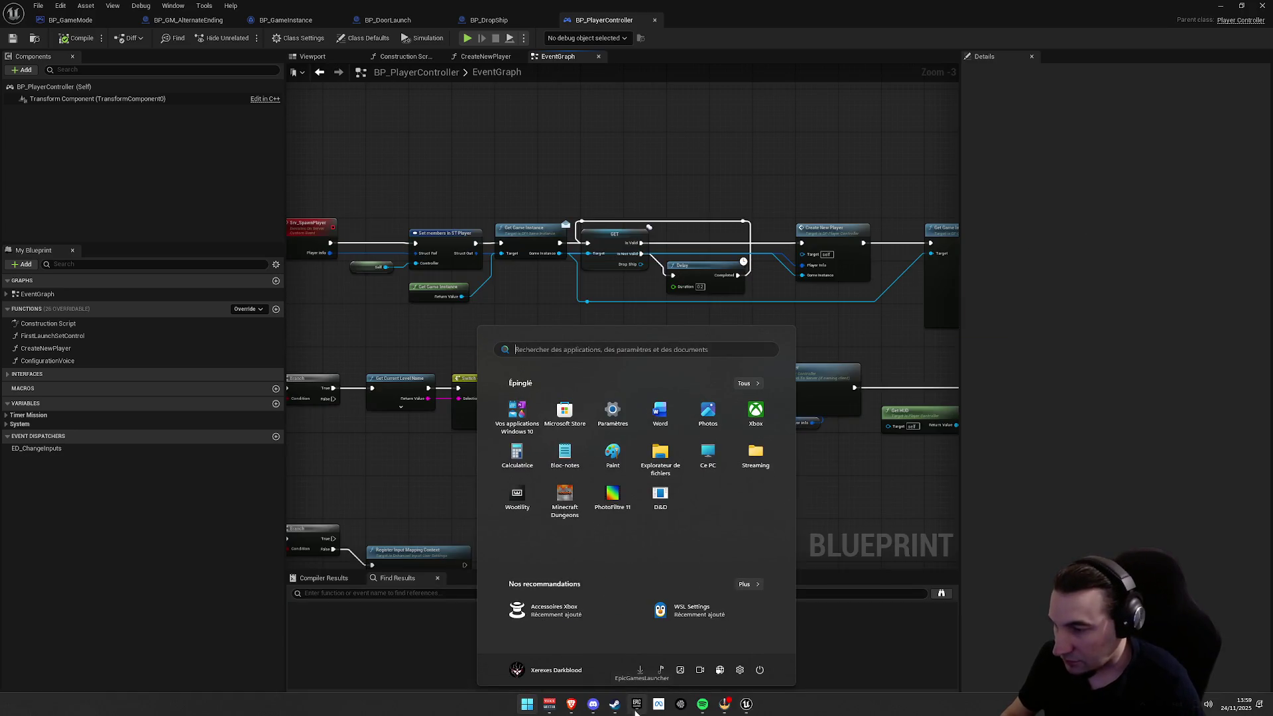
{"action": "left_click", "coordinate": [544, 671]}
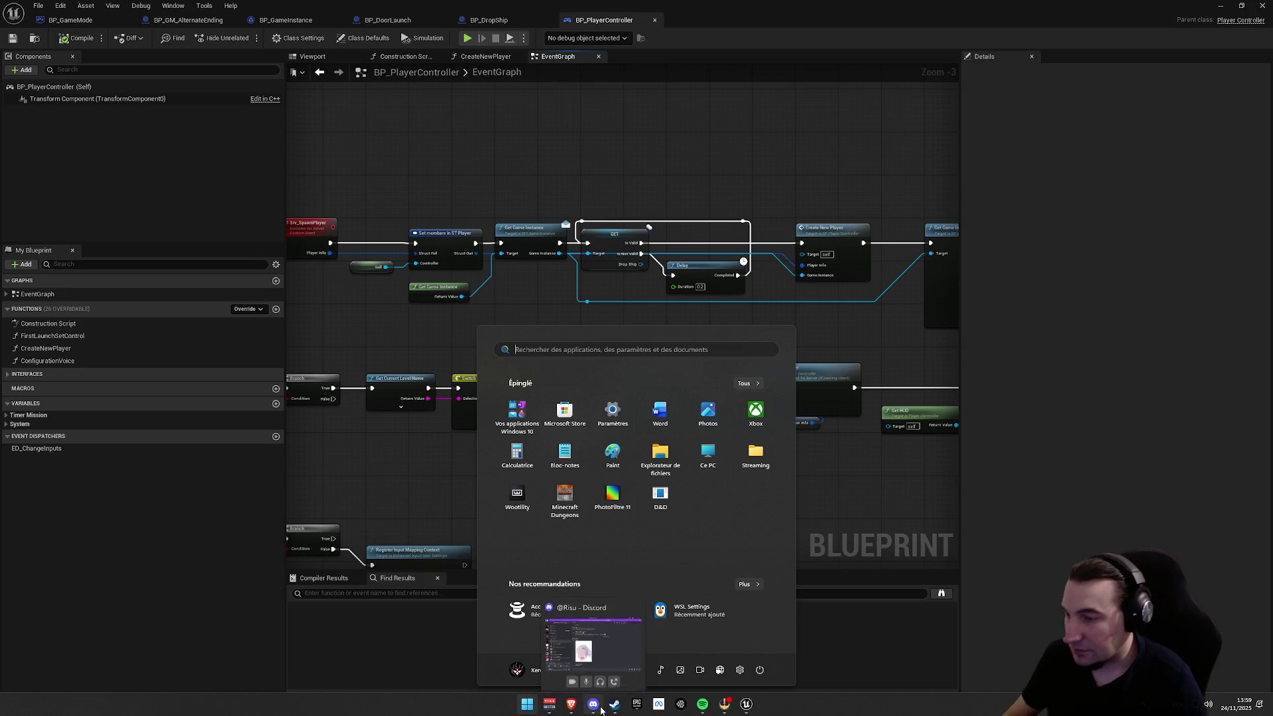
{"action": "key", "text": "Escape"}
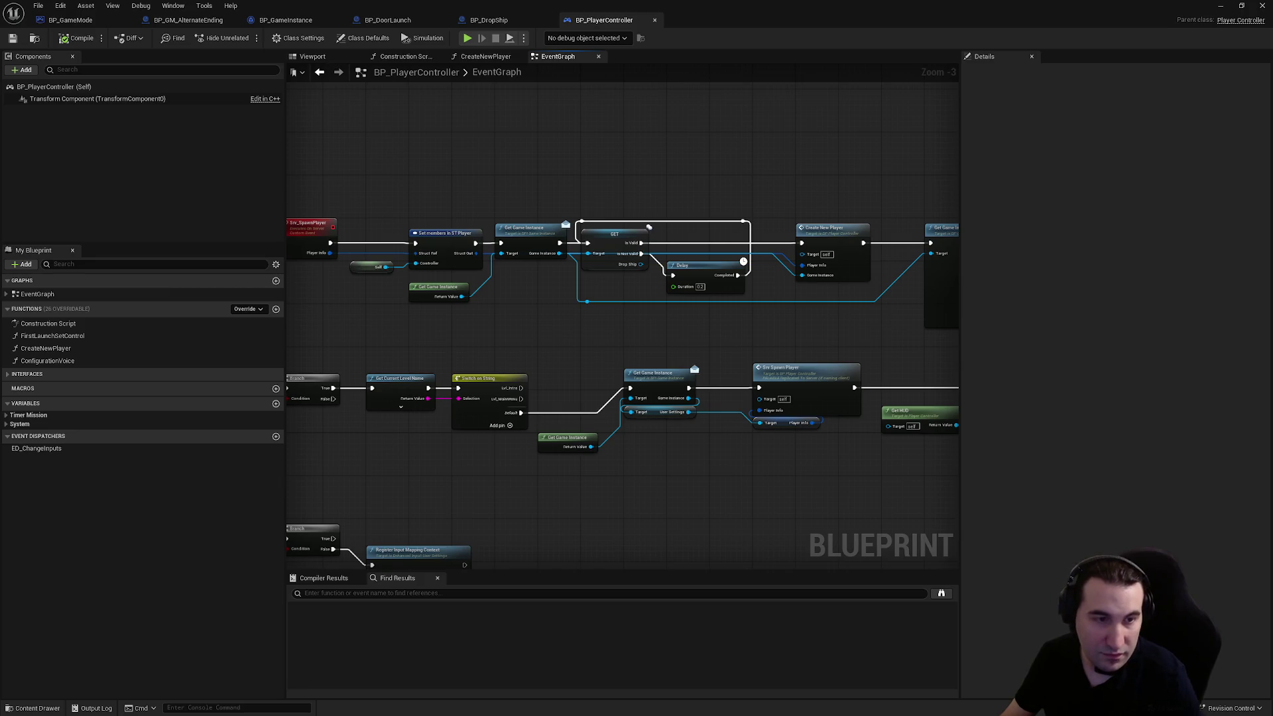
{"action": "key", "text": "super"}
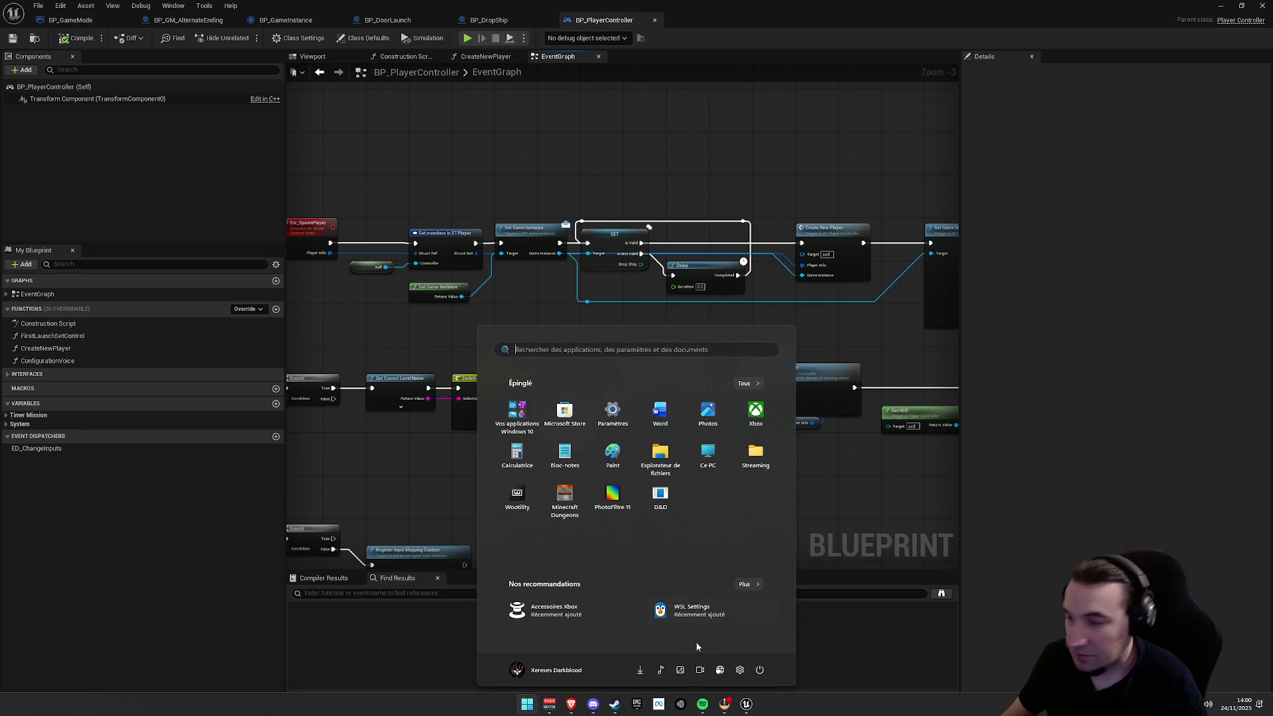
{"action": "key", "text": "super"}
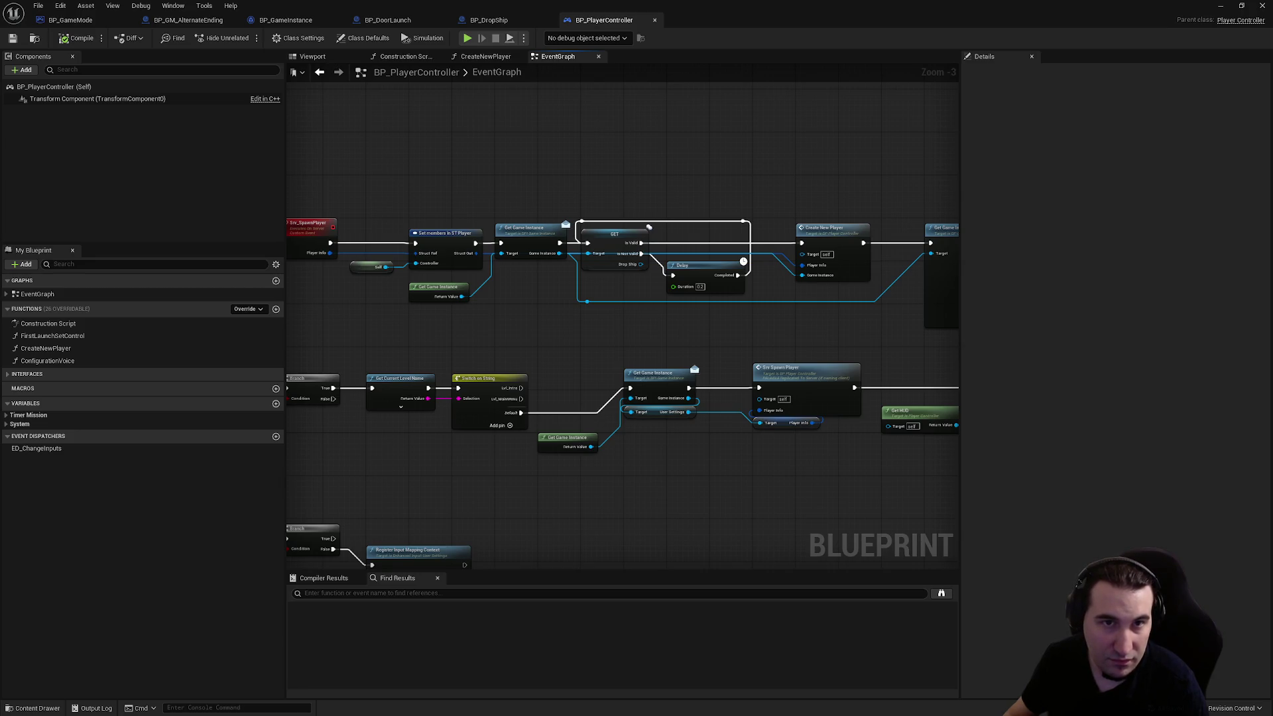
{"action": "key", "text": "super"}
{"action": "key", "text": "super"}
{"action": "key", "text": "super"}
{"action": "key", "text": "super"}
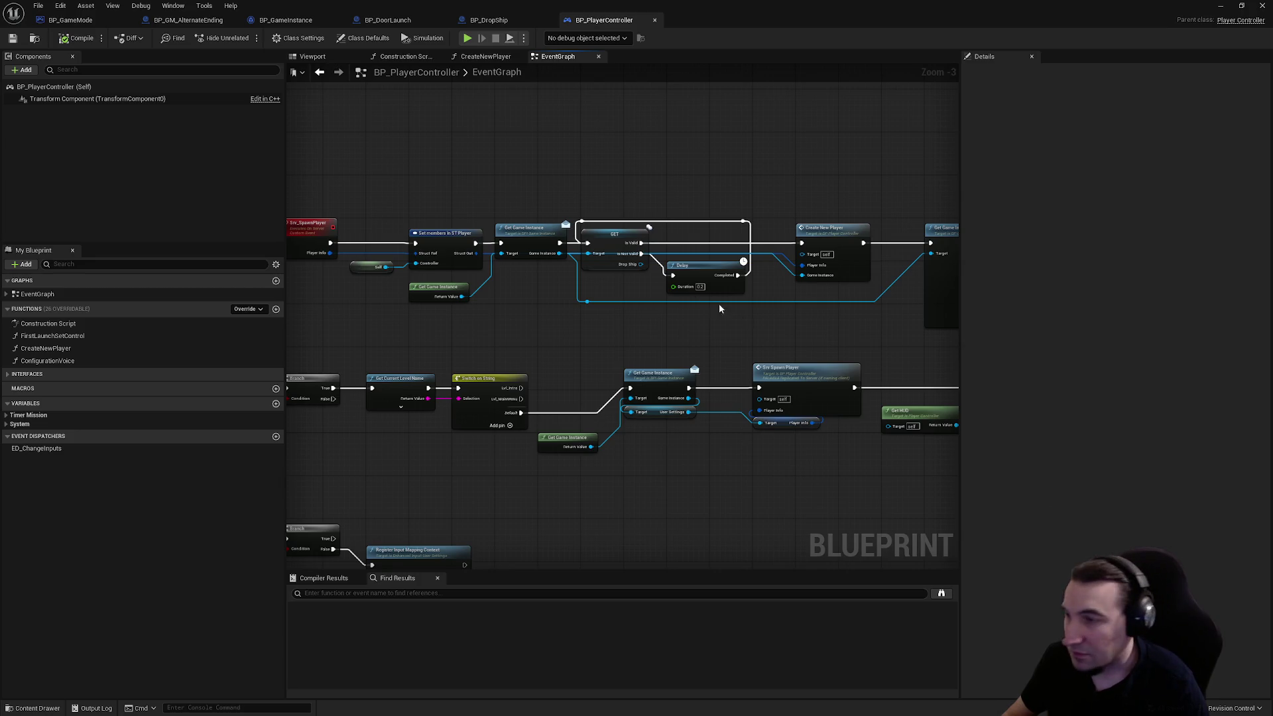
- Peek into the CreateNewPlayer function graph and return to the EventGraph
{"action": "mouse_move", "coordinate": [787, 338]}
{"action": "left_mouse_down"}
{"action": "mouse_move", "coordinate": [635, 351]}
{"action": "mouse_move", "coordinate": [291, 315]}
{"action": "mouse_move", "coordinate": [795, 369]}
{"action": "left_mouse_up"}
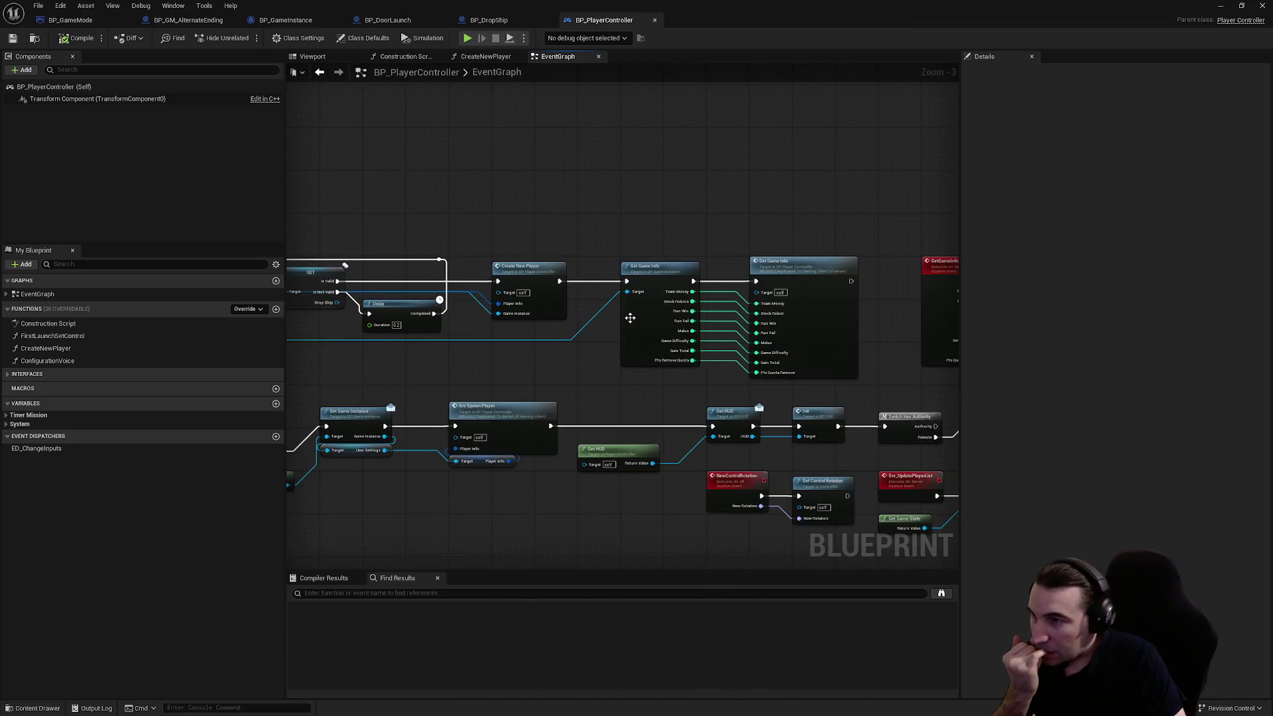
{"action": "double_click", "coordinate": [518, 276]}
{"action": "key", "text": "alt+Left"}
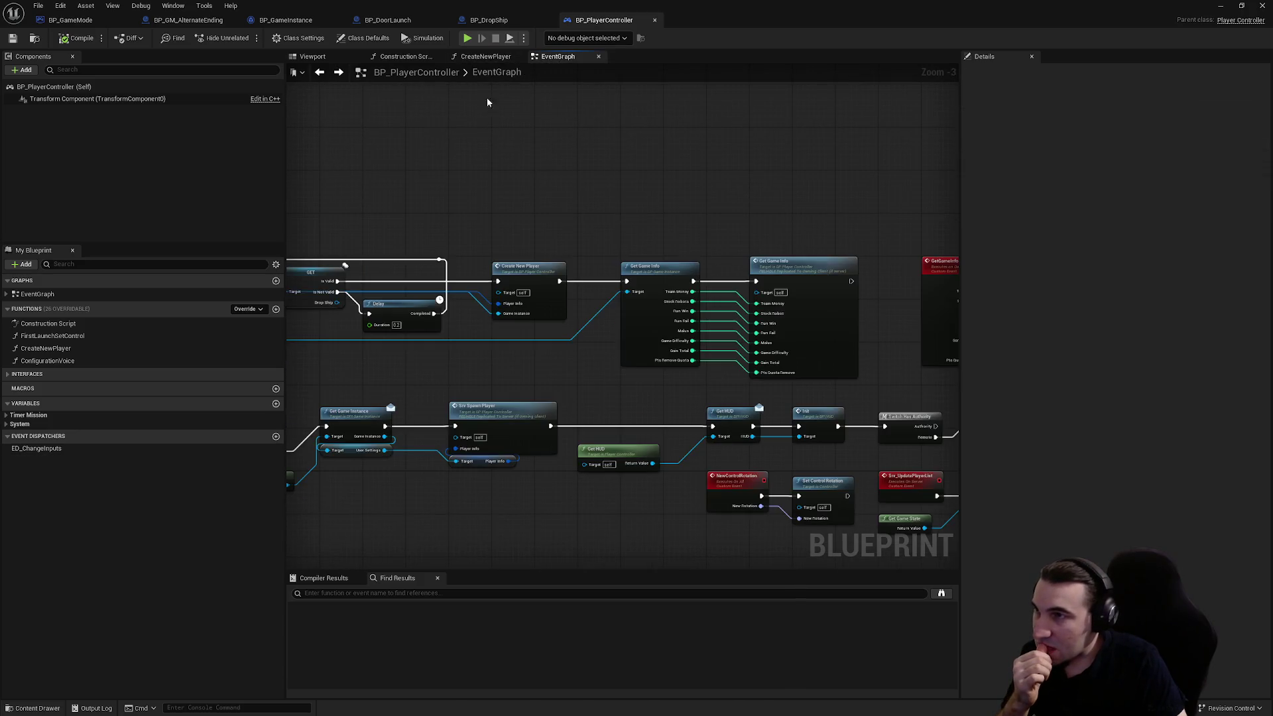
{"action": "left_click", "coordinate": [478, 57]}
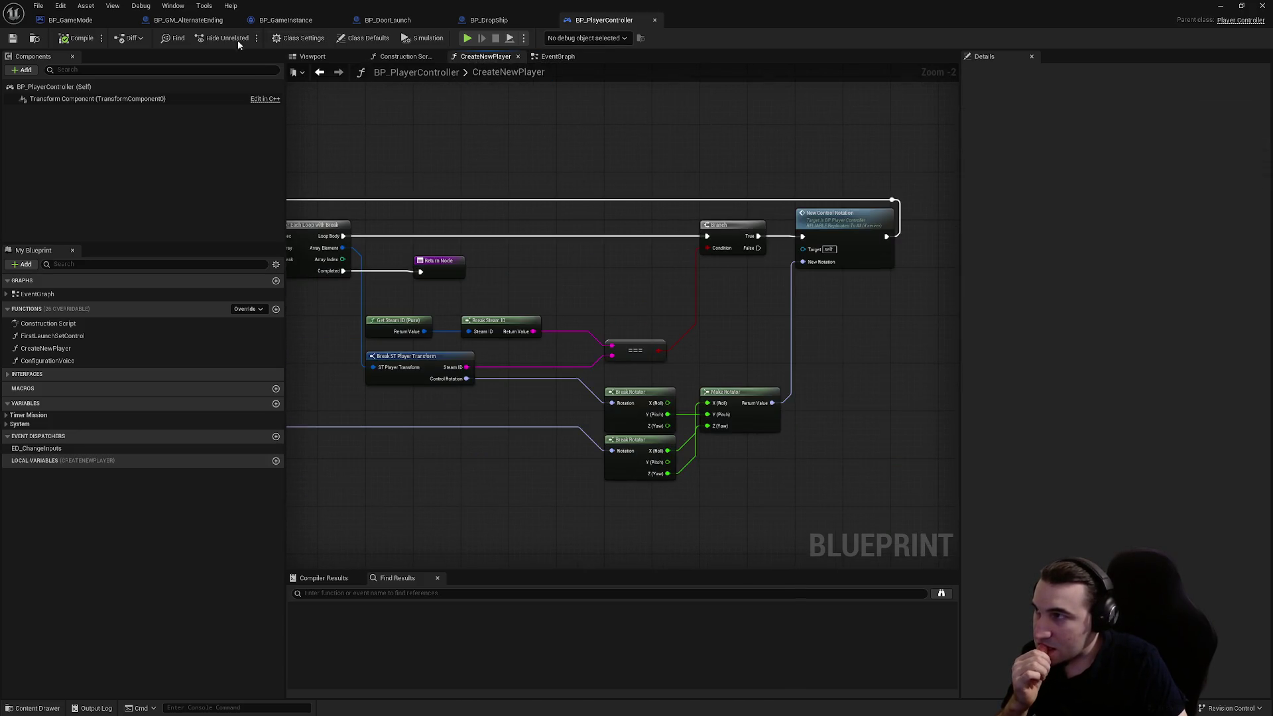
- Cycle through BP_GameMode, BP_GM_AlternateEnding, BP_GameInstance, BP_DoorLaunch and BP_DropShip blueprints
{"action": "left_click", "coordinate": [100, 22]}
{"action": "left_click", "coordinate": [217, 19]}
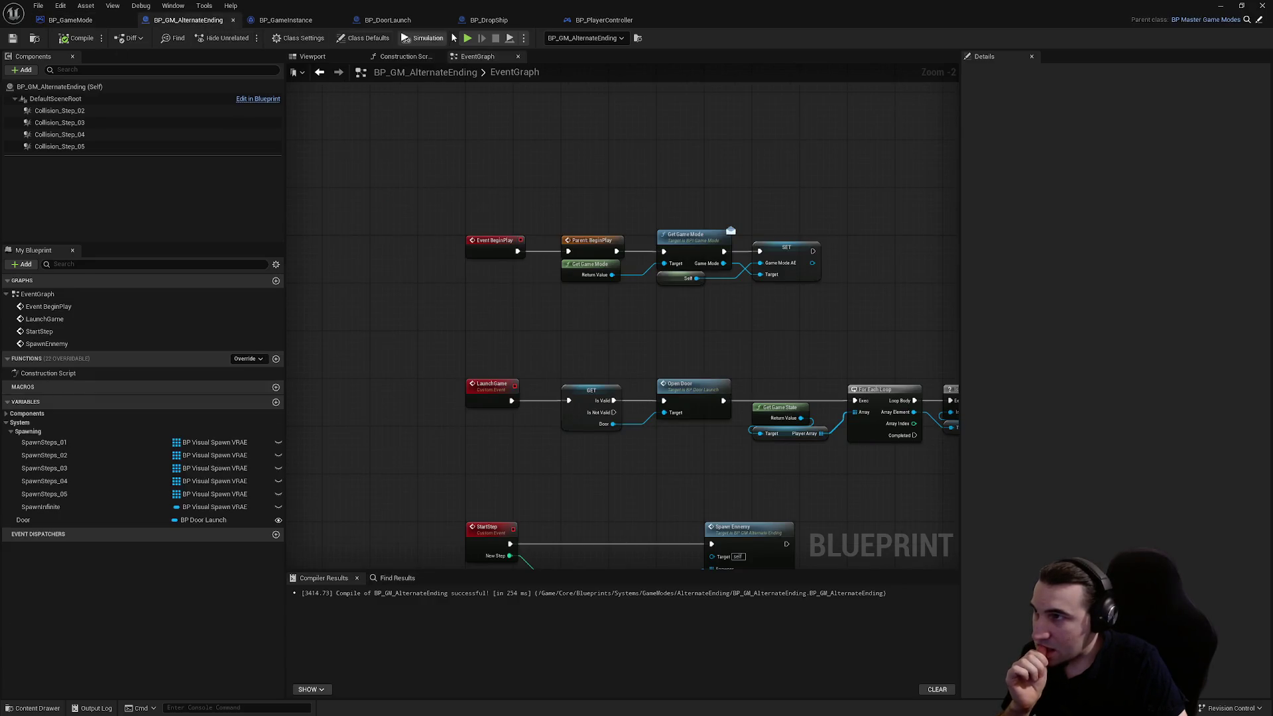
{"action": "left_click", "coordinate": [285, 20]}
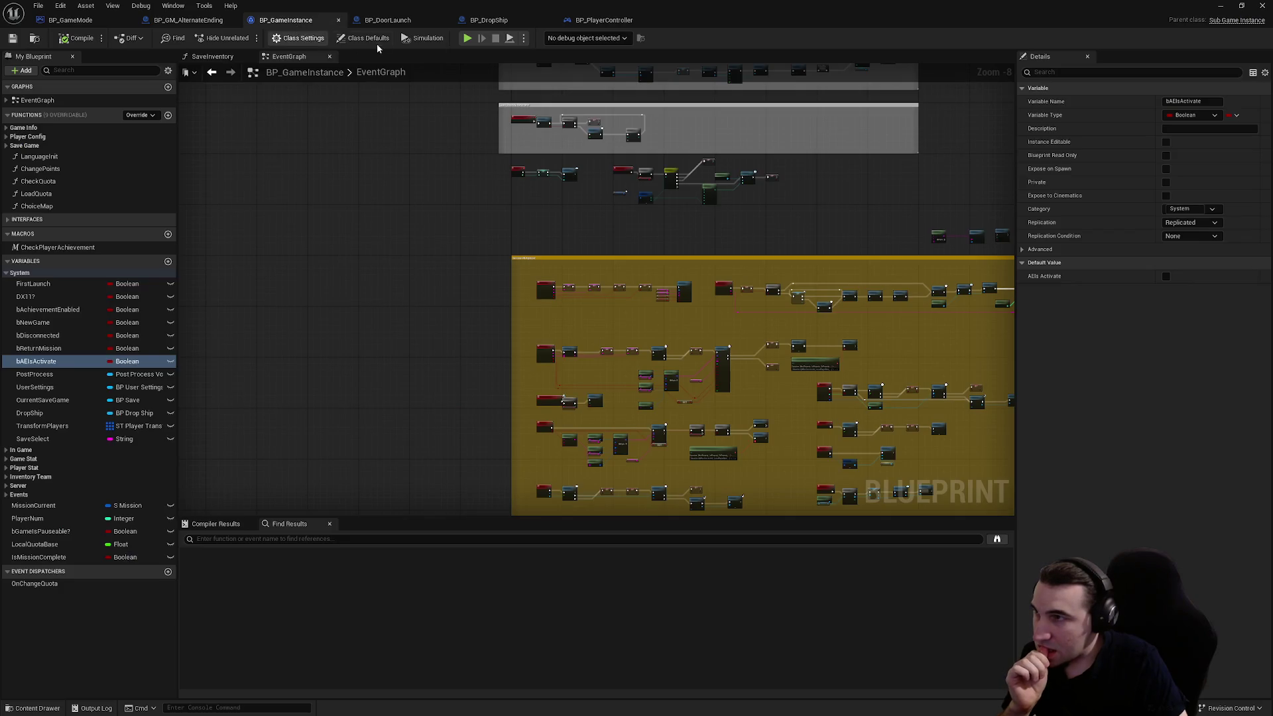
{"action": "left_click", "coordinate": [388, 20]}
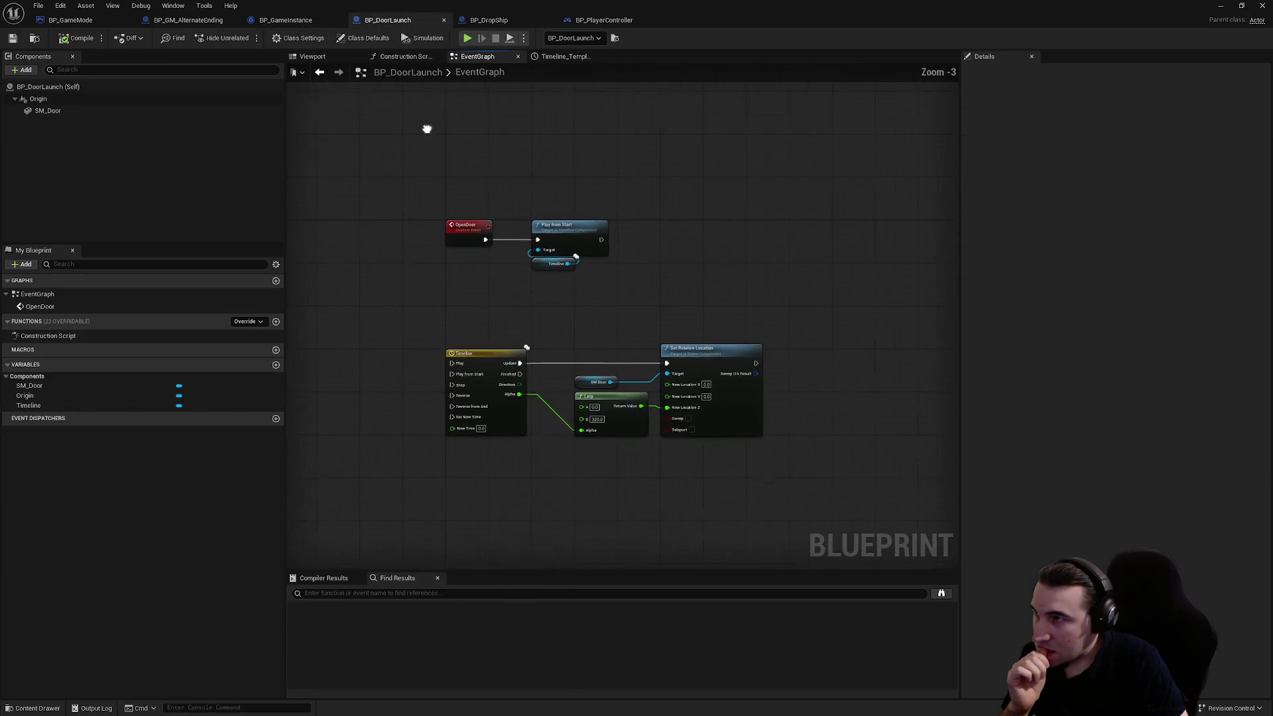
{"action": "left_click", "coordinate": [491, 20]}
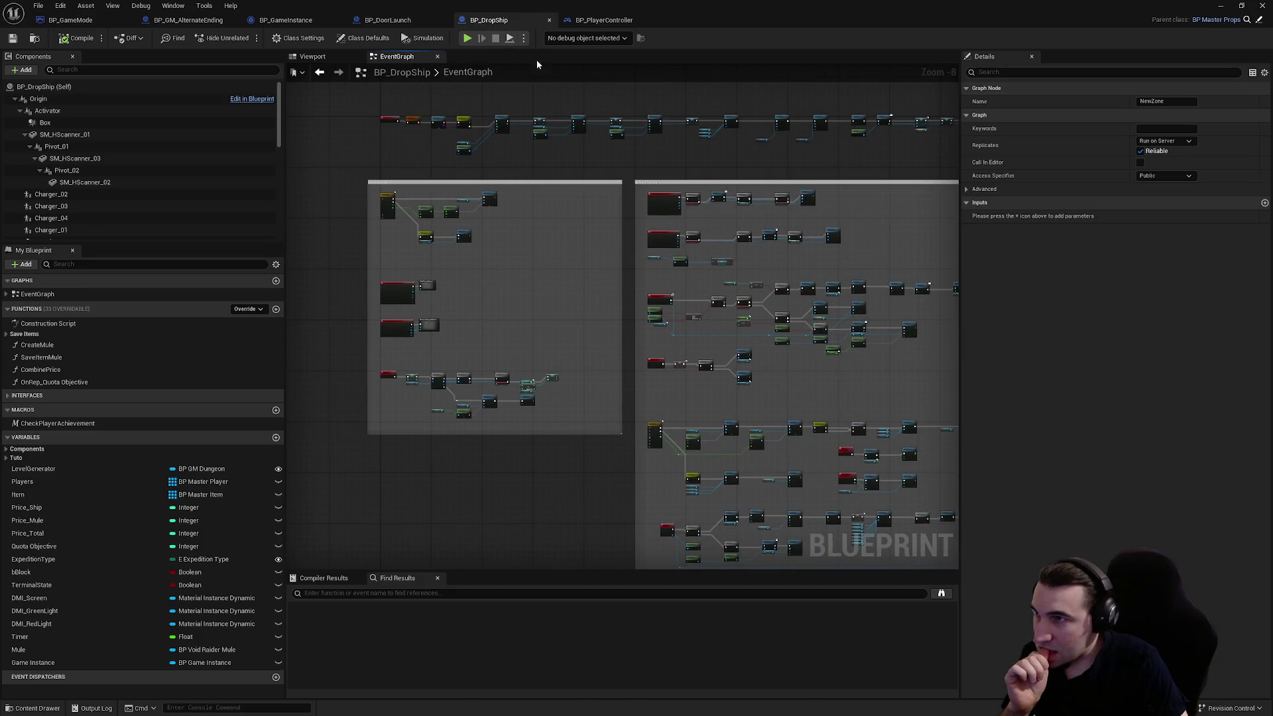
{"action": "left_click", "coordinate": [604, 20]}
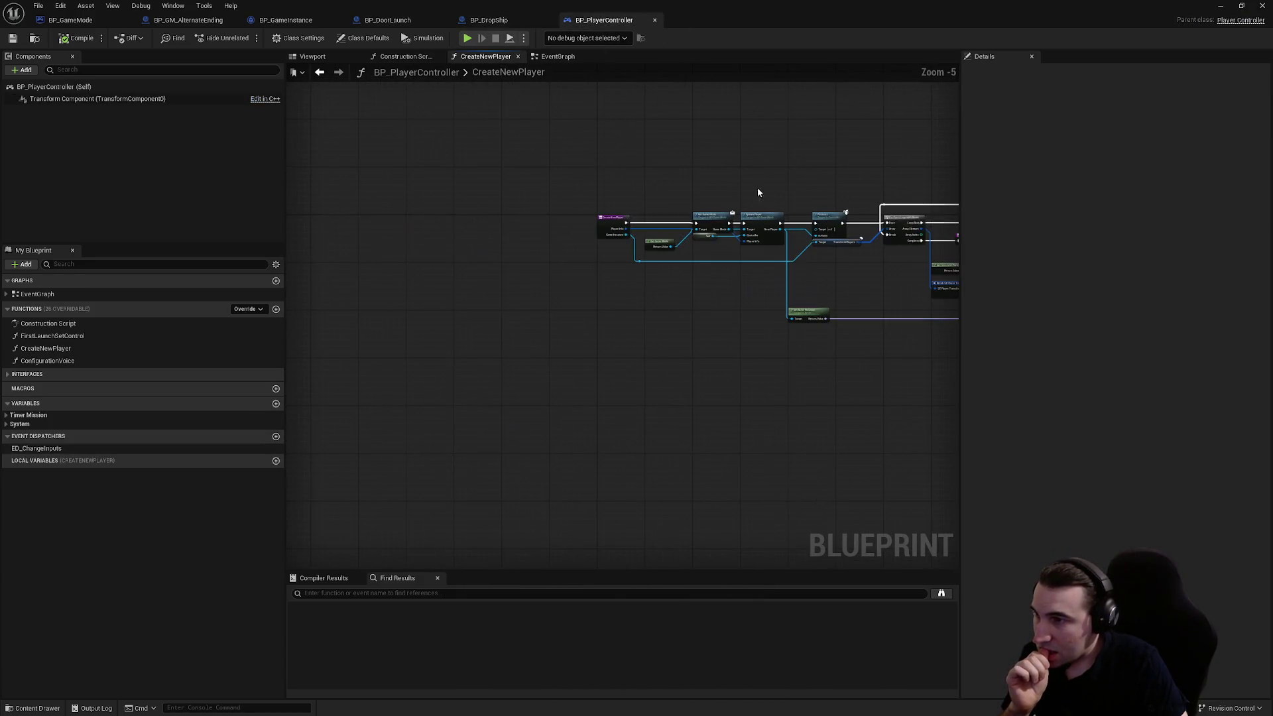
{"action": "left_click", "coordinate": [71, 20]}
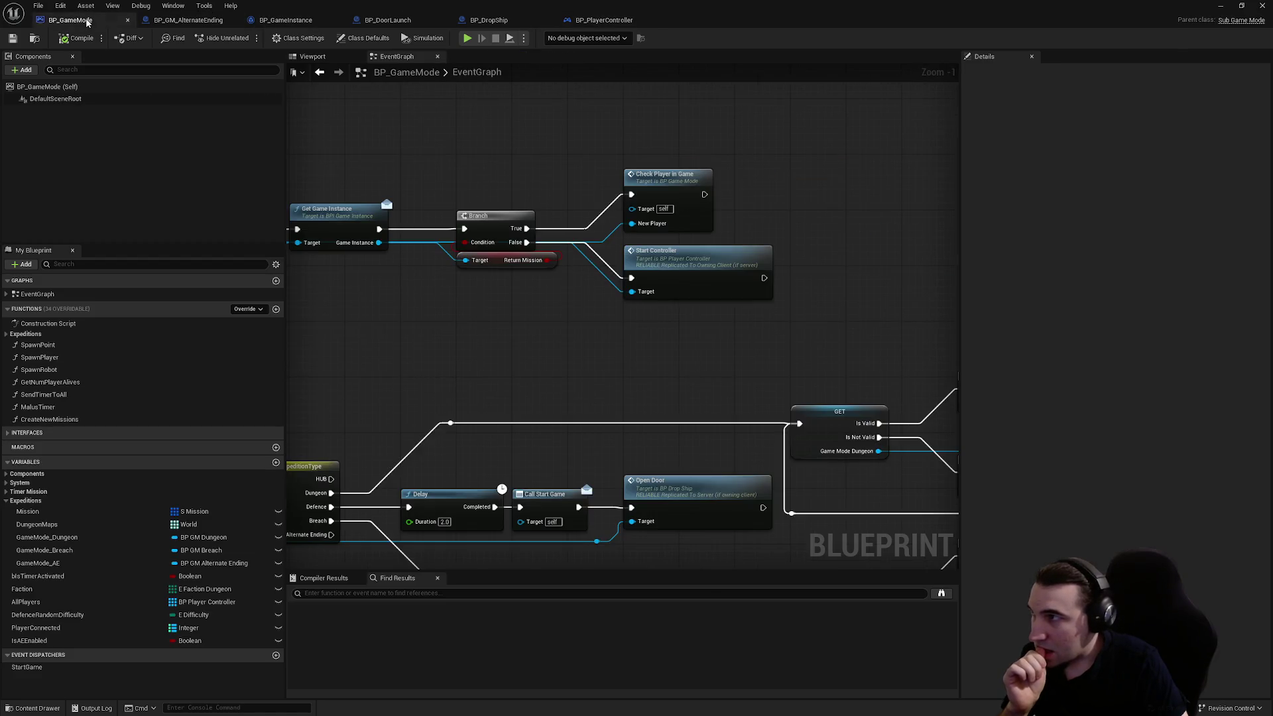
{"action": "left_click", "coordinate": [587, 20]}
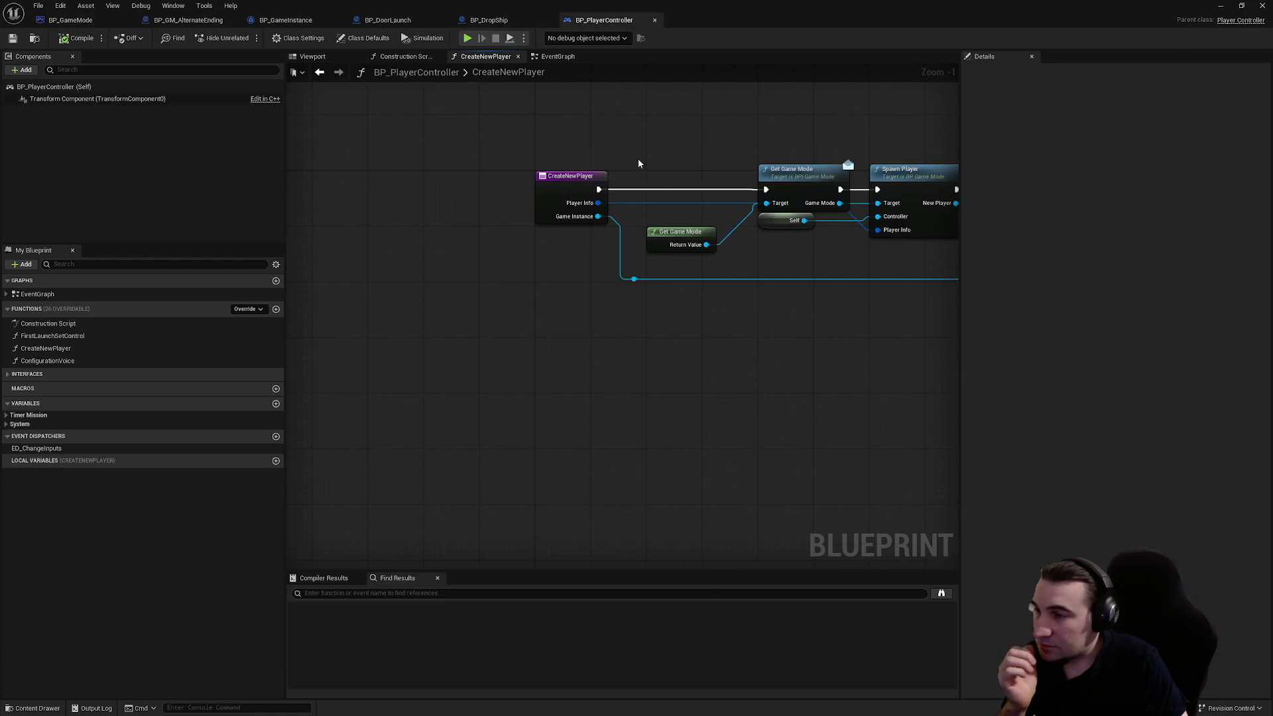
- Show BP_PlayerController's EventGraph and bring up the LoadingScreenEnd event's actions
{"action": "left_click", "coordinate": [556, 57]}
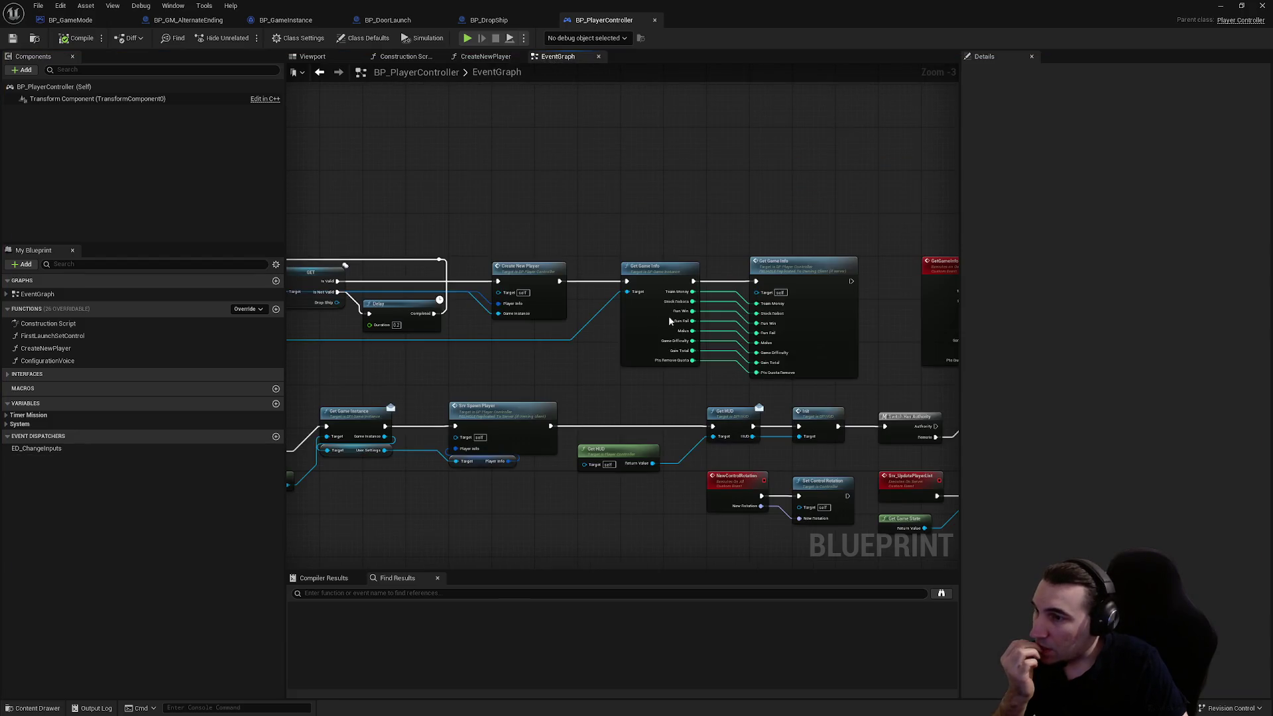
{"action": "scroll", "coordinate": [668, 315], "scroll_direction": "down", "scroll_amount": 5}
{"action": "scroll", "coordinate": [538, 365], "scroll_direction": "up", "scroll_amount": 5}
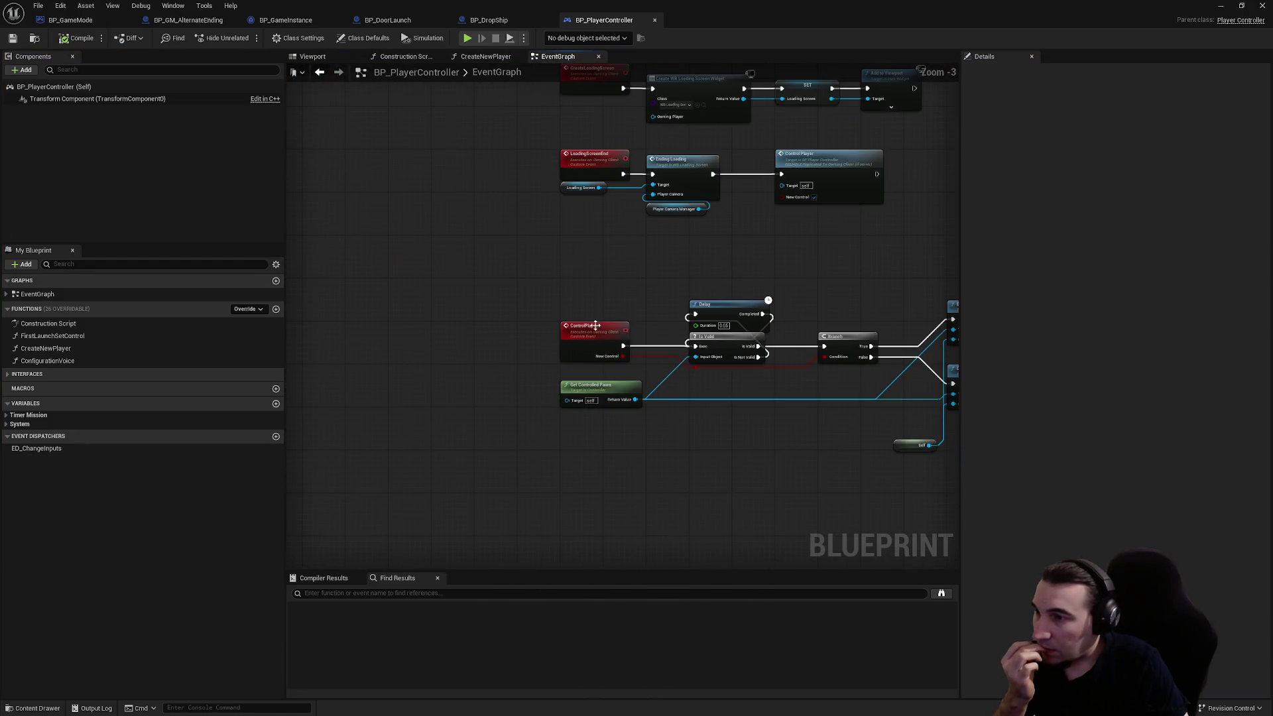
{"action": "right_click", "coordinate": [590, 166]}
- Find LoadingScreenEnd references by class member and open the BP_MasterPlayer ConfigBaseLocal call
{"action": "mouse_move", "coordinate": [656, 265]}
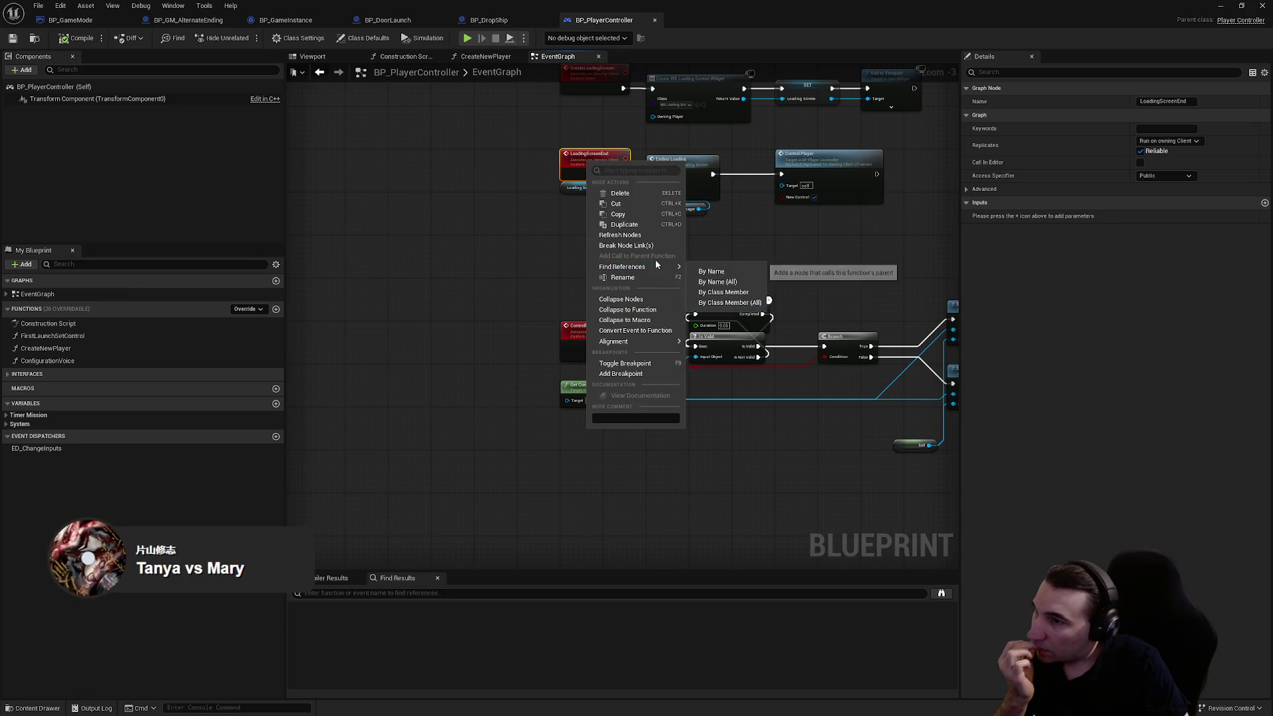
{"action": "left_click", "coordinate": [725, 303]}
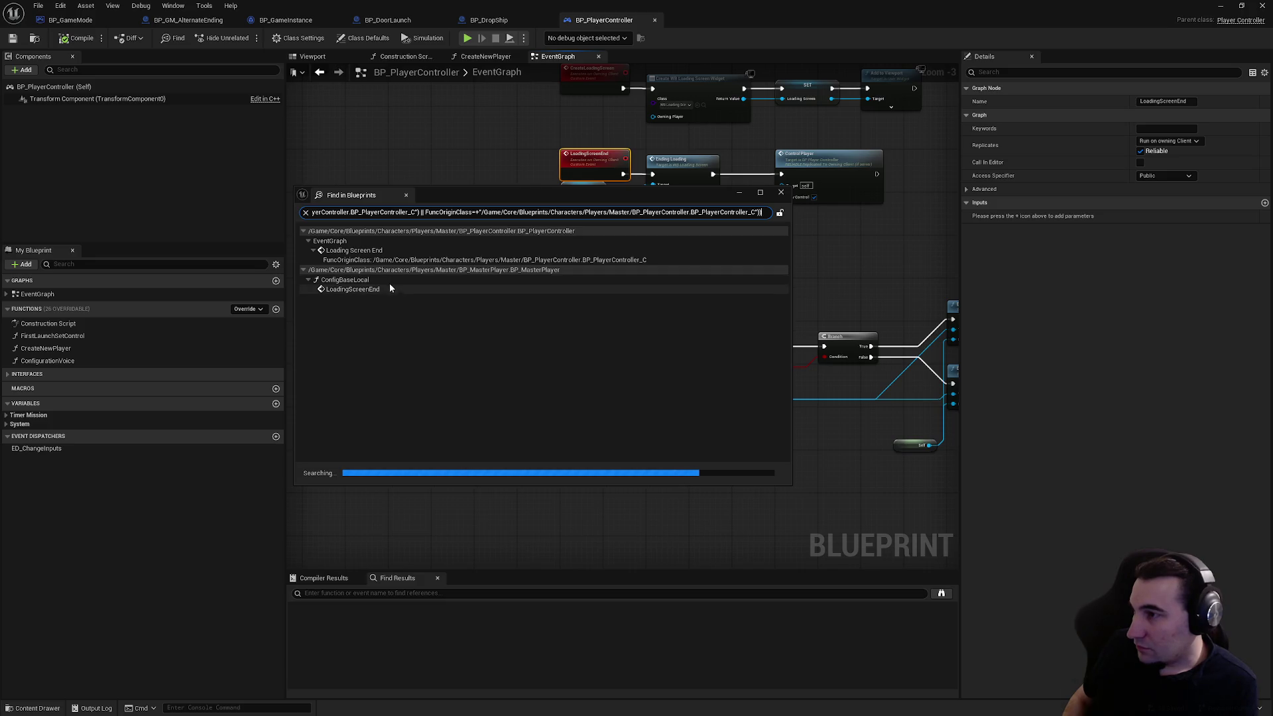
{"action": "key", "text": "Escape"}
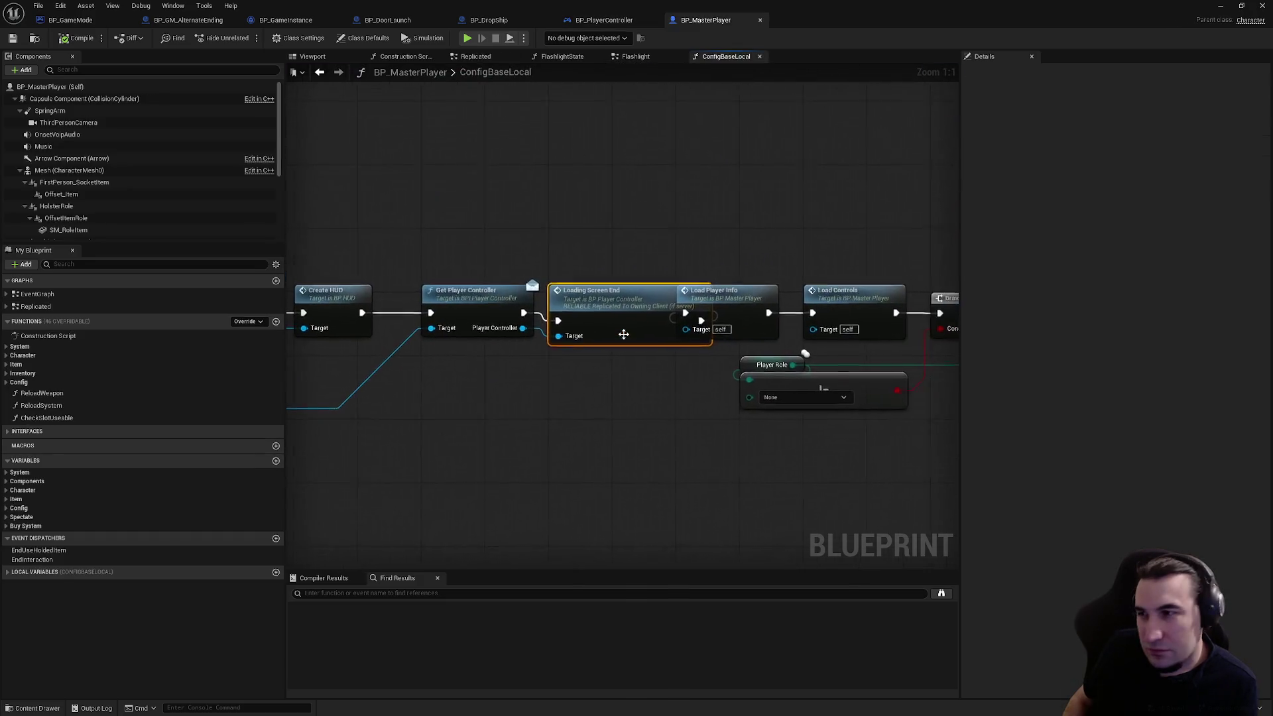
- Move ConfigBaseLocal's nodes after Loading Screen End to the right and save BP_MasterPlayer
{"action": "mouse_move", "coordinate": [622, 372]}
{"action": "left_mouse_down"}
{"action": "mouse_move", "coordinate": [491, 390]}
{"action": "mouse_move", "coordinate": [881, 380]}
{"action": "mouse_move", "coordinate": [316, 378]}
{"action": "left_mouse_up"}
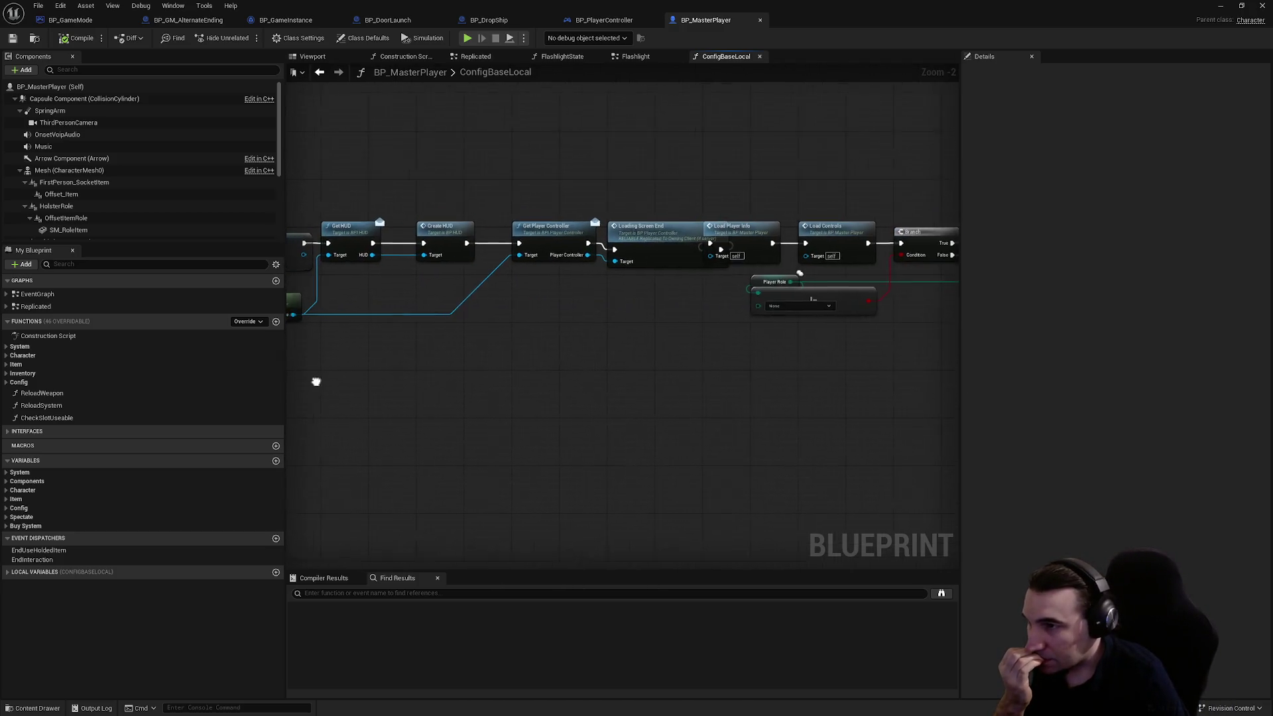
{"action": "scroll", "coordinate": [513, 151], "scroll_direction": "down", "scroll_amount": 2}
{"action": "left_click_drag", "start_coordinate": [529, 180], "coordinate": [890, 304]}
{"action": "scroll", "coordinate": [472, 165], "scroll_direction": "up", "scroll_amount": 4}
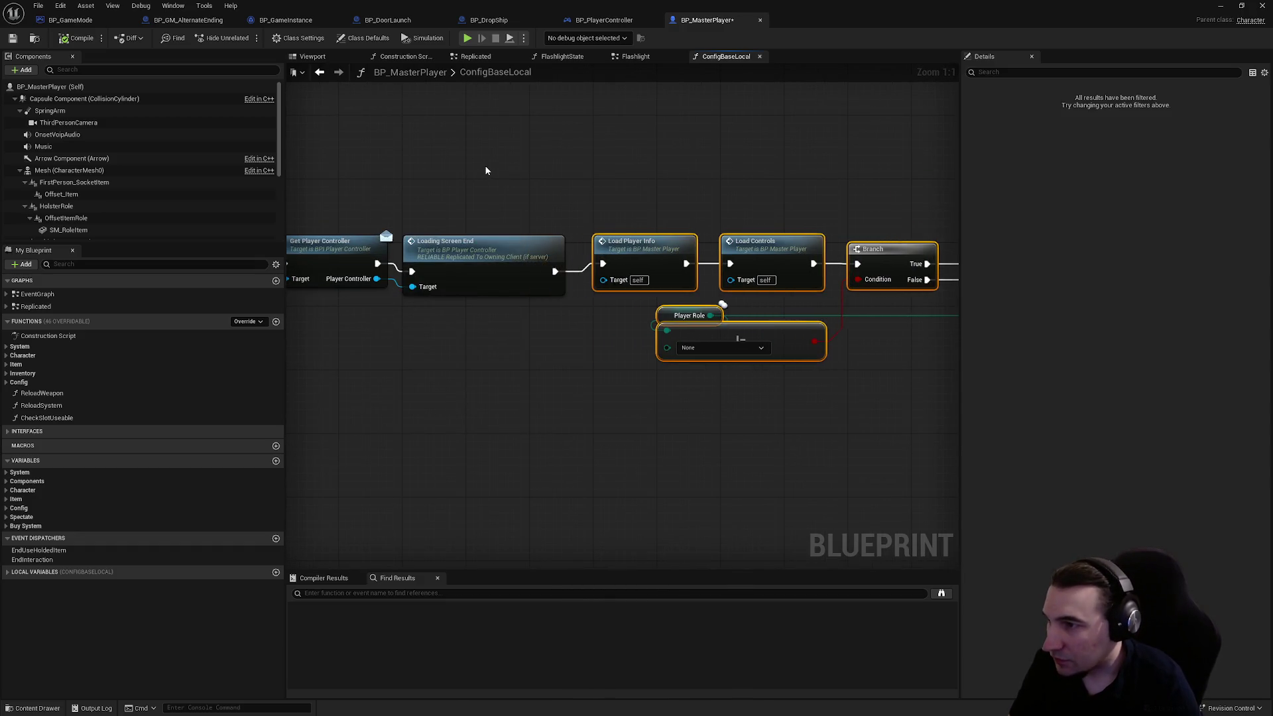
{"action": "left_click_drag", "start_coordinate": [487, 171], "coordinate": [637, 179]}
{"action": "left_click", "coordinate": [636, 295]}
{"action": "left_click", "coordinate": [638, 344]}
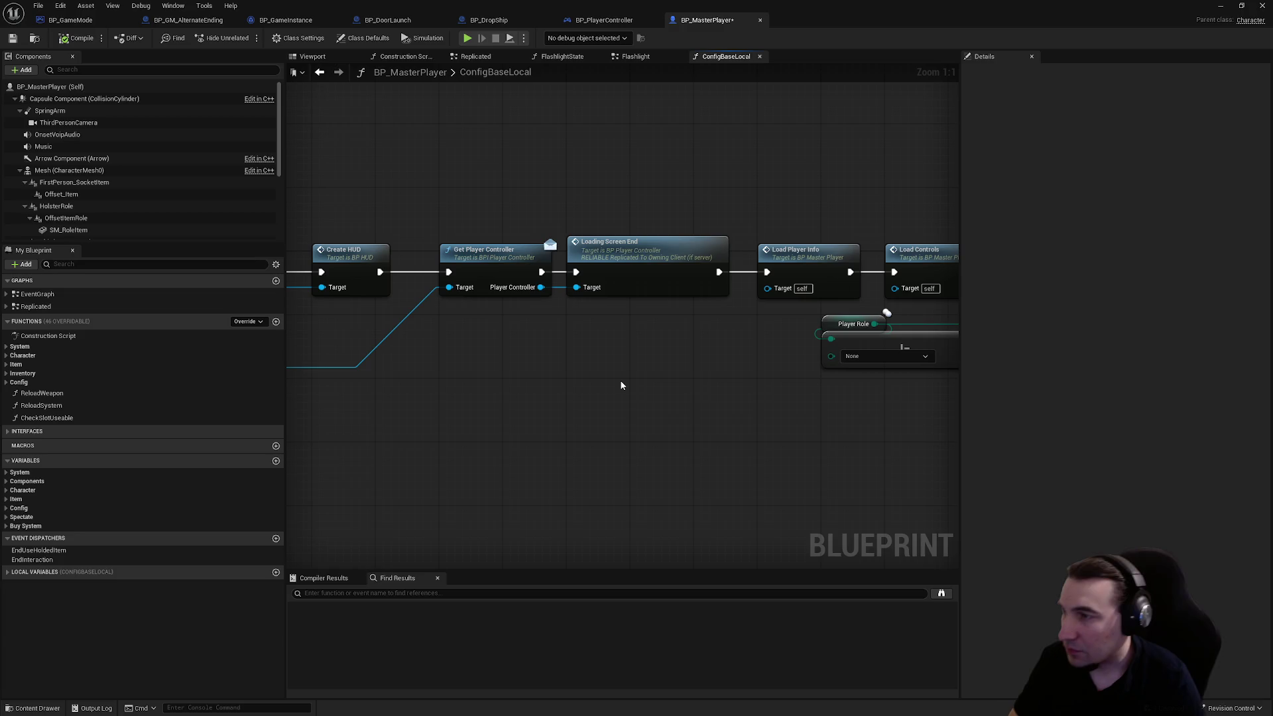
{"action": "left_click_drag", "start_coordinate": [614, 380], "coordinate": [885, 373]}
{"action": "left_click_drag", "start_coordinate": [720, 388], "coordinate": [604, 351]}
{"action": "scroll", "coordinate": [605, 350], "scroll_direction": "down", "scroll_amount": 1}
{"action": "left_click", "coordinate": [13, 41]}
- Select Loading Screen End, glance at the game mode blueprints, and view BP_MasterPlayer's HUD nodes
{"action": "left_click_drag", "start_coordinate": [526, 258], "coordinate": [365, 213]}
{"action": "left_click_drag", "start_coordinate": [763, 205], "coordinate": [798, 324]}
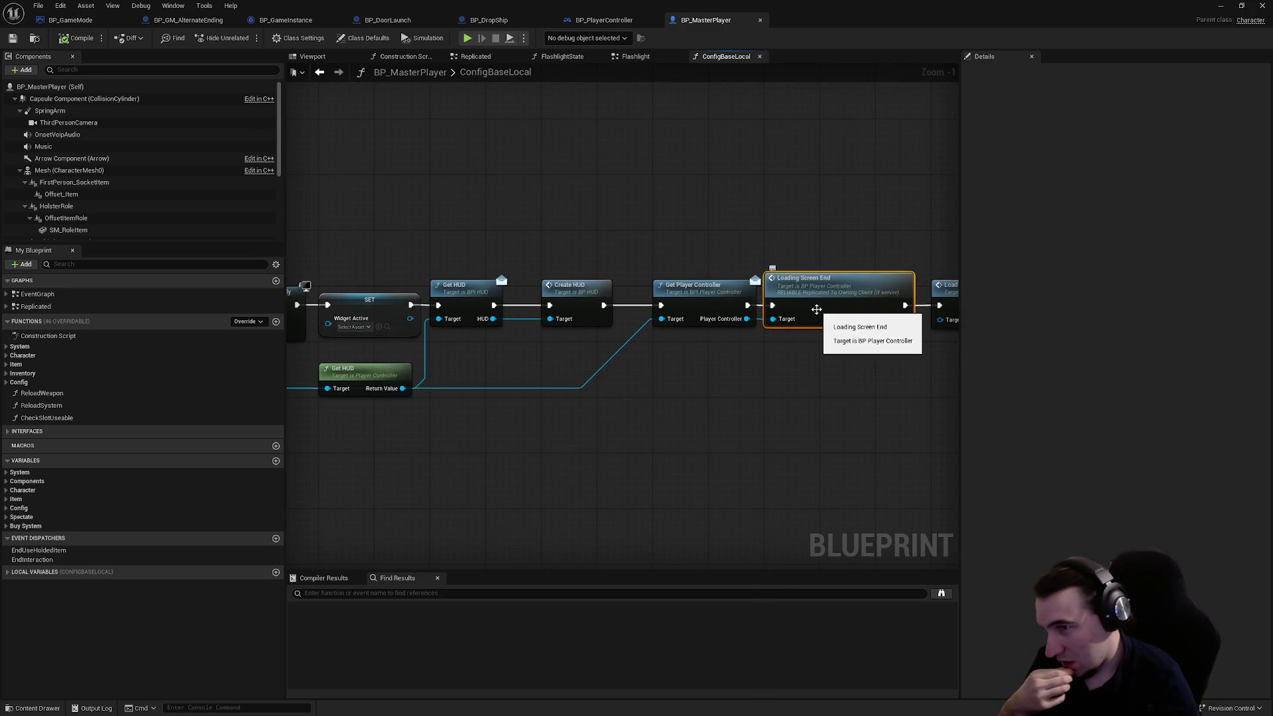
{"action": "left_click", "coordinate": [213, 20]}
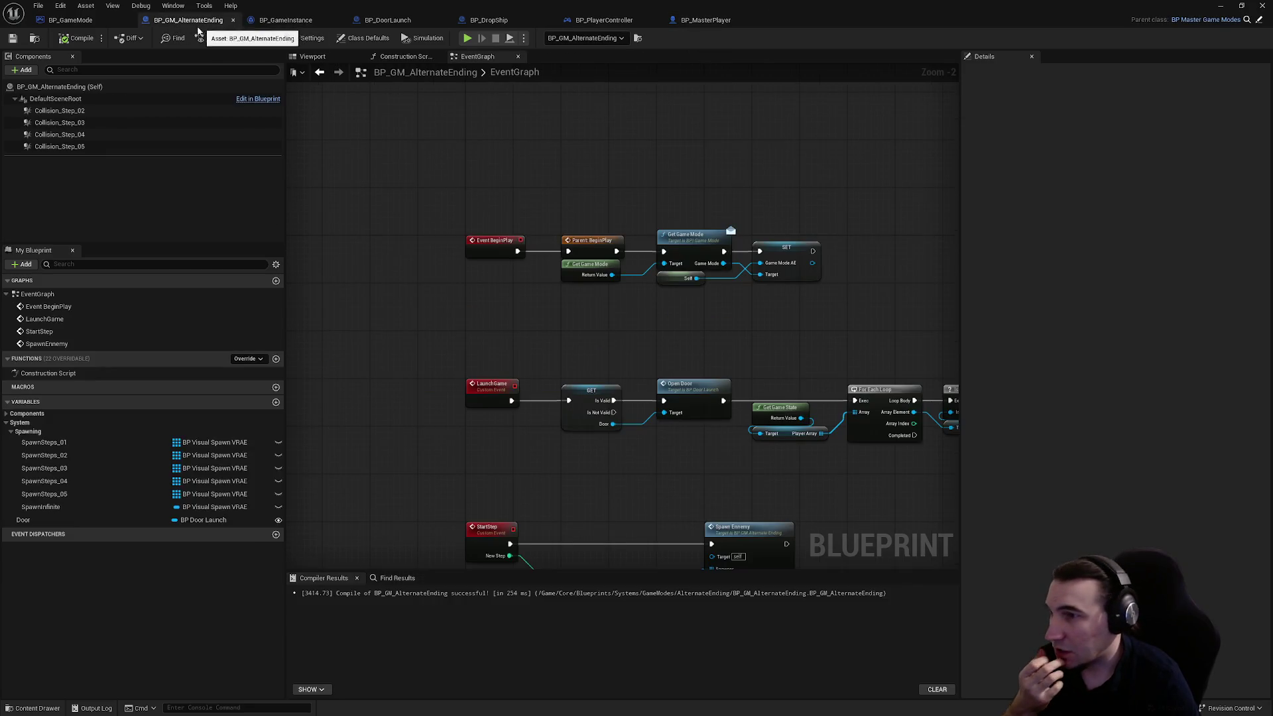
{"action": "left_click", "coordinate": [71, 20]}
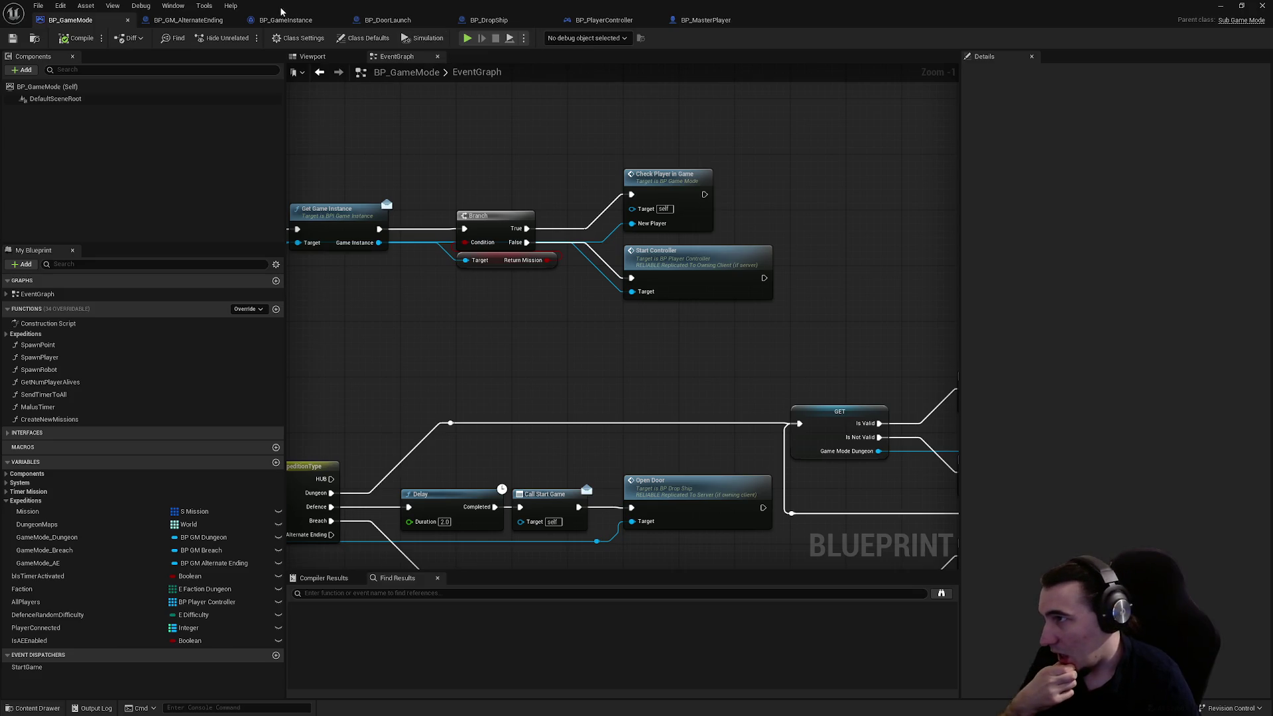
{"action": "left_click", "coordinate": [707, 21]}
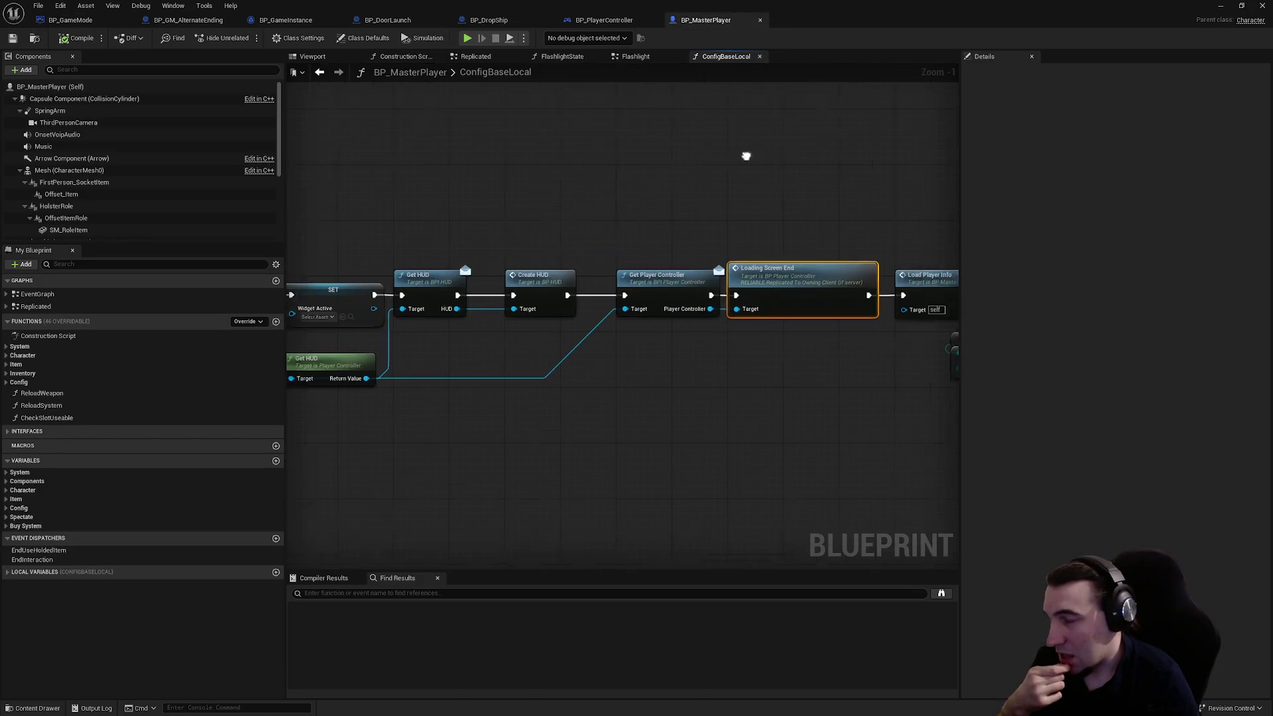
{"action": "left_click_drag", "start_coordinate": [594, 137], "coordinate": [906, 170]}
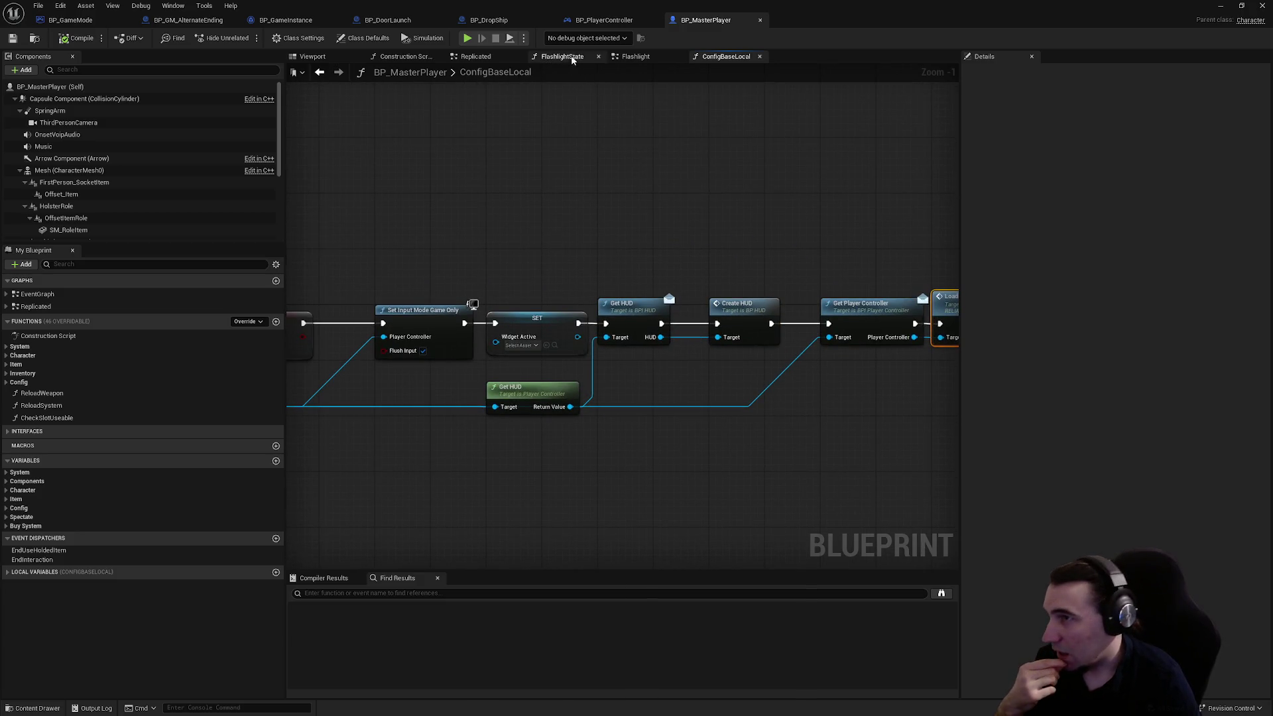
- Set BP_PlayerController's LoadingScreenEnd event to Not Replicated
{"action": "left_click", "coordinate": [604, 21]}
{"action": "left_click", "coordinate": [1169, 142]}
{"action": "key", "text": "ctrl+z"}
{"action": "key", "text": "ctrl+z"}
{"action": "key", "text": "ctrl+z"}
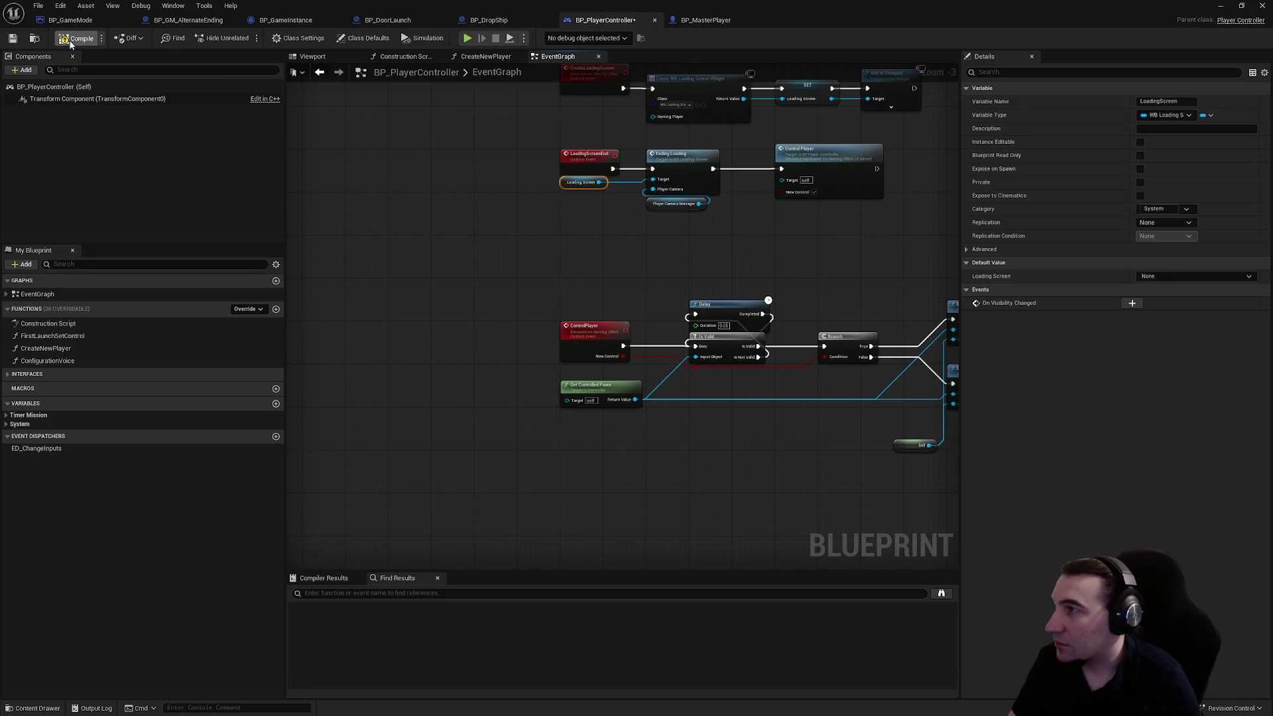
- Delete the For Each Loop to Loading Screen End nodes, saving BP_GM_AlternateEnding and BP_PlayerController
{"action": "left_click", "coordinate": [188, 20]}
{"action": "left_click_drag", "start_coordinate": [370, 214], "coordinate": [924, 355]}
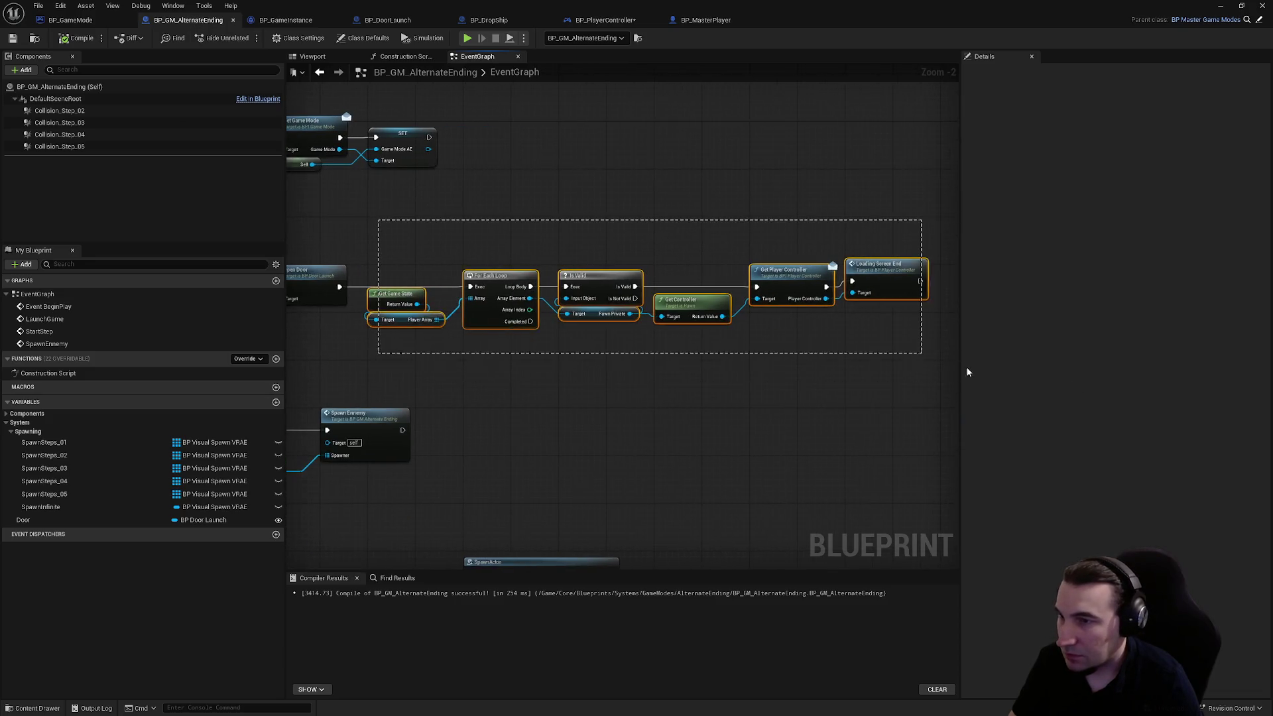
{"action": "key", "text": "Delete"}
{"action": "left_click", "coordinate": [14, 38]}
{"action": "left_click", "coordinate": [605, 20]}
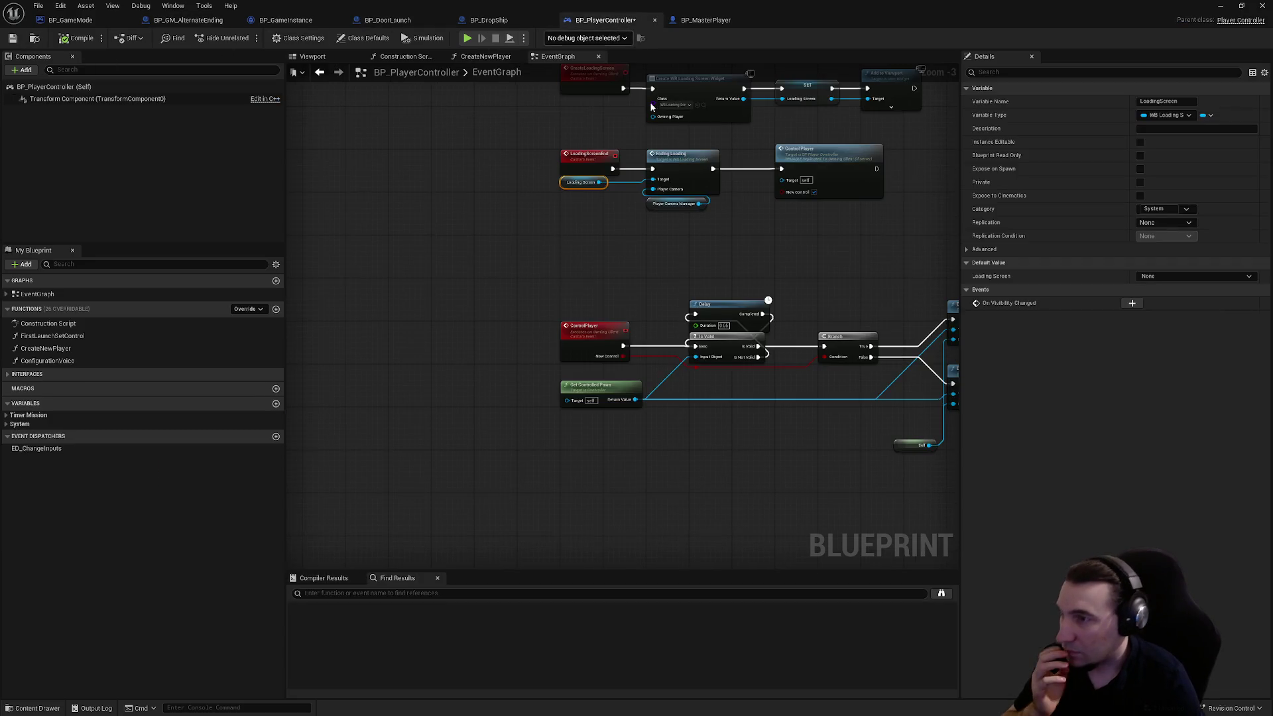
{"action": "left_click", "coordinate": [13, 38]}
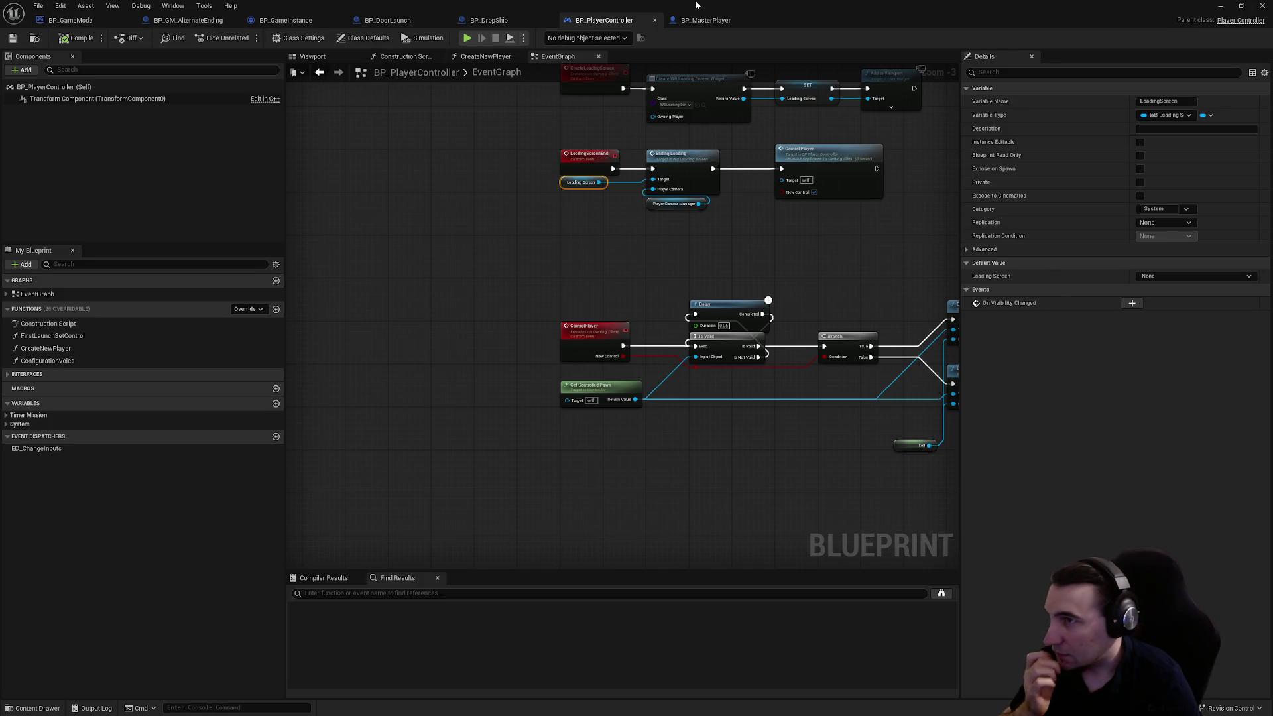
- Place Loading Screen End right of Get Player Controller in BP_MasterPlayer, then jump to its event
{"action": "left_click", "coordinate": [709, 19]}
{"action": "left_click_drag", "start_coordinate": [945, 298], "coordinate": [571, 300]}
{"action": "left_click", "coordinate": [682, 205]}
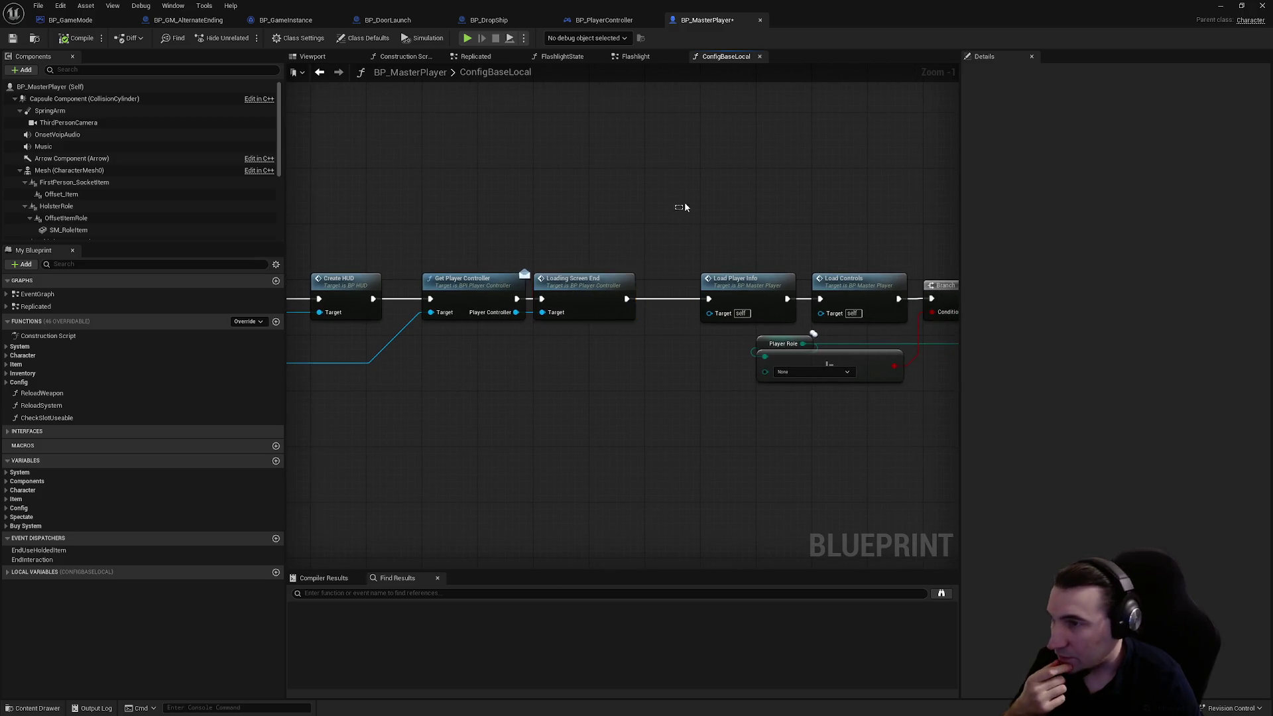
{"action": "scroll", "coordinate": [506, 138], "scroll_direction": "down", "scroll_amount": 4}
{"action": "left_click_drag", "start_coordinate": [506, 138], "coordinate": [703, 257]}
{"action": "scroll", "coordinate": [703, 257], "scroll_direction": "up", "scroll_amount": 5}
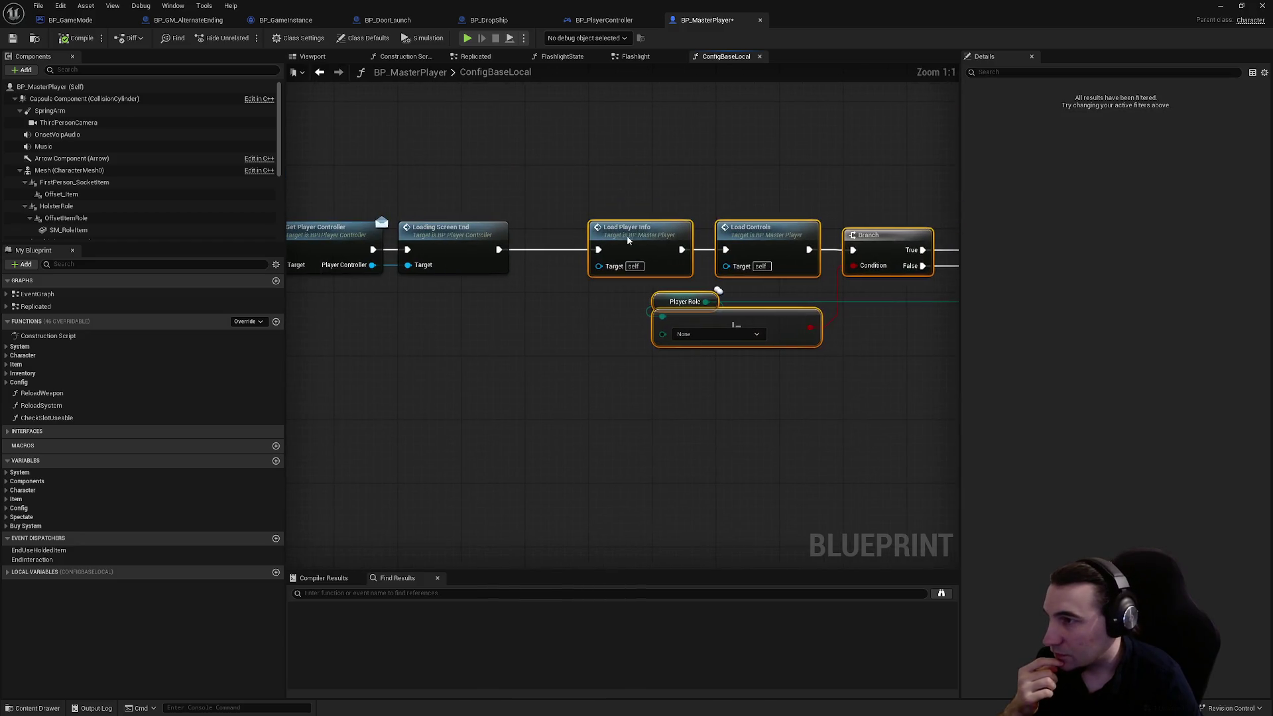
{"action": "double_click", "coordinate": [480, 237]}
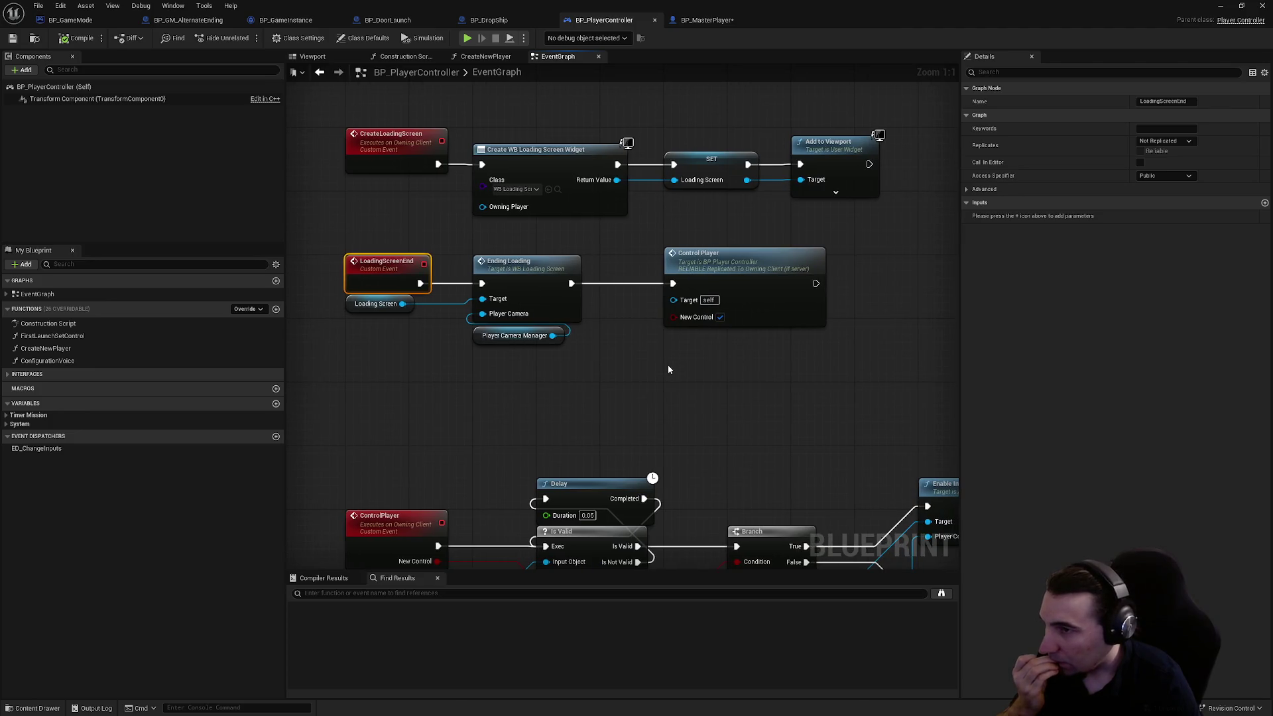
- Add a Print String node wired after Control Player
{"action": "right_click", "coordinate": [668, 369]}
{"action": "type", "text": "print string"}
{"action": "key", "text": "Return"}
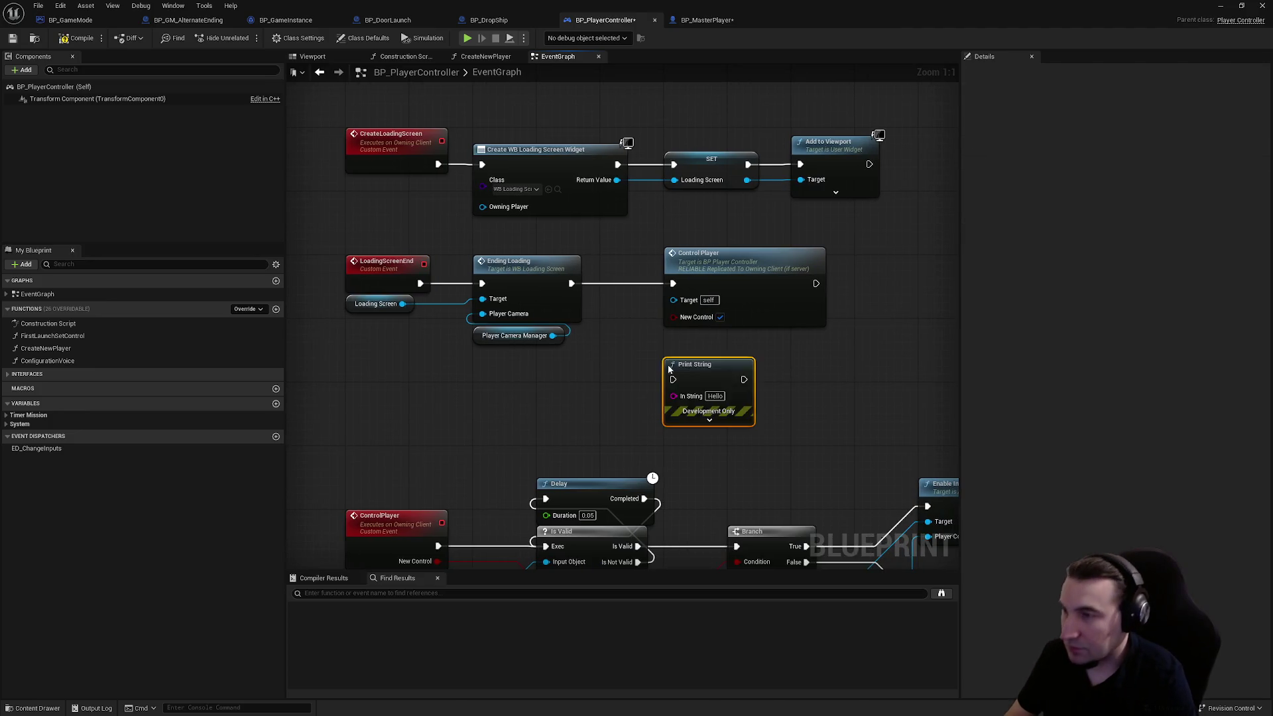
{"action": "left_click_drag", "start_coordinate": [669, 369], "coordinate": [899, 289]}
{"action": "left_click_drag", "start_coordinate": [816, 283], "coordinate": [904, 300]}
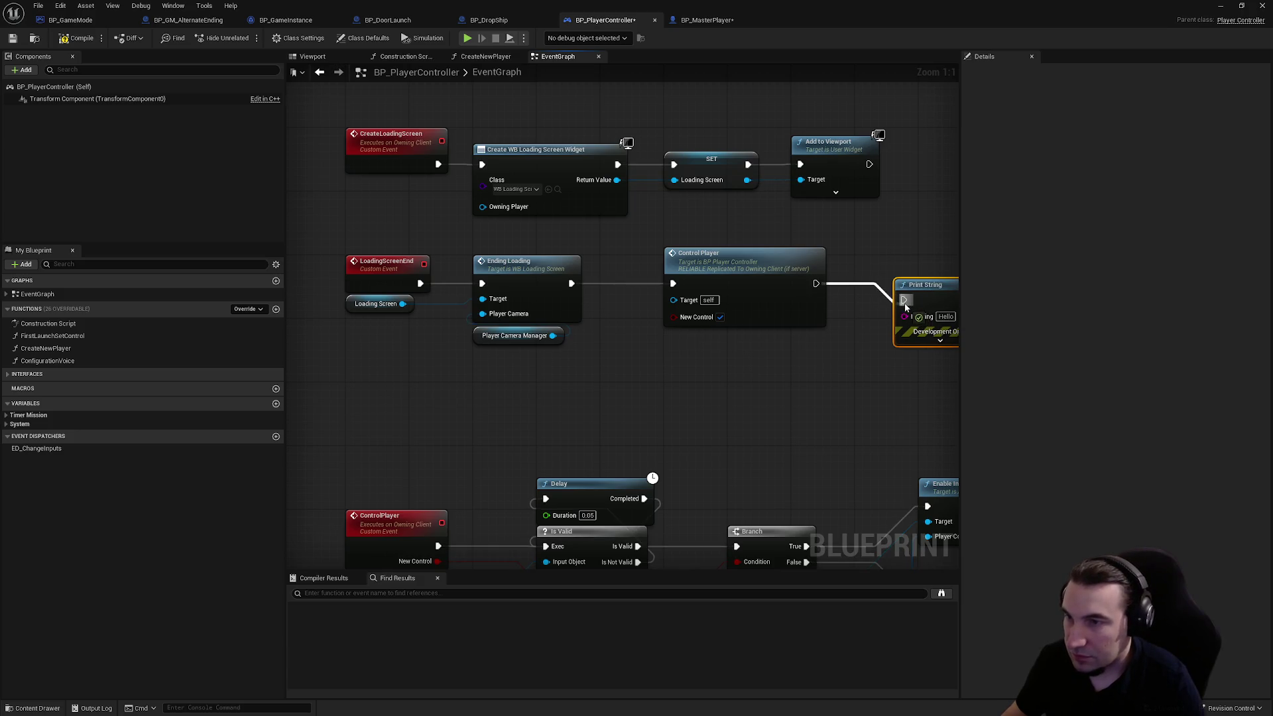
- Save BP_PlayerController and all unsaved content
{"action": "left_click", "coordinate": [11, 41]}
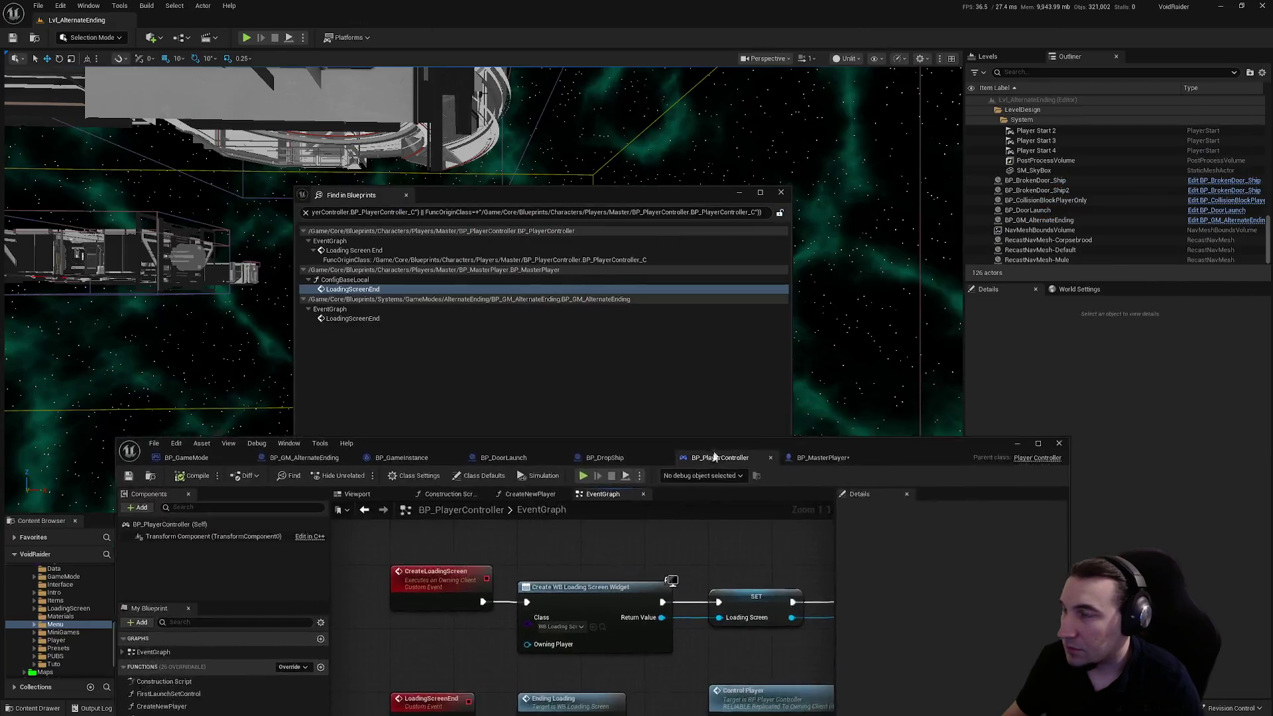
{"action": "left_click", "coordinate": [782, 193]}
{"action": "left_click", "coordinate": [231, 537]}
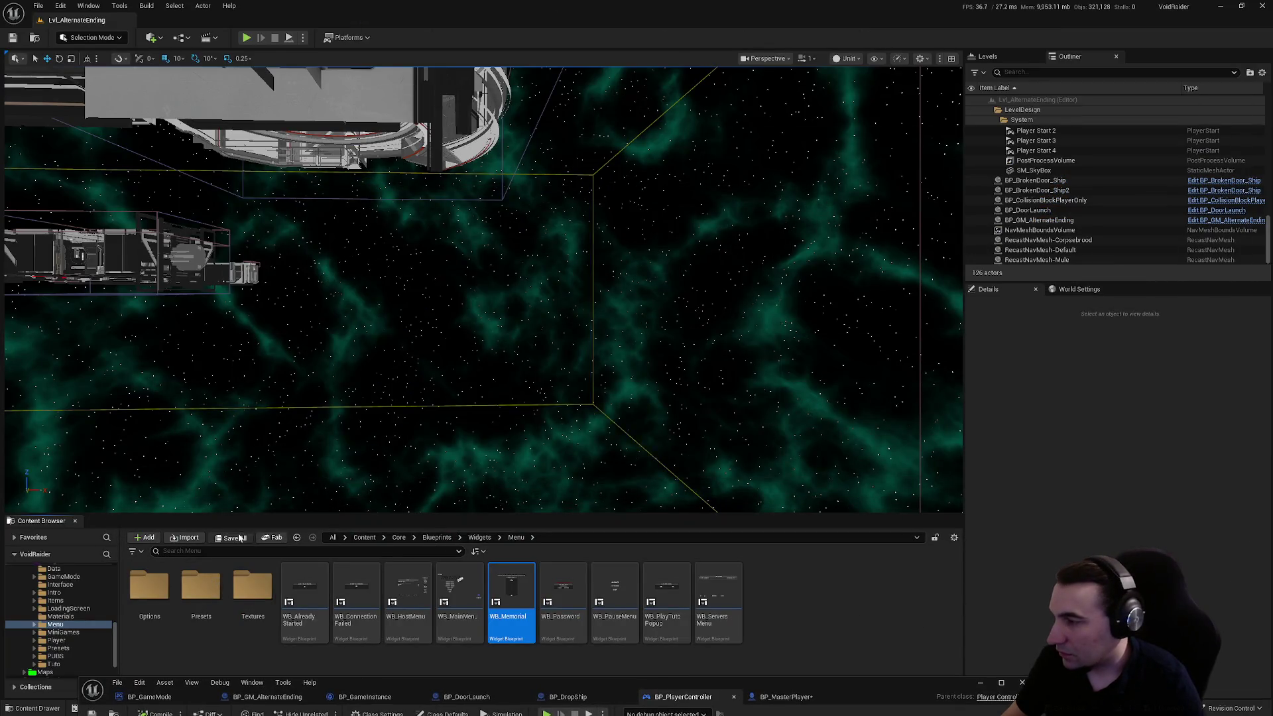
{"action": "left_click", "coordinate": [714, 474]}
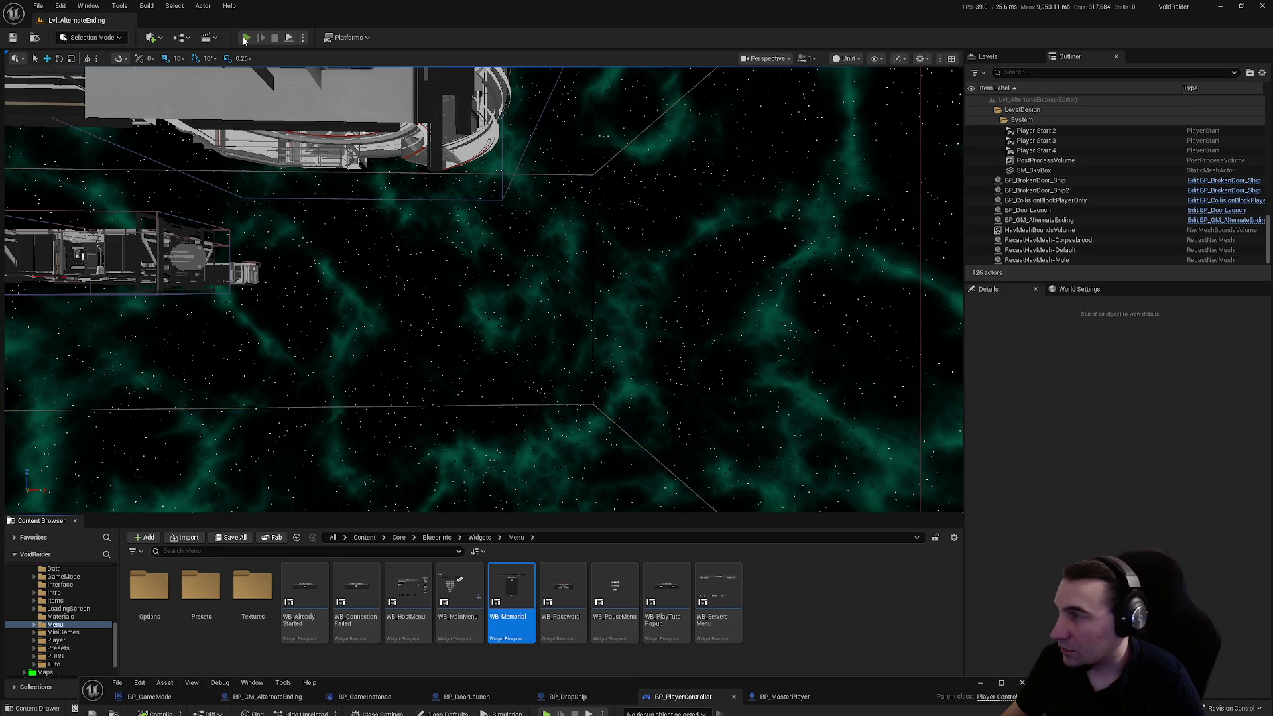
- Run a play-in-editor test of LvL_AlternateEnding, then restore the full-screen blueprint editor
{"action": "left_click", "coordinate": [245, 38]}
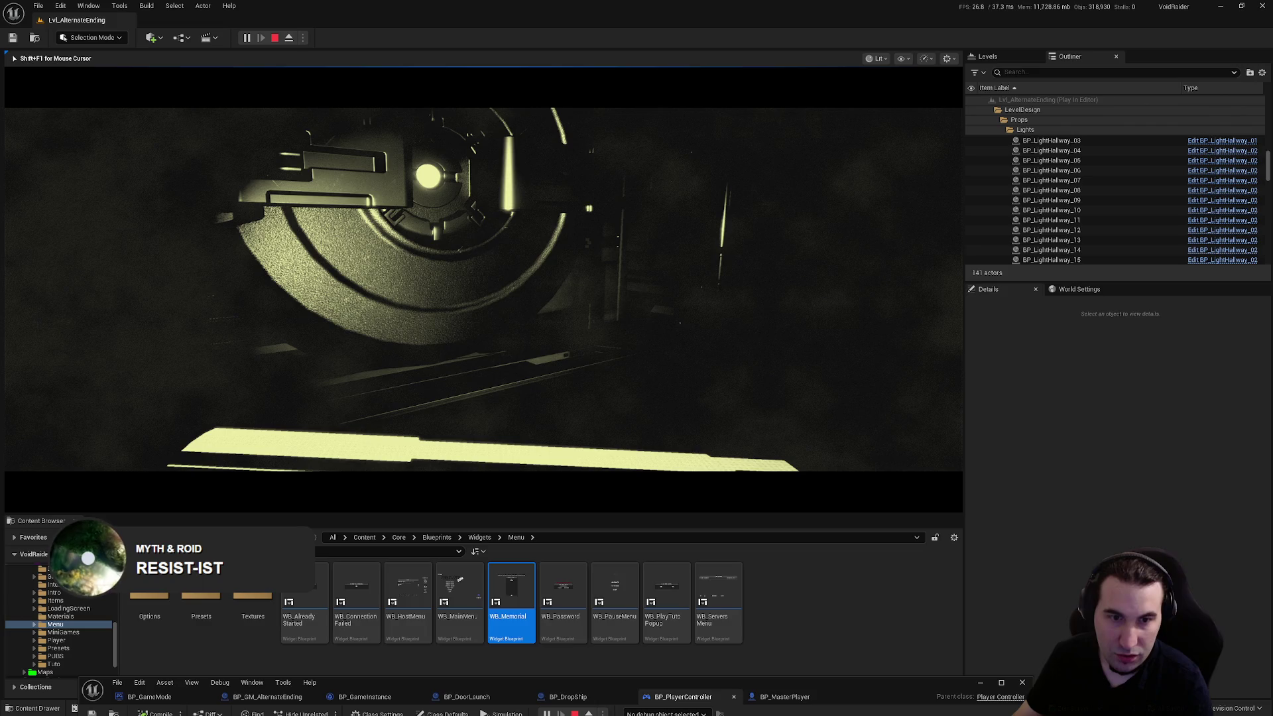
{"action": "key", "text": "Escape"}
{"action": "left_click_drag", "start_coordinate": [880, 674], "coordinate": [862, 7]}
- Delete the Print String node and save BP_PlayerController
{"action": "scroll", "coordinate": [772, 300], "scroll_direction": "down", "scroll_amount": 2}
{"action": "left_click", "coordinate": [771, 299]}
{"action": "key", "text": "Delete"}
{"action": "key", "text": "ctrl+s"}
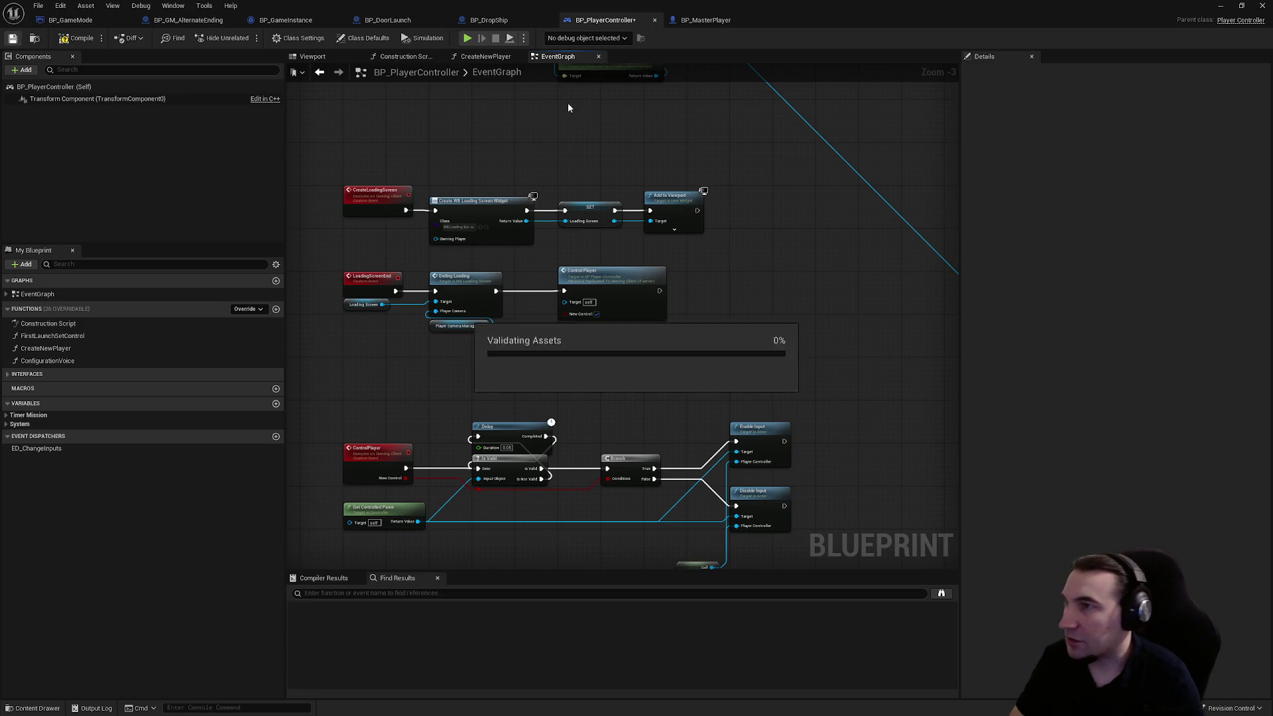
- Look over the Get HUD and Create HUD nodes in BP_MasterPlayer, then close it
{"action": "left_click", "coordinate": [696, 21]}
{"action": "scroll", "coordinate": [792, 247], "scroll_direction": "down", "scroll_amount": 4}
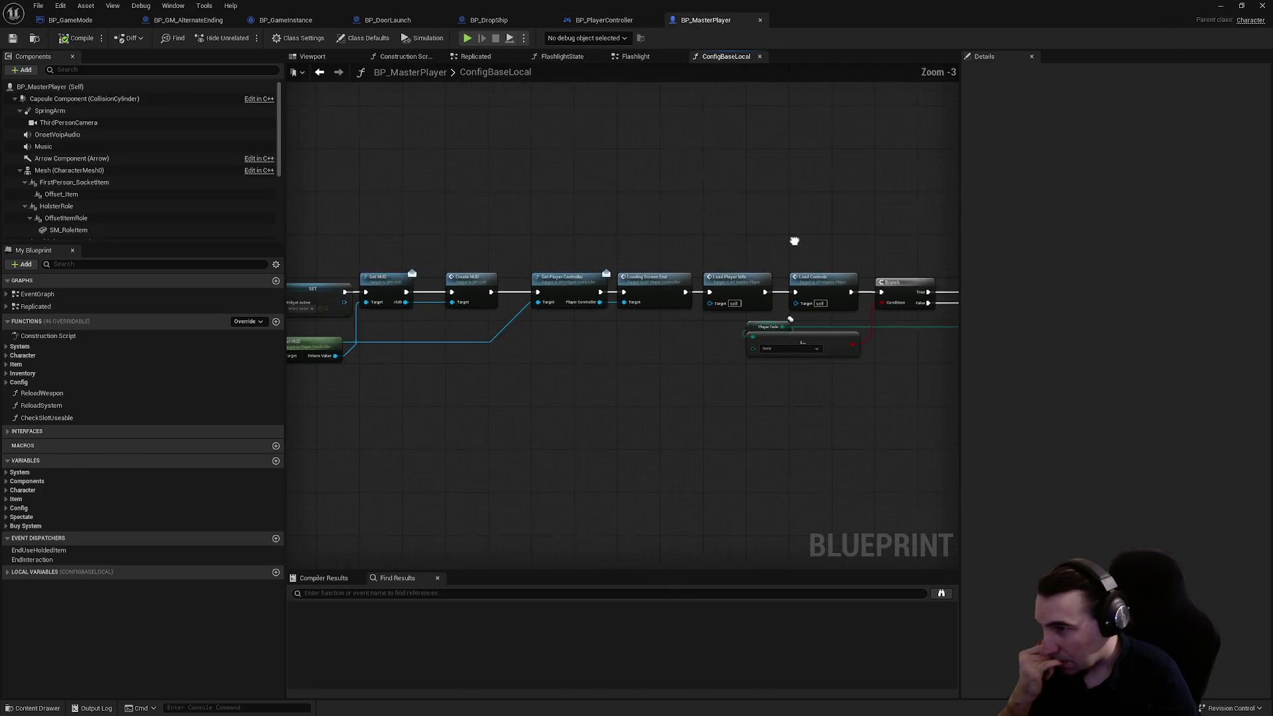
{"action": "scroll", "coordinate": [621, 307], "scroll_direction": "up", "scroll_amount": 2}
{"action": "scroll", "coordinate": [622, 307], "scroll_direction": "up", "scroll_amount": 1}
{"action": "left_click_drag", "start_coordinate": [661, 231], "coordinate": [427, 227]}
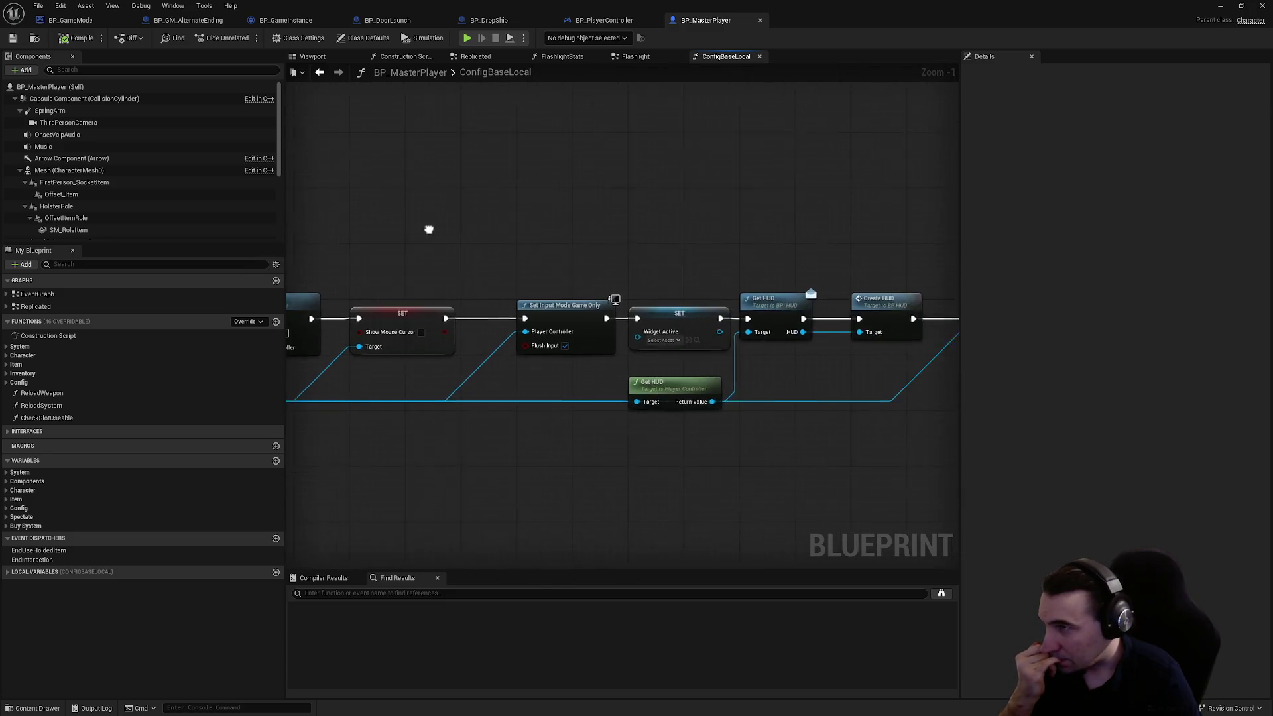
{"action": "left_click", "coordinate": [761, 23]}
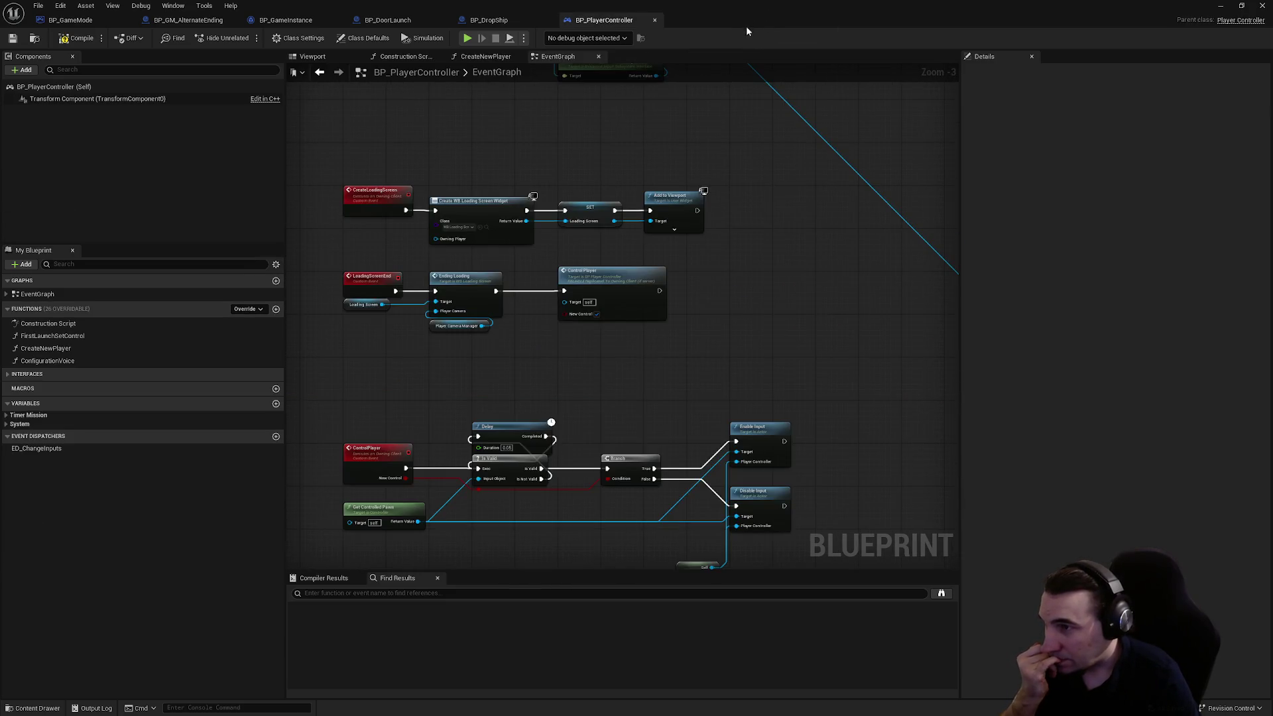
- Compile and save BP_PlayerController after reviewing its event graph
{"action": "scroll", "coordinate": [682, 332], "scroll_direction": "up", "scroll_amount": 1}
{"action": "mouse_move", "coordinate": [682, 333]}
{"action": "left_mouse_down"}
{"action": "mouse_move", "coordinate": [669, 264]}
{"action": "mouse_move", "coordinate": [691, 220]}
{"action": "left_mouse_up"}
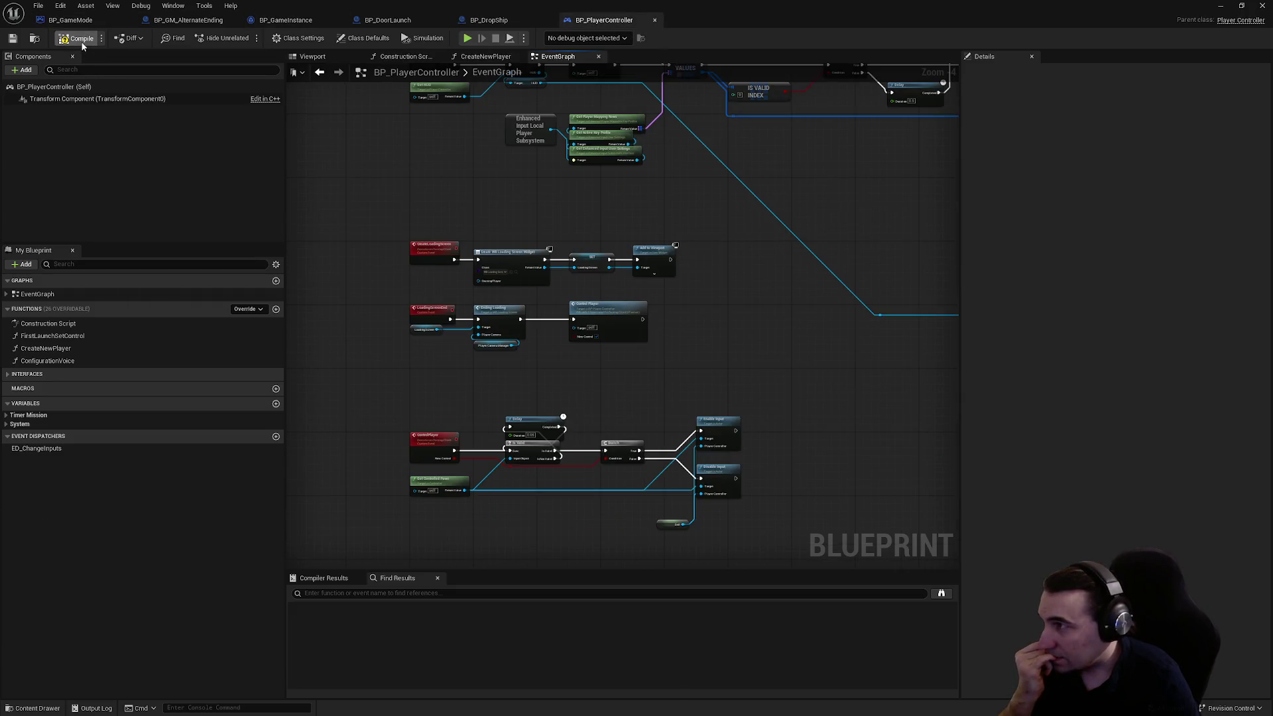
{"action": "left_click", "coordinate": [79, 38]}
{"action": "left_click", "coordinate": [13, 37]}
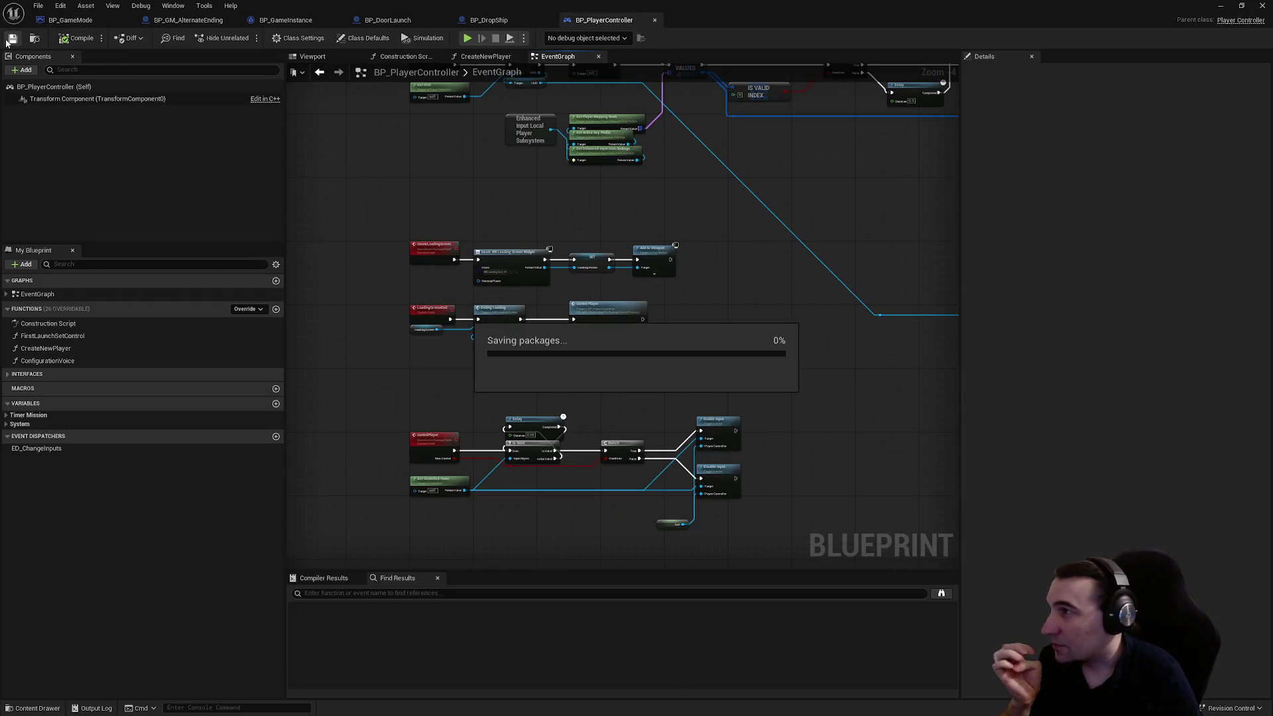
- Browse the BP_DropShip event graph's nodes
{"action": "left_click", "coordinate": [462, 26]}
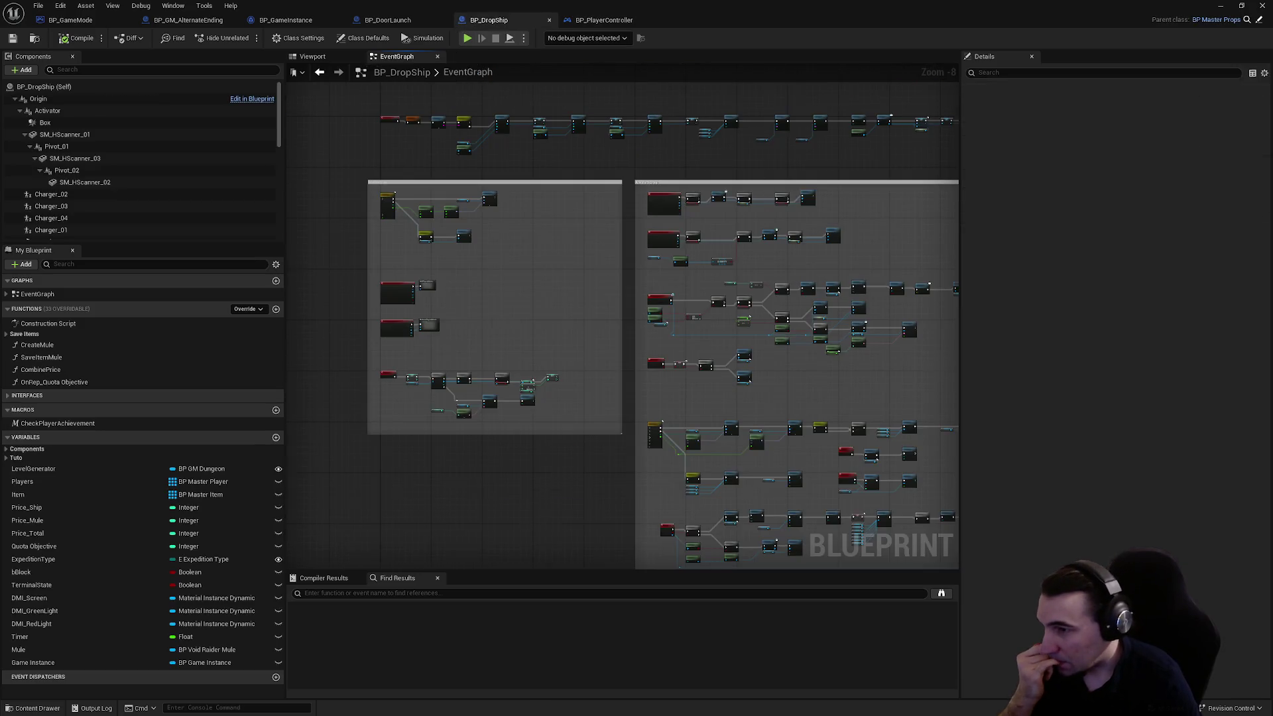
{"action": "scroll", "coordinate": [607, 352], "scroll_direction": "up", "scroll_amount": 5}
{"action": "scroll", "coordinate": [608, 352], "scroll_direction": "down", "scroll_amount": 6}
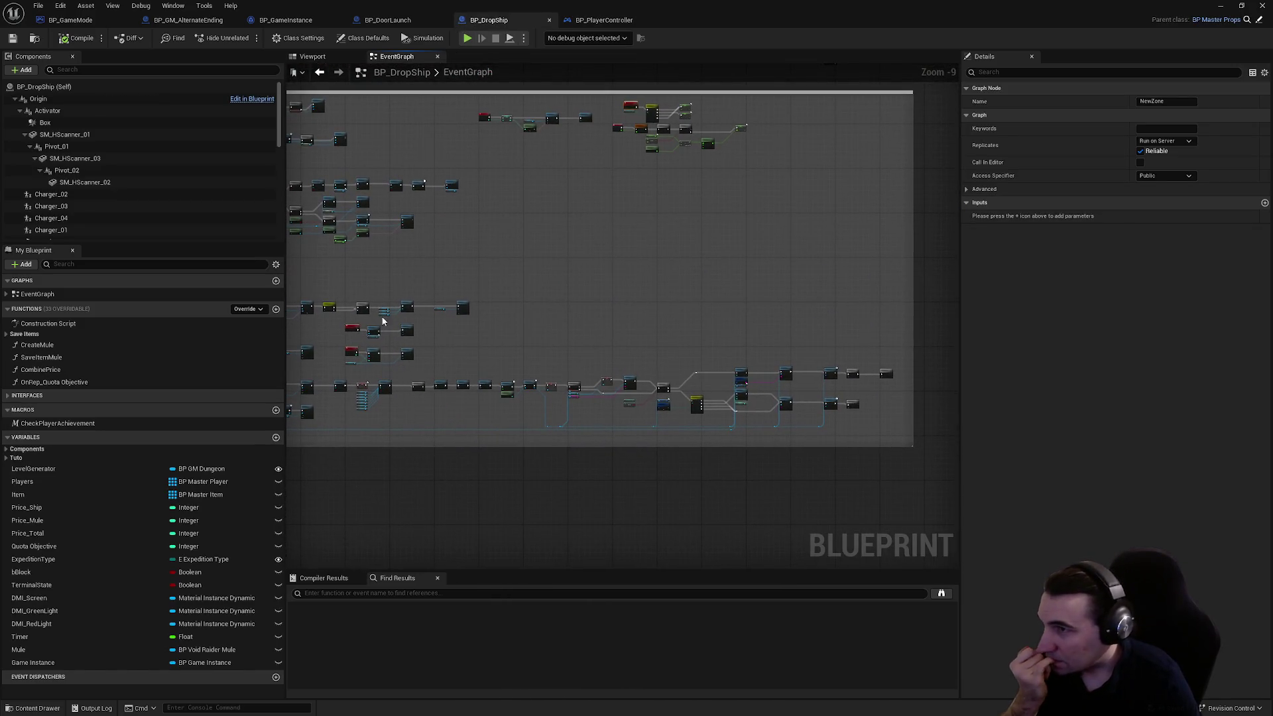
{"action": "scroll", "coordinate": [746, 374], "scroll_direction": "up", "scroll_amount": 6}
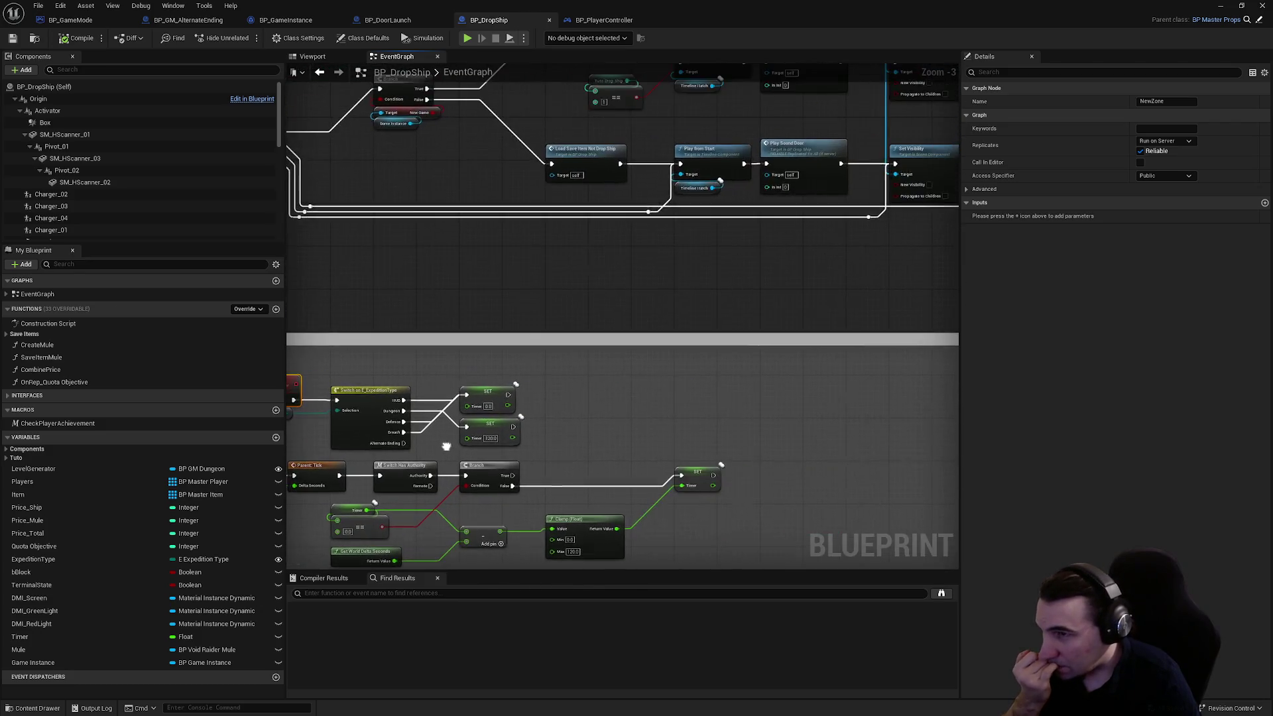
{"action": "mouse_move", "coordinate": [602, 382]}
{"action": "left_mouse_down"}
{"action": "mouse_move", "coordinate": [520, 407]}
{"action": "mouse_move", "coordinate": [427, 392]}
{"action": "left_mouse_up"}
{"action": "scroll", "coordinate": [426, 392], "scroll_direction": "down", "scroll_amount": 2}
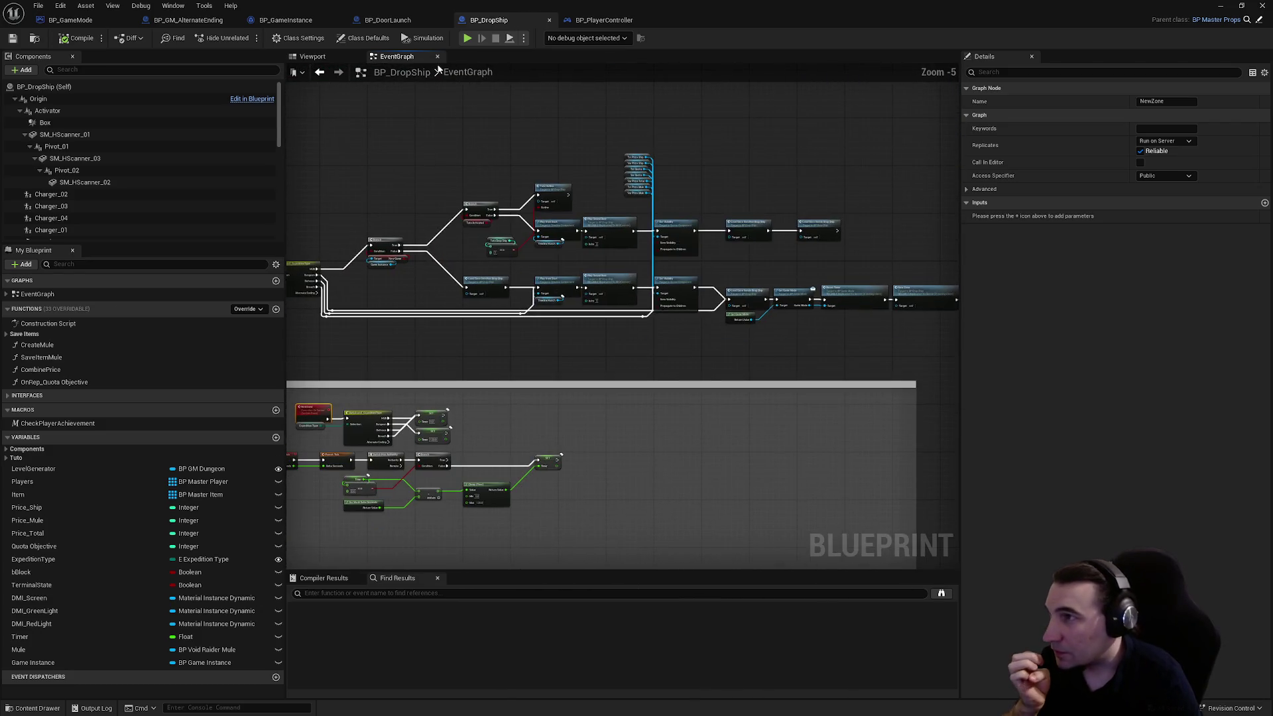
- Check BP_DoorLaunch, then pan BP_GameInstance to the Load Steam Achievement nodes
{"action": "left_click", "coordinate": [387, 21]}
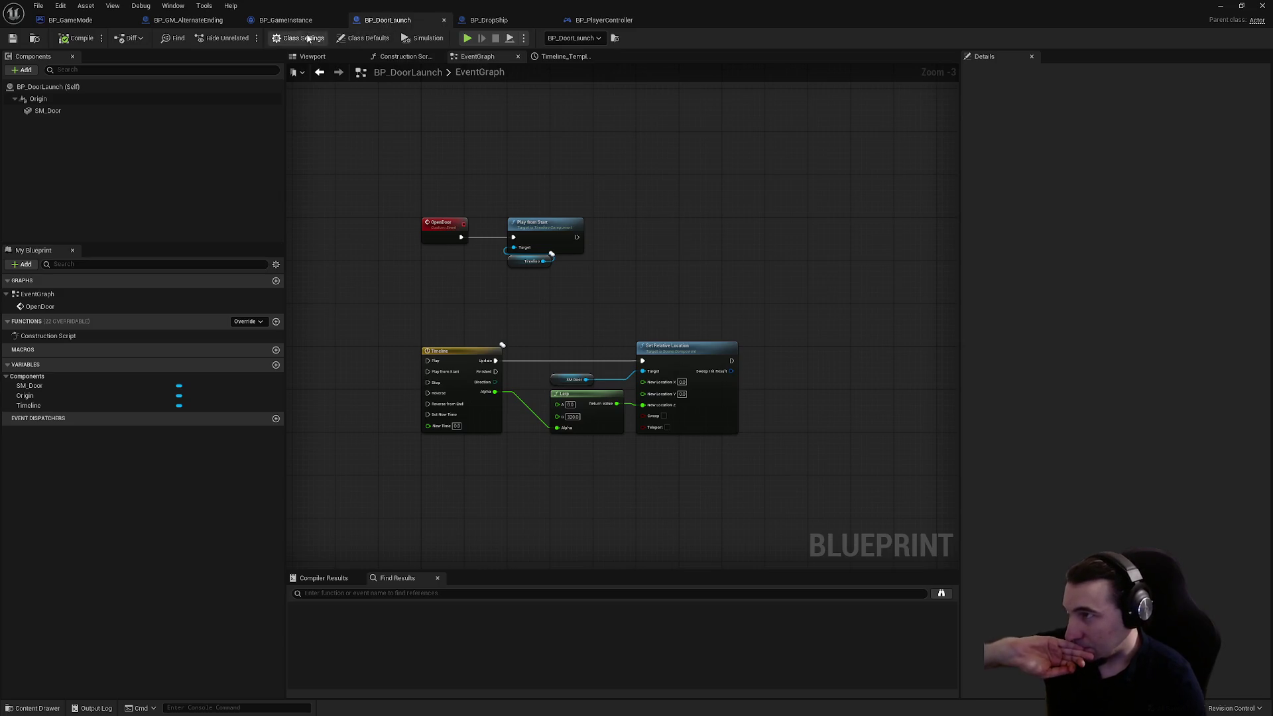
{"action": "left_click", "coordinate": [296, 21]}
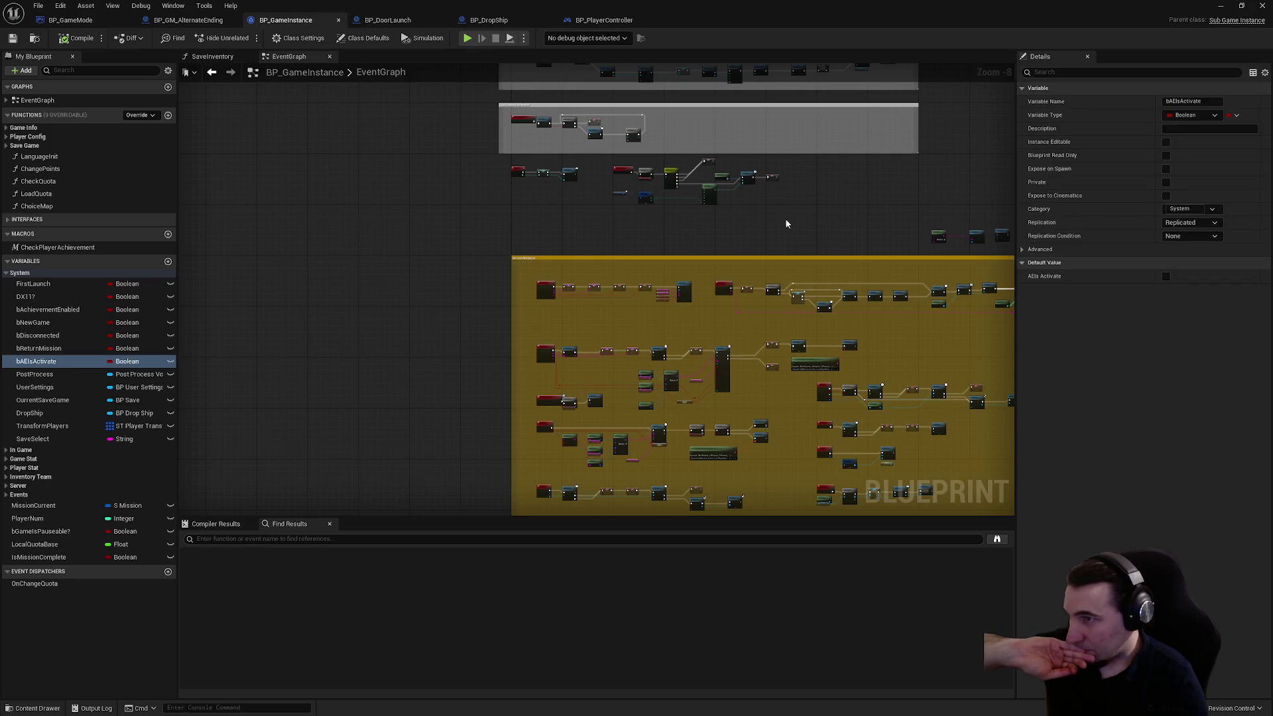
{"action": "scroll", "coordinate": [676, 195], "scroll_direction": "up", "scroll_amount": 4}
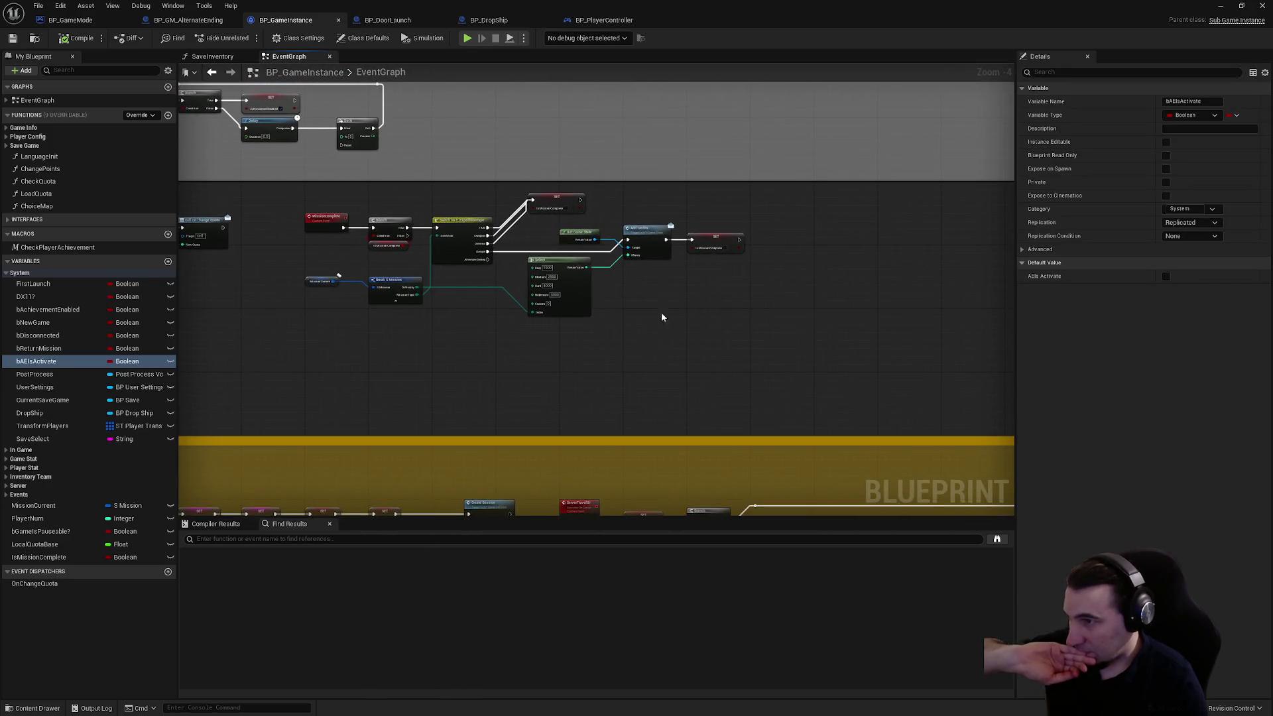
{"action": "left_click_drag", "start_coordinate": [661, 318], "coordinate": [280, 267]}
{"action": "mouse_move", "coordinate": [402, 257]}
{"action": "left_mouse_down"}
{"action": "mouse_move", "coordinate": [559, 285]}
{"action": "mouse_move", "coordinate": [312, 290]}
{"action": "mouse_move", "coordinate": [657, 323]}
{"action": "left_mouse_up"}
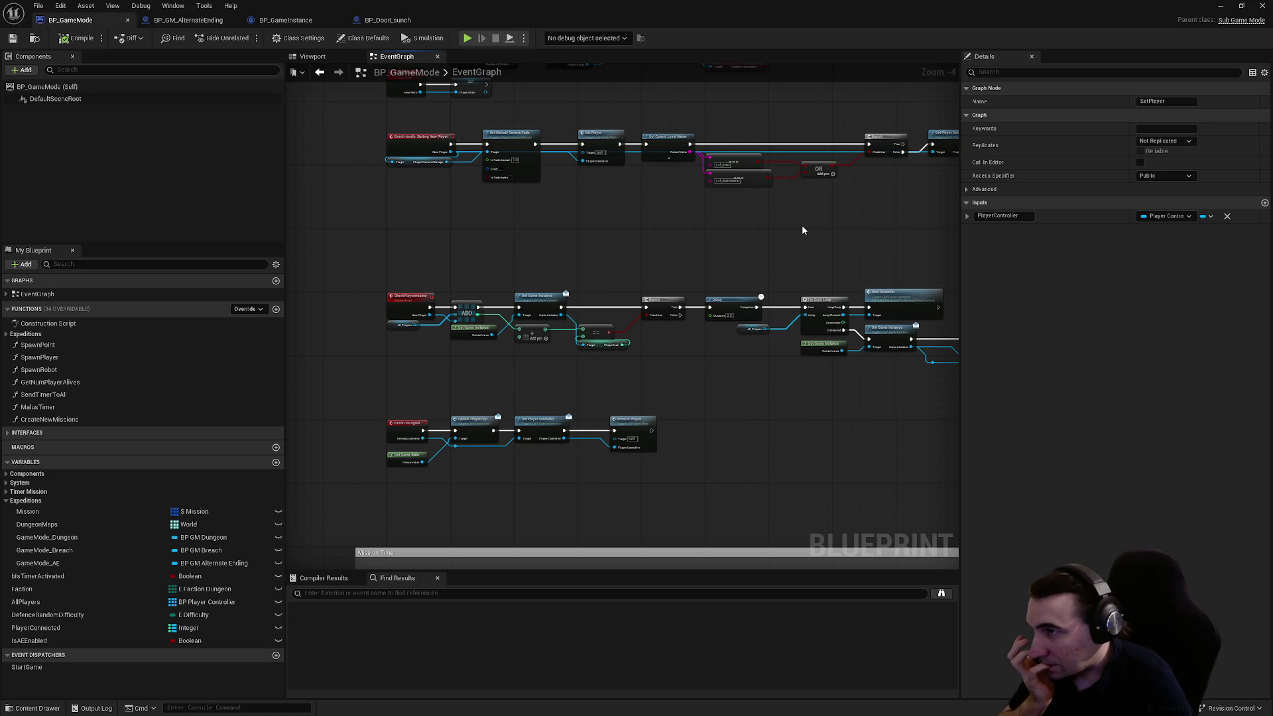
{"action": "left_click_drag", "start_coordinate": [802, 230], "coordinate": [739, 236]}
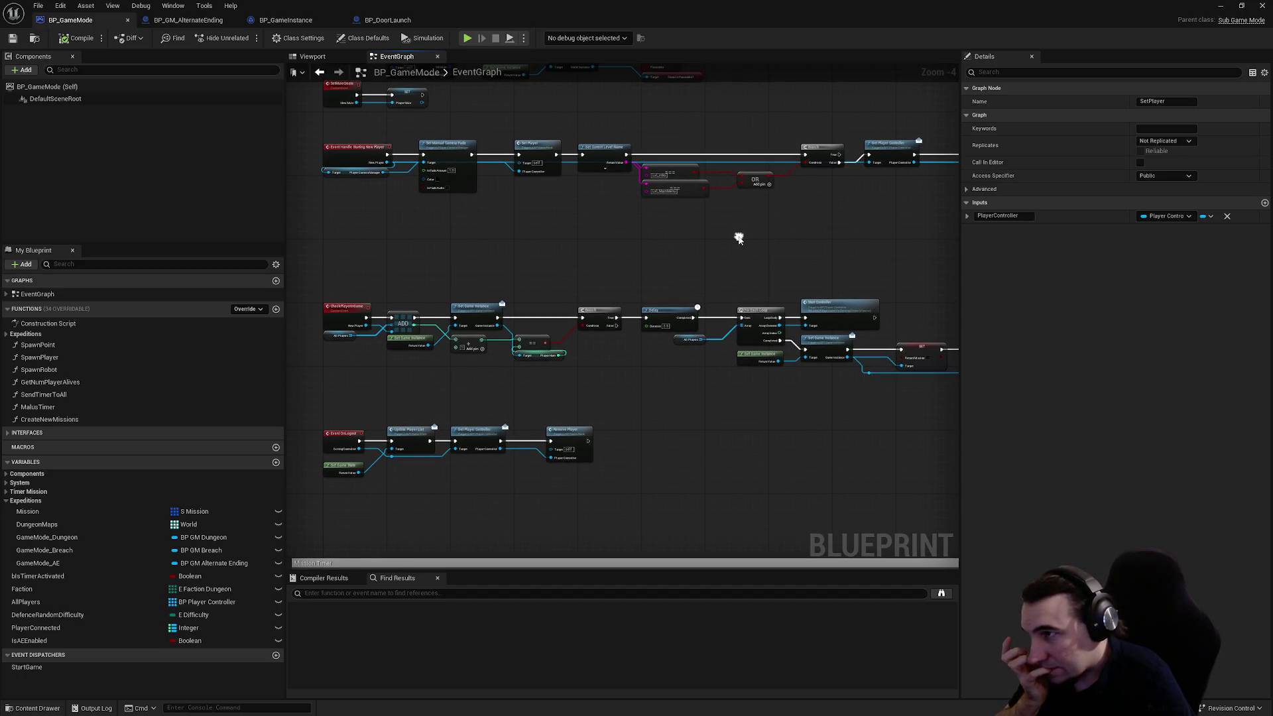
{"action": "left_click_drag", "start_coordinate": [723, 240], "coordinate": [576, 242]}
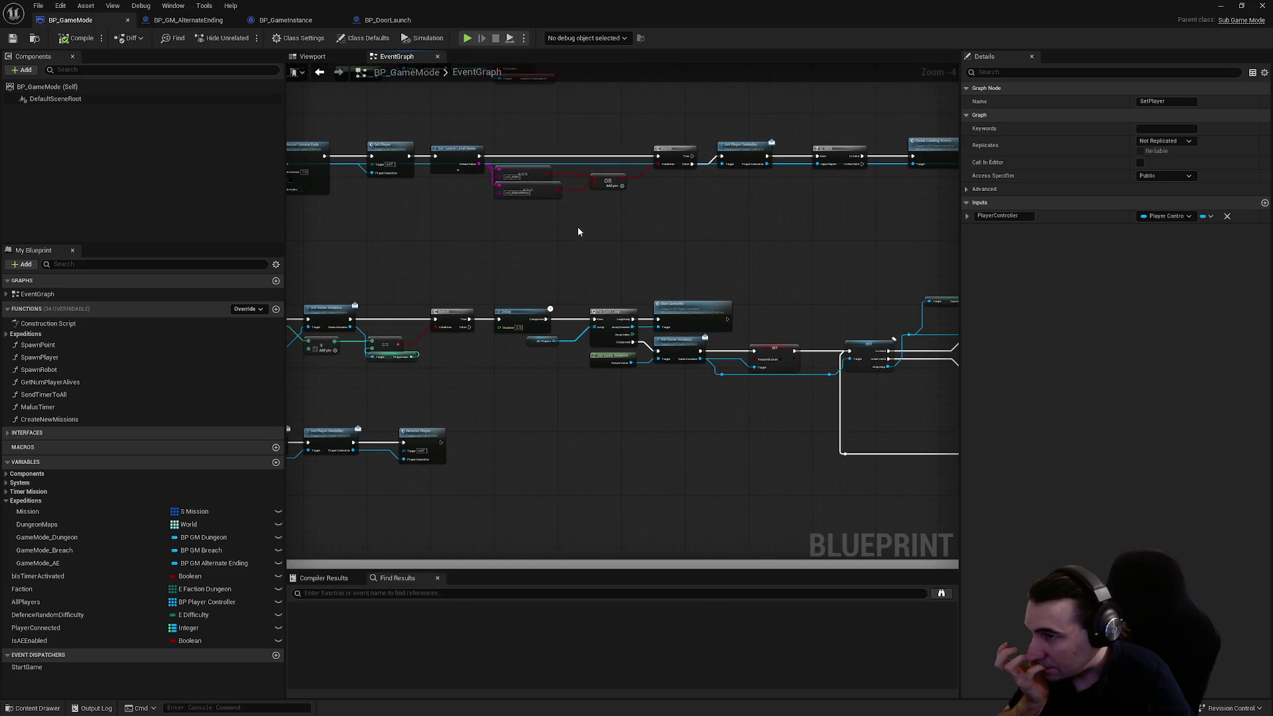
{"action": "scroll", "coordinate": [578, 231], "scroll_direction": "up", "scroll_amount": 3}
{"action": "mouse_move", "coordinate": [871, 240]}
{"action": "left_mouse_down"}
{"action": "mouse_move", "coordinate": [762, 221]}
{"action": "mouse_move", "coordinate": [692, 237]}
{"action": "left_mouse_up"}
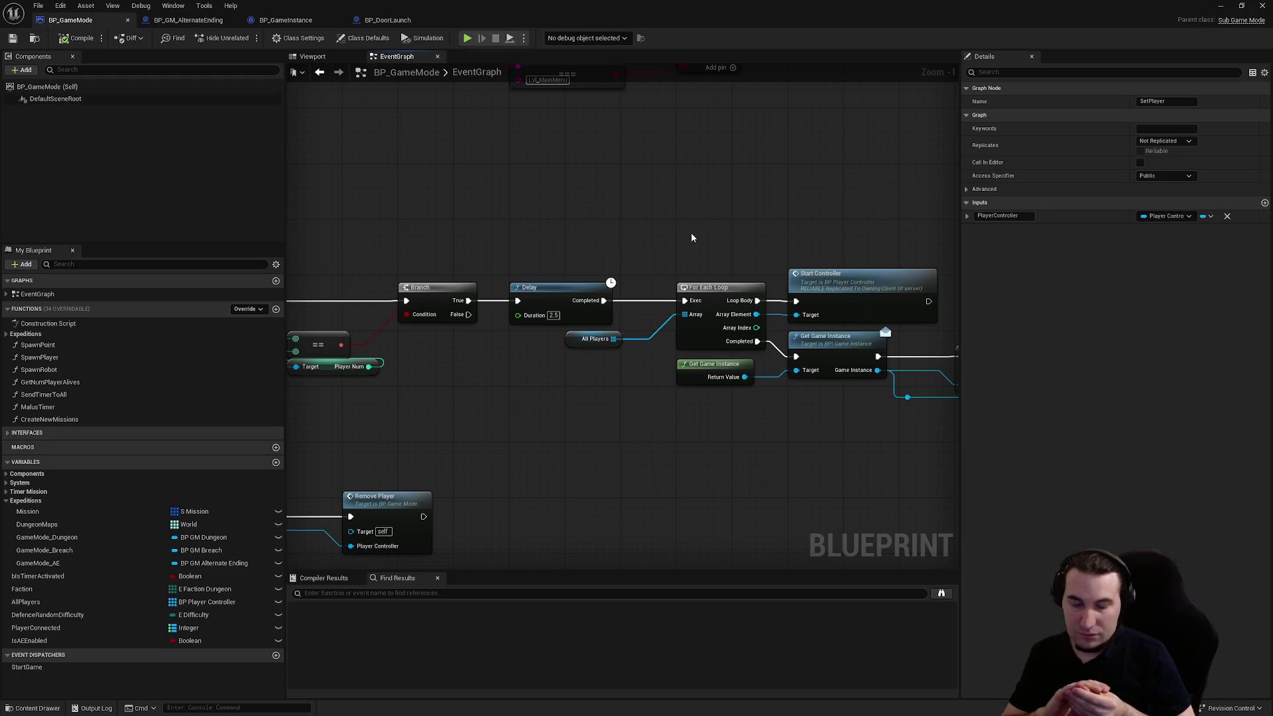
{"action": "scroll", "coordinate": [691, 233], "scroll_direction": "down", "scroll_amount": 4}
{"action": "mouse_move", "coordinate": [602, 245]}
{"action": "left_mouse_down"}
{"action": "mouse_move", "coordinate": [754, 234]}
{"action": "mouse_move", "coordinate": [949, 293]}
{"action": "left_mouse_up"}
{"action": "scroll", "coordinate": [755, 235], "scroll_direction": "up", "scroll_amount": 6}
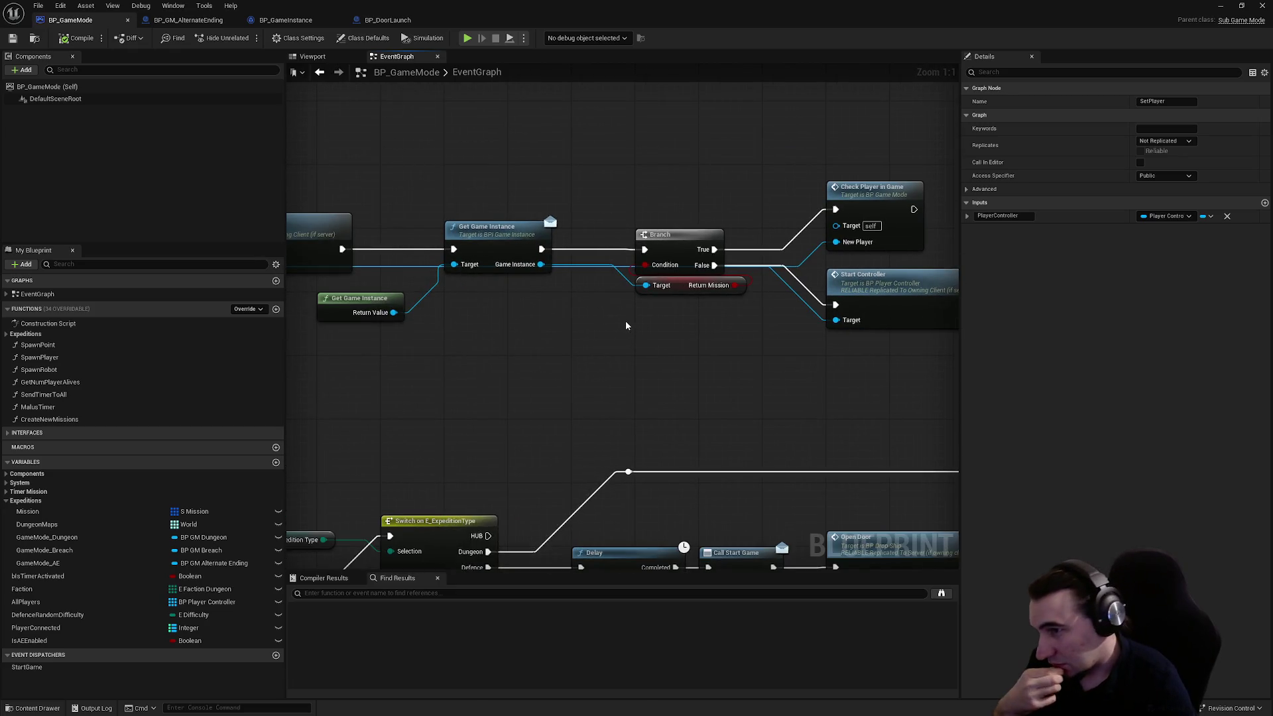
{"action": "mouse_move", "coordinate": [577, 323]}
{"action": "left_mouse_down"}
{"action": "mouse_move", "coordinate": [611, 327]}
{"action": "mouse_move", "coordinate": [588, 335]}
{"action": "mouse_move", "coordinate": [782, 344]}
{"action": "mouse_move", "coordinate": [783, 311]}
{"action": "mouse_move", "coordinate": [680, 315]}
{"action": "mouse_move", "coordinate": [764, 281]}
{"action": "left_mouse_up"}
{"action": "left_click", "coordinate": [855, 333]}
{"action": "left_click_drag", "start_coordinate": [670, 256], "coordinate": [922, 237]}
{"action": "mouse_move", "coordinate": [529, 228]}
{"action": "left_mouse_down"}
{"action": "mouse_move", "coordinate": [538, 236]}
{"action": "mouse_move", "coordinate": [522, 234]}
{"action": "mouse_move", "coordinate": [540, 210]}
{"action": "mouse_move", "coordinate": [565, 227]}
{"action": "left_mouse_up"}
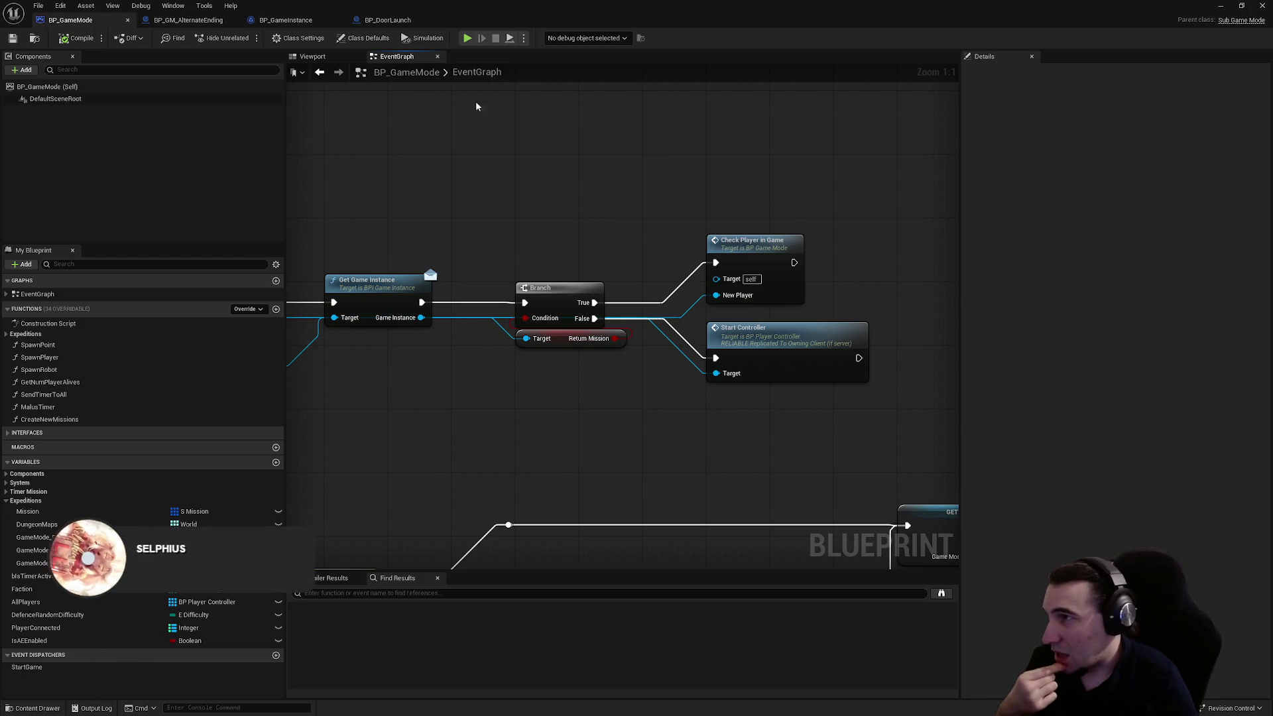
- From Blueprints > Interactables > PropsUseable in the Content Browser, open BP_DropShip in the editor
{"action": "double_click", "coordinate": [654, 15]}
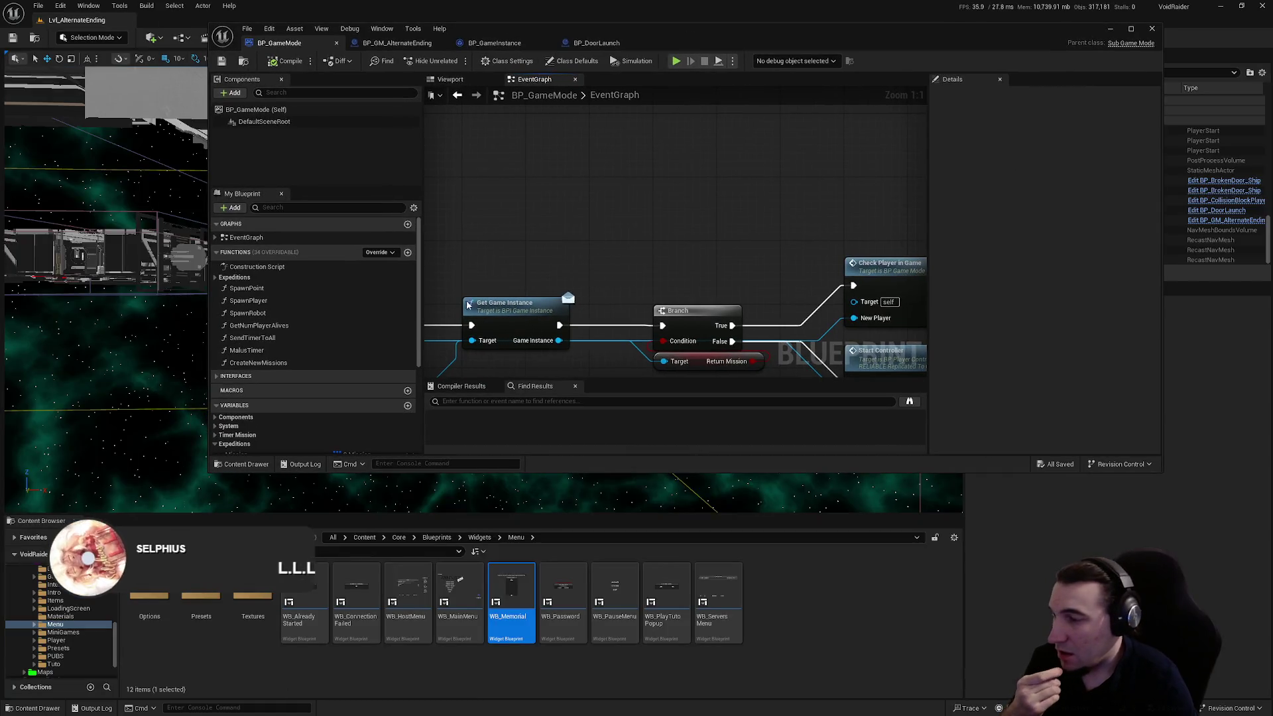
{"action": "left_click", "coordinate": [80, 639]}
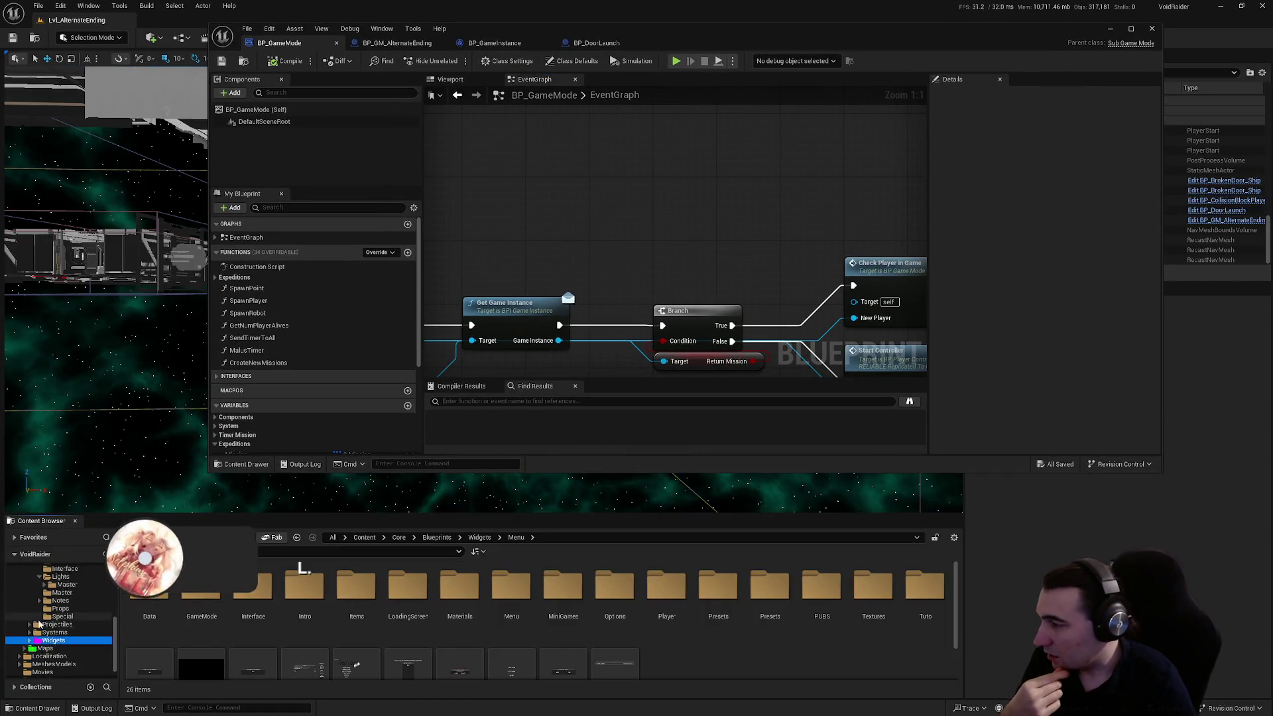
{"action": "scroll", "coordinate": [66, 616], "scroll_direction": "up", "scroll_amount": 5}
{"action": "scroll", "coordinate": [60, 597], "scroll_direction": "up", "scroll_amount": 10}
{"action": "left_click", "coordinate": [53, 625]}
{"action": "double_click", "coordinate": [309, 620]}
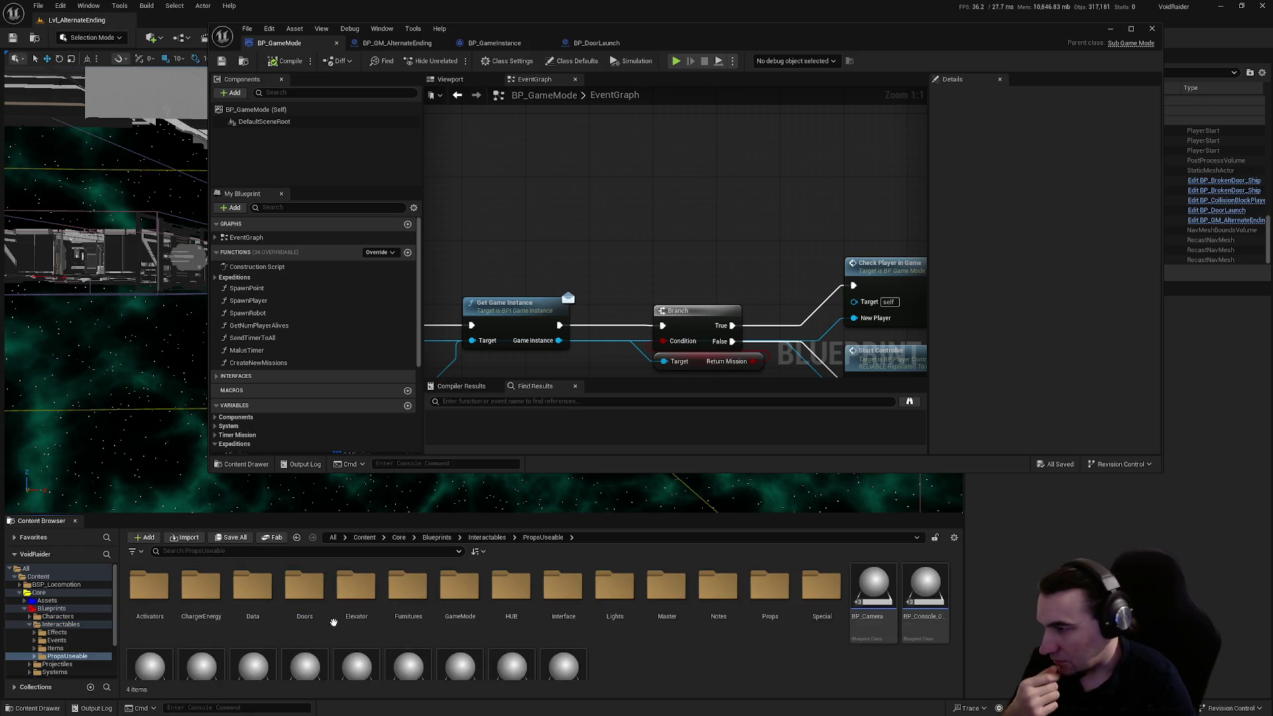
{"action": "scroll", "coordinate": [386, 620], "scroll_direction": "down", "scroll_amount": 1}
{"action": "left_click", "coordinate": [304, 620]}
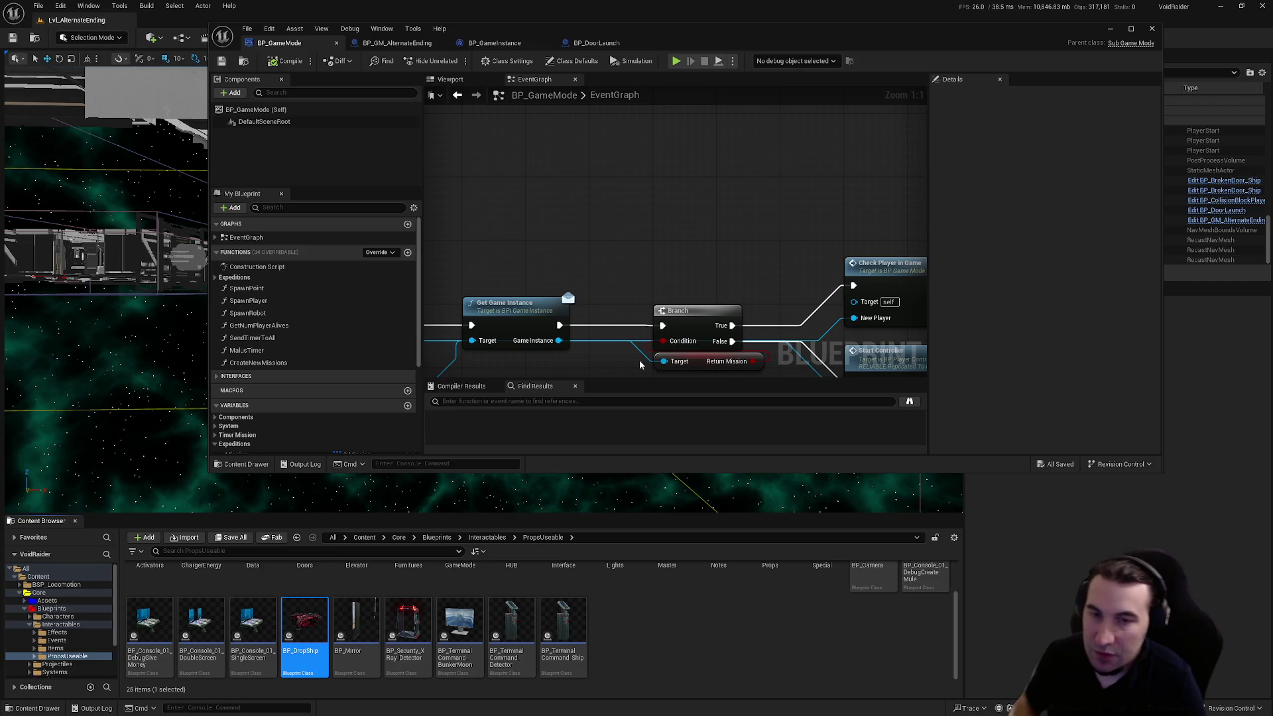
{"action": "double_click", "coordinate": [846, 32]}
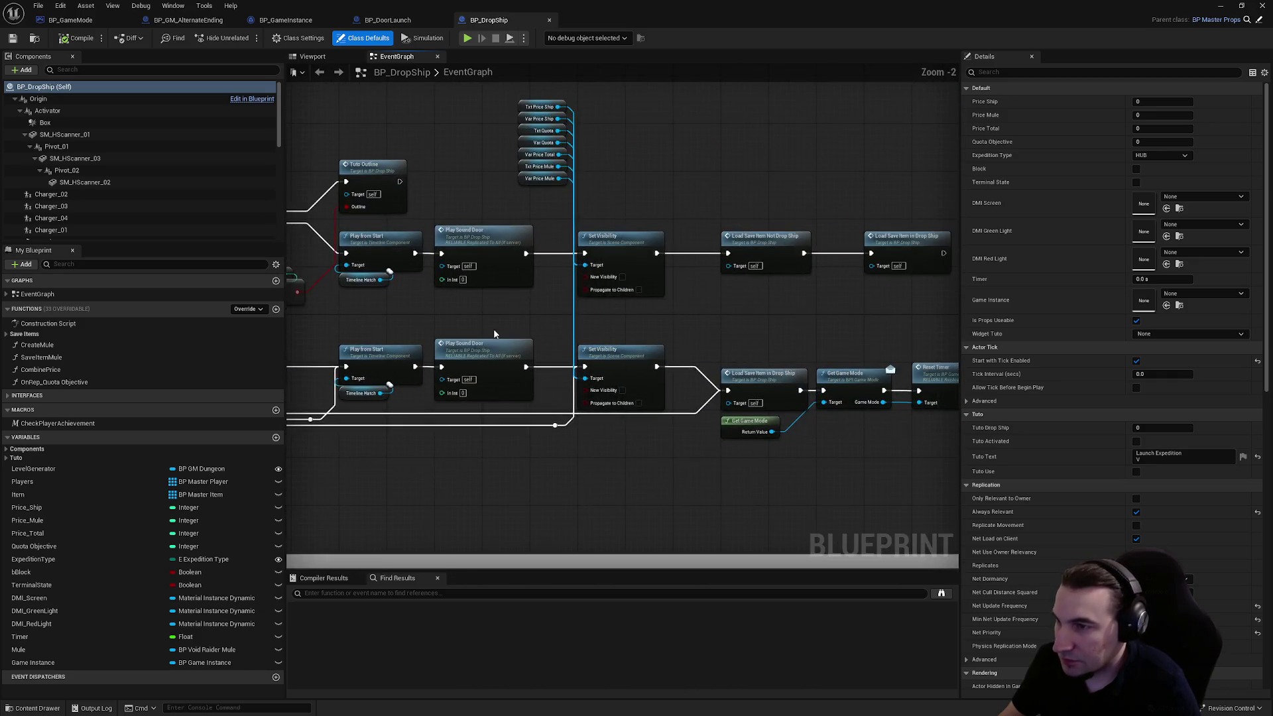
- Inspect the Branch inside BP_DropShip's Mission Complete collapsed graph, then return to the event graph
{"action": "scroll", "coordinate": [783, 302], "scroll_direction": "down", "scroll_amount": 1}
{"action": "scroll", "coordinate": [783, 302], "scroll_direction": "up", "scroll_amount": 4}
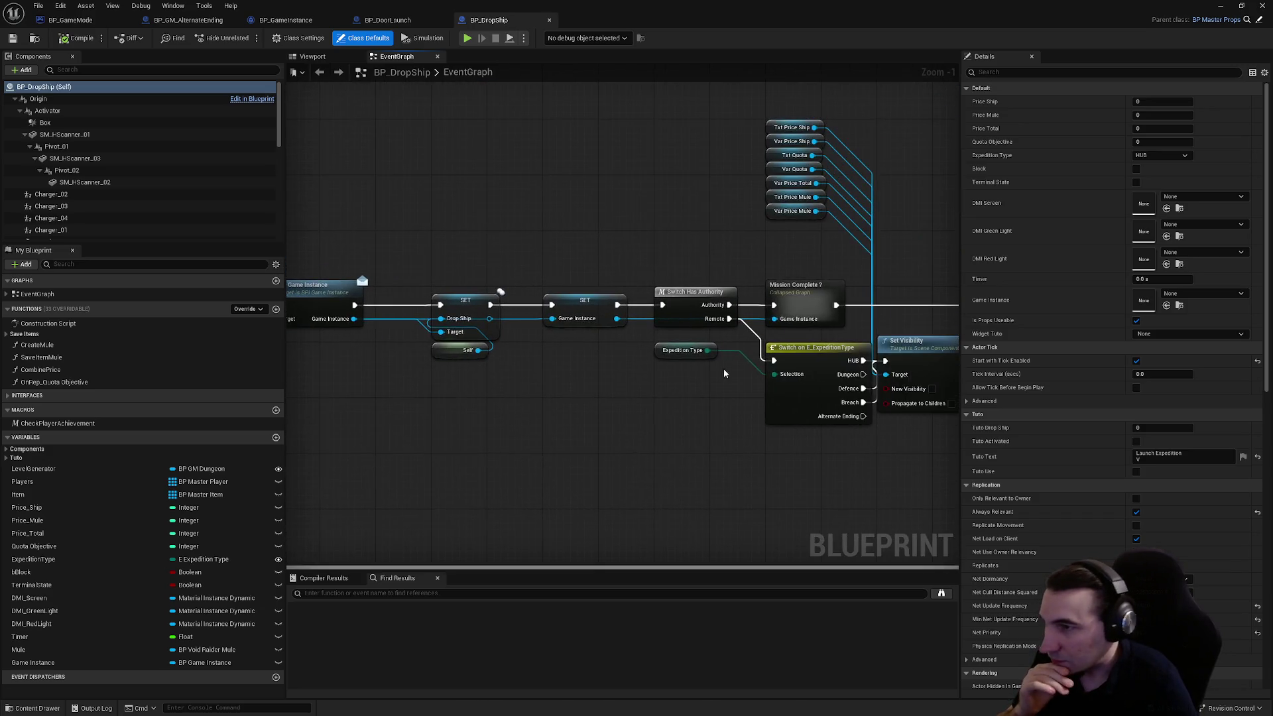
{"action": "left_click", "coordinate": [802, 302]}
{"action": "double_click", "coordinate": [802, 303]}
{"action": "left_click", "coordinate": [524, 289]}
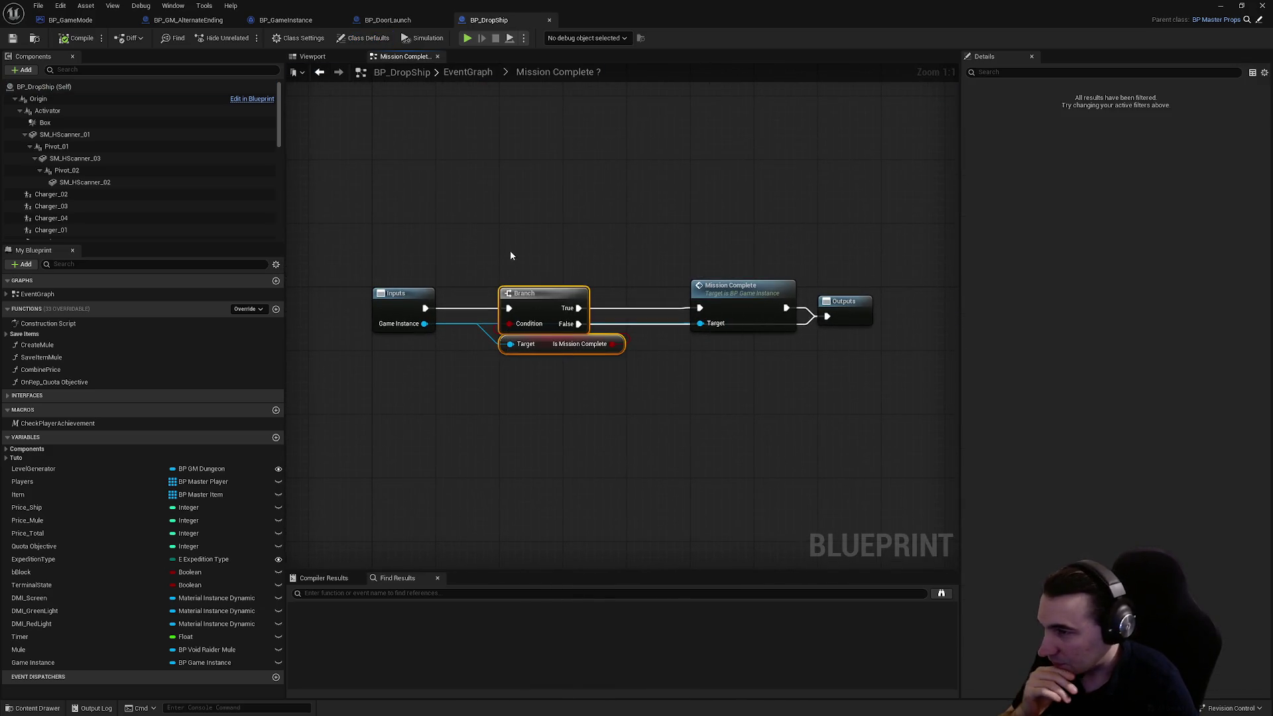
{"action": "key", "text": "alt+Left"}
{"action": "scroll", "coordinate": [491, 288], "scroll_direction": "down", "scroll_amount": 3}
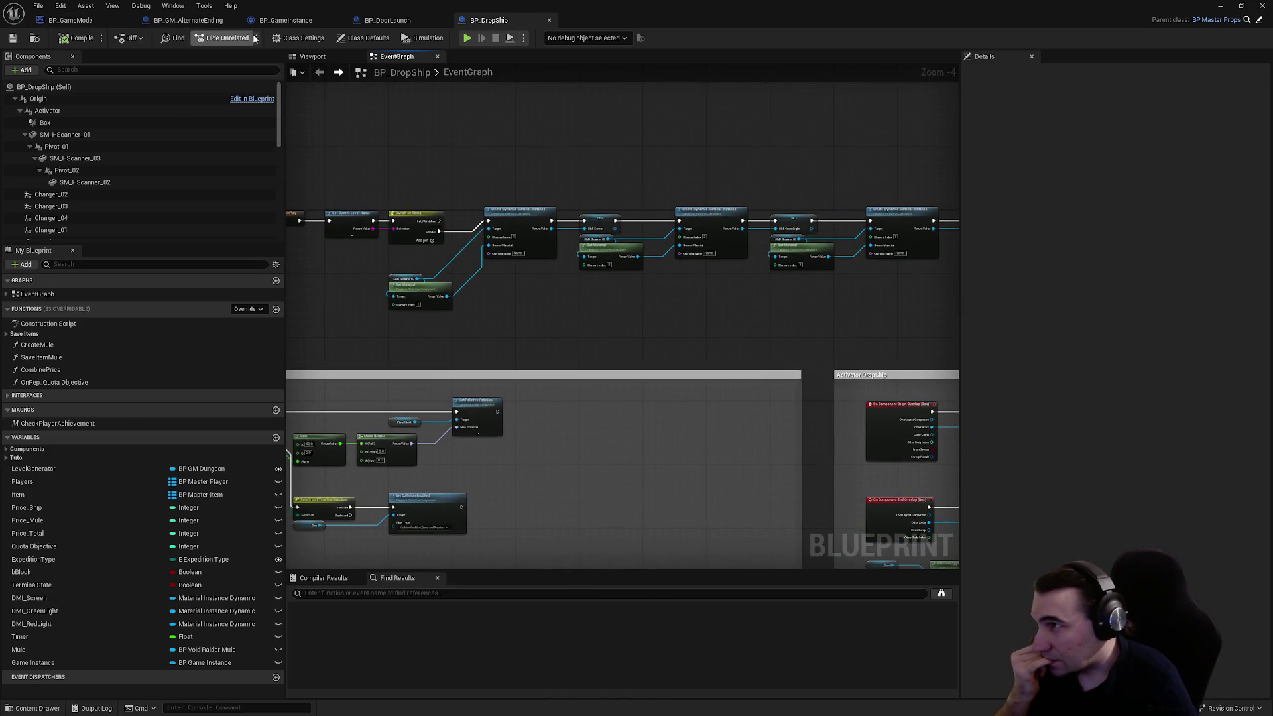
- Scroll through the BP_GameInstance event graph
{"action": "left_click", "coordinate": [282, 22]}
{"action": "scroll", "coordinate": [546, 192], "scroll_direction": "down", "scroll_amount": 3}
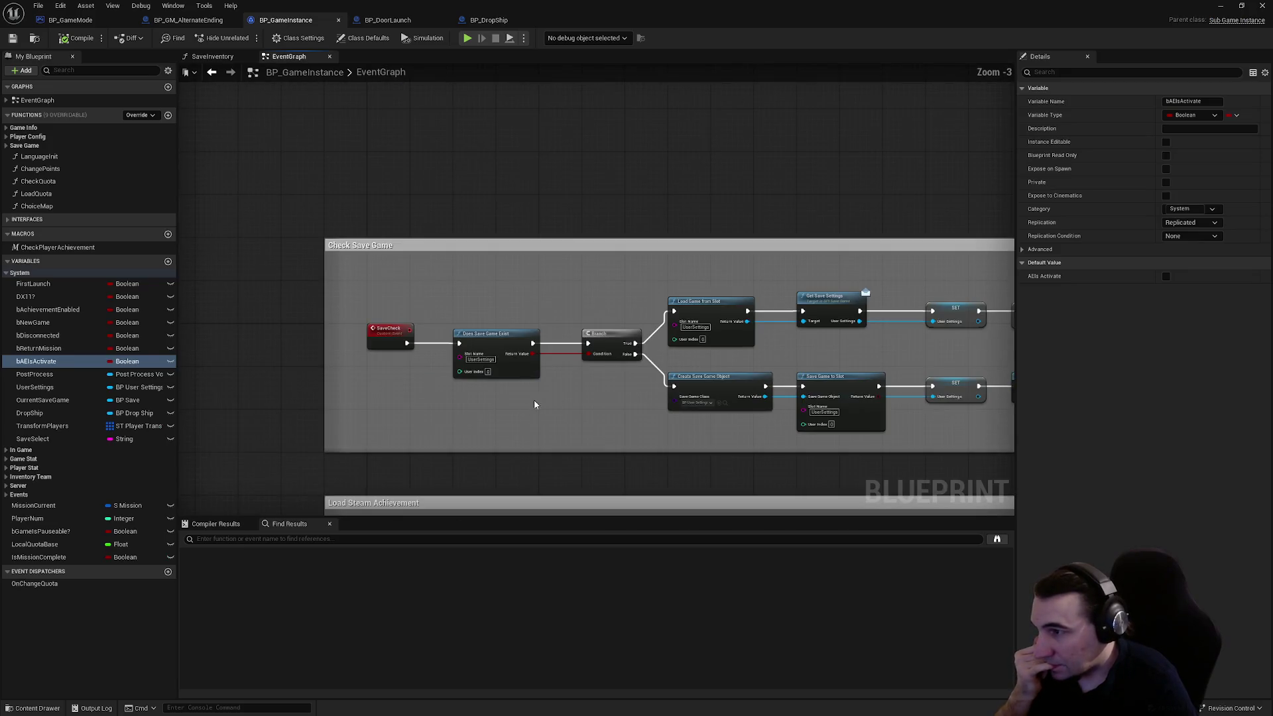
{"action": "scroll", "coordinate": [559, 295], "scroll_direction": "up", "scroll_amount": 3}
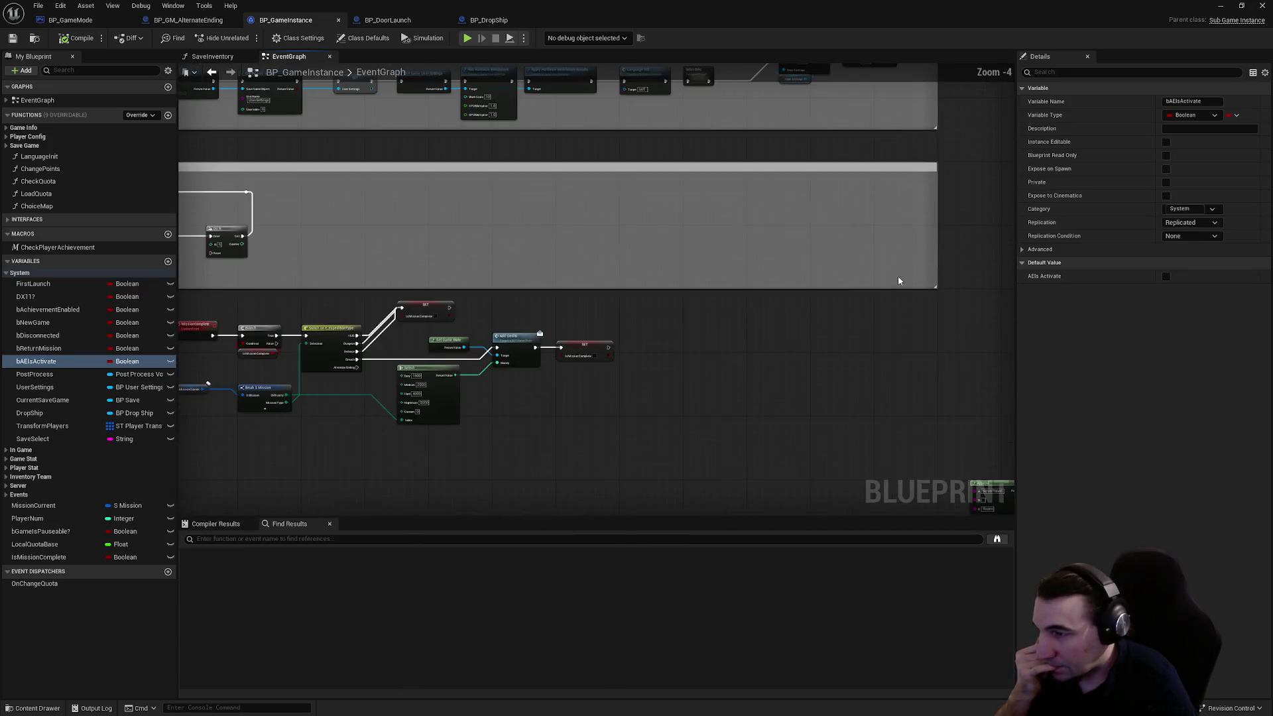
{"action": "scroll", "coordinate": [595, 299], "scroll_direction": "up", "scroll_amount": 2}
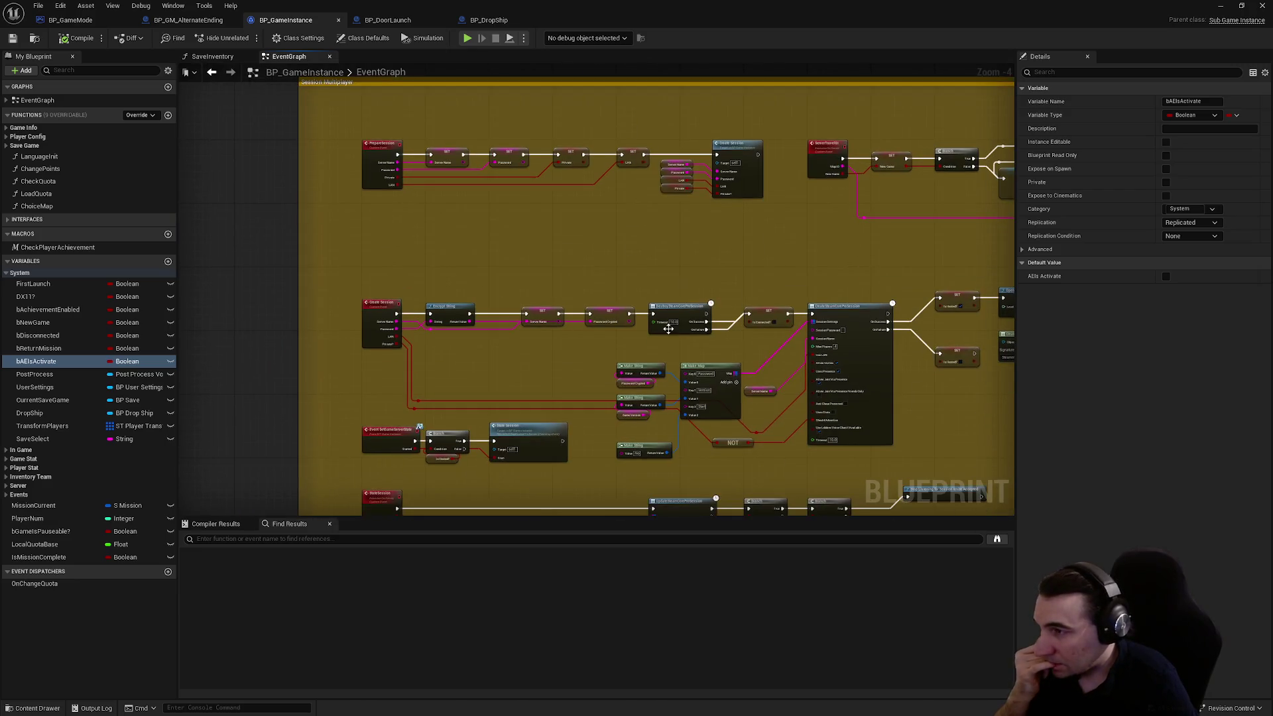
{"action": "scroll", "coordinate": [533, 157], "scroll_direction": "down", "scroll_amount": 4}
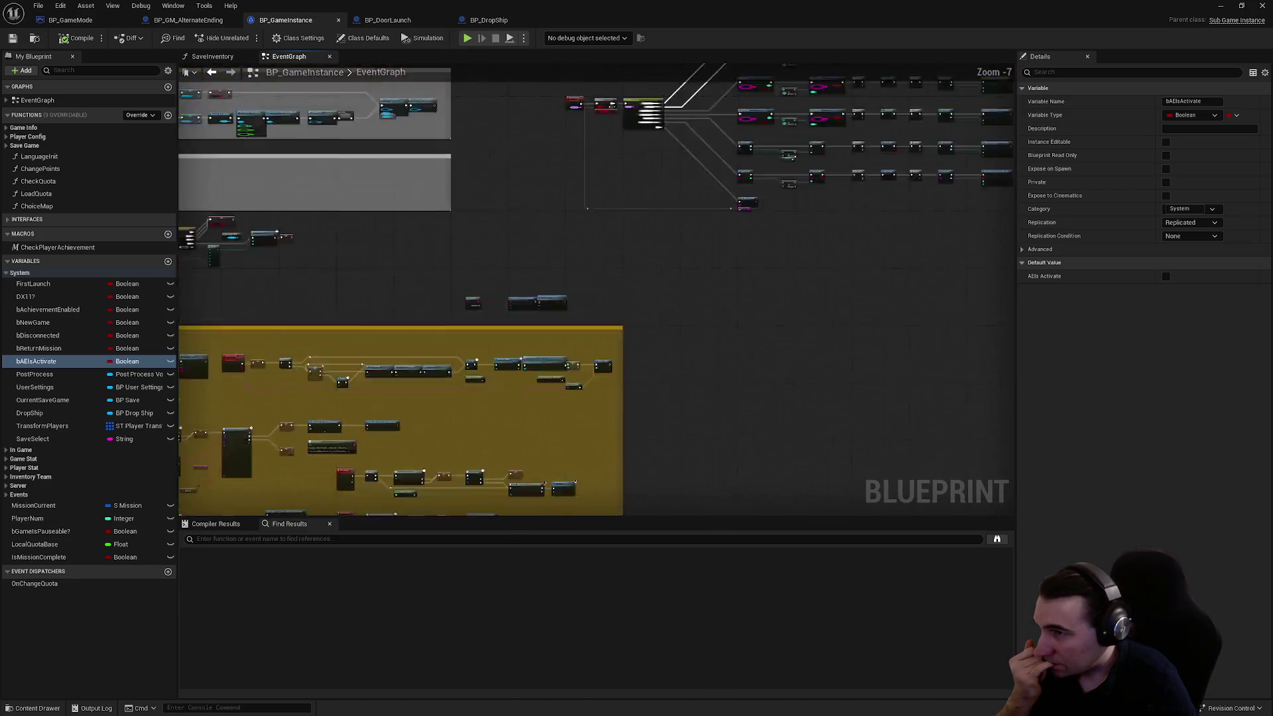
{"action": "scroll", "coordinate": [545, 159], "scroll_direction": "up", "scroll_amount": 3}
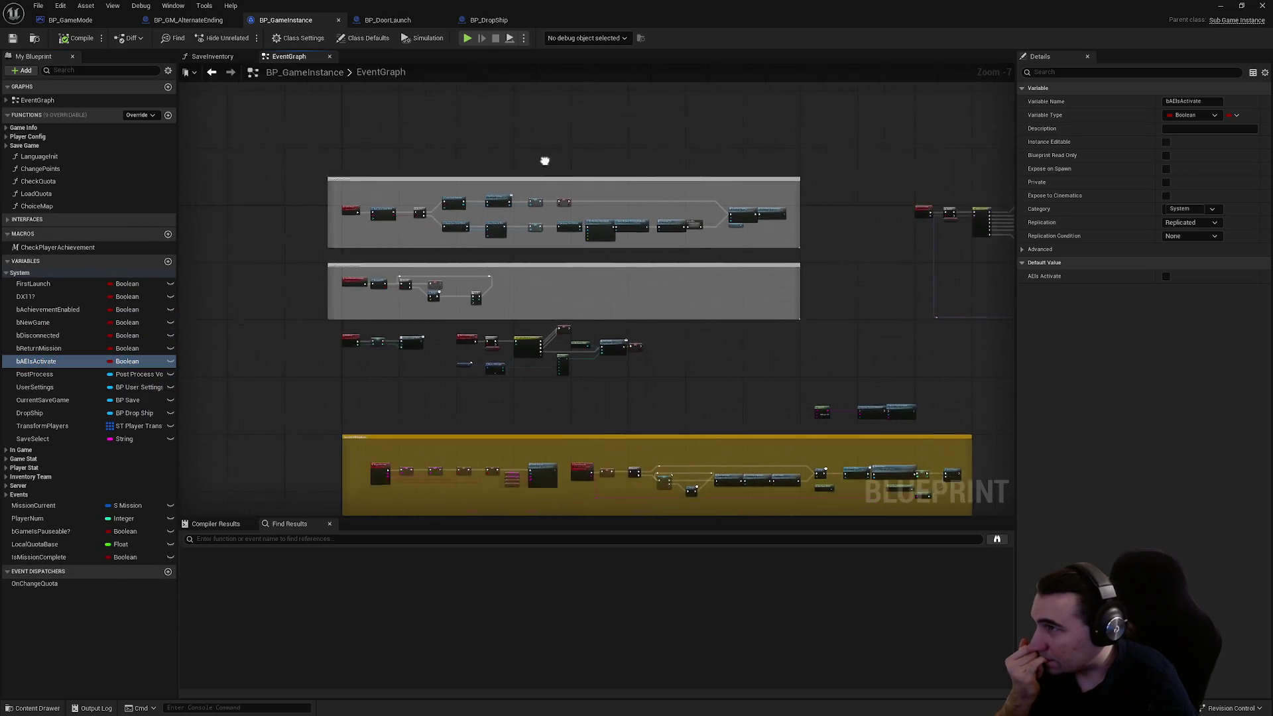
- In BP_DropShip, pan to the Get Game Instance, SET Drop Ship and Switch Has Authority nodes
{"action": "left_click", "coordinate": [484, 21]}
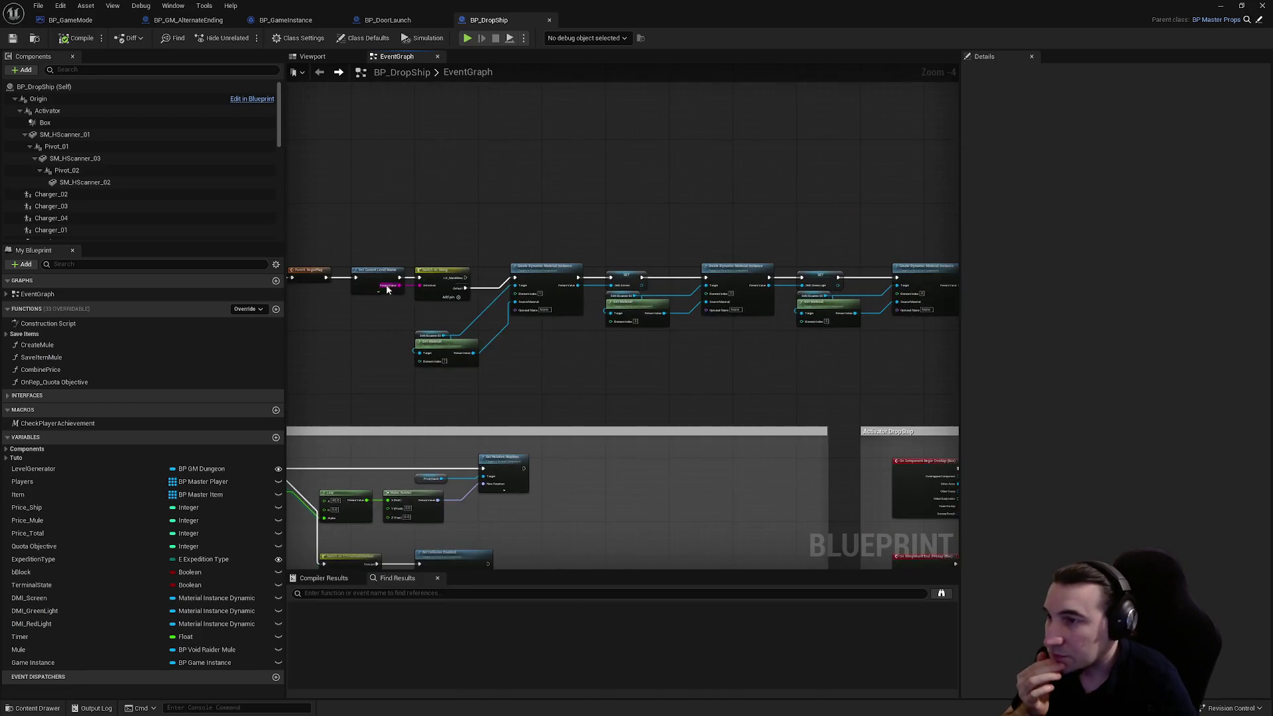
{"action": "scroll", "coordinate": [837, 562], "scroll_direction": "up", "scroll_amount": 2}
{"action": "mouse_move", "coordinate": [822, 370]}
{"action": "left_mouse_down"}
{"action": "mouse_move", "coordinate": [336, 318]}
{"action": "mouse_move", "coordinate": [532, 346]}
{"action": "mouse_move", "coordinate": [325, 336]}
{"action": "left_mouse_up"}
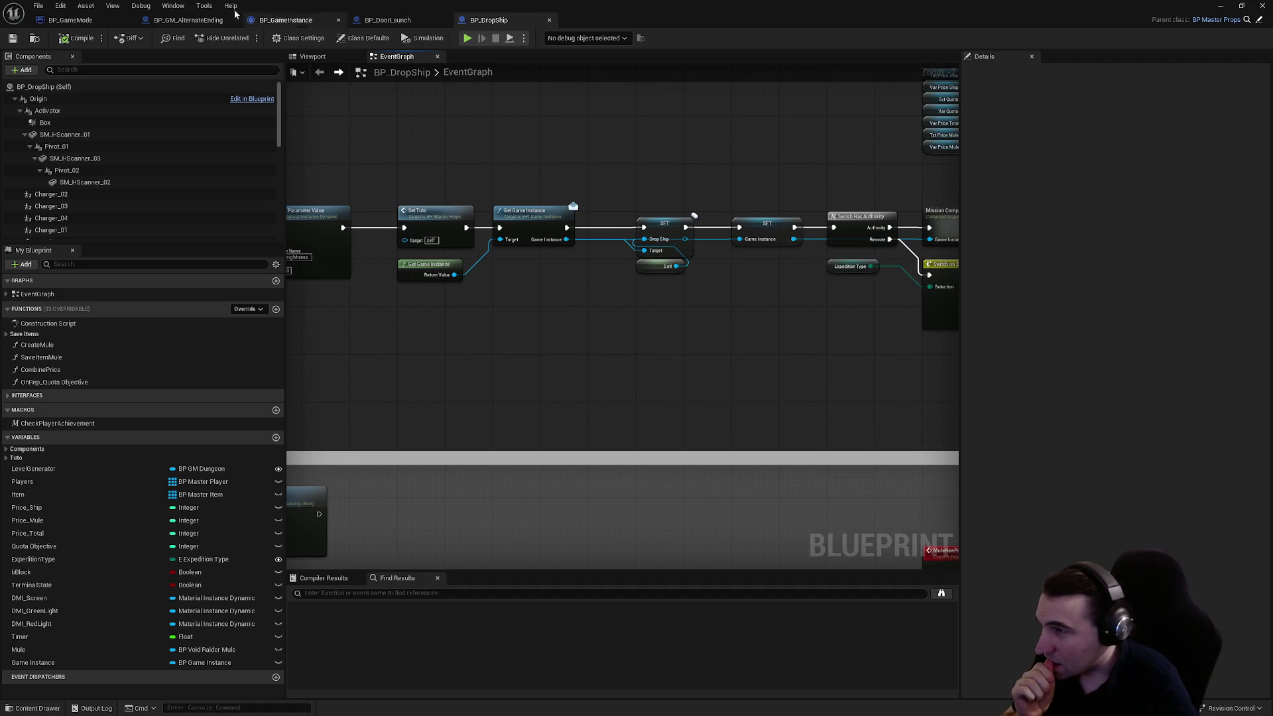
- In BP_GameInstance, pan past Language Init to the Session Multiplayer StateSession and JoinSession rows
{"action": "left_click", "coordinate": [306, 22]}
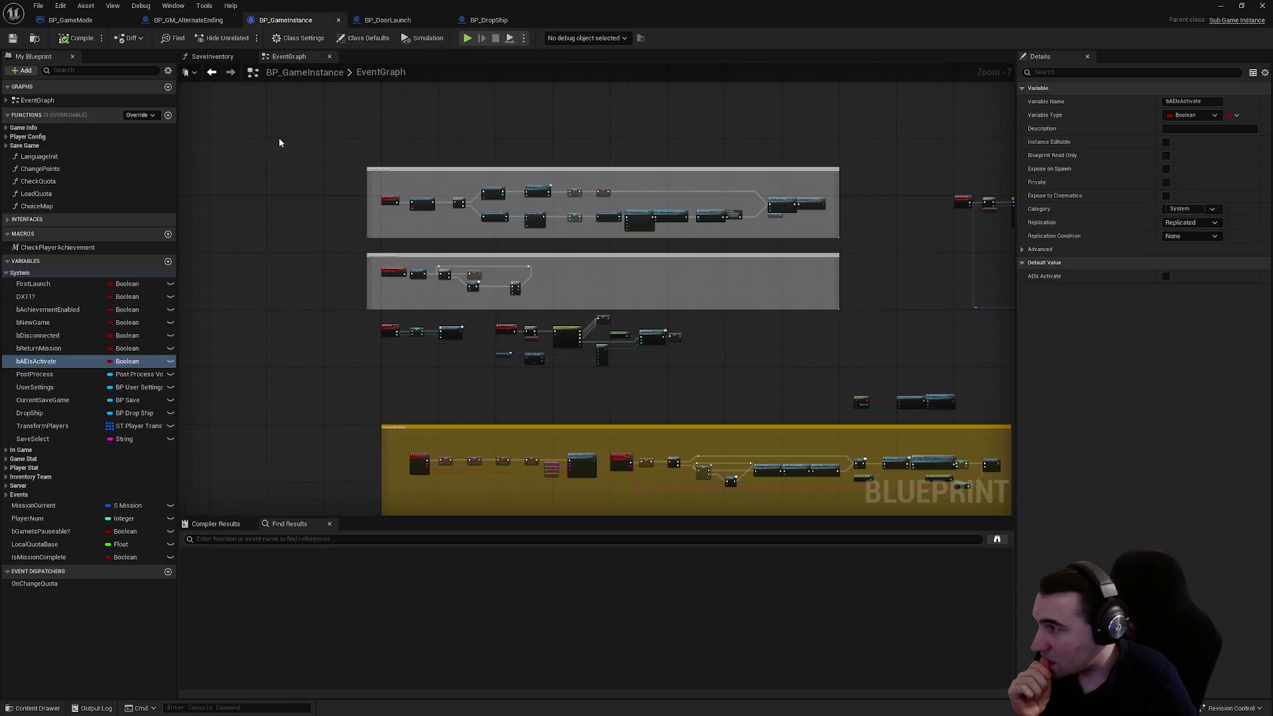
{"action": "scroll", "coordinate": [417, 296], "scroll_direction": "up", "scroll_amount": 3}
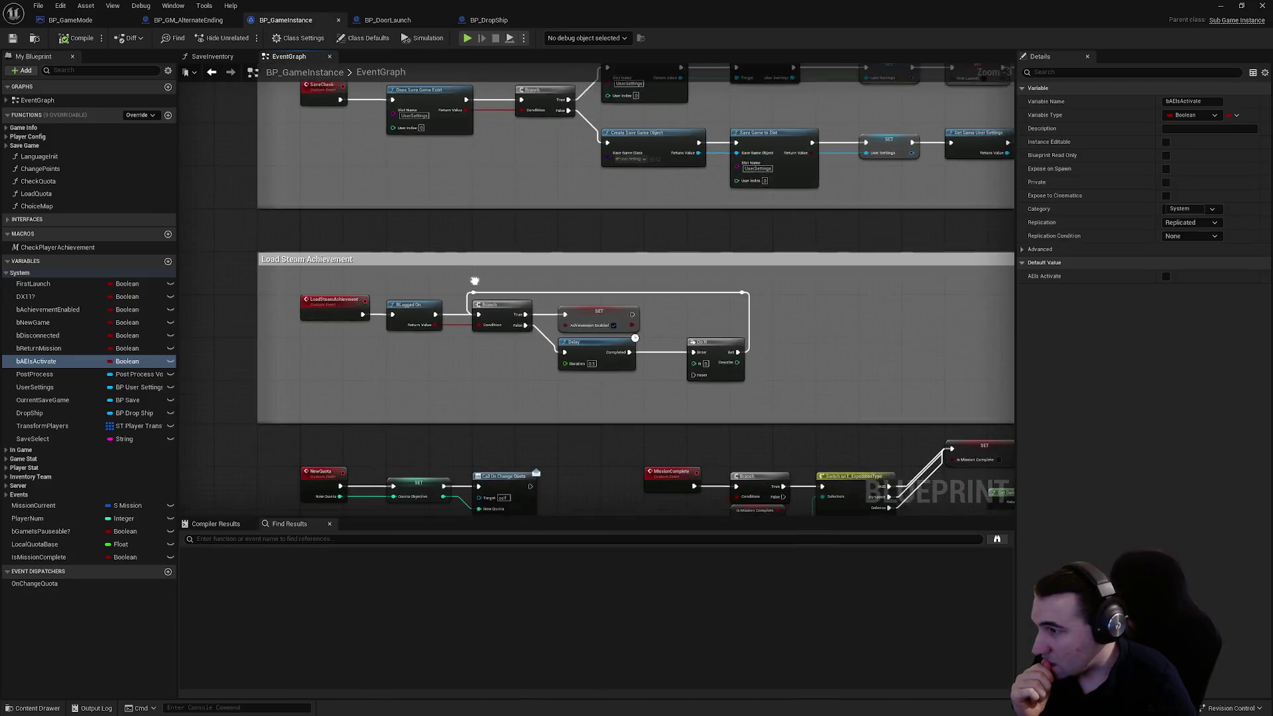
{"action": "scroll", "coordinate": [434, 175], "scroll_direction": "down", "scroll_amount": 6}
{"action": "scroll", "coordinate": [435, 176], "scroll_direction": "up", "scroll_amount": 6}
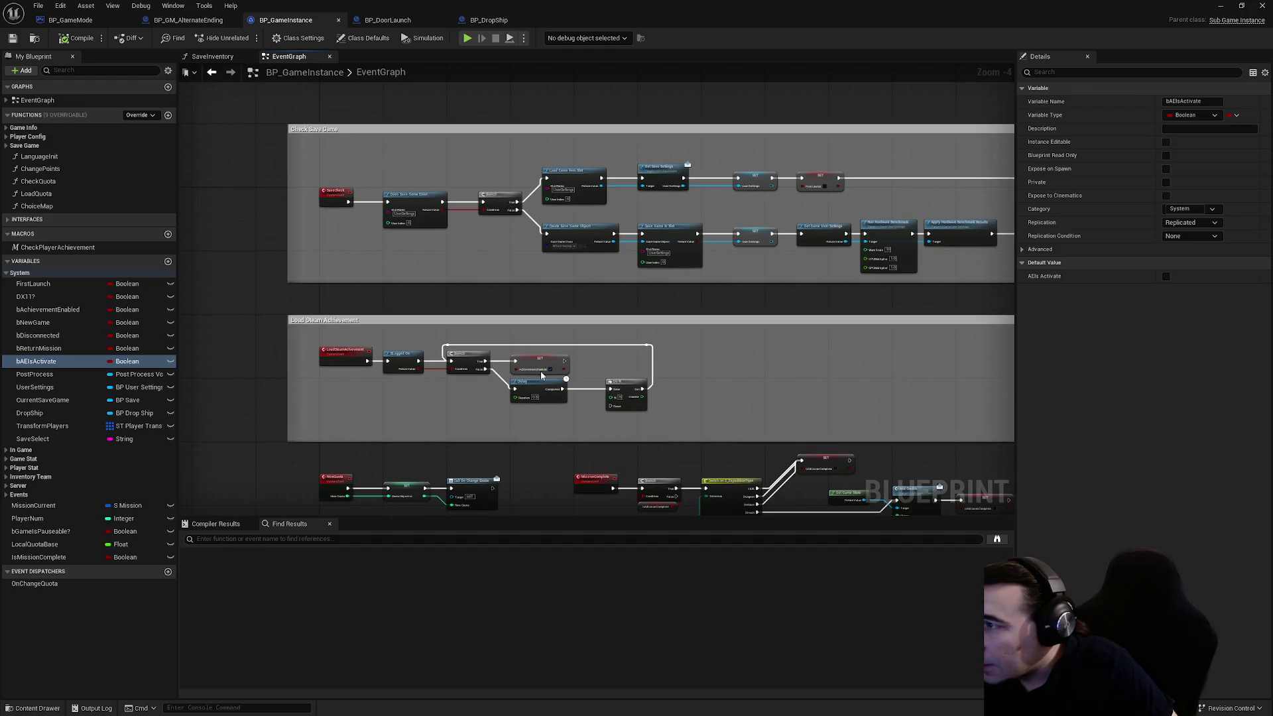
{"action": "scroll", "coordinate": [599, 312], "scroll_direction": "up", "scroll_amount": 2}
{"action": "mouse_move", "coordinate": [872, 331]}
{"action": "left_mouse_down"}
{"action": "mouse_move", "coordinate": [1061, 334]}
{"action": "mouse_move", "coordinate": [236, 262]}
{"action": "mouse_move", "coordinate": [657, 272]}
{"action": "mouse_move", "coordinate": [801, 236]}
{"action": "left_mouse_up"}
{"action": "scroll", "coordinate": [656, 272], "scroll_direction": "down", "scroll_amount": 2}
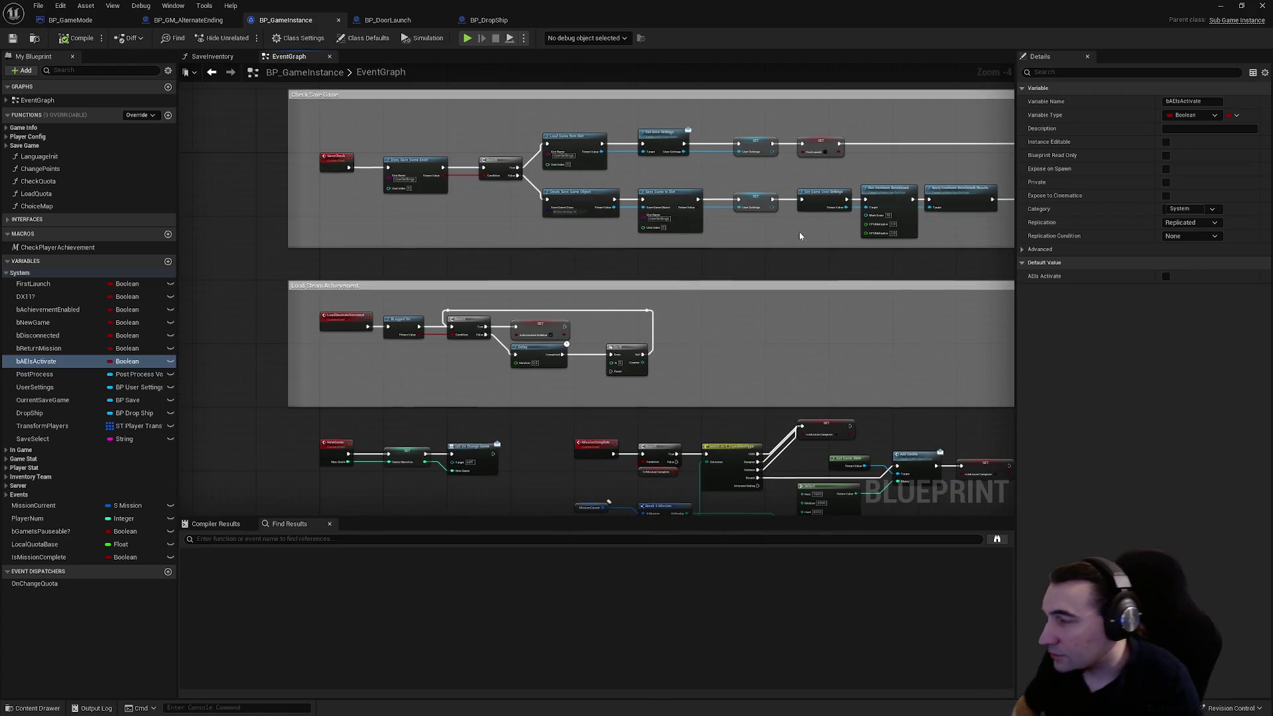
{"action": "mouse_move", "coordinate": [801, 511]}
{"action": "left_mouse_down"}
{"action": "mouse_move", "coordinate": [590, 311]}
{"action": "mouse_move", "coordinate": [595, 267]}
{"action": "mouse_move", "coordinate": [633, 271]}
{"action": "mouse_move", "coordinate": [610, 86]}
{"action": "left_mouse_up"}
{"action": "left_click_drag", "start_coordinate": [744, 404], "coordinate": [664, 306]}
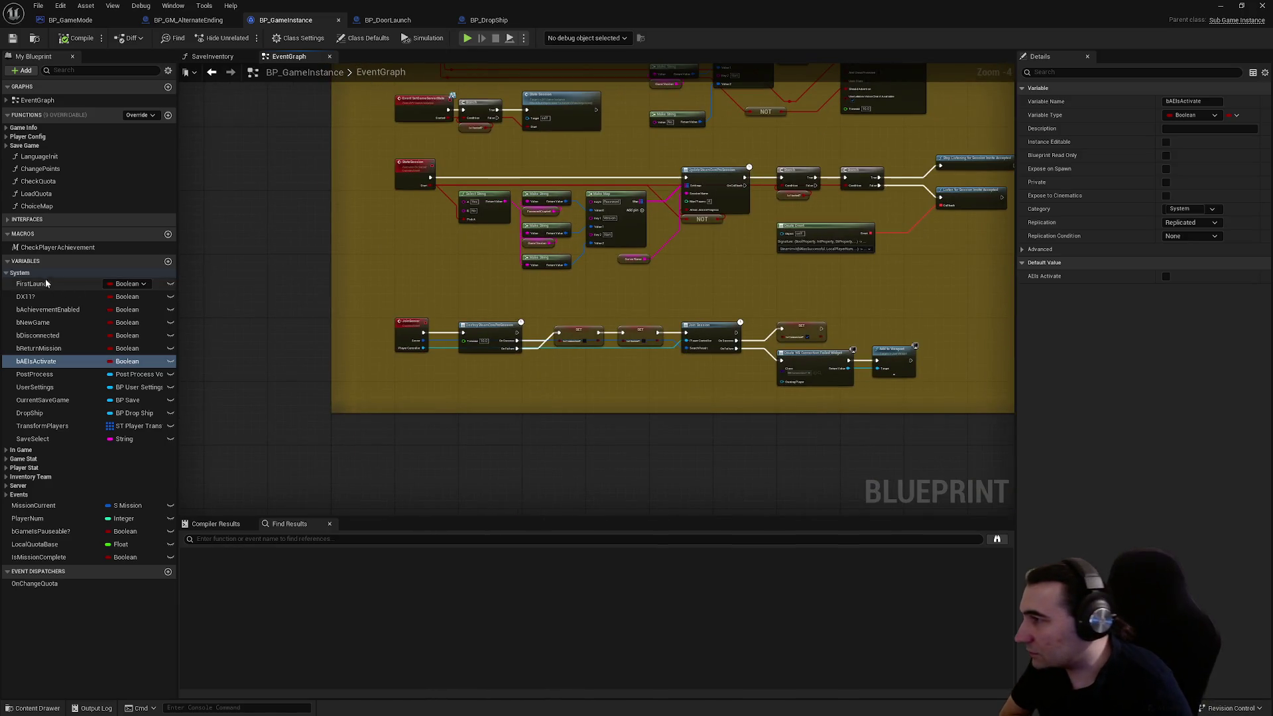
- Collapse the System variables and the Game Info, Player Config and Save Game function groups
{"action": "left_click", "coordinate": [8, 272]}
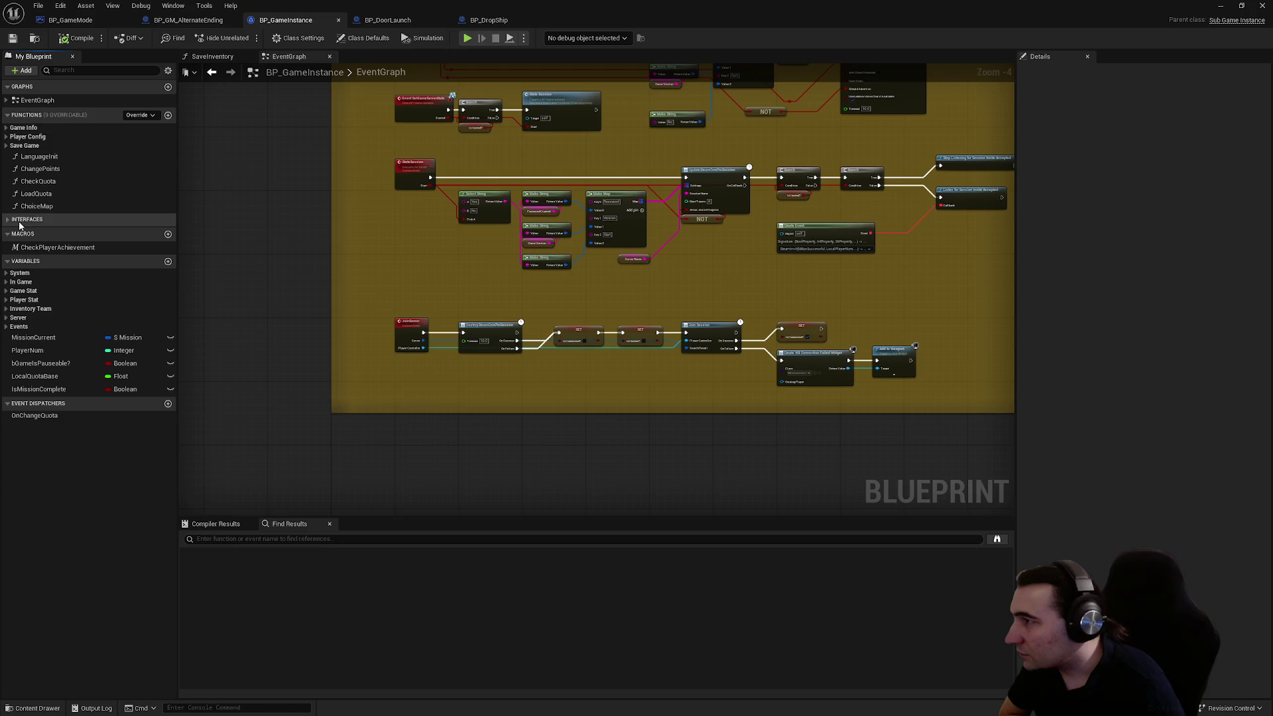
{"action": "double_click", "coordinate": [8, 129]}
{"action": "left_click", "coordinate": [8, 130]}
{"action": "left_click", "coordinate": [8, 131]}
{"action": "left_click", "coordinate": [8, 136]}
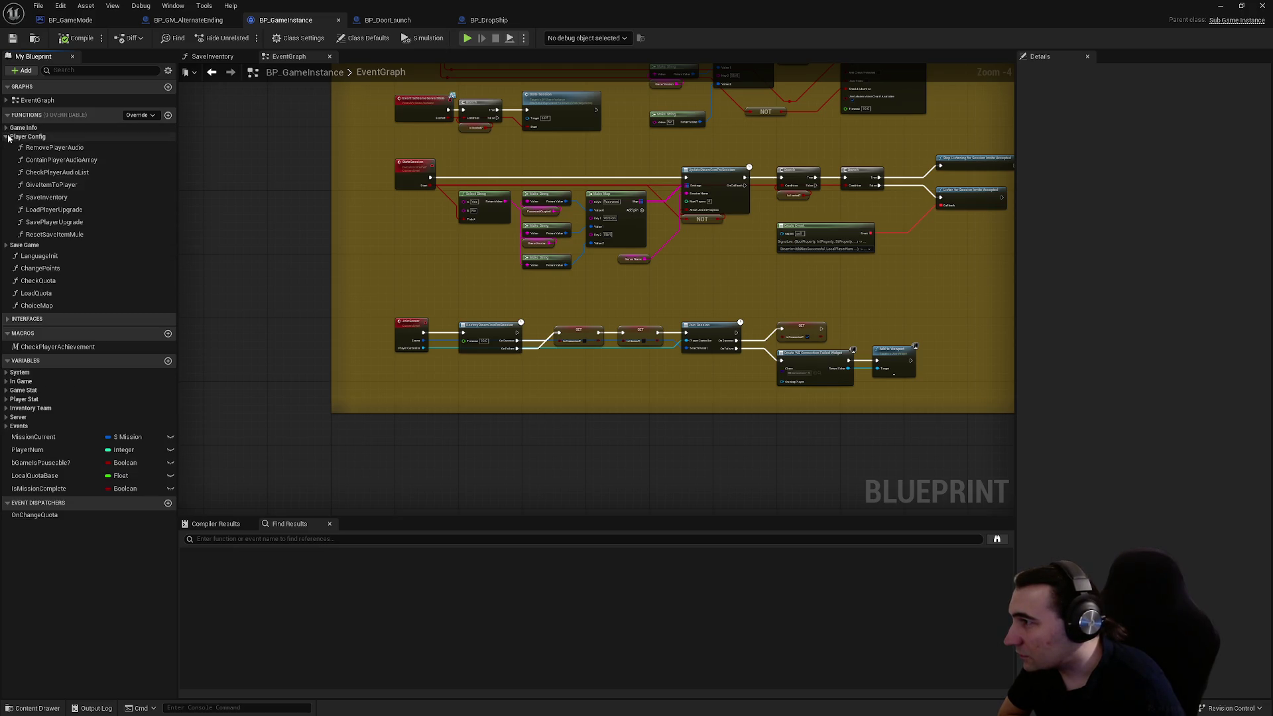
{"action": "left_click", "coordinate": [8, 136]}
{"action": "left_click", "coordinate": [6, 146]}
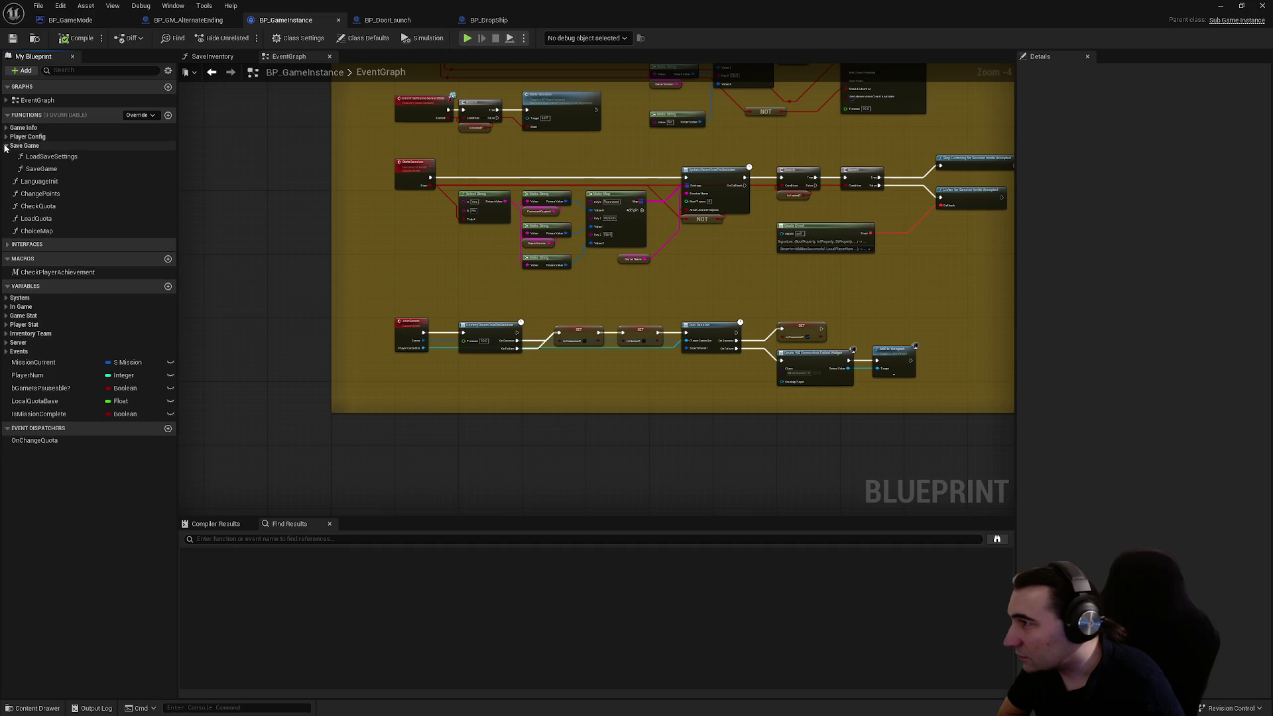
{"action": "left_click", "coordinate": [6, 146]}
- Reframe the multiplayer session block on the ServerTravelGI row
{"action": "scroll", "coordinate": [668, 288], "scroll_direction": "down", "scroll_amount": 2}
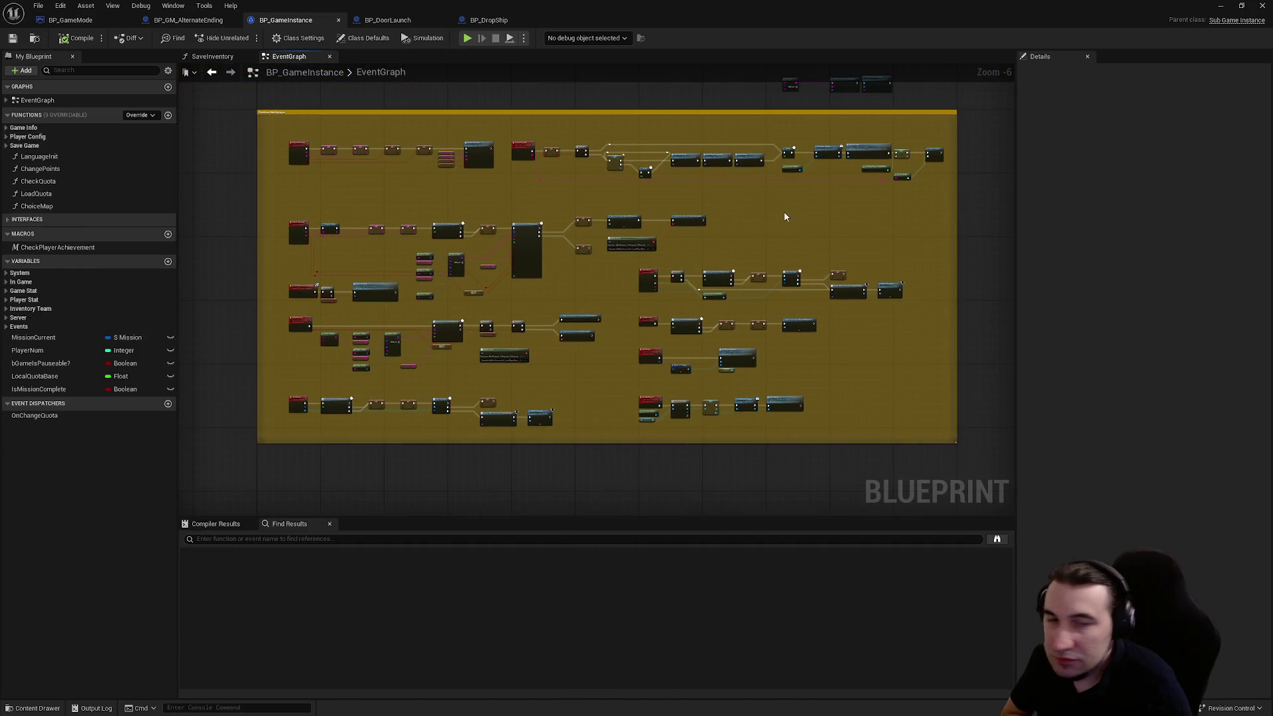
{"action": "left_click_drag", "start_coordinate": [715, 200], "coordinate": [629, 292]}
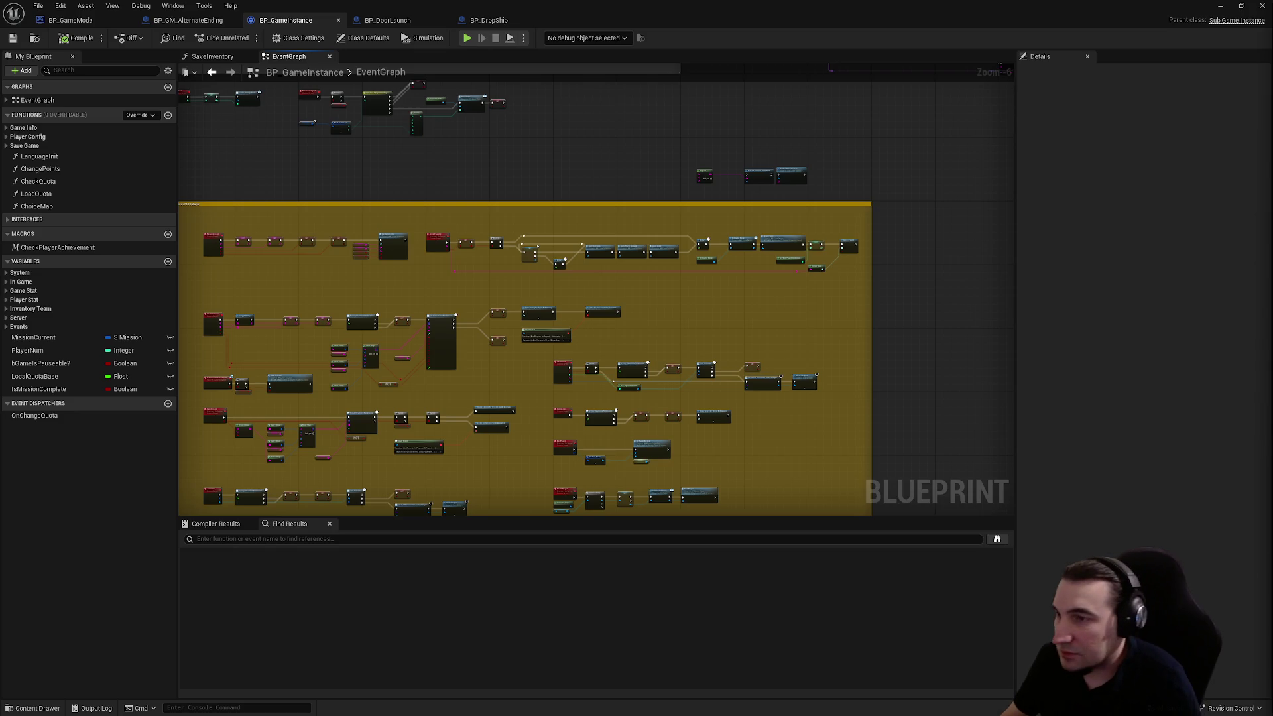
{"action": "scroll", "coordinate": [745, 230], "scroll_direction": "up", "scroll_amount": 7}
{"action": "scroll", "coordinate": [592, 212], "scroll_direction": "down", "scroll_amount": 4}
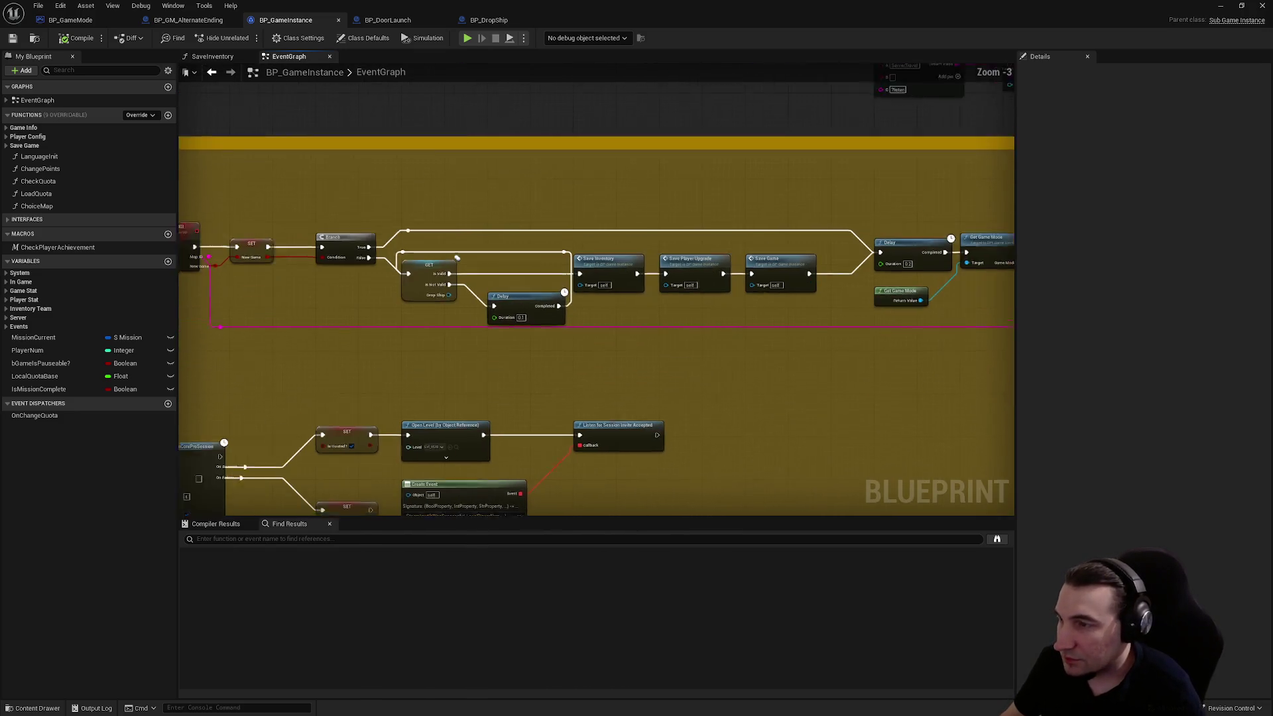
- Pan to the ServerTravelGI event's Branch, GET DropShip and 0.1 Delay, then bring up All Actions
{"action": "right_click", "coordinate": [485, 216]}
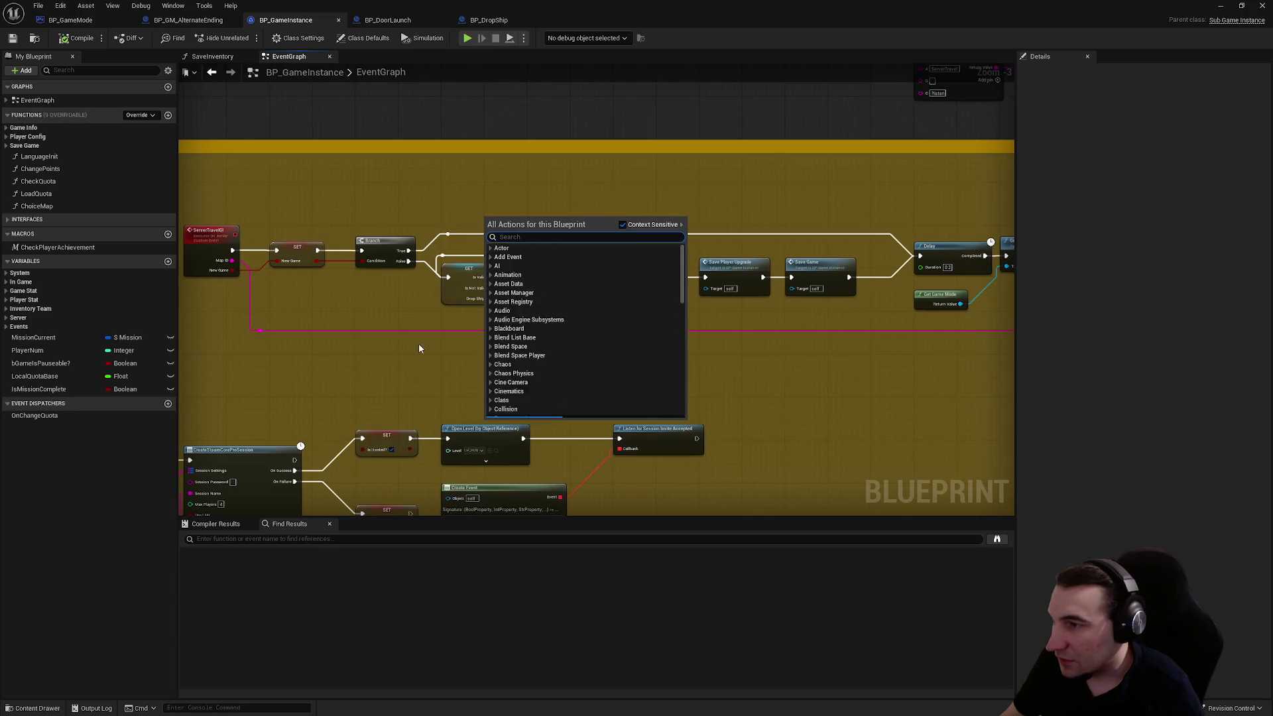
{"action": "left_click", "coordinate": [463, 253]}
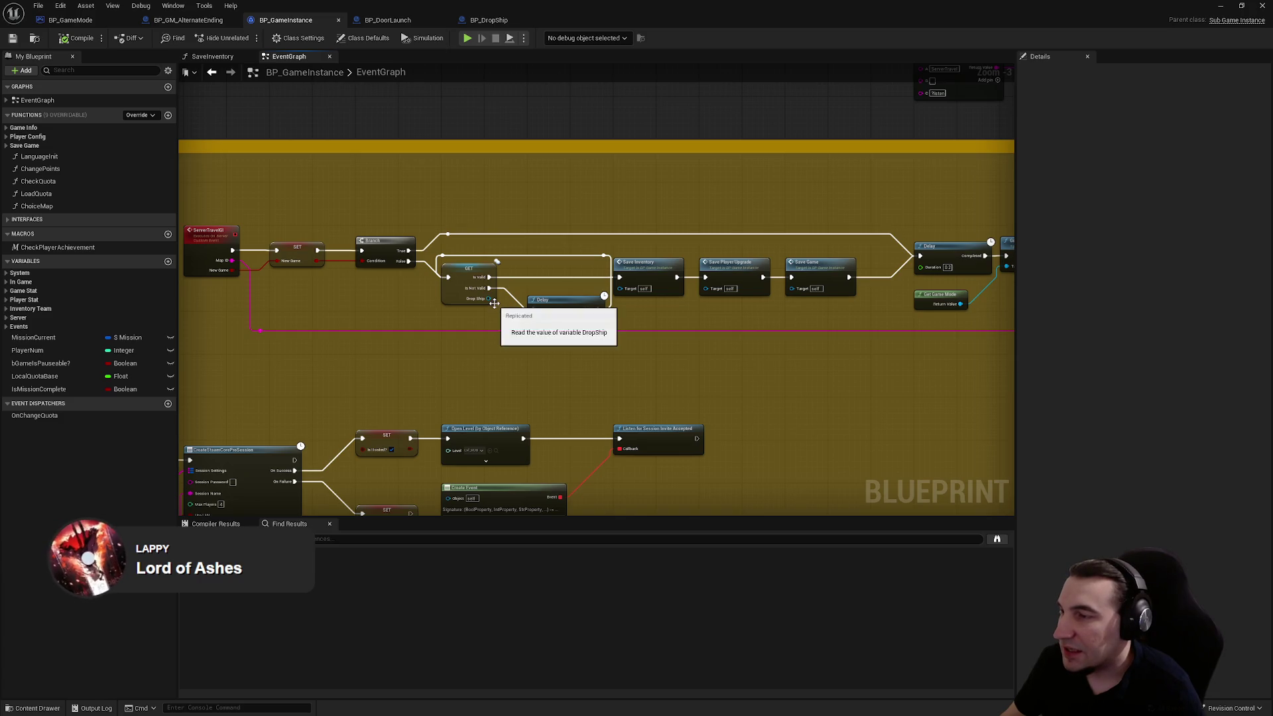
{"action": "mouse_move", "coordinate": [687, 314]}
{"action": "left_mouse_down"}
{"action": "mouse_move", "coordinate": [640, 350]}
{"action": "mouse_move", "coordinate": [606, 341]}
{"action": "left_mouse_up"}
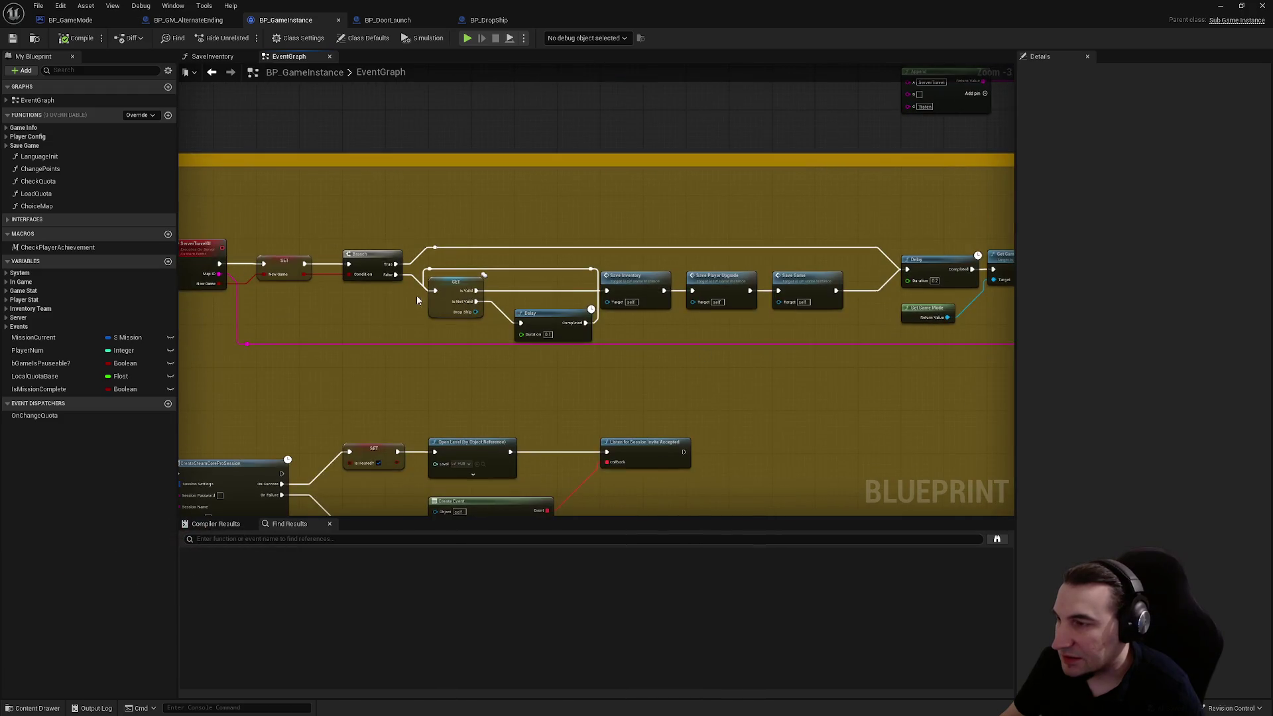
{"action": "scroll", "coordinate": [416, 296], "scroll_direction": "up", "scroll_amount": 3}
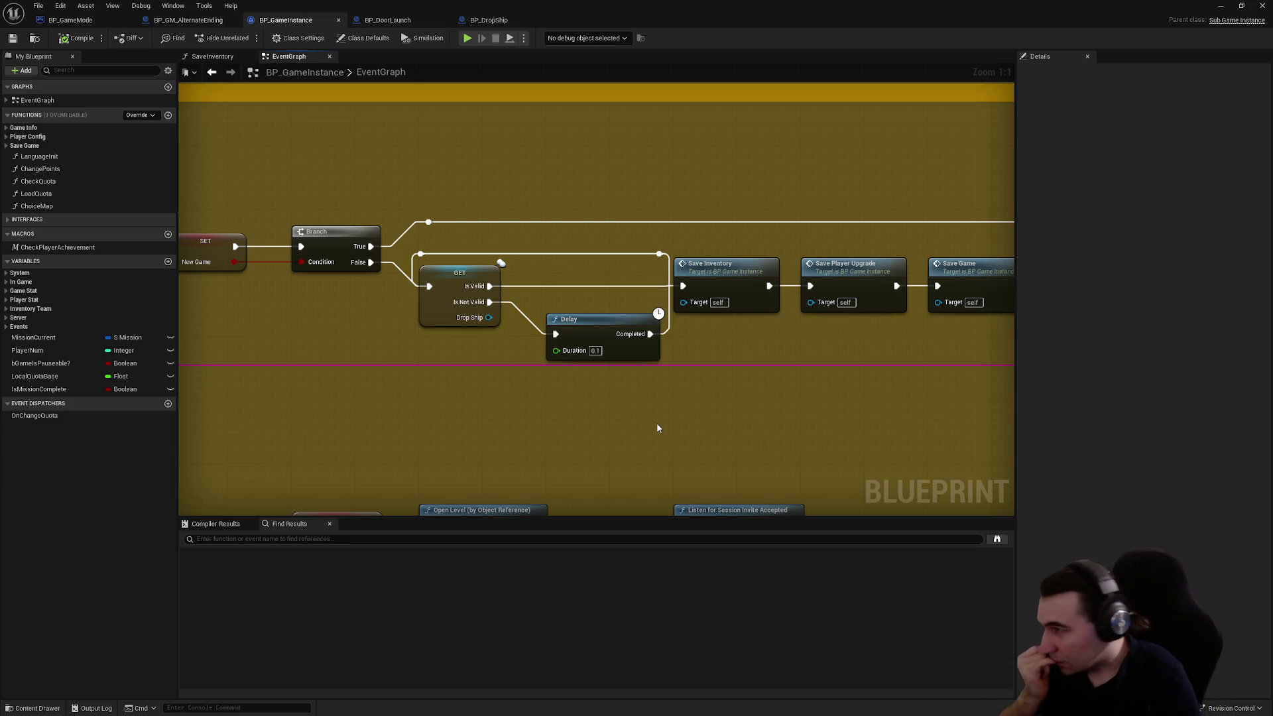
{"action": "left_click_drag", "start_coordinate": [528, 407], "coordinate": [778, 407]}
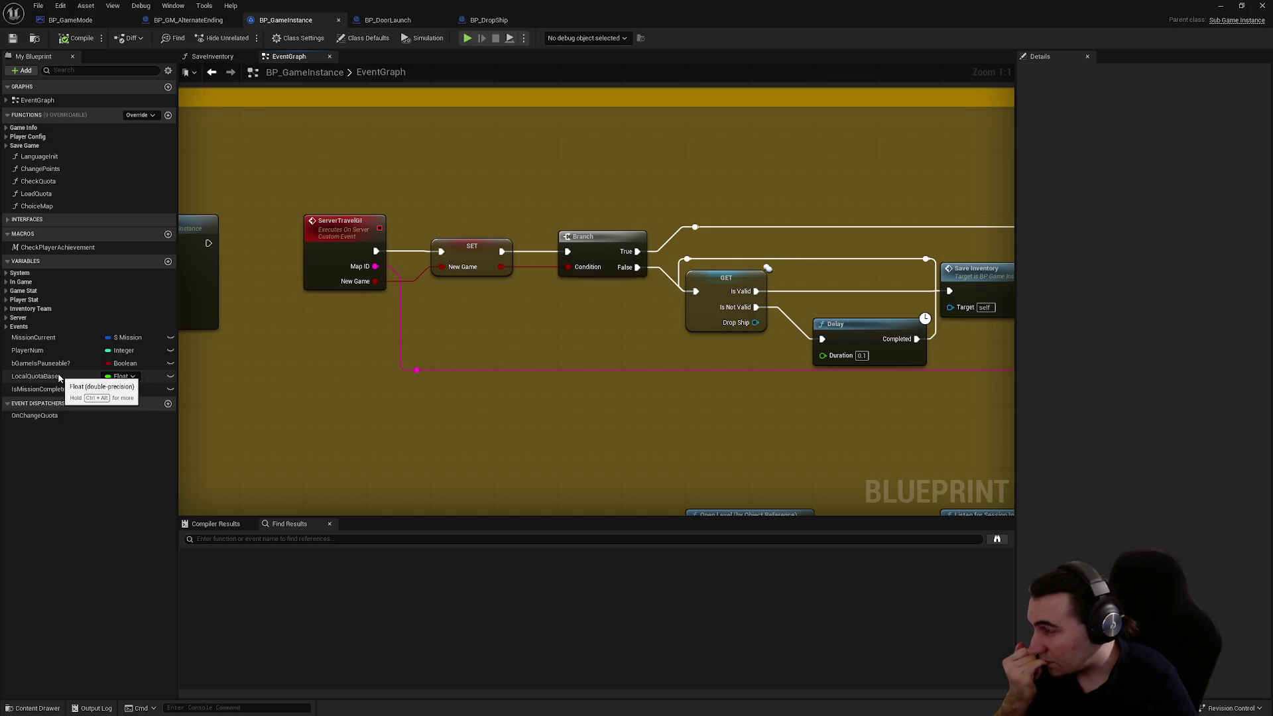
{"action": "right_click", "coordinate": [576, 378]}
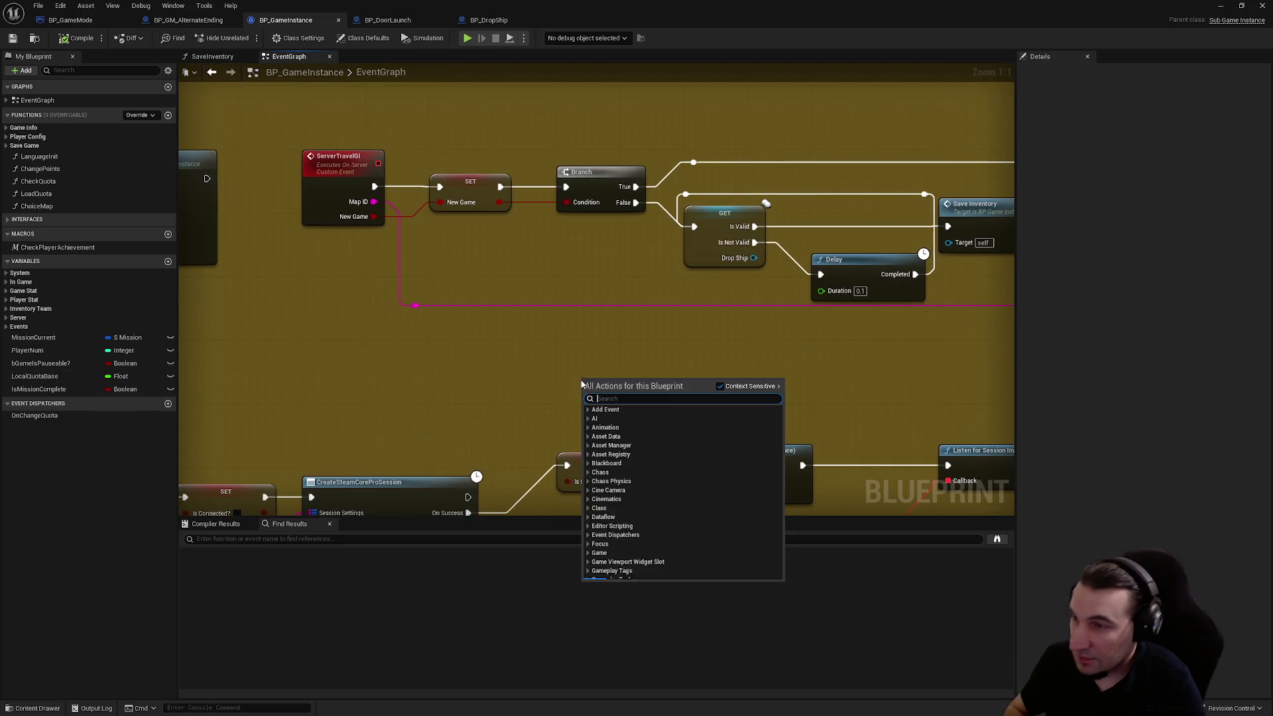
- Add a Get Game Mode (Message) node, replacing a first misplaced one
{"action": "type", "text": "get gamemode"}
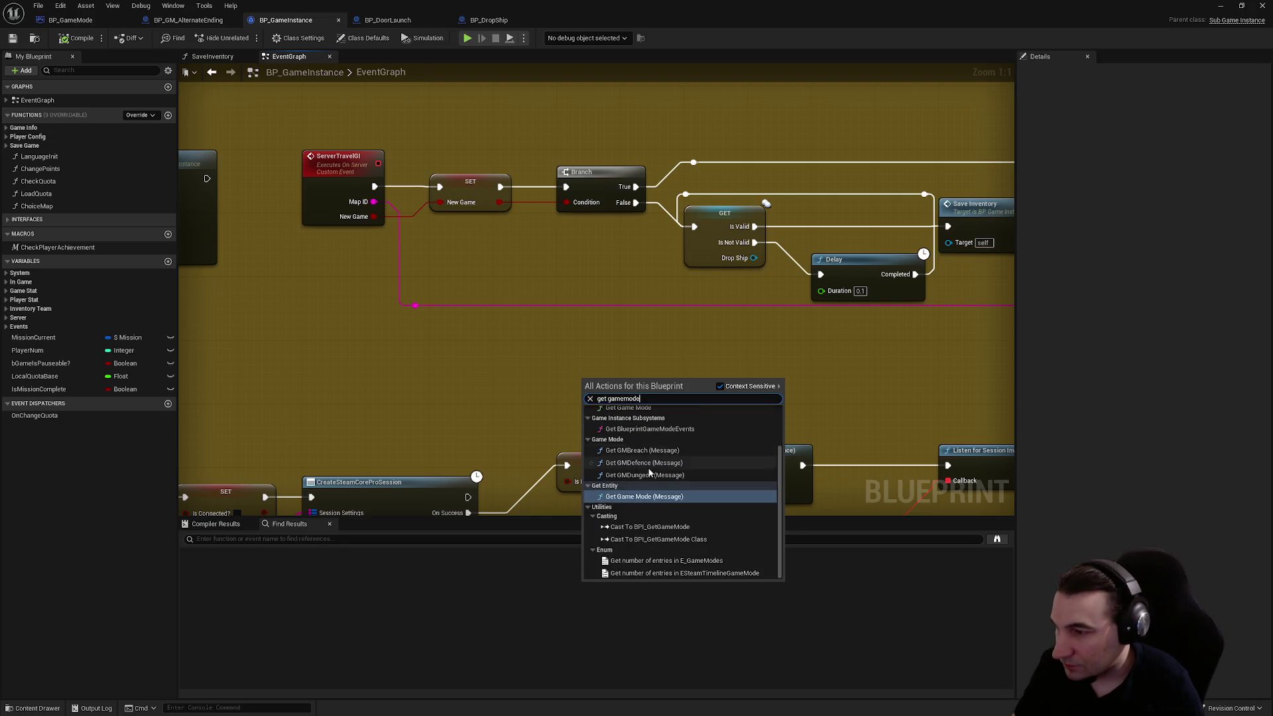
{"action": "left_click", "coordinate": [644, 496]}
{"action": "left_click_drag", "start_coordinate": [629, 388], "coordinate": [667, 361]}
{"action": "key", "text": "Delete"}
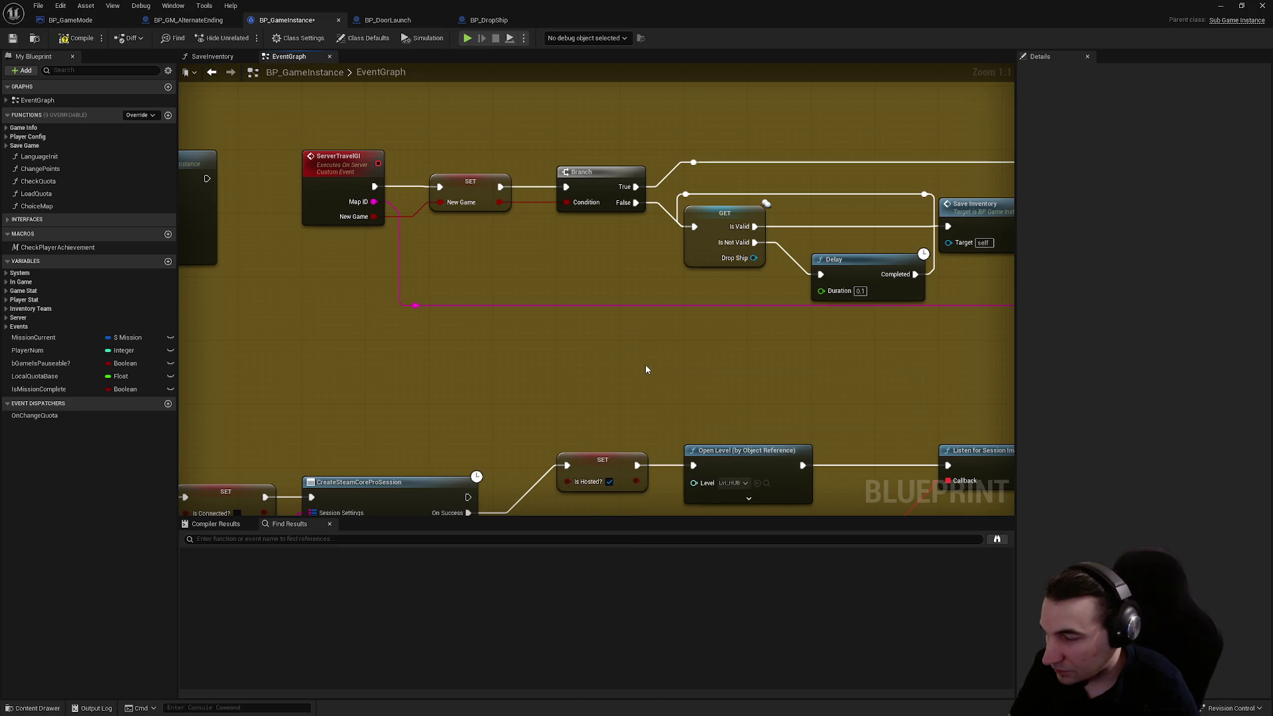
{"action": "right_click", "coordinate": [634, 371]}
{"action": "type", "text": "gamemode"}
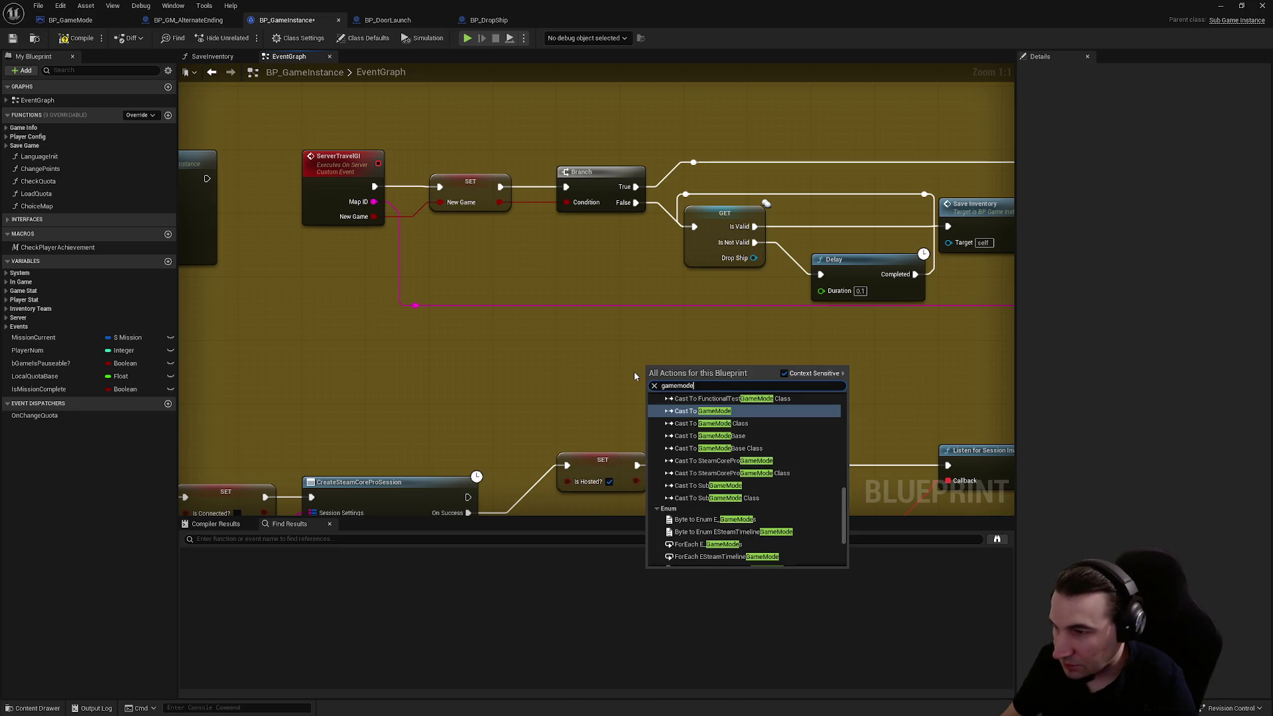
{"action": "left_click_drag", "start_coordinate": [843, 514], "coordinate": [830, 356]}
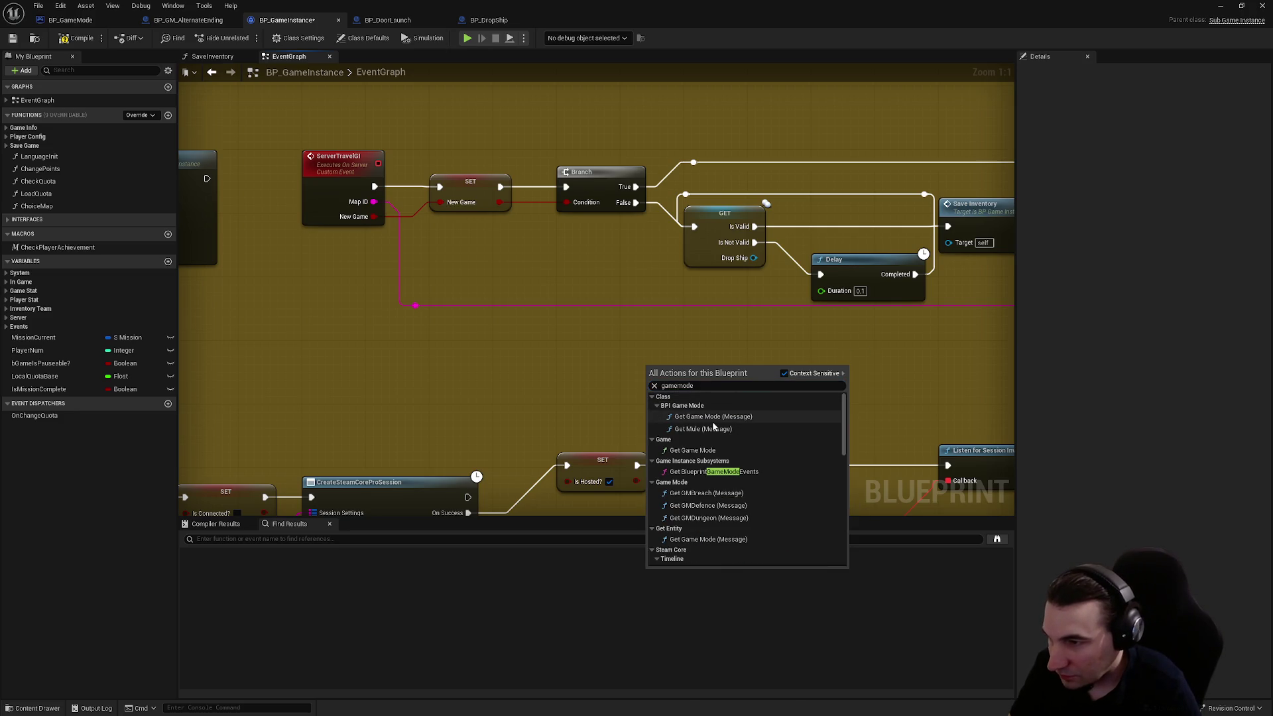
{"action": "left_click", "coordinate": [714, 419]}
- Feed its Target from a new pure Get Game Mode node
{"action": "left_click_drag", "start_coordinate": [653, 392], "coordinate": [556, 376]}
{"action": "type", "text": "get fam"}
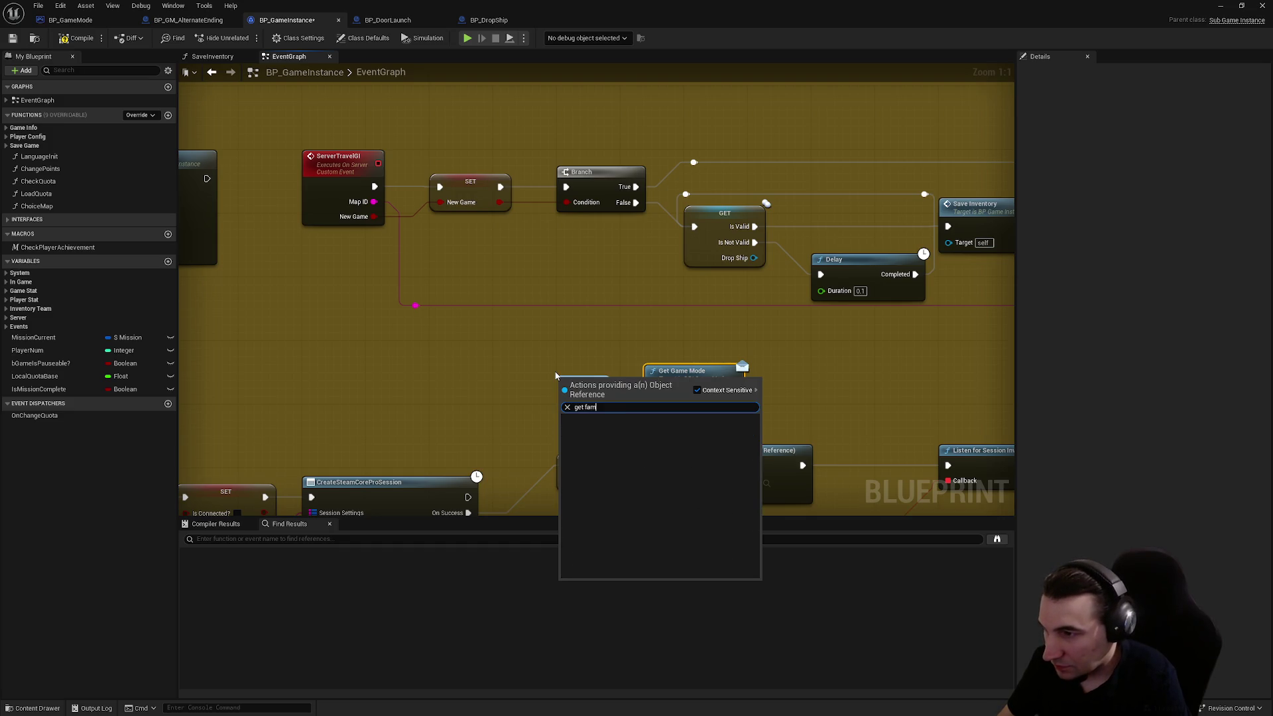
{"action": "key", "text": "BackSpace"}
{"action": "key", "text": "BackSpace"}
{"action": "key", "text": "BackSpace"}
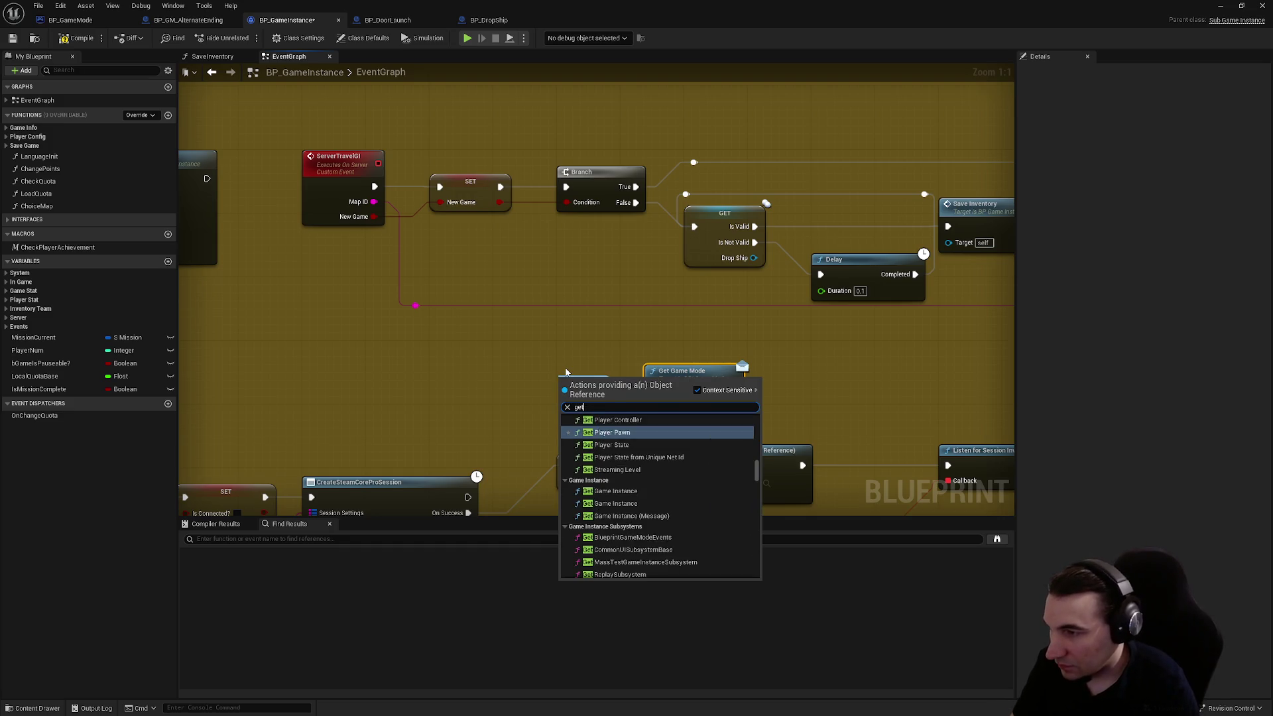
{"action": "type", "text": " gamemode"}
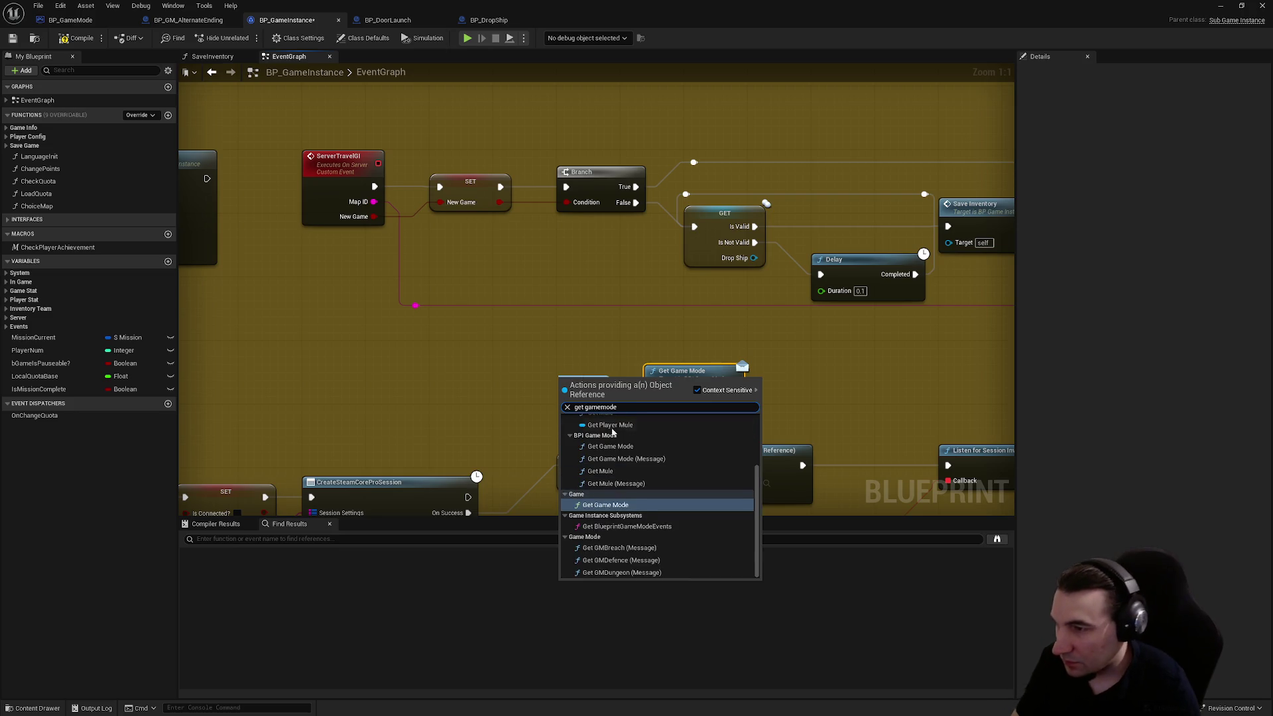
{"action": "key", "text": "Return"}
- Add an Is AEEnabled getter from the game mode and drive a Branch with it
{"action": "left_click_drag", "start_coordinate": [733, 409], "coordinate": [800, 386]}
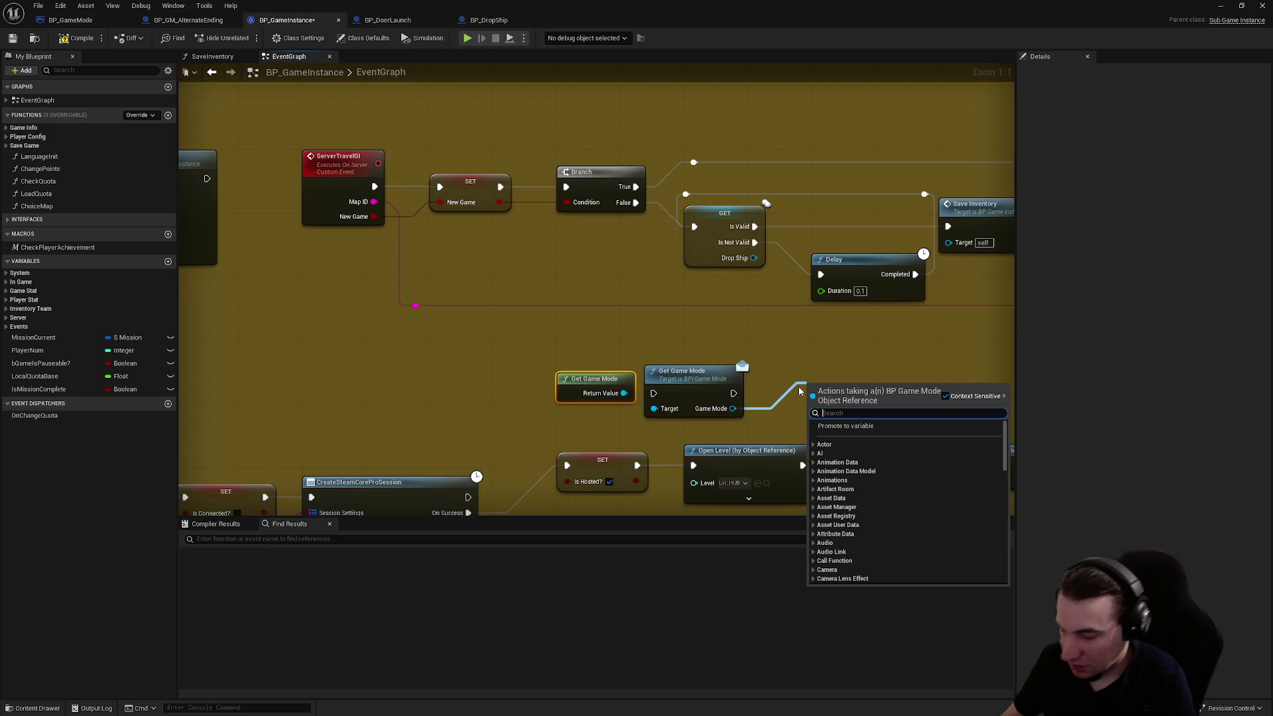
{"action": "type", "text": "is"}
{"action": "scroll", "coordinate": [938, 476], "scroll_direction": "up", "scroll_amount": 10}
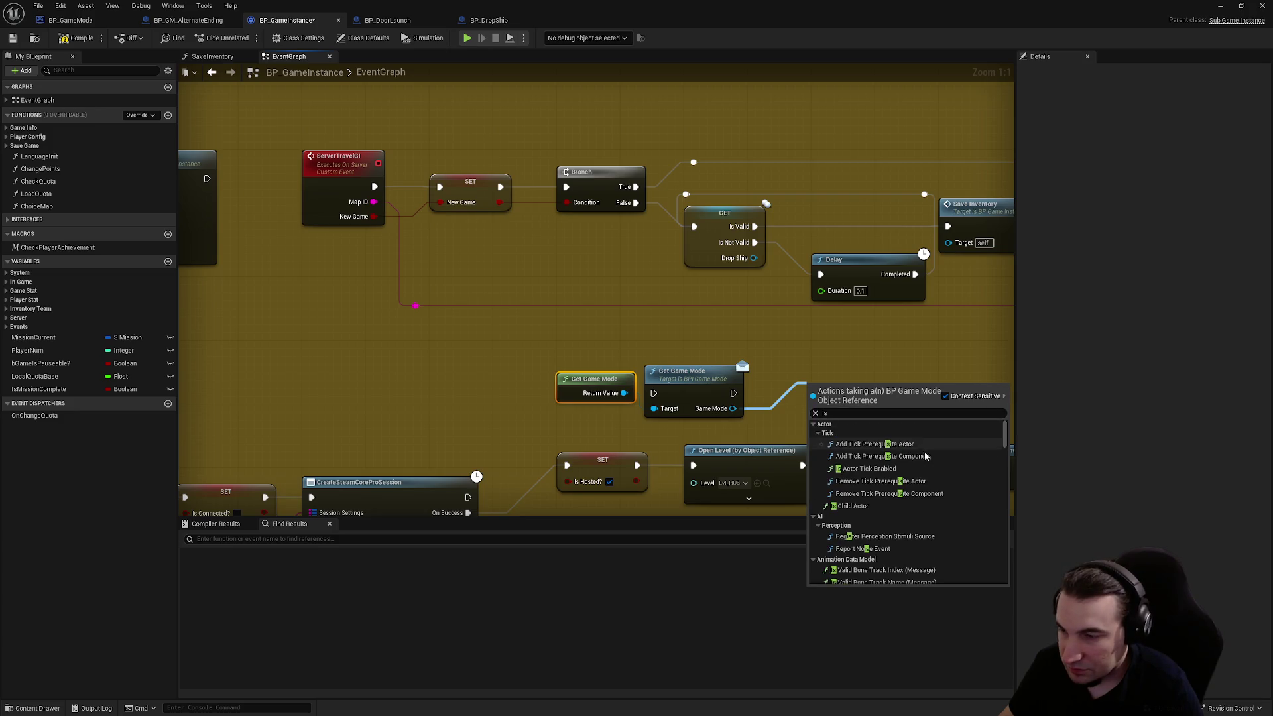
{"action": "scroll", "coordinate": [863, 422], "scroll_direction": "down", "scroll_amount": 3}
{"action": "key", "text": "BackSpace"}
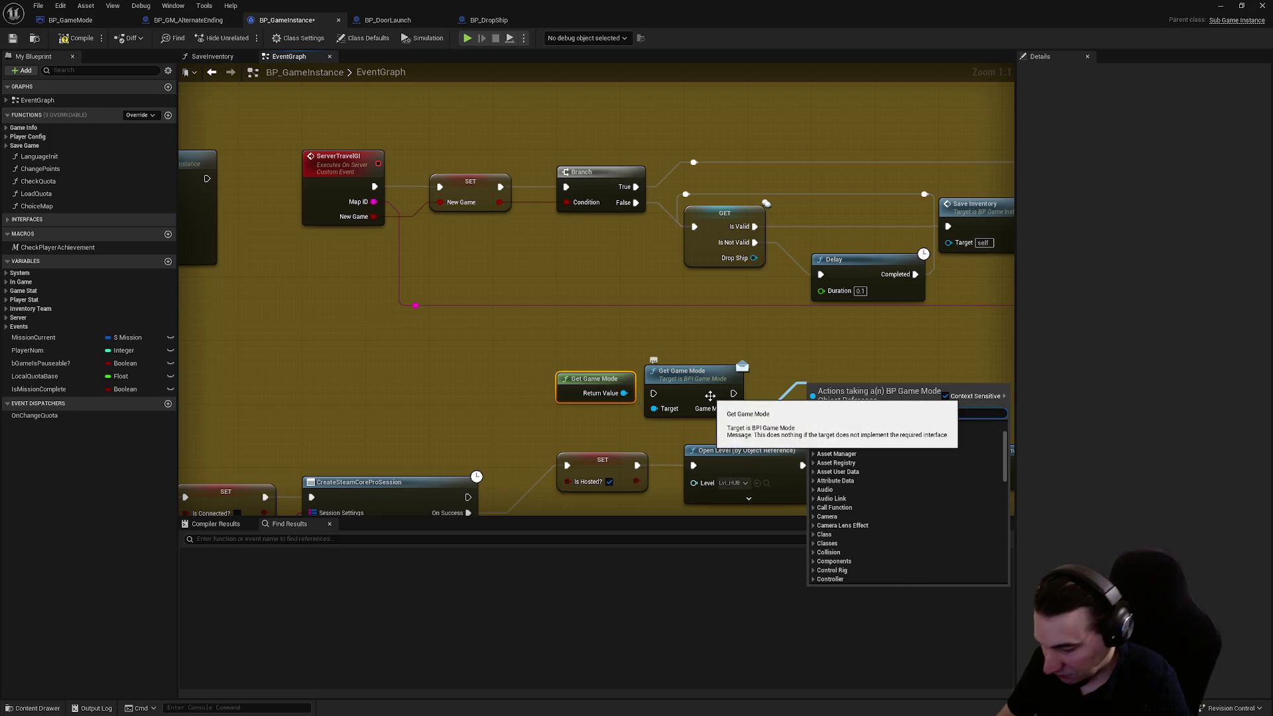
{"action": "type", "text": "ae"}
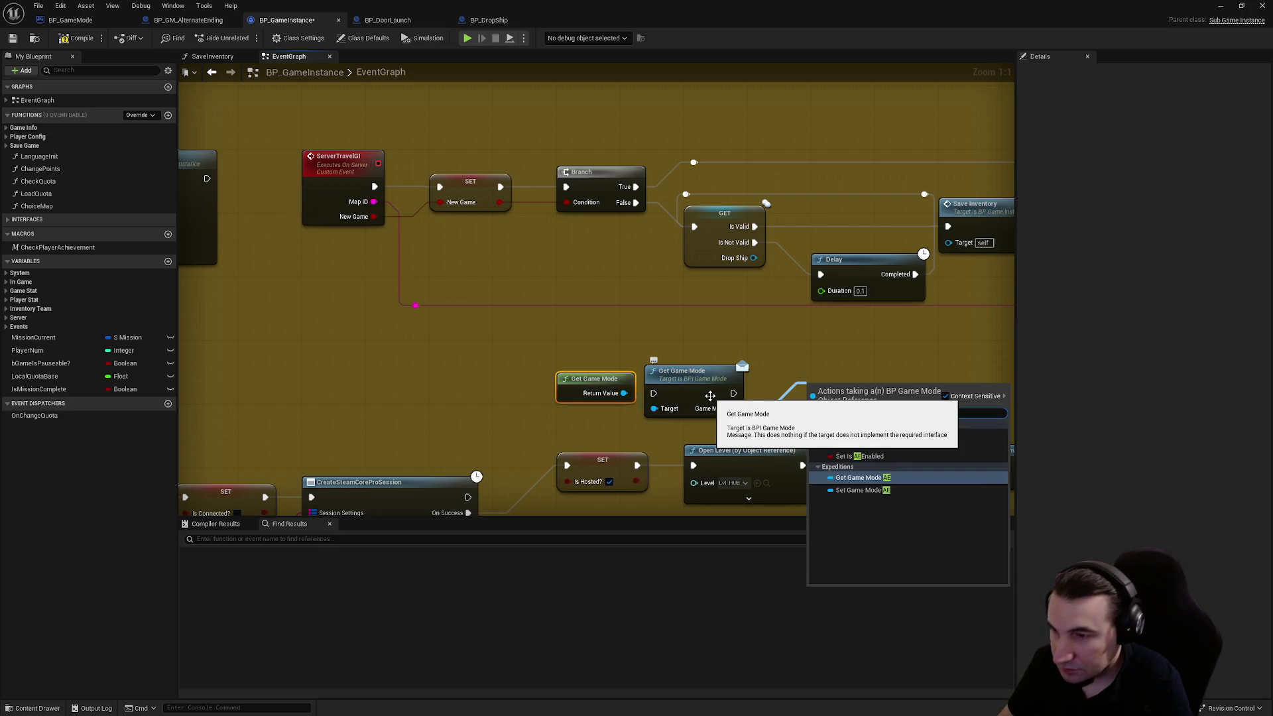
{"action": "left_click", "coordinate": [860, 444]}
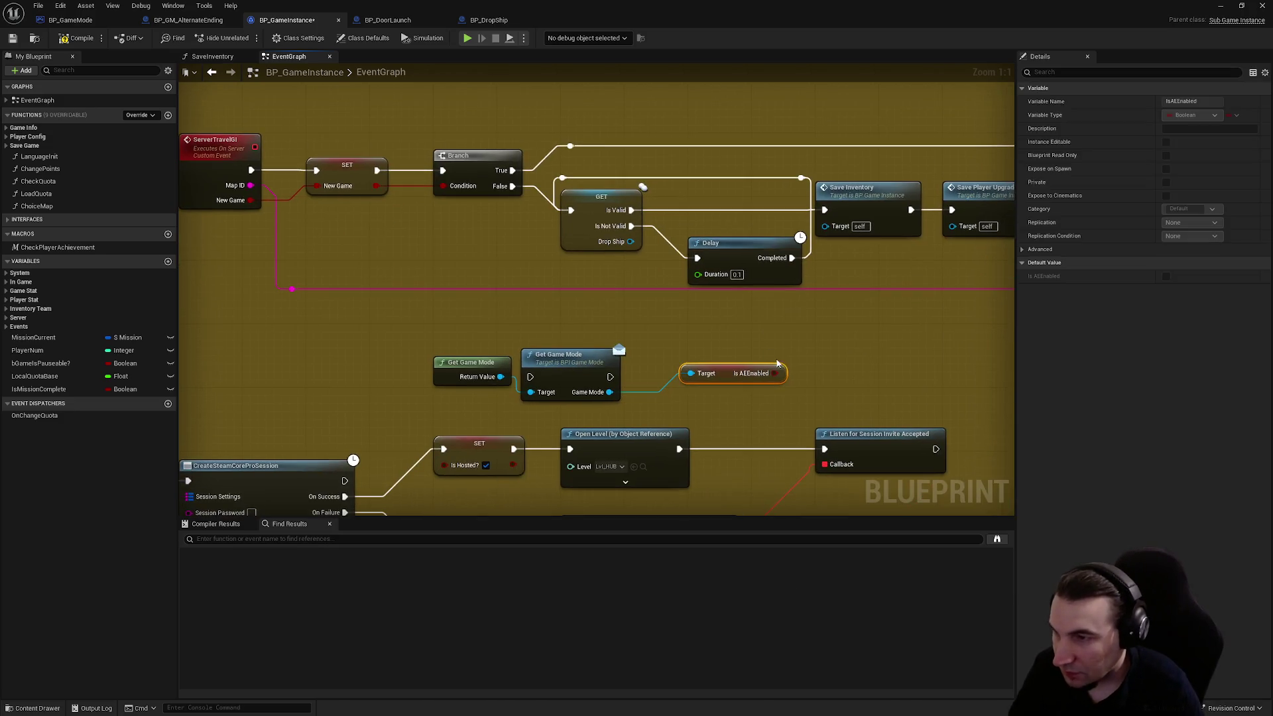
{"action": "mouse_move", "coordinate": [783, 374]}
{"action": "left_mouse_down"}
{"action": "mouse_move", "coordinate": [823, 373]}
{"action": "mouse_move", "coordinate": [739, 316]}
{"action": "mouse_move", "coordinate": [691, 340]}
{"action": "left_mouse_up"}
{"action": "type", "text": "branch"}
{"action": "key", "text": "Return"}
- Reposition the Branch and IsAEEnabled nodes and wire Get Game Mode's exec into the Branch
{"action": "left_click_drag", "start_coordinate": [559, 371], "coordinate": [584, 344]}
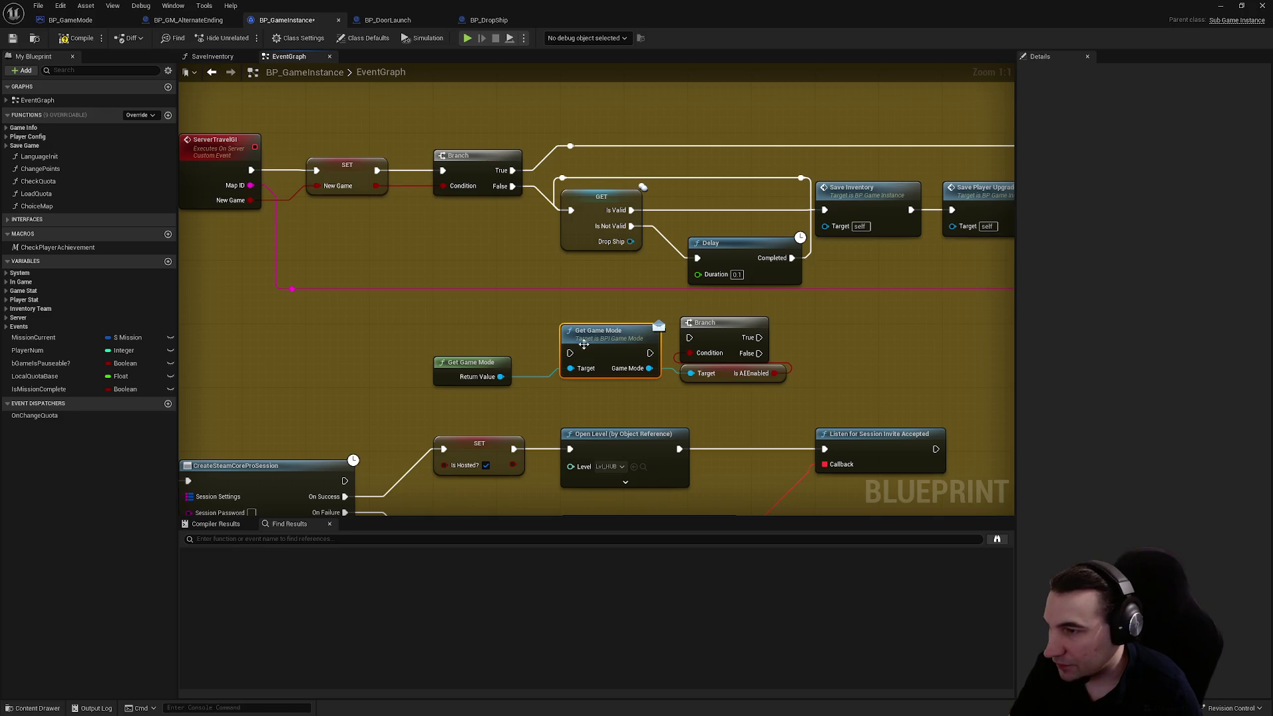
{"action": "left_click", "coordinate": [723, 323]}
{"action": "left_click", "coordinate": [756, 373], "text": "ctrl"}
{"action": "mouse_move", "coordinate": [720, 327]}
{"action": "left_mouse_down"}
{"action": "mouse_move", "coordinate": [727, 344]}
{"action": "mouse_move", "coordinate": [637, 355]}
{"action": "mouse_move", "coordinate": [698, 357]}
{"action": "left_mouse_up"}
{"action": "key", "text": "Escape"}
{"action": "scroll", "coordinate": [697, 356], "scroll_direction": "down", "scroll_amount": 4}
- Move the Get Game Mode, Branch and IsAEEnabled group out of the comment box, below the Delay
{"action": "left_click_drag", "start_coordinate": [454, 180], "coordinate": [966, 316]}
{"action": "scroll", "coordinate": [747, 296], "scroll_direction": "up", "scroll_amount": 2}
{"action": "left_click_drag", "start_coordinate": [548, 240], "coordinate": [726, 240]}
{"action": "scroll", "coordinate": [617, 299], "scroll_direction": "up", "scroll_amount": 2}
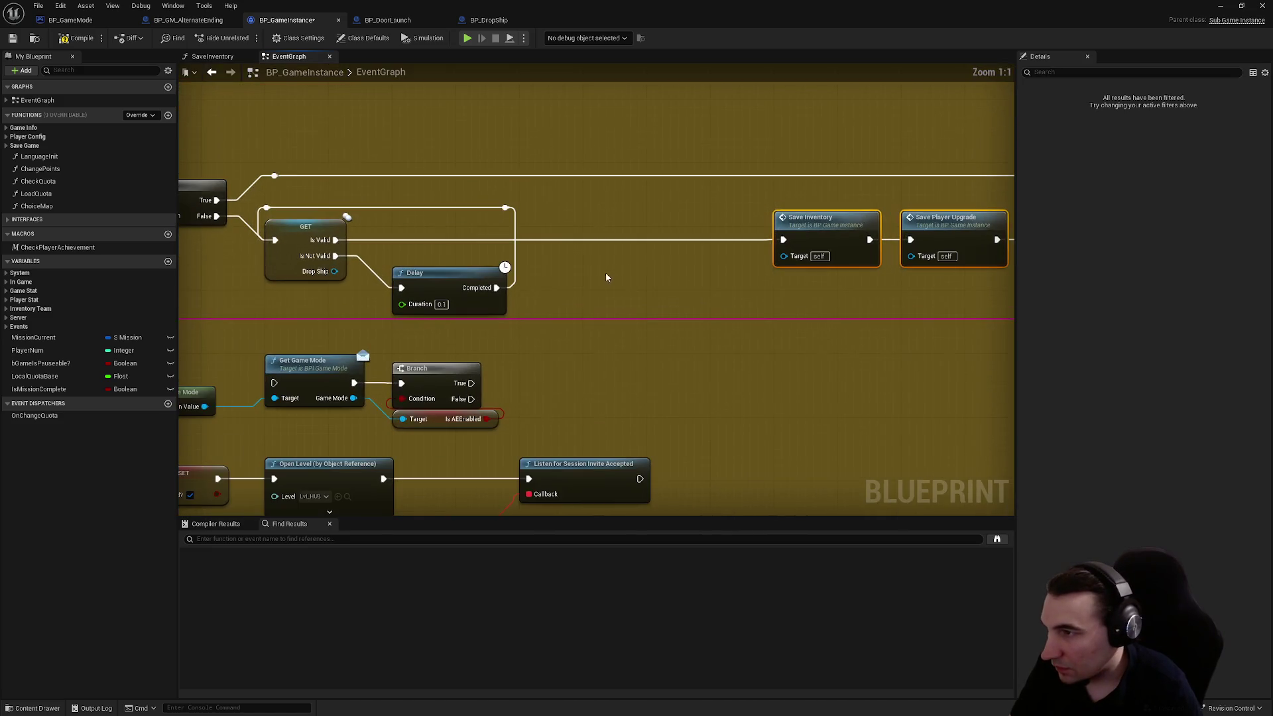
{"action": "left_click_drag", "start_coordinate": [431, 358], "coordinate": [511, 343]}
{"action": "mouse_move", "coordinate": [255, 344]}
{"action": "left_mouse_down"}
{"action": "mouse_move", "coordinate": [509, 410]}
{"action": "mouse_move", "coordinate": [507, 384]}
{"action": "mouse_move", "coordinate": [725, 282]}
{"action": "mouse_move", "coordinate": [682, 273]}
{"action": "left_mouse_up"}
{"action": "mouse_move", "coordinate": [596, 244]}
{"action": "left_mouse_down"}
{"action": "mouse_move", "coordinate": [691, 211]}
{"action": "mouse_move", "coordinate": [660, 257]}
{"action": "mouse_move", "coordinate": [702, 258]}
{"action": "left_mouse_up"}
{"action": "mouse_move", "coordinate": [573, 282]}
{"action": "left_mouse_down"}
{"action": "mouse_move", "coordinate": [569, 316]}
{"action": "mouse_move", "coordinate": [510, 314]}
{"action": "left_mouse_up"}
- Connect Branch True to the Delay feeding Reset Timer instead of Save Inventory
{"action": "mouse_move", "coordinate": [845, 359]}
{"action": "left_mouse_down"}
{"action": "mouse_move", "coordinate": [729, 282]}
{"action": "mouse_move", "coordinate": [618, 255]}
{"action": "mouse_move", "coordinate": [608, 272]}
{"action": "left_mouse_up"}
{"action": "mouse_move", "coordinate": [805, 288]}
{"action": "left_mouse_down"}
{"action": "mouse_move", "coordinate": [584, 191]}
{"action": "mouse_move", "coordinate": [507, 191]}
{"action": "mouse_move", "coordinate": [730, 193]}
{"action": "left_mouse_up"}
{"action": "left_click_drag", "start_coordinate": [719, 274], "coordinate": [779, 223]}
{"action": "left_click_drag", "start_coordinate": [821, 273], "coordinate": [553, 301]}
{"action": "mouse_move", "coordinate": [654, 295]}
{"action": "left_mouse_down"}
{"action": "mouse_move", "coordinate": [439, 289]}
{"action": "mouse_move", "coordinate": [512, 292]}
{"action": "mouse_move", "coordinate": [449, 301]}
{"action": "mouse_move", "coordinate": [520, 297]}
{"action": "mouse_move", "coordinate": [580, 281]}
{"action": "left_mouse_up"}
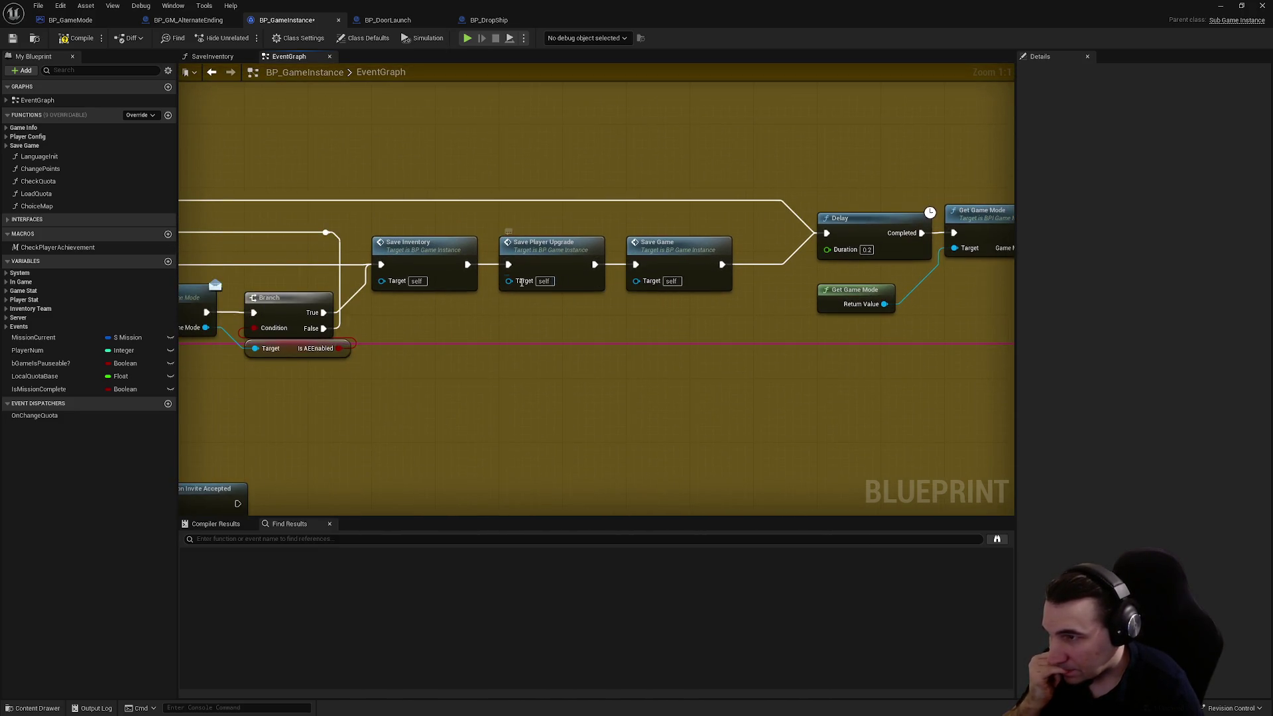
{"action": "mouse_move", "coordinate": [329, 313]}
{"action": "left_mouse_down"}
{"action": "mouse_move", "coordinate": [392, 339]}
{"action": "mouse_move", "coordinate": [826, 233]}
{"action": "left_mouse_up"}
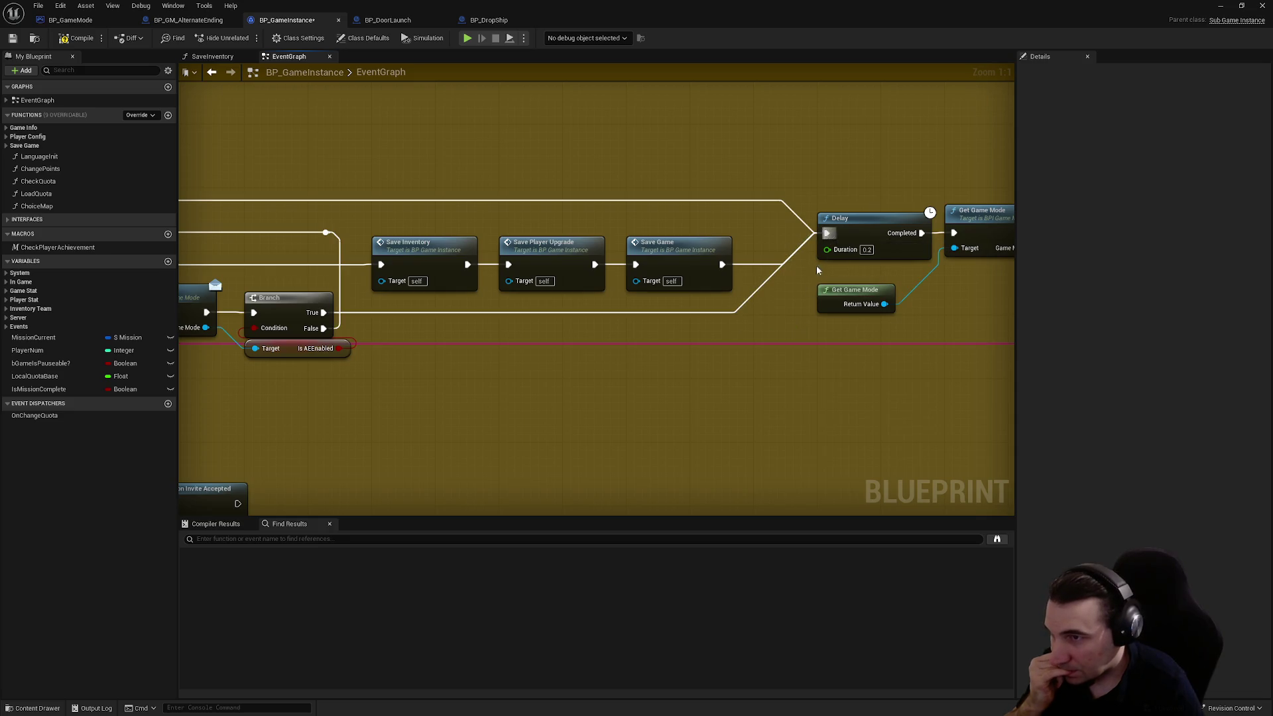
- Pan past SET, Server Travel and Choice Map, then open the Reset Timer event in BP_GameMode
{"action": "left_click_drag", "start_coordinate": [763, 332], "coordinate": [529, 376]}
{"action": "mouse_move", "coordinate": [555, 325]}
{"action": "left_mouse_down"}
{"action": "mouse_move", "coordinate": [661, 296]}
{"action": "mouse_move", "coordinate": [724, 297]}
{"action": "mouse_move", "coordinate": [496, 310]}
{"action": "left_mouse_up"}
{"action": "mouse_move", "coordinate": [668, 322]}
{"action": "left_mouse_down"}
{"action": "mouse_move", "coordinate": [371, 300]}
{"action": "mouse_move", "coordinate": [464, 291]}
{"action": "left_mouse_up"}
{"action": "double_click", "coordinate": [599, 204]}
{"action": "mouse_move", "coordinate": [600, 204]}
{"action": "left_mouse_down"}
{"action": "mouse_move", "coordinate": [733, 250]}
{"action": "mouse_move", "coordinate": [546, 261]}
{"action": "mouse_move", "coordinate": [623, 319]}
{"action": "mouse_move", "coordinate": [663, 328]}
{"action": "left_mouse_up"}
- Zoom out around BP_GameMode's ResetTimer event, then return to BP_GameInstance's ChoiceMap function in windowed mode
{"action": "scroll", "coordinate": [690, 336], "scroll_direction": "down", "scroll_amount": 1}
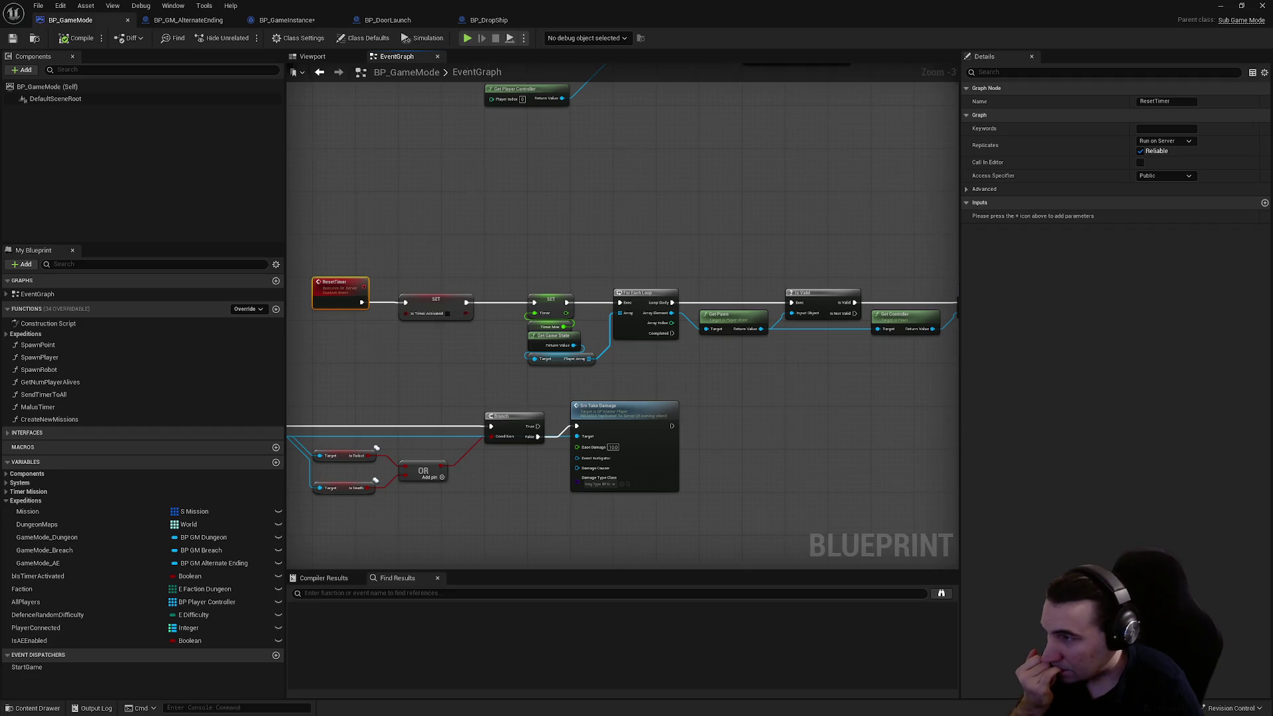
{"action": "scroll", "coordinate": [724, 229], "scroll_direction": "down", "scroll_amount": 3}
{"action": "scroll", "coordinate": [625, 332], "scroll_direction": "up", "scroll_amount": 7}
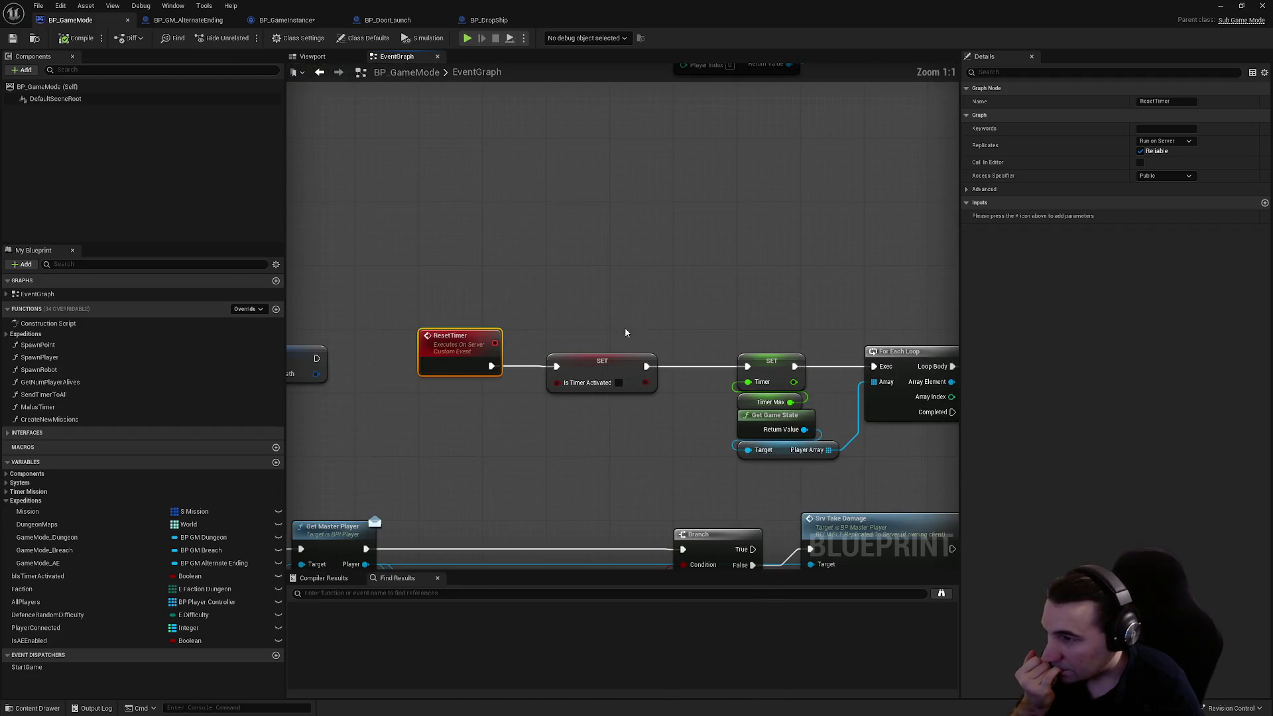
{"action": "scroll", "coordinate": [663, 287], "scroll_direction": "down", "scroll_amount": 1}
{"action": "mouse_move", "coordinate": [659, 287]}
{"action": "left_mouse_down"}
{"action": "mouse_move", "coordinate": [627, 266]}
{"action": "mouse_move", "coordinate": [341, 287]}
{"action": "left_mouse_up"}
{"action": "scroll", "coordinate": [492, 256], "scroll_direction": "down", "scroll_amount": 5}
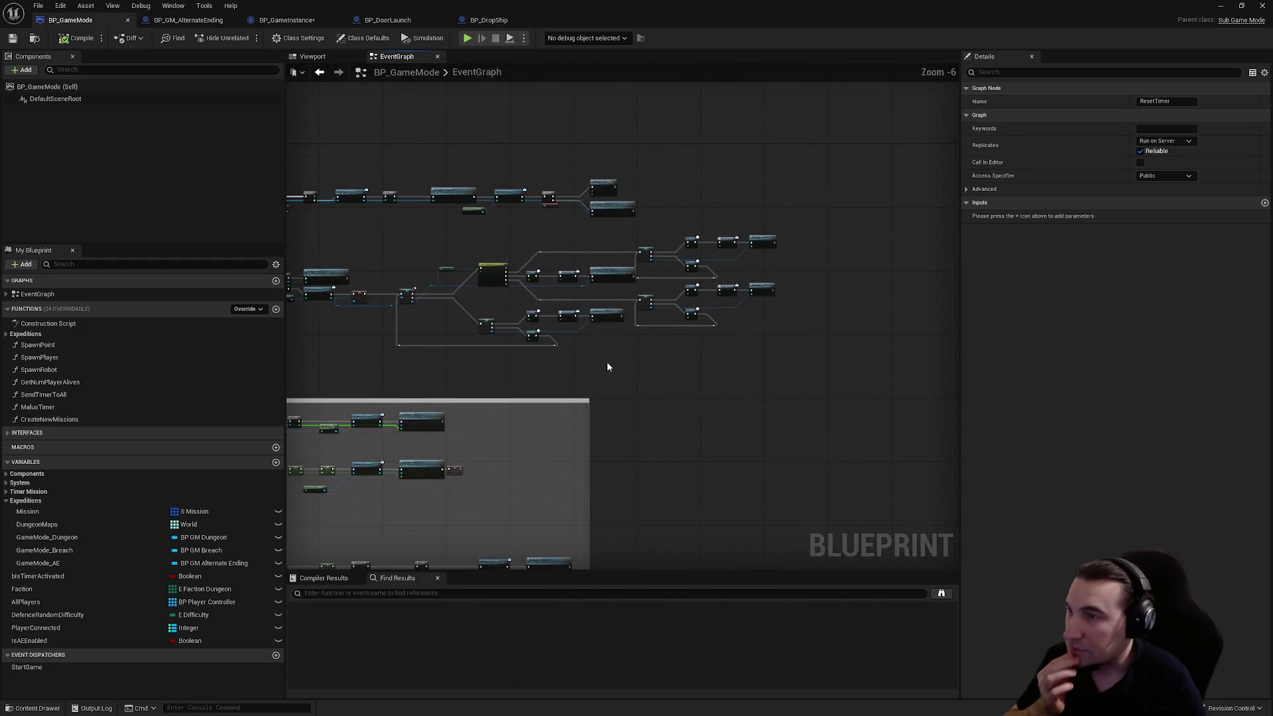
{"action": "key", "text": "Home"}
{"action": "double_click", "coordinate": [286, 20]}
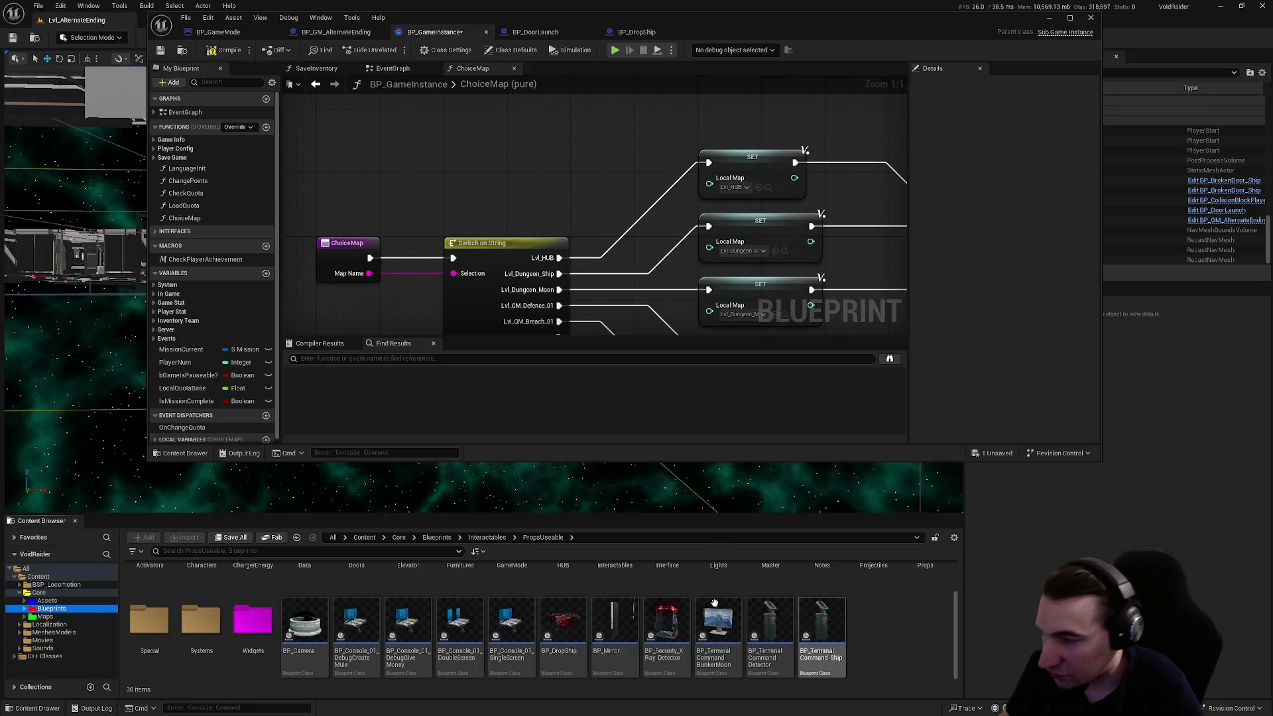
- Select the Lvl_AlternateEnding level asset in the Maps folder and copy its name
{"action": "left_click", "coordinate": [572, 628]}
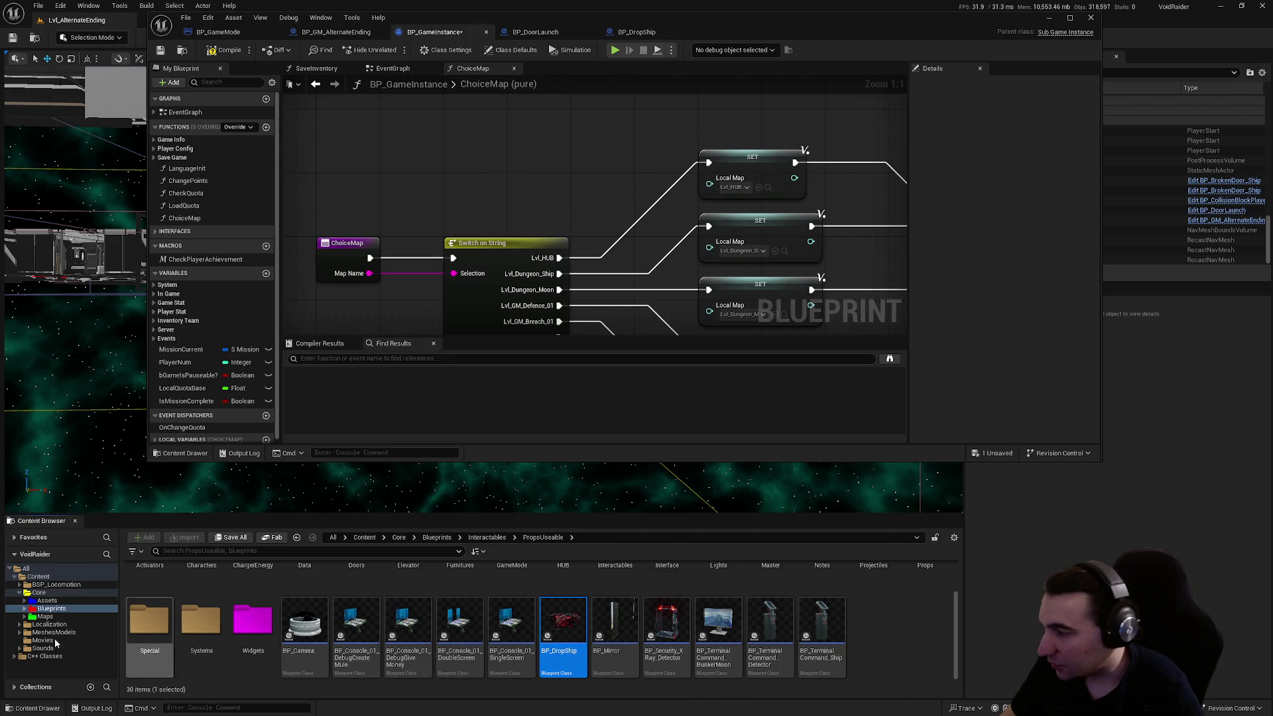
{"action": "left_click", "coordinate": [45, 617]}
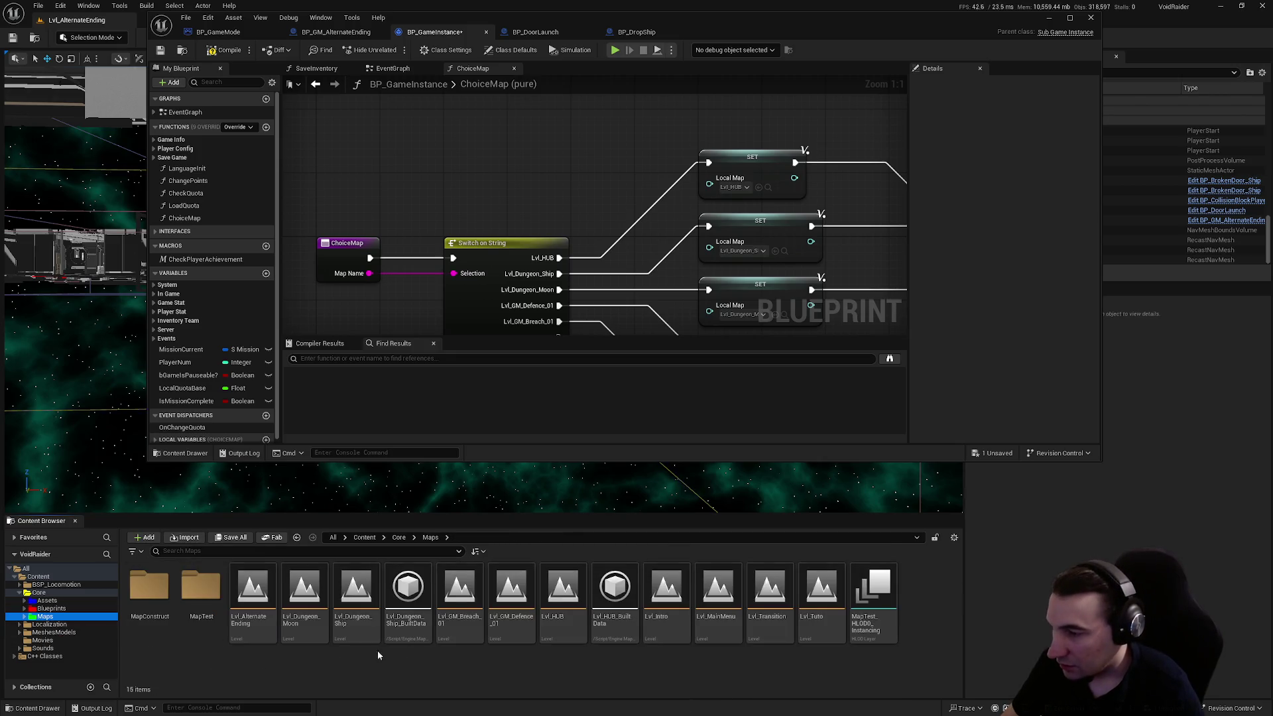
{"action": "left_click", "coordinate": [270, 640]}
{"action": "key", "text": "F2"}
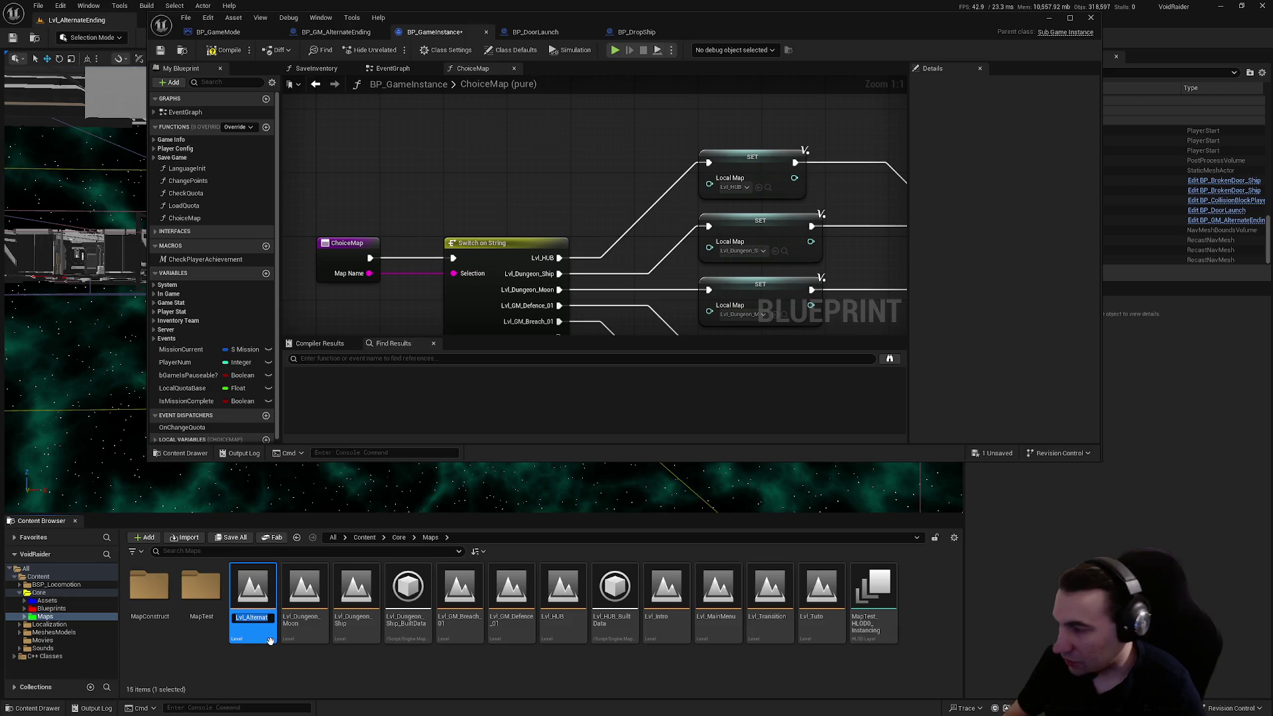
- Add a Lvl_AlternateEnding pin to the Switch on String node
{"action": "mouse_move", "coordinate": [505, 332]}
{"action": "left_mouse_down"}
{"action": "mouse_move", "coordinate": [499, 179]}
{"action": "mouse_move", "coordinate": [497, 200]}
{"action": "left_mouse_up"}
{"action": "left_click", "coordinate": [496, 200]}
{"action": "left_click", "coordinate": [914, 113]}
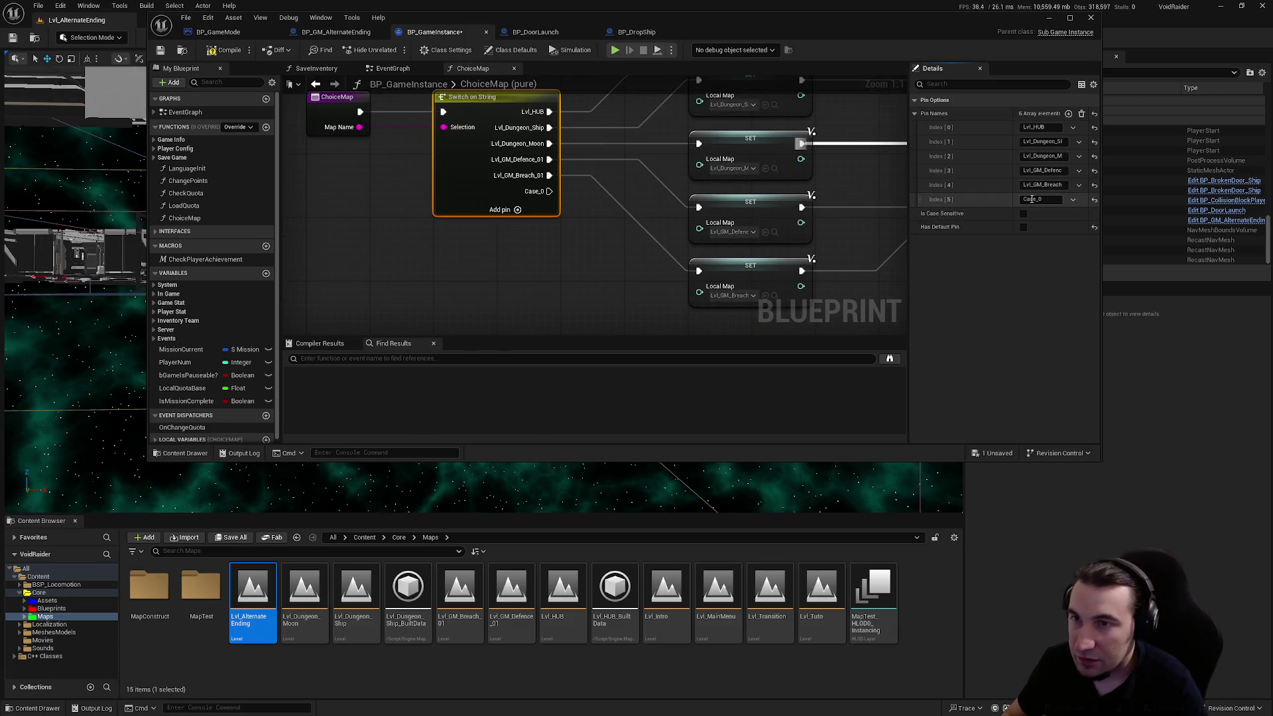
{"action": "type", "text": "Lvl_AlternateEnding"}
{"action": "key", "text": "Return"}
{"action": "left_click", "coordinate": [855, 219]}
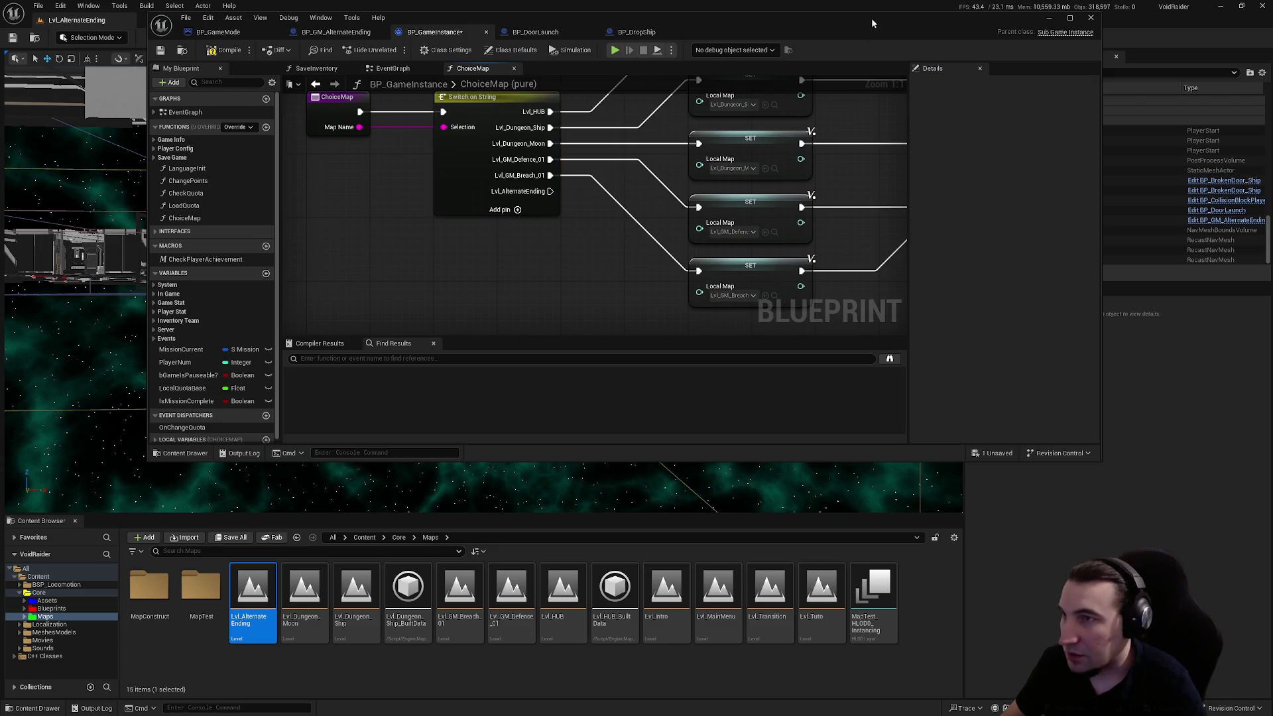
- Duplicate the Lvl_GM_Breach SET node and set the copy to Lvl_AlternateEnding
{"action": "double_click", "coordinate": [872, 18]}
{"action": "left_click", "coordinate": [647, 254]}
{"action": "key", "text": "ctrl+c"}
{"action": "left_click", "coordinate": [610, 338]}
{"action": "key", "text": "ctrl+v"}
{"action": "mouse_move", "coordinate": [646, 345]}
{"action": "left_mouse_down"}
{"action": "mouse_move", "coordinate": [625, 317]}
{"action": "mouse_move", "coordinate": [568, 307]}
{"action": "mouse_move", "coordinate": [446, 179]}
{"action": "left_mouse_up"}
{"action": "left_click", "coordinate": [642, 349]}
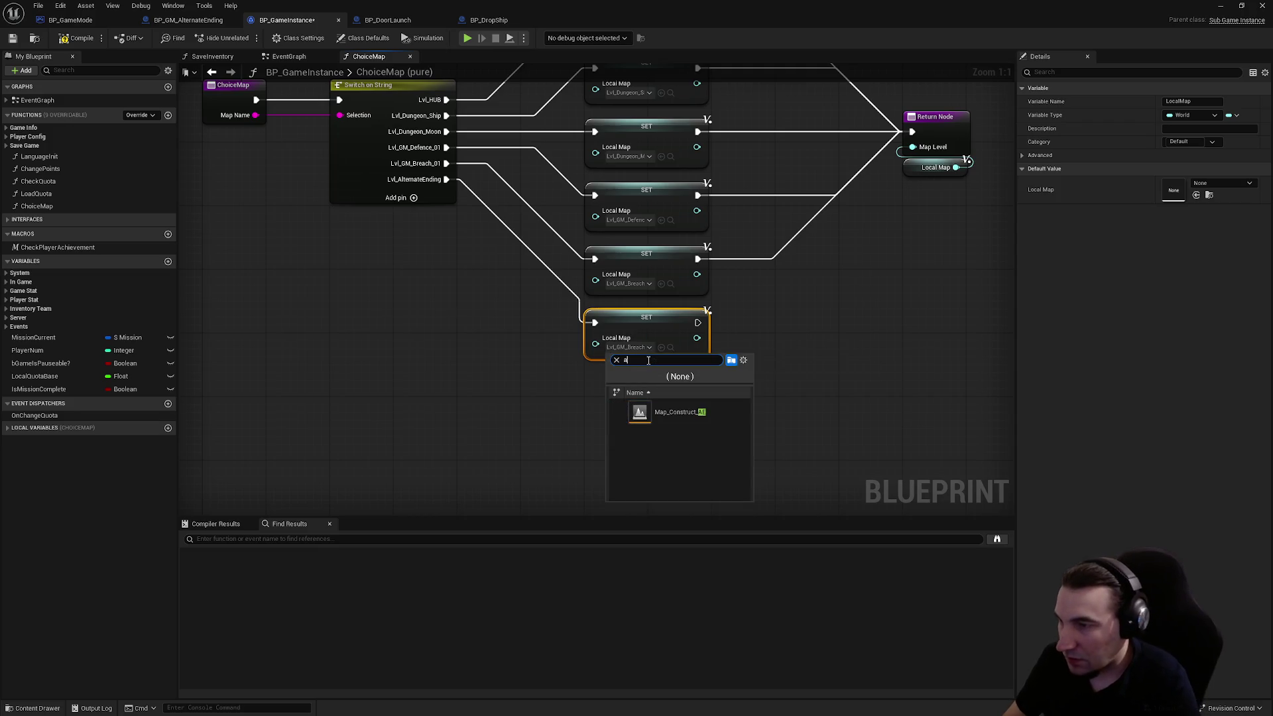
{"action": "key", "text": "BackSpace"}
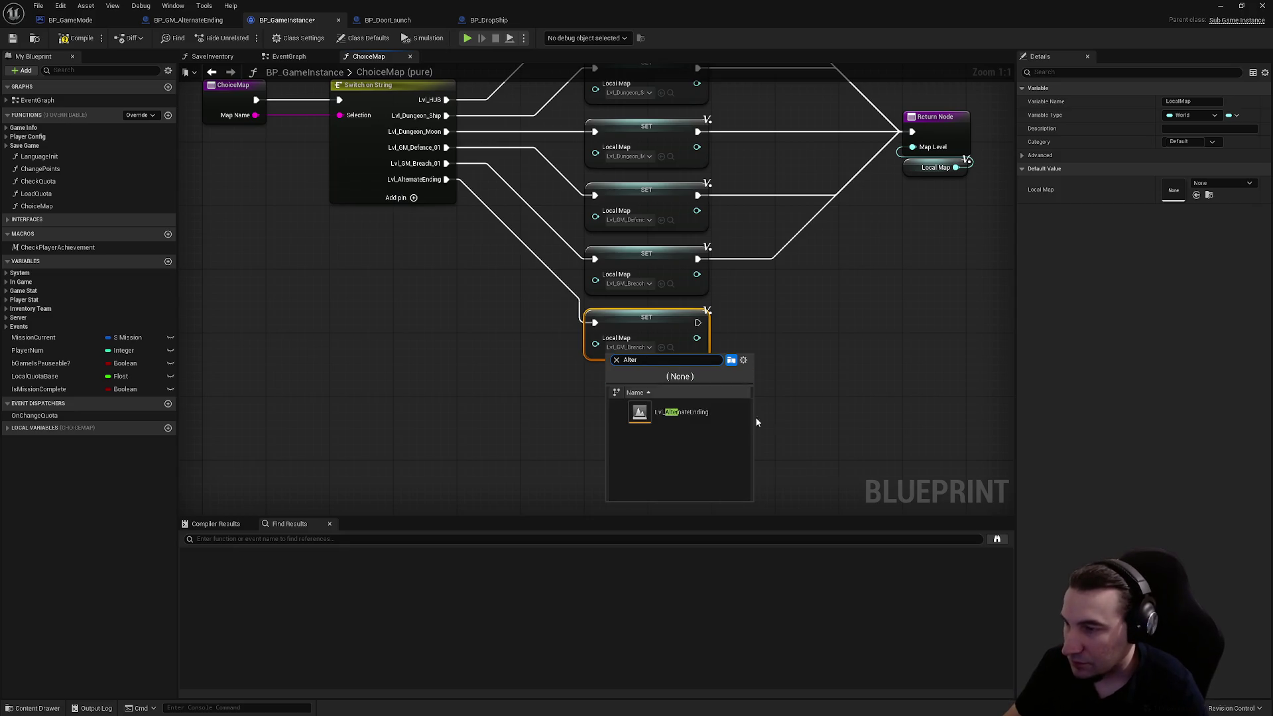
{"action": "left_click", "coordinate": [718, 411]}
- Wire the new SET node to the Return Node, tidy the layout, and save BP_GameInstance
{"action": "key", "text": "Home"}
{"action": "left_click_drag", "start_coordinate": [594, 419], "coordinate": [808, 229]}
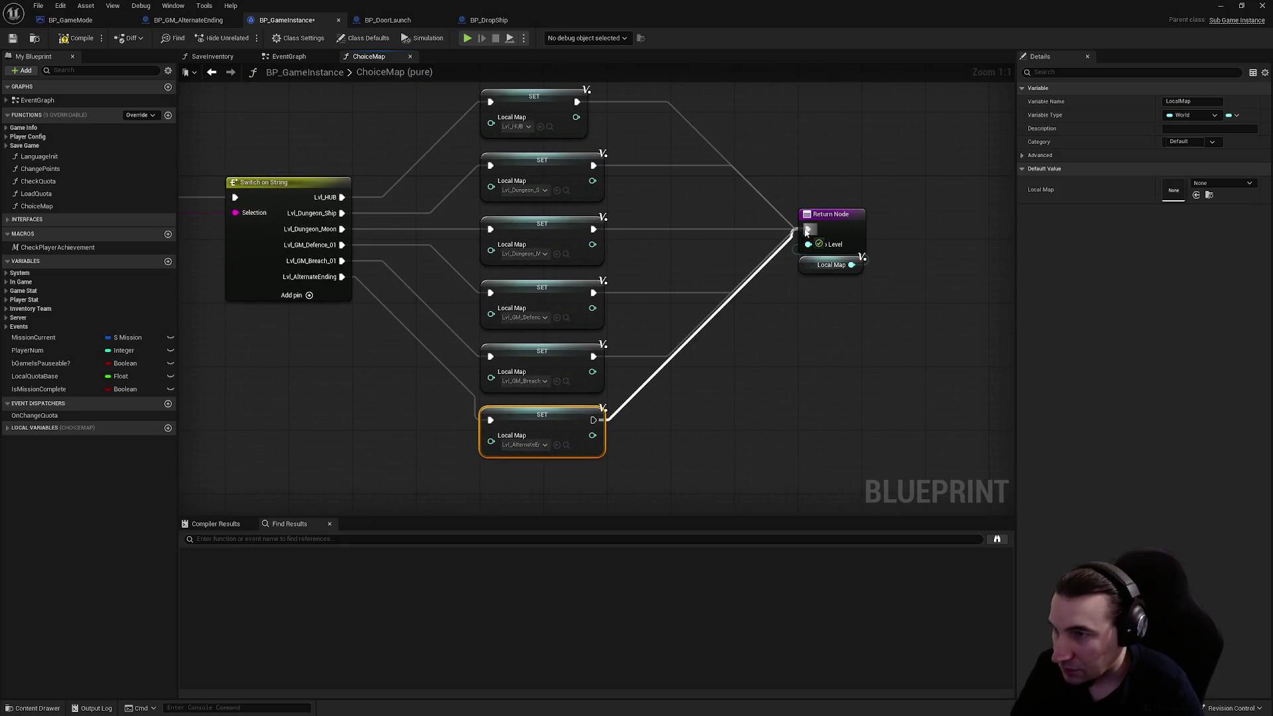
{"action": "left_click", "coordinate": [831, 214]}
{"action": "mouse_move", "coordinate": [615, 493]}
{"action": "left_mouse_down"}
{"action": "mouse_move", "coordinate": [534, 55]}
{"action": "mouse_move", "coordinate": [534, 67]}
{"action": "left_mouse_up"}
{"action": "left_click_drag", "start_coordinate": [530, 143], "coordinate": [531, 120]}
{"action": "left_click", "coordinate": [729, 393]}
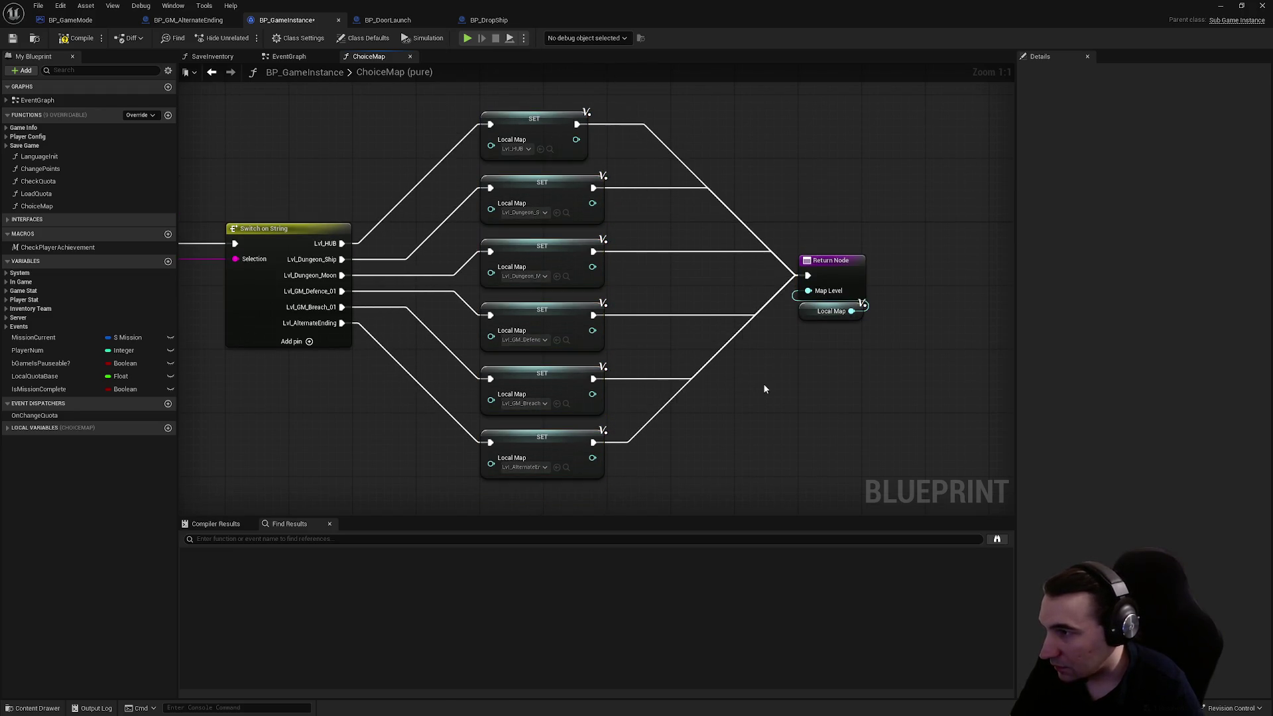
{"action": "left_click_drag", "start_coordinate": [829, 261], "coordinate": [829, 268]}
{"action": "left_click", "coordinate": [853, 188]}
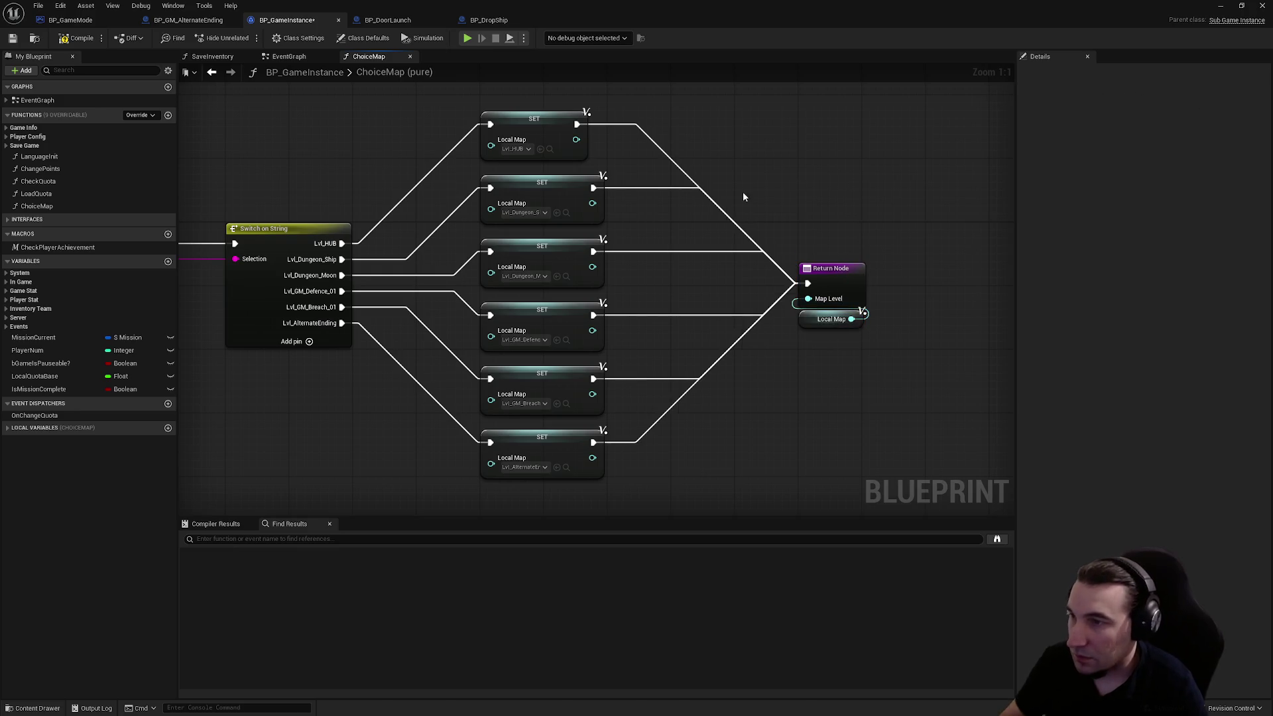
{"action": "left_click", "coordinate": [13, 40]}
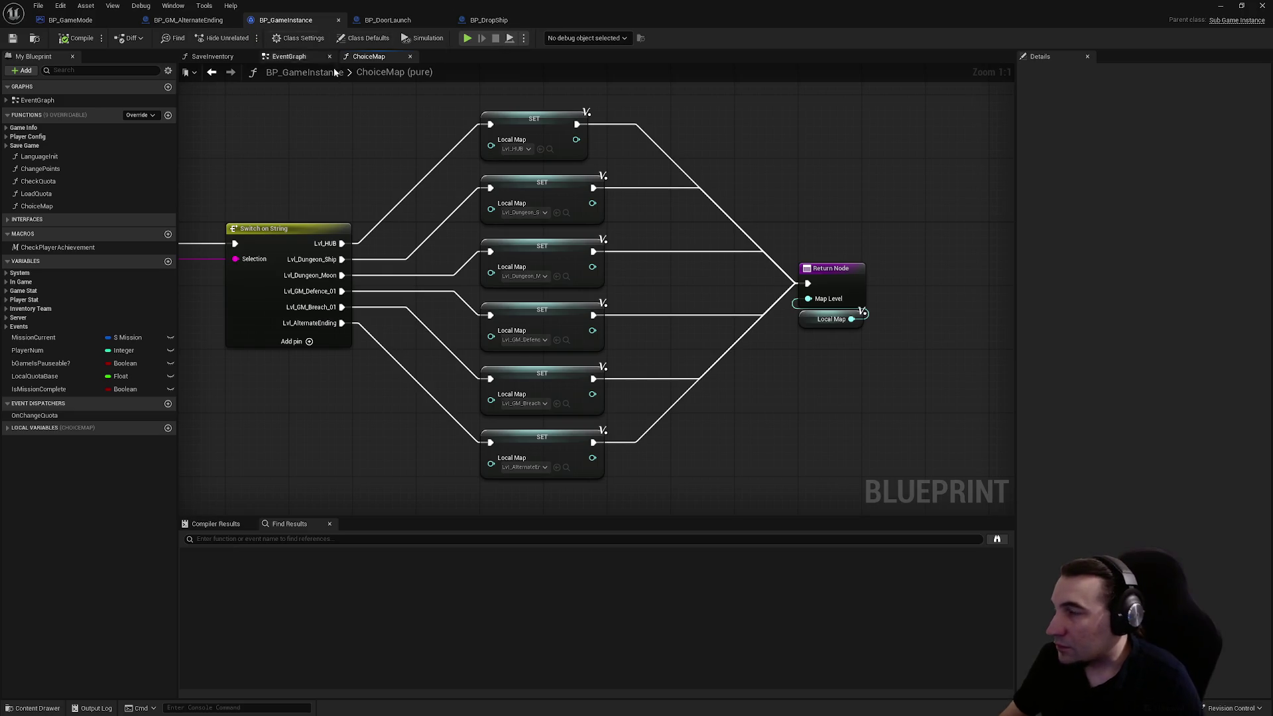
- Widen the event graph's comment box so it covers the Server Travel node
{"action": "left_click_drag", "start_coordinate": [329, 66], "coordinate": [526, 80]}
{"action": "left_click", "coordinate": [301, 57]}
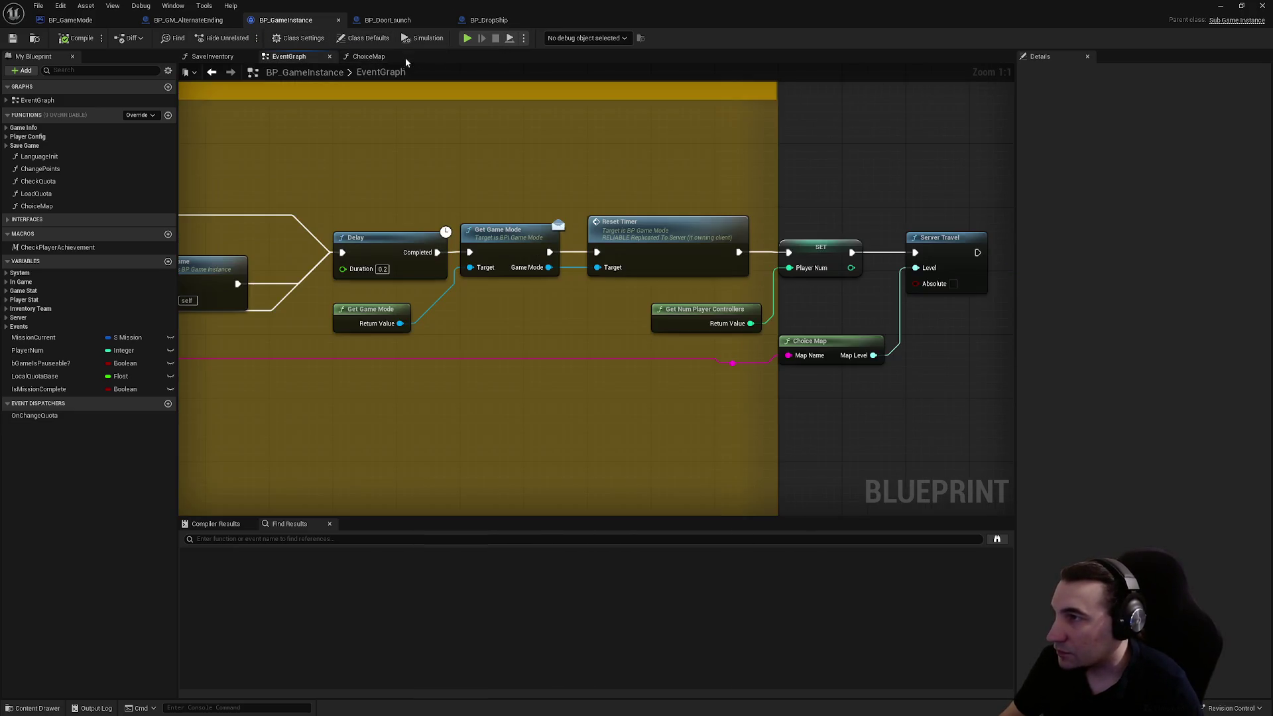
{"action": "left_click_drag", "start_coordinate": [783, 179], "coordinate": [521, 196]}
{"action": "left_click_drag", "start_coordinate": [647, 197], "coordinate": [776, 205]}
{"action": "scroll", "coordinate": [777, 205], "scroll_direction": "down", "scroll_amount": 1}
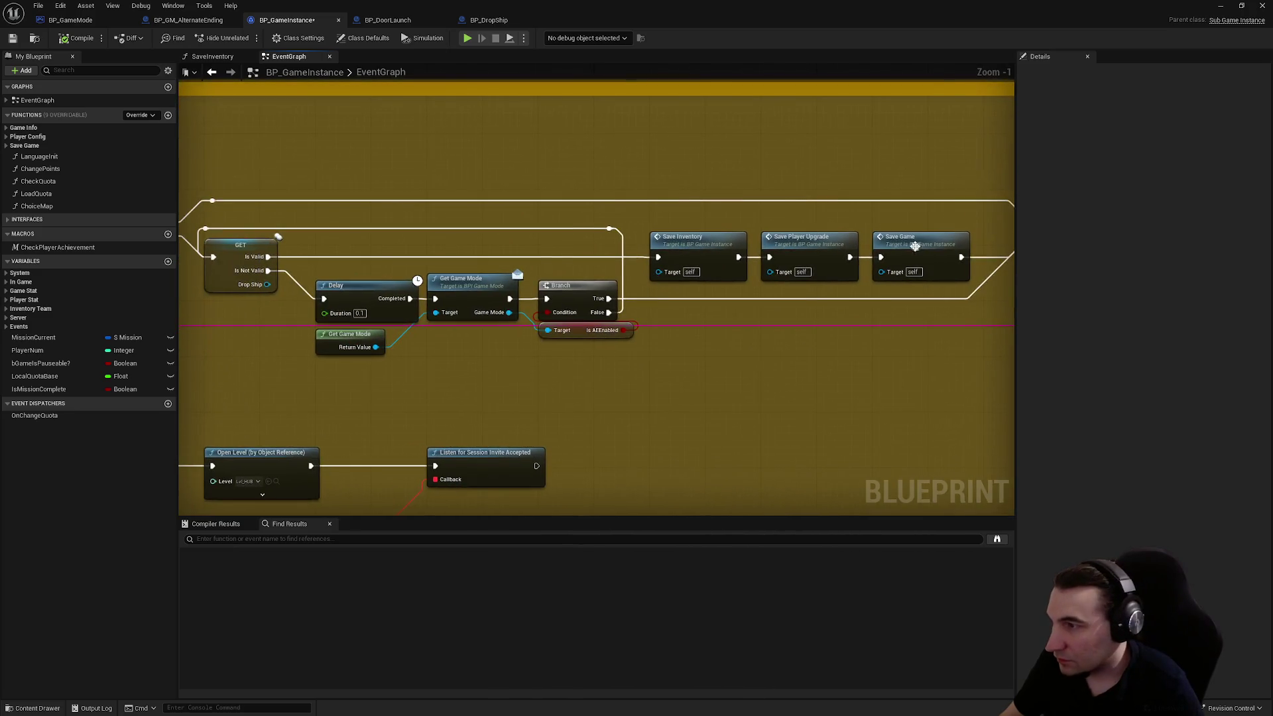
{"action": "left_click_drag", "start_coordinate": [620, 200], "coordinate": [739, 208]}
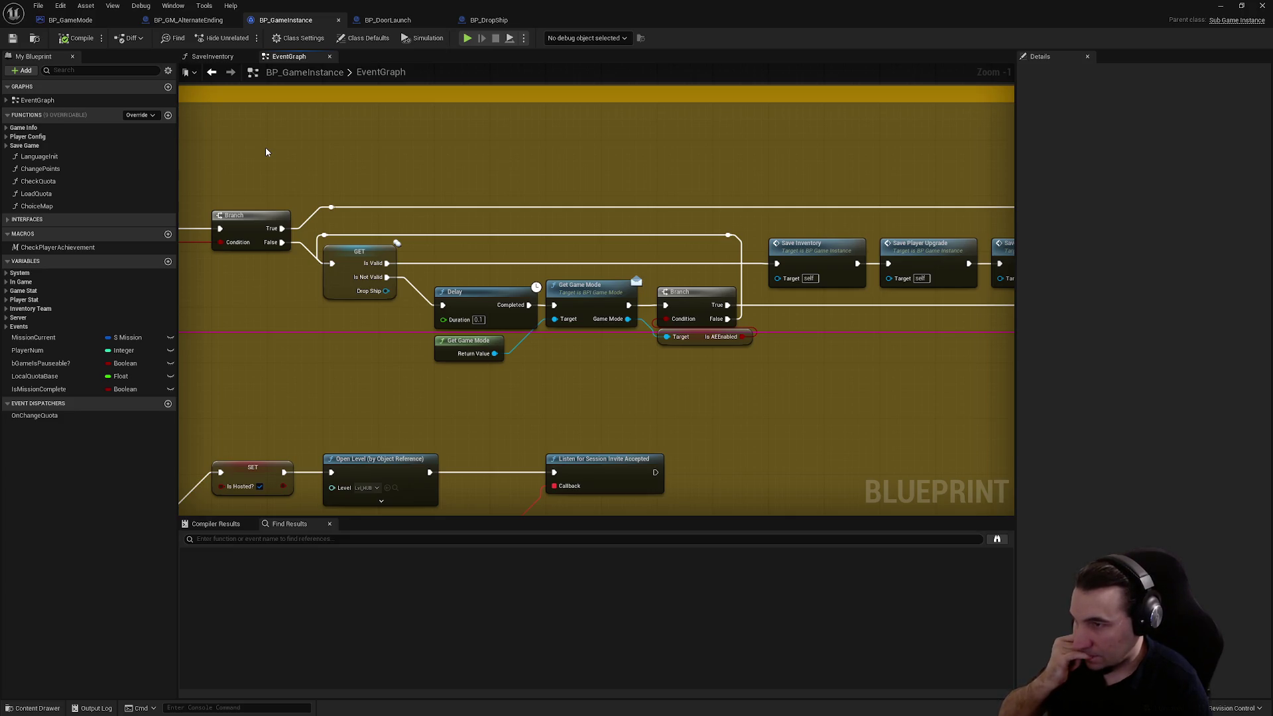
- Look over the Save Game, Delay, Server Travel and Choice Map nodes, then switch to BP_GM_AlternateEnding
{"action": "left_click_drag", "start_coordinate": [784, 218], "coordinate": [281, 187]}
{"action": "mouse_move", "coordinate": [687, 235]}
{"action": "left_mouse_down"}
{"action": "mouse_move", "coordinate": [389, 260]}
{"action": "mouse_move", "coordinate": [880, 272]}
{"action": "mouse_move", "coordinate": [704, 280]}
{"action": "mouse_move", "coordinate": [1008, 289]}
{"action": "mouse_move", "coordinate": [653, 292]}
{"action": "mouse_move", "coordinate": [597, 266]}
{"action": "mouse_move", "coordinate": [959, 267]}
{"action": "left_mouse_up"}
{"action": "scroll", "coordinate": [630, 270], "scroll_direction": "down", "scroll_amount": 3}
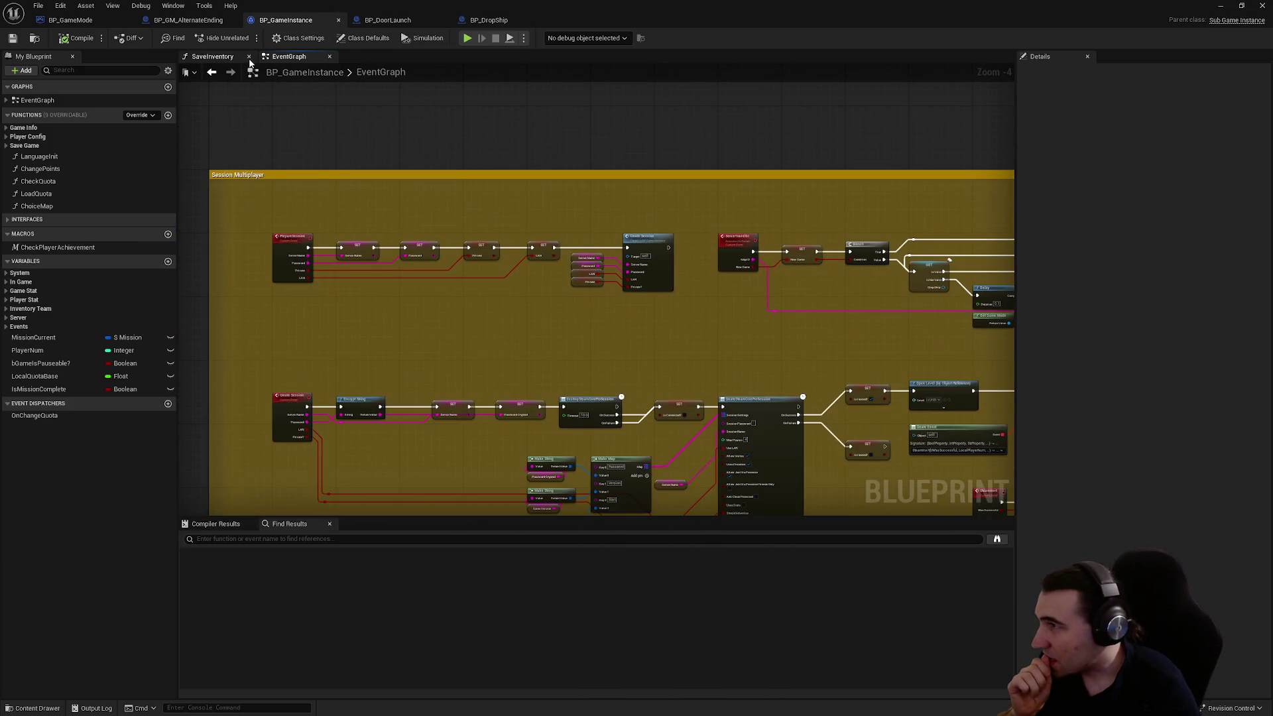
{"action": "left_click", "coordinate": [178, 20]}
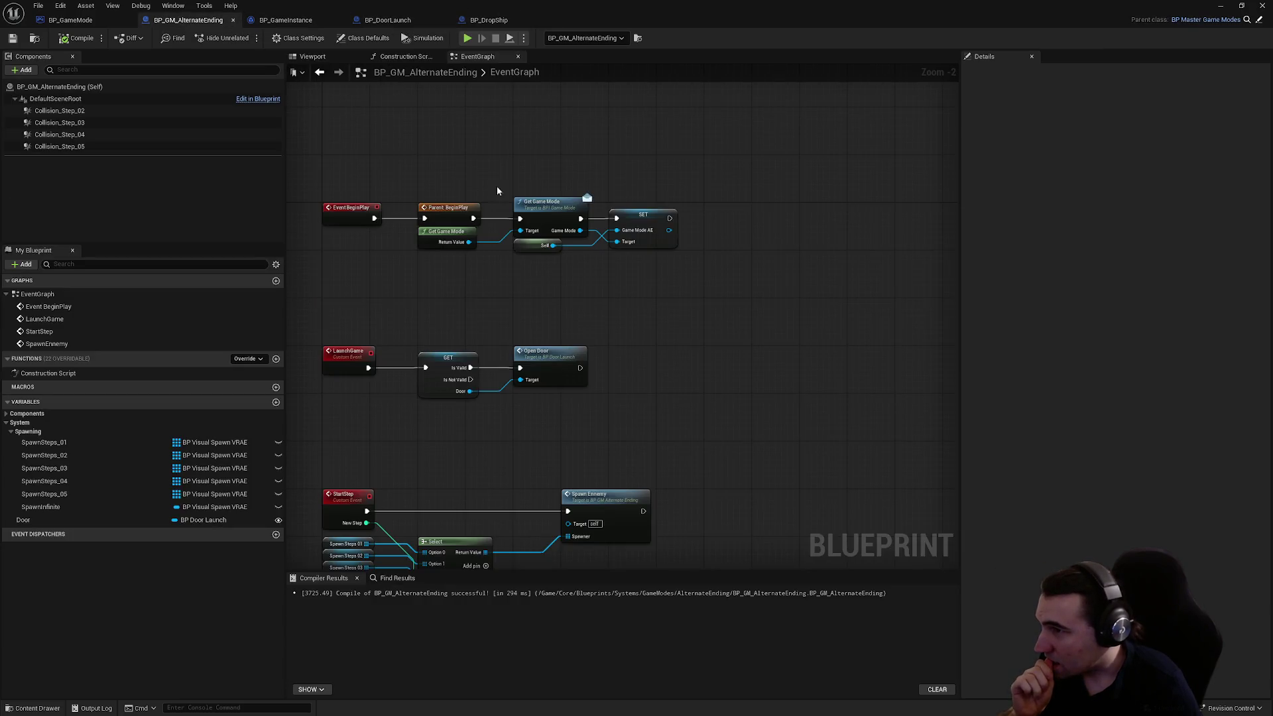
- Pan through BP_GameMode's expedition switch, Delay, For Each Loop and CheckPlayerInGame nodes, then return to BP_GameInstance
{"action": "scroll", "coordinate": [524, 172], "scroll_direction": "down", "scroll_amount": 3}
{"action": "left_click", "coordinate": [73, 20]}
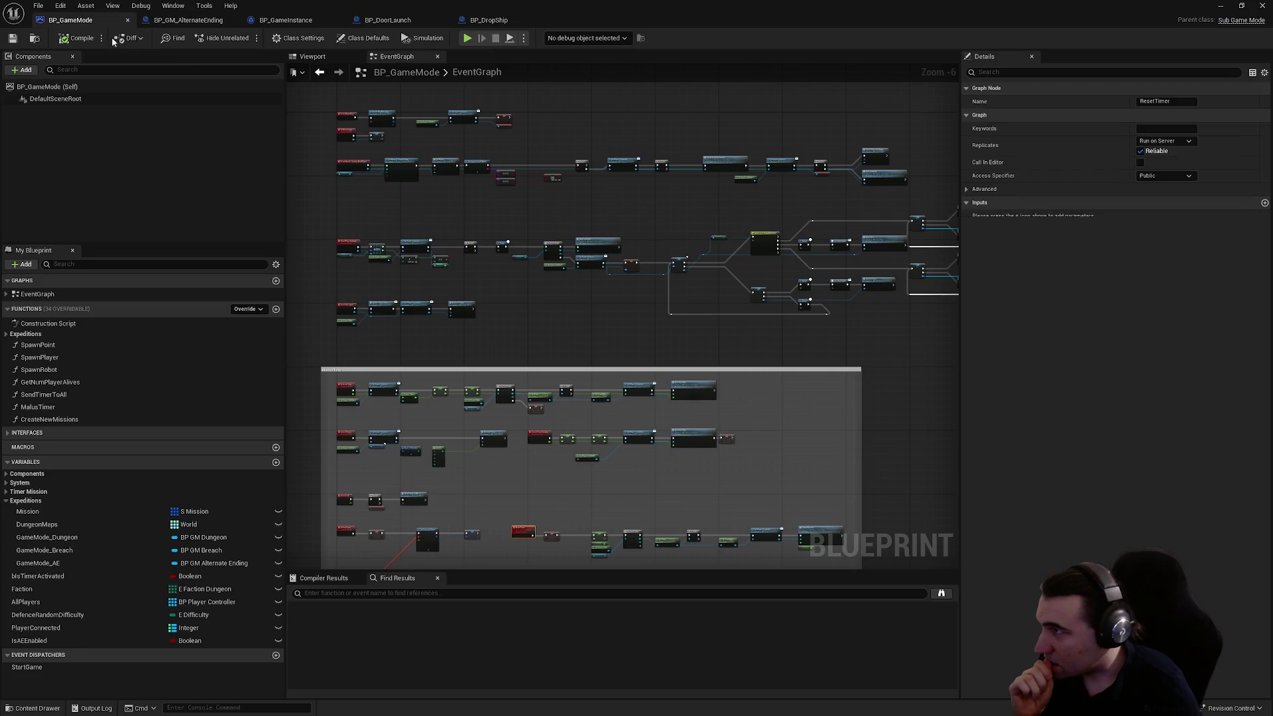
{"action": "scroll", "coordinate": [773, 335], "scroll_direction": "up", "scroll_amount": 3}
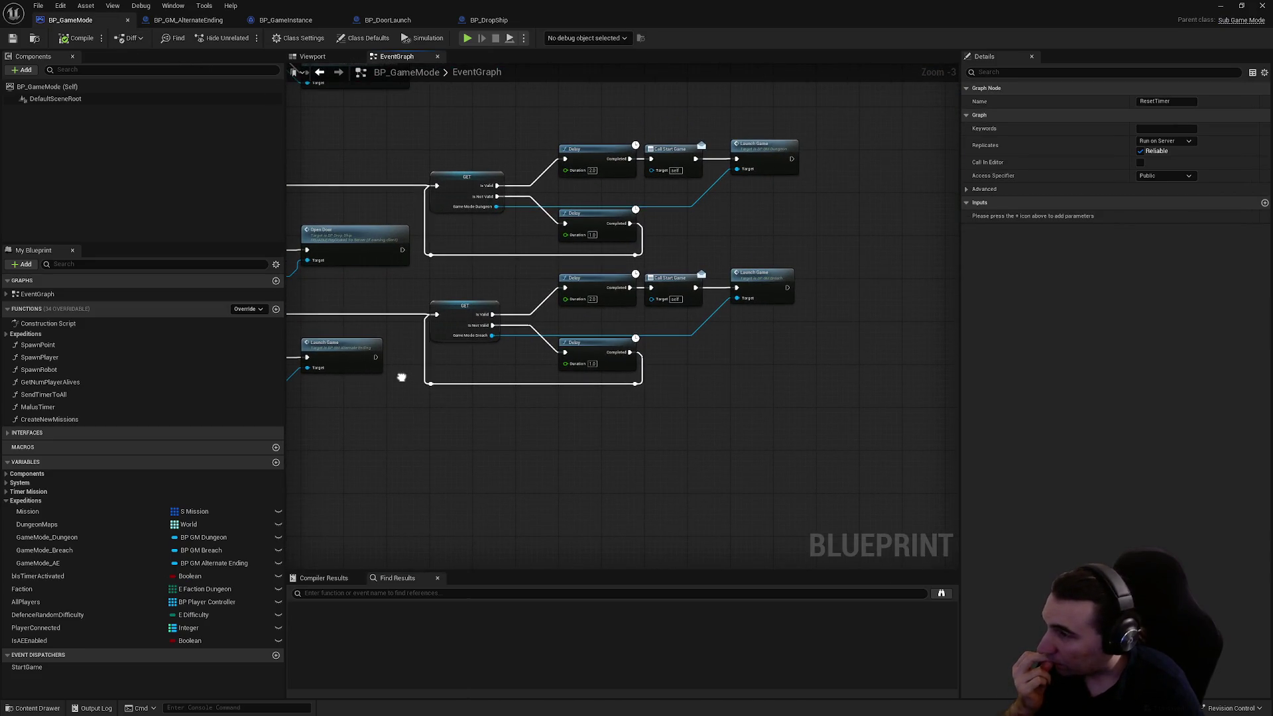
{"action": "left_click_drag", "start_coordinate": [401, 377], "coordinate": [410, 381]}
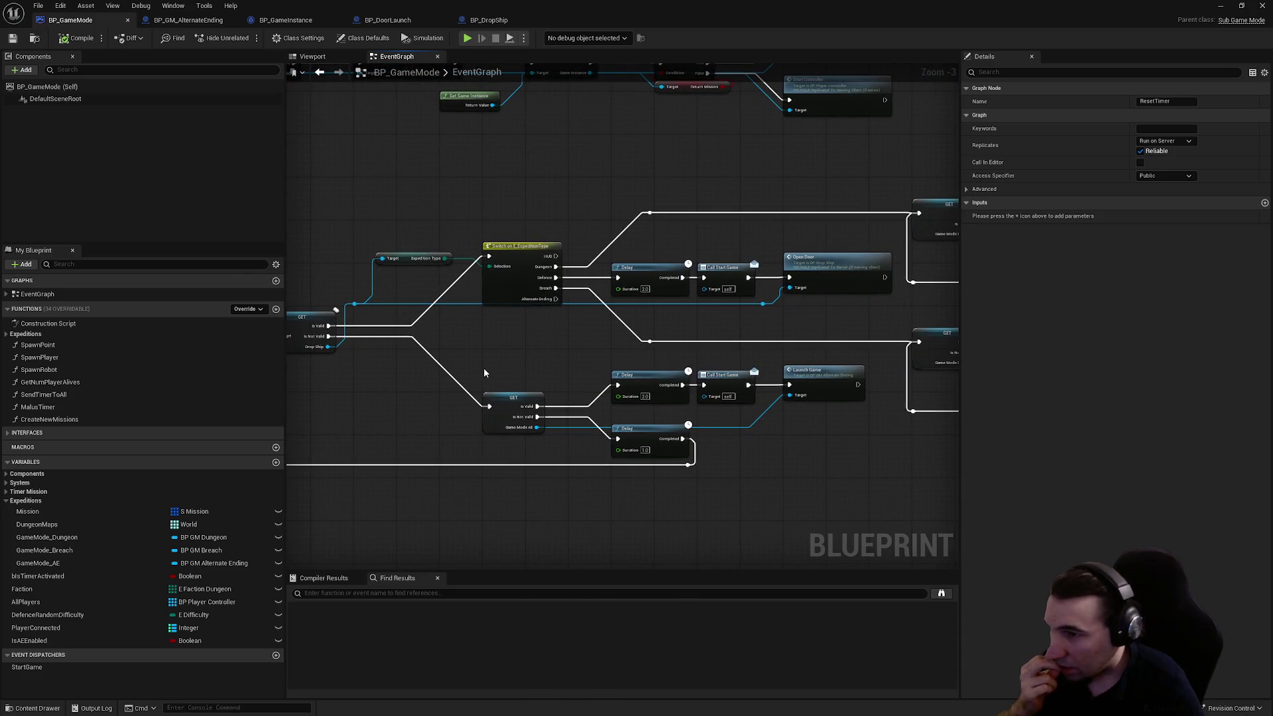
{"action": "left_click_drag", "start_coordinate": [491, 357], "coordinate": [946, 379]}
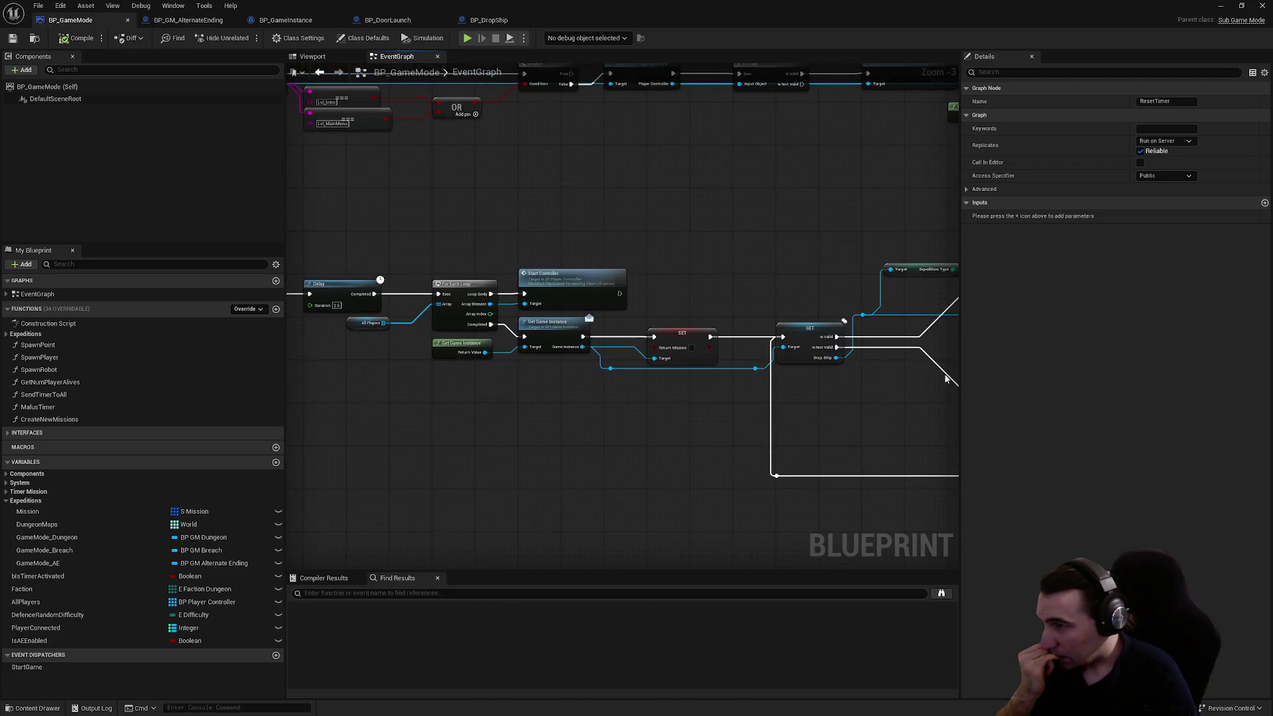
{"action": "mouse_move", "coordinate": [660, 352]}
{"action": "left_mouse_down"}
{"action": "mouse_move", "coordinate": [398, 312]}
{"action": "mouse_move", "coordinate": [720, 346]}
{"action": "left_mouse_up"}
{"action": "mouse_move", "coordinate": [318, 305]}
{"action": "left_mouse_down"}
{"action": "mouse_move", "coordinate": [576, 348]}
{"action": "mouse_move", "coordinate": [491, 341]}
{"action": "mouse_move", "coordinate": [515, 352]}
{"action": "mouse_move", "coordinate": [642, 344]}
{"action": "left_mouse_up"}
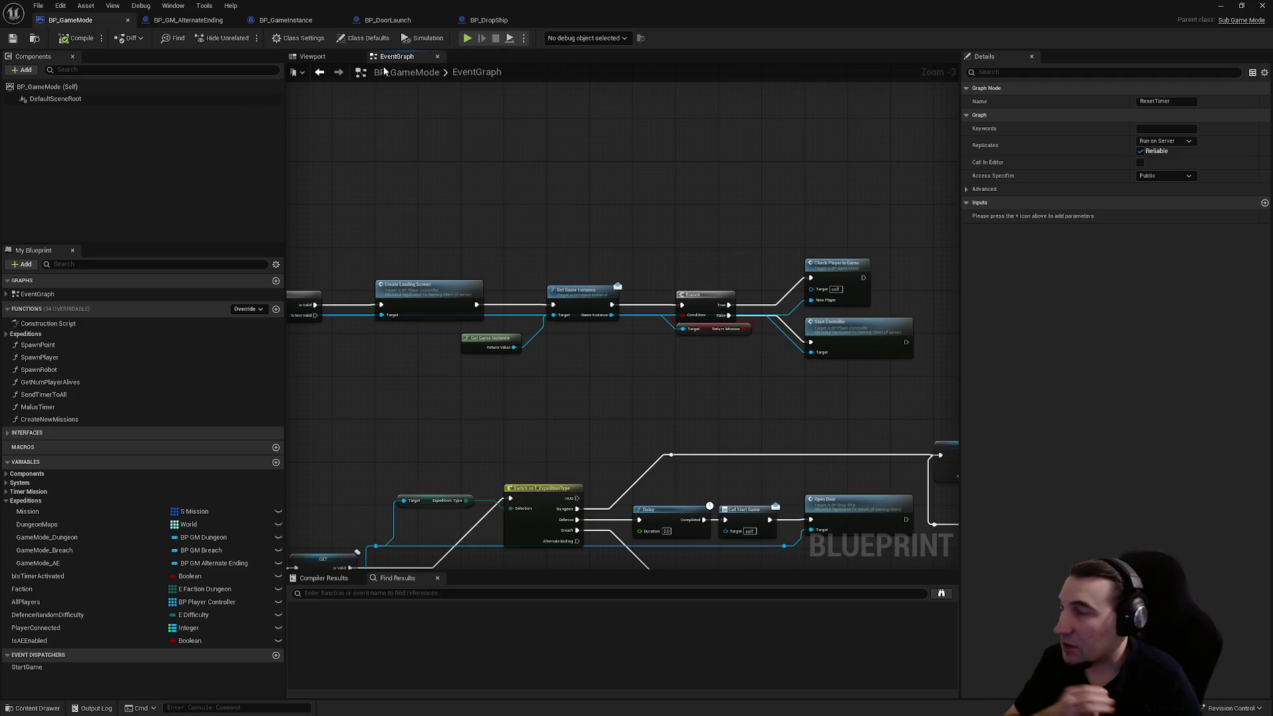
{"action": "left_click", "coordinate": [183, 23]}
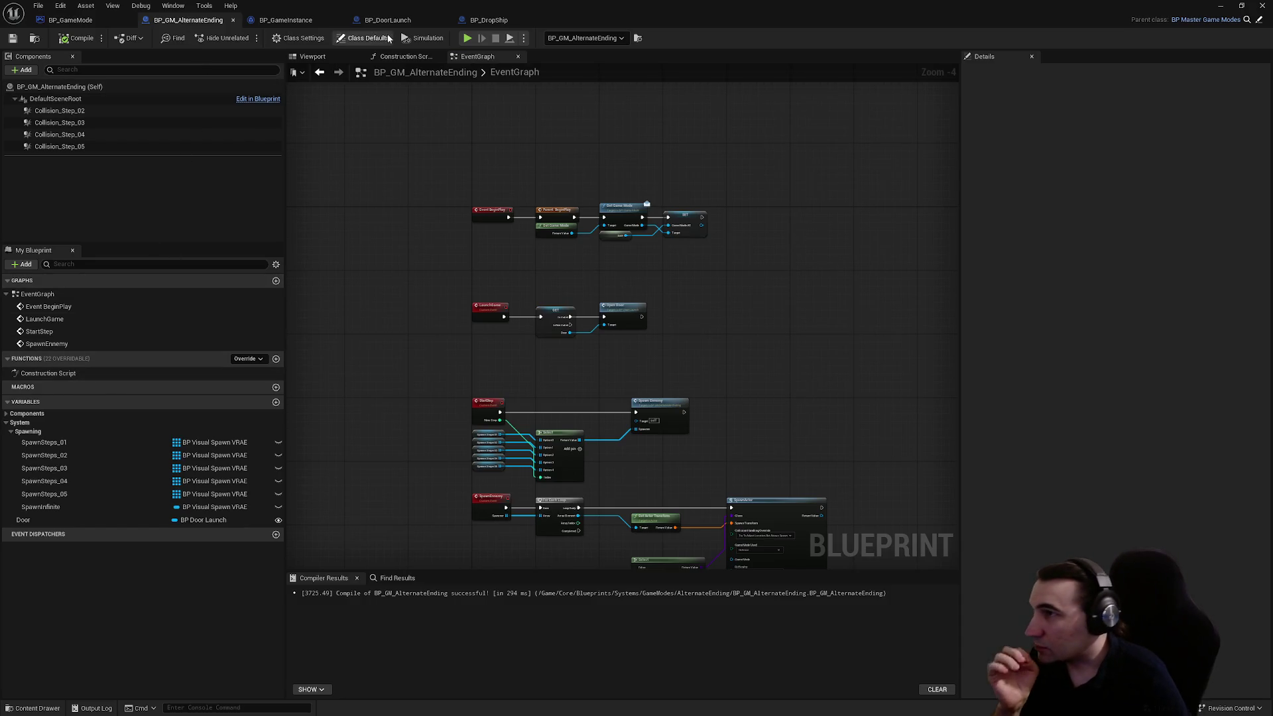
{"action": "left_click", "coordinate": [289, 21]}
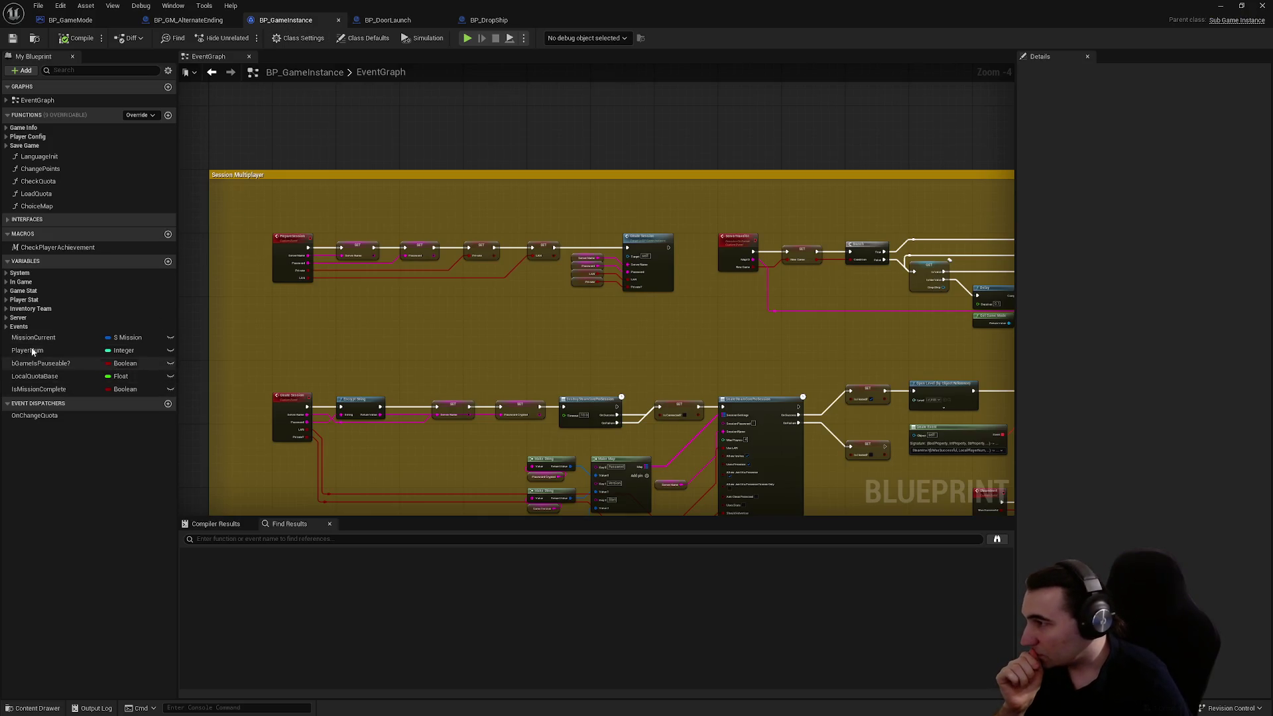
- Browse BP_GameInstance's In Game, Server and Events variable categories, inspecting the LAN variable
{"action": "left_click", "coordinate": [7, 283]}
{"action": "left_click", "coordinate": [7, 282]}
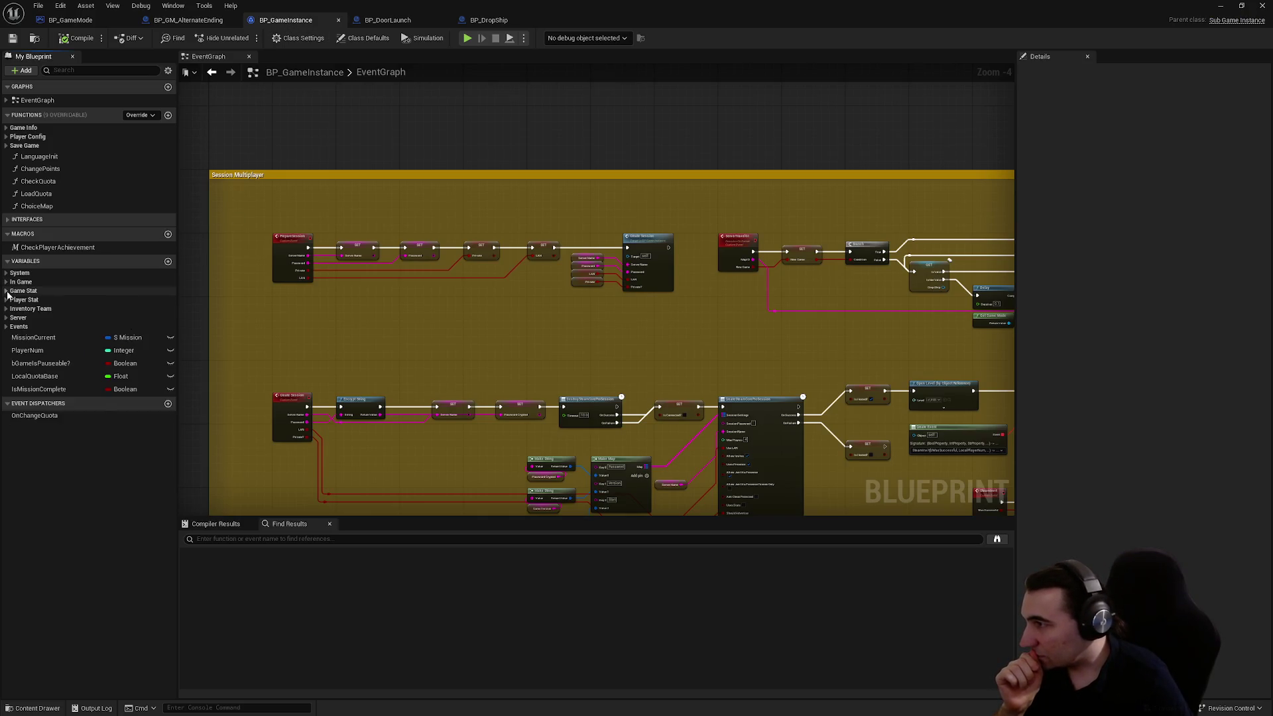
{"action": "left_click", "coordinate": [7, 291]}
{"action": "left_click", "coordinate": [7, 291]}
{"action": "left_click", "coordinate": [6, 300]}
{"action": "left_click", "coordinate": [7, 300]}
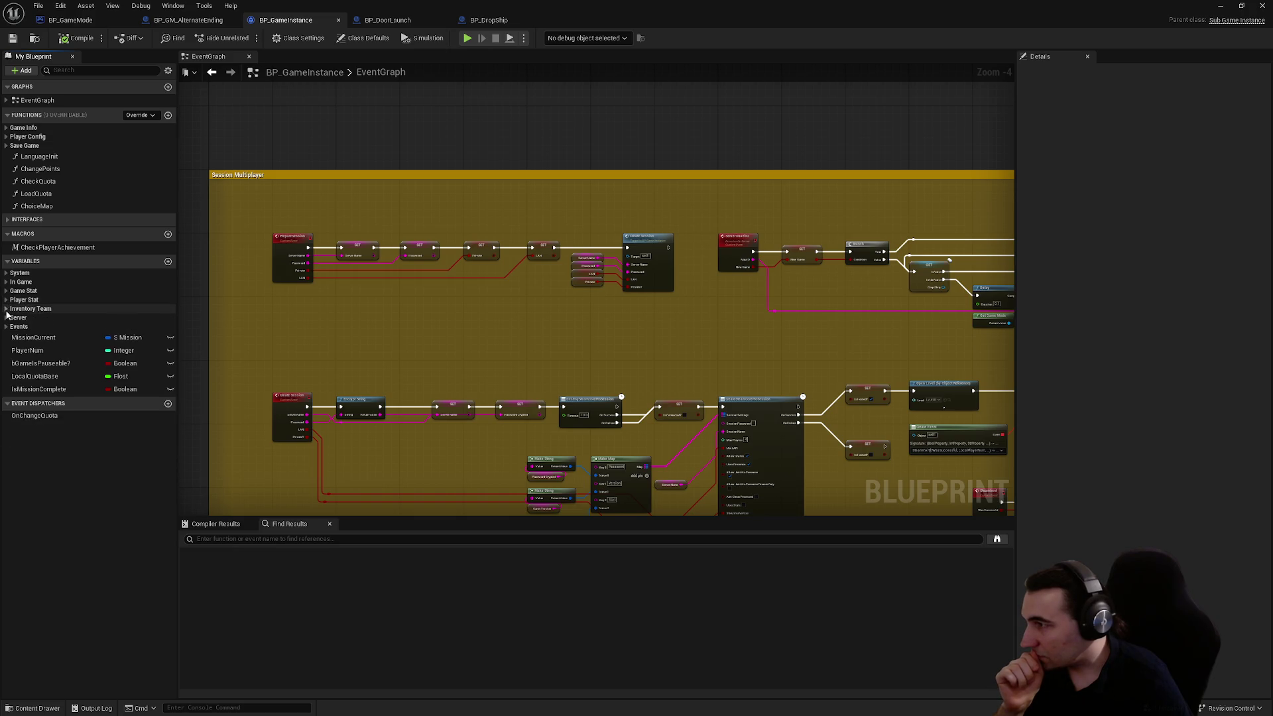
{"action": "left_click", "coordinate": [7, 318]}
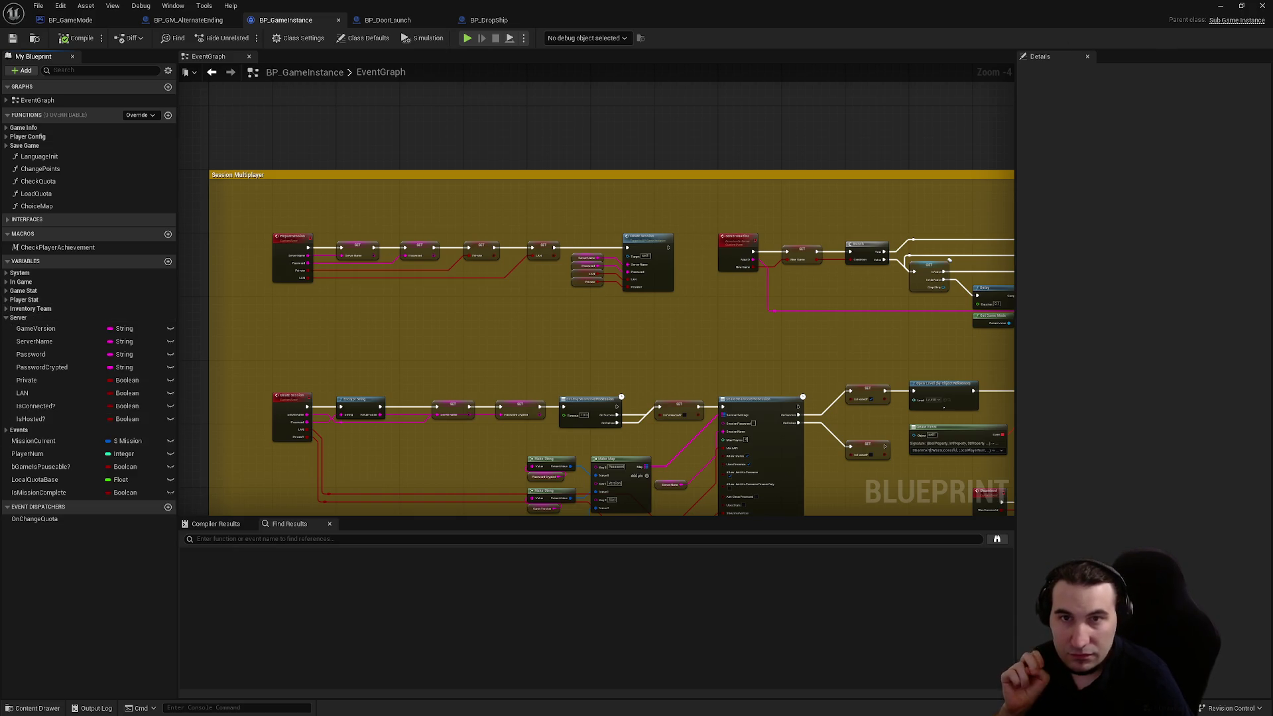
{"action": "left_click", "coordinate": [53, 392]}
{"action": "left_click", "coordinate": [8, 318]}
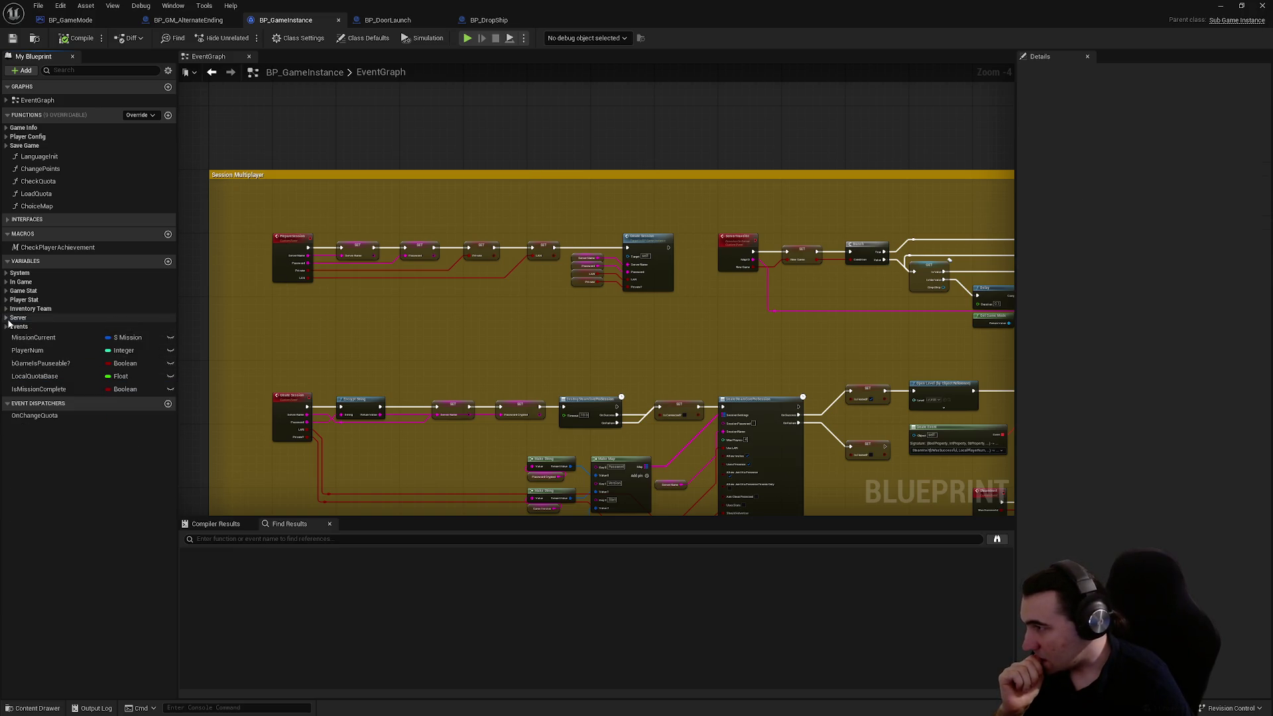
{"action": "left_click", "coordinate": [8, 327]}
{"action": "left_click", "coordinate": [8, 327]}
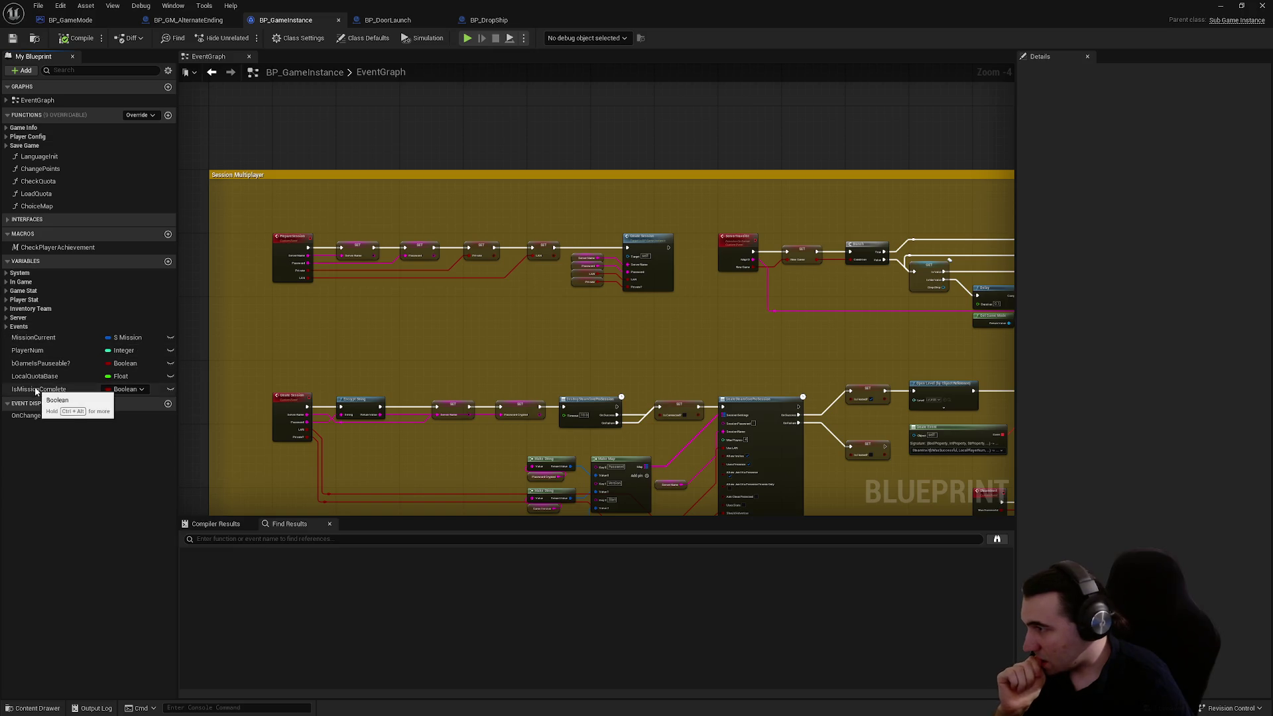
- Look through the BP_DoorLaunch, BP_GM_AlternateEnding and BP_GameMode blueprints before returning to BP_GameInstance
{"action": "left_click", "coordinate": [388, 20]}
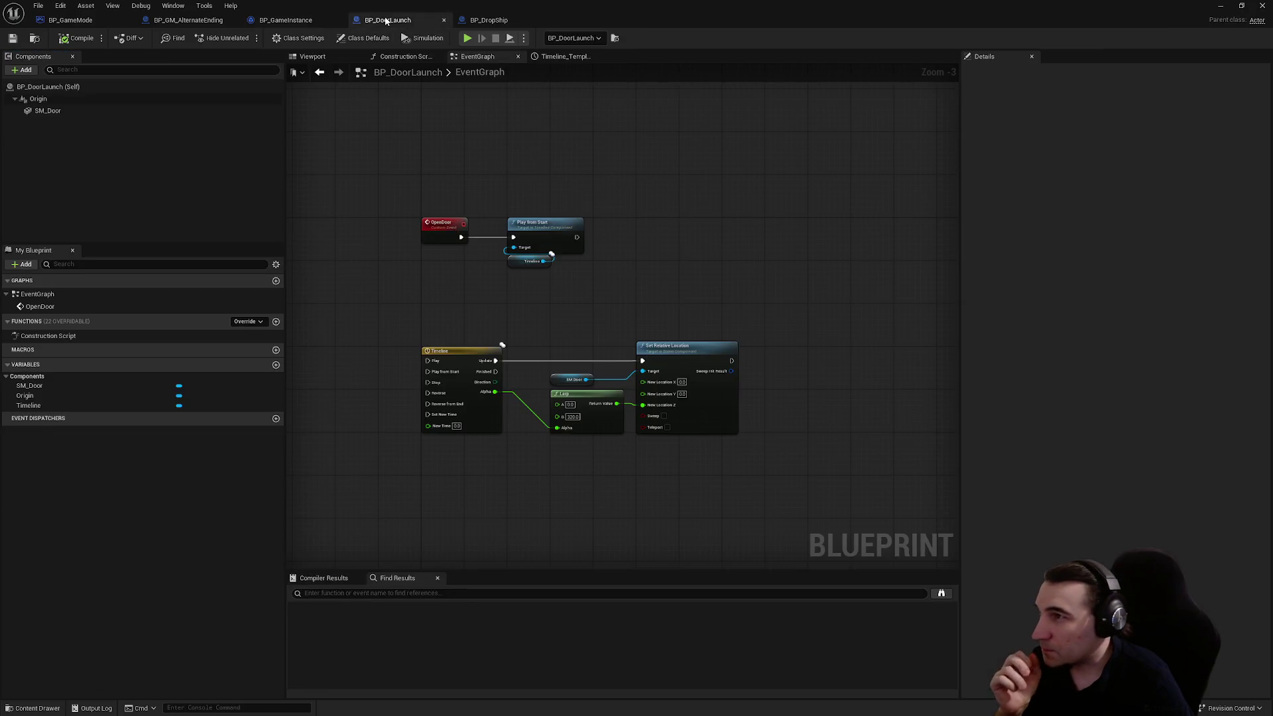
{"action": "left_click", "coordinate": [197, 25]}
{"action": "left_click", "coordinate": [285, 20]}
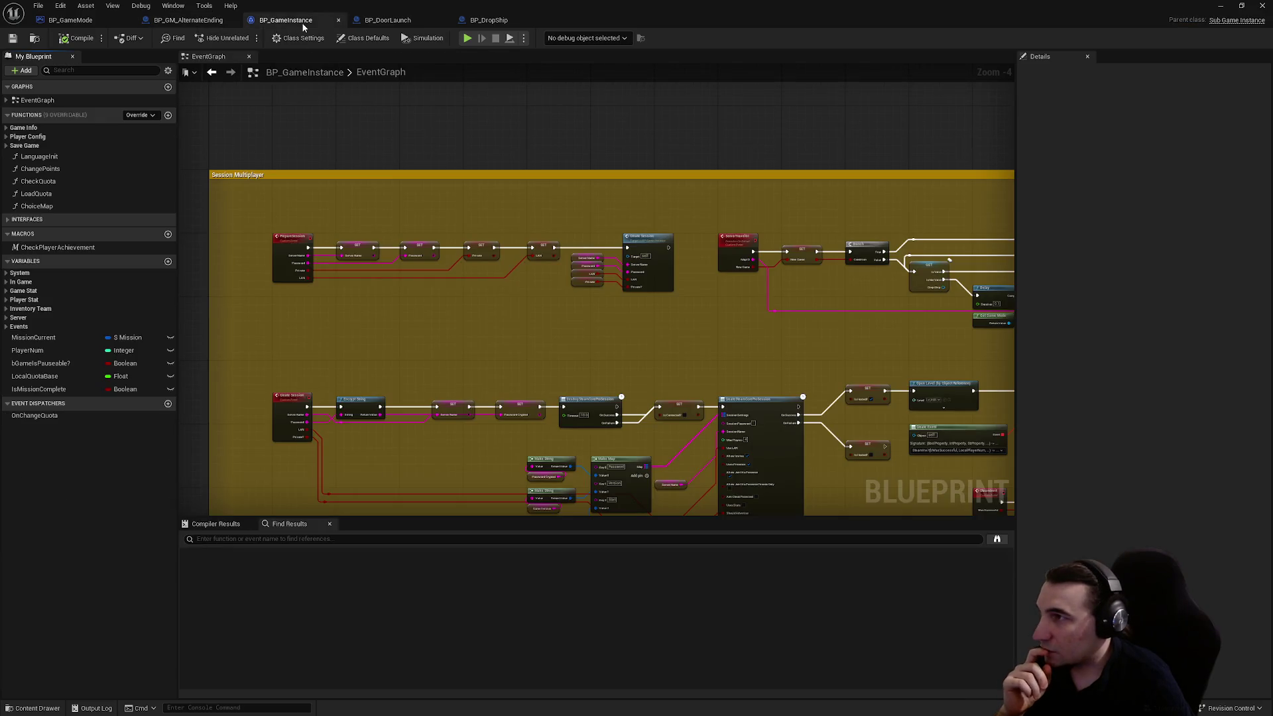
{"action": "left_click", "coordinate": [87, 22]}
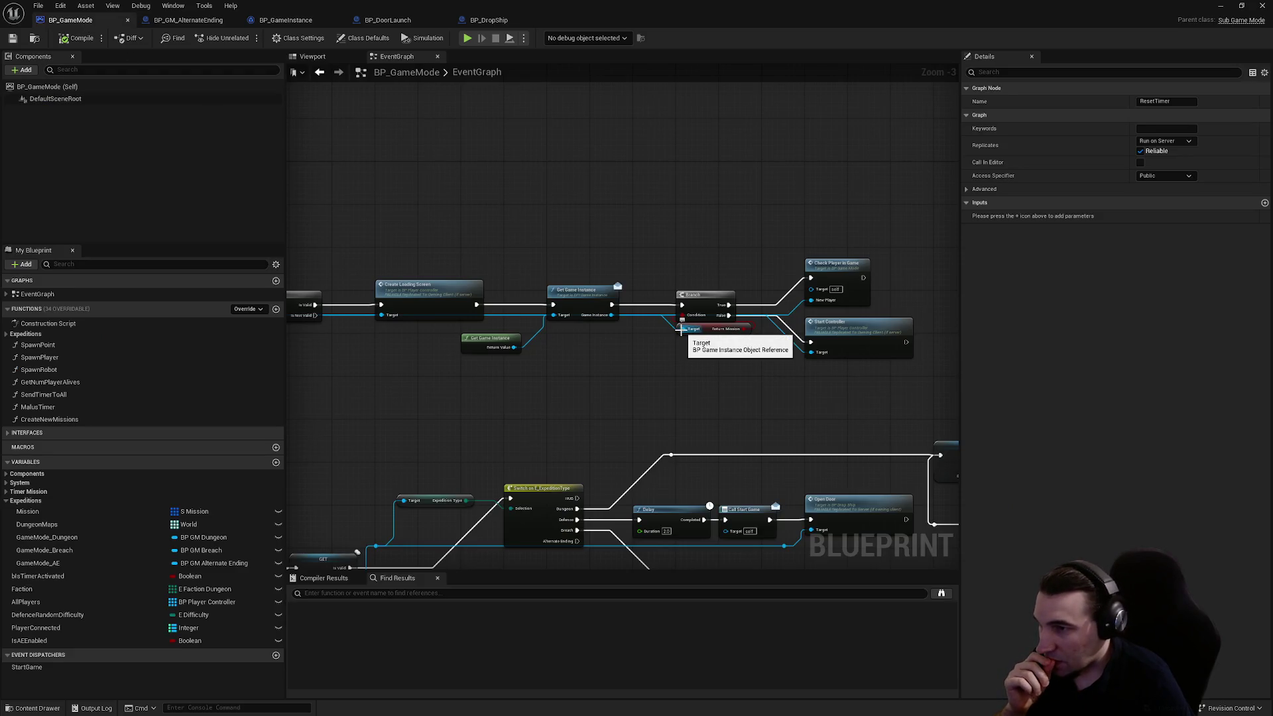
{"action": "scroll", "coordinate": [685, 335], "scroll_direction": "up", "scroll_amount": 3}
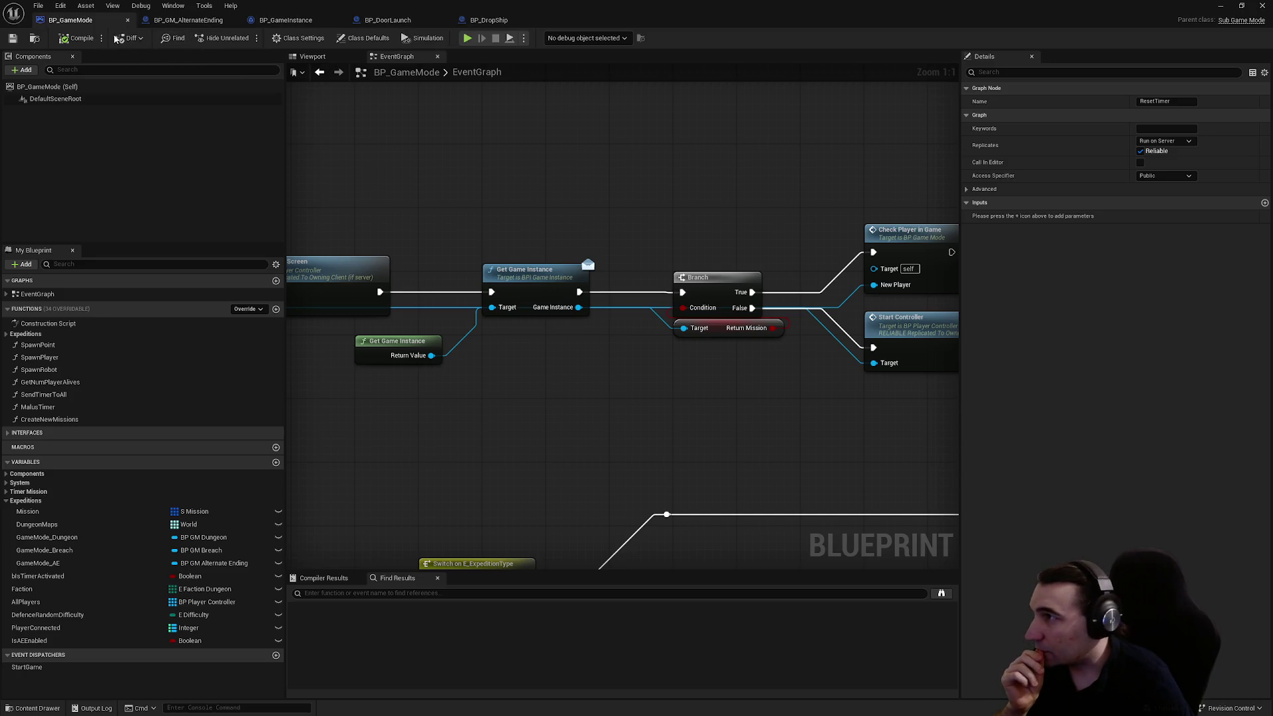
{"action": "left_click", "coordinate": [286, 20]}
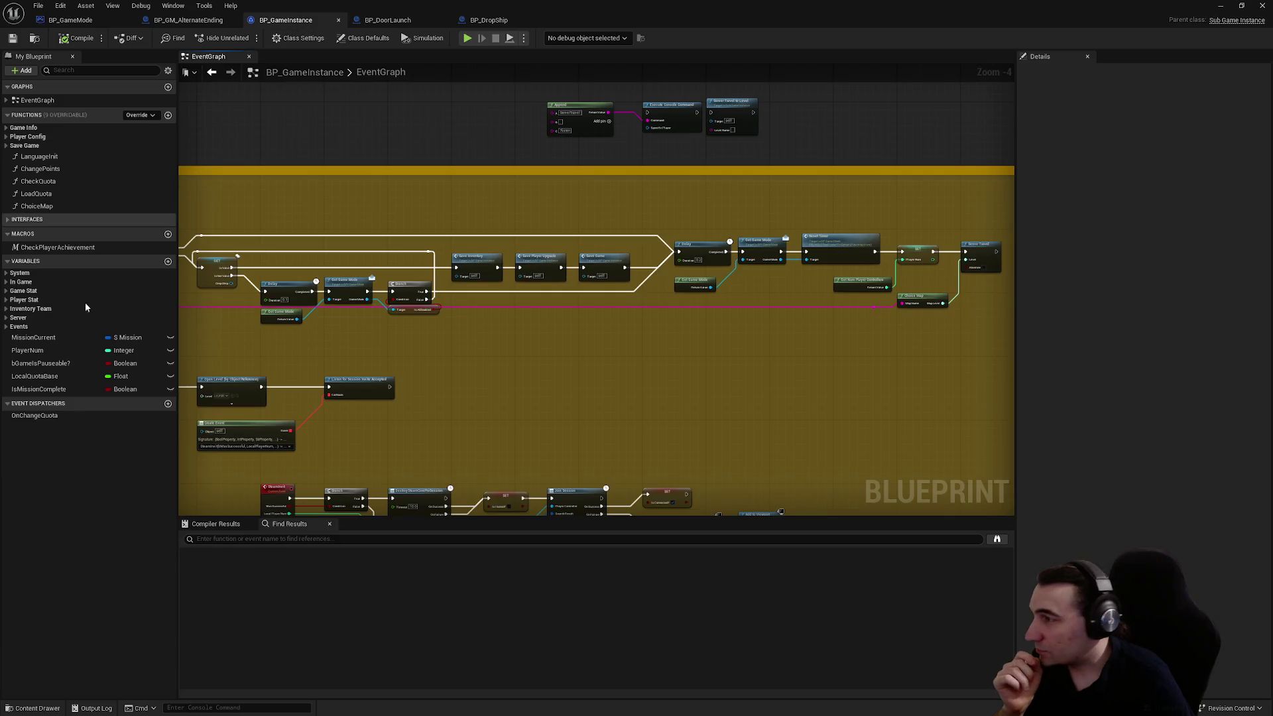
- Expand the System variables and search all blueprints for references to bReturnMission
{"action": "left_click", "coordinate": [6, 273]}
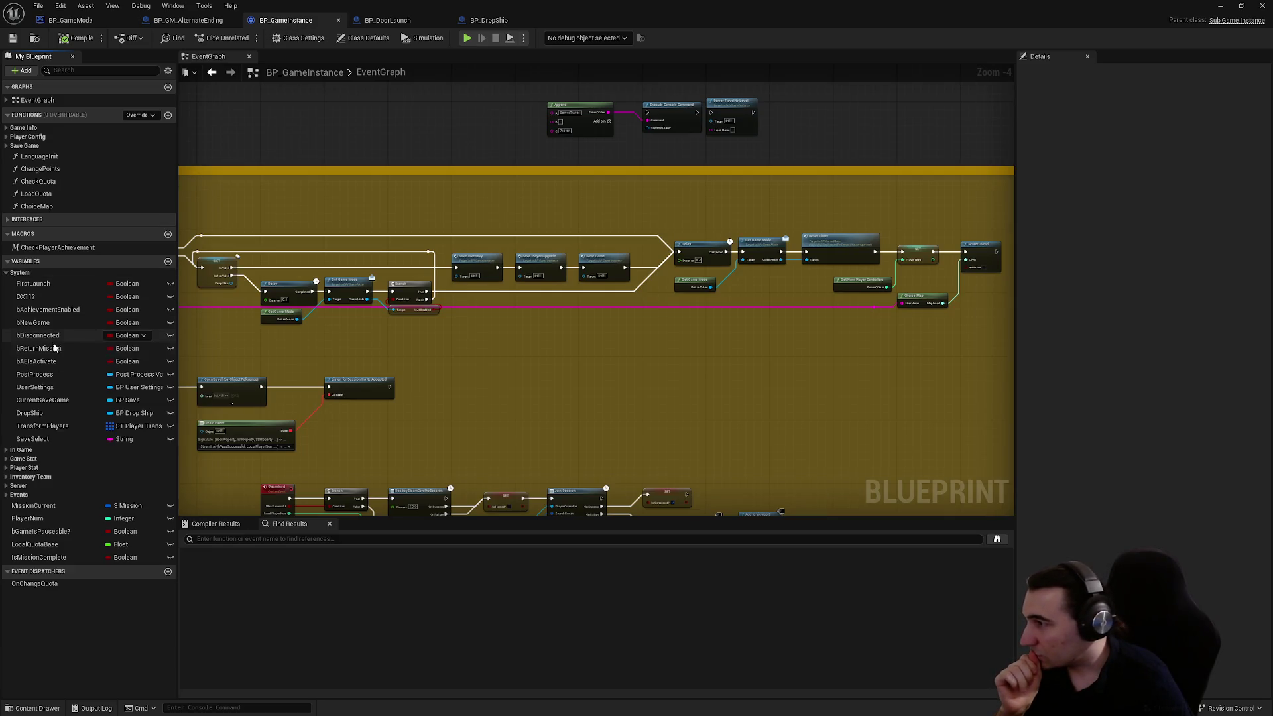
{"action": "right_click", "coordinate": [55, 349]}
{"action": "mouse_move", "coordinate": [113, 385]}
{"action": "left_click", "coordinate": [230, 411]}
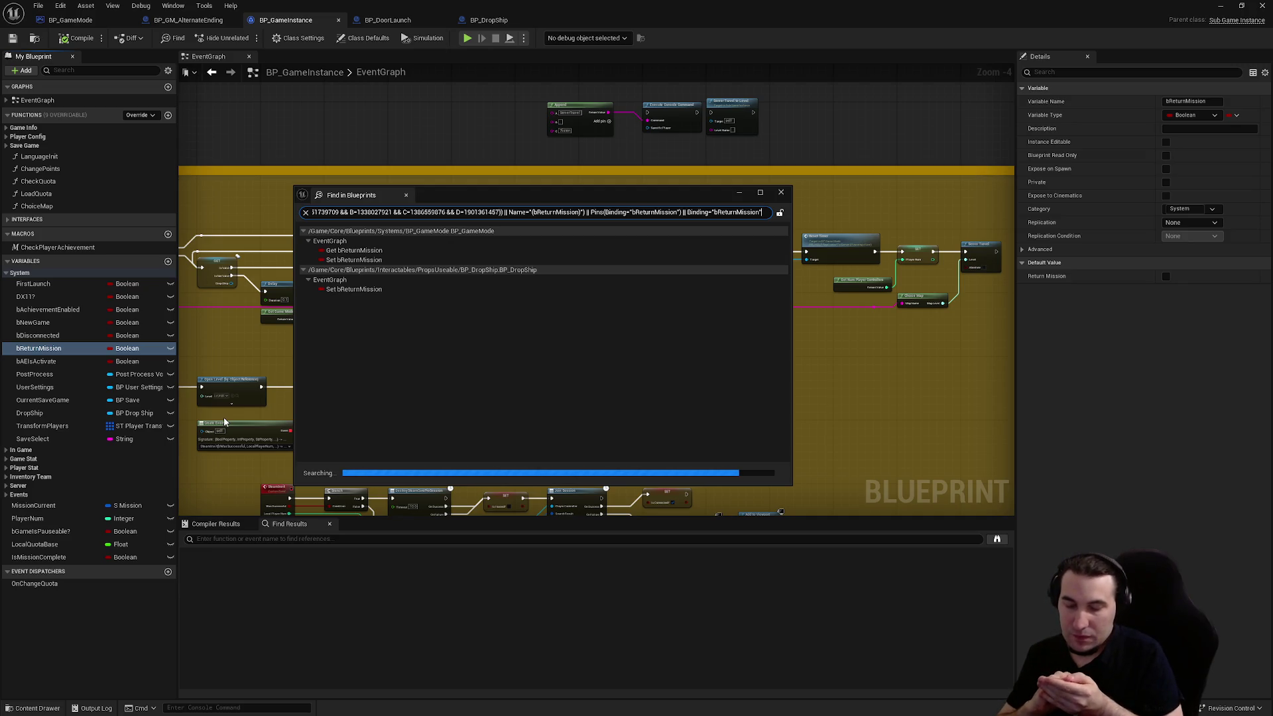
- Open BP_DropShip where bReturnMission is set and survey its Set Visibility and Event Tick nodes
{"action": "left_click", "coordinate": [358, 289]}
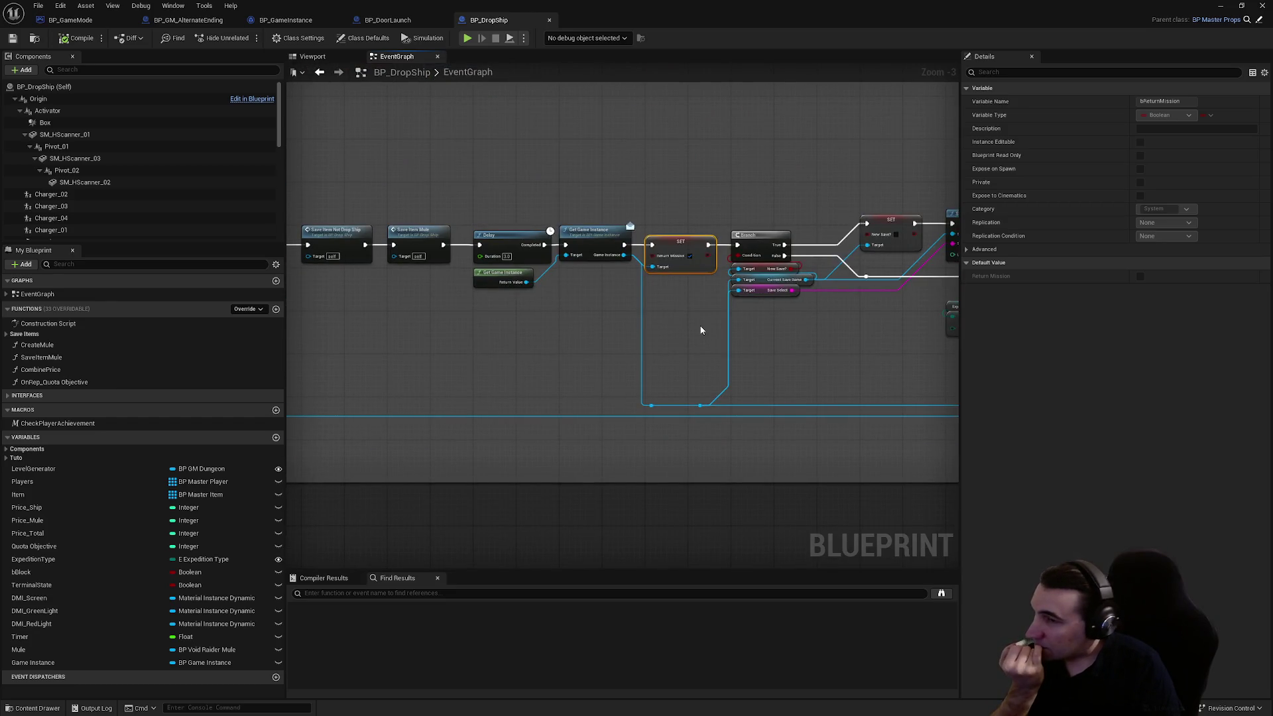
{"action": "mouse_move", "coordinate": [701, 329]}
{"action": "left_mouse_down"}
{"action": "mouse_move", "coordinate": [365, 360]}
{"action": "mouse_move", "coordinate": [606, 282]}
{"action": "mouse_move", "coordinate": [619, 324]}
{"action": "mouse_move", "coordinate": [683, 318]}
{"action": "mouse_move", "coordinate": [659, 438]}
{"action": "mouse_move", "coordinate": [597, 398]}
{"action": "mouse_move", "coordinate": [698, 401]}
{"action": "mouse_move", "coordinate": [289, 320]}
{"action": "left_mouse_up"}
{"action": "scroll", "coordinate": [641, 325], "scroll_direction": "down", "scroll_amount": 1}
{"action": "scroll", "coordinate": [635, 221], "scroll_direction": "up", "scroll_amount": 3}
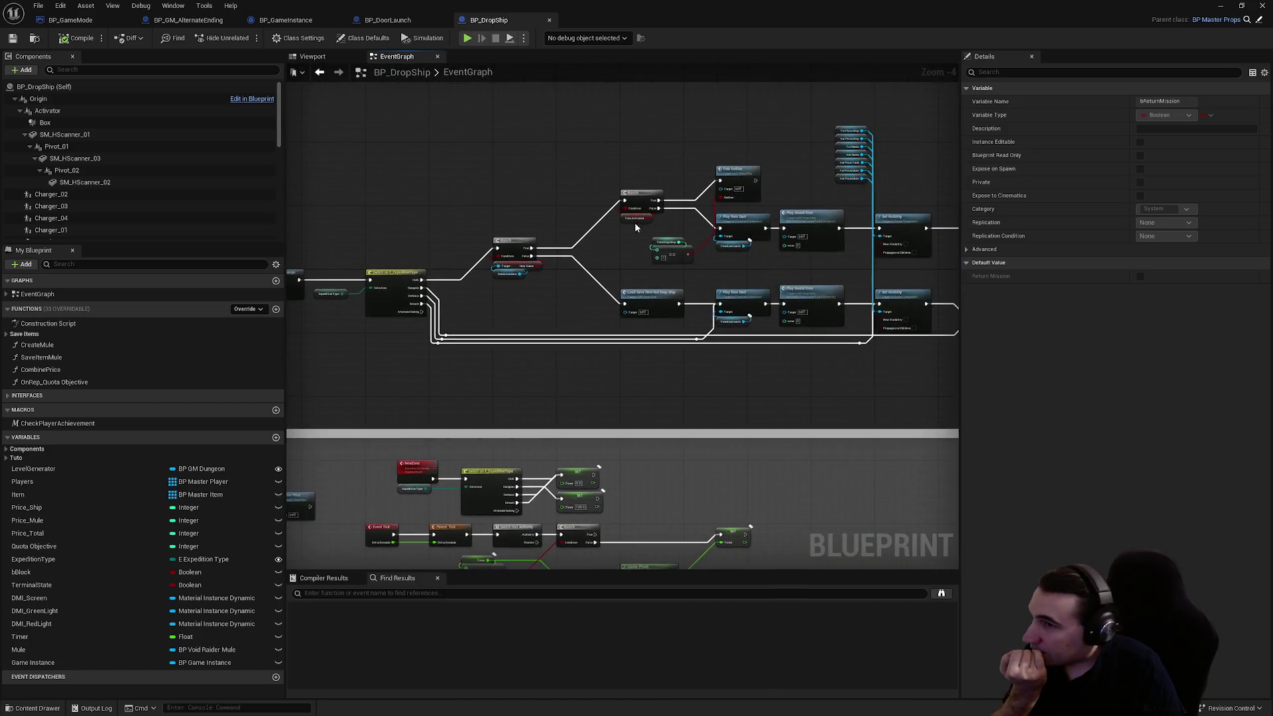
{"action": "mouse_move", "coordinate": [775, 305]}
{"action": "left_mouse_down"}
{"action": "mouse_move", "coordinate": [726, 354]}
{"action": "mouse_move", "coordinate": [516, 322]}
{"action": "mouse_move", "coordinate": [511, 236]}
{"action": "left_mouse_up"}
{"action": "scroll", "coordinate": [680, 314], "scroll_direction": "down", "scroll_amount": 3}
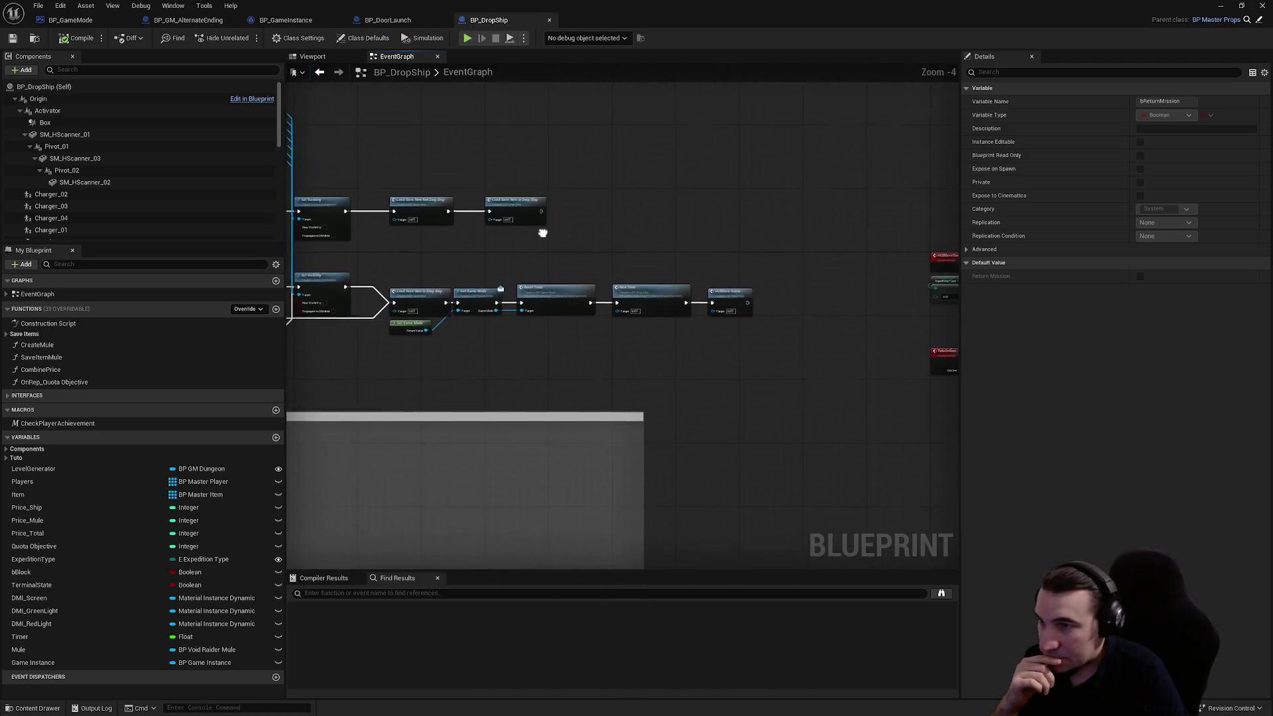
{"action": "left_click_drag", "start_coordinate": [680, 314], "coordinate": [953, 144]}
{"action": "left_click_drag", "start_coordinate": [545, 259], "coordinate": [577, 335]}
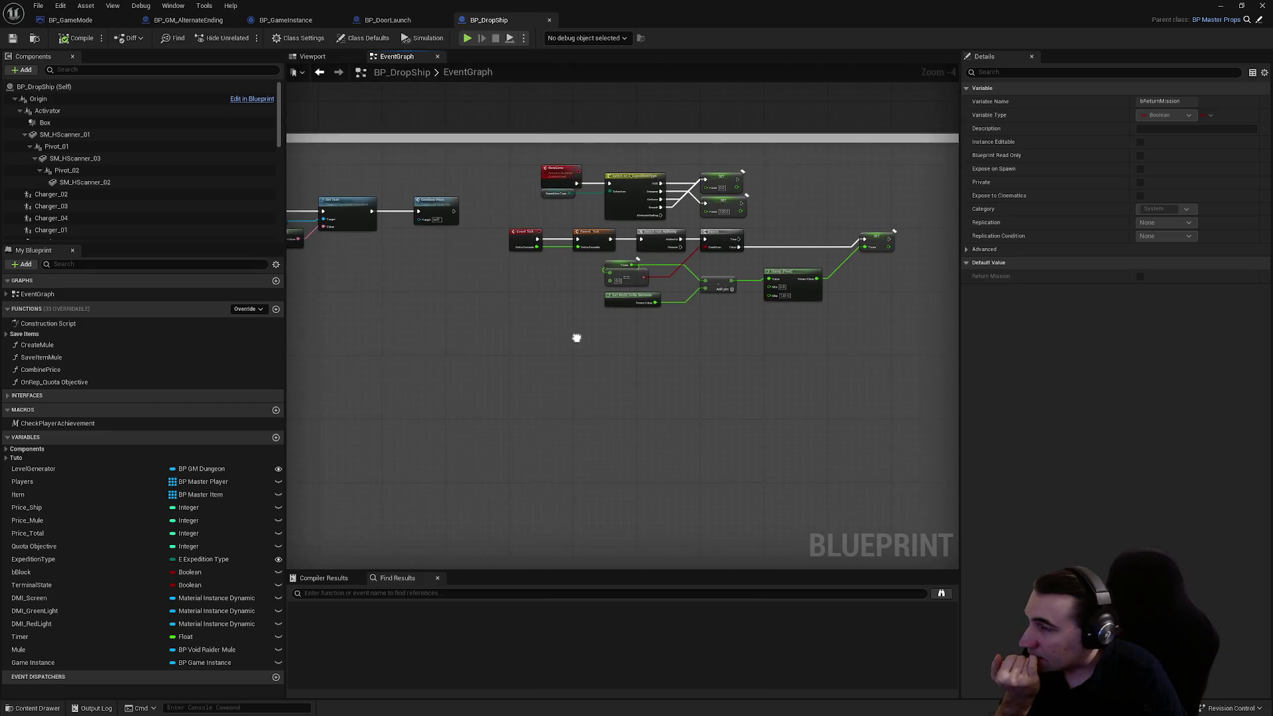
{"action": "scroll", "coordinate": [636, 292], "scroll_direction": "down", "scroll_amount": 4}
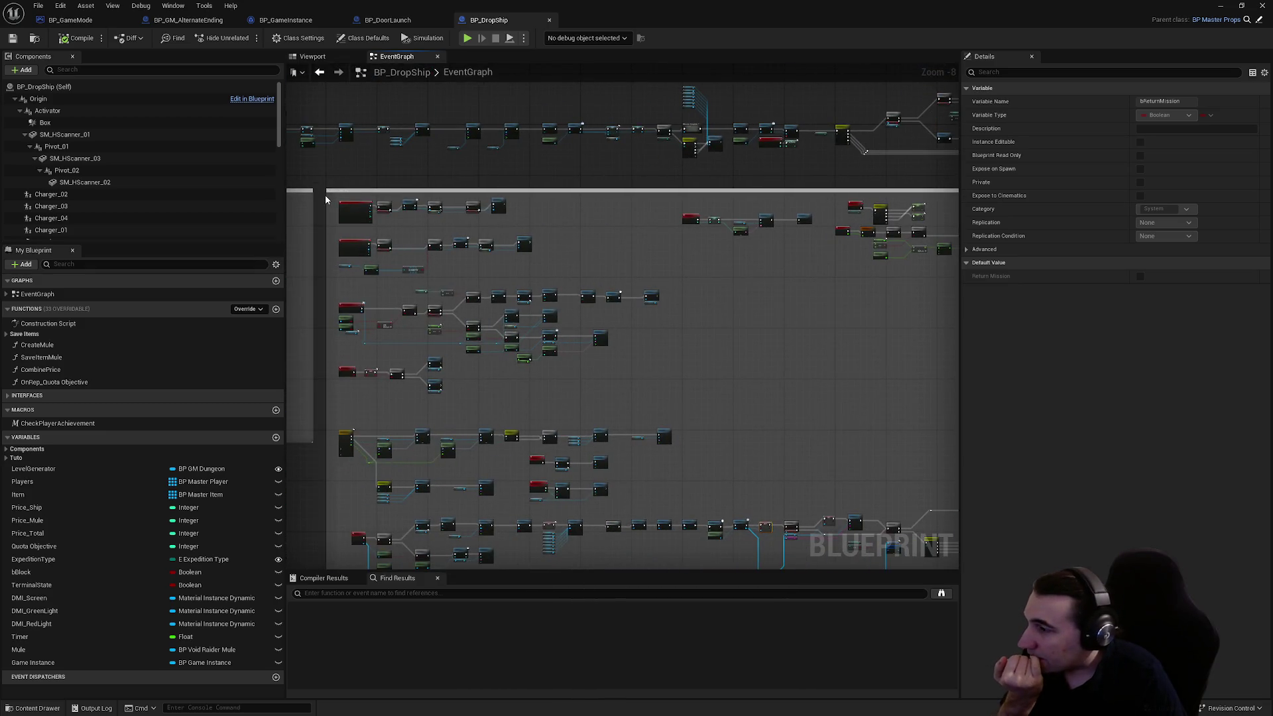
{"action": "left_click_drag", "start_coordinate": [577, 414], "coordinate": [550, 116]}
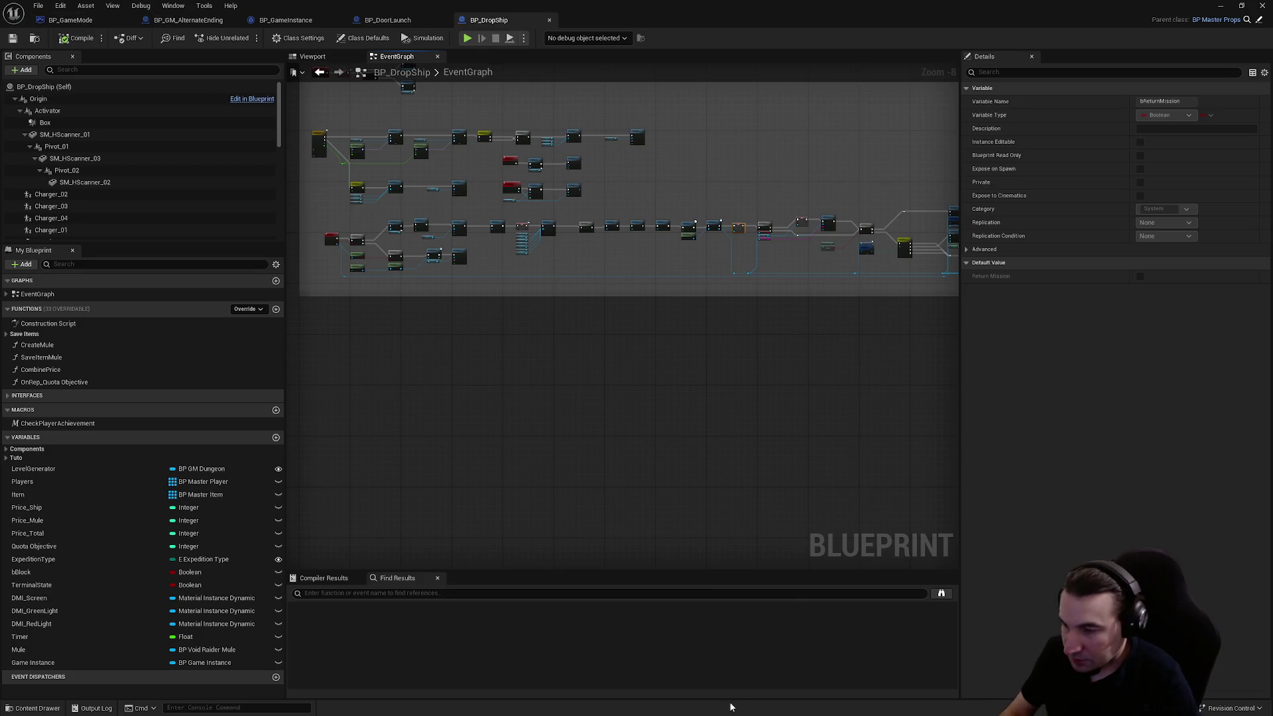
{"action": "key", "text": "super"}
- Open BP_GameMode's Set bReturnMission result, pan past the expedition switch, and box-select the Alternate Ending launch nodes
{"action": "left_click", "coordinate": [836, 653]}
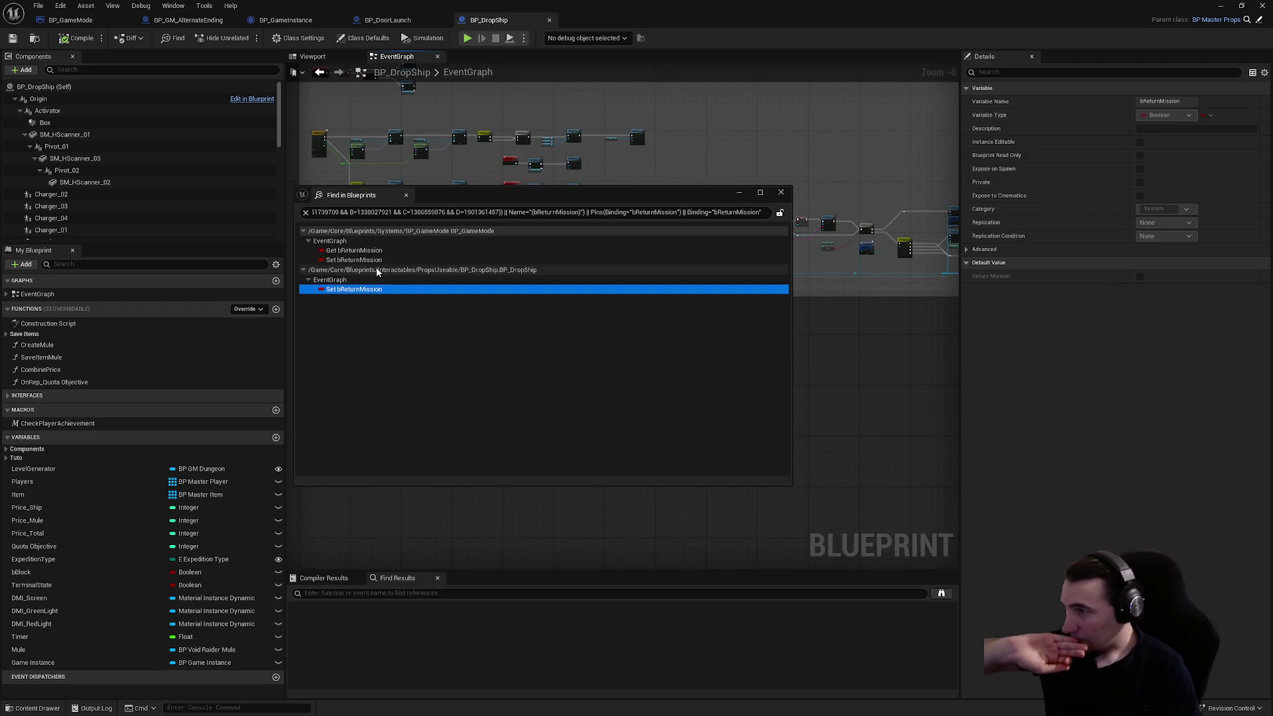
{"action": "double_click", "coordinate": [355, 259]}
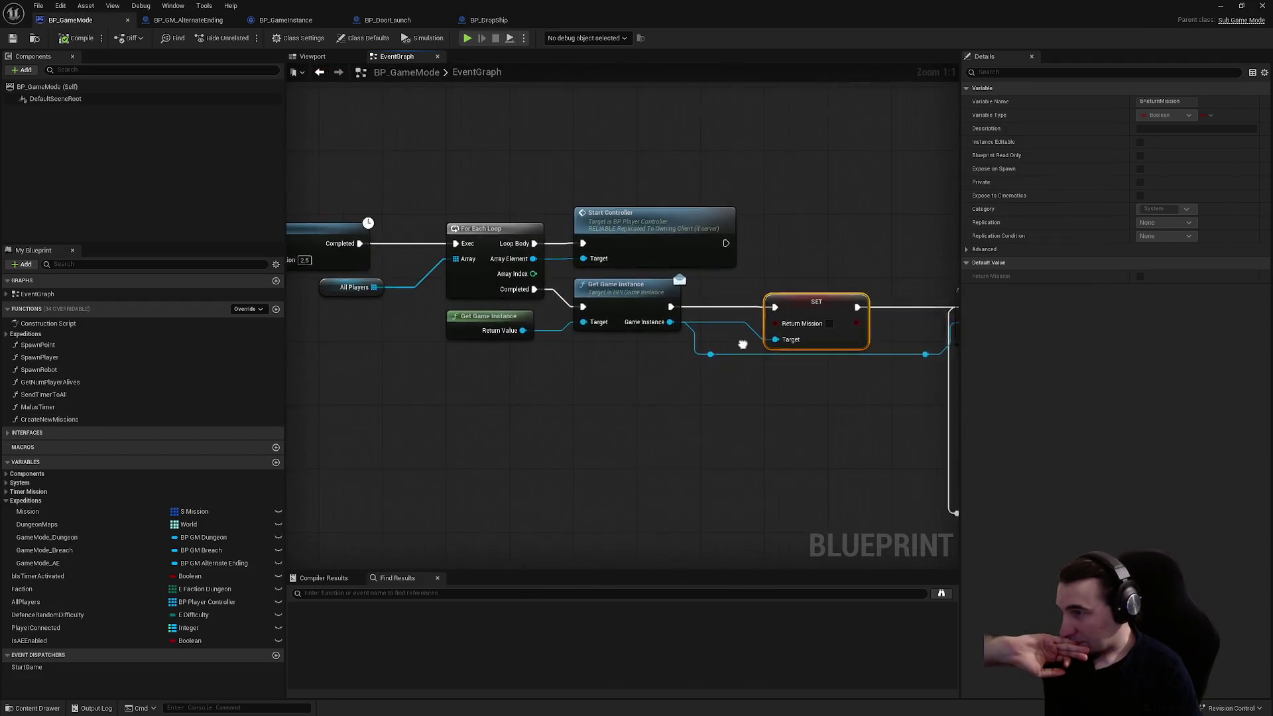
{"action": "scroll", "coordinate": [515, 369], "scroll_direction": "down", "scroll_amount": 2}
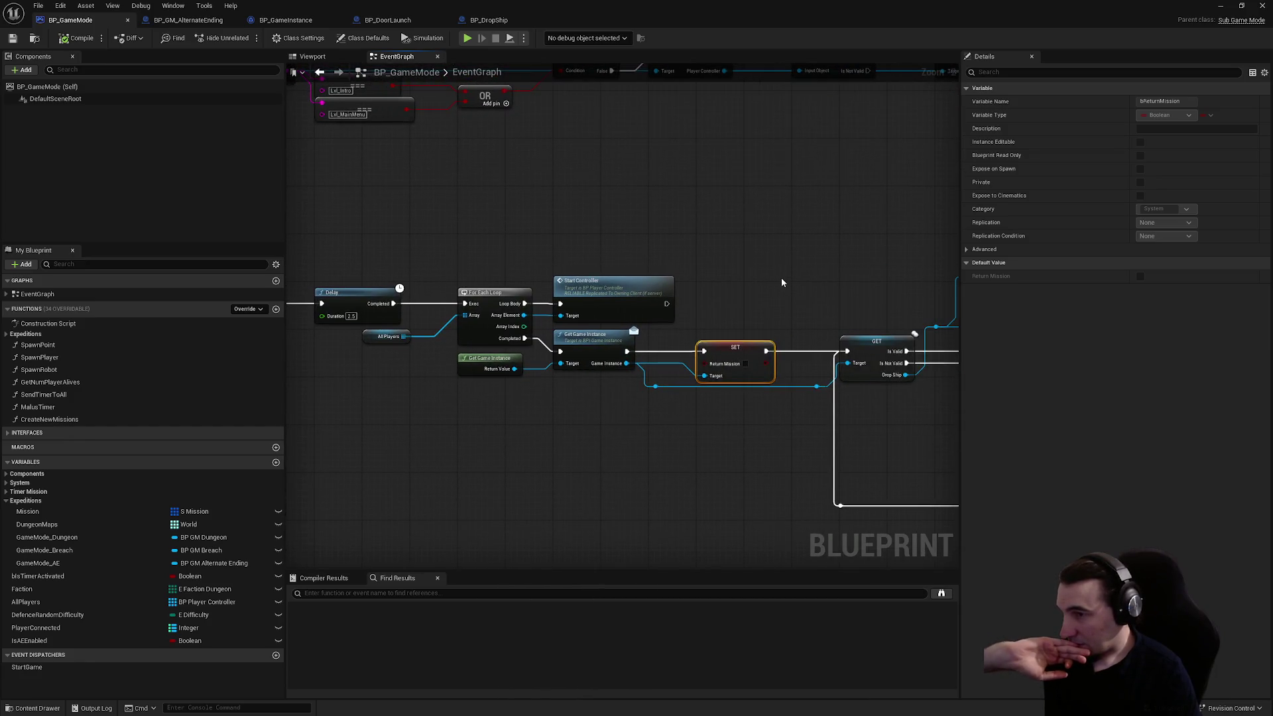
{"action": "left_click_drag", "start_coordinate": [777, 280], "coordinate": [569, 258]}
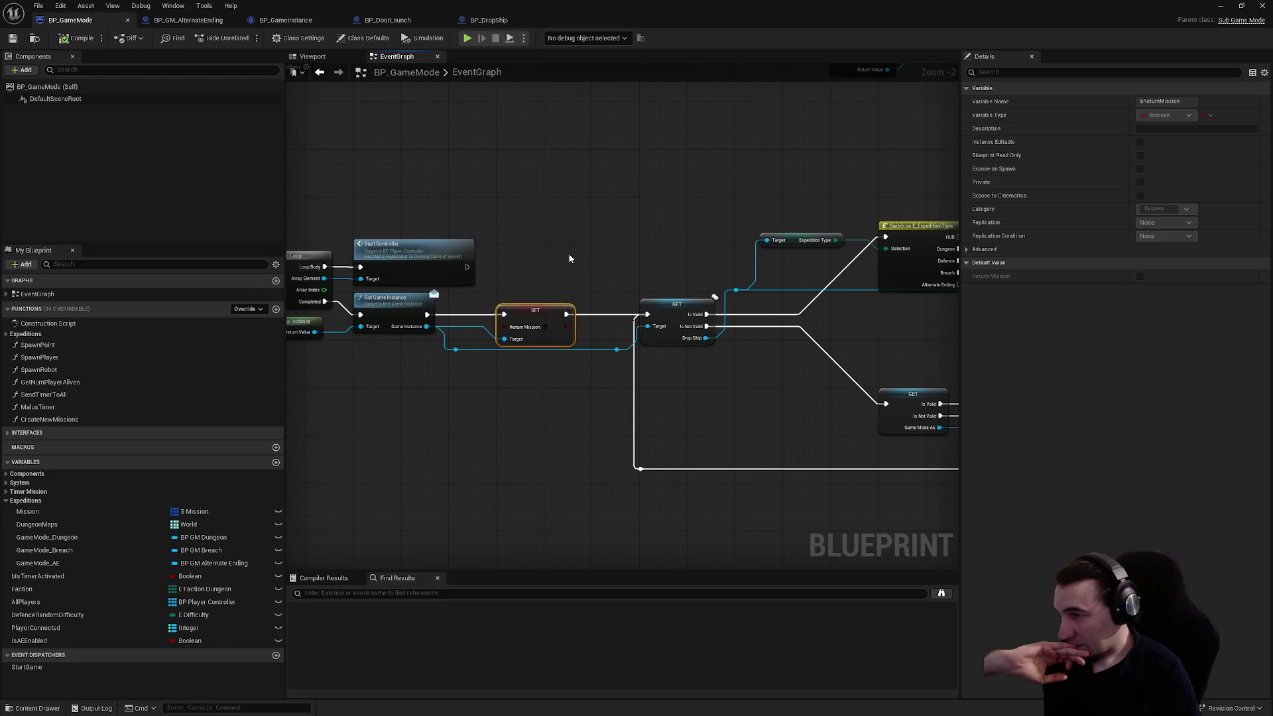
{"action": "mouse_move", "coordinate": [685, 266]}
{"action": "left_mouse_down"}
{"action": "mouse_move", "coordinate": [464, 382]}
{"action": "mouse_move", "coordinate": [286, 404]}
{"action": "left_mouse_up"}
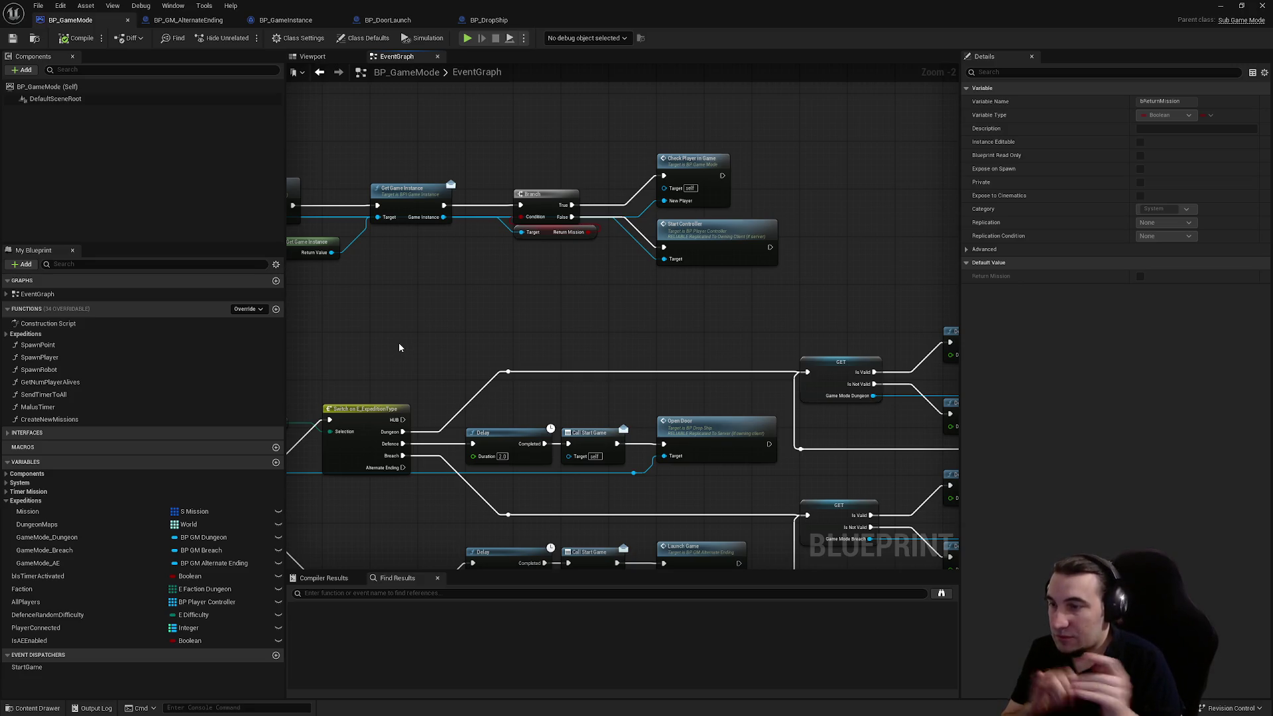
{"action": "mouse_move", "coordinate": [399, 347]}
{"action": "left_mouse_down"}
{"action": "mouse_move", "coordinate": [553, 249]}
{"action": "mouse_move", "coordinate": [626, 233]}
{"action": "mouse_move", "coordinate": [635, 249]}
{"action": "mouse_move", "coordinate": [595, 409]}
{"action": "mouse_move", "coordinate": [485, 193]}
{"action": "mouse_move", "coordinate": [777, 125]}
{"action": "left_mouse_up"}
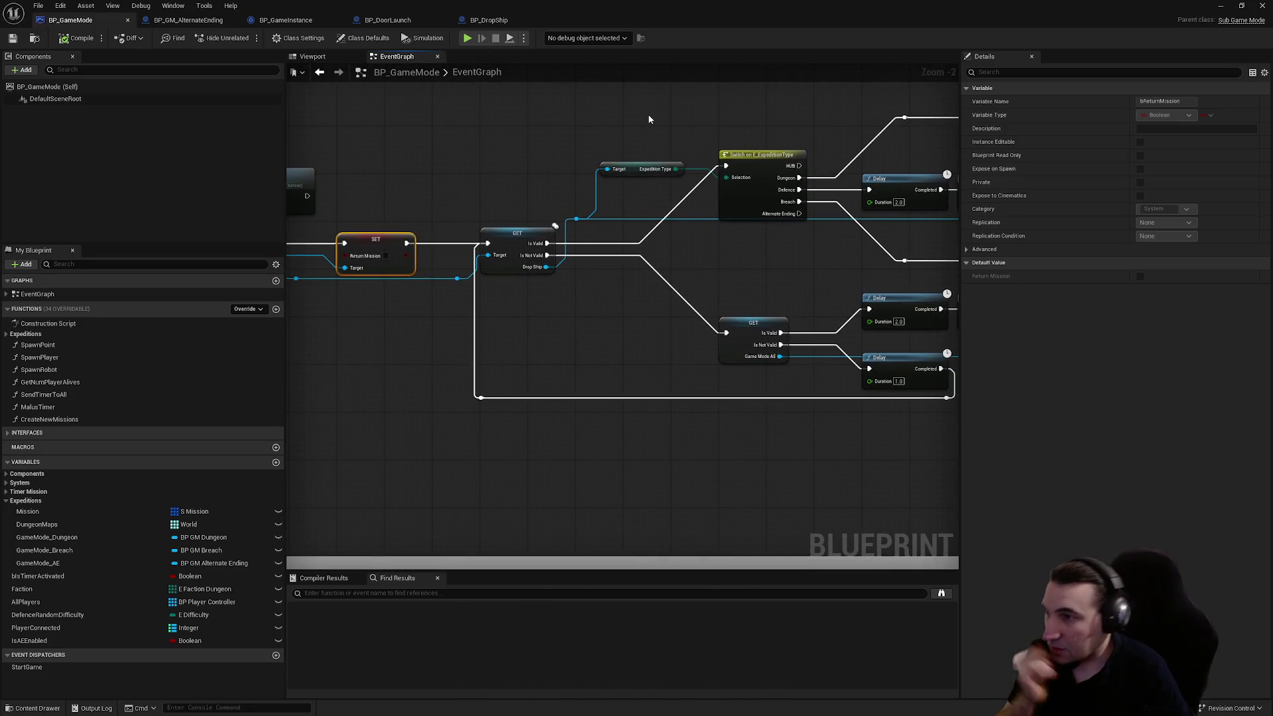
{"action": "left_click_drag", "start_coordinate": [644, 105], "coordinate": [405, 67]}
{"action": "mouse_move", "coordinate": [723, 344]}
{"action": "left_mouse_down"}
{"action": "mouse_move", "coordinate": [503, 264]}
{"action": "mouse_move", "coordinate": [744, 291]}
{"action": "left_mouse_up"}
- Delete the Alternate Ending launch nodes, keeping the Drop Ship reroute after undoing its deletion
{"action": "key", "text": "Delete"}
{"action": "left_click_drag", "start_coordinate": [629, 420], "coordinate": [445, 398]}
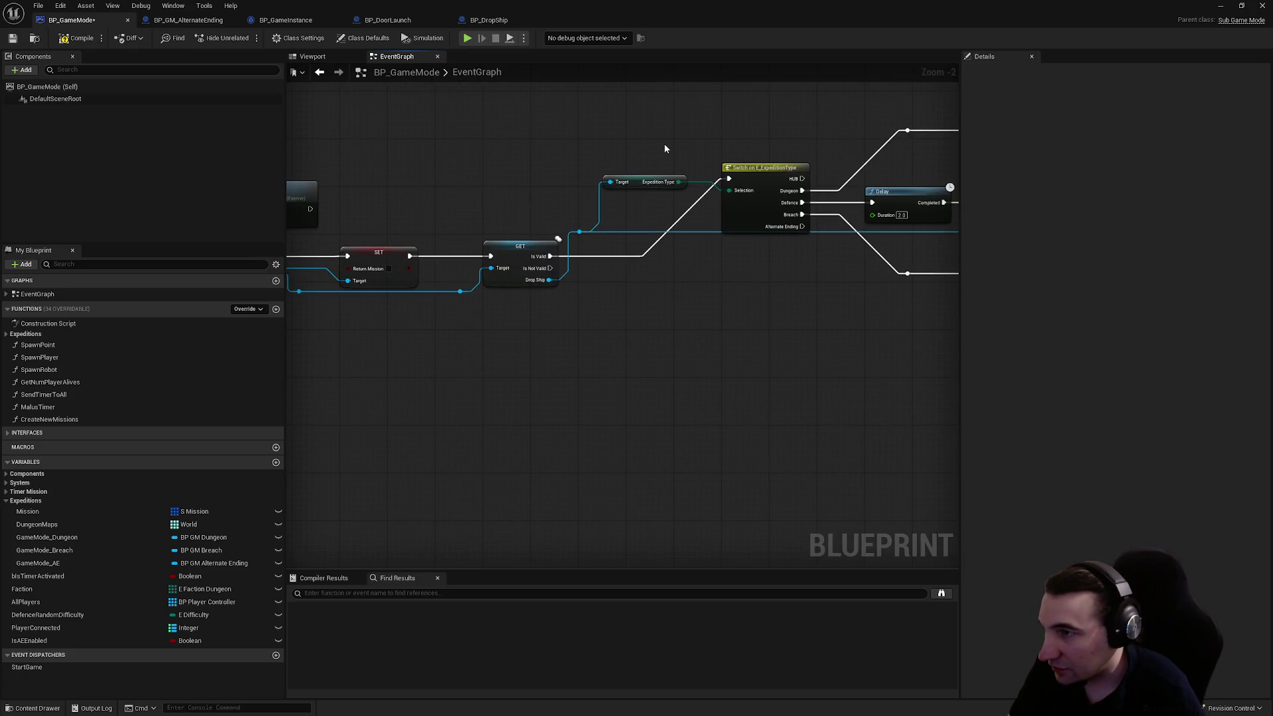
{"action": "key", "text": "Delete"}
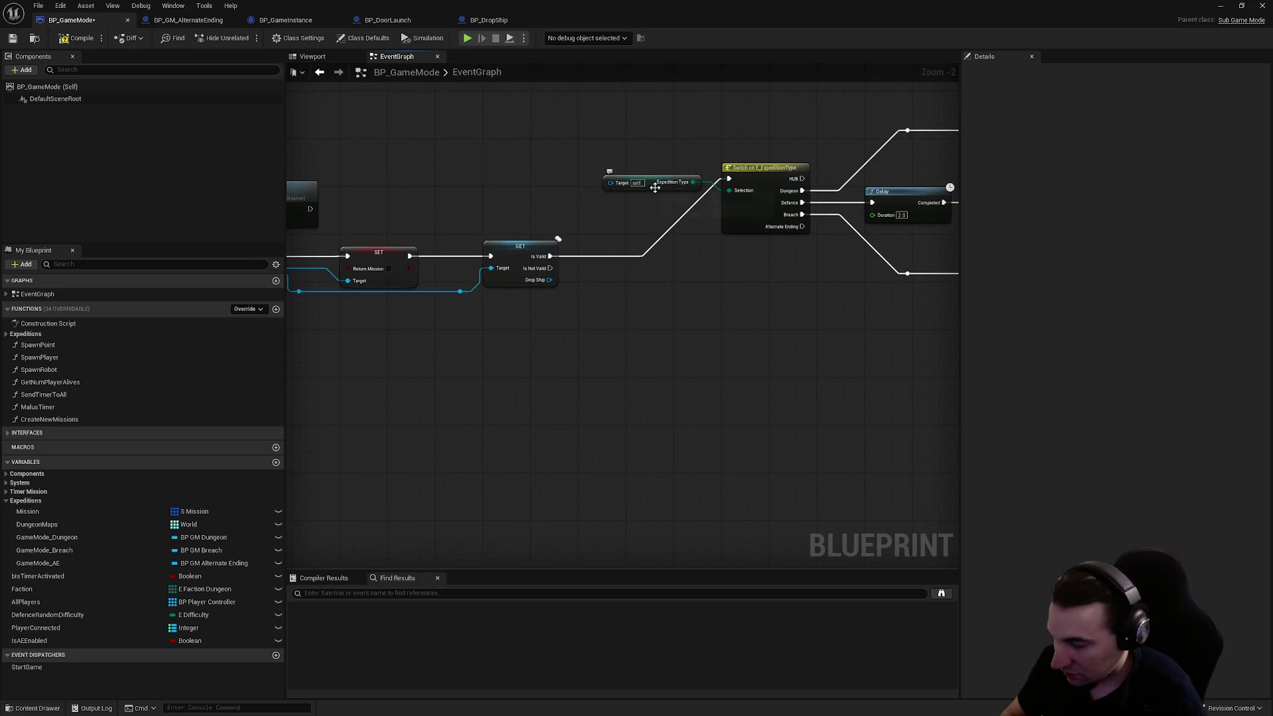
{"action": "key", "text": "ctrl+z"}
- Move the Expedition Type getter lower and select the switch's Defence branch nodes
{"action": "mouse_move", "coordinate": [660, 190]}
{"action": "left_mouse_down"}
{"action": "mouse_move", "coordinate": [677, 312]}
{"action": "mouse_move", "coordinate": [683, 297]}
{"action": "left_mouse_up"}
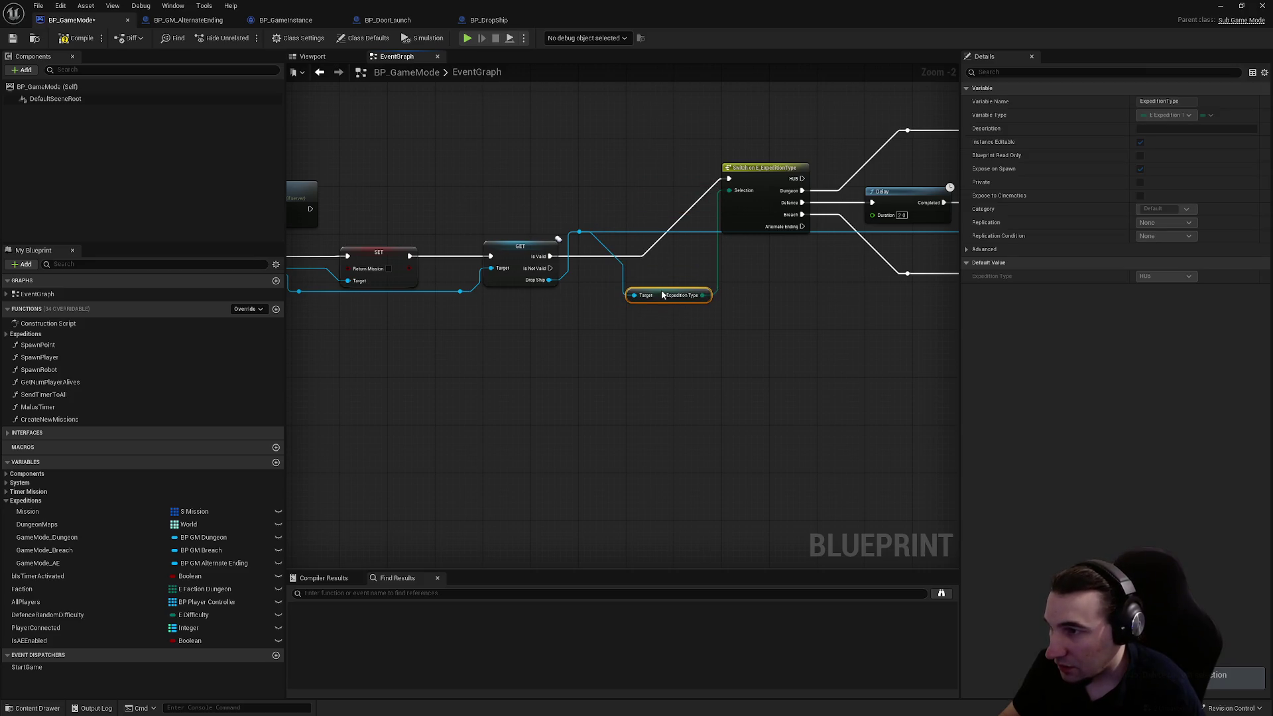
{"action": "left_click", "coordinate": [579, 232]}
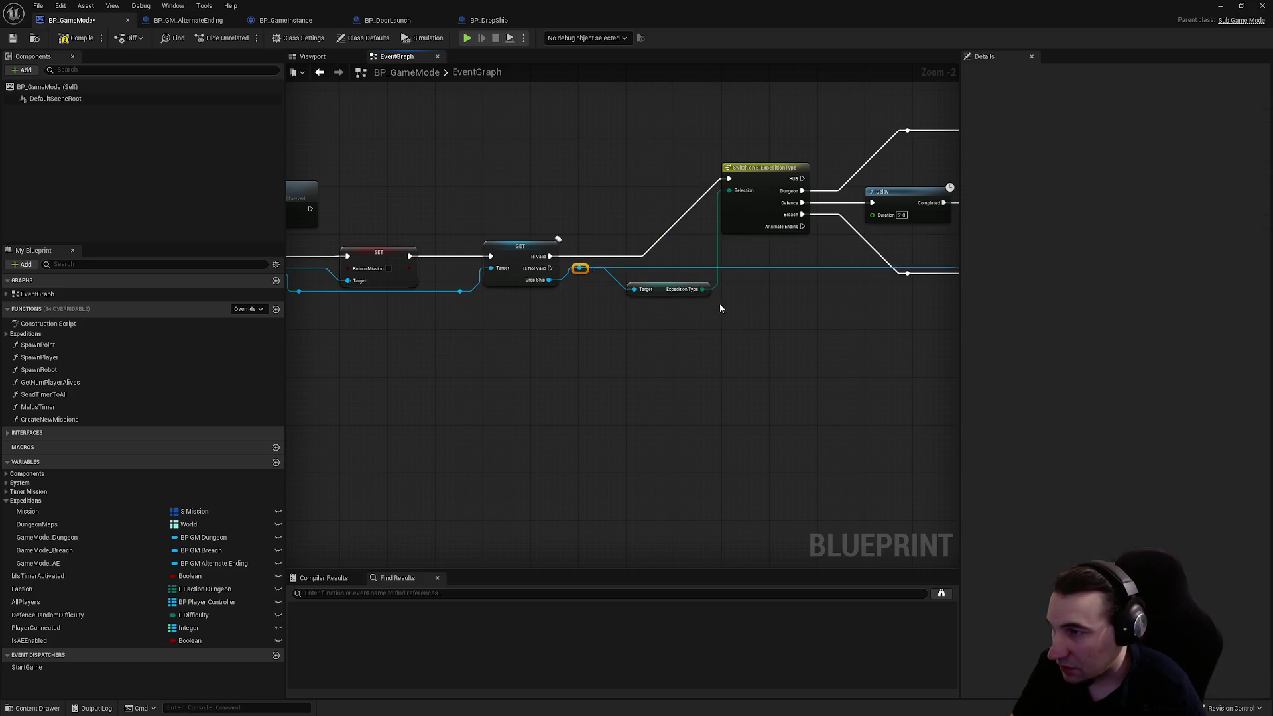
{"action": "mouse_move", "coordinate": [748, 342]}
{"action": "left_mouse_down"}
{"action": "mouse_move", "coordinate": [642, 333]}
{"action": "mouse_move", "coordinate": [708, 277]}
{"action": "left_mouse_up"}
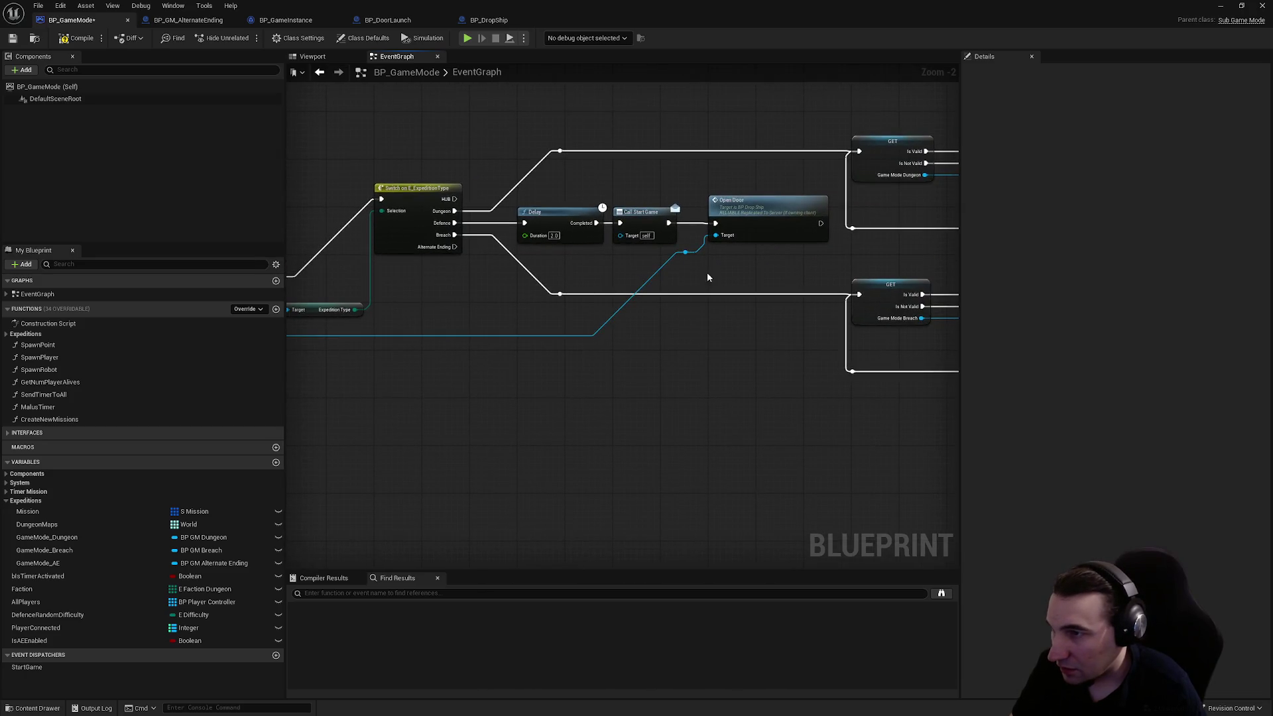
{"action": "scroll", "coordinate": [713, 297], "scroll_direction": "down", "scroll_amount": 3}
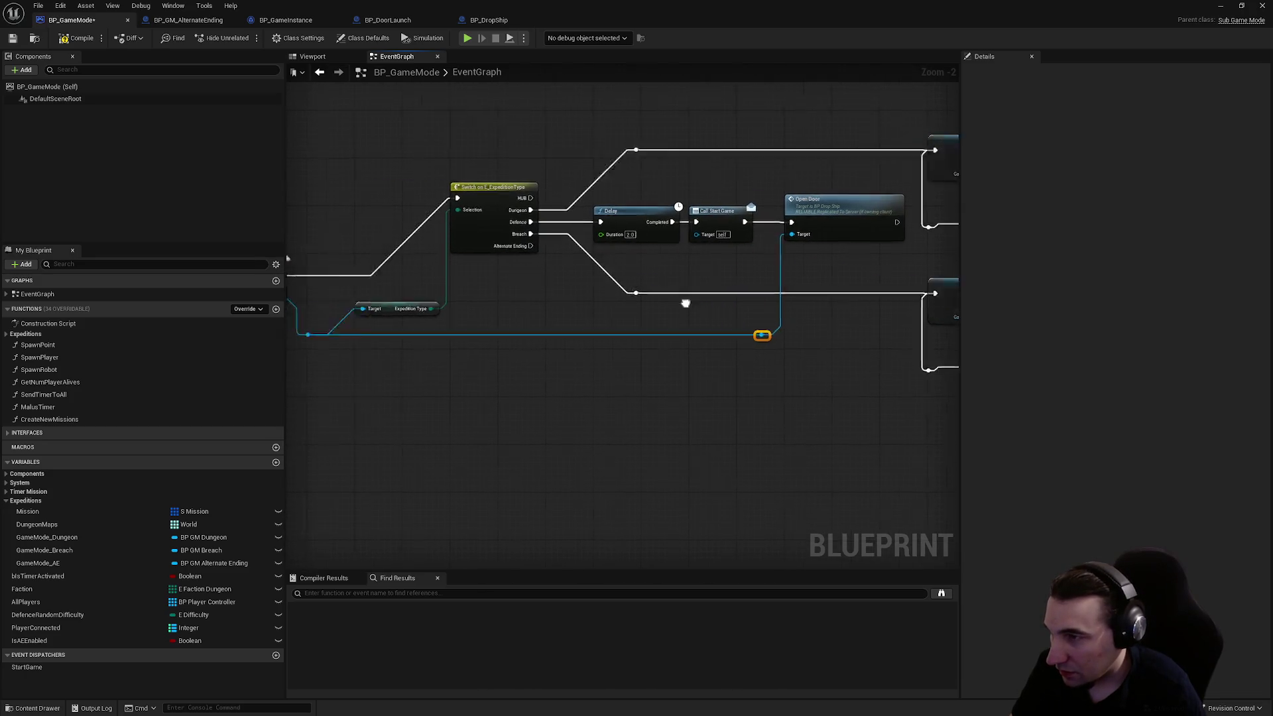
{"action": "left_click_drag", "start_coordinate": [807, 368], "coordinate": [807, 368]}
{"action": "scroll", "coordinate": [508, 336], "scroll_direction": "up", "scroll_amount": 6}
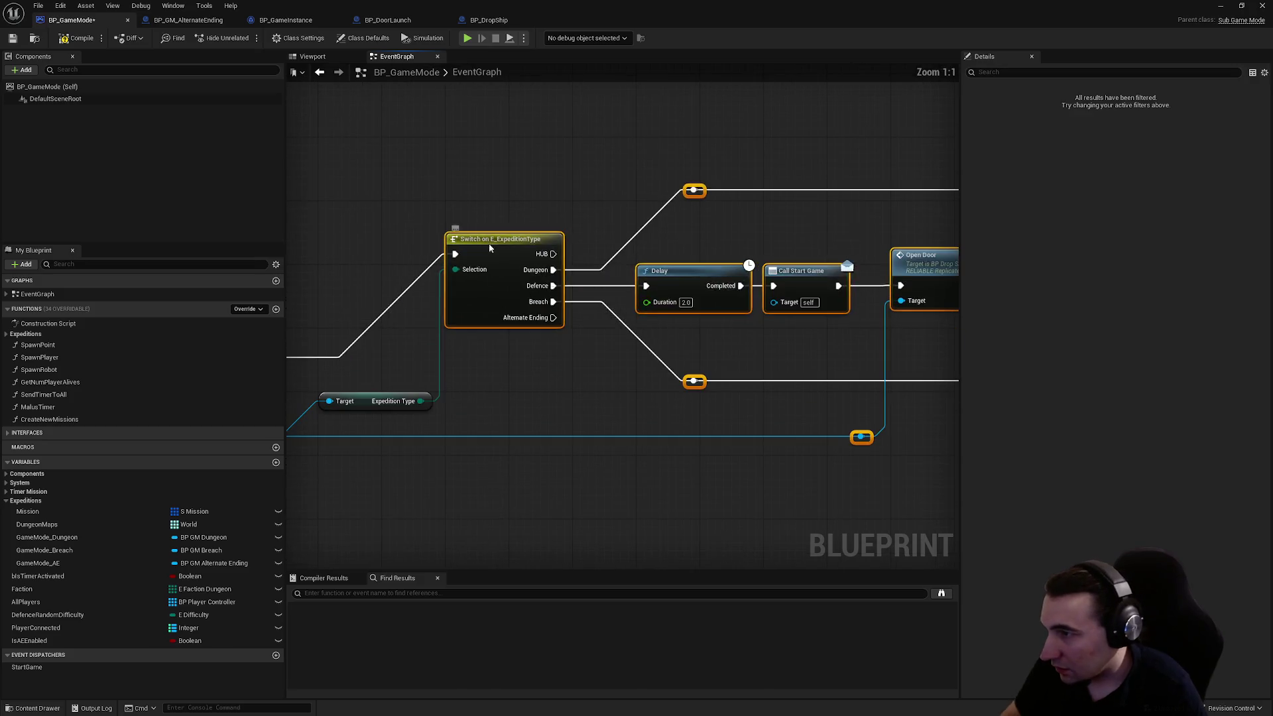
- Reposition the Drop Ship wire's reroute nodes to straighten it beneath the expedition switch
{"action": "mouse_move", "coordinate": [487, 348]}
{"action": "left_mouse_down"}
{"action": "mouse_move", "coordinate": [556, 347]}
{"action": "mouse_move", "coordinate": [630, 305]}
{"action": "mouse_move", "coordinate": [506, 352]}
{"action": "left_mouse_up"}
{"action": "scroll", "coordinate": [507, 352], "scroll_direction": "down", "scroll_amount": 2}
{"action": "left_click", "coordinate": [517, 310]}
{"action": "left_click_drag", "start_coordinate": [671, 405], "coordinate": [538, 341]}
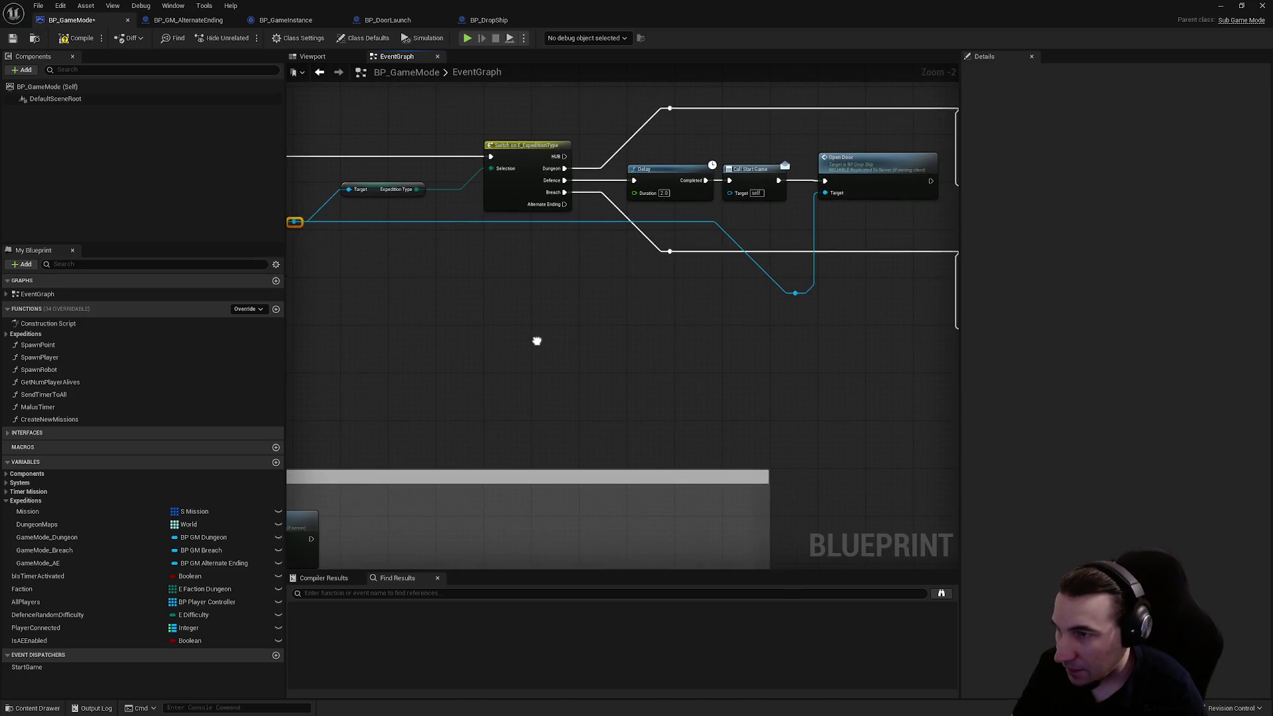
{"action": "left_click_drag", "start_coordinate": [765, 369], "coordinate": [899, 377]}
{"action": "mouse_move", "coordinate": [830, 372]}
{"action": "left_mouse_down"}
{"action": "mouse_move", "coordinate": [927, 340]}
{"action": "mouse_move", "coordinate": [941, 289]}
{"action": "left_mouse_up"}
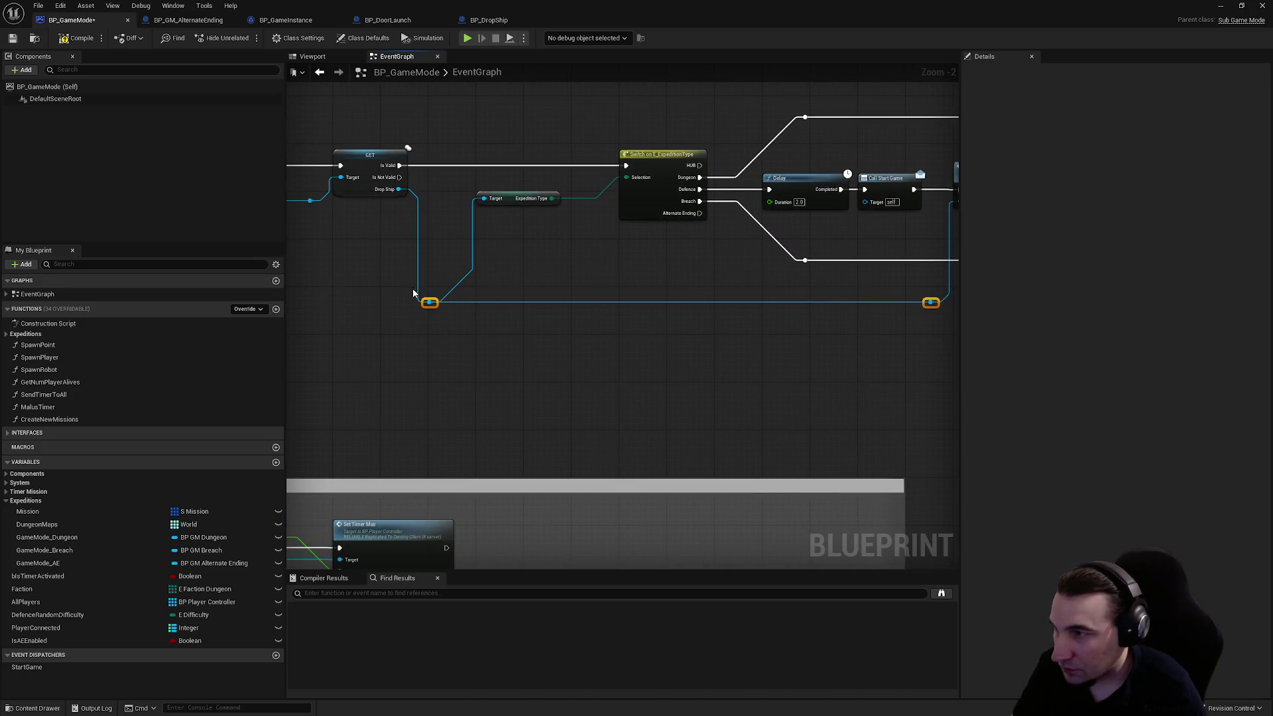
{"action": "left_click_drag", "start_coordinate": [426, 295], "coordinate": [430, 231]}
{"action": "scroll", "coordinate": [504, 304], "scroll_direction": "down", "scroll_amount": 1}
{"action": "scroll", "coordinate": [440, 420], "scroll_direction": "down", "scroll_amount": 1}
{"action": "scroll", "coordinate": [642, 301], "scroll_direction": "down", "scroll_amount": 1}
{"action": "left_click_drag", "start_coordinate": [590, 248], "coordinate": [677, 260]}
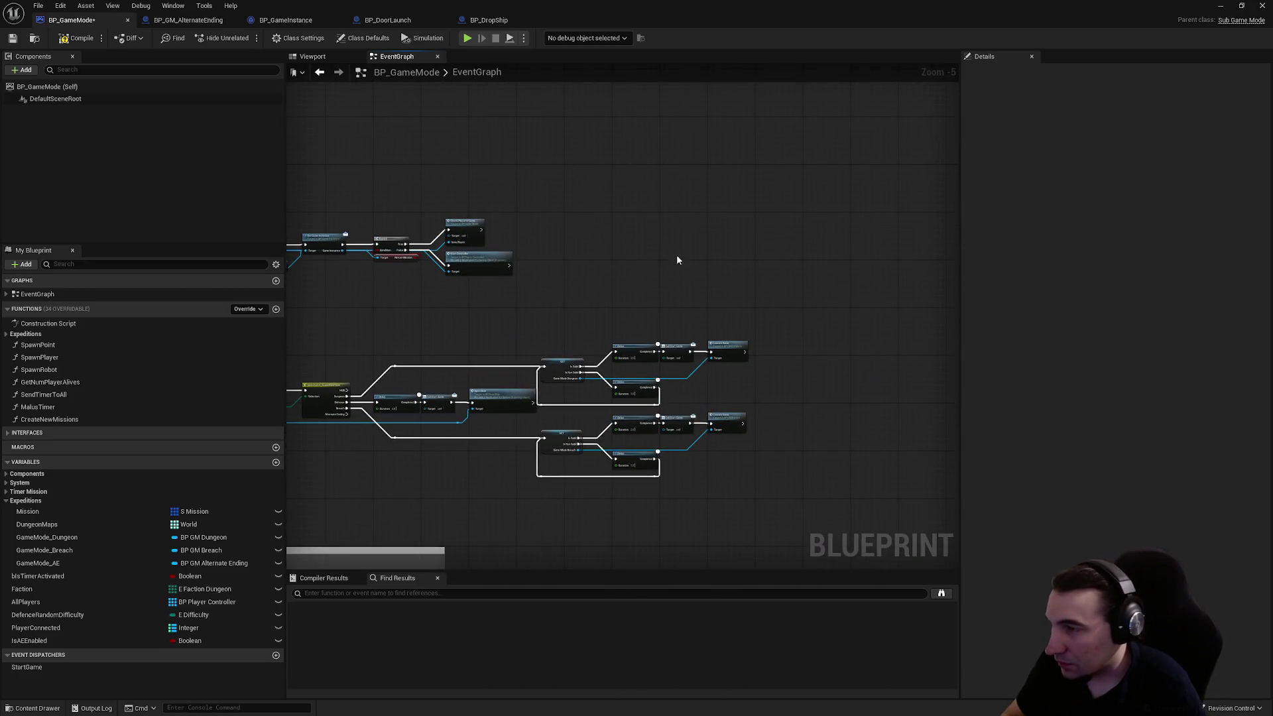
- Locate the Game Mode AE GET and Delay node groups and box-select them
{"action": "scroll", "coordinate": [736, 245], "scroll_direction": "up", "scroll_amount": 1}
{"action": "left_click_drag", "start_coordinate": [420, 300], "coordinate": [781, 277]}
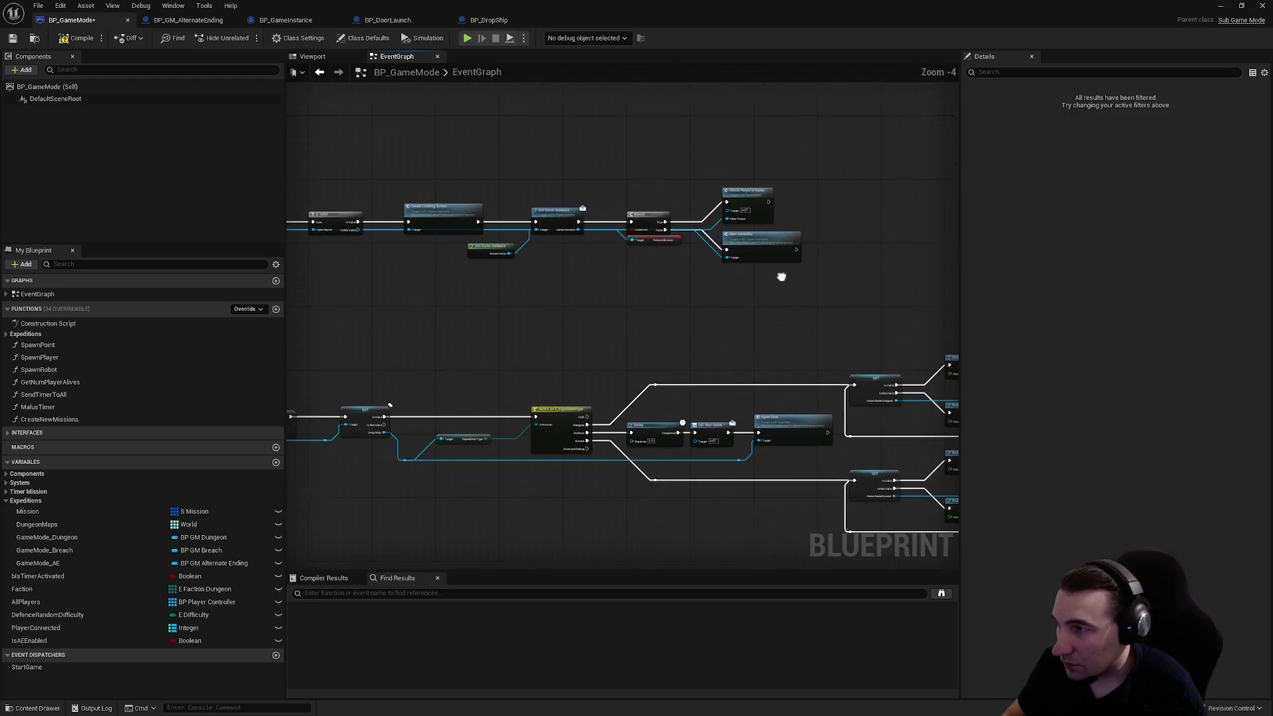
{"action": "mouse_move", "coordinate": [695, 319]}
{"action": "left_mouse_down"}
{"action": "mouse_move", "coordinate": [707, 276]}
{"action": "mouse_move", "coordinate": [471, 307]}
{"action": "left_mouse_up"}
{"action": "scroll", "coordinate": [388, 388], "scroll_direction": "up", "scroll_amount": 3}
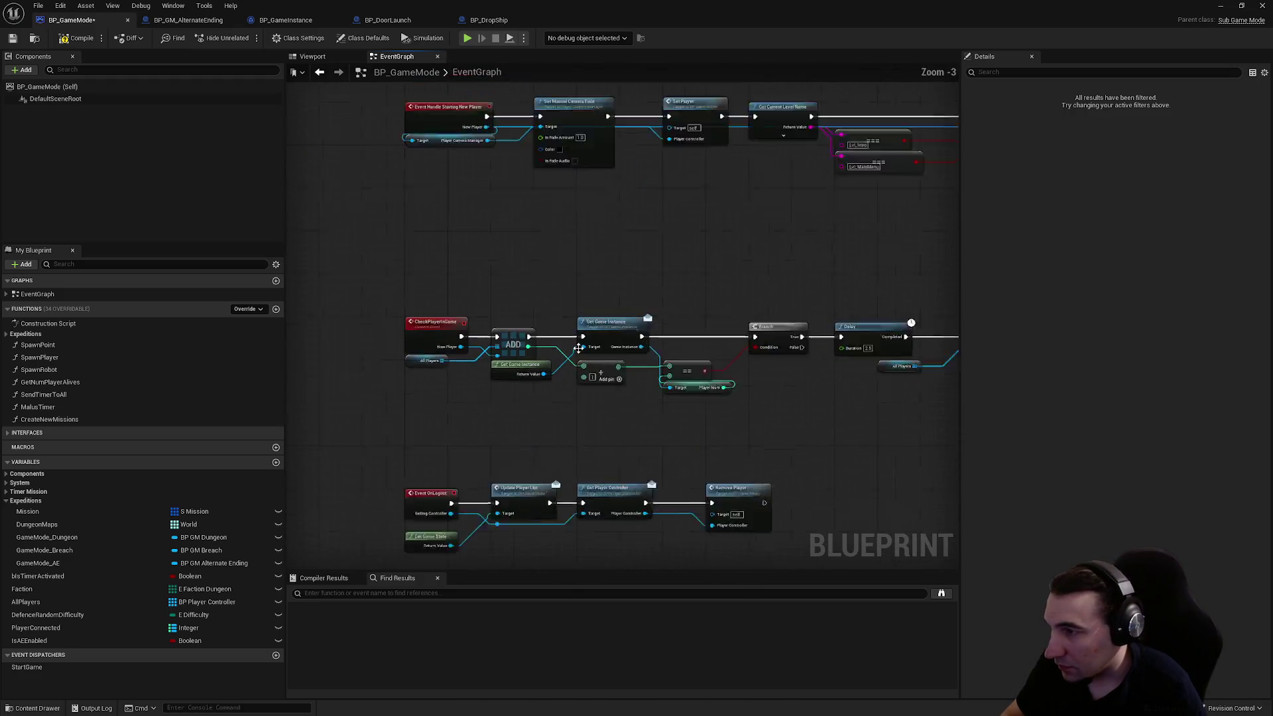
{"action": "scroll", "coordinate": [762, 370], "scroll_direction": "down", "scroll_amount": 3}
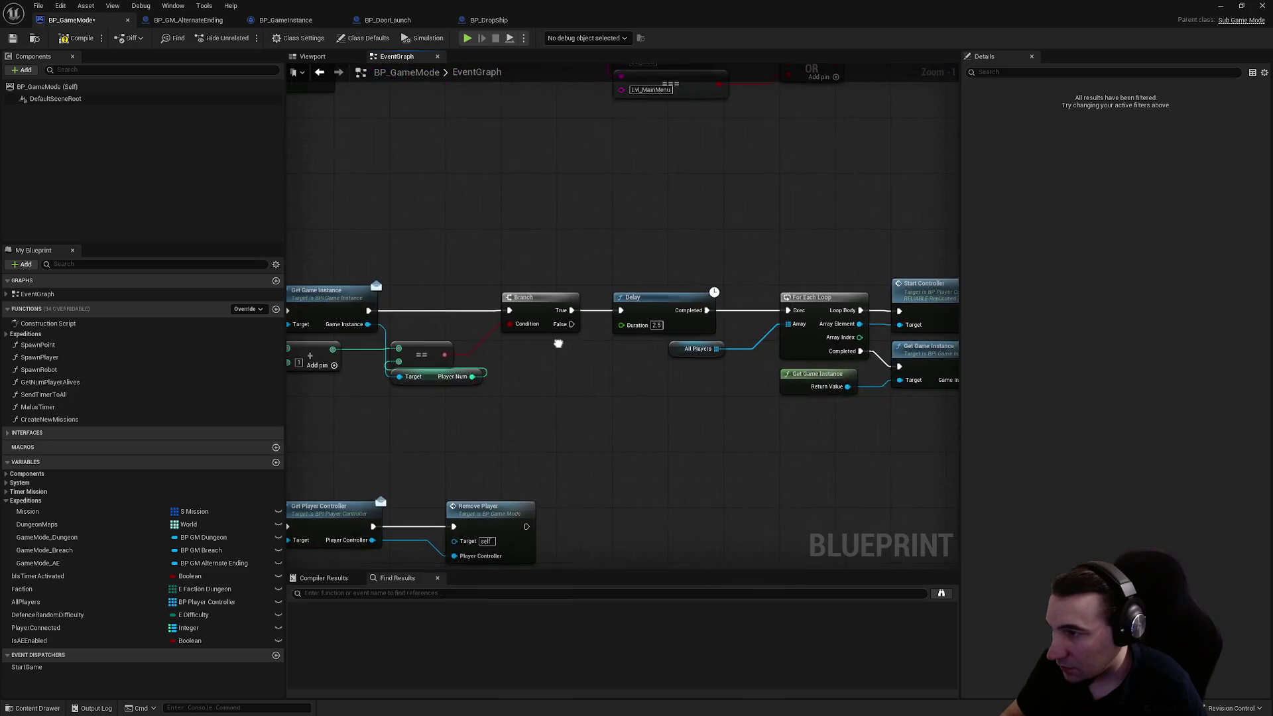
{"action": "left_click_drag", "start_coordinate": [762, 370], "coordinate": [702, 388]}
{"action": "scroll", "coordinate": [704, 387], "scroll_direction": "up", "scroll_amount": 2}
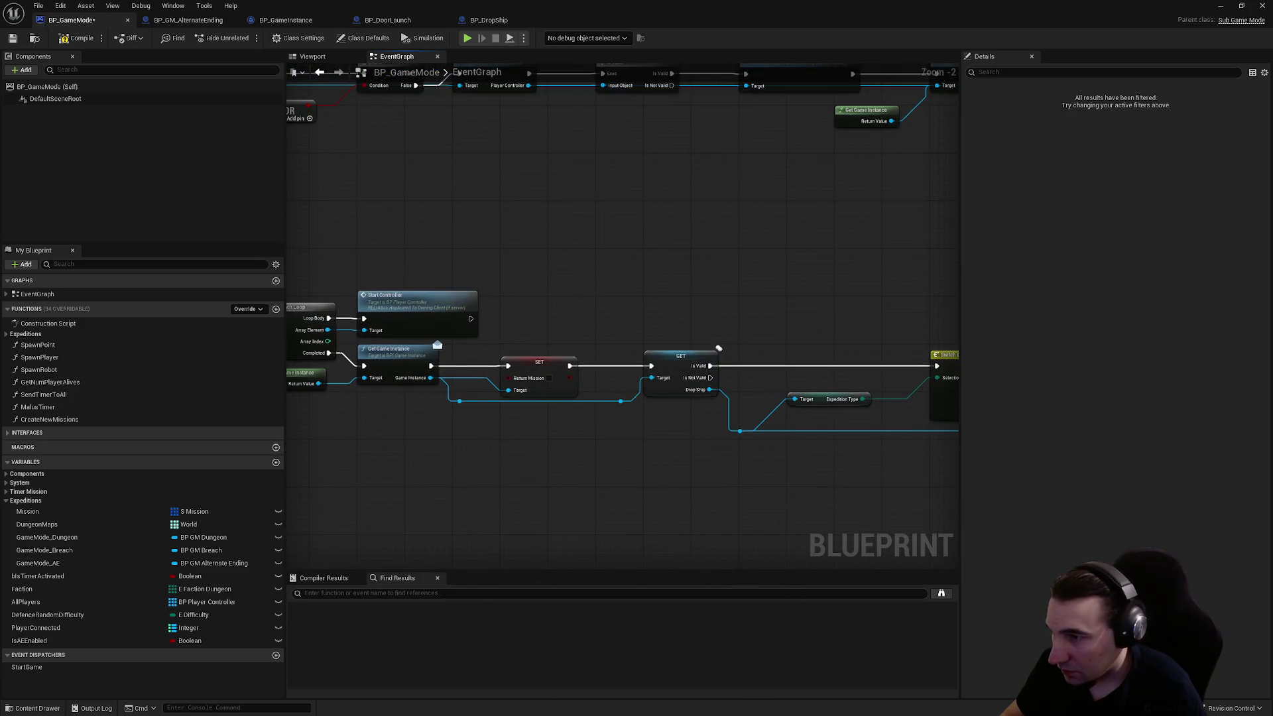
{"action": "scroll", "coordinate": [718, 348], "scroll_direction": "down", "scroll_amount": 2}
{"action": "left_click_drag", "start_coordinate": [647, 228], "coordinate": [643, 310]}
{"action": "left_click_drag", "start_coordinate": [622, 174], "coordinate": [921, 295]}
- Delete the retry Delay and its reroute from the Game Mode AE check
{"action": "left_click_drag", "start_coordinate": [665, 262], "coordinate": [929, 271]}
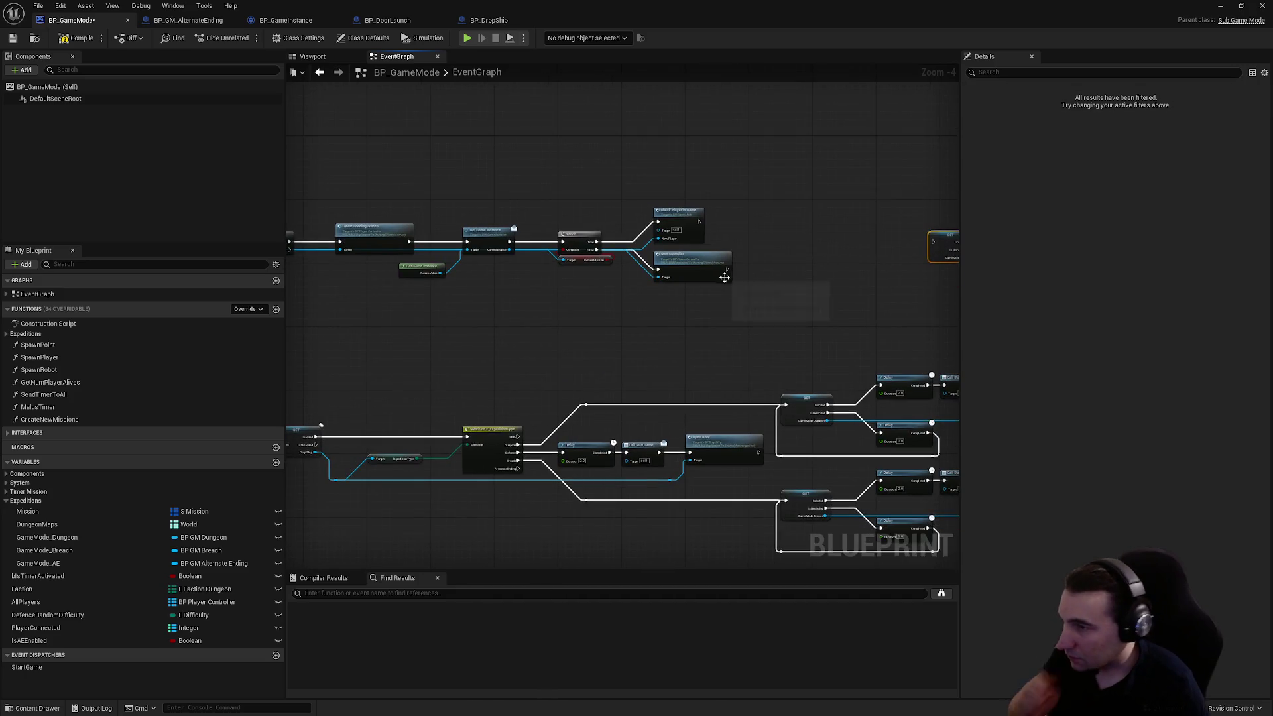
{"action": "scroll", "coordinate": [725, 278], "scroll_direction": "up", "scroll_amount": 3}
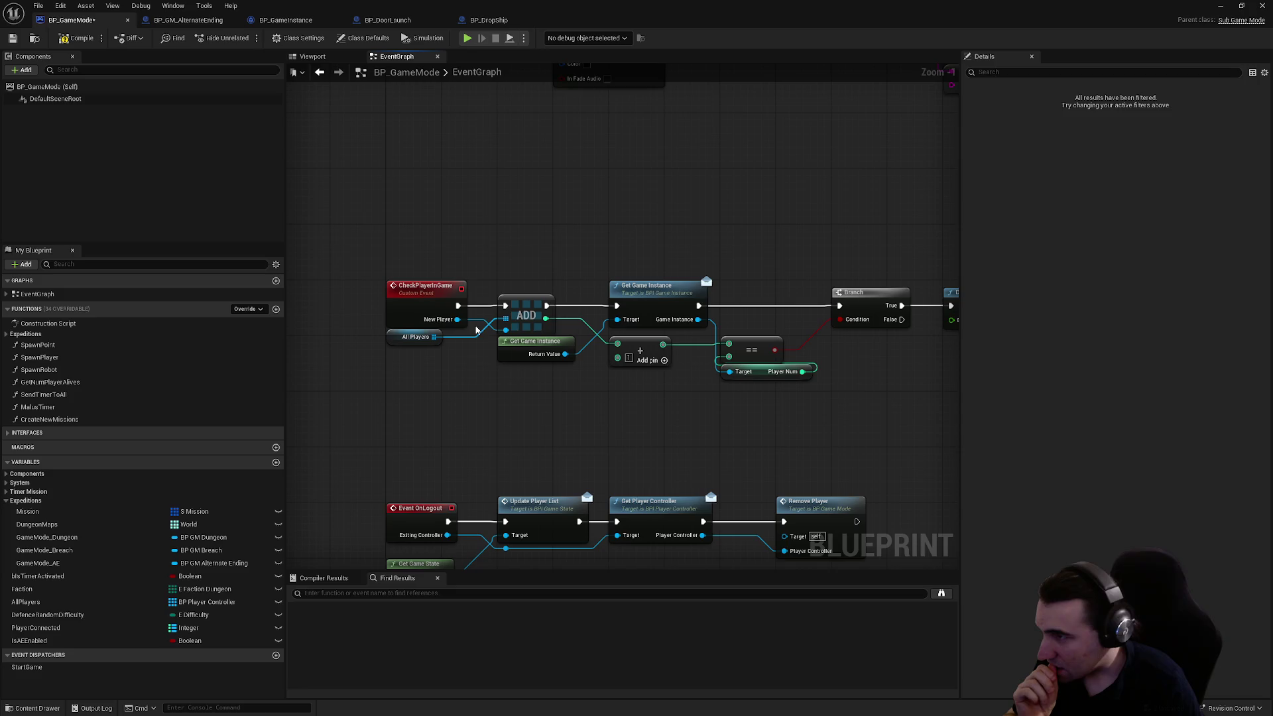
{"action": "scroll", "coordinate": [834, 188], "scroll_direction": "down", "scroll_amount": 2}
{"action": "left_click_drag", "start_coordinate": [834, 189], "coordinate": [480, 312]}
{"action": "left_click_drag", "start_coordinate": [472, 227], "coordinate": [491, 262]}
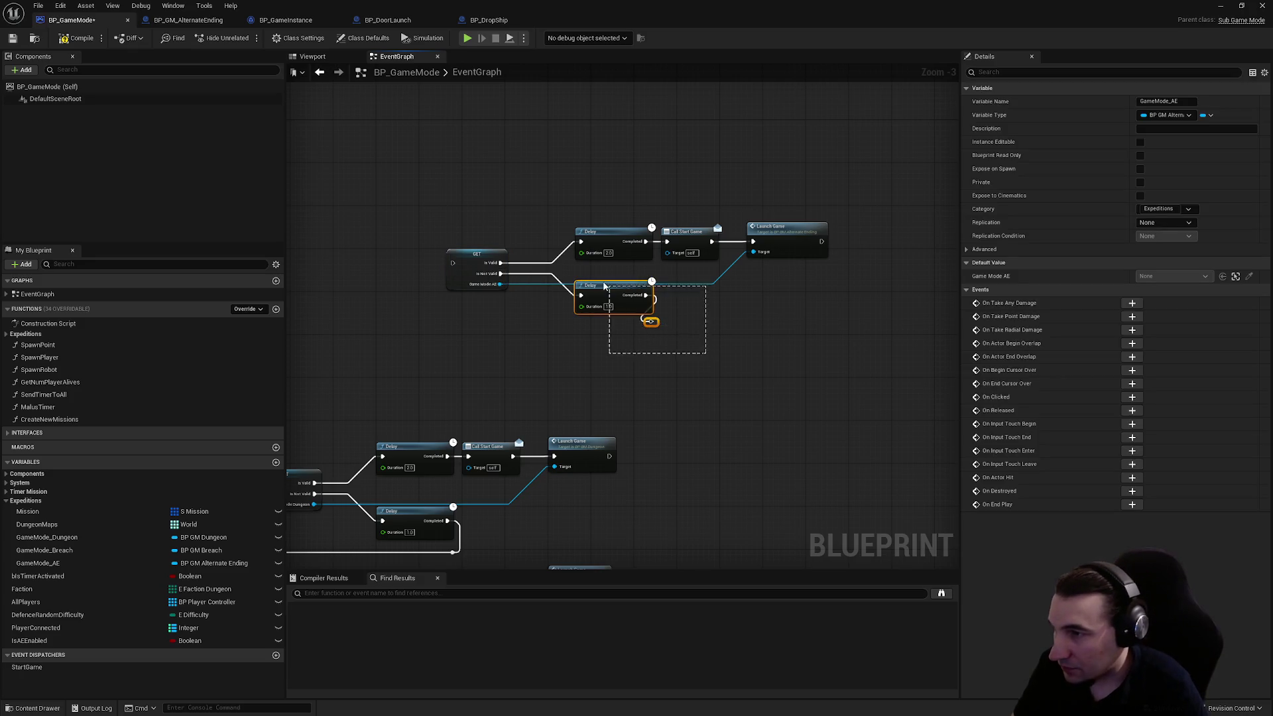
{"action": "left_click_drag", "start_coordinate": [604, 287], "coordinate": [604, 286]}
{"action": "key", "text": "Delete"}
- Select the CheckPlayerInGame event chain and paste a copy of its nodes
{"action": "left_click_drag", "start_coordinate": [599, 199], "coordinate": [862, 295]}
{"action": "scroll", "coordinate": [571, 266], "scroll_direction": "up", "scroll_amount": 3}
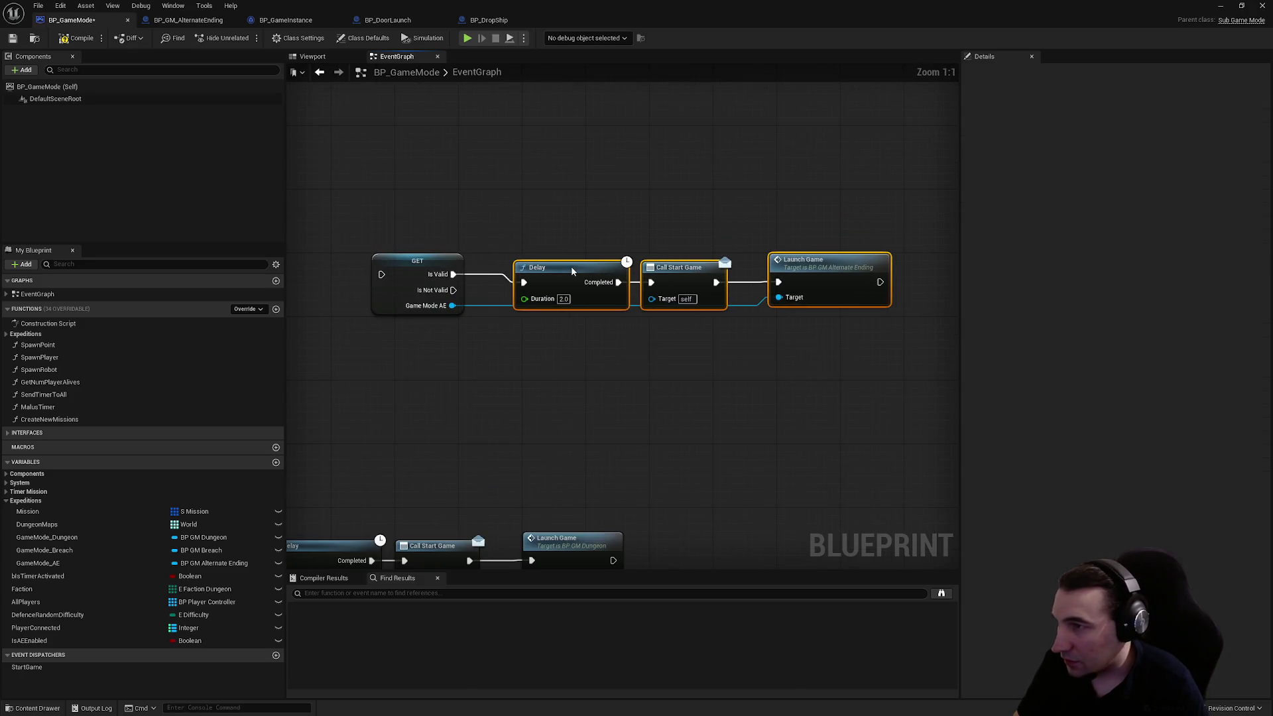
{"action": "scroll", "coordinate": [571, 265], "scroll_direction": "down", "scroll_amount": 2}
{"action": "left_click_drag", "start_coordinate": [571, 266], "coordinate": [862, 253]}
{"action": "mouse_move", "coordinate": [771, 272]}
{"action": "left_mouse_down"}
{"action": "mouse_move", "coordinate": [835, 252]}
{"action": "mouse_move", "coordinate": [685, 364]}
{"action": "mouse_move", "coordinate": [650, 369]}
{"action": "mouse_move", "coordinate": [923, 261]}
{"action": "left_mouse_up"}
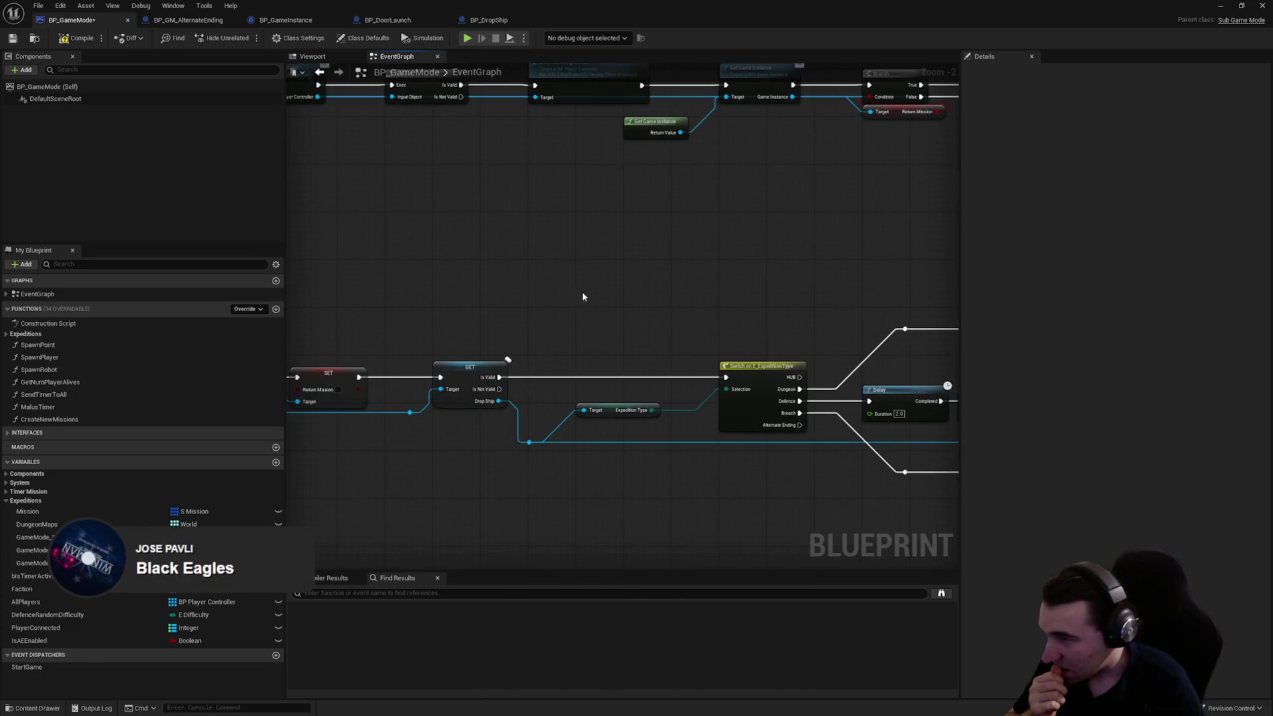
{"action": "left_click_drag", "start_coordinate": [583, 296], "coordinate": [875, 261]}
{"action": "left_click_drag", "start_coordinate": [796, 270], "coordinate": [904, 293]}
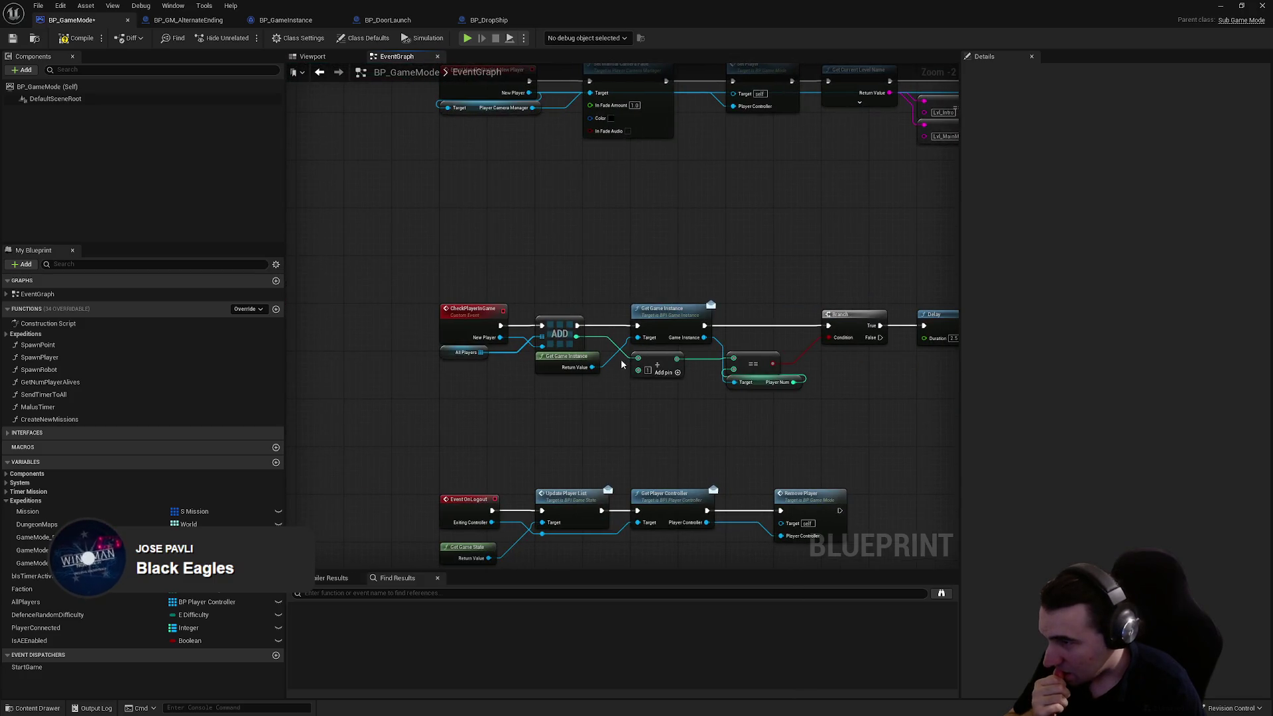
{"action": "mouse_move", "coordinate": [854, 419]}
{"action": "left_mouse_down"}
{"action": "mouse_move", "coordinate": [601, 296]}
{"action": "mouse_move", "coordinate": [514, 353]}
{"action": "mouse_move", "coordinate": [428, 292]}
{"action": "left_mouse_up"}
{"action": "scroll", "coordinate": [471, 290], "scroll_direction": "down", "scroll_amount": 3}
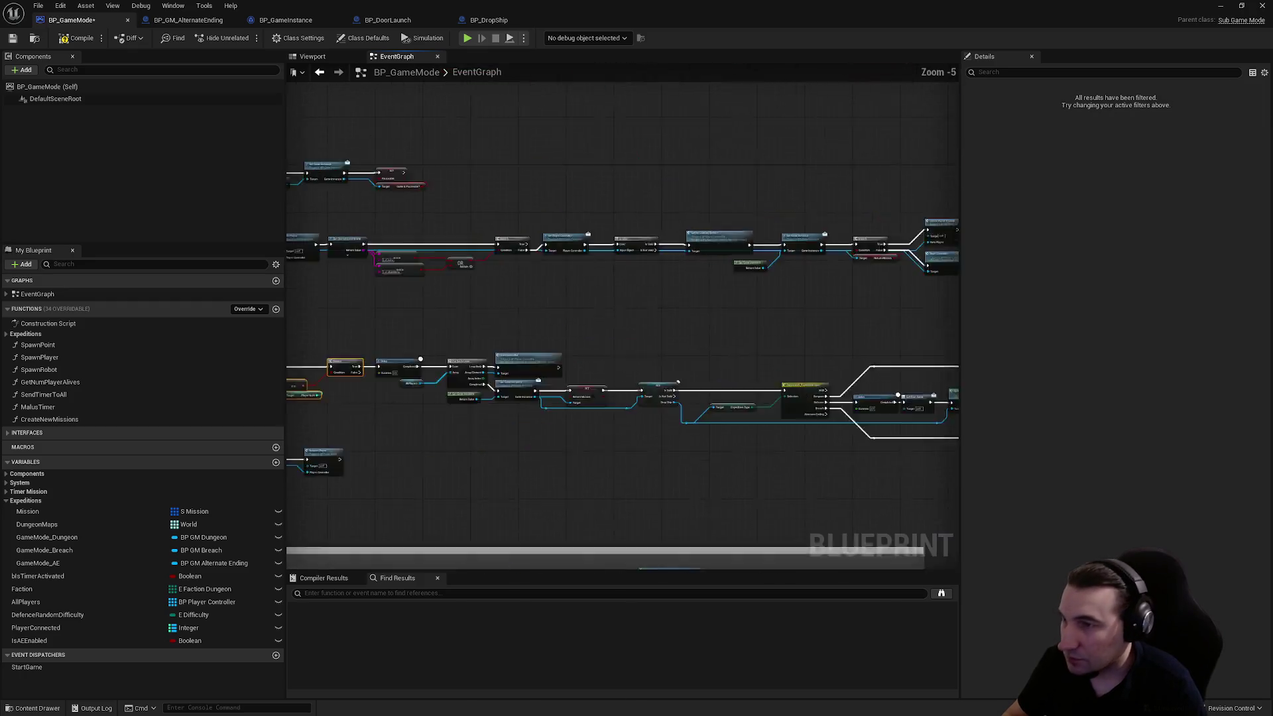
{"action": "key", "text": "ctrl+v"}
{"action": "scroll", "coordinate": [719, 296], "scroll_direction": "up", "scroll_amount": 4}
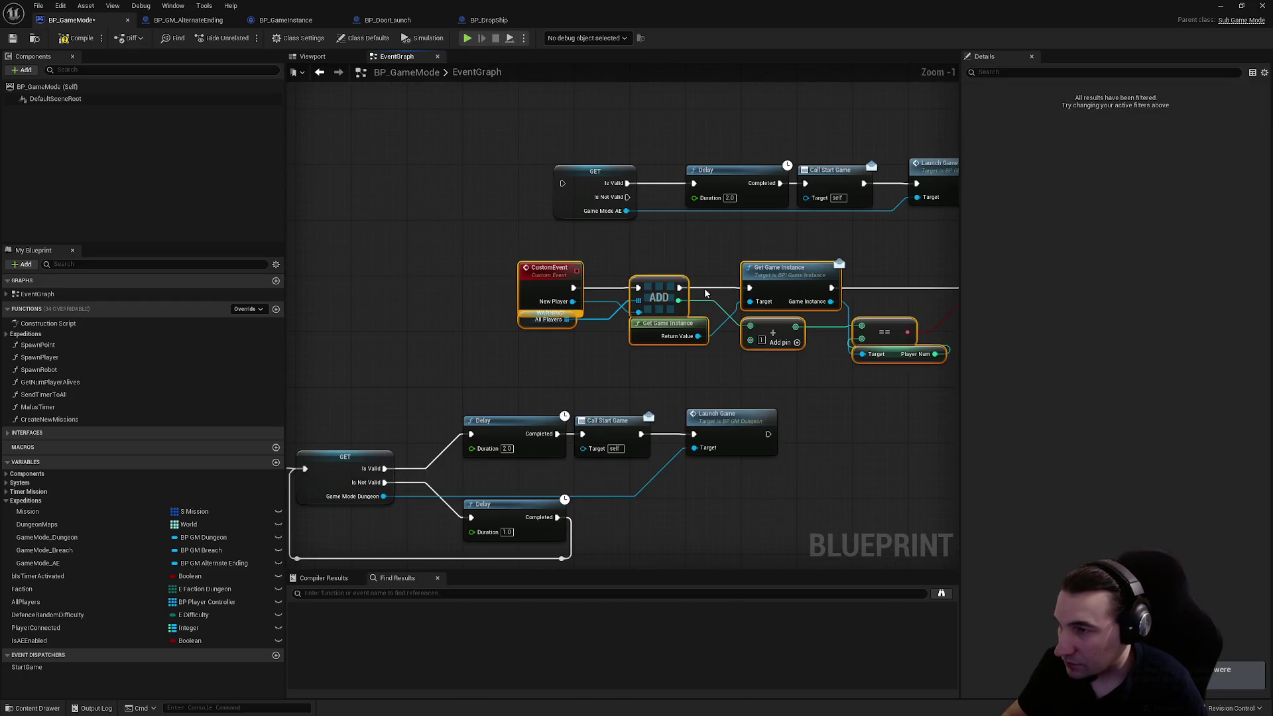
- Shift the pasted event group left and convert the Game Mode AE GET node to a pure getter
{"action": "left_click_drag", "start_coordinate": [610, 264], "coordinate": [597, 263]}
{"action": "scroll", "coordinate": [604, 172], "scroll_direction": "down", "scroll_amount": 1}
{"action": "left_click", "coordinate": [600, 186]}
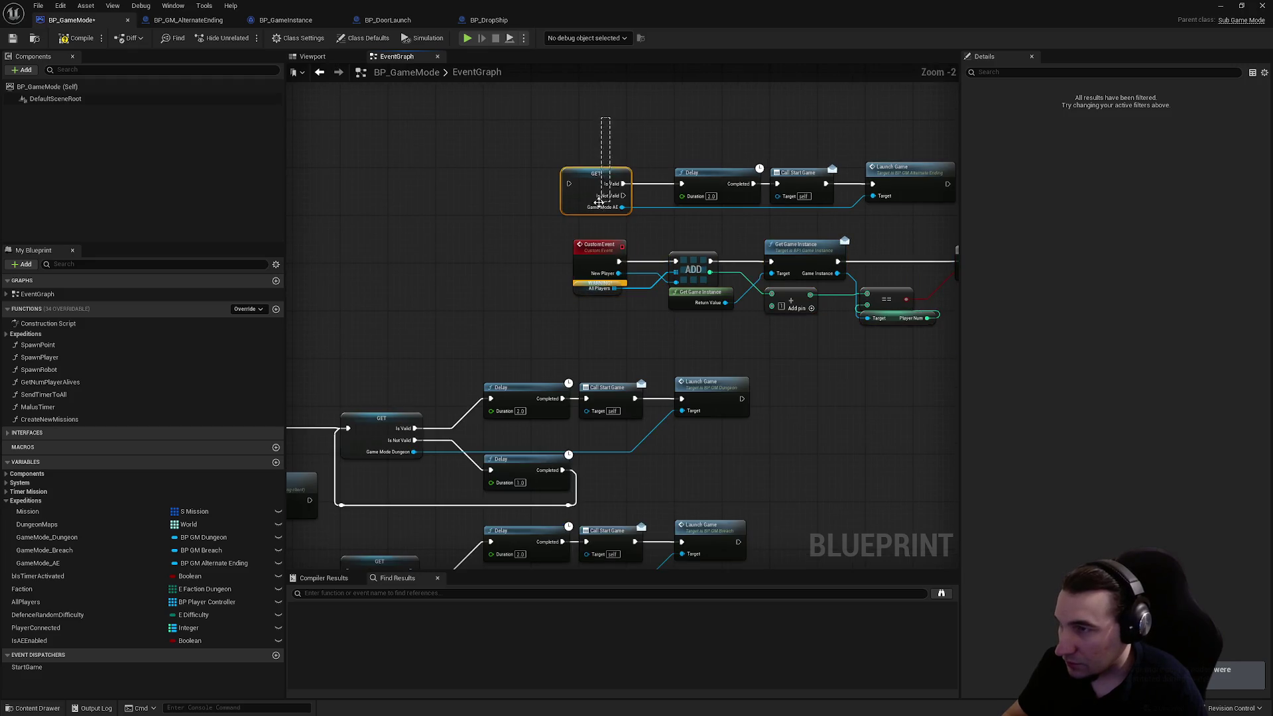
{"action": "right_click", "coordinate": [581, 199]}
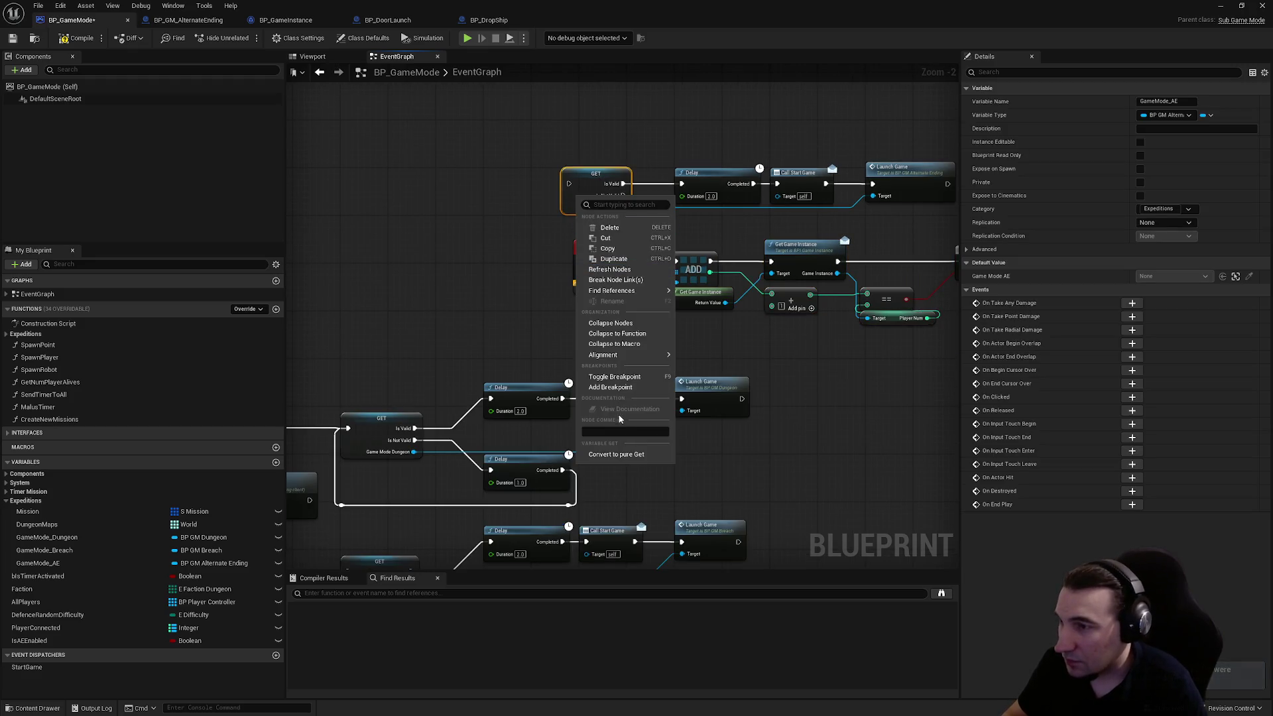
{"action": "left_click", "coordinate": [617, 455]}
- Place the getter by Launch Game's Target, make it a Validated Get, and feed Start Controller into it
{"action": "mouse_move", "coordinate": [572, 196]}
{"action": "left_mouse_down"}
{"action": "mouse_move", "coordinate": [885, 212]}
{"action": "mouse_move", "coordinate": [623, 296]}
{"action": "left_mouse_up"}
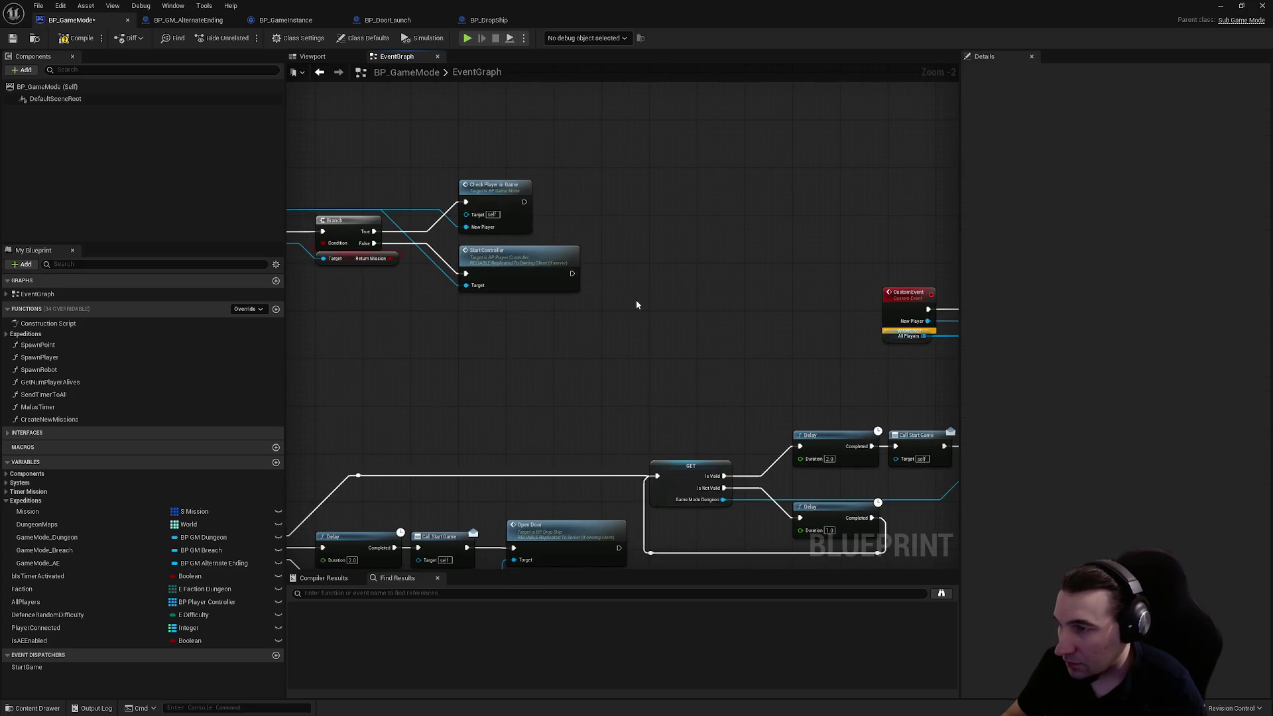
{"action": "right_click", "coordinate": [638, 302]}
{"action": "left_click", "coordinate": [683, 400]}
{"action": "scroll", "coordinate": [650, 302], "scroll_direction": "up", "scroll_amount": 2}
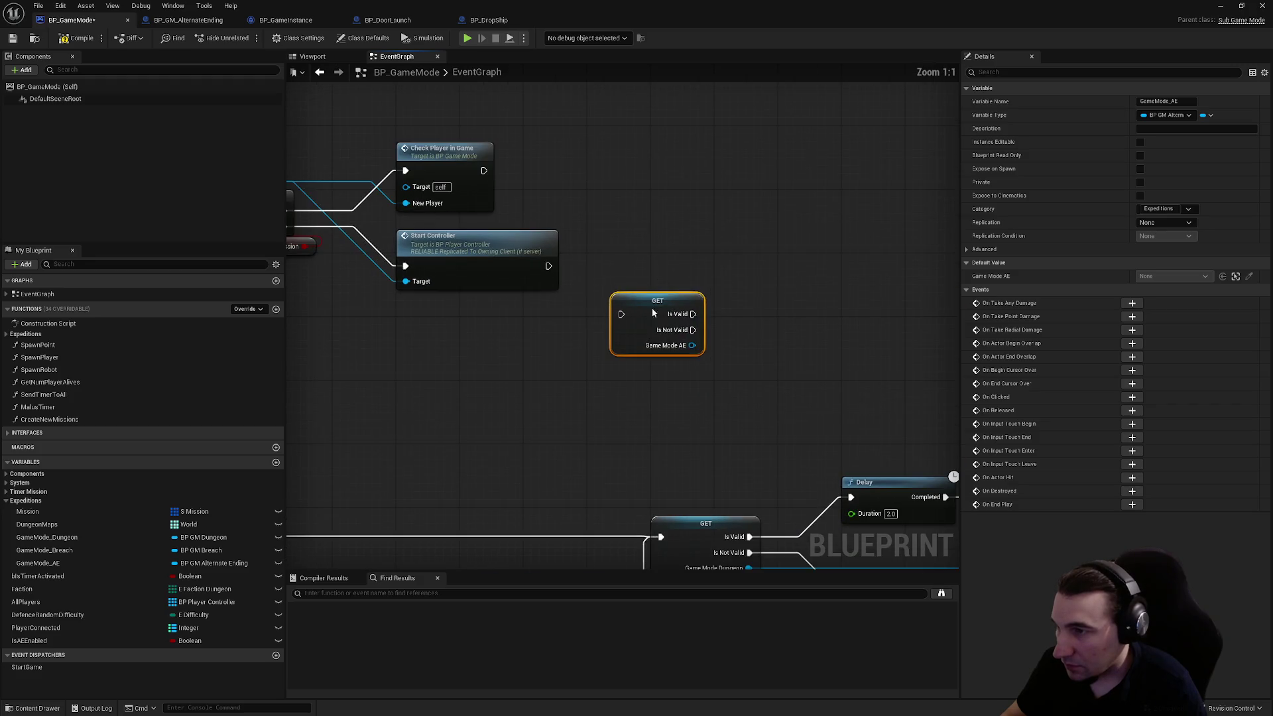
{"action": "left_click_drag", "start_coordinate": [597, 268], "coordinate": [548, 266]}
{"action": "scroll", "coordinate": [615, 248], "scroll_direction": "down", "scroll_amount": 4}
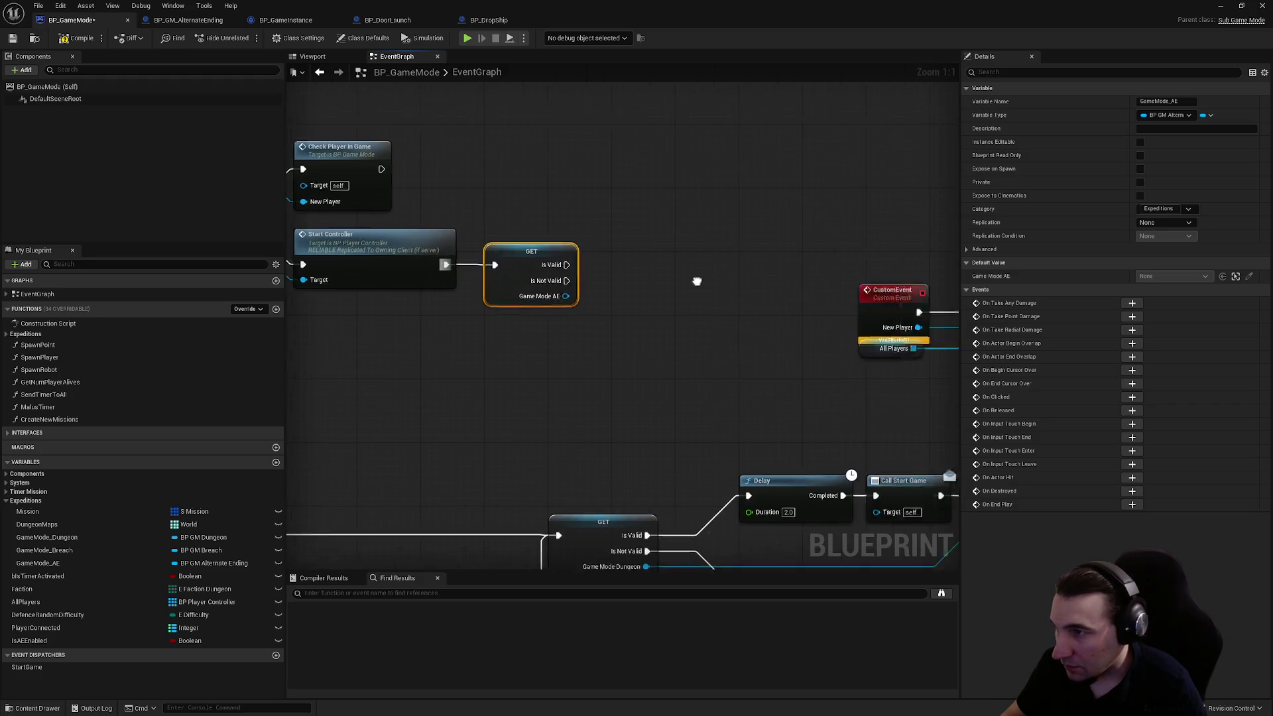
{"action": "left_click", "coordinate": [651, 312]}
{"action": "type", "text": "AlternateMissionActive"}
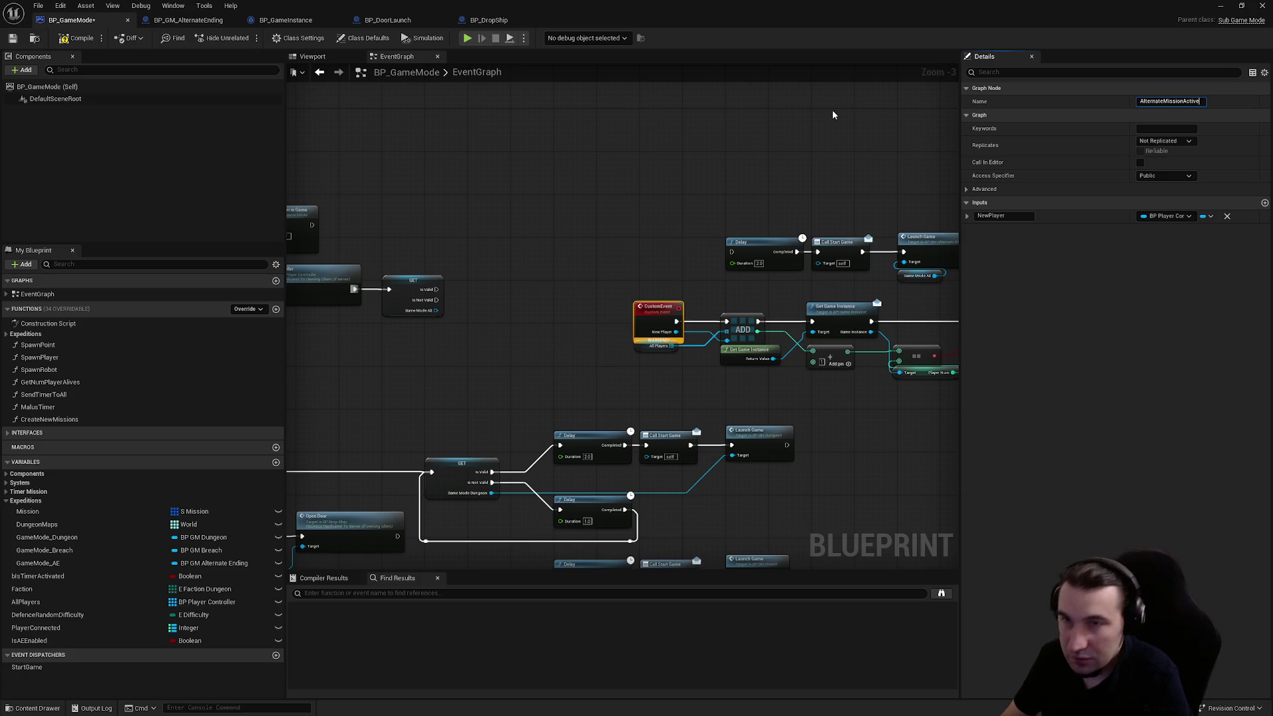
- Name the pasted custom event AlternateMissionActive
{"action": "key", "text": "Return"}
{"action": "scroll", "coordinate": [534, 254], "scroll_direction": "up", "scroll_amount": 3}
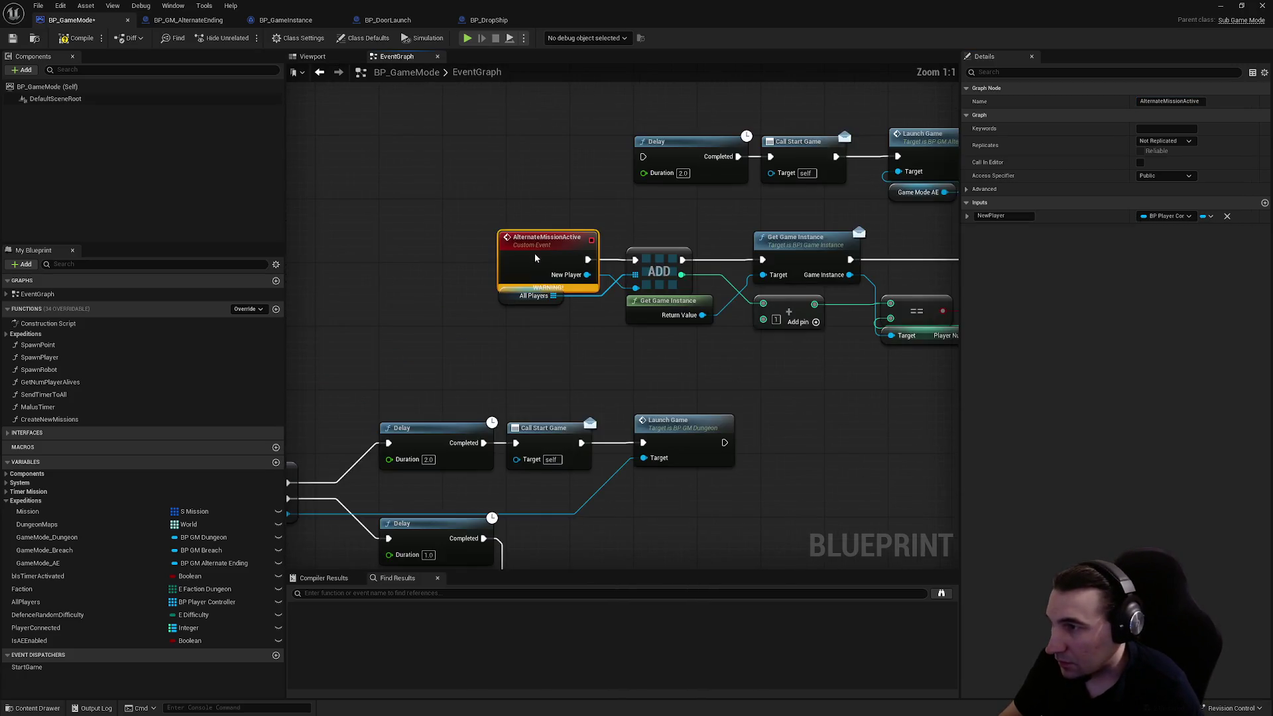
{"action": "right_click", "coordinate": [534, 254]}
{"action": "key", "text": "Escape"}
{"action": "scroll", "coordinate": [568, 283], "scroll_direction": "down", "scroll_amount": 5}
- Move the Delay, Call Start Game and Launch Game nodes to sit after the Branch
{"action": "mouse_move", "coordinate": [506, 170]}
{"action": "left_mouse_down"}
{"action": "mouse_move", "coordinate": [762, 270]}
{"action": "mouse_move", "coordinate": [847, 347]}
{"action": "left_mouse_up"}
{"action": "scroll", "coordinate": [554, 276], "scroll_direction": "up", "scroll_amount": 4}
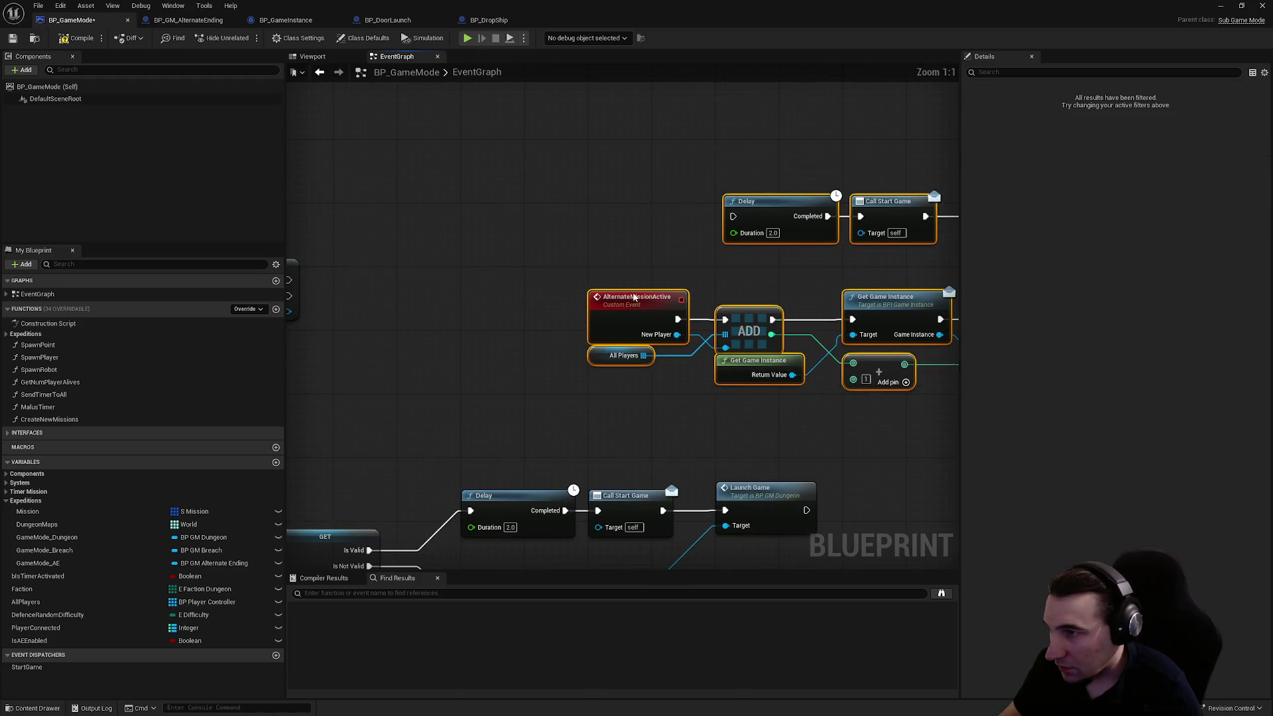
{"action": "left_click", "coordinate": [648, 207]}
{"action": "left_click_drag", "start_coordinate": [395, 147], "coordinate": [723, 254]}
{"action": "mouse_move", "coordinate": [422, 203]}
{"action": "left_mouse_down"}
{"action": "mouse_move", "coordinate": [852, 230]}
{"action": "mouse_move", "coordinate": [853, 293]}
{"action": "mouse_move", "coordinate": [742, 307]}
{"action": "left_mouse_up"}
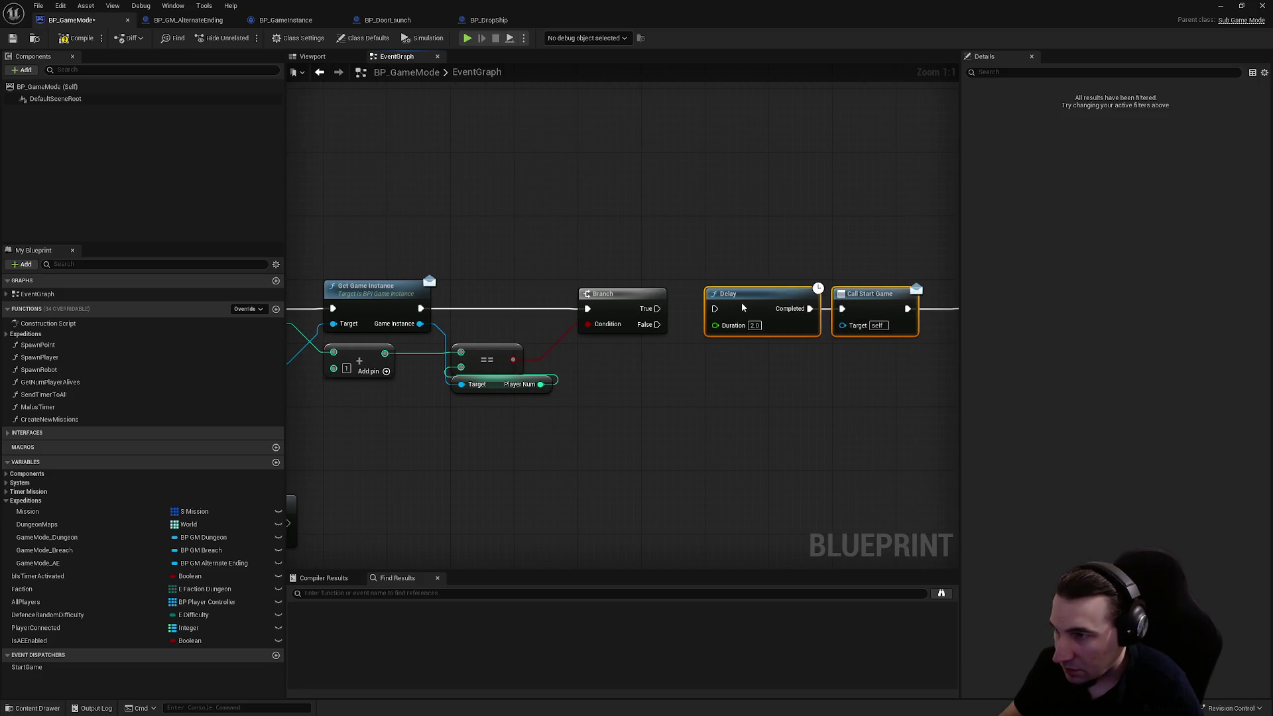
{"action": "scroll", "coordinate": [761, 326], "scroll_direction": "down", "scroll_amount": 6}
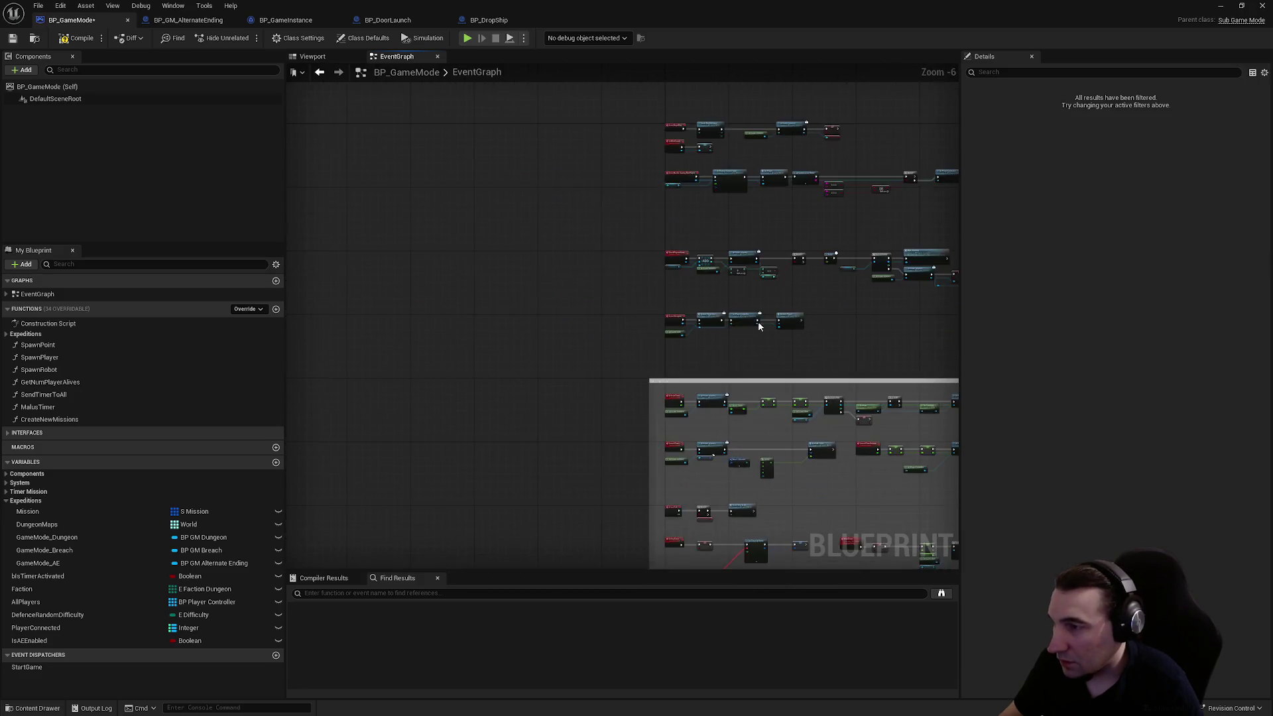
{"action": "scroll", "coordinate": [707, 355], "scroll_direction": "up", "scroll_amount": 4}
{"action": "scroll", "coordinate": [699, 350], "scroll_direction": "down", "scroll_amount": 2}
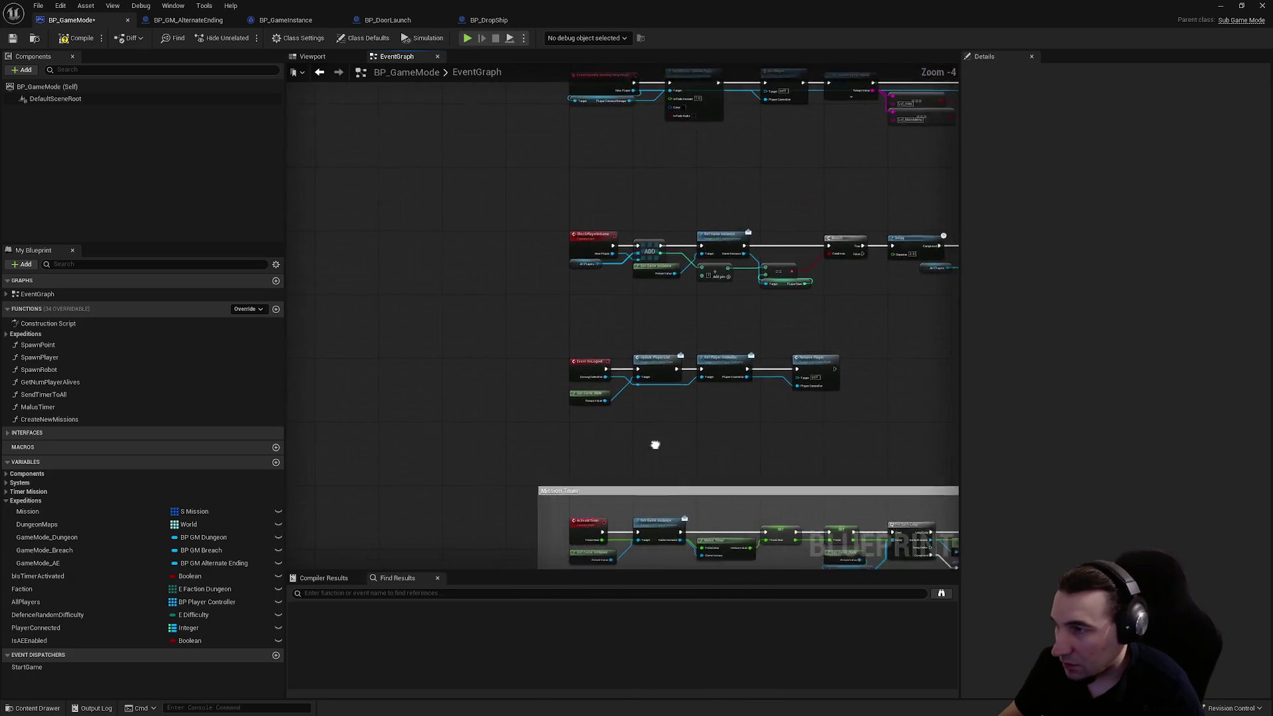
- Add an Alternate Mission Active call via 'altern' and wire the Game Mode AE Is Valid output to it
{"action": "scroll", "coordinate": [552, 113], "scroll_direction": "down", "scroll_amount": 1}
{"action": "scroll", "coordinate": [345, 420], "scroll_direction": "up", "scroll_amount": 2}
{"action": "scroll", "coordinate": [808, 272], "scroll_direction": "up", "scroll_amount": 2}
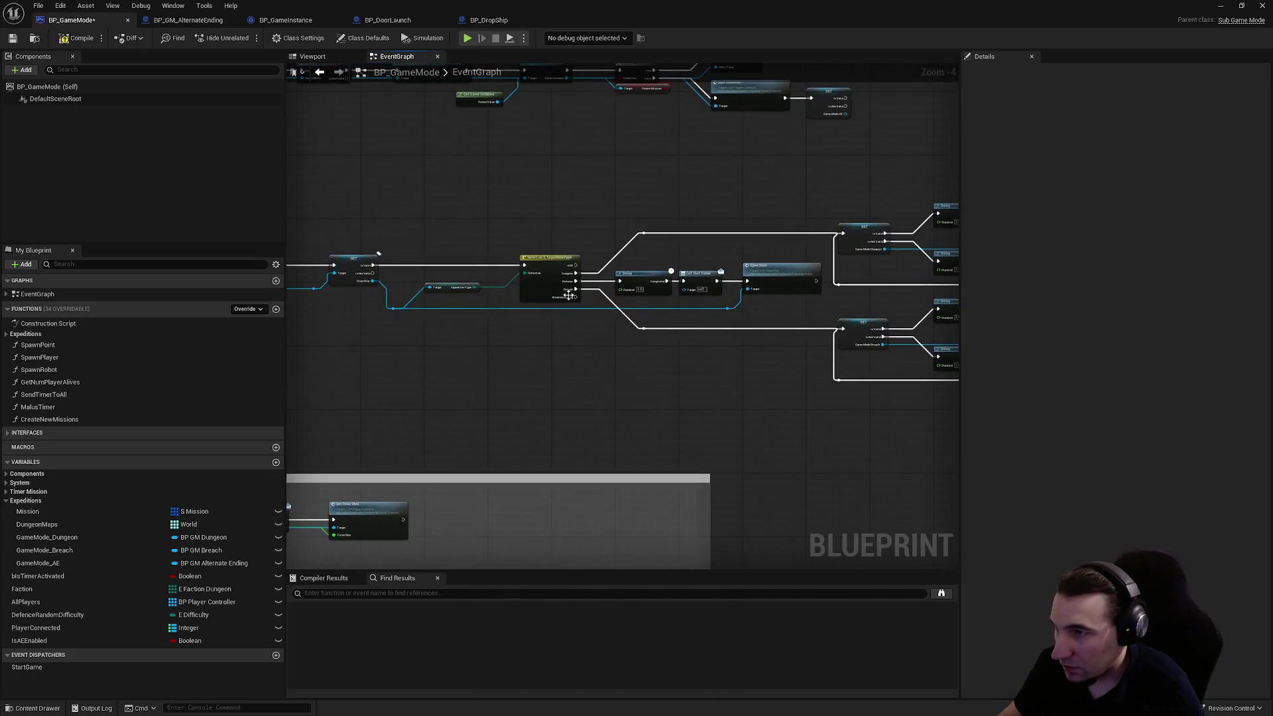
{"action": "scroll", "coordinate": [710, 354], "scroll_direction": "down", "scroll_amount": 2}
{"action": "scroll", "coordinate": [708, 355], "scroll_direction": "down", "scroll_amount": 2}
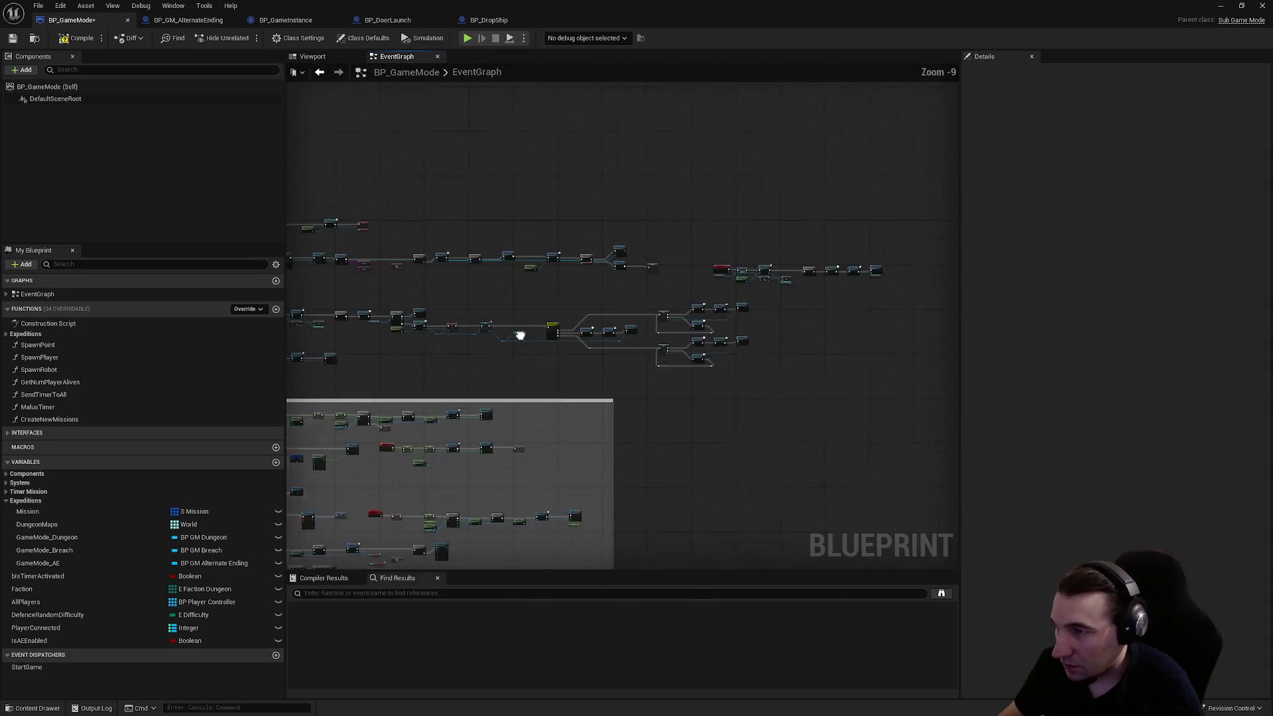
{"action": "scroll", "coordinate": [676, 270], "scroll_direction": "up", "scroll_amount": 2}
{"action": "scroll", "coordinate": [559, 241], "scroll_direction": "up", "scroll_amount": 4}
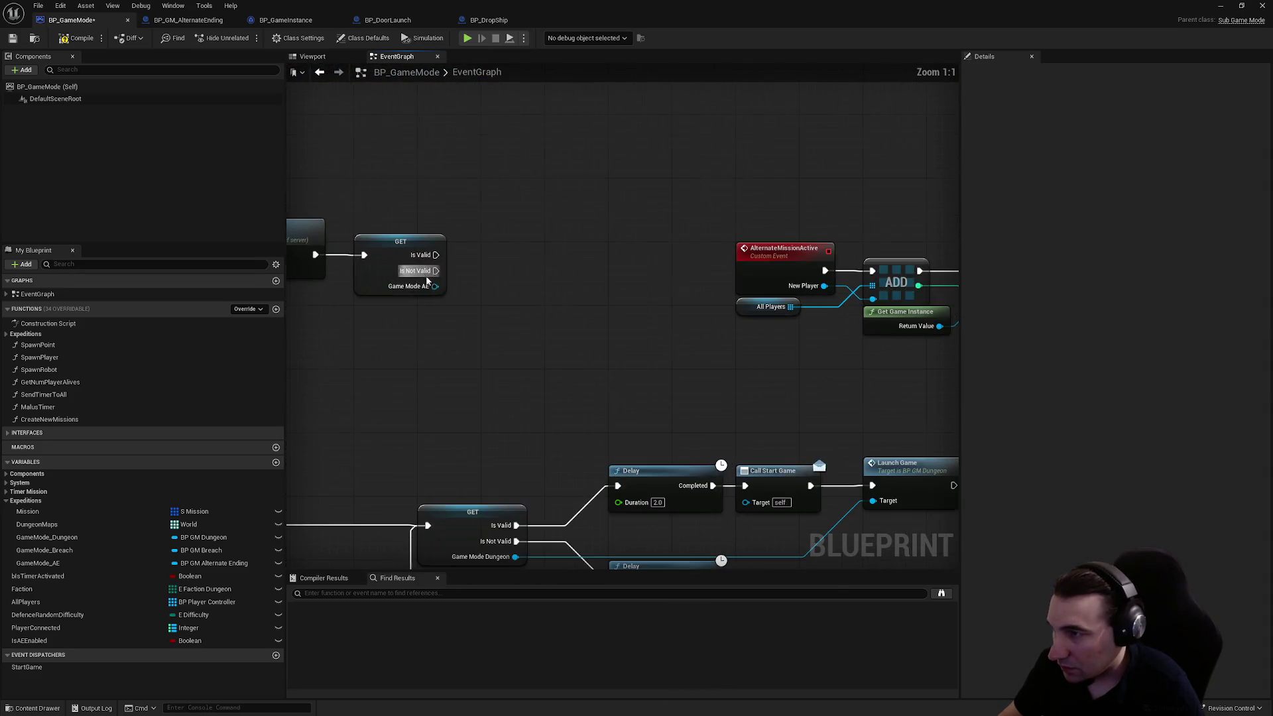
{"action": "right_click", "coordinate": [538, 279]}
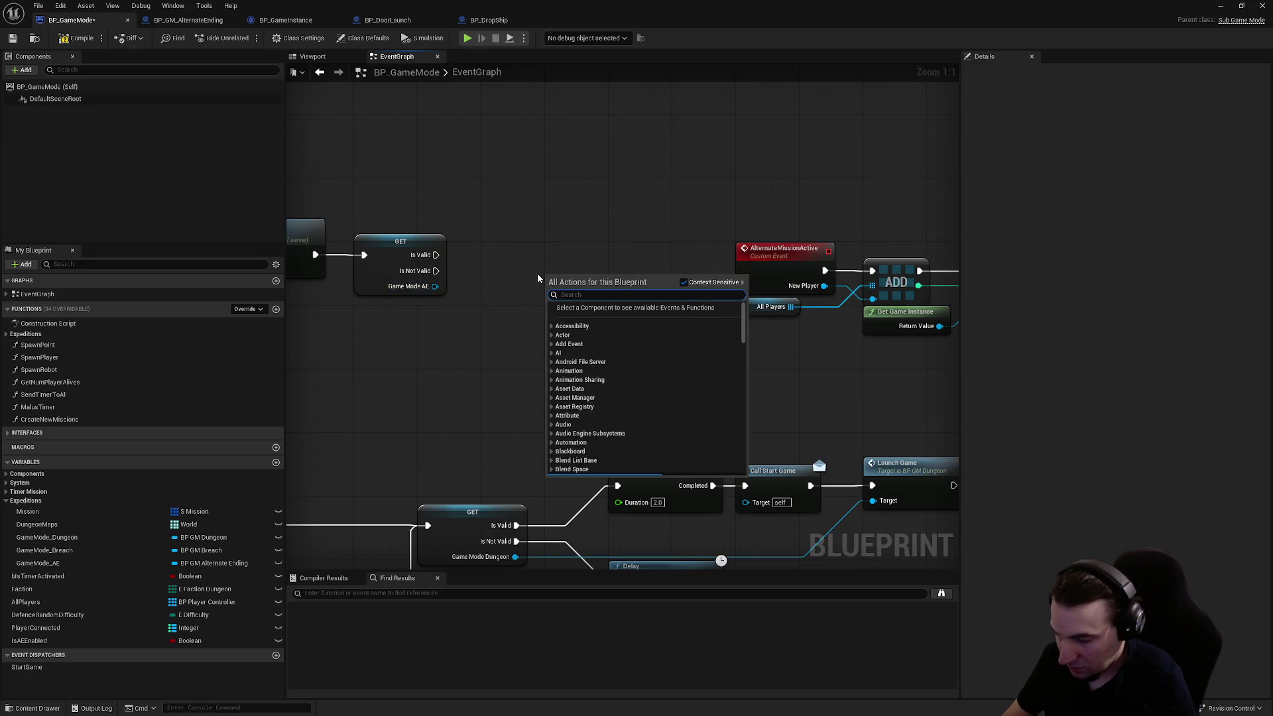
{"action": "type", "text": "altern"}
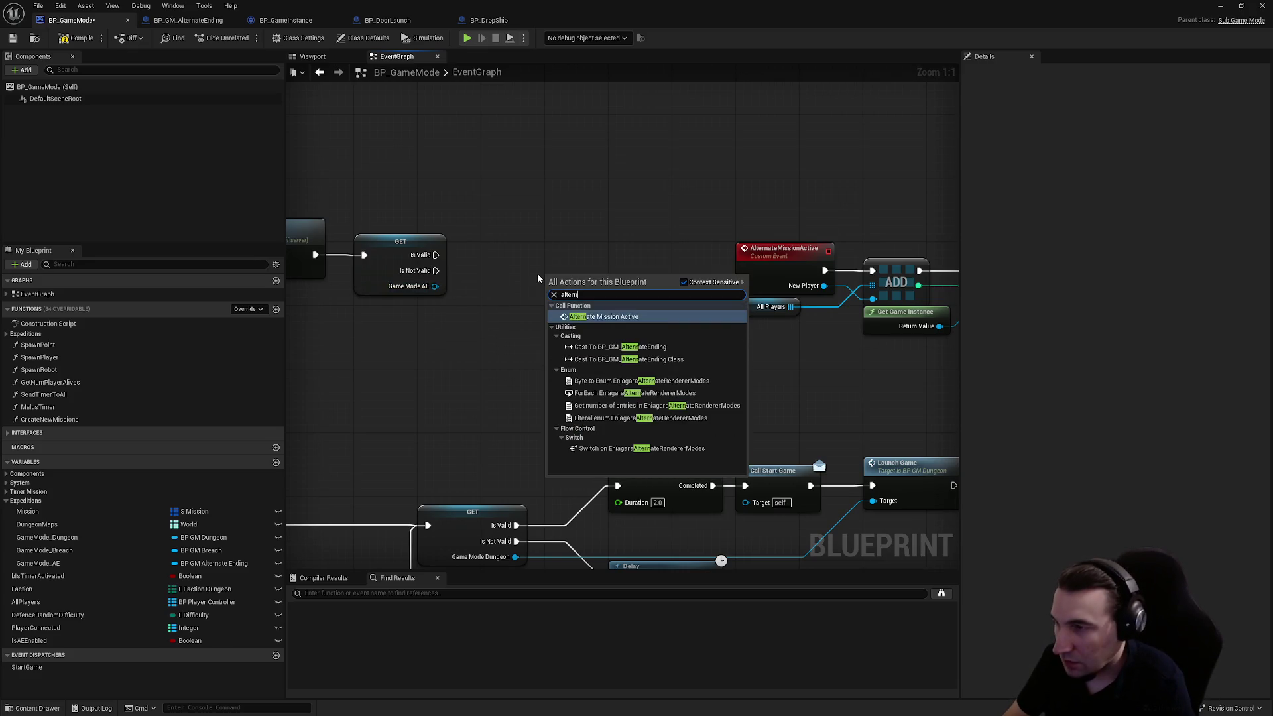
{"action": "key", "text": "Return"}
{"action": "mouse_move", "coordinate": [561, 283]}
{"action": "left_mouse_down"}
{"action": "mouse_move", "coordinate": [492, 234]}
{"action": "mouse_move", "coordinate": [436, 259]}
{"action": "left_mouse_up"}
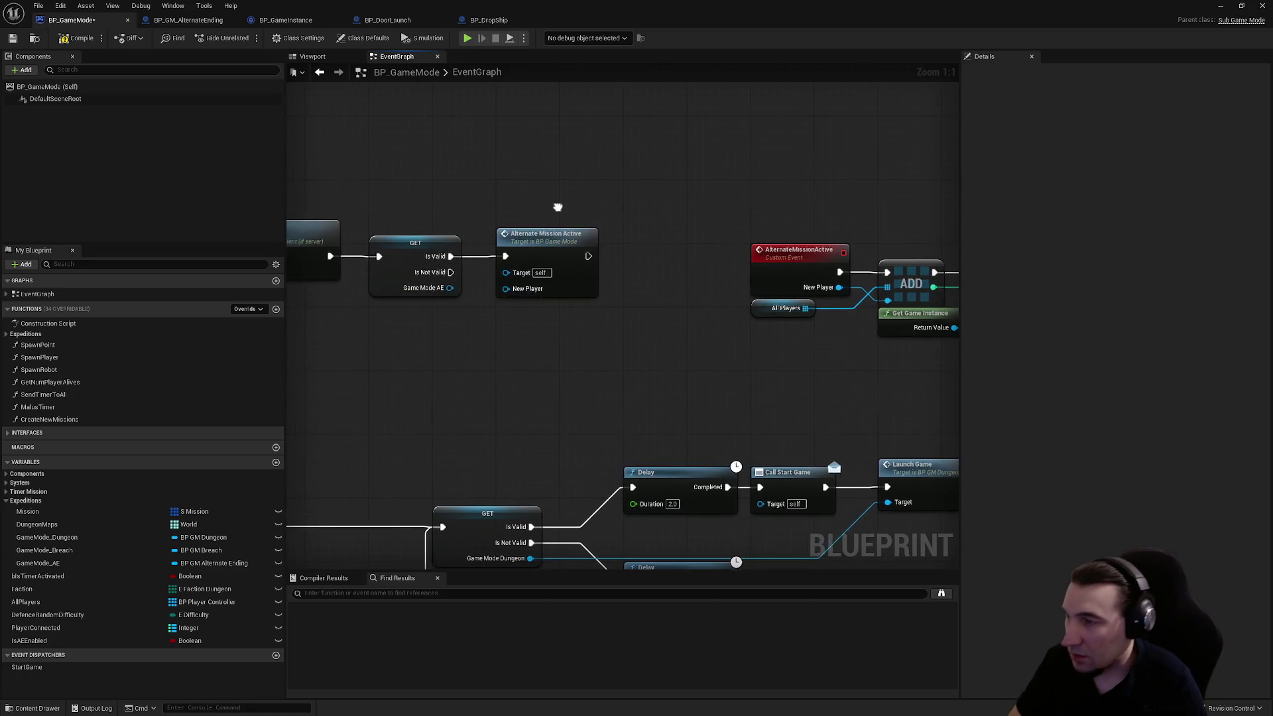
{"action": "scroll", "coordinate": [571, 208], "scroll_direction": "down", "scroll_amount": 2}
{"action": "mouse_move", "coordinate": [717, 410]}
{"action": "left_mouse_down"}
{"action": "mouse_move", "coordinate": [731, 370]}
{"action": "mouse_move", "coordinate": [712, 328]}
{"action": "mouse_move", "coordinate": [597, 292]}
{"action": "mouse_move", "coordinate": [511, 331]}
{"action": "mouse_move", "coordinate": [952, 321]}
{"action": "mouse_move", "coordinate": [955, 299]}
{"action": "mouse_move", "coordinate": [781, 330]}
{"action": "mouse_move", "coordinate": [616, 379]}
{"action": "mouse_move", "coordinate": [574, 413]}
{"action": "mouse_move", "coordinate": [600, 376]}
{"action": "mouse_move", "coordinate": [620, 388]}
{"action": "left_mouse_up"}
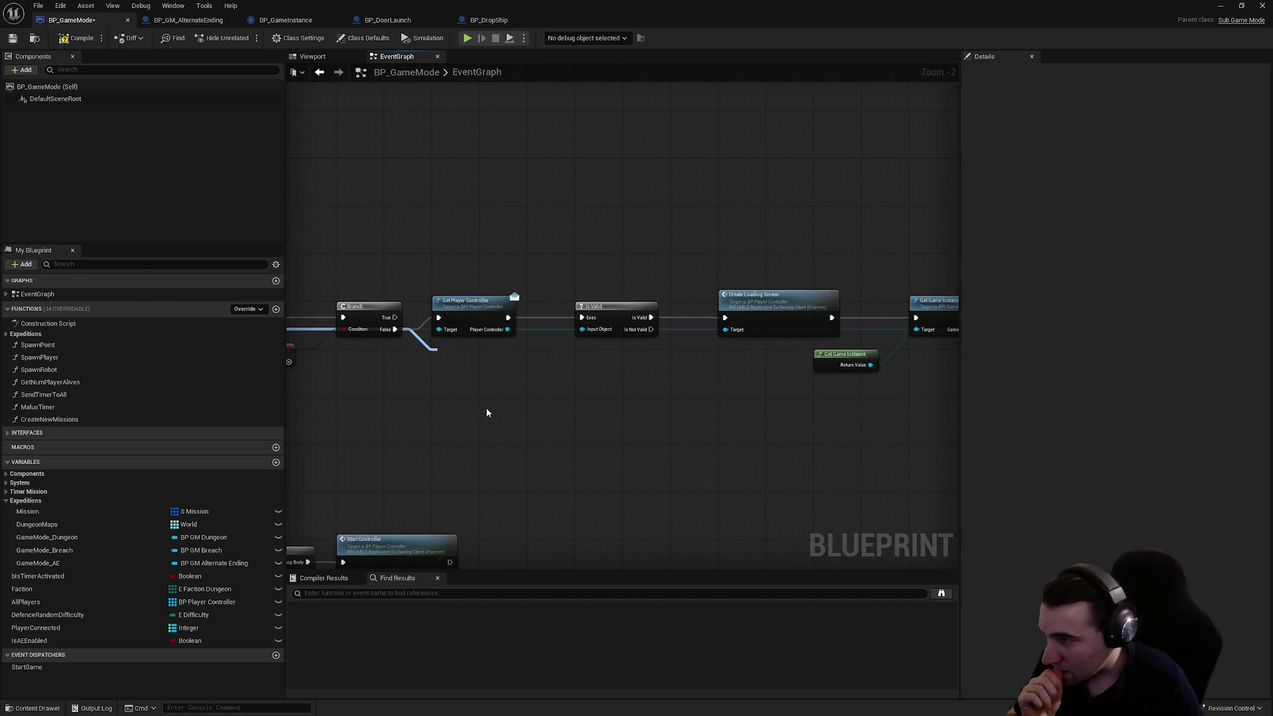
- Add reroute points on the Player Controller wire and route it into Create Loading Screen's Target
{"action": "mouse_move", "coordinate": [496, 224]}
{"action": "left_mouse_down"}
{"action": "mouse_move", "coordinate": [887, 281]}
{"action": "mouse_move", "coordinate": [453, 341]}
{"action": "left_mouse_up"}
{"action": "left_click_drag", "start_coordinate": [698, 370], "coordinate": [476, 567]}
{"action": "mouse_move", "coordinate": [861, 365]}
{"action": "left_mouse_down"}
{"action": "mouse_move", "coordinate": [501, 378]}
{"action": "mouse_move", "coordinate": [590, 353]}
{"action": "left_mouse_up"}
{"action": "double_click", "coordinate": [345, 328]}
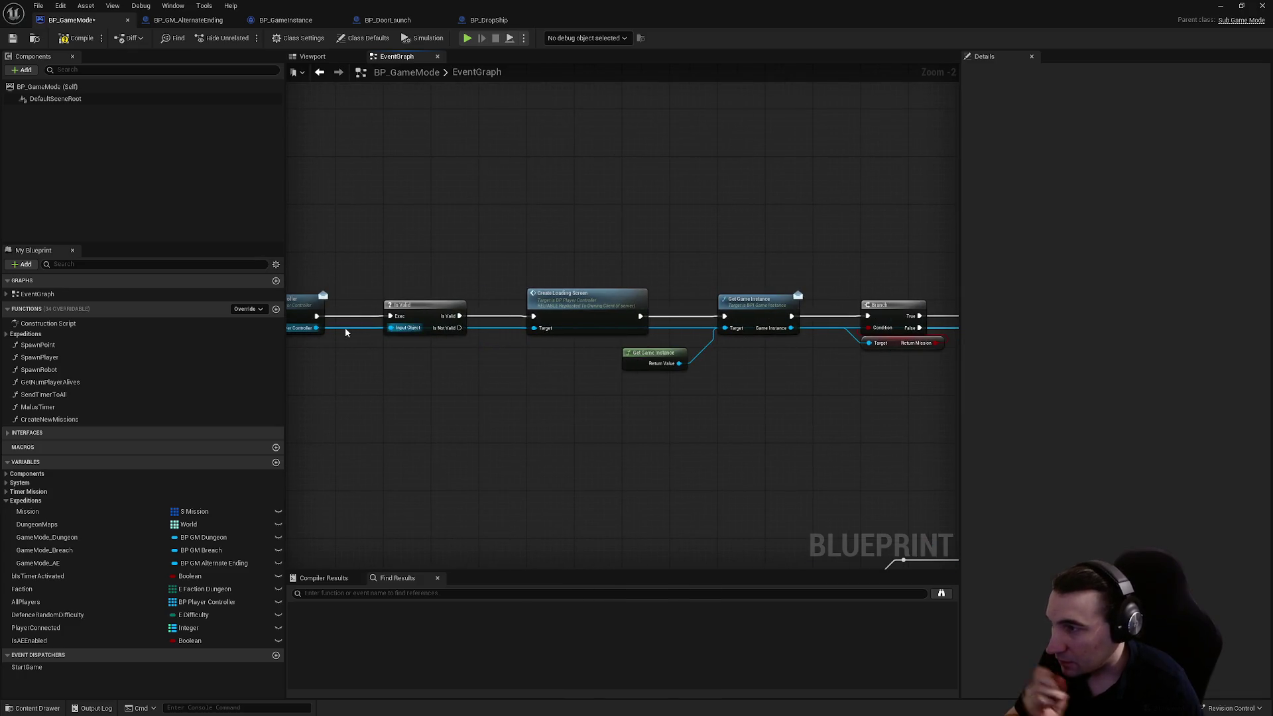
{"action": "left_click_drag", "start_coordinate": [343, 328], "coordinate": [343, 393]}
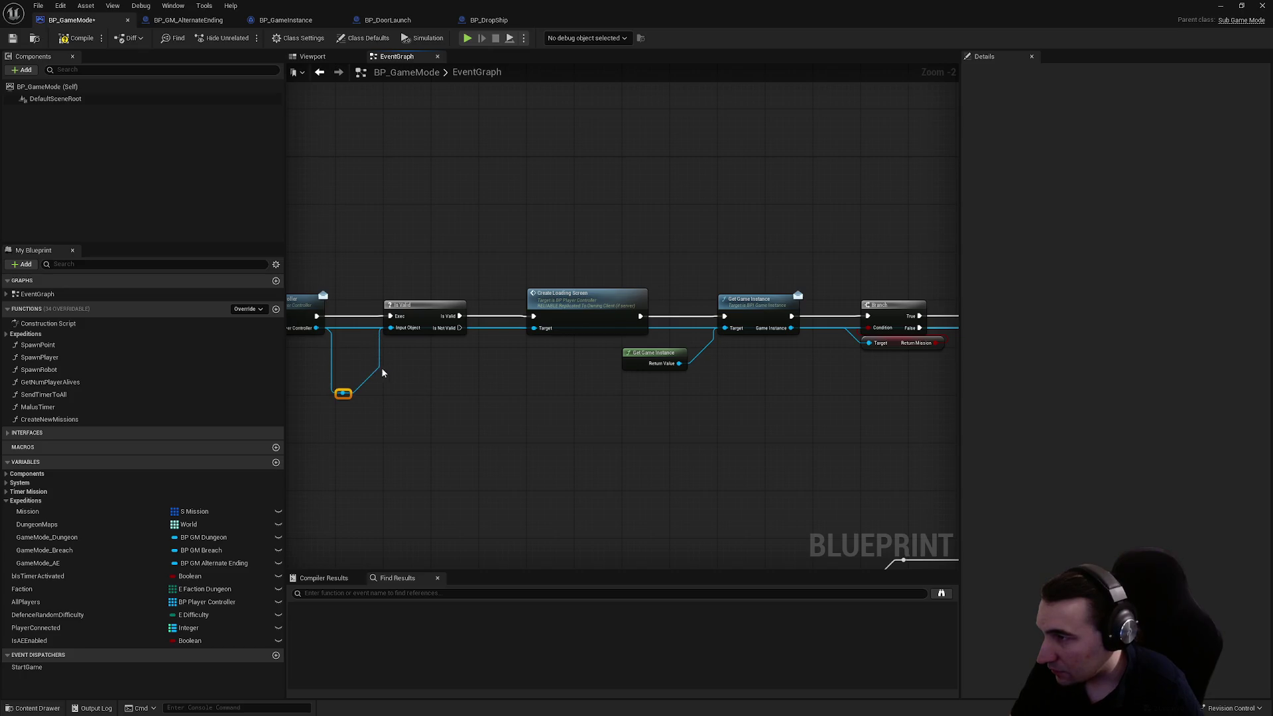
{"action": "key", "text": "ctrl+z"}
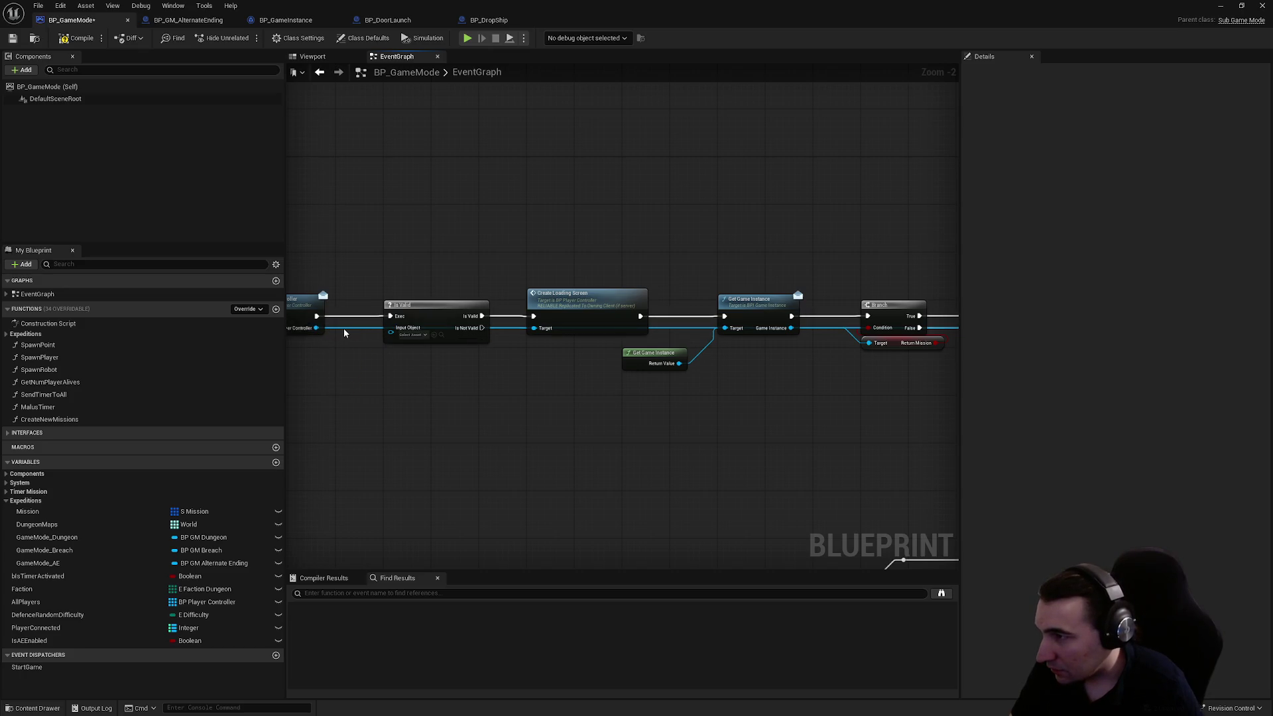
{"action": "mouse_move", "coordinate": [343, 329]}
{"action": "left_mouse_down"}
{"action": "mouse_move", "coordinate": [343, 441]}
{"action": "mouse_move", "coordinate": [401, 335]}
{"action": "mouse_move", "coordinate": [391, 328]}
{"action": "left_mouse_up"}
{"action": "double_click", "coordinate": [480, 440]}
{"action": "mouse_move", "coordinate": [482, 441]}
{"action": "left_mouse_down"}
{"action": "mouse_move", "coordinate": [534, 328]}
{"action": "mouse_move", "coordinate": [511, 351]}
{"action": "mouse_move", "coordinate": [516, 444]}
{"action": "mouse_move", "coordinate": [534, 328]}
{"action": "left_mouse_up"}
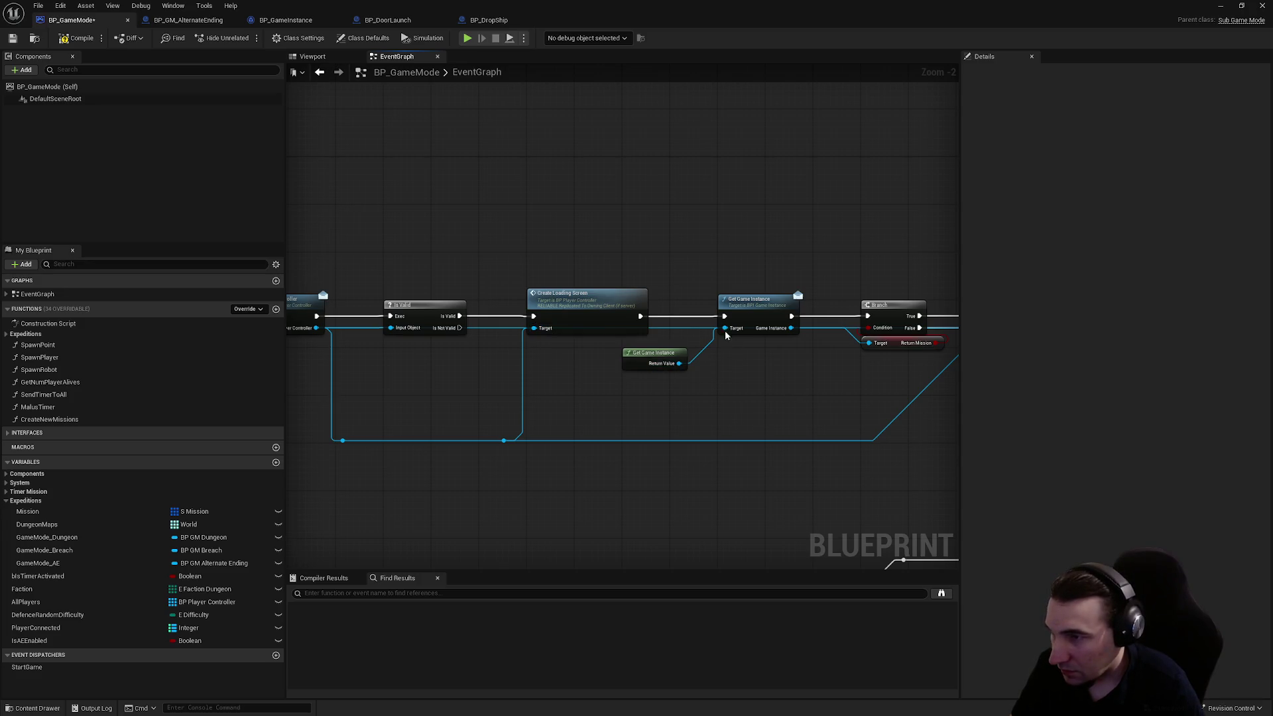
- Add a reroute at the wire's bend and connect it to Start Controller's Target
{"action": "left_click_drag", "start_coordinate": [725, 330], "coordinate": [682, 364]}
{"action": "left_click_drag", "start_coordinate": [748, 332], "coordinate": [594, 336]}
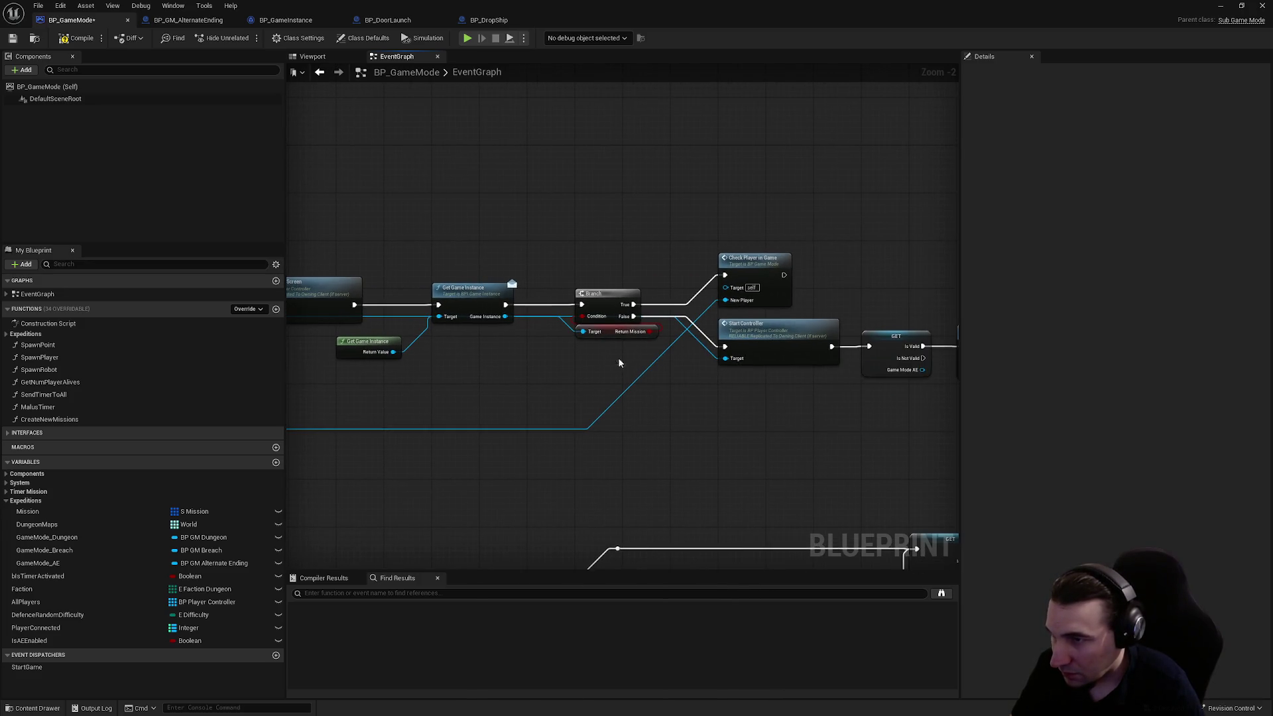
{"action": "mouse_move", "coordinate": [604, 417]}
{"action": "left_mouse_down"}
{"action": "mouse_move", "coordinate": [715, 435]}
{"action": "mouse_move", "coordinate": [716, 355]}
{"action": "mouse_move", "coordinate": [719, 376]}
{"action": "left_mouse_up"}
{"action": "mouse_move", "coordinate": [695, 430]}
{"action": "left_mouse_down"}
{"action": "mouse_move", "coordinate": [723, 392]}
{"action": "mouse_move", "coordinate": [722, 345]}
{"action": "mouse_move", "coordinate": [726, 359]}
{"action": "left_mouse_up"}
{"action": "mouse_move", "coordinate": [610, 407]}
{"action": "left_mouse_down"}
{"action": "mouse_move", "coordinate": [830, 373]}
{"action": "mouse_move", "coordinate": [544, 318]}
{"action": "left_mouse_up"}
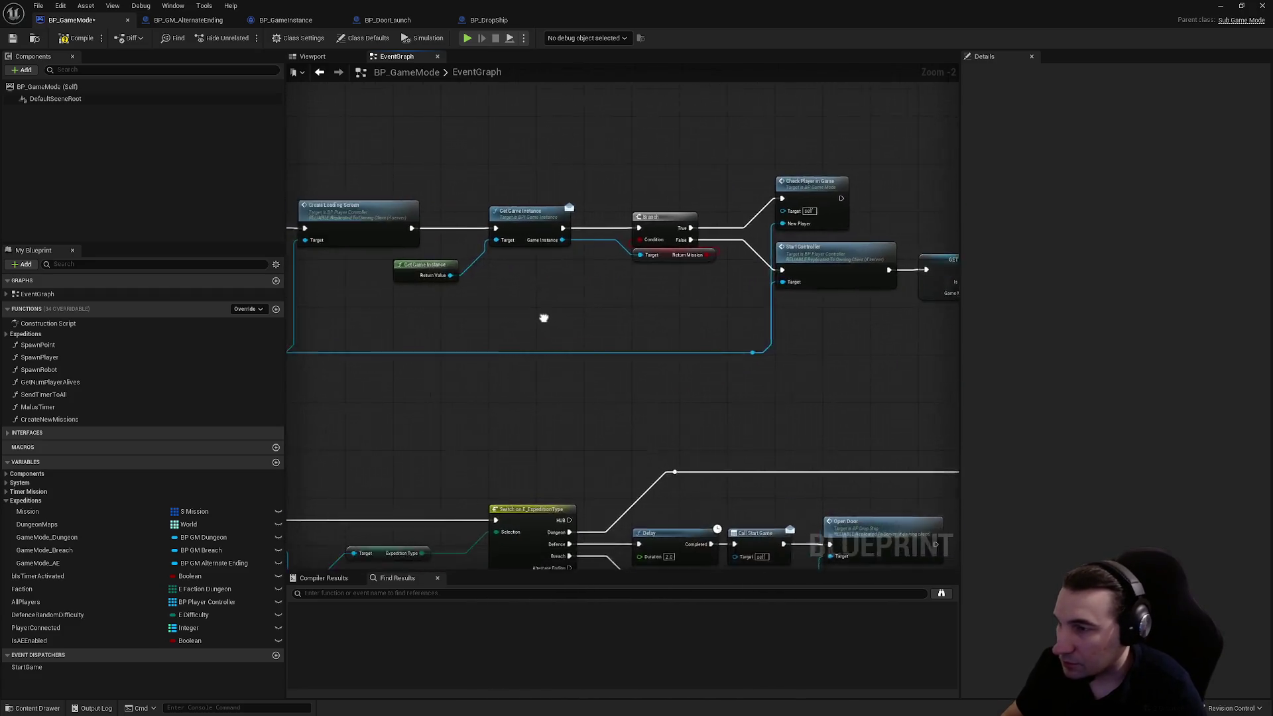
{"action": "scroll", "coordinate": [544, 318], "scroll_direction": "down", "scroll_amount": 3}
- Reposition and align the reroute points so the player wire runs neatly underneath
{"action": "left_click_drag", "start_coordinate": [358, 314], "coordinate": [637, 351]}
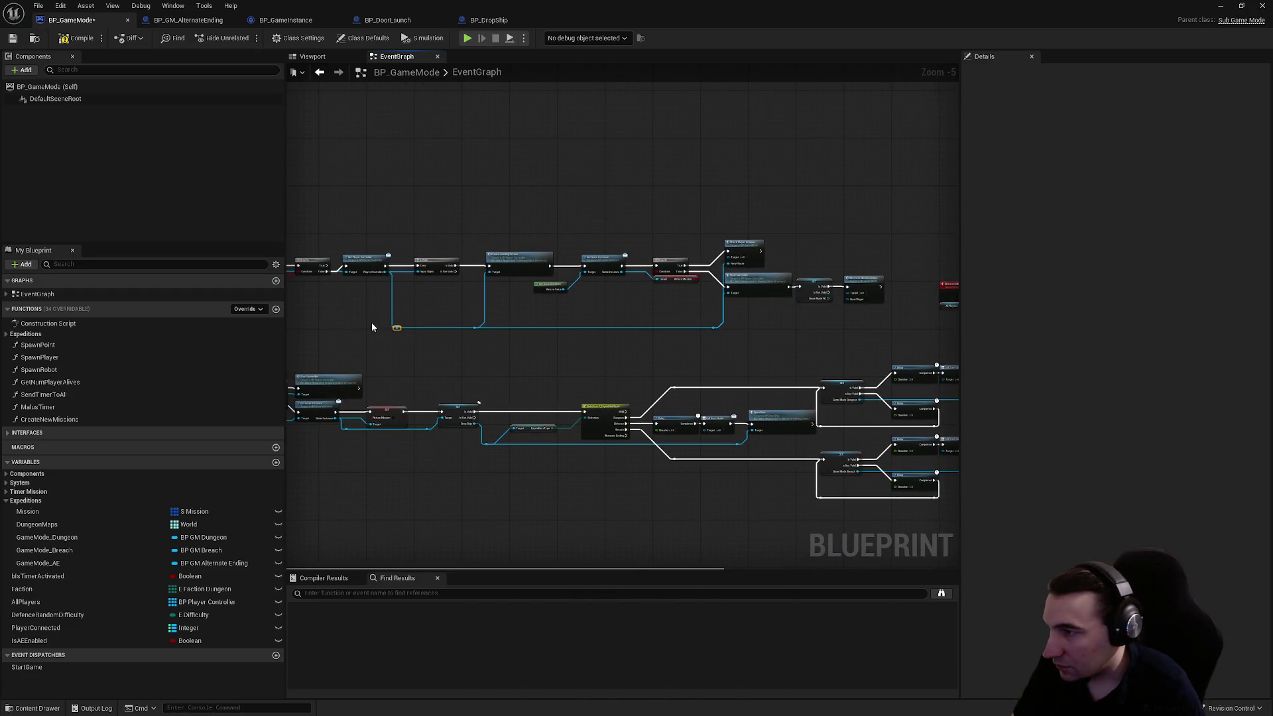
{"action": "left_click_drag", "start_coordinate": [371, 327], "coordinate": [745, 350]}
{"action": "scroll", "coordinate": [746, 350], "scroll_direction": "up", "scroll_amount": 5}
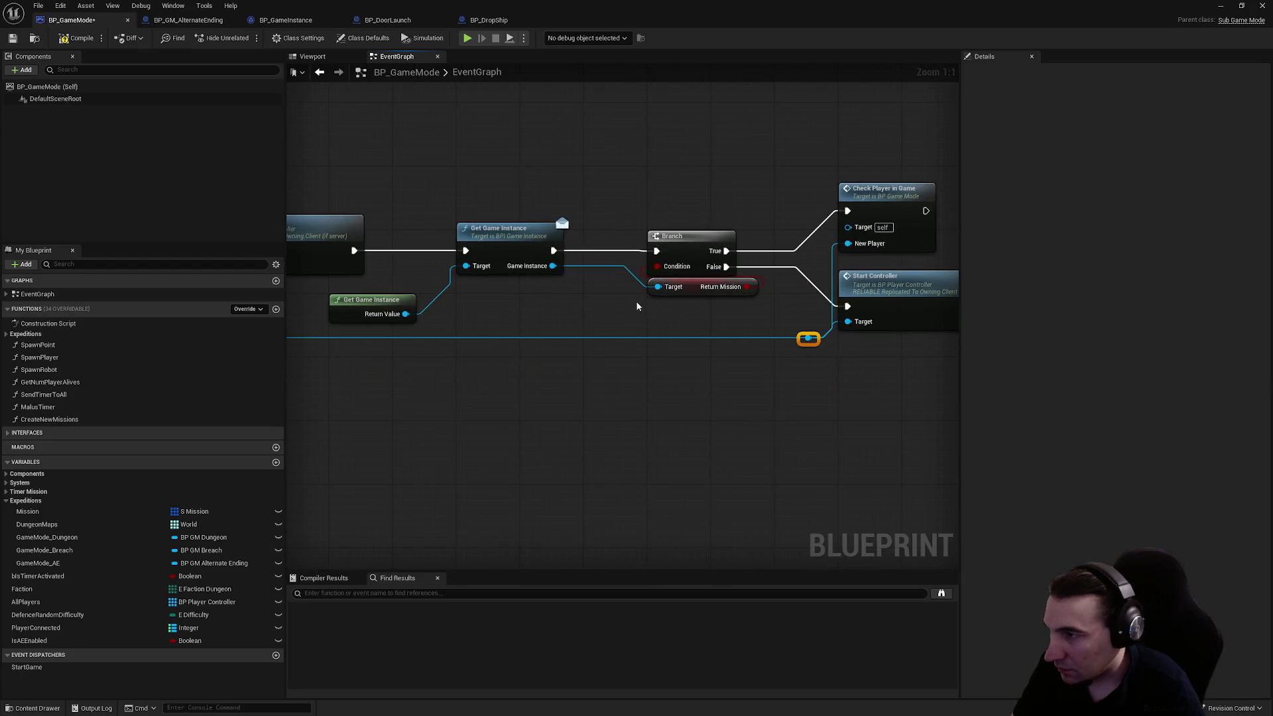
{"action": "scroll", "coordinate": [761, 412], "scroll_direction": "down", "scroll_amount": 1}
{"action": "left_click_drag", "start_coordinate": [642, 349], "coordinate": [778, 370]}
{"action": "scroll", "coordinate": [401, 332], "scroll_direction": "down", "scroll_amount": 3}
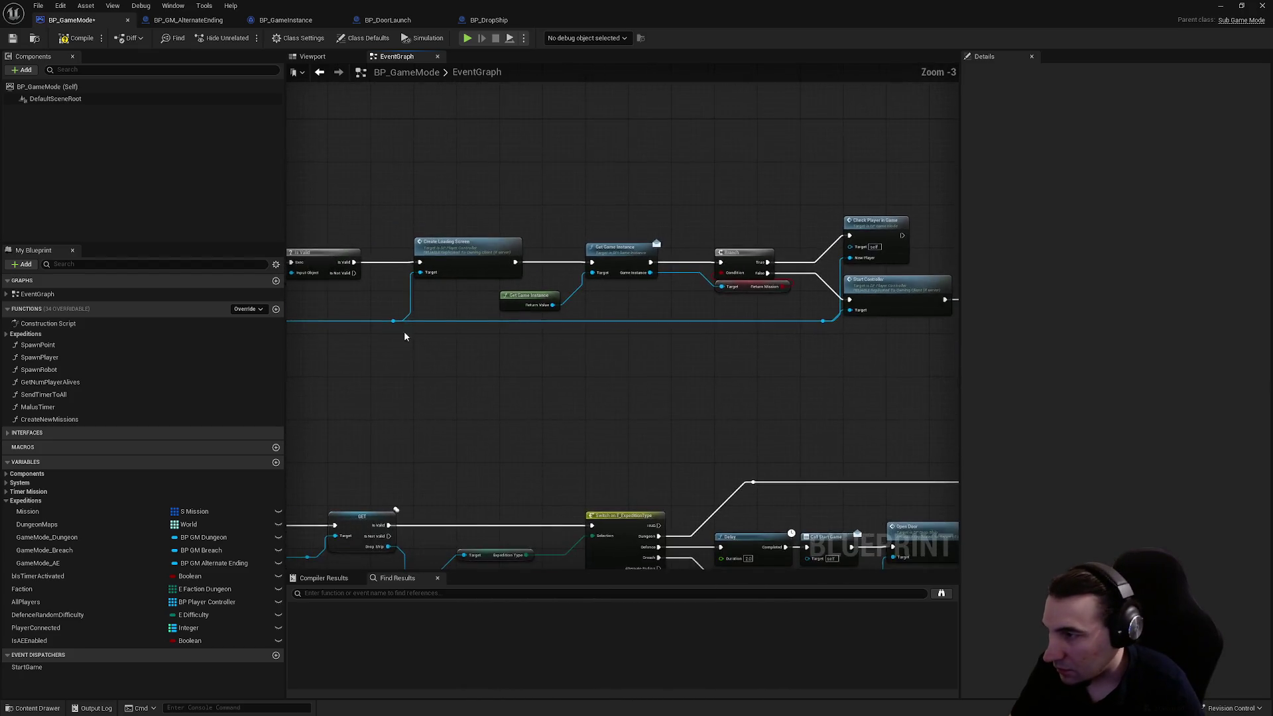
{"action": "mouse_move", "coordinate": [363, 337]}
{"action": "left_mouse_down"}
{"action": "mouse_move", "coordinate": [842, 369]}
{"action": "mouse_move", "coordinate": [479, 320]}
{"action": "mouse_move", "coordinate": [784, 303]}
{"action": "left_mouse_up"}
{"action": "left_click", "coordinate": [760, 345]}
{"action": "scroll", "coordinate": [703, 324], "scroll_direction": "up", "scroll_amount": 3}
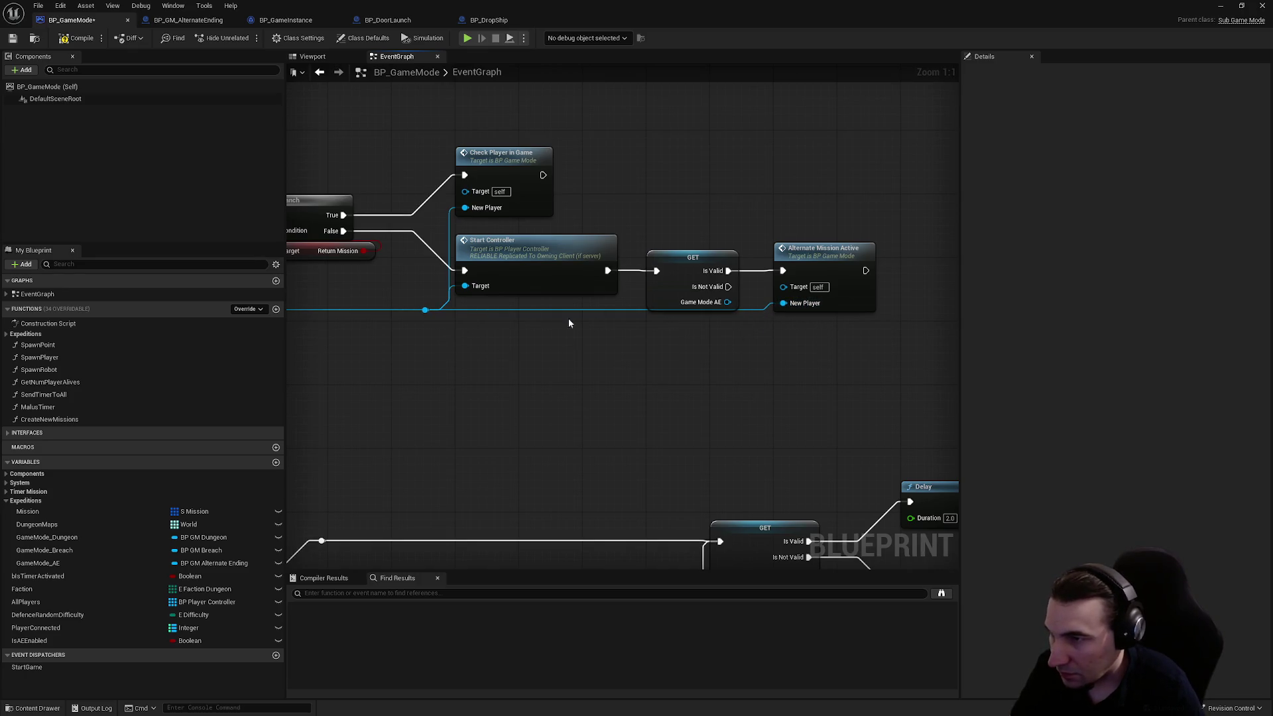
{"action": "mouse_move", "coordinate": [398, 308]}
{"action": "left_mouse_down"}
{"action": "mouse_move", "coordinate": [483, 265]}
{"action": "mouse_move", "coordinate": [574, 330]}
{"action": "mouse_move", "coordinate": [648, 309]}
{"action": "mouse_move", "coordinate": [887, 339]}
{"action": "mouse_move", "coordinate": [449, 273]}
{"action": "left_mouse_up"}
{"action": "mouse_move", "coordinate": [796, 301]}
{"action": "left_mouse_down"}
{"action": "mouse_move", "coordinate": [668, 358]}
{"action": "mouse_move", "coordinate": [520, 337]}
{"action": "left_mouse_up"}
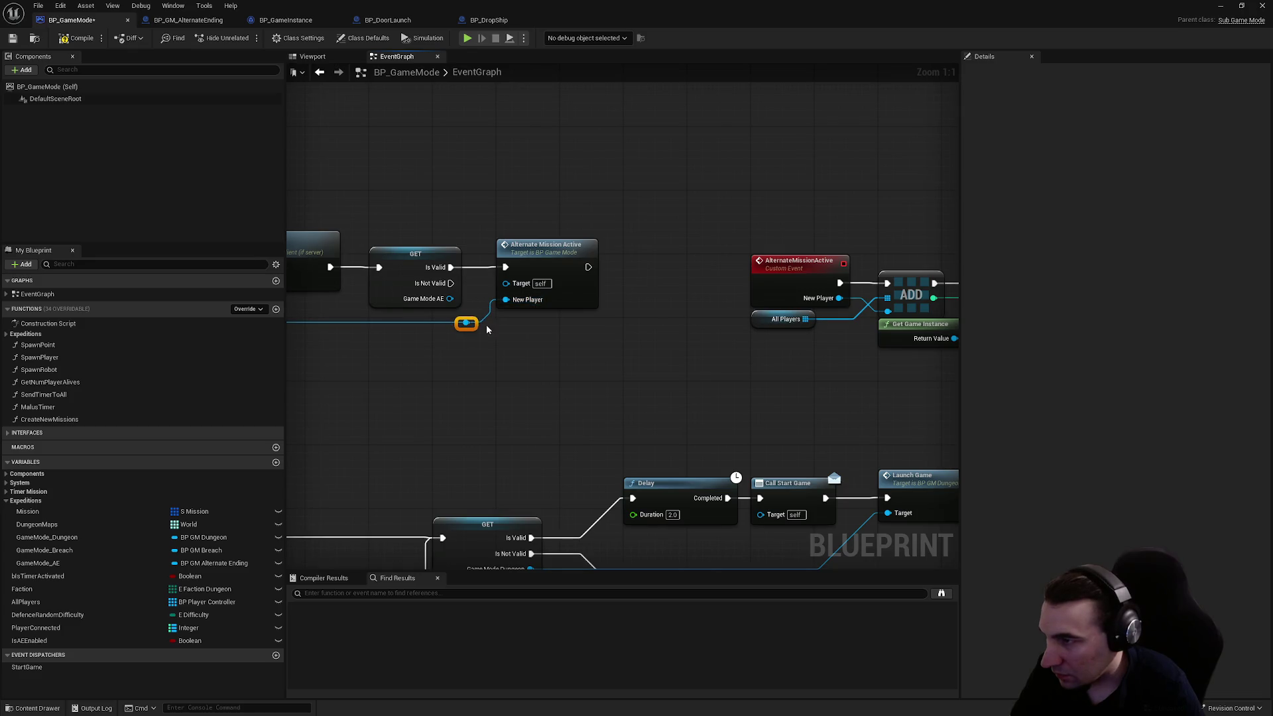
{"action": "scroll", "coordinate": [556, 348], "scroll_direction": "down", "scroll_amount": 1}
{"action": "left_click_drag", "start_coordinate": [556, 348], "coordinate": [660, 348]}
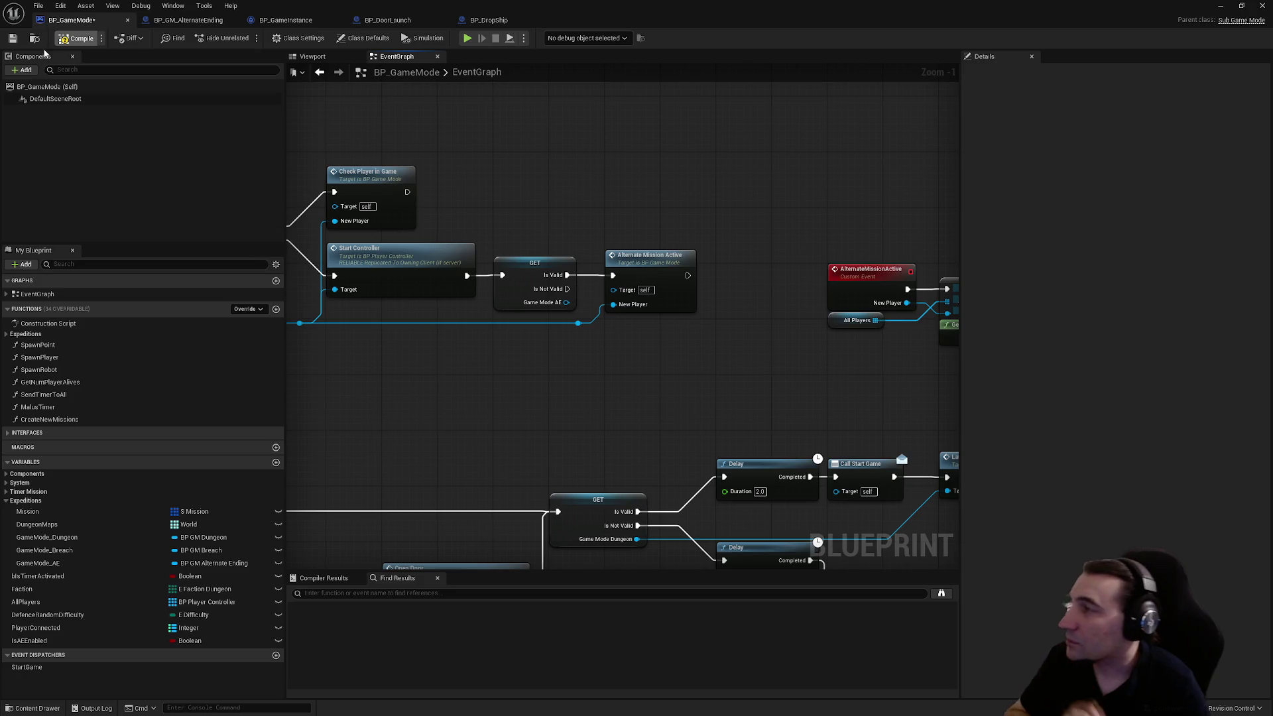
- Compile BP_GameMode, then inspect the AlternateMissionActive event, GET check, Branch, Delay and Call Start Game nodes
{"action": "left_click", "coordinate": [72, 44]}
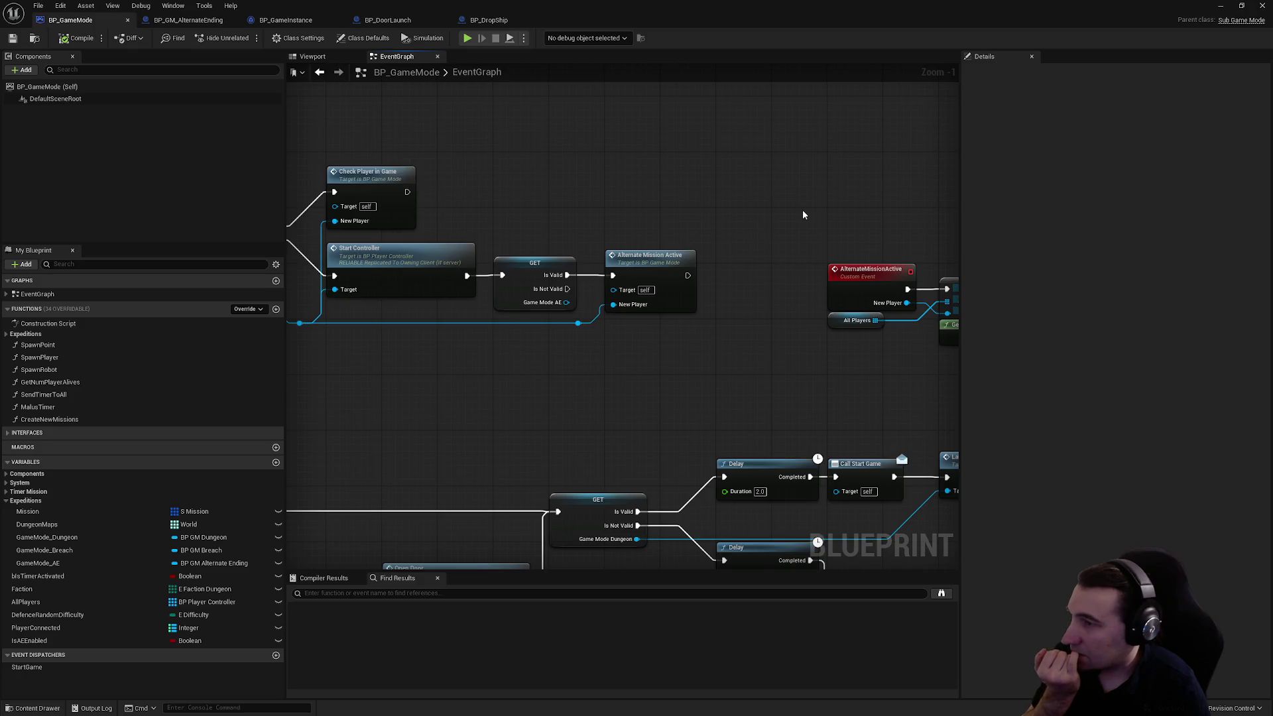
{"action": "left_click_drag", "start_coordinate": [802, 209], "coordinate": [362, 217]}
{"action": "mouse_move", "coordinate": [623, 244]}
{"action": "left_mouse_down"}
{"action": "mouse_move", "coordinate": [1152, 268]}
{"action": "mouse_move", "coordinate": [611, 250]}
{"action": "mouse_move", "coordinate": [836, 258]}
{"action": "left_mouse_up"}
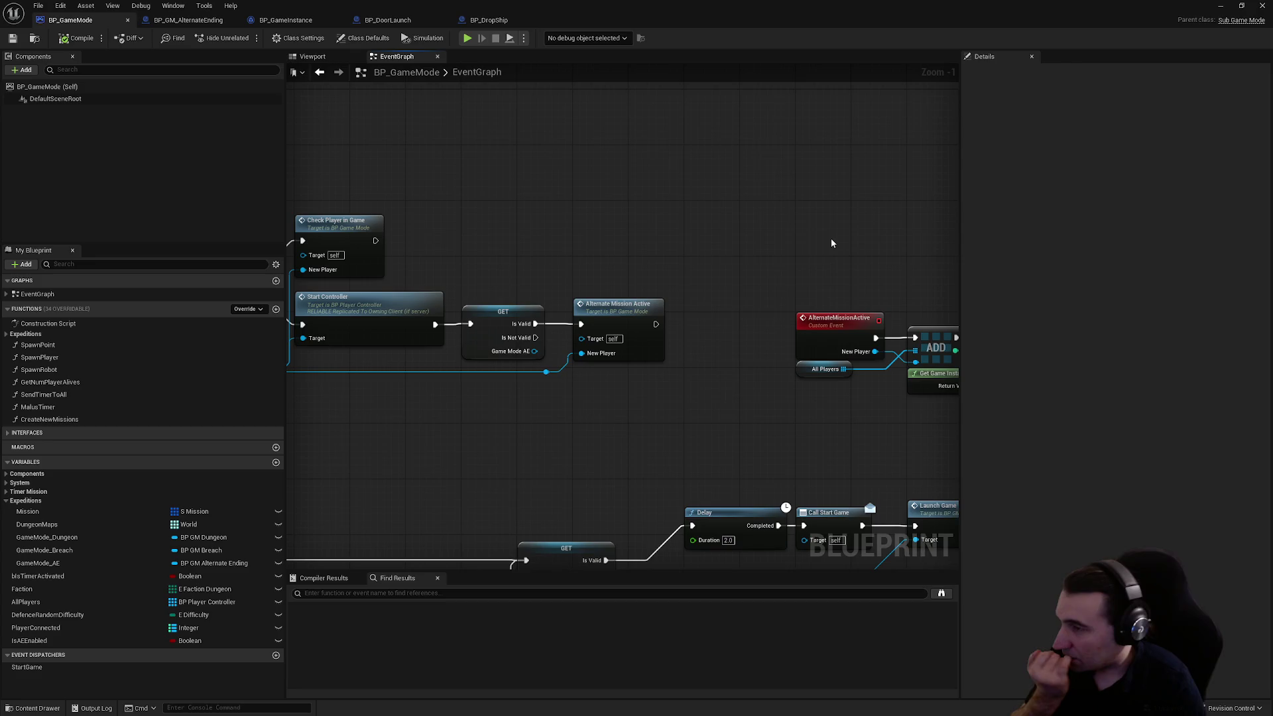
{"action": "left_click_drag", "start_coordinate": [681, 244], "coordinate": [811, 238]}
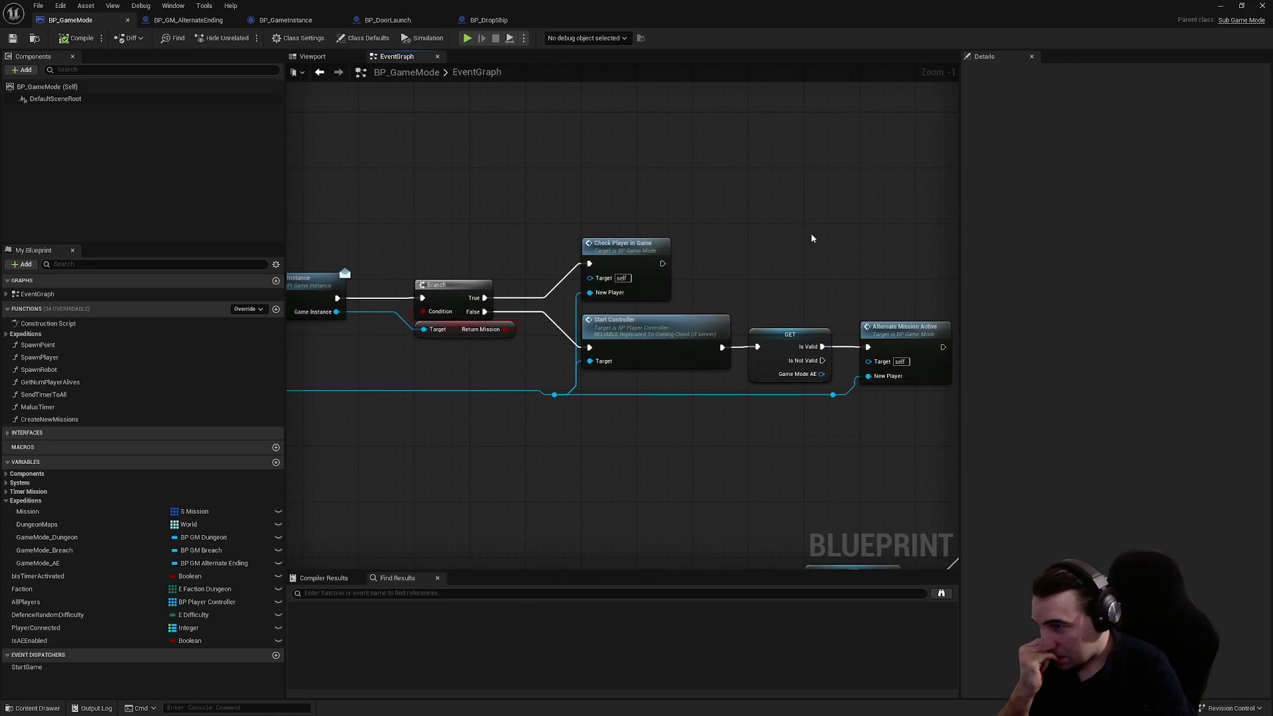
{"action": "left_click_drag", "start_coordinate": [748, 211], "coordinate": [359, 191]}
{"action": "mouse_move", "coordinate": [581, 235]}
{"action": "left_mouse_down"}
{"action": "mouse_move", "coordinate": [674, 265]}
{"action": "mouse_move", "coordinate": [787, 276]}
{"action": "mouse_move", "coordinate": [370, 246]}
{"action": "left_mouse_up"}
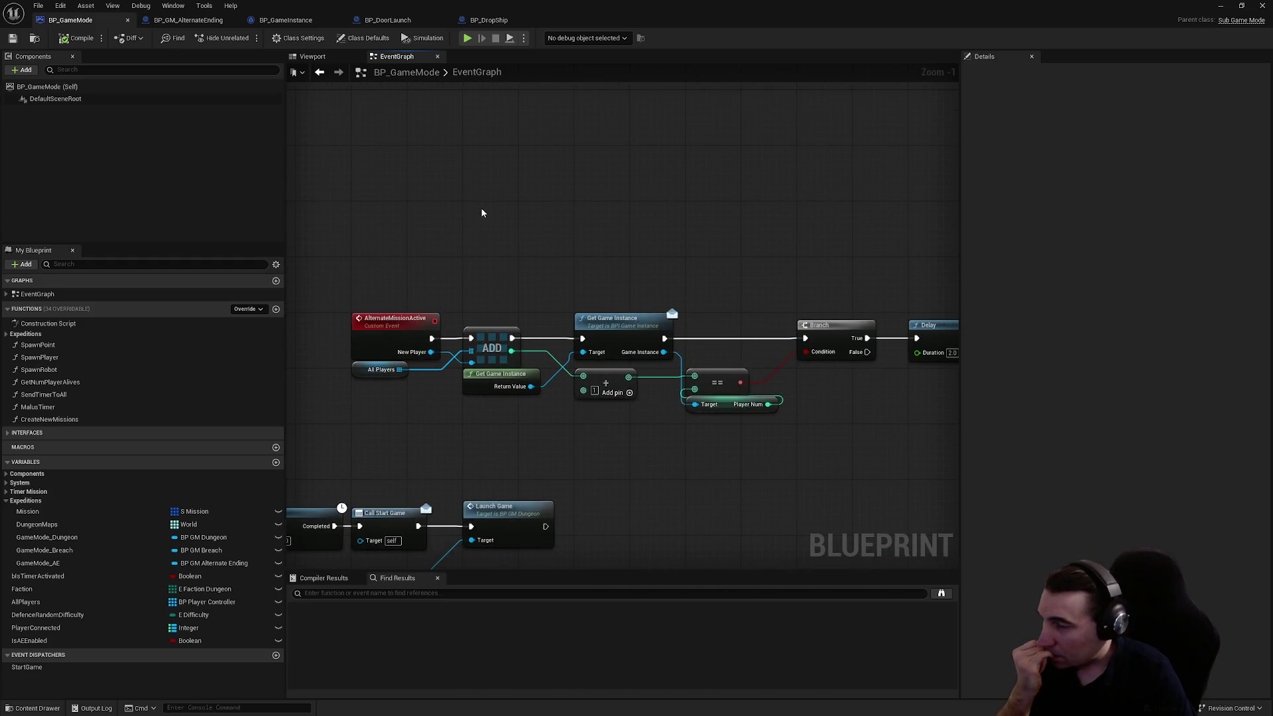
{"action": "left_click_drag", "start_coordinate": [497, 199], "coordinate": [286, 169]}
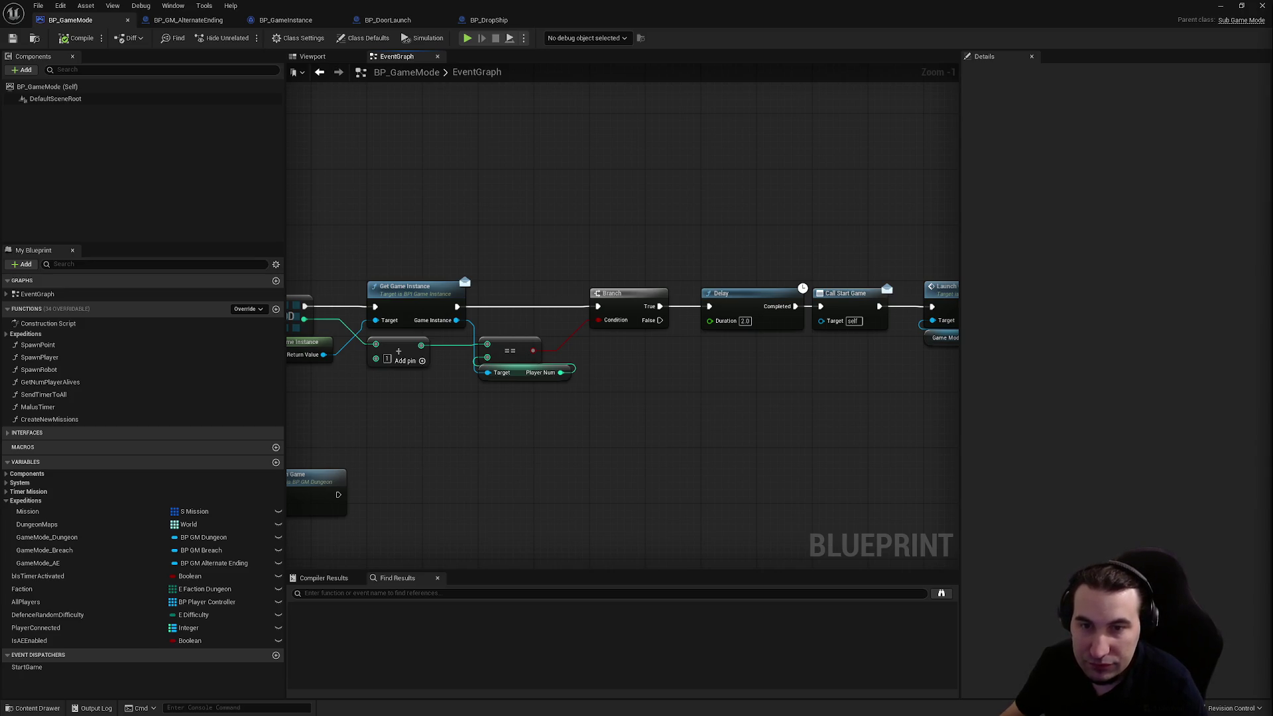
{"action": "scroll", "coordinate": [687, 261], "scroll_direction": "down", "scroll_amount": 3}
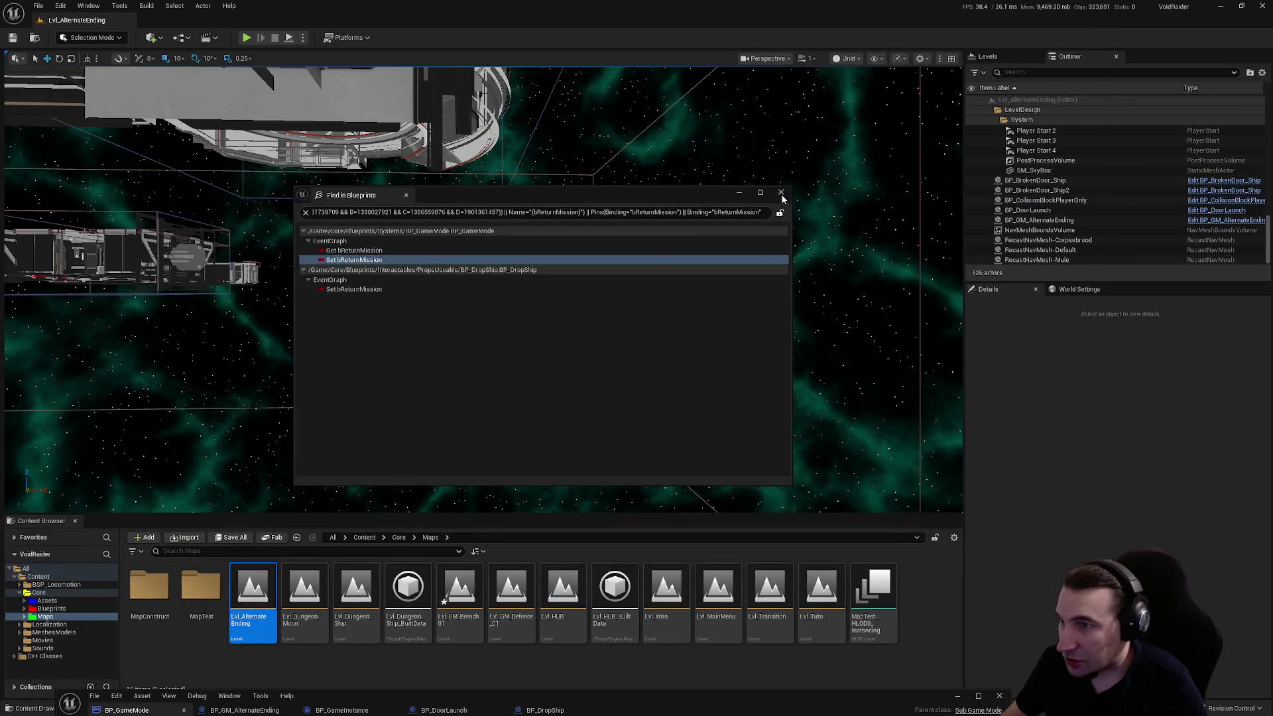
- Close the search results, save the Breach level, run a play-test, and maximize BP_GameMode again
{"action": "left_click", "coordinate": [230, 540]}
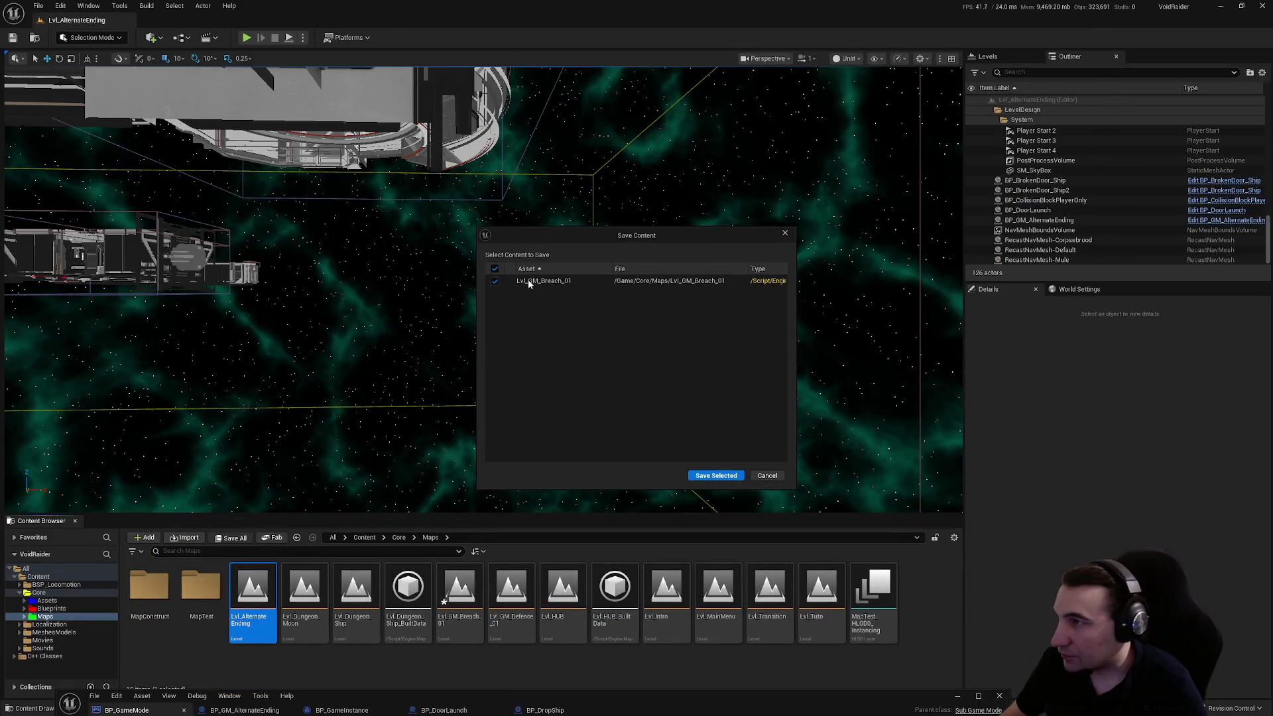
{"action": "left_click", "coordinate": [717, 478]}
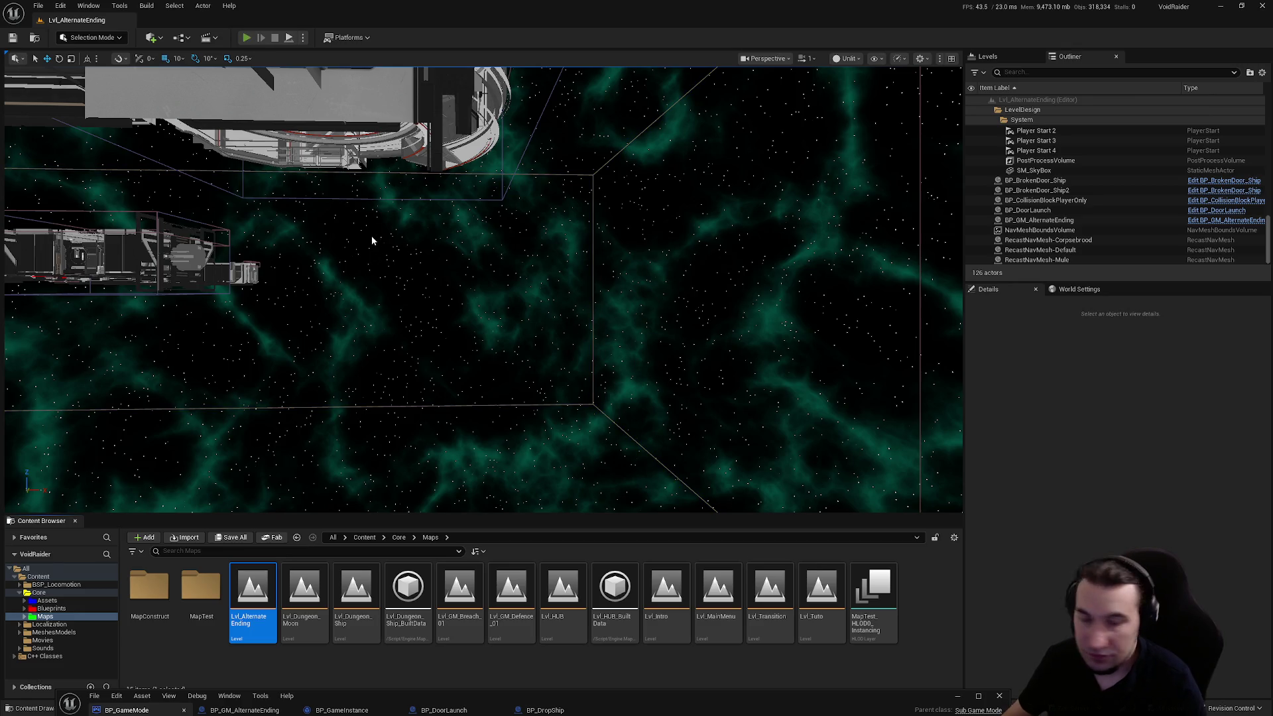
{"action": "key", "text": "alt+p"}
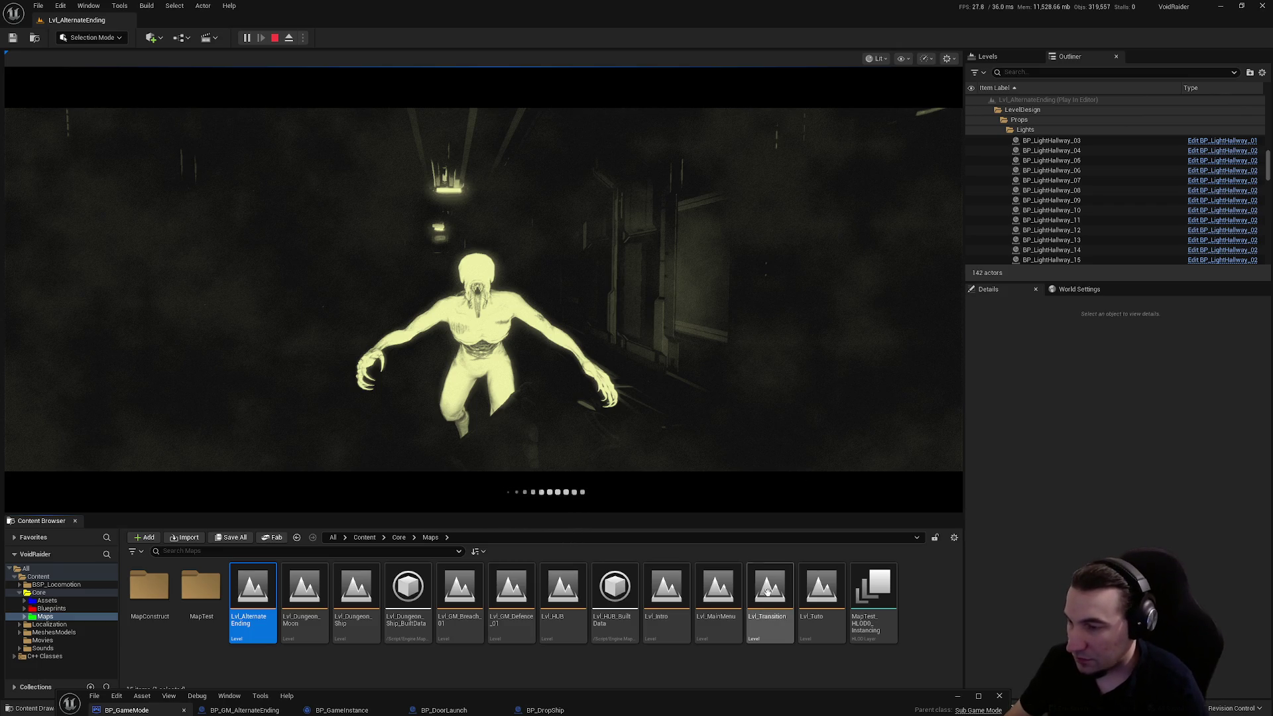
{"action": "key", "text": "Escape"}
{"action": "double_click", "coordinate": [719, 693]}
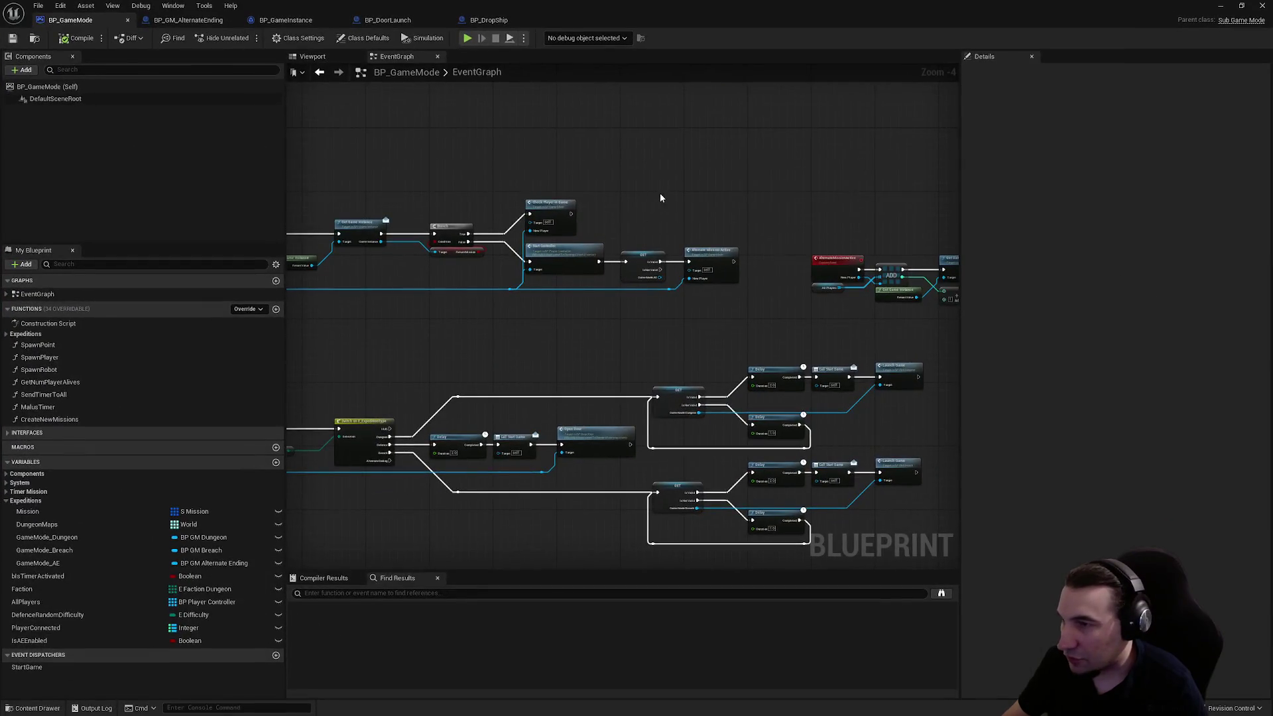
- Add a Delay node with a Duration of 2.0 seconds
{"action": "right_click", "coordinate": [672, 205]}
{"action": "type", "text": "delay+"}
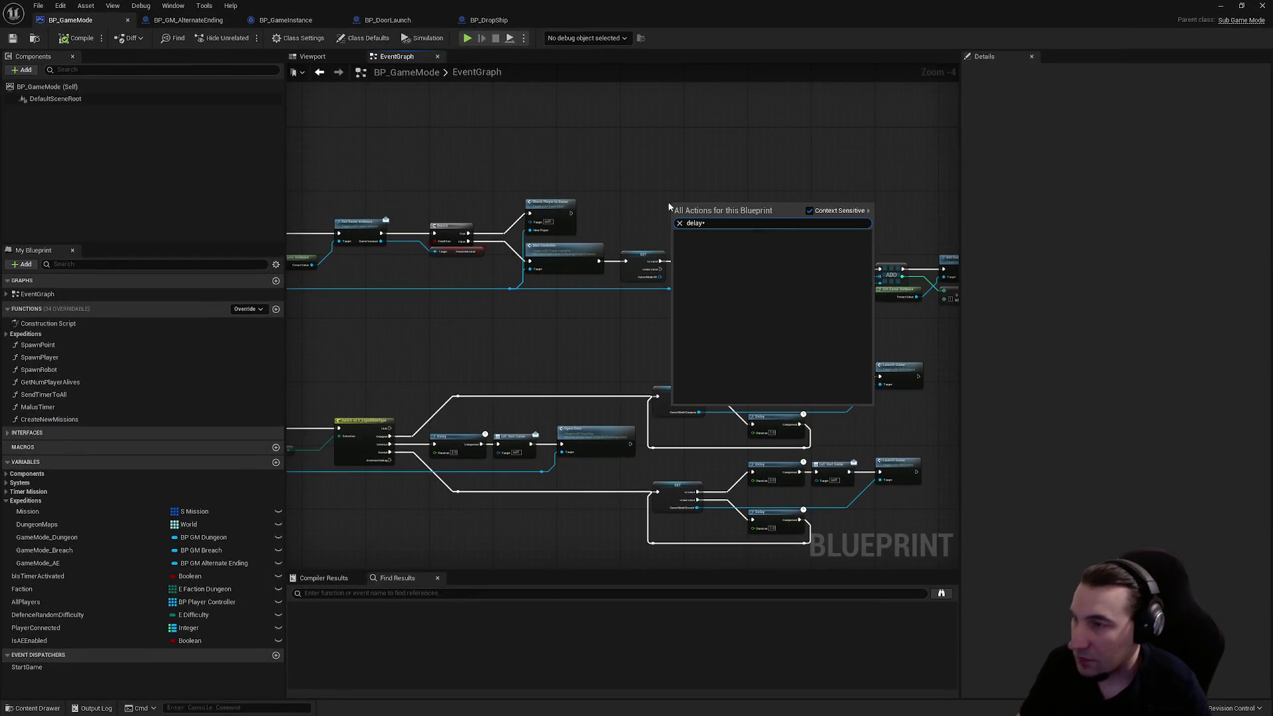
{"action": "key", "text": "Return"}
{"action": "scroll", "coordinate": [702, 214], "scroll_direction": "up", "scroll_amount": 5}
{"action": "left_click", "coordinate": [688, 225]}
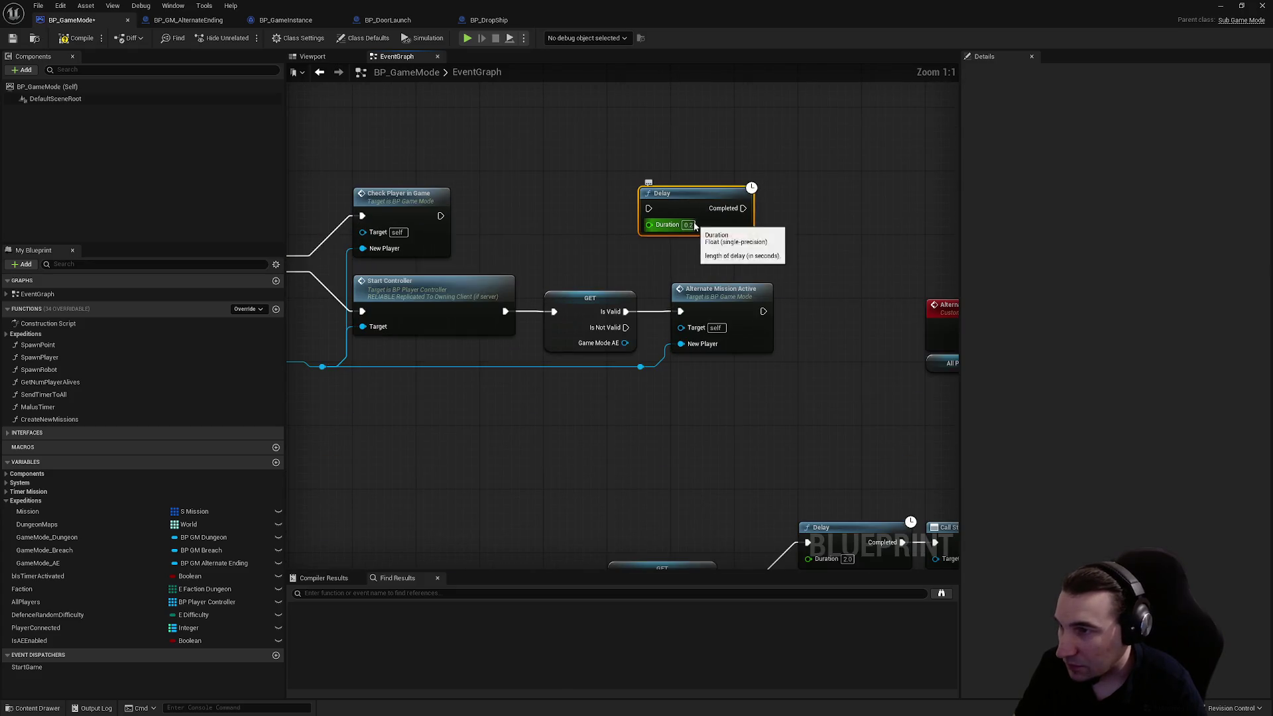
{"action": "type", "text": "2"}
{"action": "key", "text": "Return"}
- Wire Start Controller into the Delay and the Delay's Completed into the GET check, then save
{"action": "left_click_drag", "start_coordinate": [688, 213], "coordinate": [535, 212]}
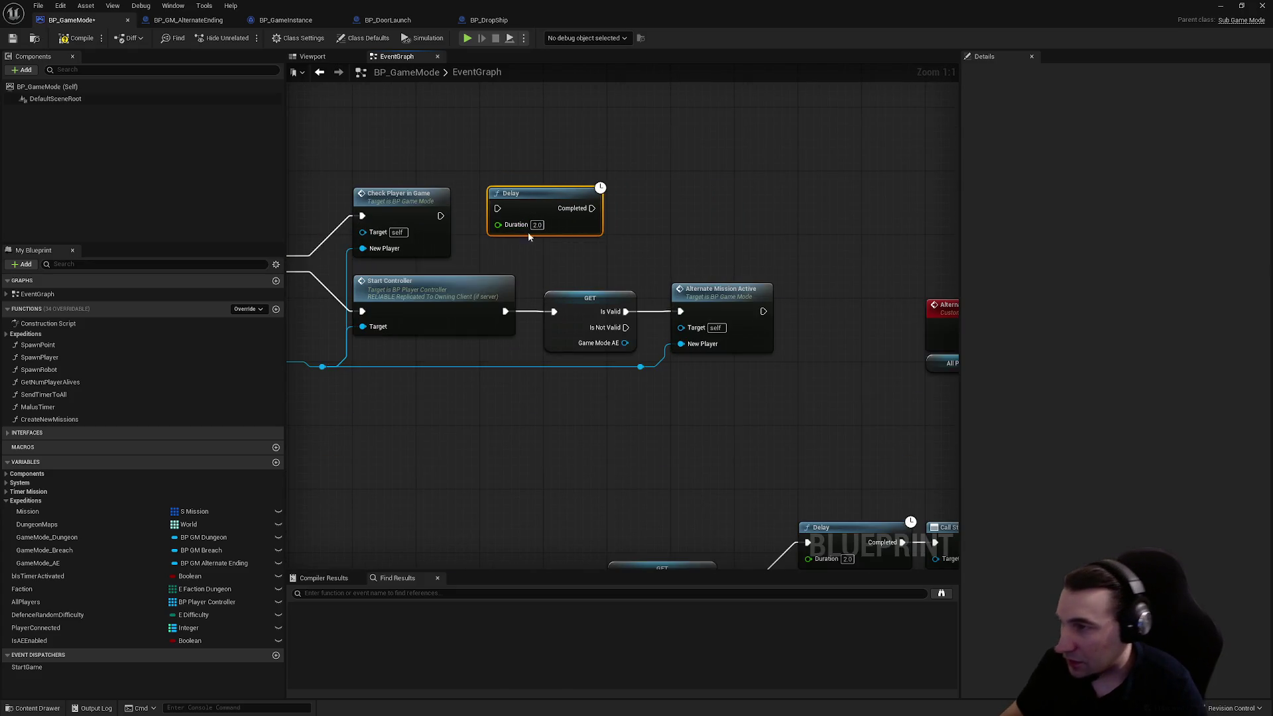
{"action": "left_click_drag", "start_coordinate": [506, 312], "coordinate": [498, 208]}
{"action": "mouse_move", "coordinate": [592, 208]}
{"action": "left_mouse_down"}
{"action": "mouse_move", "coordinate": [556, 325]}
{"action": "mouse_move", "coordinate": [555, 312]}
{"action": "left_mouse_up"}
{"action": "key", "text": "Escape"}
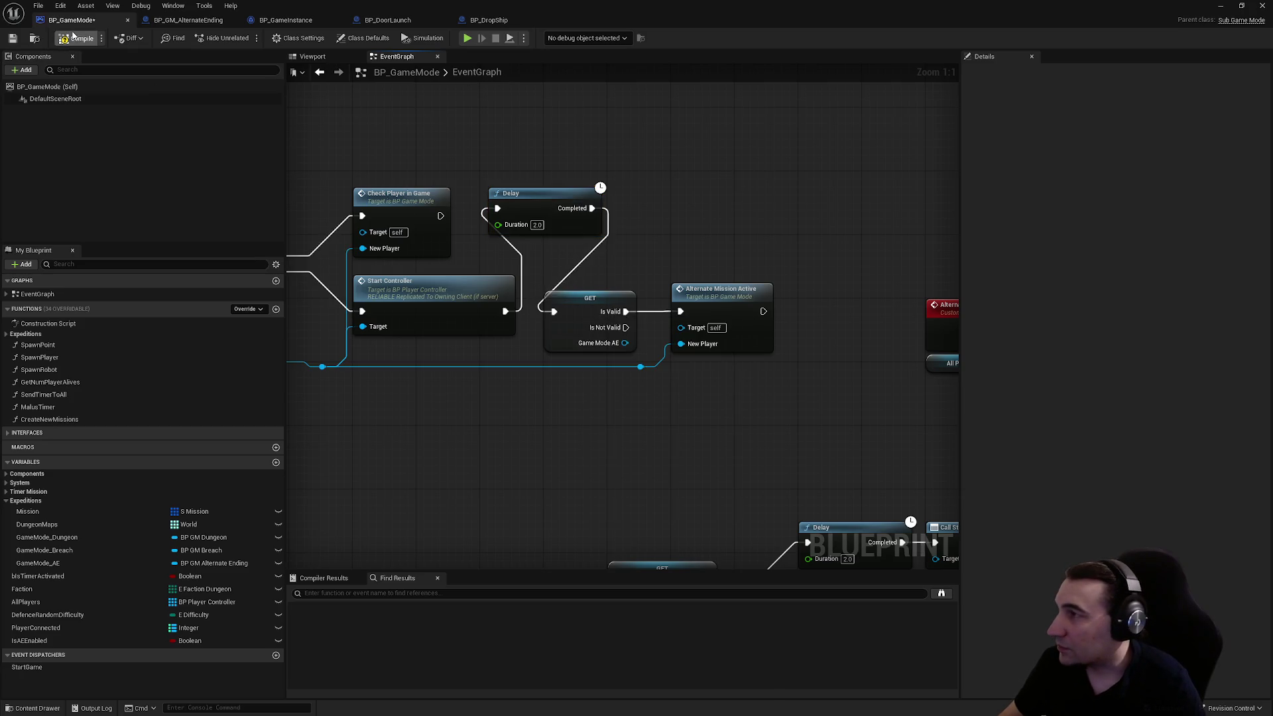
{"action": "left_click", "coordinate": [12, 37]}
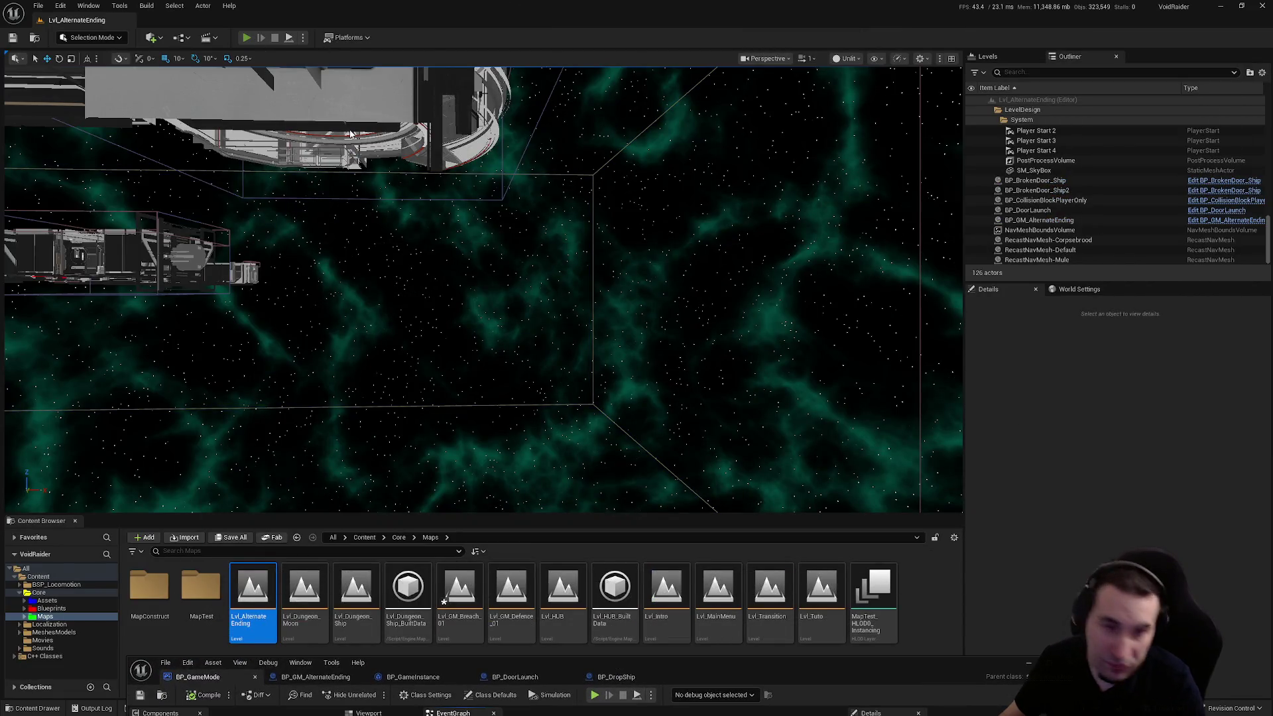
- Play-test the LvL_AlternateEnding level and bring the BP_GameMode window back into view
{"action": "key", "text": "alt+p"}
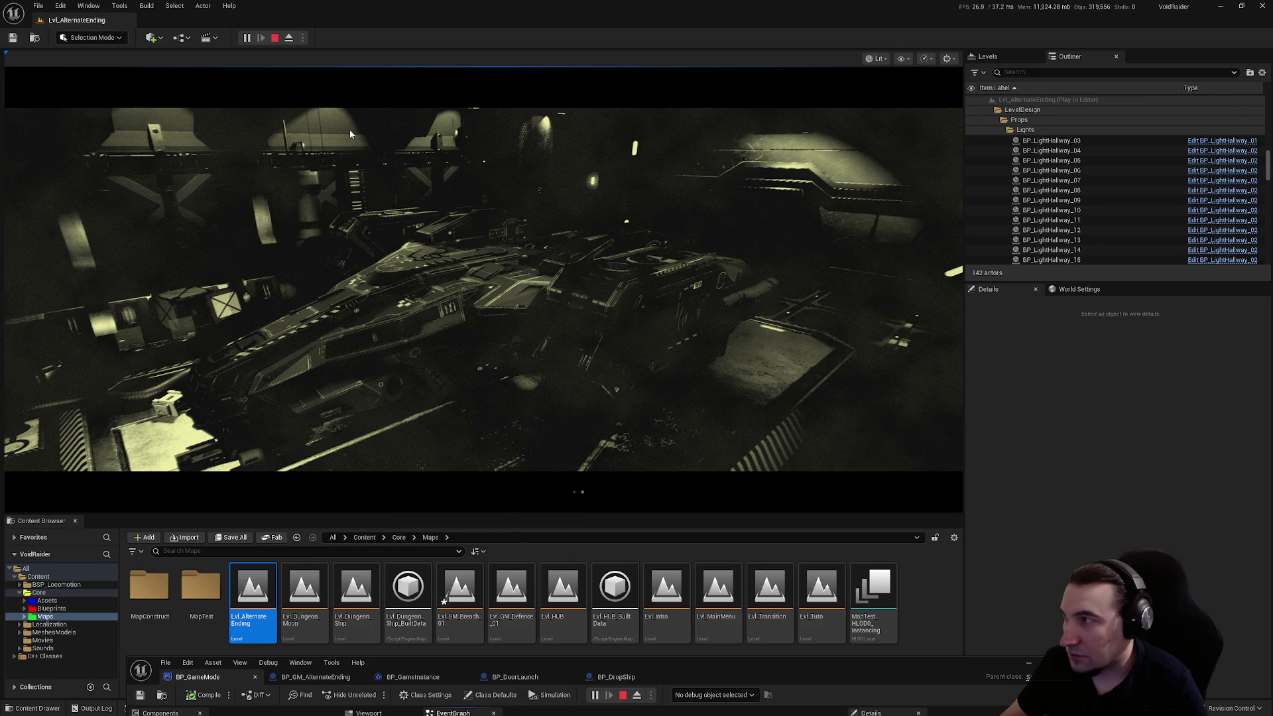
{"action": "key", "text": "Escape"}
{"action": "mouse_move", "coordinate": [930, 663]}
{"action": "left_mouse_down"}
{"action": "mouse_move", "coordinate": [867, 301]}
{"action": "mouse_move", "coordinate": [866, 1]}
{"action": "left_mouse_up"}
- Change the Delay node's Duration to 5.0 seconds
{"action": "left_click", "coordinate": [537, 225]}
{"action": "type", "text": "5"}
{"action": "key", "text": "Return"}
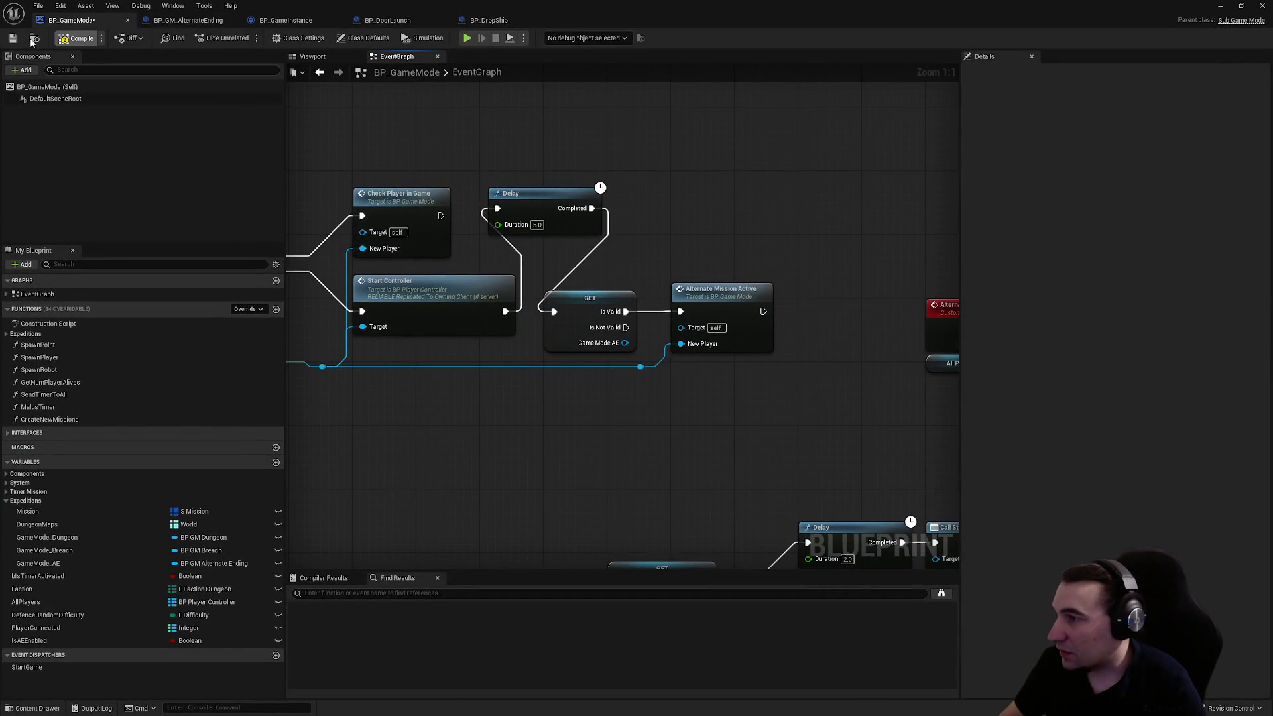
- Add a Print String node saying Hello between the 5-second Delay and the GET check, then save
{"action": "right_click", "coordinate": [703, 142]}
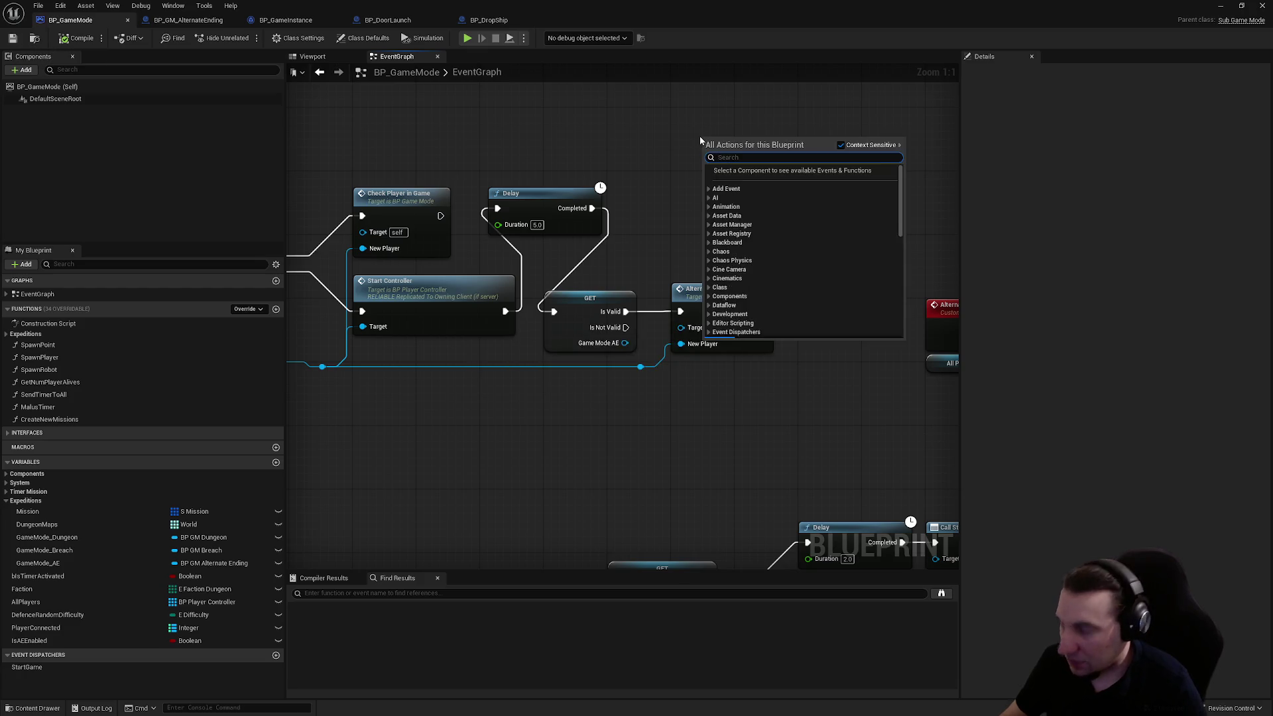
{"action": "type", "text": "print"}
{"action": "key", "text": "Return"}
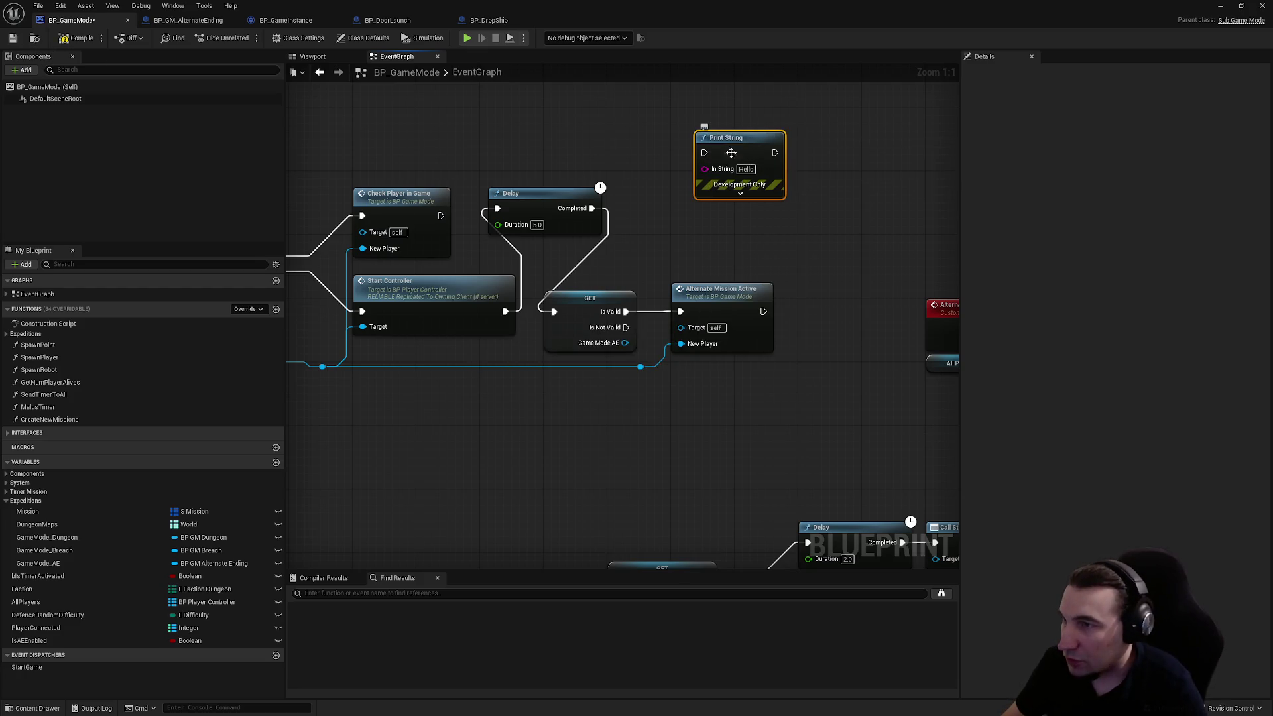
{"action": "left_click_drag", "start_coordinate": [701, 137], "coordinate": [637, 169]}
{"action": "mouse_move", "coordinate": [592, 208]}
{"action": "left_mouse_down"}
{"action": "mouse_move", "coordinate": [641, 185]}
{"action": "mouse_move", "coordinate": [584, 295]}
{"action": "mouse_move", "coordinate": [554, 311]}
{"action": "left_mouse_up"}
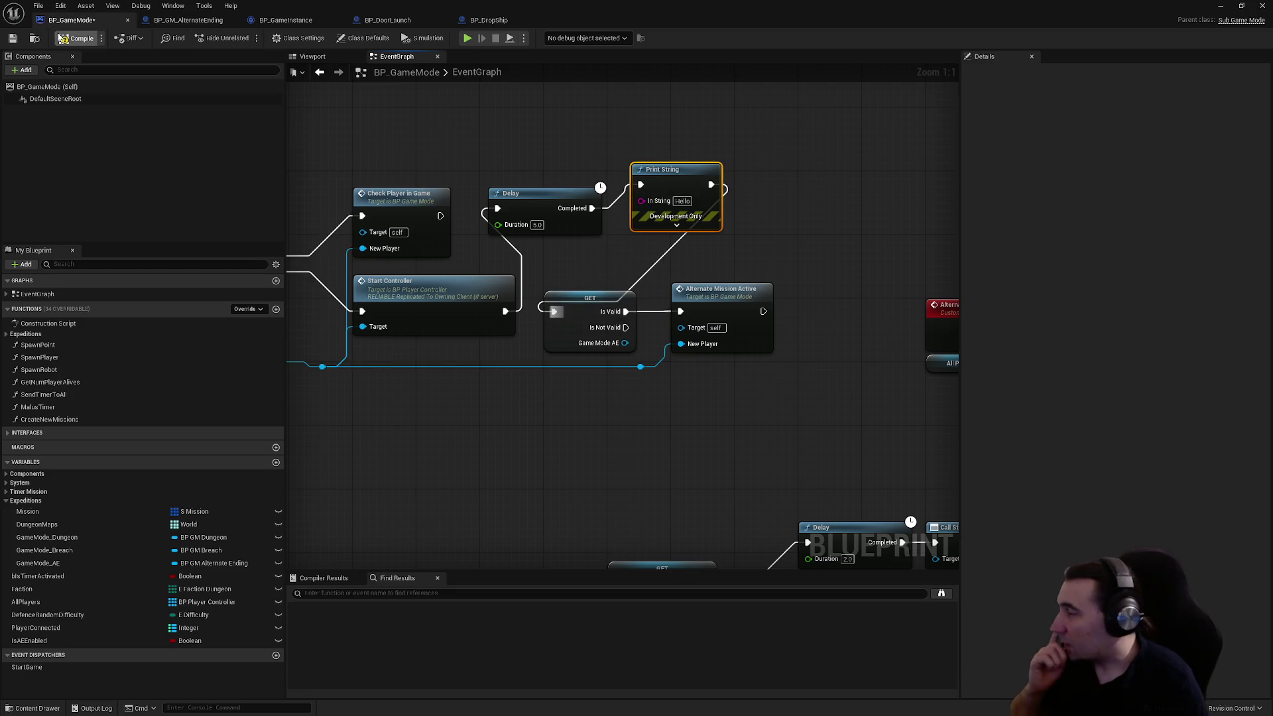
{"action": "left_click", "coordinate": [12, 38]}
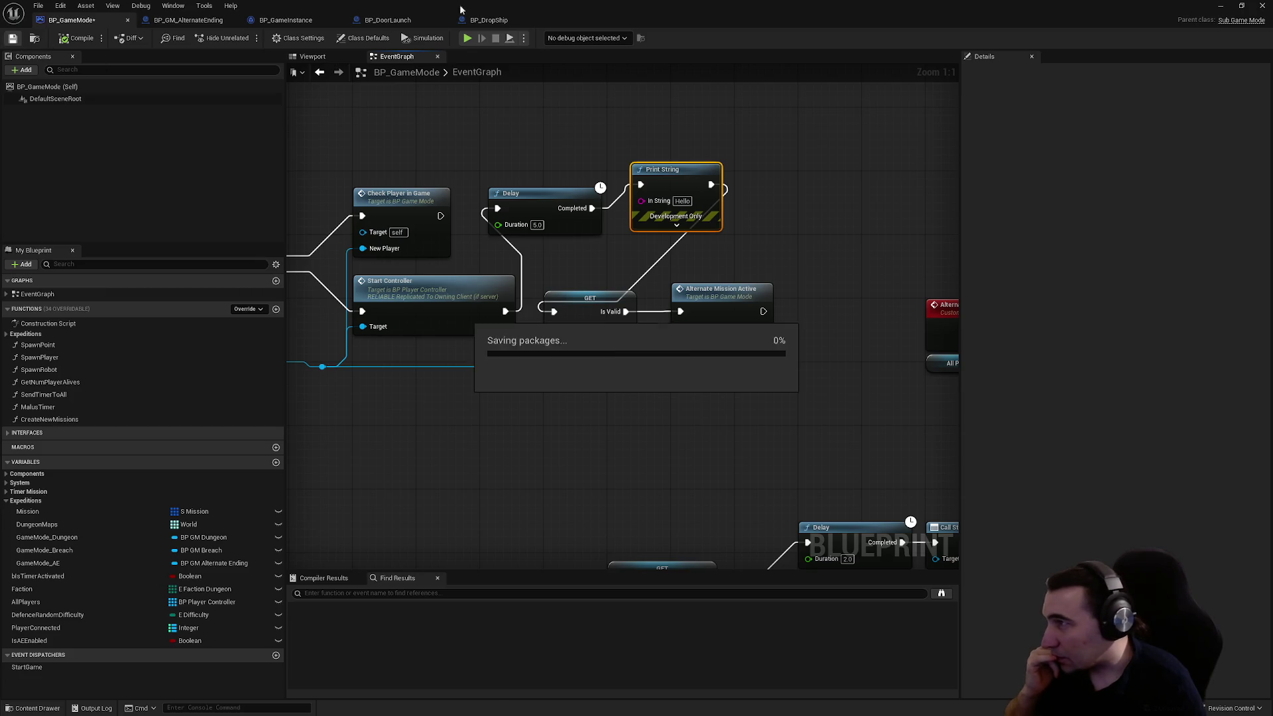
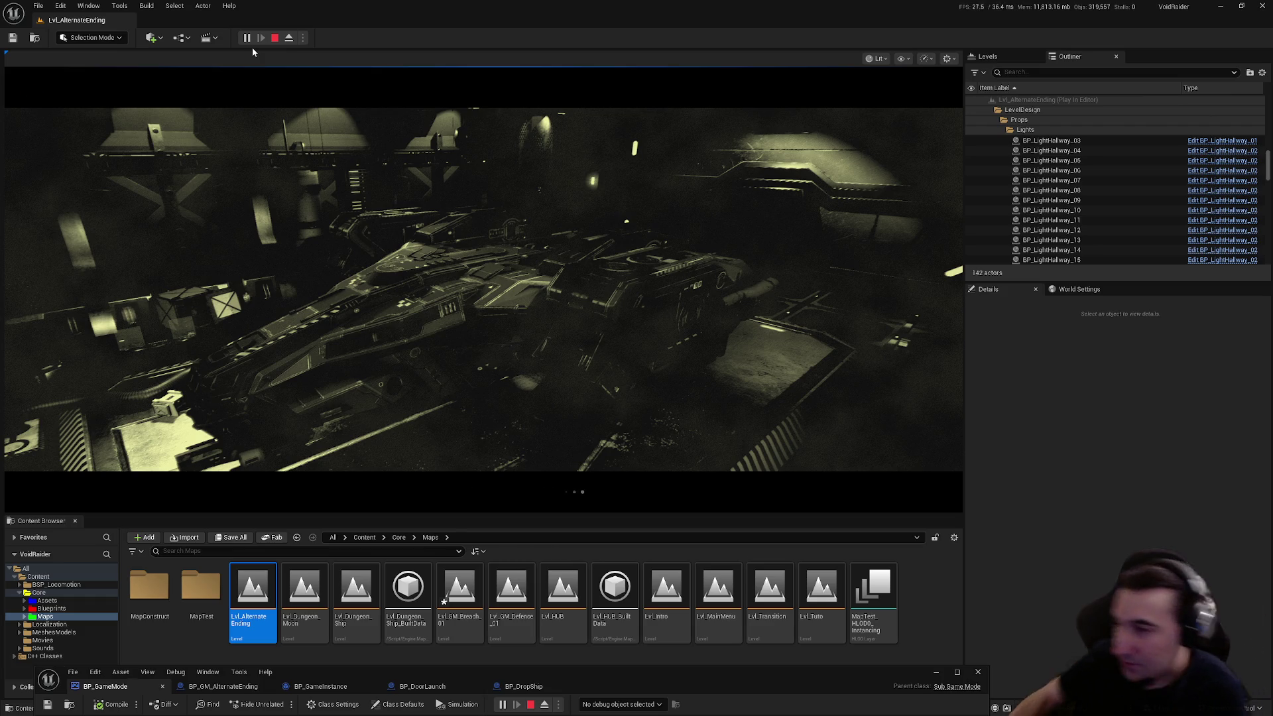
- Stop the play session, bring up BP_GameMode and wire the Delay's completion into the GET check
{"action": "key", "text": "Escape"}
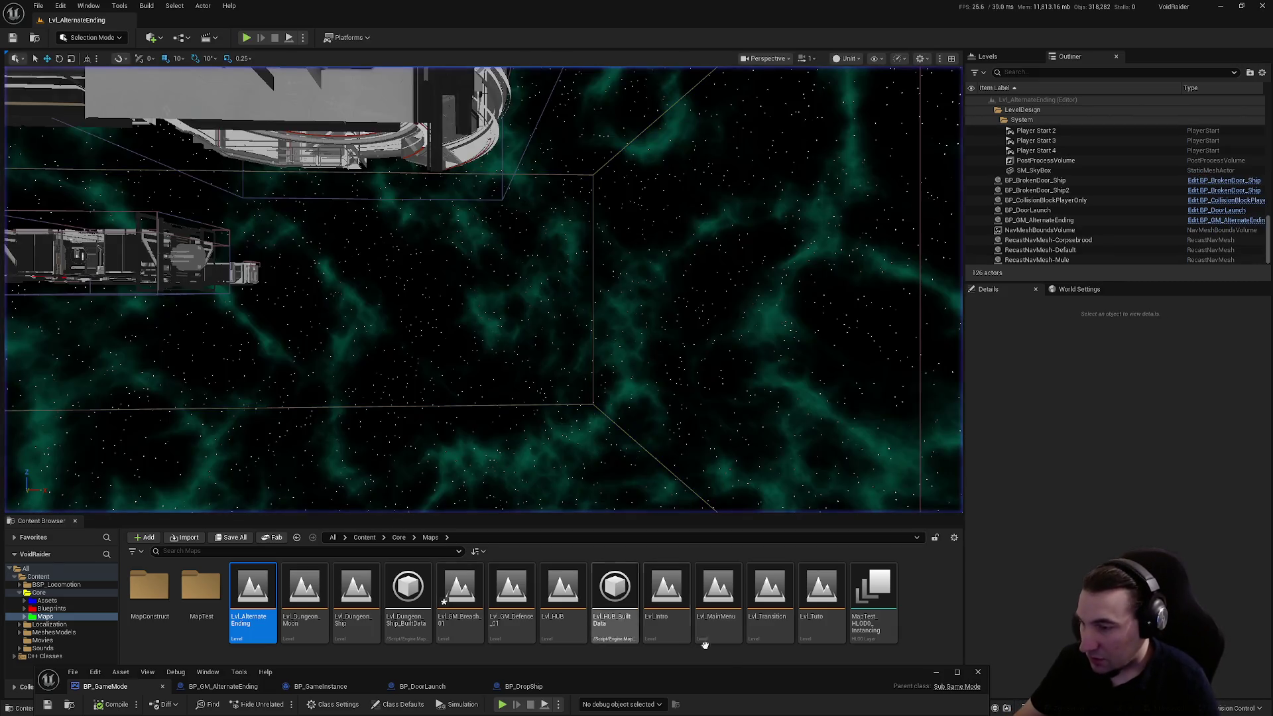
{"action": "mouse_move", "coordinate": [724, 643]}
{"action": "left_mouse_down"}
{"action": "mouse_move", "coordinate": [697, 217]}
{"action": "mouse_move", "coordinate": [520, 256]}
{"action": "left_mouse_up"}
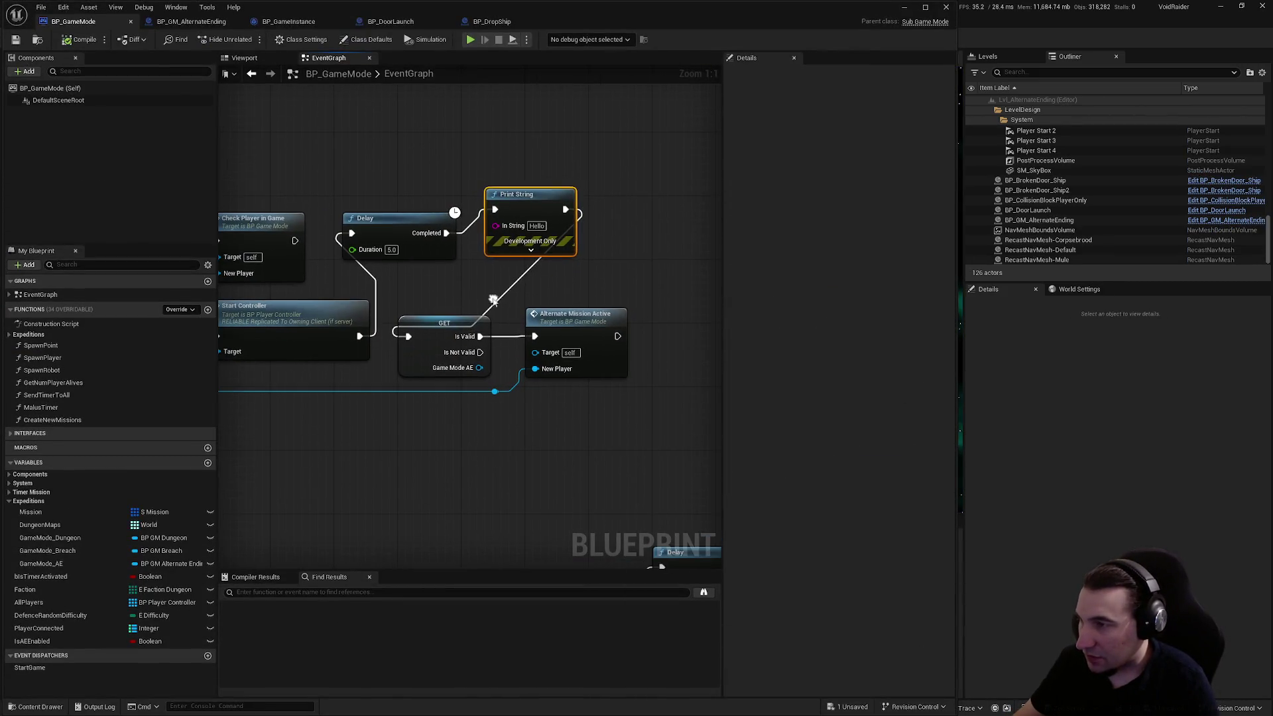
{"action": "left_click", "coordinate": [524, 219]}
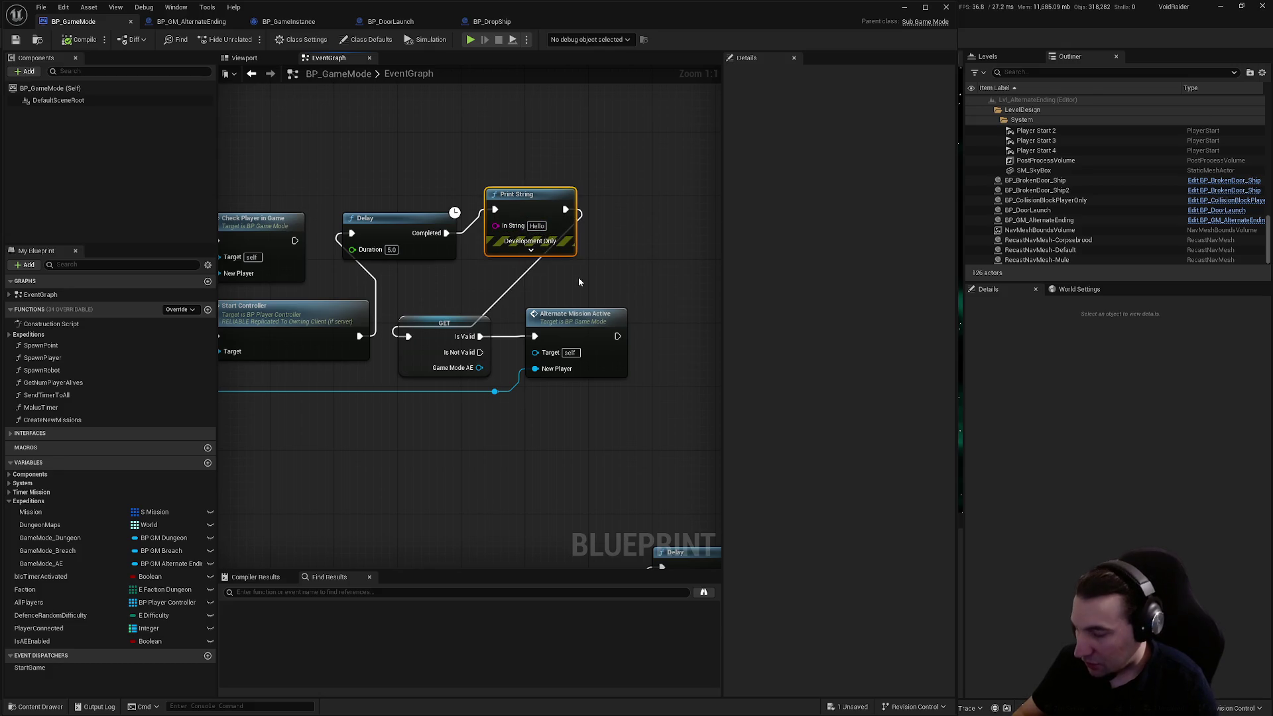
{"action": "key", "text": "Delete"}
{"action": "key", "text": "ctrl+z"}
{"action": "mouse_move", "coordinate": [408, 336]}
{"action": "left_mouse_down"}
{"action": "mouse_move", "coordinate": [464, 250]}
{"action": "mouse_move", "coordinate": [446, 233]}
{"action": "left_mouse_up"}
- Add a Print String printing NOT on GET's Is Not Valid output
{"action": "mouse_move", "coordinate": [480, 352]}
{"action": "left_mouse_down"}
{"action": "mouse_move", "coordinate": [546, 431]}
{"action": "mouse_move", "coordinate": [551, 456]}
{"action": "left_mouse_up"}
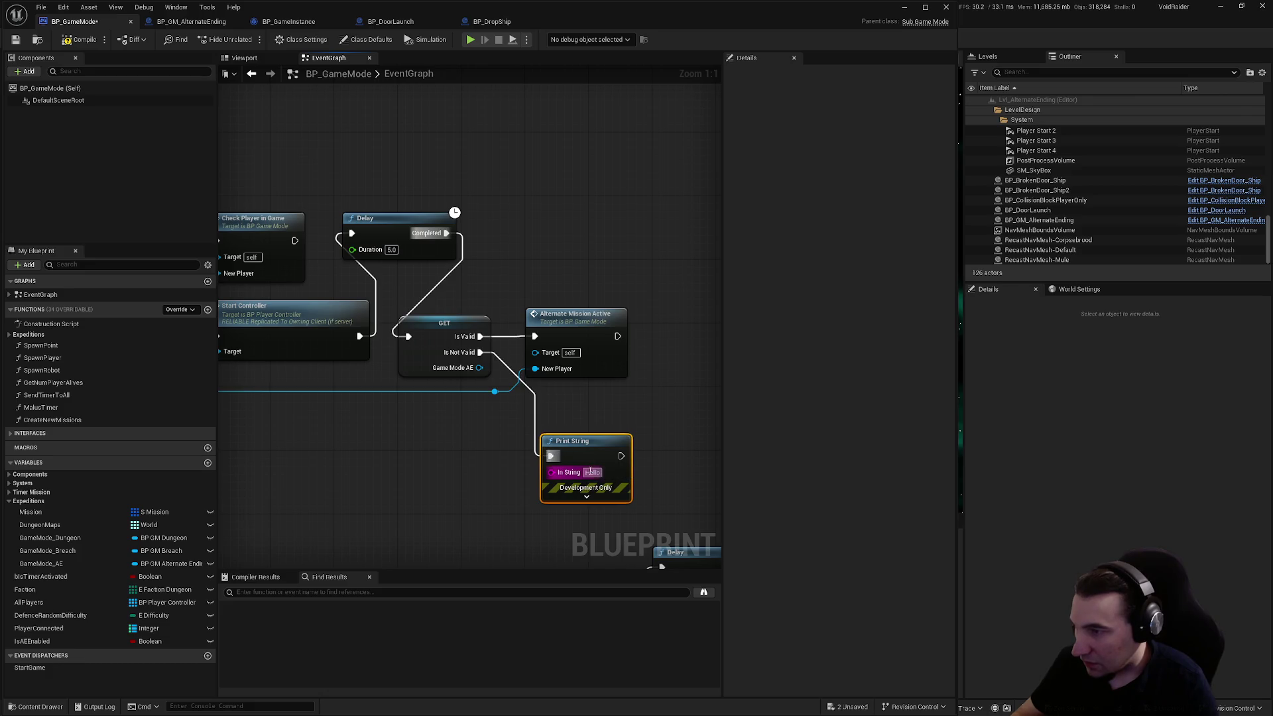
{"action": "type", "text": "NOT"}
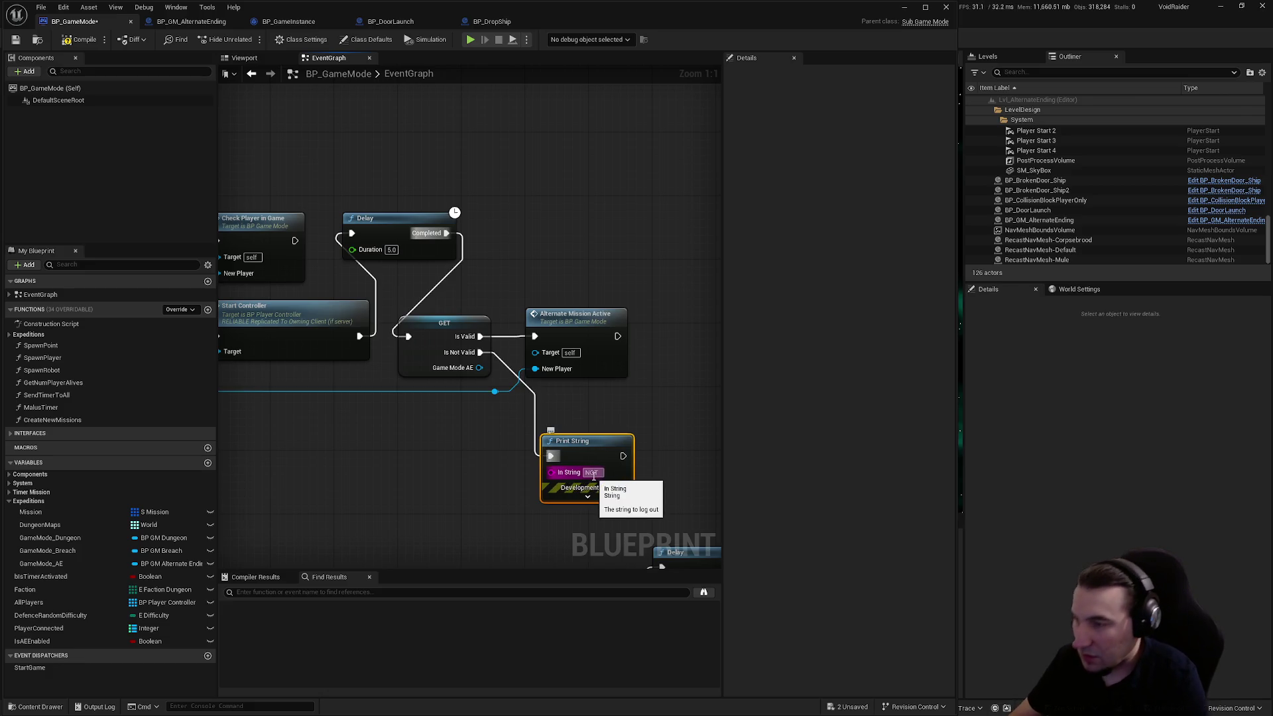
{"action": "key", "text": "Return"}
- Duplicate the print node to print PASS after Alternate Mission Active, then save and compile
{"action": "key", "text": "ctrl+c"}
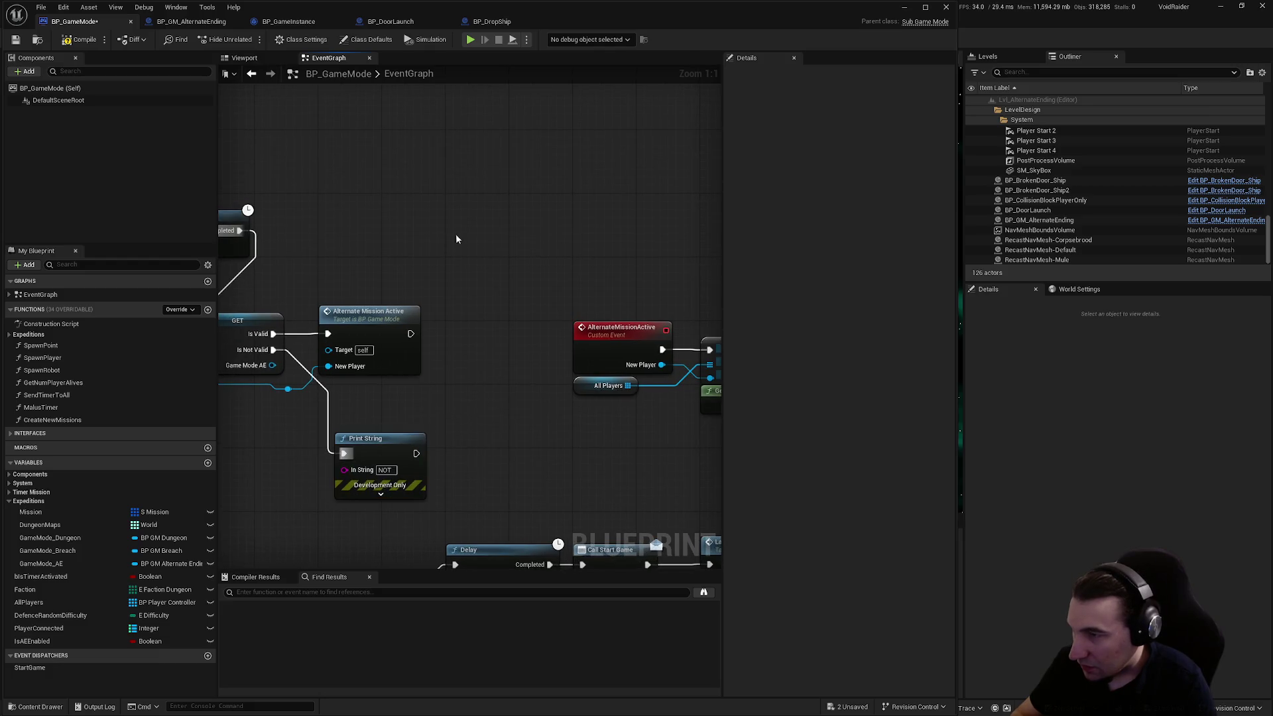
{"action": "key", "text": "ctrl+v"}
{"action": "mouse_move", "coordinate": [411, 334]}
{"action": "left_mouse_down"}
{"action": "mouse_move", "coordinate": [456, 265]}
{"action": "mouse_move", "coordinate": [447, 256]}
{"action": "left_mouse_up"}
{"action": "left_click", "coordinate": [488, 270]}
{"action": "type", "text": "PASS"}
{"action": "key", "text": "Return"}
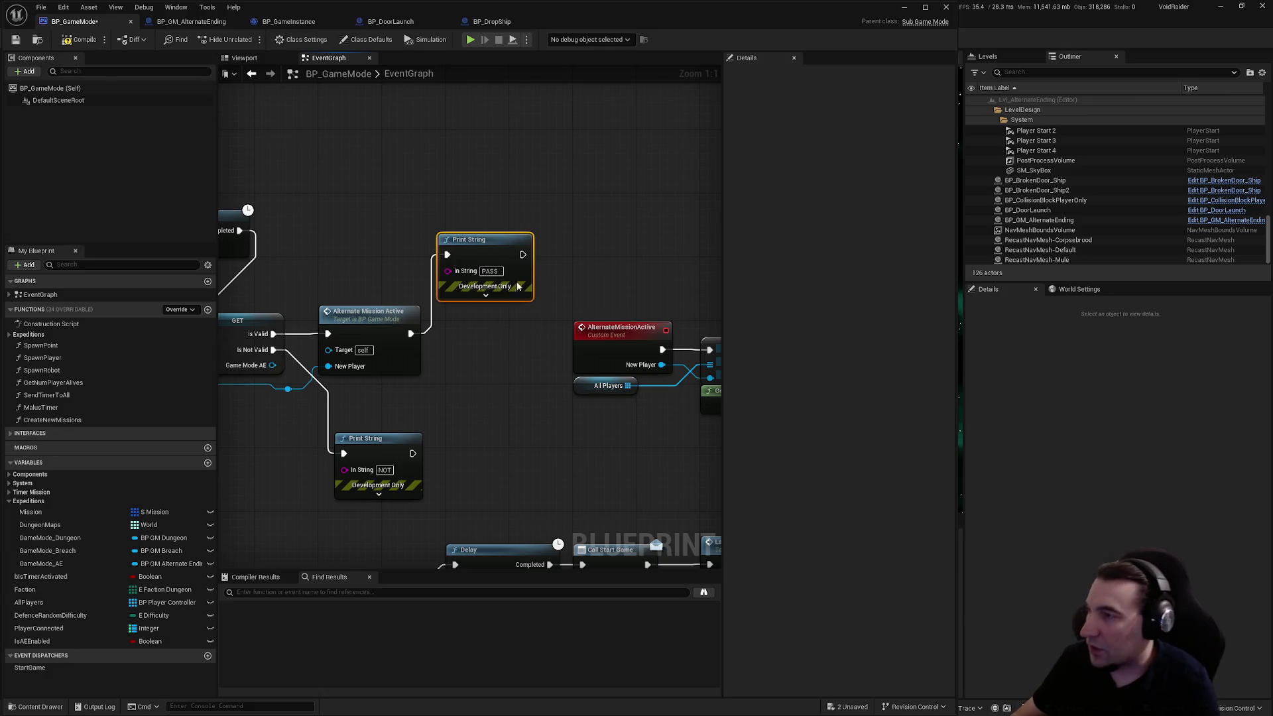
{"action": "left_click", "coordinate": [15, 40]}
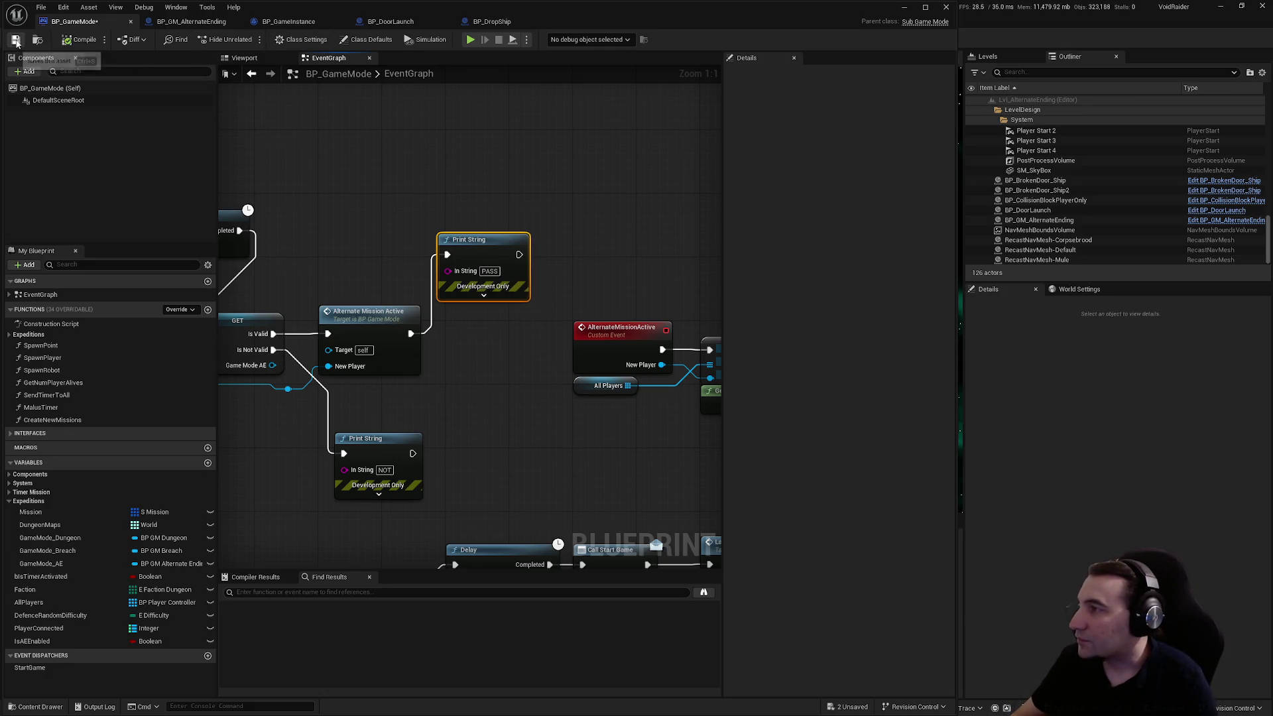
{"action": "mouse_move", "coordinate": [655, 19]}
{"action": "left_mouse_down"}
{"action": "mouse_move", "coordinate": [610, 385]}
{"action": "mouse_move", "coordinate": [687, 647]}
{"action": "left_mouse_up"}
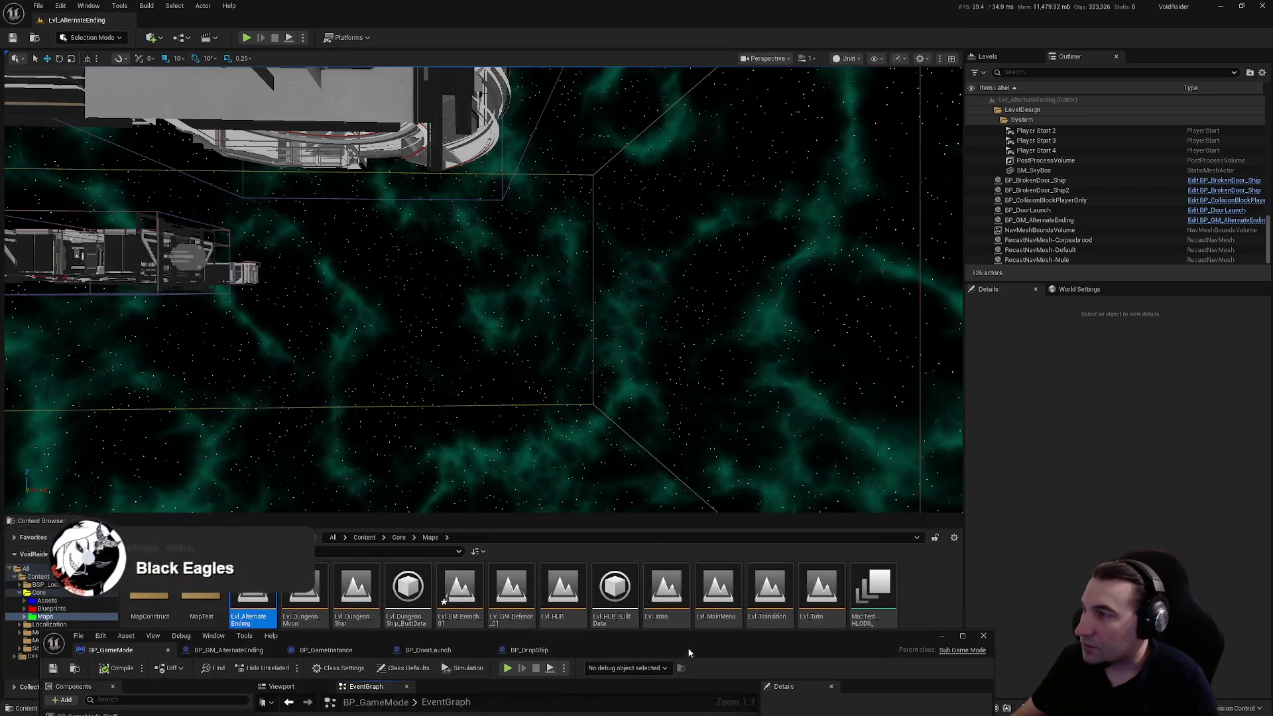
- Play-test Lvl_AlternateEnding until PASS prints, then stop and maximize BP_GameMode again
{"action": "left_click", "coordinate": [246, 38]}
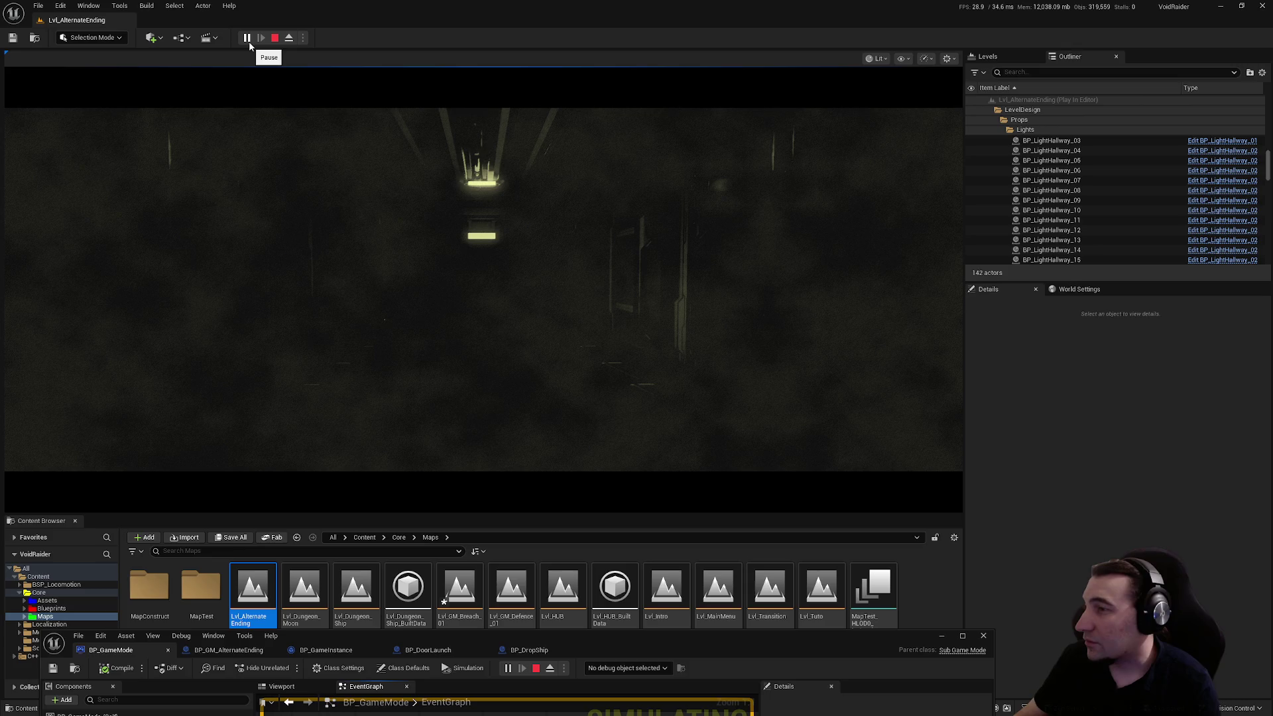
{"action": "key", "text": "Escape"}
{"action": "double_click", "coordinate": [790, 635]}
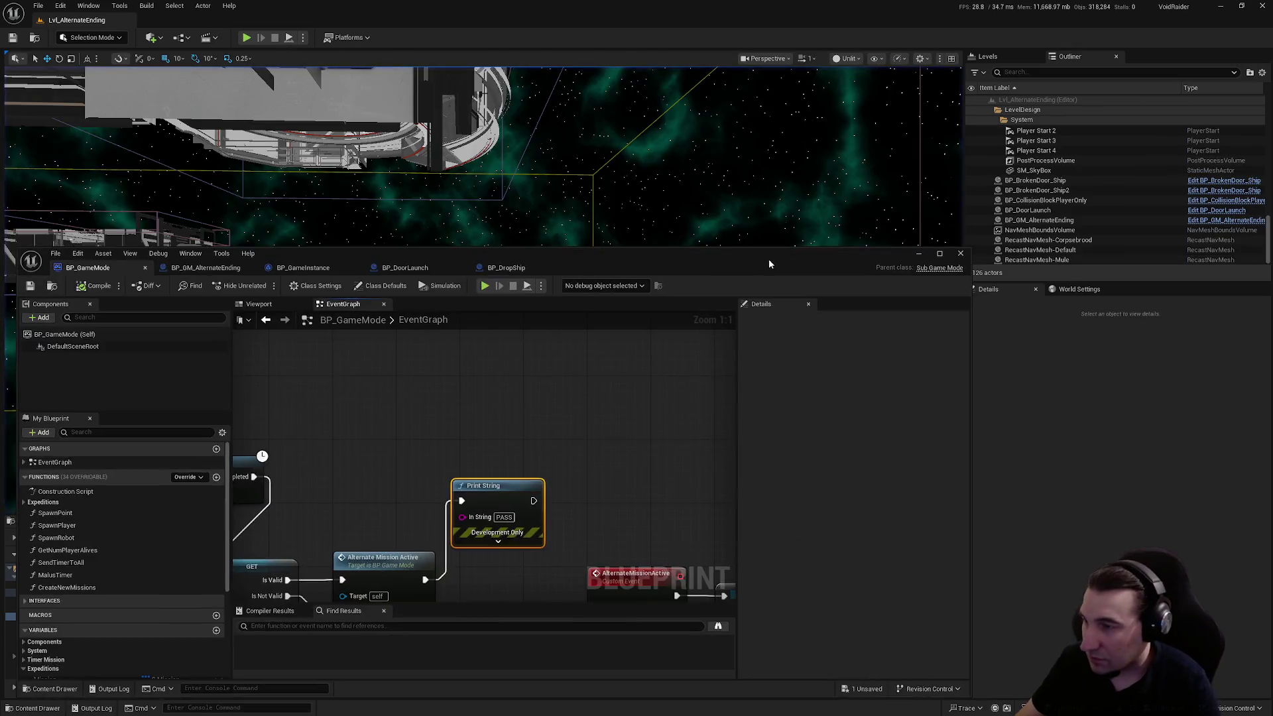
- Pan and zoom across the BP_GameMode graph to locate the AlternateMissionActive chain and GET check
{"action": "scroll", "coordinate": [753, 436], "scroll_direction": "down", "scroll_amount": 1}
{"action": "mouse_move", "coordinate": [747, 447]}
{"action": "left_mouse_down"}
{"action": "mouse_move", "coordinate": [725, 378]}
{"action": "mouse_move", "coordinate": [442, 293]}
{"action": "mouse_move", "coordinate": [274, 305]}
{"action": "mouse_move", "coordinate": [535, 418]}
{"action": "left_mouse_up"}
{"action": "right_click", "coordinate": [663, 415]}
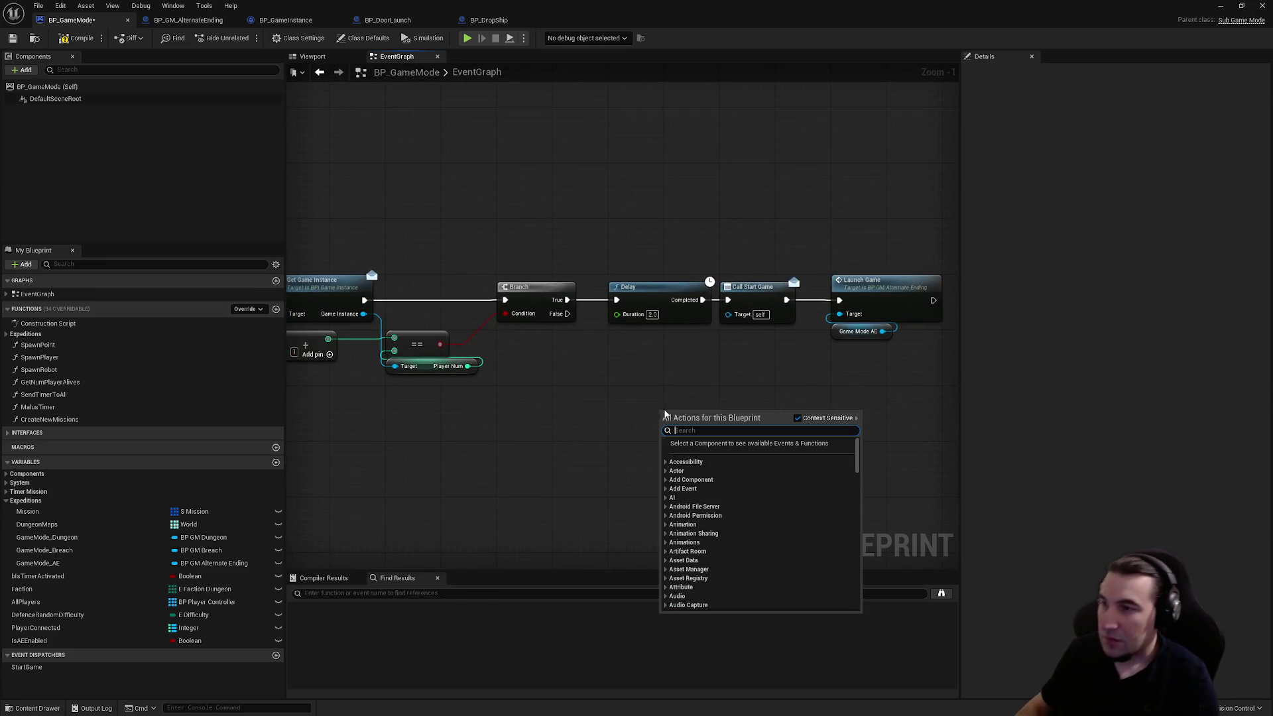
{"action": "left_click", "coordinate": [571, 411]}
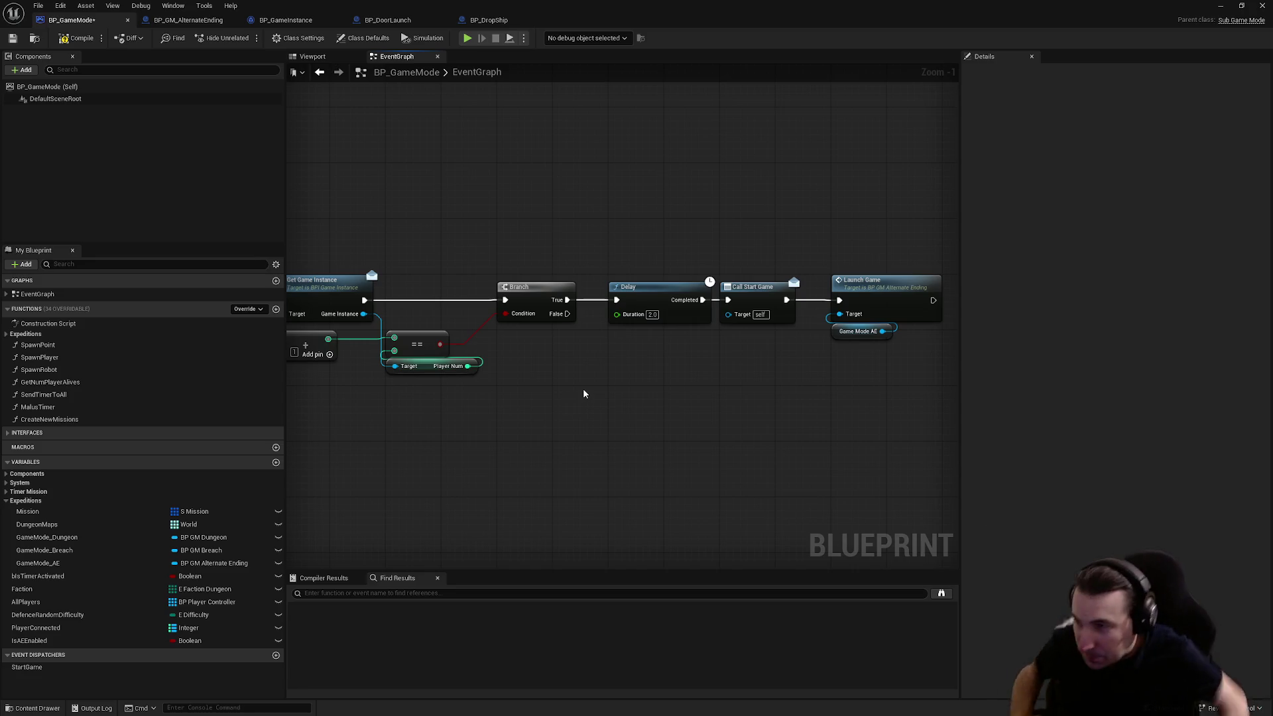
{"action": "left_click_drag", "start_coordinate": [599, 452], "coordinate": [870, 428]}
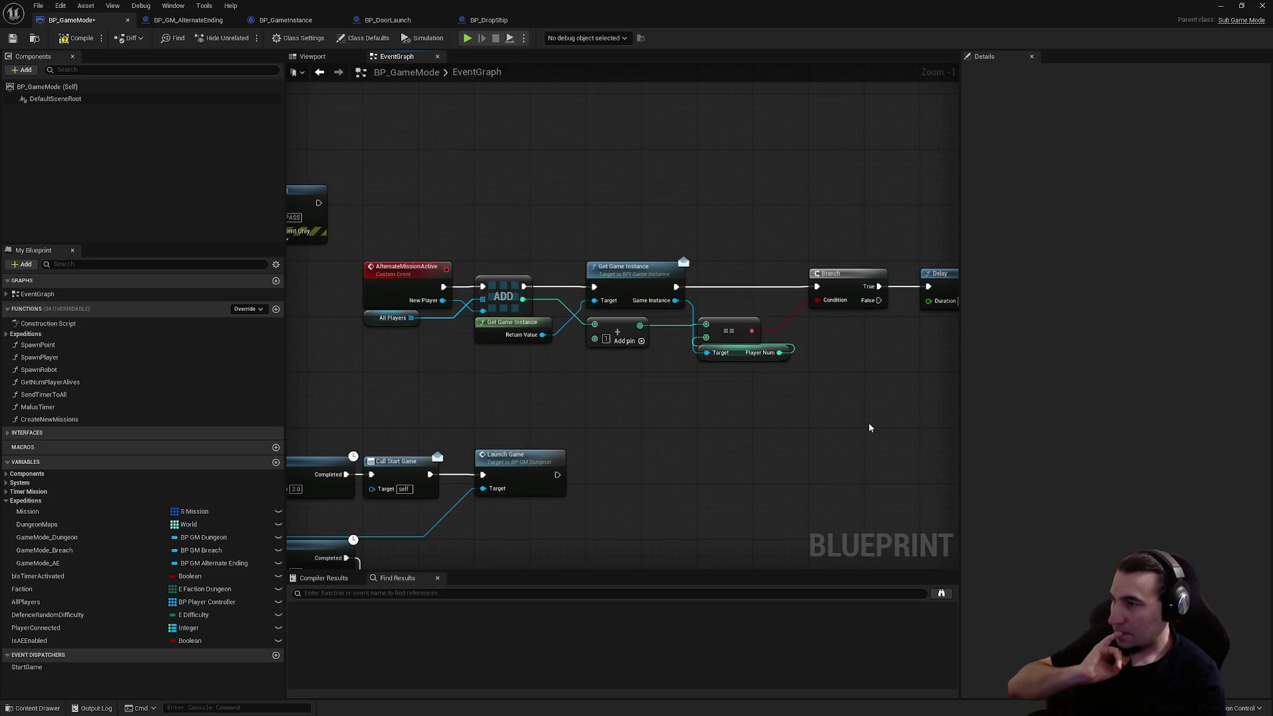
{"action": "left_click_drag", "start_coordinate": [687, 382], "coordinate": [820, 390]}
{"action": "left_click_drag", "start_coordinate": [531, 335], "coordinate": [808, 369]}
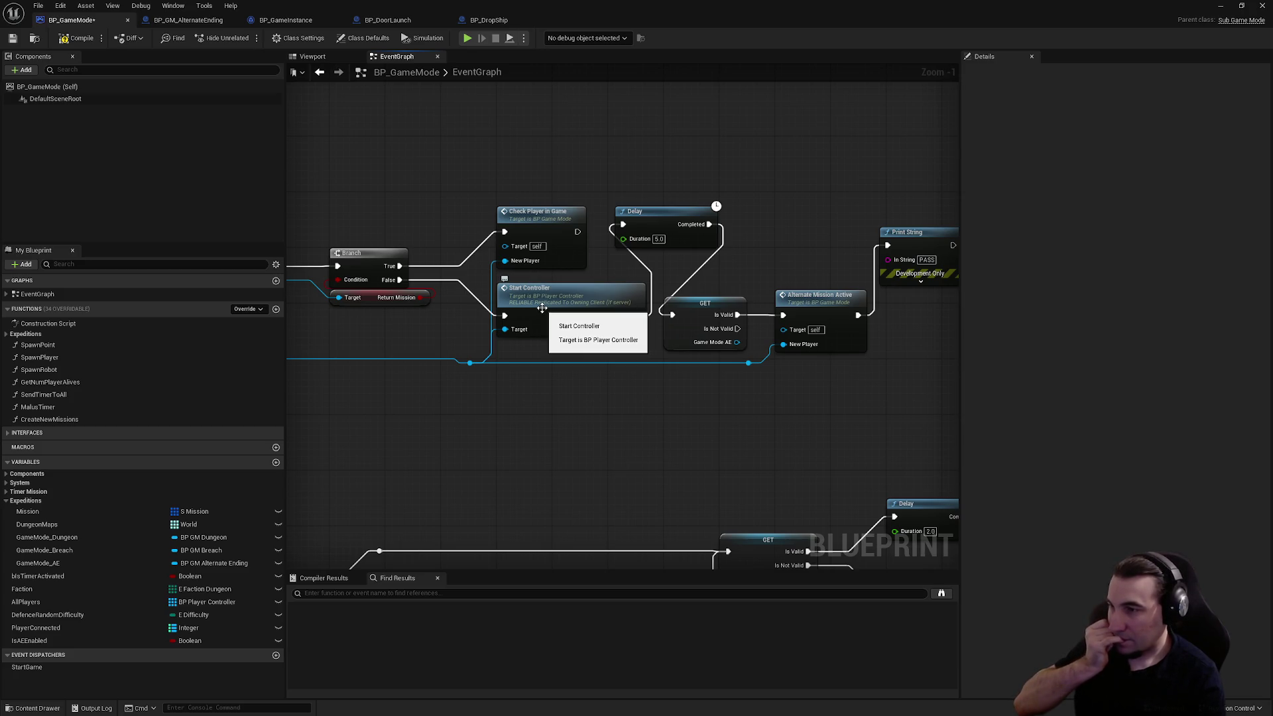
{"action": "mouse_move", "coordinate": [542, 305]}
{"action": "left_mouse_down"}
{"action": "mouse_move", "coordinate": [699, 363]}
{"action": "mouse_move", "coordinate": [625, 358]}
{"action": "left_mouse_up"}
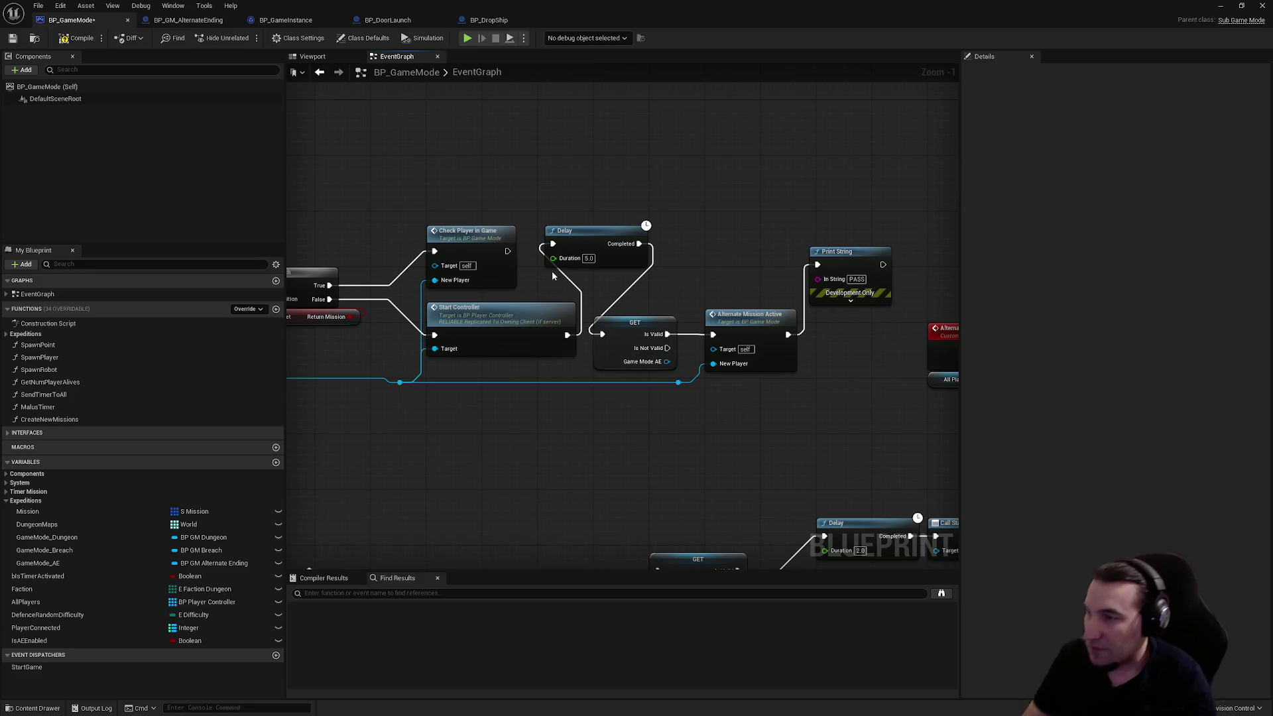
{"action": "scroll", "coordinate": [609, 191], "scroll_direction": "down", "scroll_amount": 3}
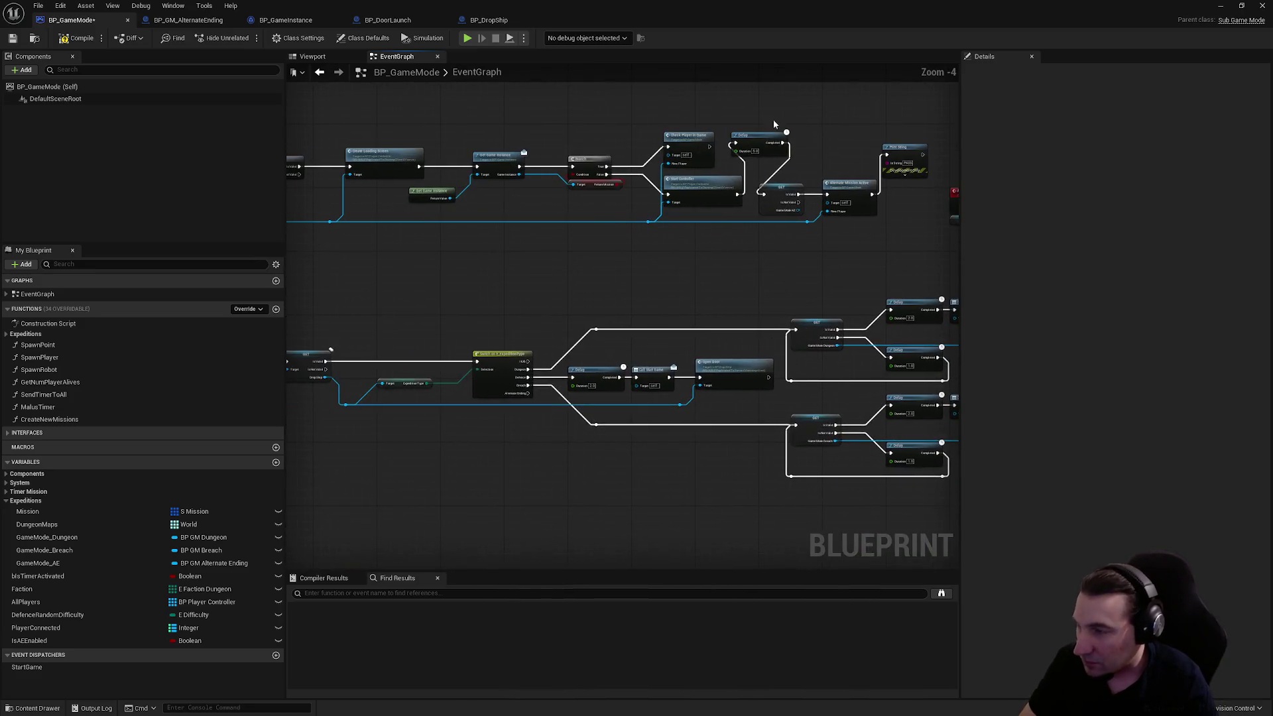
{"action": "left_click_drag", "start_coordinate": [675, 254], "coordinate": [772, 232]}
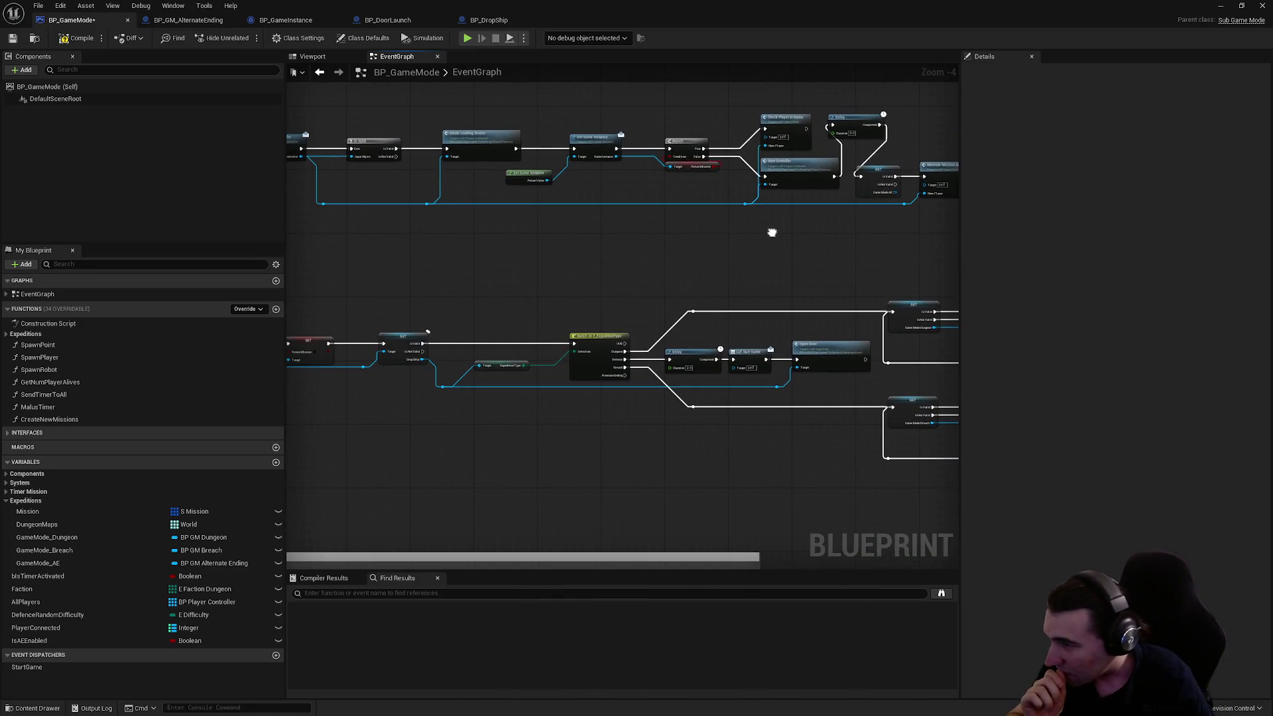
{"action": "right_click", "coordinate": [658, 274]}
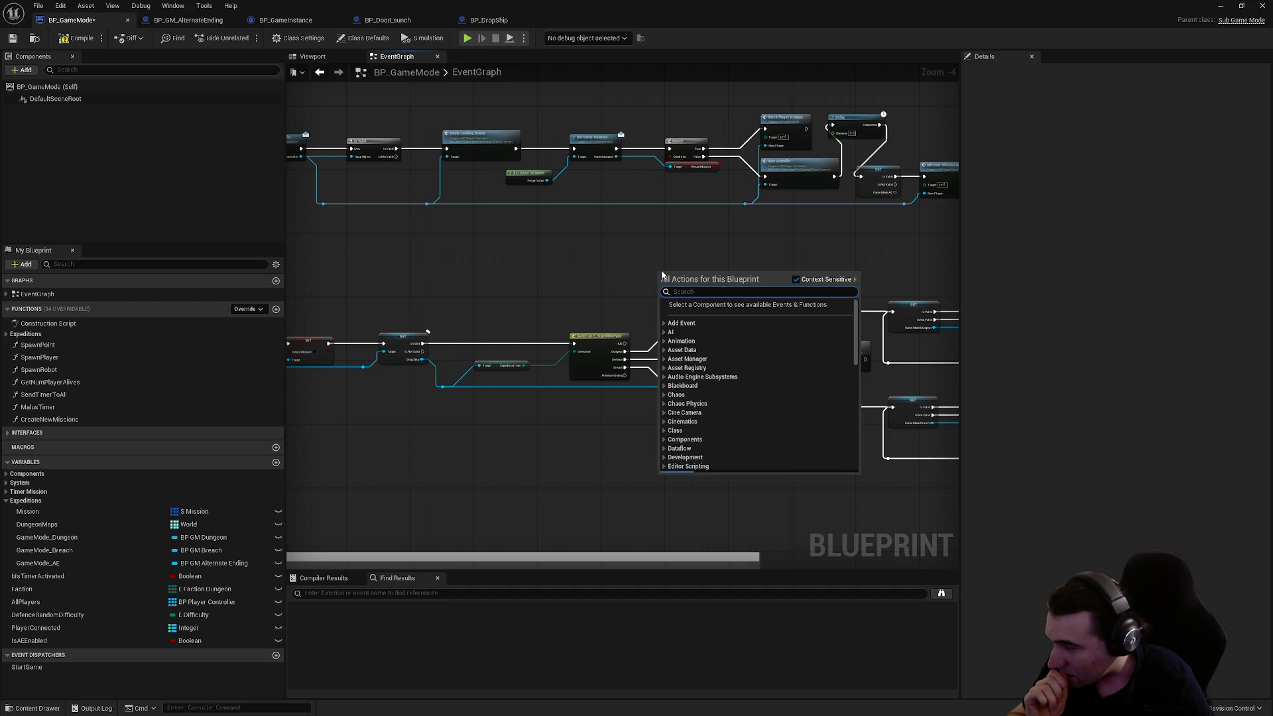
{"action": "mouse_move", "coordinate": [683, 242]}
{"action": "left_mouse_down"}
{"action": "mouse_move", "coordinate": [601, 256]}
{"action": "mouse_move", "coordinate": [870, 250]}
{"action": "mouse_move", "coordinate": [783, 257]}
{"action": "left_mouse_up"}
{"action": "scroll", "coordinate": [564, 364], "scroll_direction": "up", "scroll_amount": 4}
- Add a 0.2 s Delay off Is Not Valid, looping back to GET through a reroute
{"action": "mouse_move", "coordinate": [502, 370]}
{"action": "left_mouse_down"}
{"action": "mouse_move", "coordinate": [586, 321]}
{"action": "mouse_move", "coordinate": [603, 344]}
{"action": "mouse_move", "coordinate": [619, 492]}
{"action": "mouse_move", "coordinate": [595, 454]}
{"action": "left_mouse_up"}
{"action": "type", "text": "delay"}
{"action": "key", "text": "Return"}
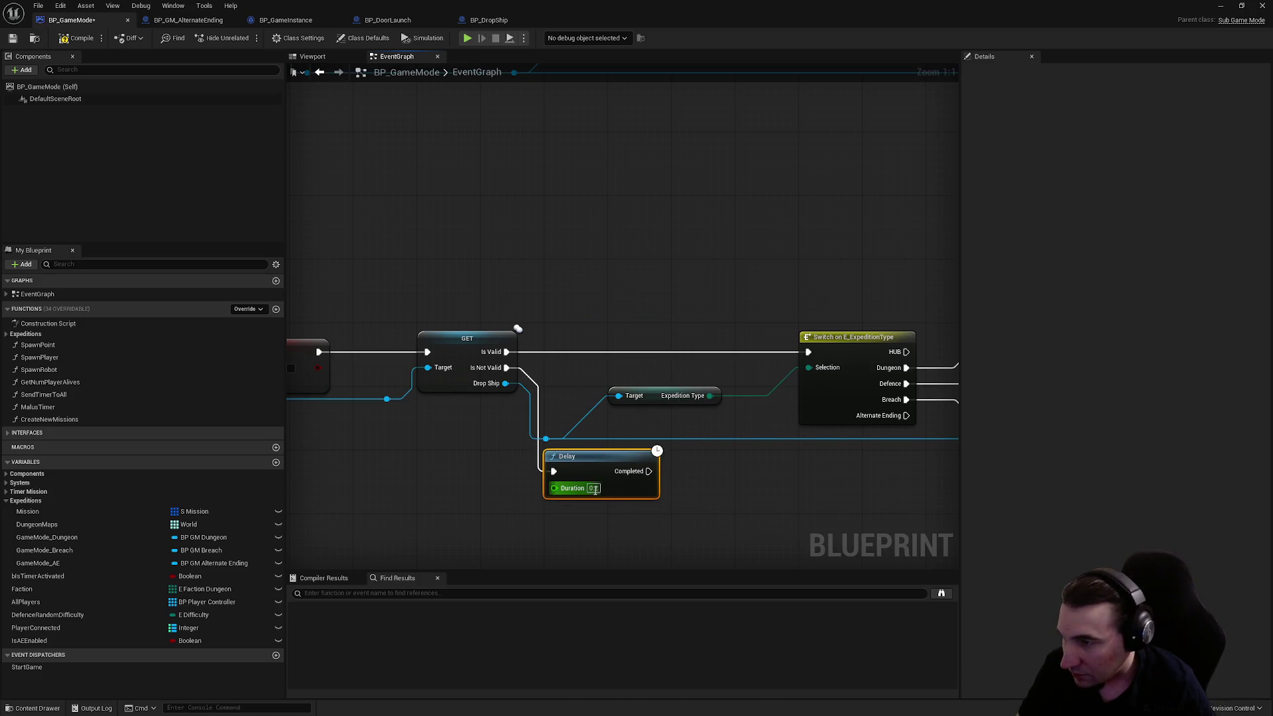
{"action": "left_click", "coordinate": [663, 502]}
{"action": "mouse_move", "coordinate": [650, 471]}
{"action": "left_mouse_down"}
{"action": "mouse_move", "coordinate": [478, 361]}
{"action": "mouse_move", "coordinate": [428, 352]}
{"action": "left_mouse_up"}
{"action": "double_click", "coordinate": [623, 420]}
{"action": "mouse_move", "coordinate": [622, 420]}
{"action": "left_mouse_down"}
{"action": "mouse_move", "coordinate": [410, 453]}
{"action": "mouse_move", "coordinate": [423, 459]}
{"action": "mouse_move", "coordinate": [419, 447]}
{"action": "left_mouse_up"}
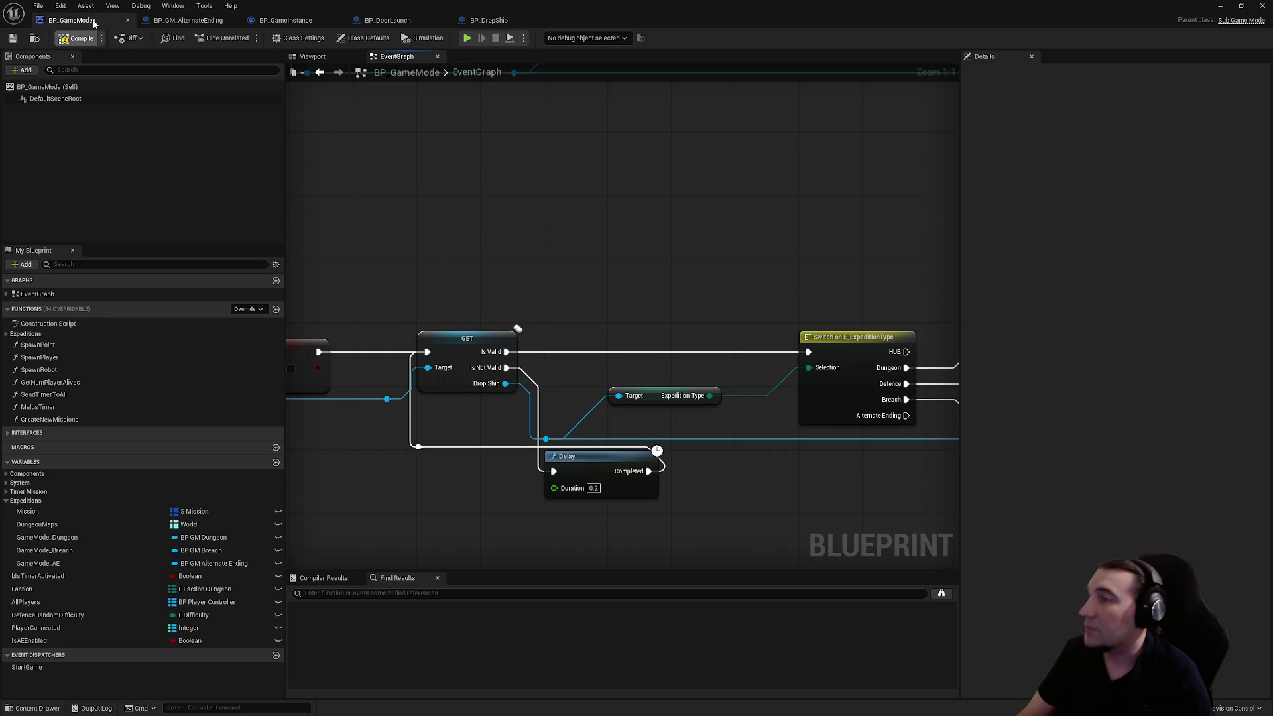
- Save BP_GameMode and save all modified content
{"action": "left_click", "coordinate": [12, 37]}
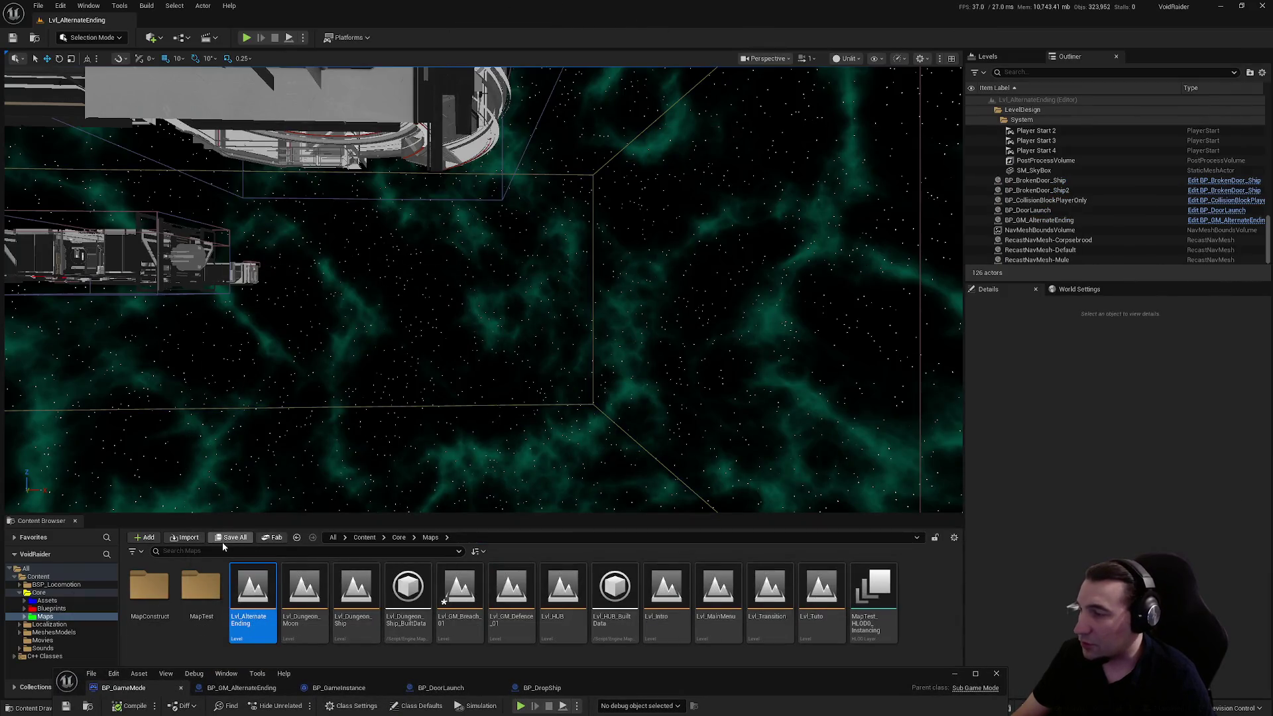
{"action": "left_click", "coordinate": [225, 539]}
{"action": "left_click", "coordinate": [717, 479]}
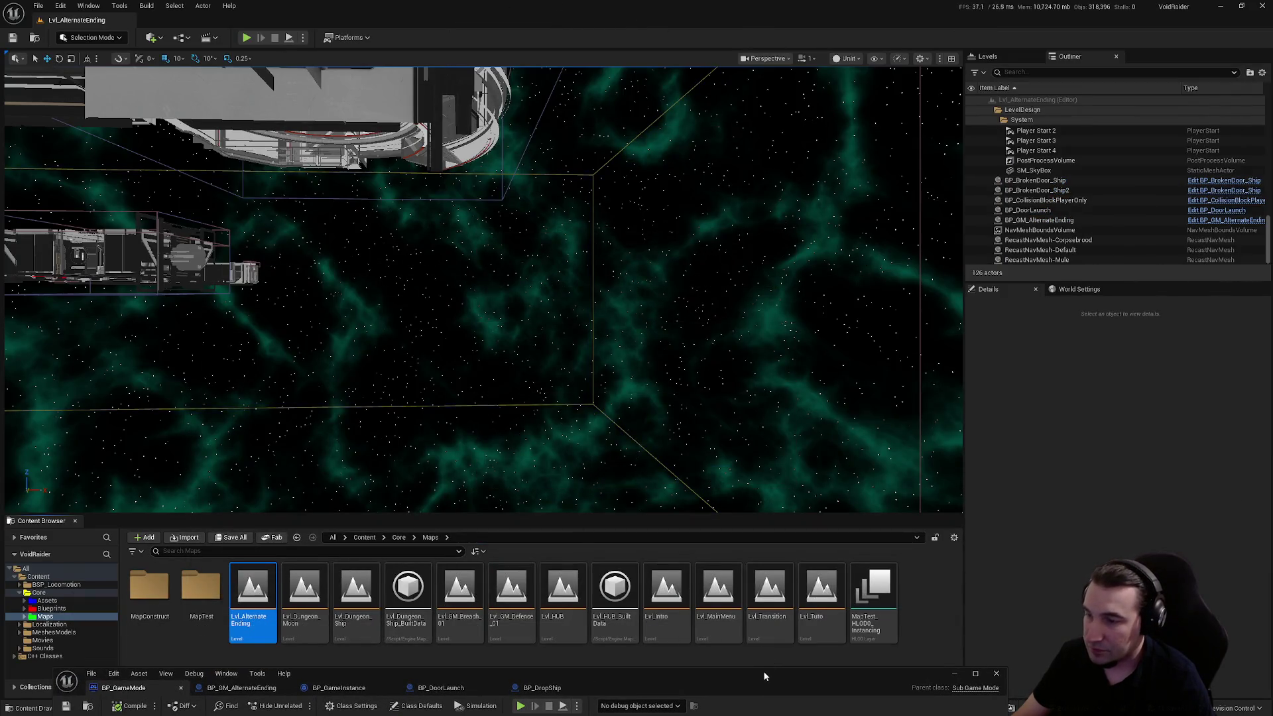
{"action": "left_click_drag", "start_coordinate": [764, 676], "coordinate": [719, 197]}
{"action": "double_click", "coordinate": [720, 198]}
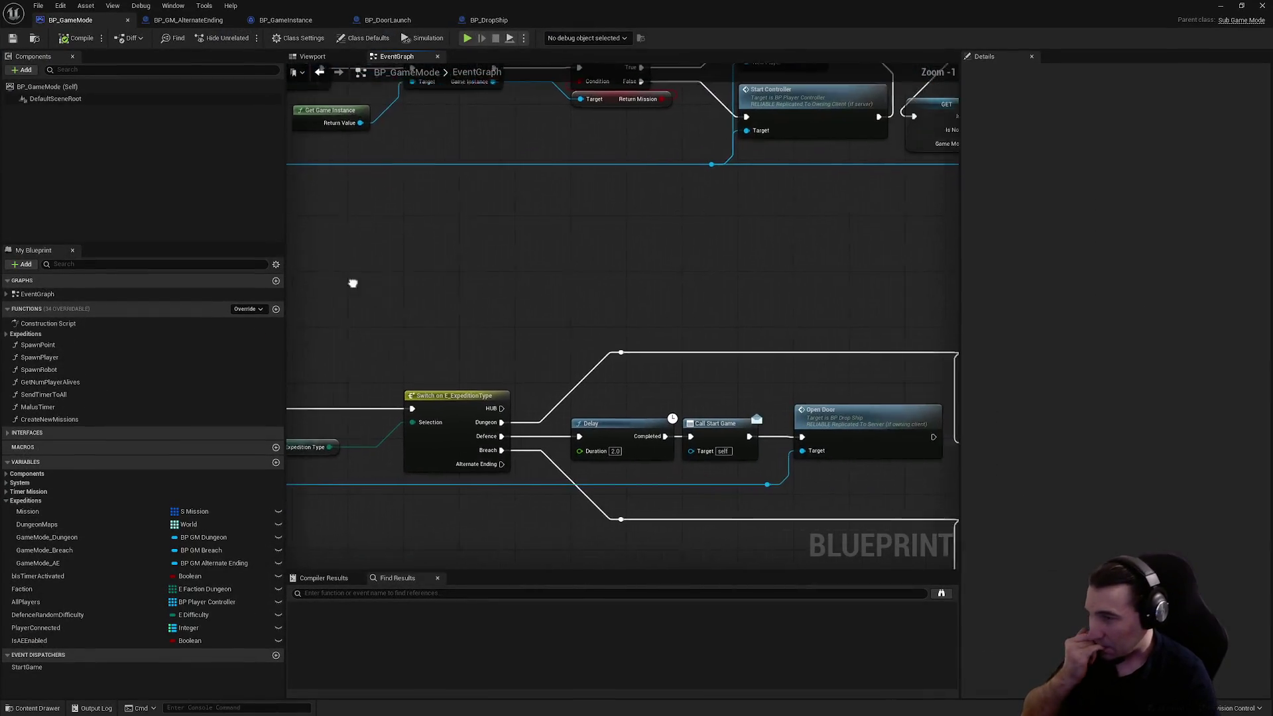
- Open StartController in BP_PlayerController from the Start Controller node
{"action": "scroll", "coordinate": [336, 278], "scroll_direction": "down", "scroll_amount": 1}
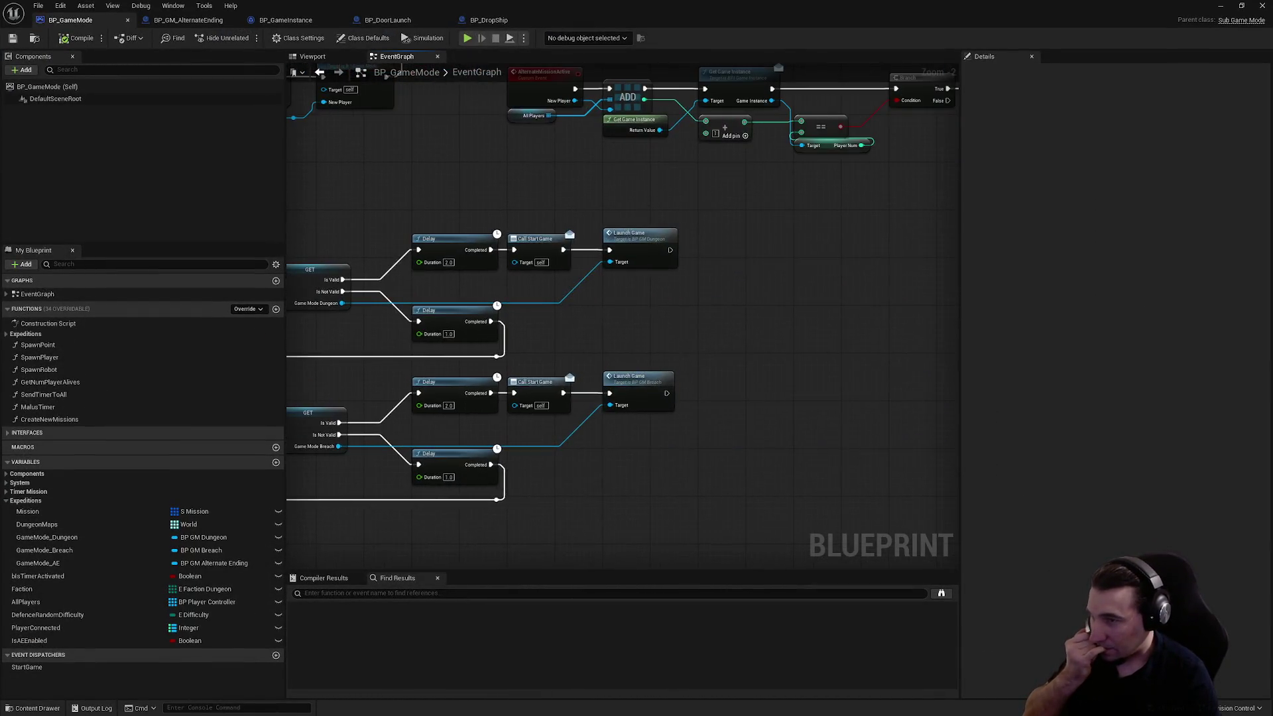
{"action": "mouse_move", "coordinate": [882, 259]}
{"action": "left_mouse_down"}
{"action": "mouse_move", "coordinate": [821, 230]}
{"action": "mouse_move", "coordinate": [810, 343]}
{"action": "mouse_move", "coordinate": [596, 289]}
{"action": "left_mouse_up"}
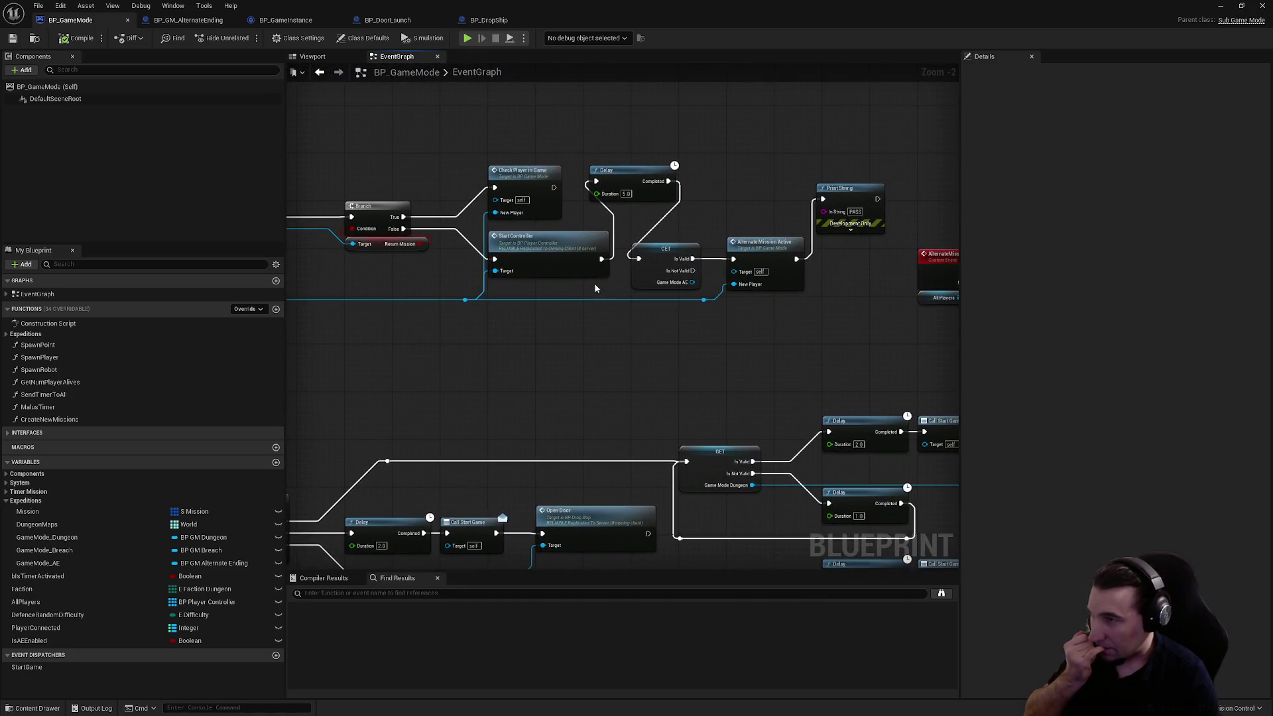
{"action": "double_click", "coordinate": [551, 248]}
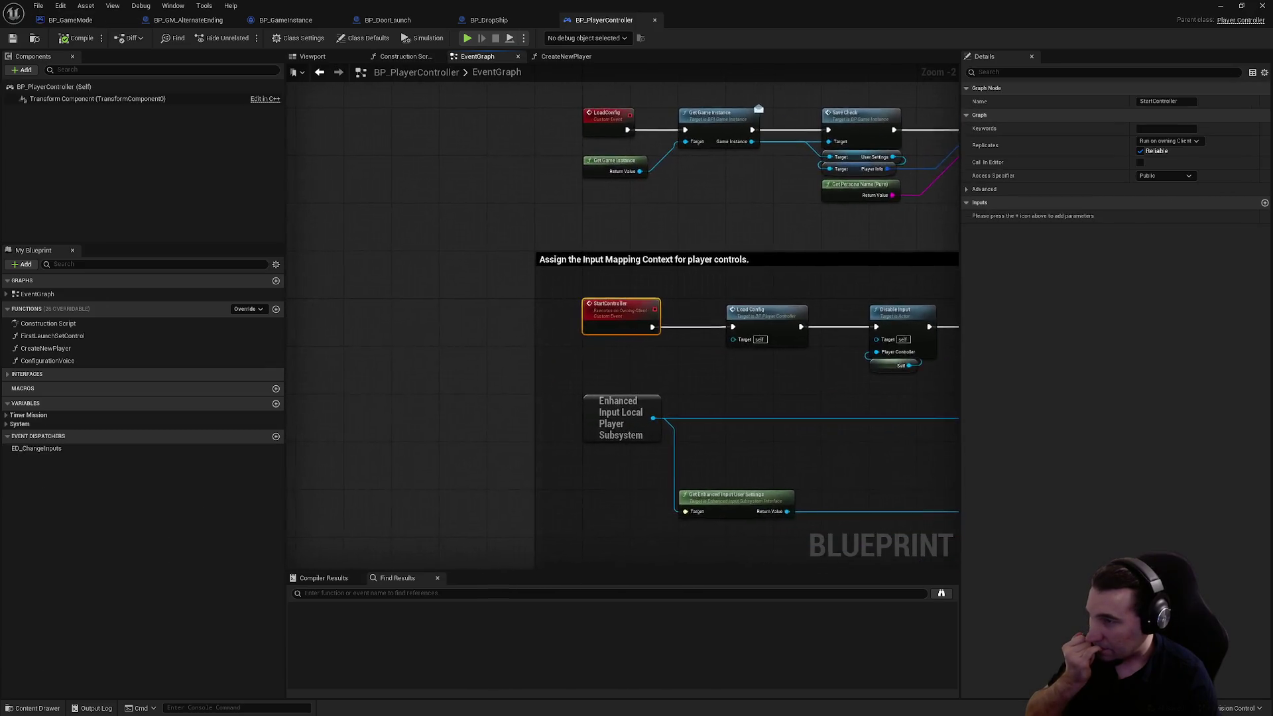
{"action": "left_click_drag", "start_coordinate": [814, 283], "coordinate": [300, 283]}
{"action": "mouse_move", "coordinate": [638, 289]}
{"action": "left_mouse_down"}
{"action": "mouse_move", "coordinate": [543, 364]}
{"action": "mouse_move", "coordinate": [344, 368]}
{"action": "left_mouse_up"}
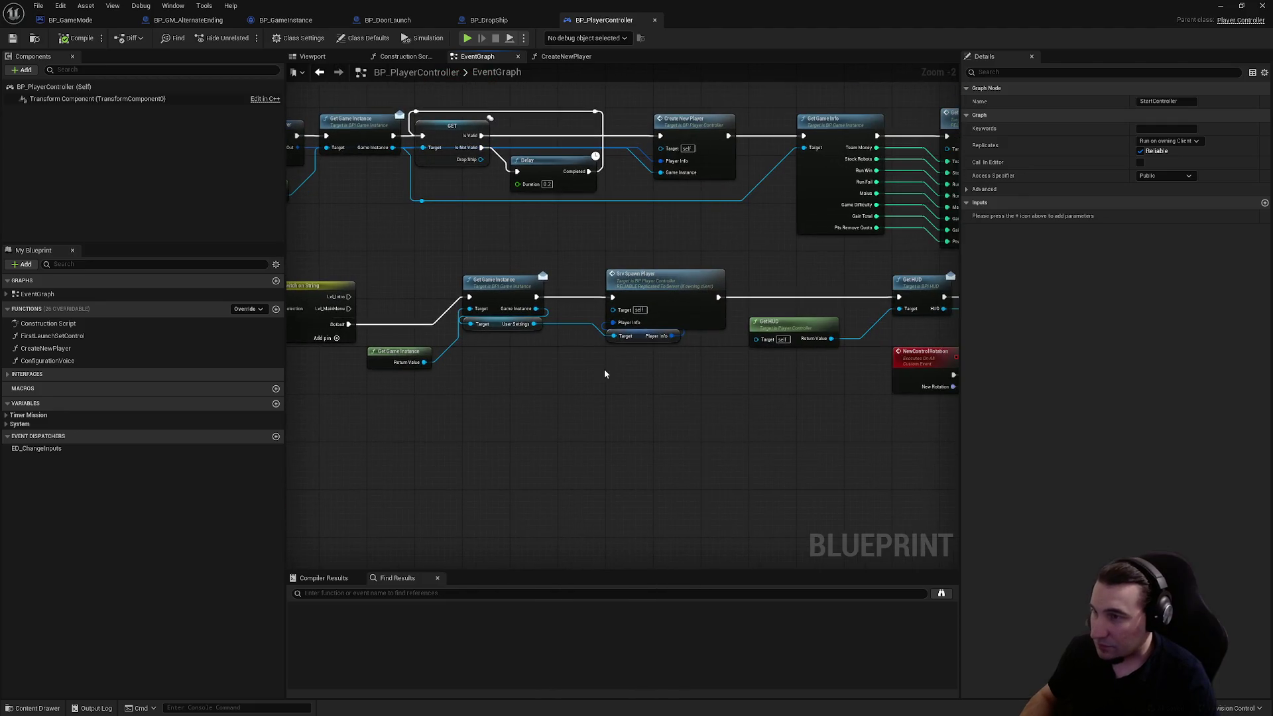
{"action": "mouse_move", "coordinate": [723, 415]}
{"action": "left_mouse_down"}
{"action": "mouse_move", "coordinate": [810, 383]}
{"action": "mouse_move", "coordinate": [764, 378]}
{"action": "left_mouse_up"}
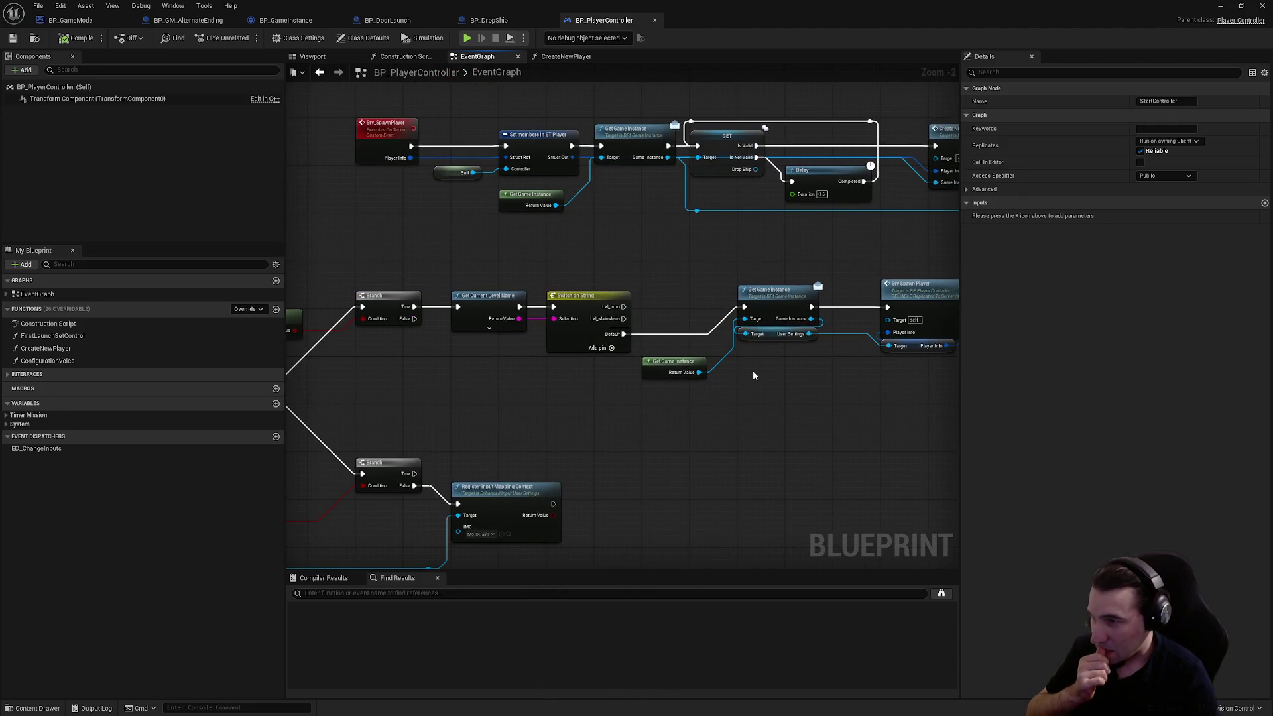
{"action": "left_click", "coordinate": [489, 295]}
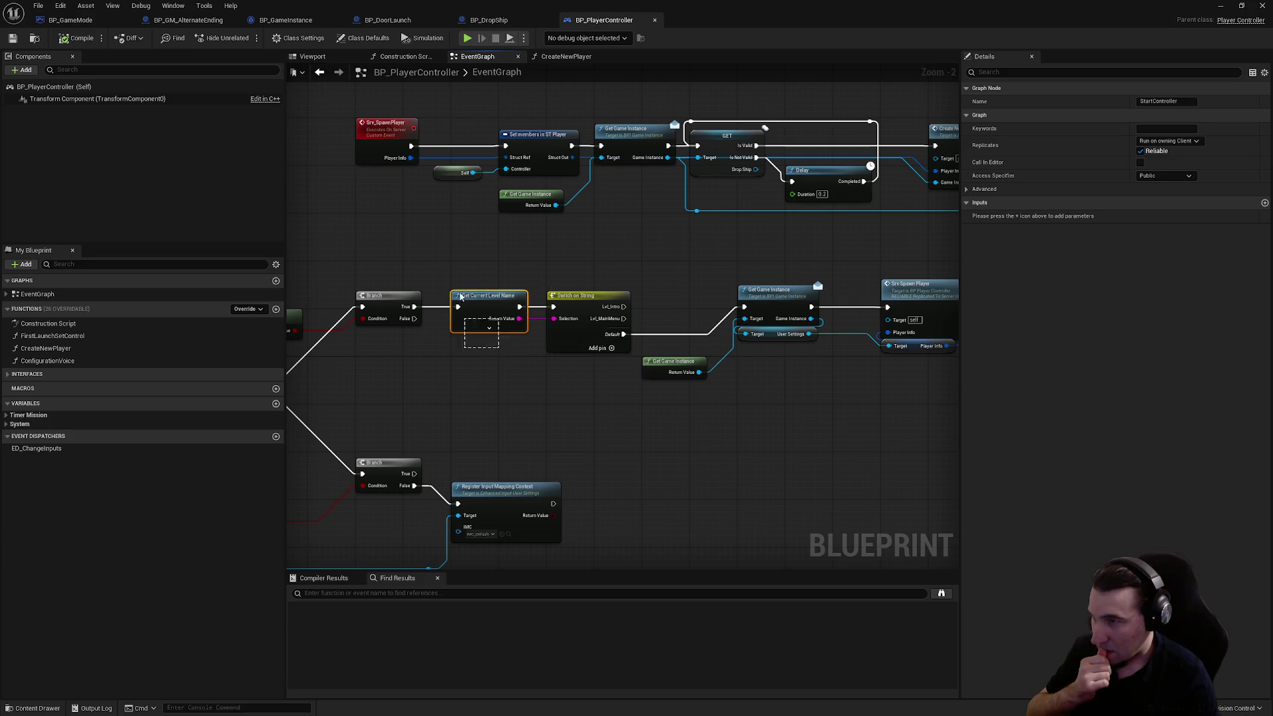
{"action": "mouse_move", "coordinate": [699, 286]}
{"action": "left_mouse_down"}
{"action": "mouse_move", "coordinate": [610, 269]}
{"action": "mouse_move", "coordinate": [687, 299]}
{"action": "left_mouse_up"}
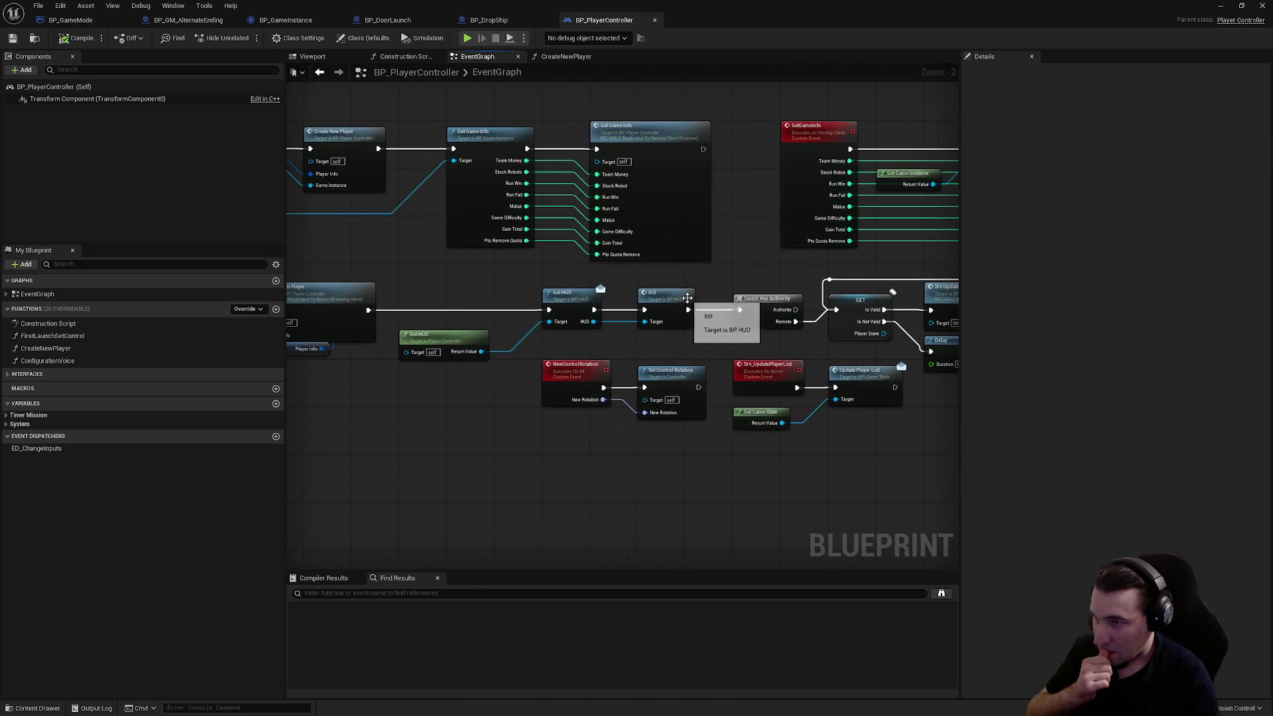
{"action": "left_click_drag", "start_coordinate": [866, 328], "coordinate": [693, 399]}
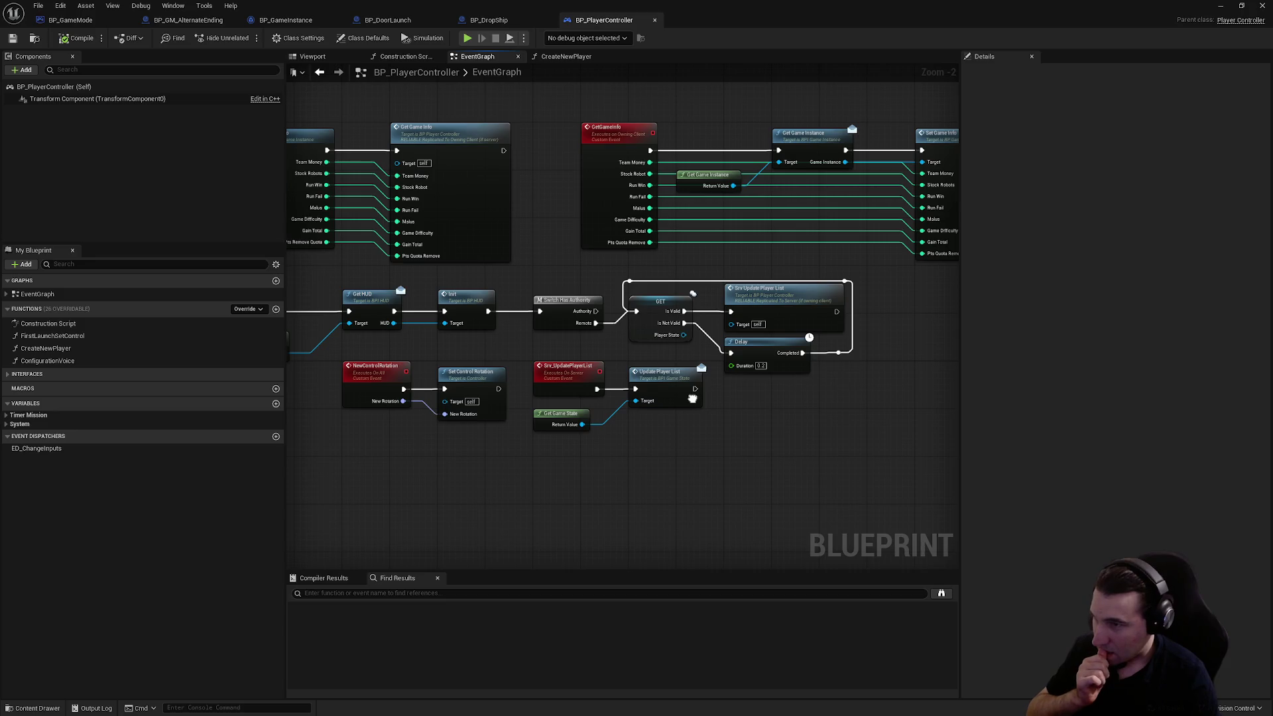
{"action": "mouse_move", "coordinate": [376, 445]}
{"action": "left_mouse_down"}
{"action": "mouse_move", "coordinate": [714, 448]}
{"action": "mouse_move", "coordinate": [673, 412]}
{"action": "left_mouse_up"}
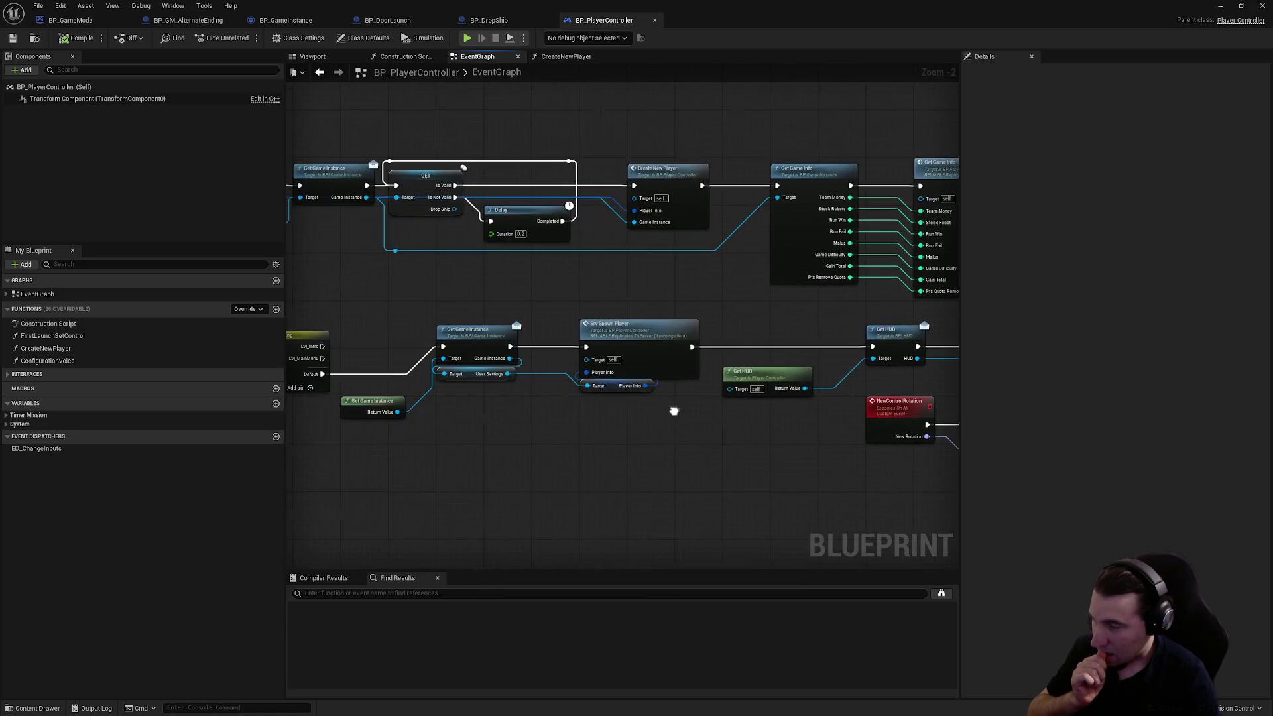
{"action": "double_click", "coordinate": [666, 331]}
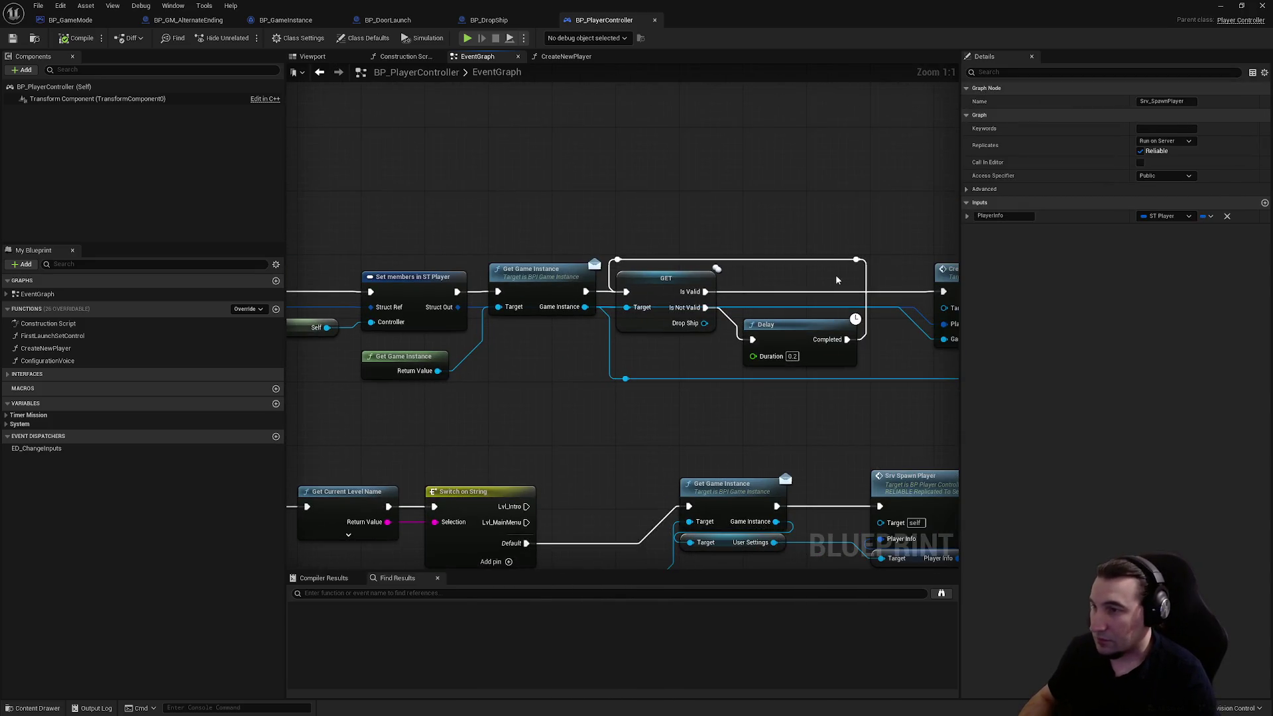
{"action": "double_click", "coordinate": [695, 257]}
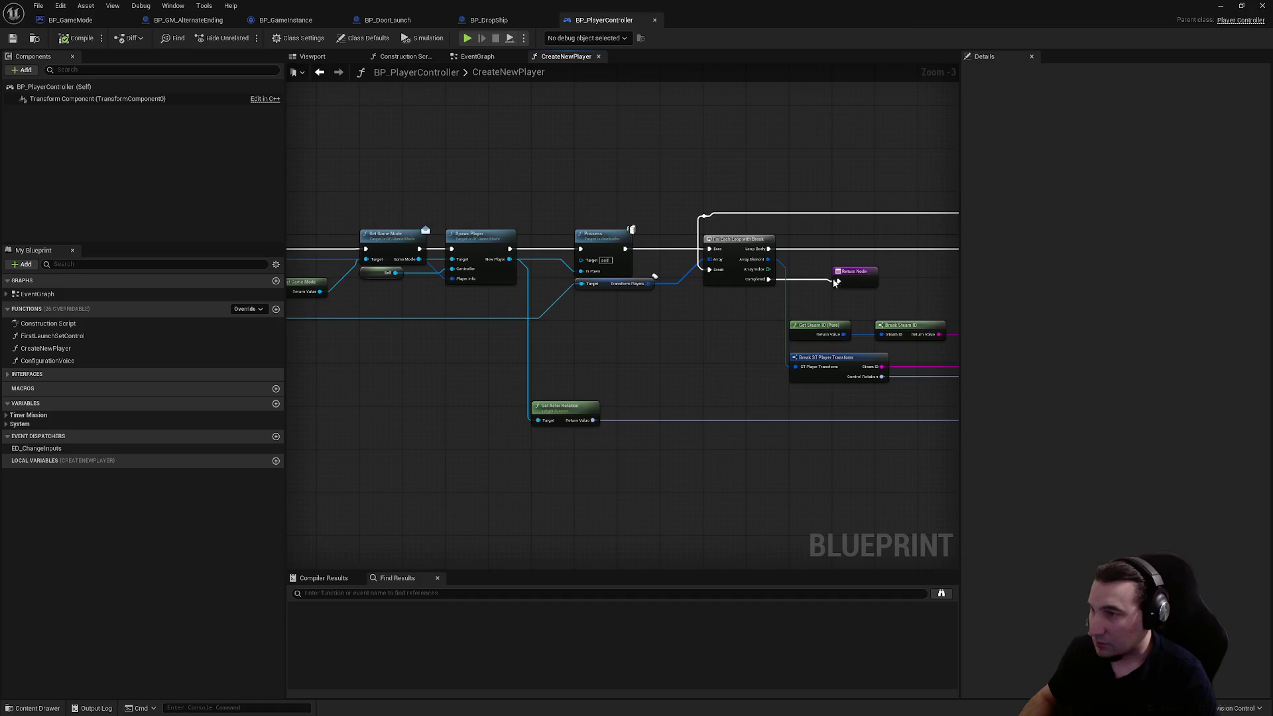
{"action": "mouse_move", "coordinate": [805, 204]}
{"action": "left_mouse_down"}
{"action": "mouse_move", "coordinate": [366, 185]}
{"action": "mouse_move", "coordinate": [414, 217]}
{"action": "mouse_move", "coordinate": [383, 199]}
{"action": "left_mouse_up"}
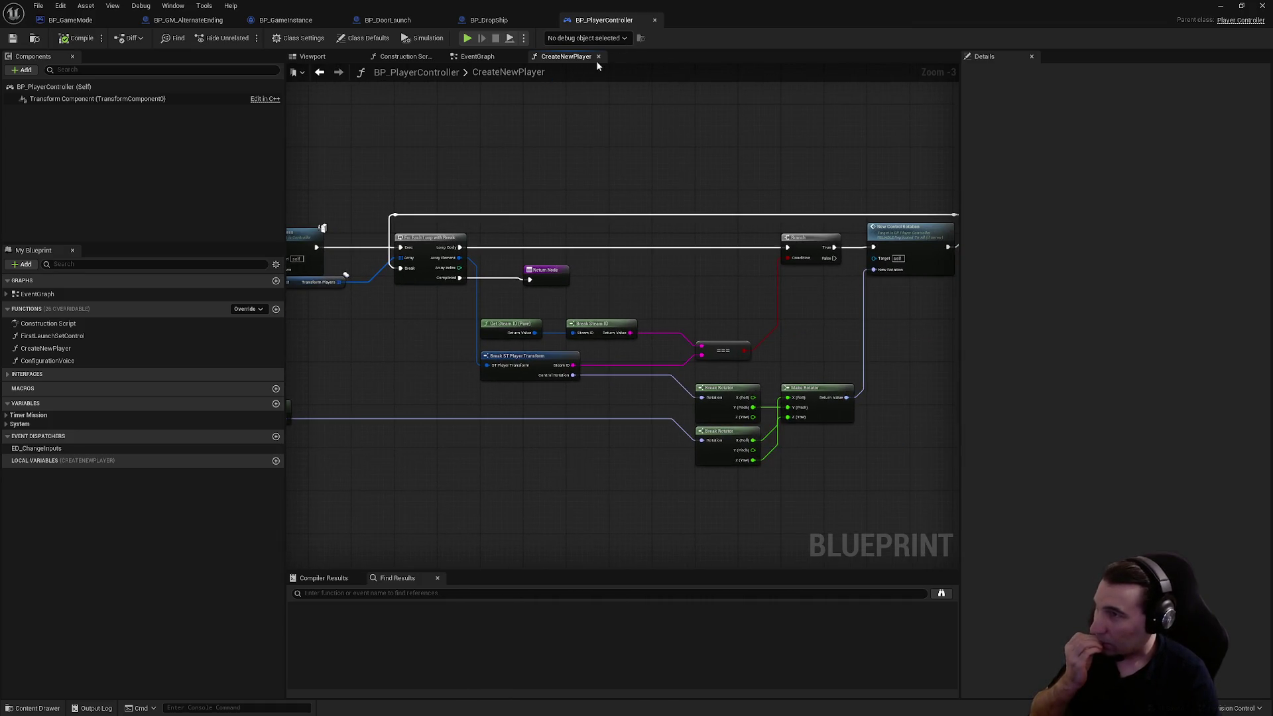
{"action": "left_click", "coordinate": [598, 57]}
{"action": "right_click", "coordinate": [685, 150]}
- Insert a Print String node between Create New Player and Get Game Info
{"action": "type", "text": "p*r"}
{"action": "key", "text": "BackSpace"}
{"action": "key", "text": "BackSpace"}
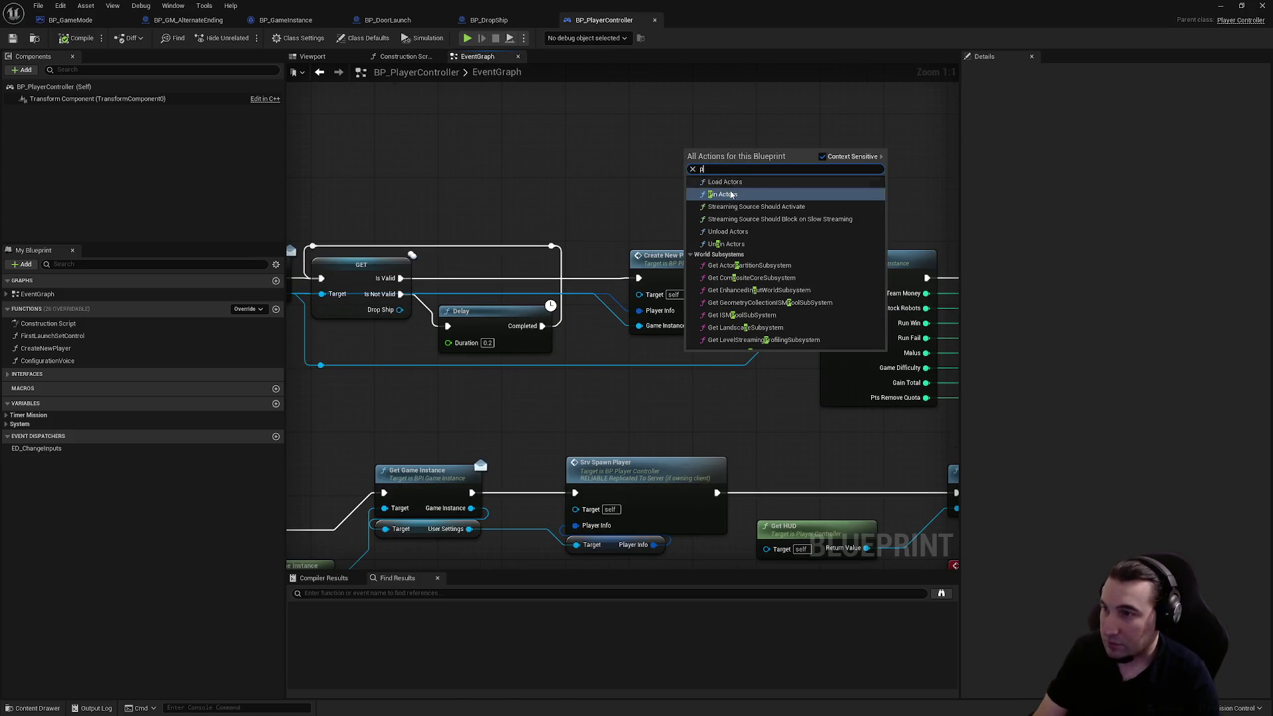
{"action": "type", "text": "rin"}
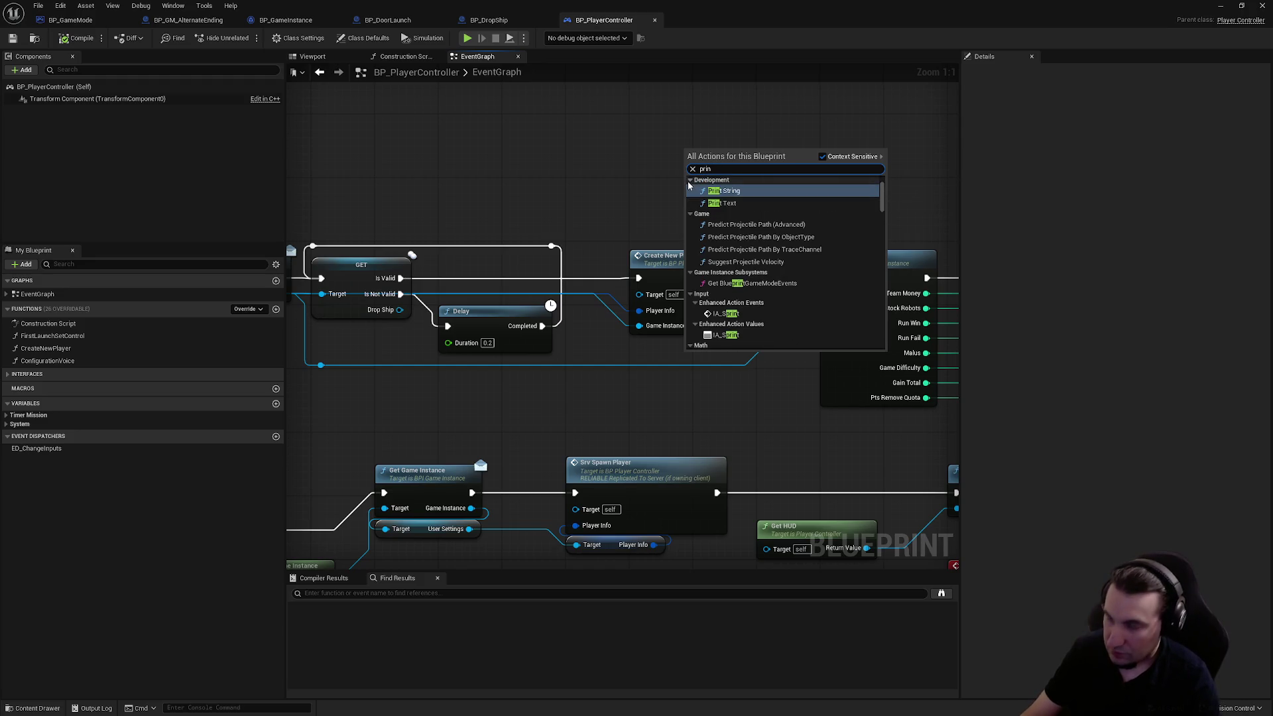
{"action": "left_click", "coordinate": [724, 216]}
{"action": "left_click_drag", "start_coordinate": [696, 161], "coordinate": [761, 188]}
{"action": "mouse_move", "coordinate": [731, 277]}
{"action": "left_mouse_down"}
{"action": "mouse_move", "coordinate": [750, 192]}
{"action": "mouse_move", "coordinate": [830, 278]}
{"action": "left_mouse_up"}
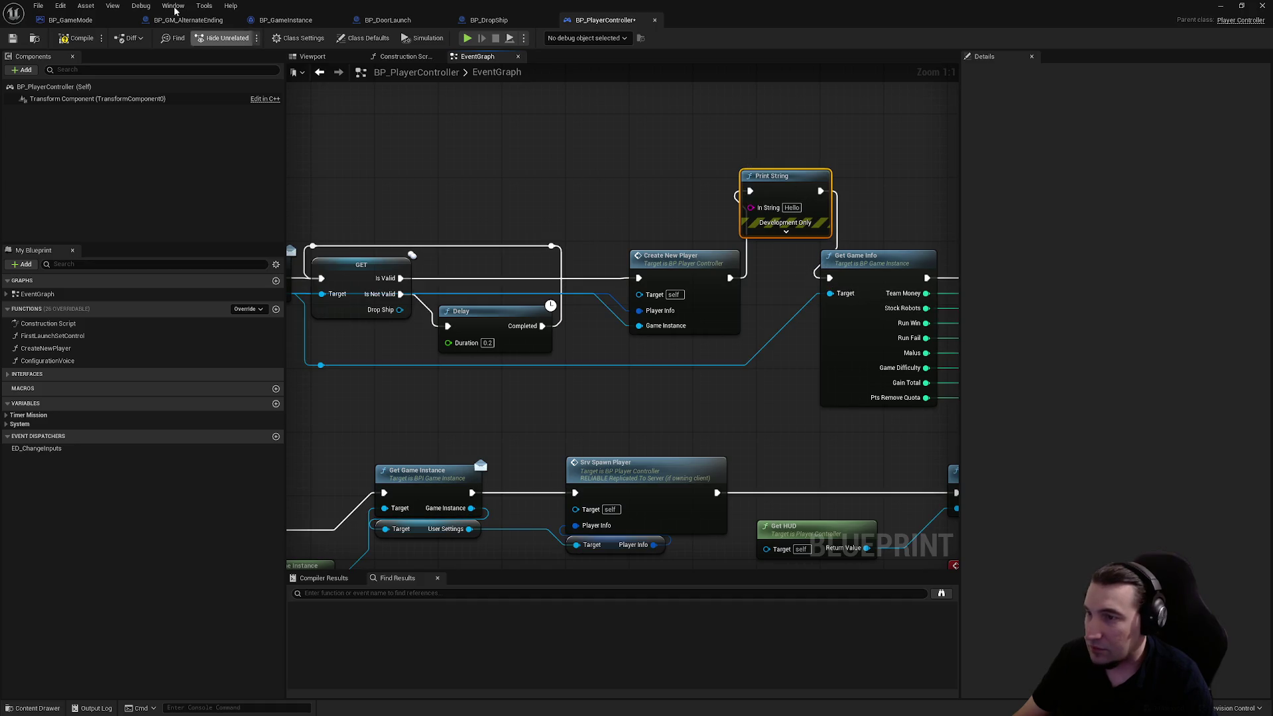
- Save BP_PlayerController, play-test the level, then restore the blueprint editor
{"action": "left_click", "coordinate": [11, 40]}
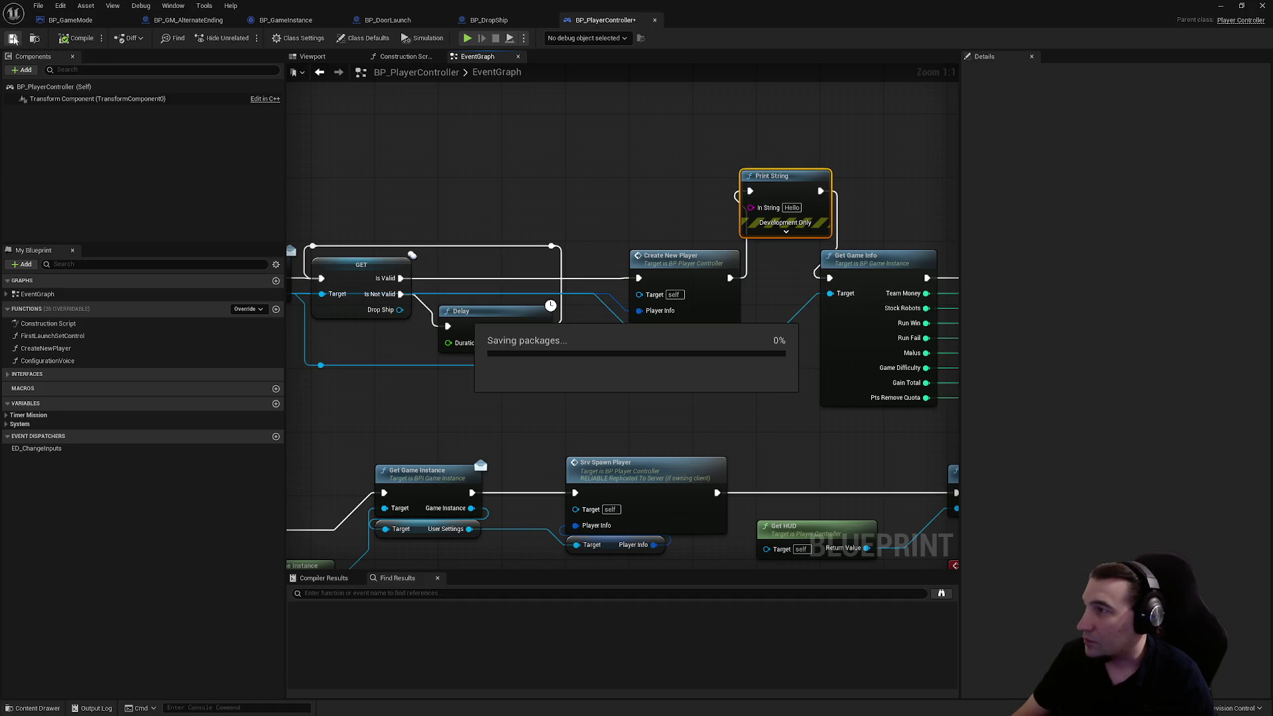
{"action": "key", "text": "super+Down"}
{"action": "key", "text": "super+Down"}
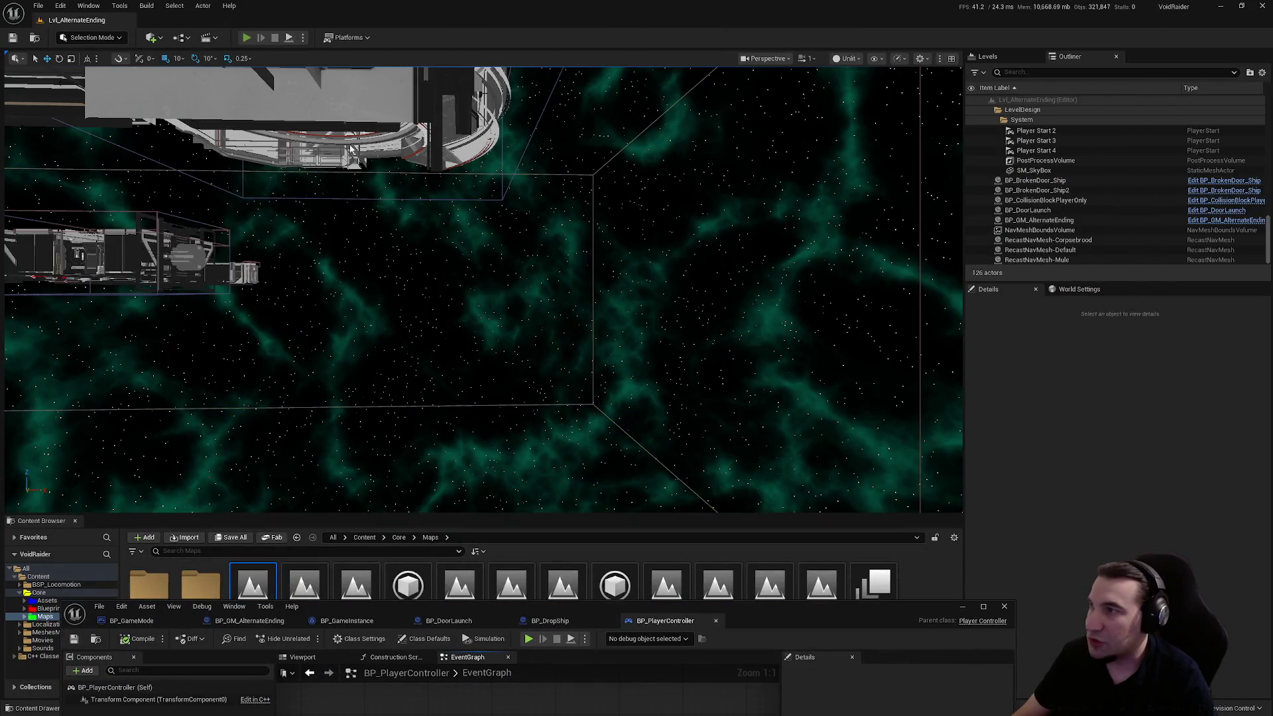
{"action": "key", "text": "alt+p"}
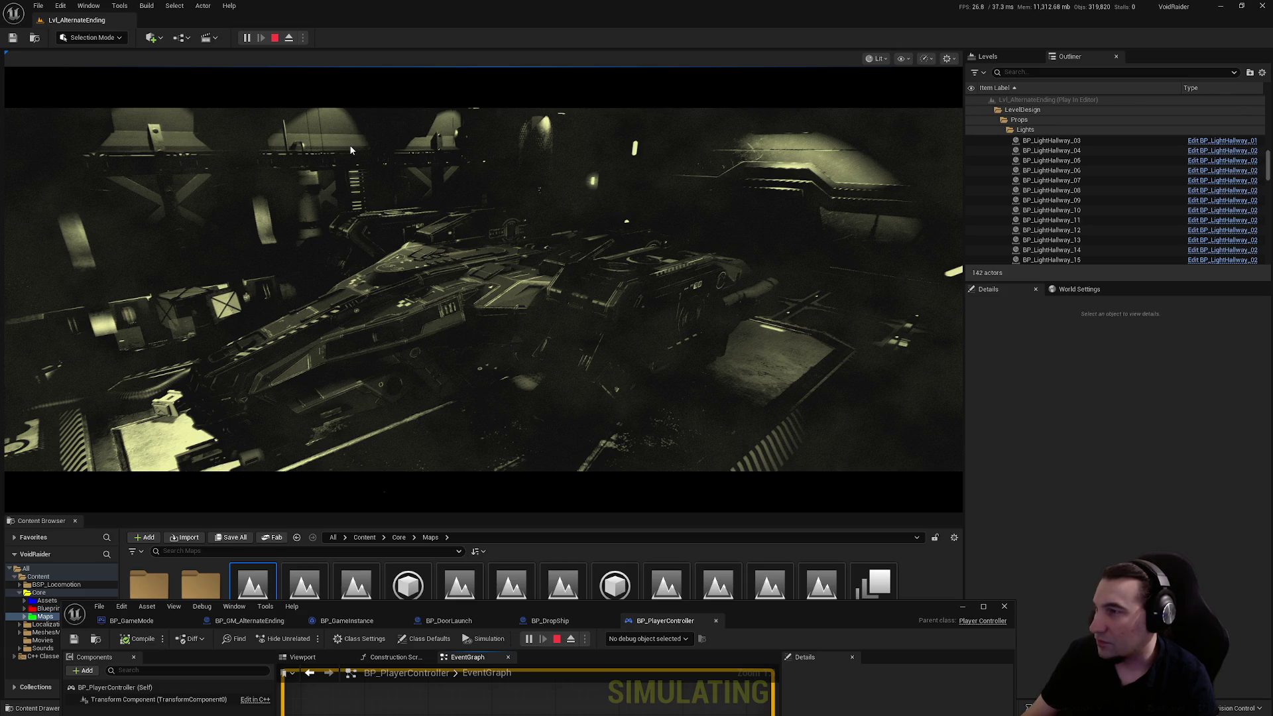
{"action": "key", "text": "Escape"}
{"action": "double_click", "coordinate": [789, 617]}
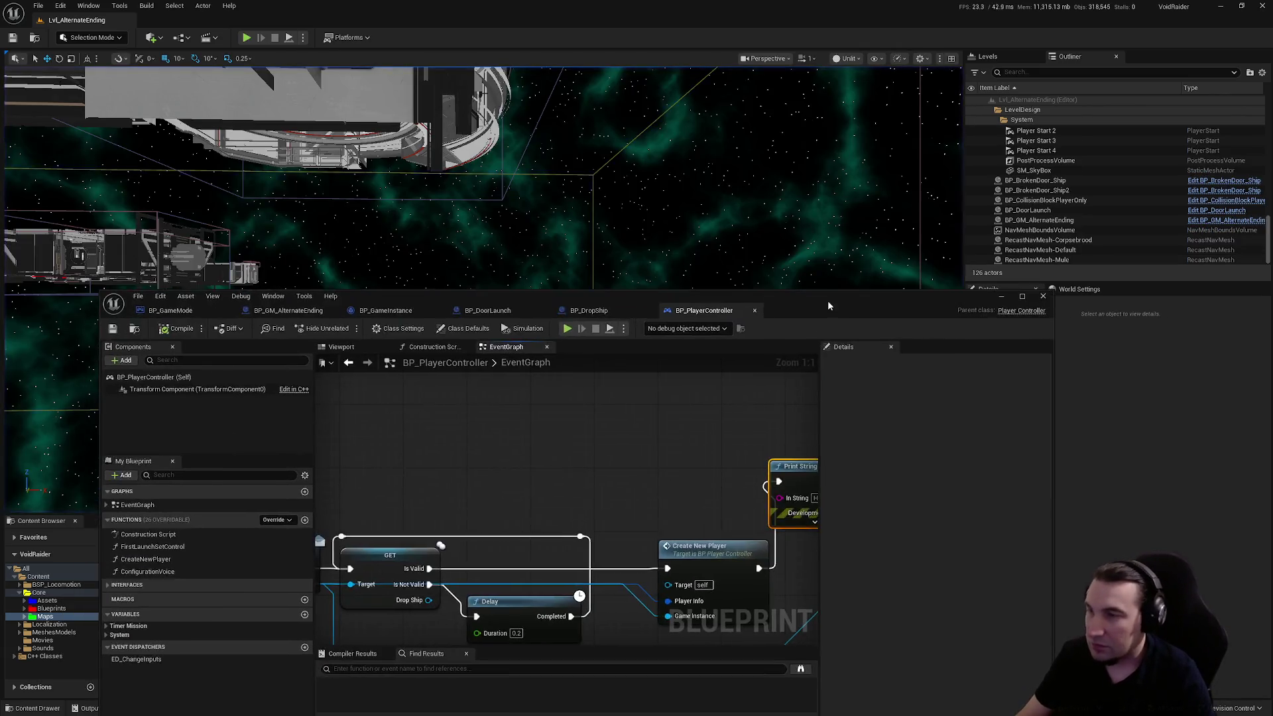
- Delete the Hello Print String and wire Create New Player directly to Get Game Info
{"action": "key", "text": "Delete"}
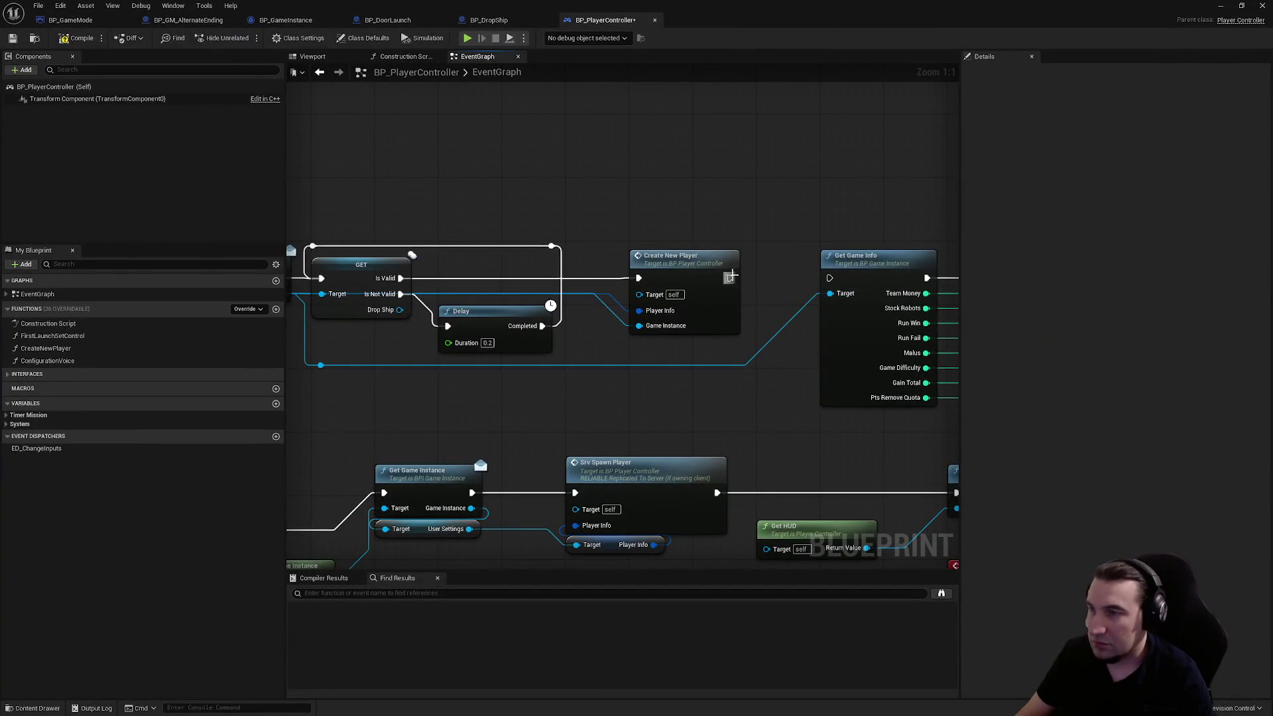
{"action": "left_click_drag", "start_coordinate": [730, 277], "coordinate": [830, 277]}
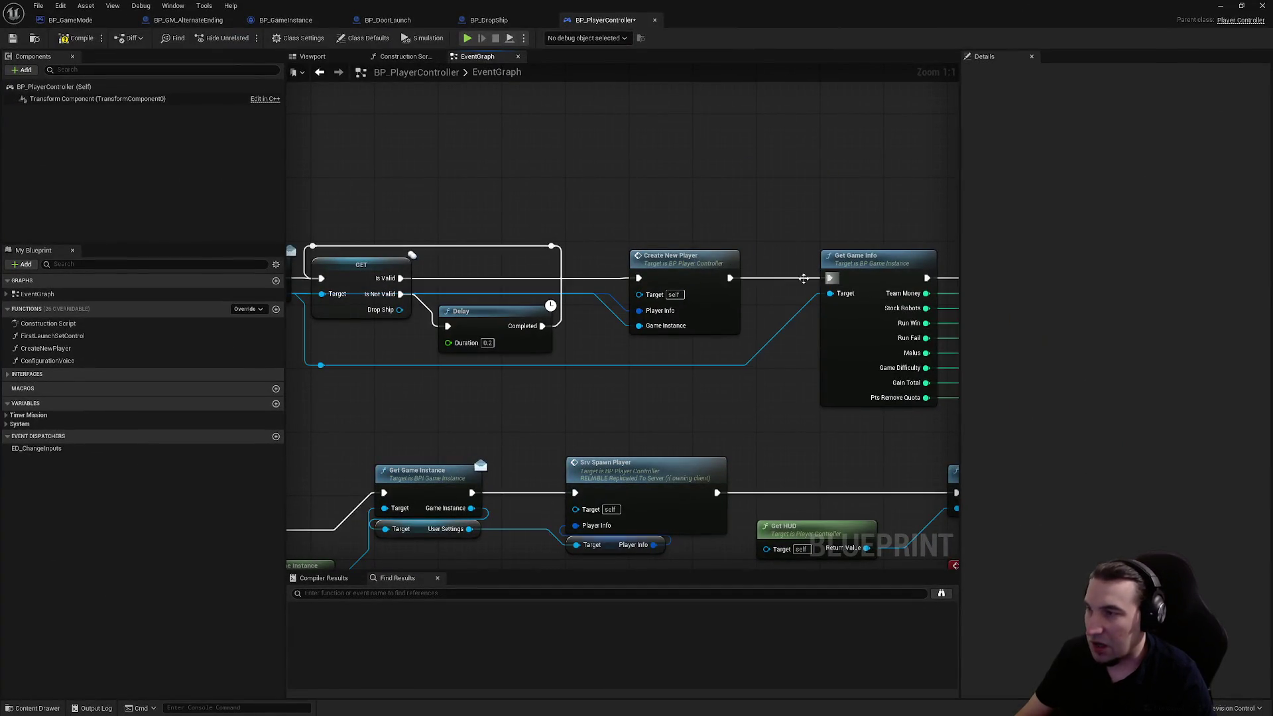
{"action": "left_click_drag", "start_coordinate": [476, 253], "coordinate": [717, 262]}
{"action": "mouse_move", "coordinate": [611, 249]}
{"action": "left_mouse_down"}
{"action": "mouse_move", "coordinate": [799, 363]}
{"action": "mouse_move", "coordinate": [826, 362]}
{"action": "left_mouse_up"}
{"action": "scroll", "coordinate": [796, 339], "scroll_direction": "down", "scroll_amount": 4}
{"action": "scroll", "coordinate": [723, 315], "scroll_direction": "up", "scroll_amount": 4}
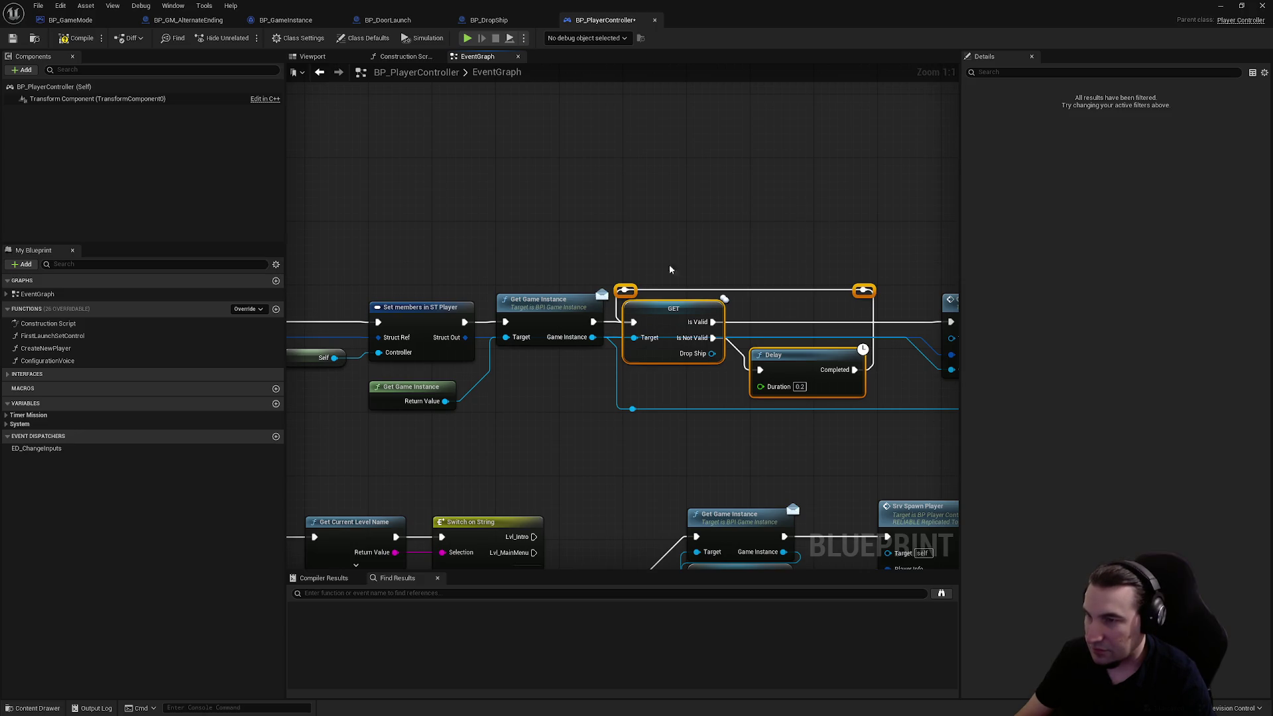
{"action": "left_click", "coordinate": [654, 239]}
{"action": "left_click_drag", "start_coordinate": [654, 238], "coordinate": [546, 111]}
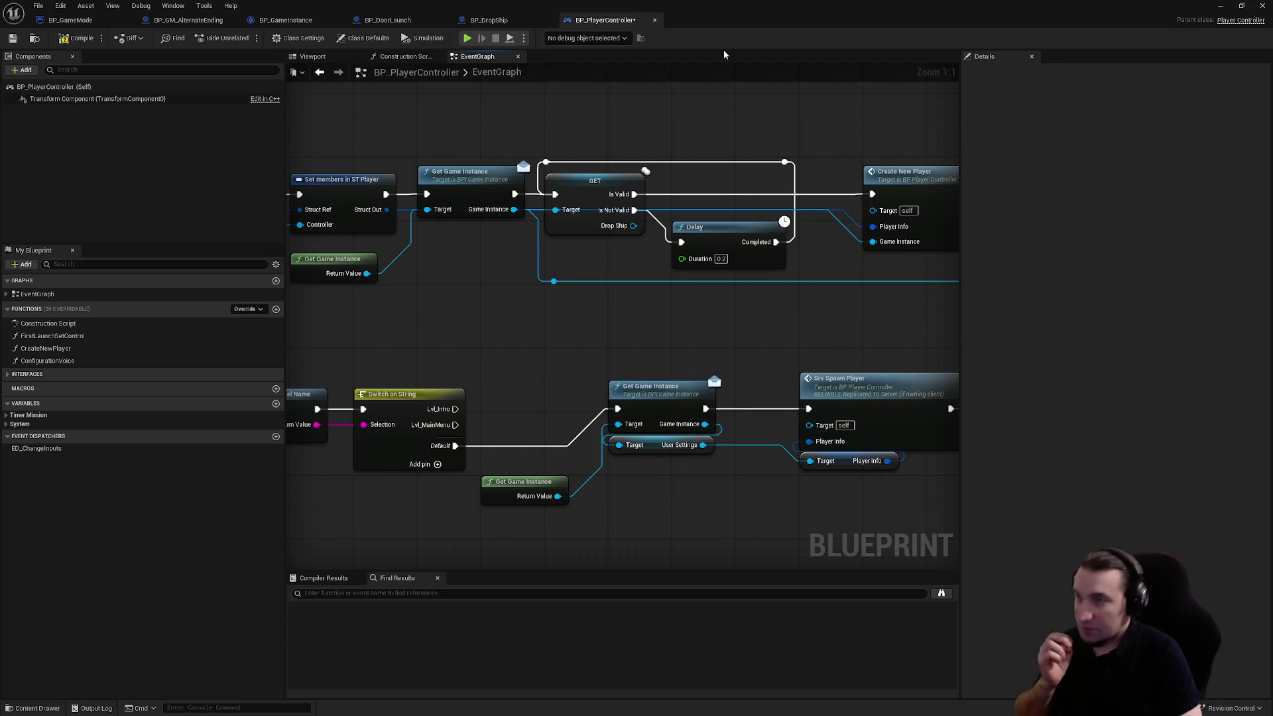
- Step through the blueprint tabs to BP_GameMode and box-select its debug Print String
{"action": "left_click", "coordinate": [488, 19]}
{"action": "left_click", "coordinate": [393, 27]}
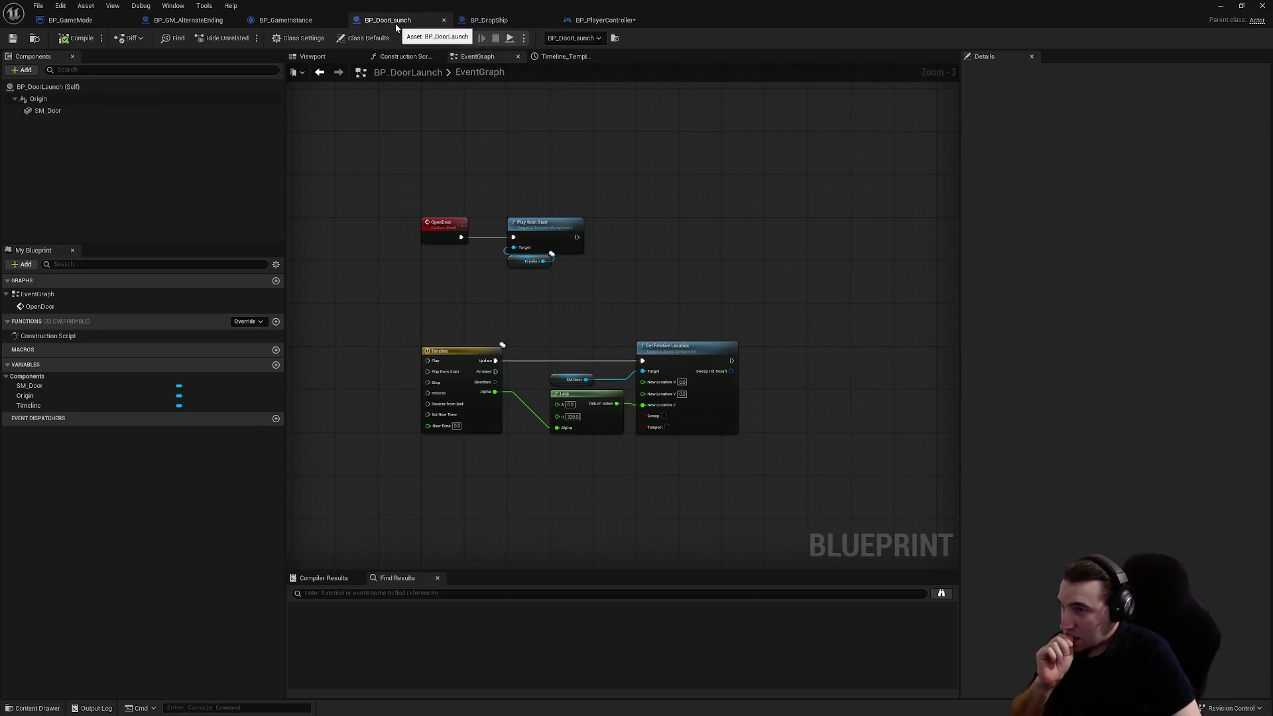
{"action": "left_click", "coordinate": [308, 27]}
{"action": "left_click", "coordinate": [187, 21]}
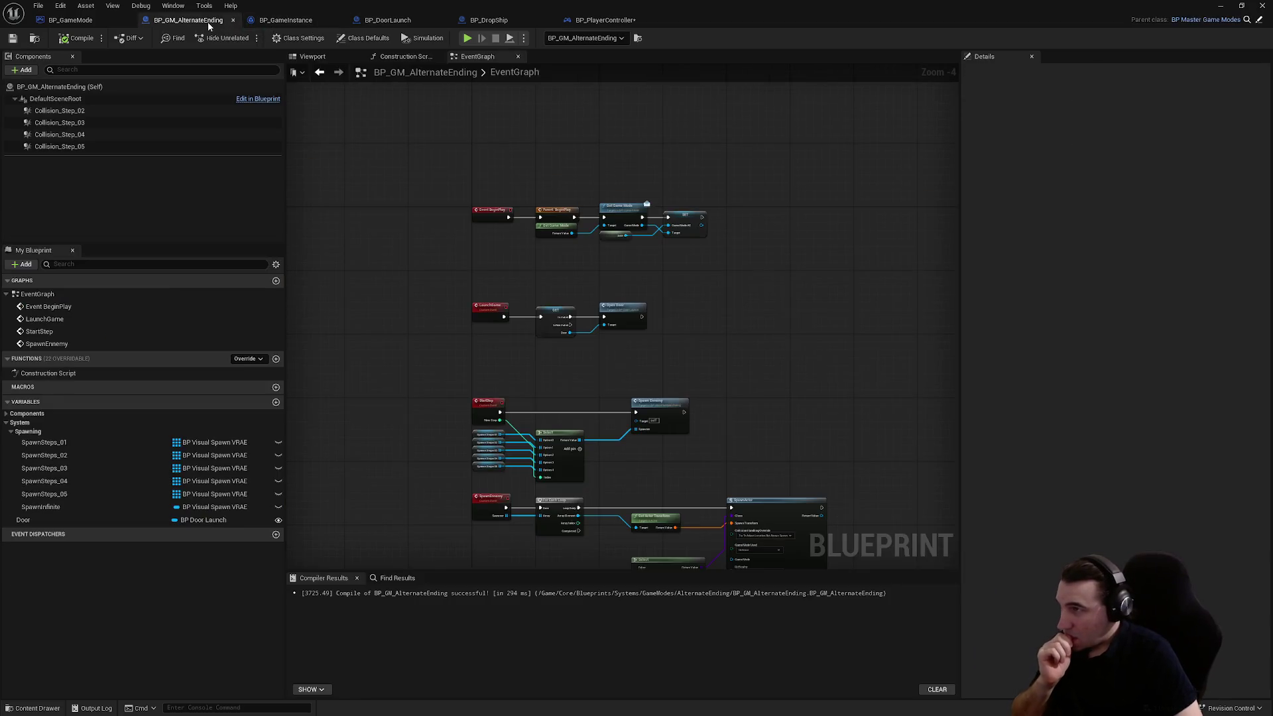
{"action": "left_click", "coordinate": [97, 25]}
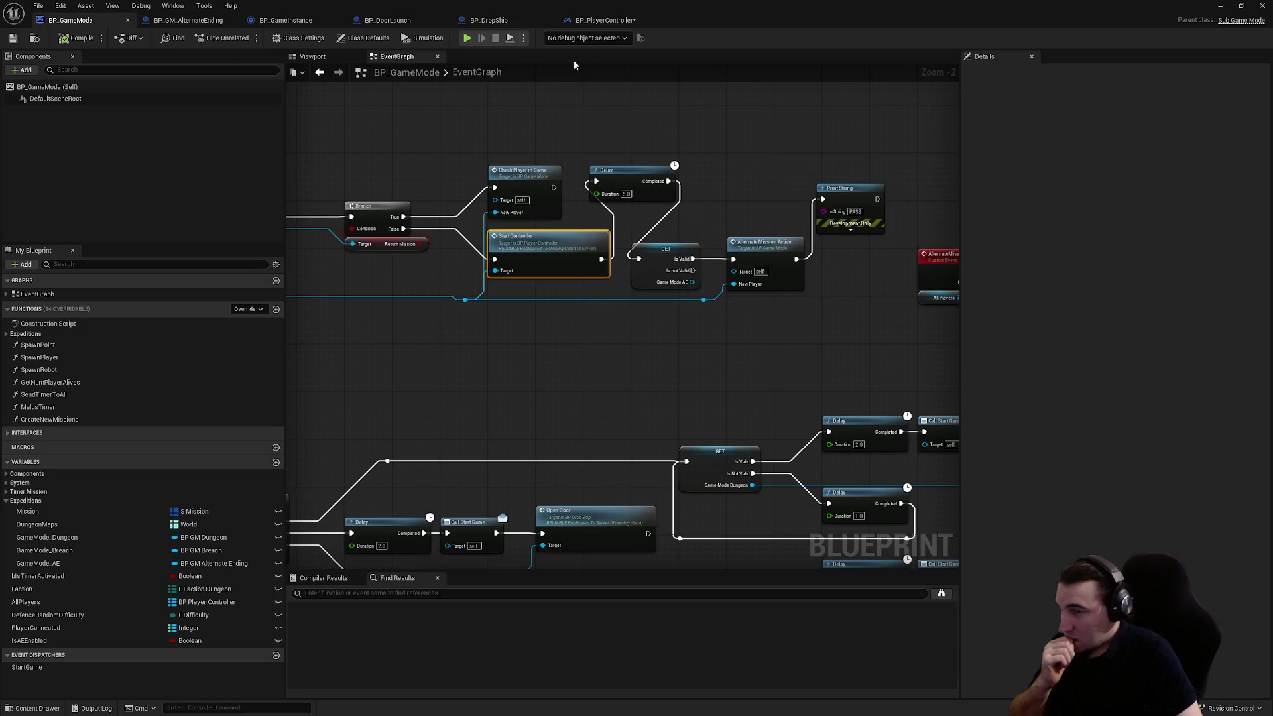
{"action": "left_click_drag", "start_coordinate": [792, 149], "coordinate": [855, 208]}
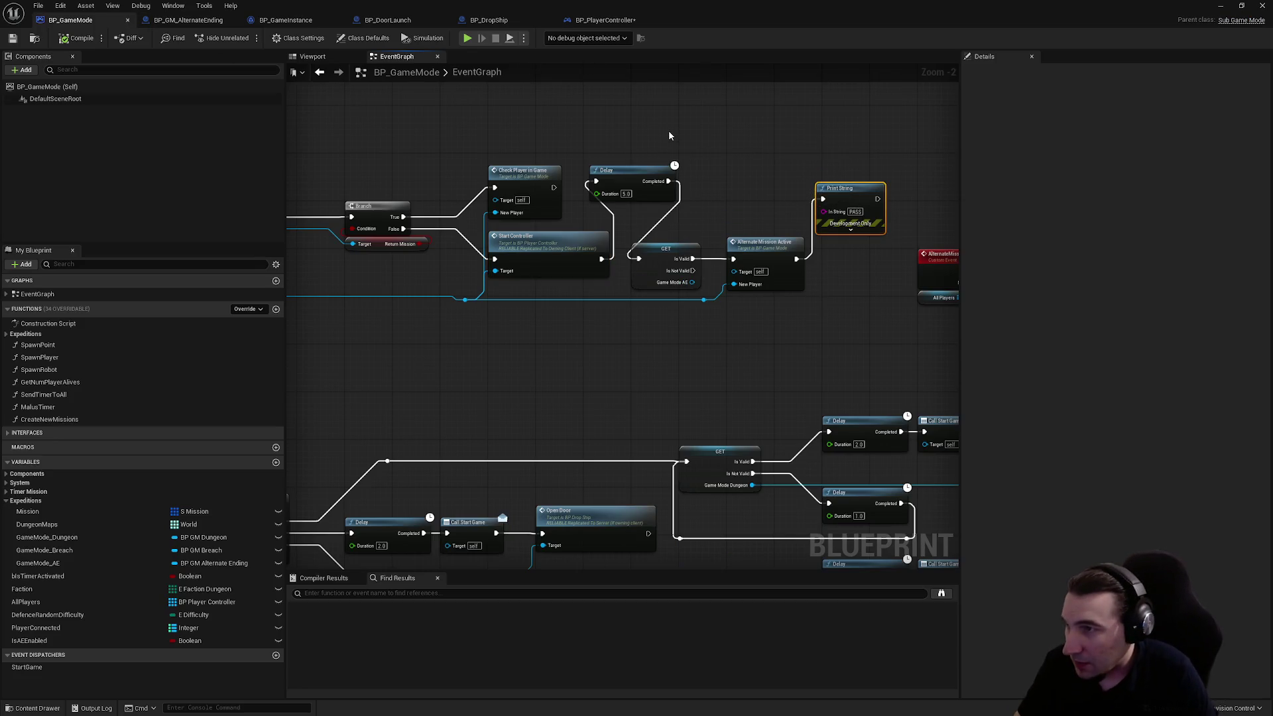
- Delete the debug Print String and Delay, wire Start Controller straight to GET, and save
{"action": "key", "text": "Delete"}
{"action": "left_click", "coordinate": [650, 182]}
{"action": "key", "text": "Delete"}
{"action": "left_click_drag", "start_coordinate": [602, 259], "coordinate": [638, 259]}
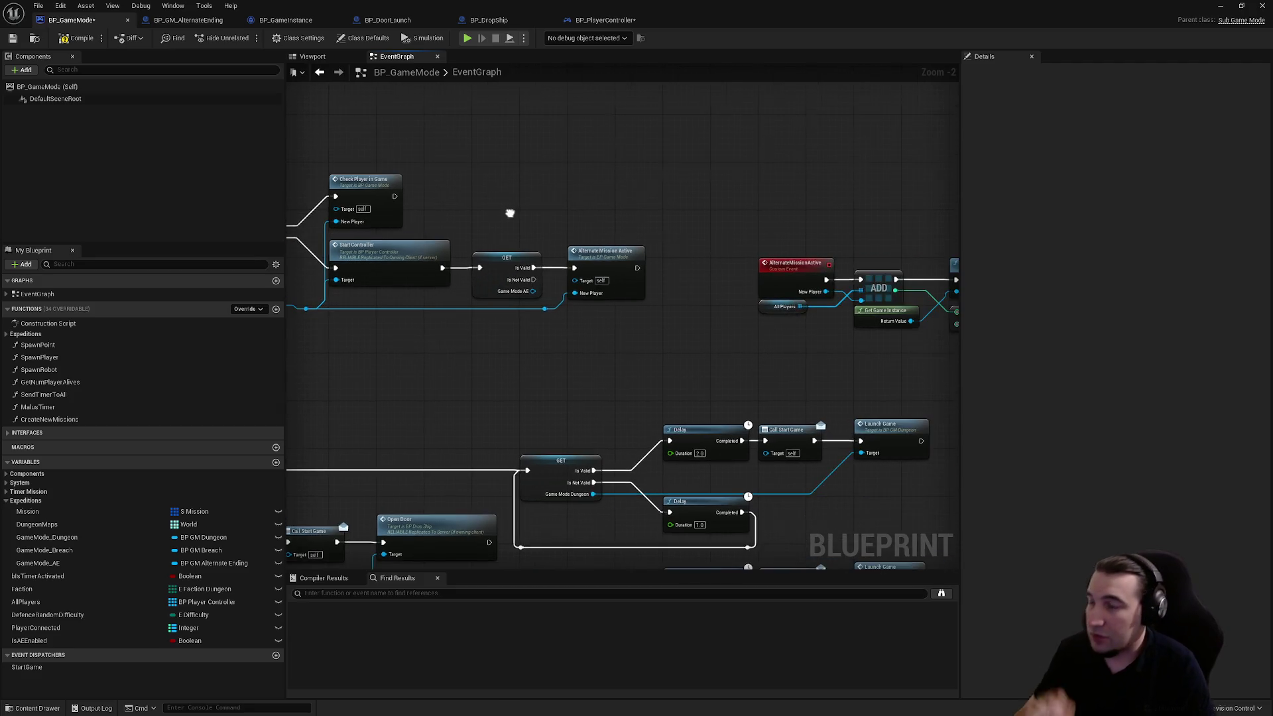
{"action": "left_click", "coordinate": [10, 39]}
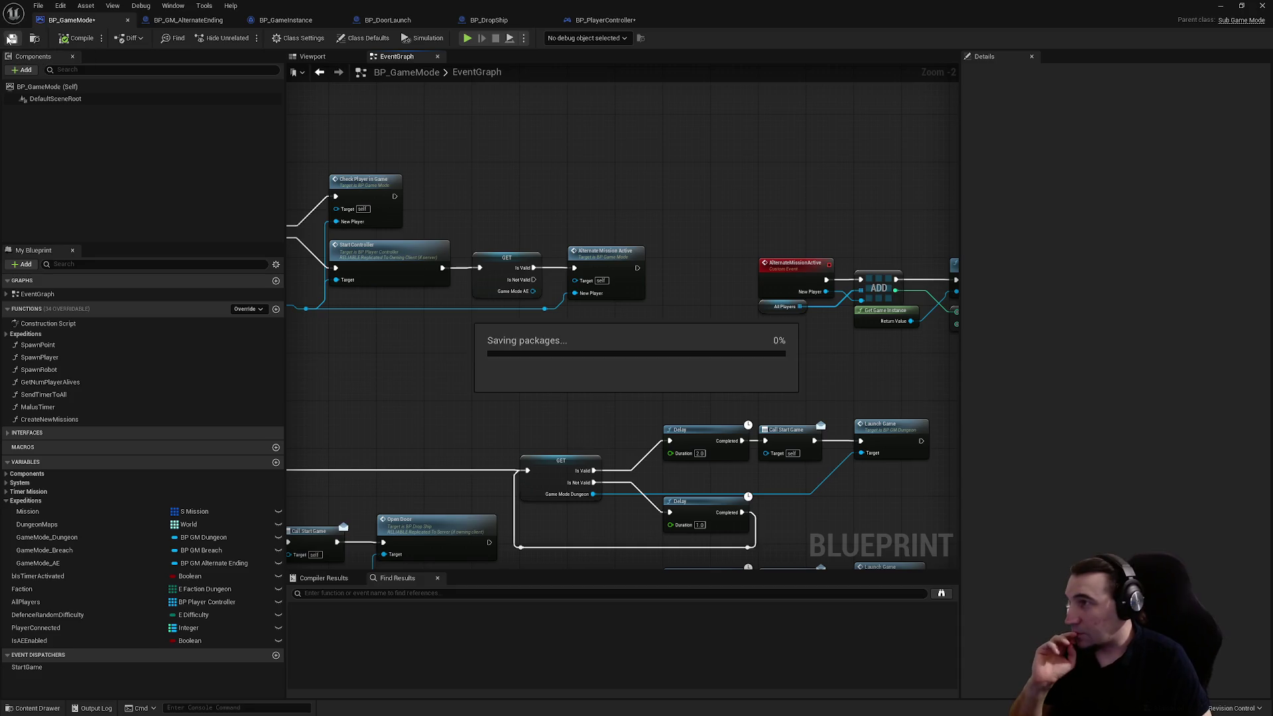
- Pan over to the AlternateMissionActive event, then return to BP_PlayerController
{"action": "mouse_move", "coordinate": [455, 326]}
{"action": "left_mouse_down"}
{"action": "mouse_move", "coordinate": [748, 279]}
{"action": "mouse_move", "coordinate": [835, 288]}
{"action": "mouse_move", "coordinate": [822, 306]}
{"action": "mouse_move", "coordinate": [779, 296]}
{"action": "left_mouse_up"}
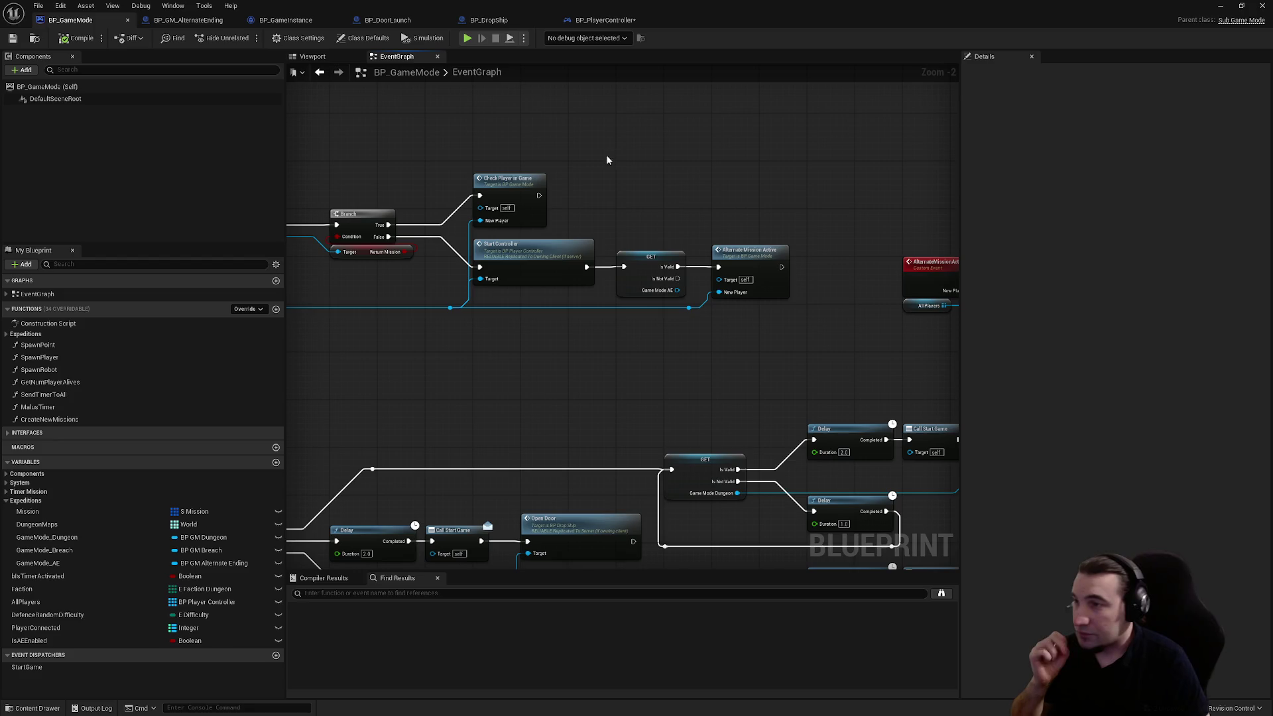
{"action": "mouse_move", "coordinate": [733, 182]}
{"action": "left_mouse_down"}
{"action": "mouse_move", "coordinate": [384, 188]}
{"action": "mouse_move", "coordinate": [464, 212]}
{"action": "mouse_move", "coordinate": [551, 212]}
{"action": "left_mouse_up"}
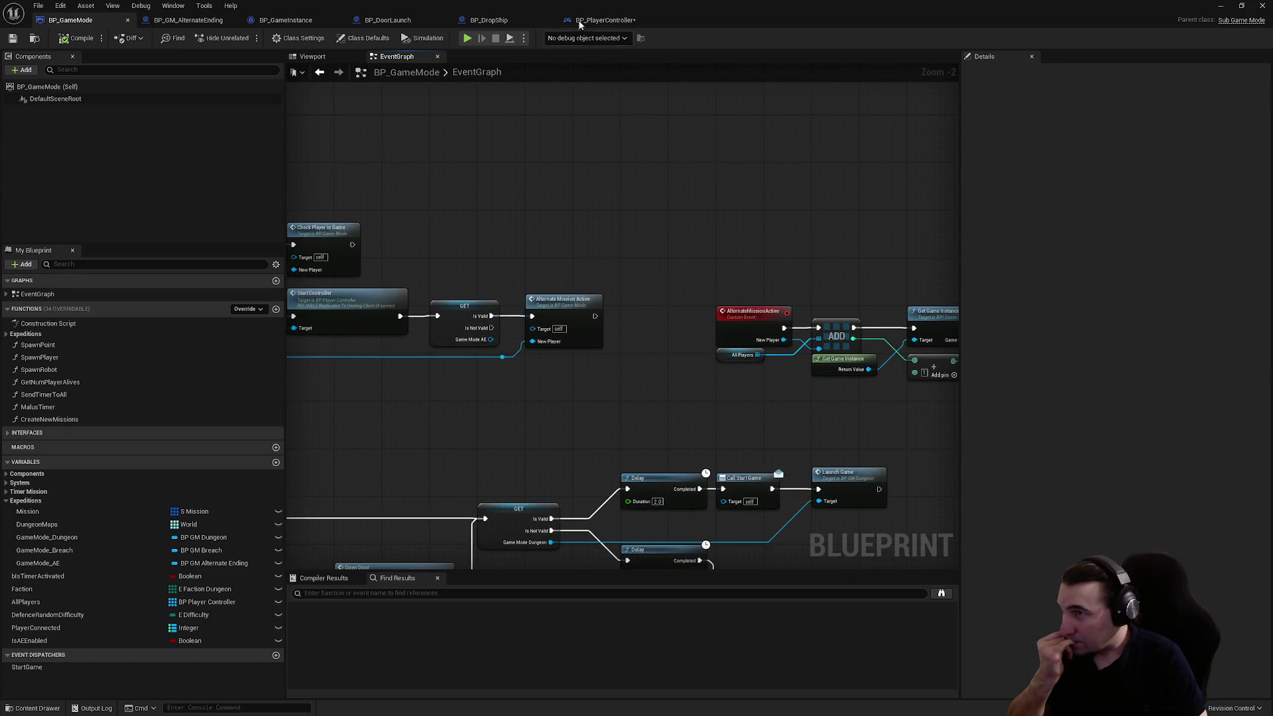
{"action": "left_click", "coordinate": [579, 22]}
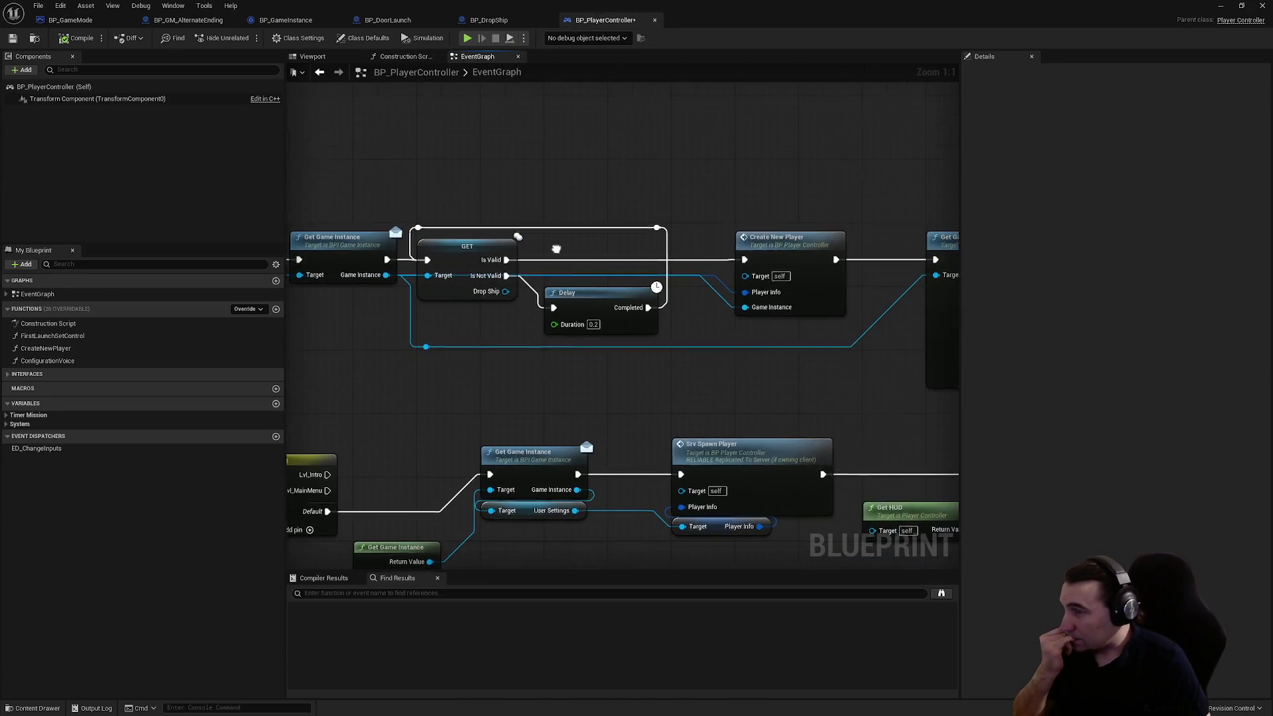
- Pan through BP_PlayerController's graph to centre Create New Player, Get Game Info and the Drop Ship check
{"action": "scroll", "coordinate": [556, 249], "scroll_direction": "down", "scroll_amount": 3}
{"action": "scroll", "coordinate": [562, 261], "scroll_direction": "up", "scroll_amount": 3}
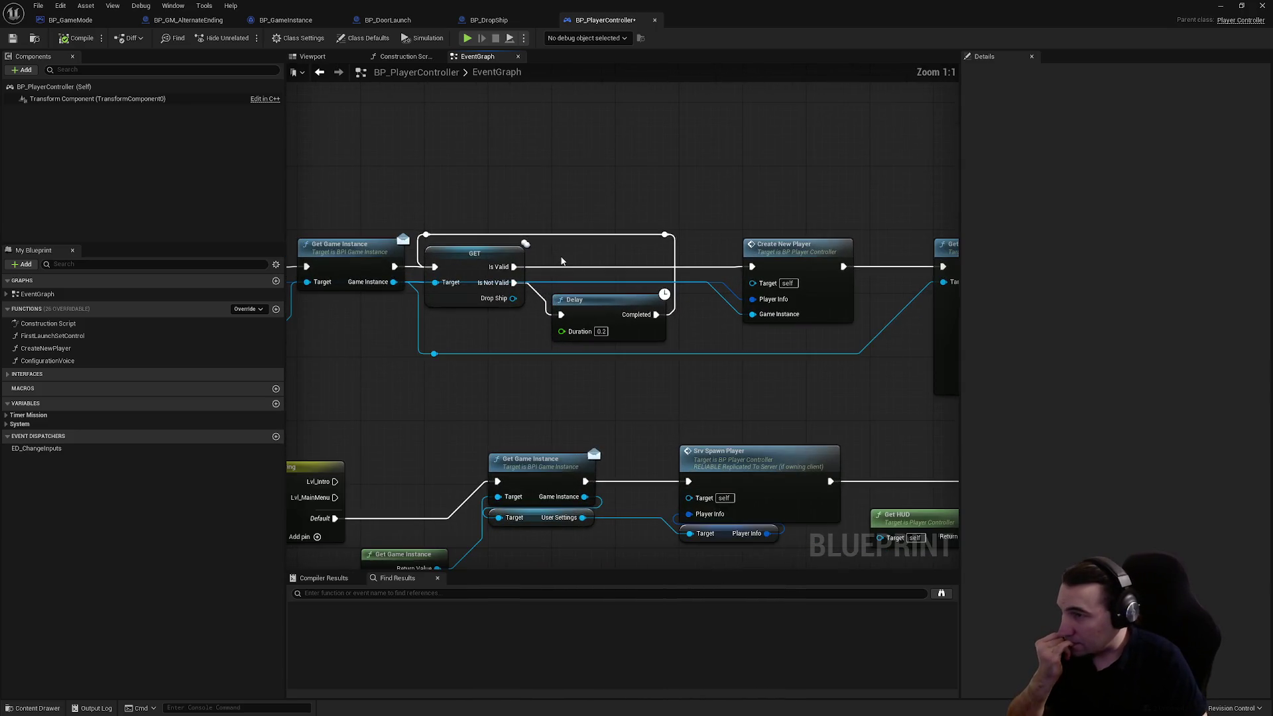
{"action": "mouse_move", "coordinate": [559, 248]}
{"action": "left_mouse_down"}
{"action": "mouse_move", "coordinate": [733, 256]}
{"action": "mouse_move", "coordinate": [289, 235]}
{"action": "left_mouse_up"}
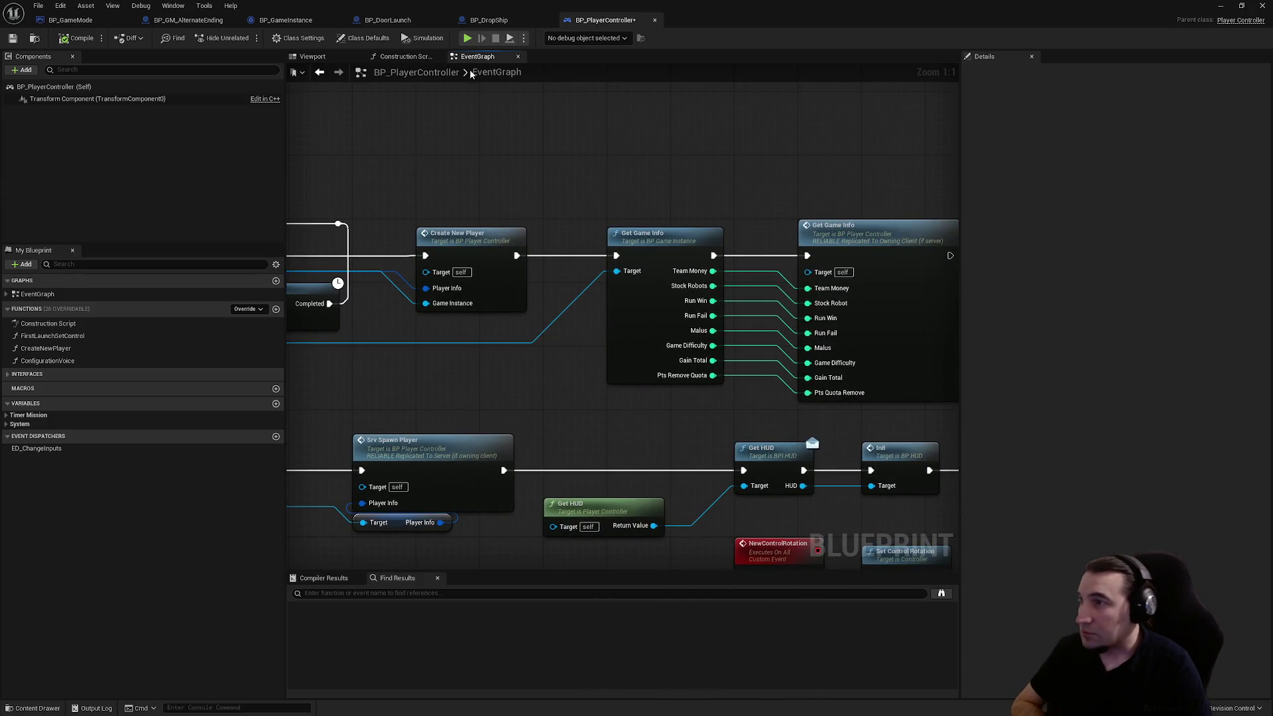
{"action": "mouse_move", "coordinate": [548, 179]}
{"action": "left_mouse_down"}
{"action": "mouse_move", "coordinate": [118, 173]}
{"action": "mouse_move", "coordinate": [629, 178]}
{"action": "left_mouse_up"}
{"action": "scroll", "coordinate": [491, 256], "scroll_direction": "down", "scroll_amount": 4}
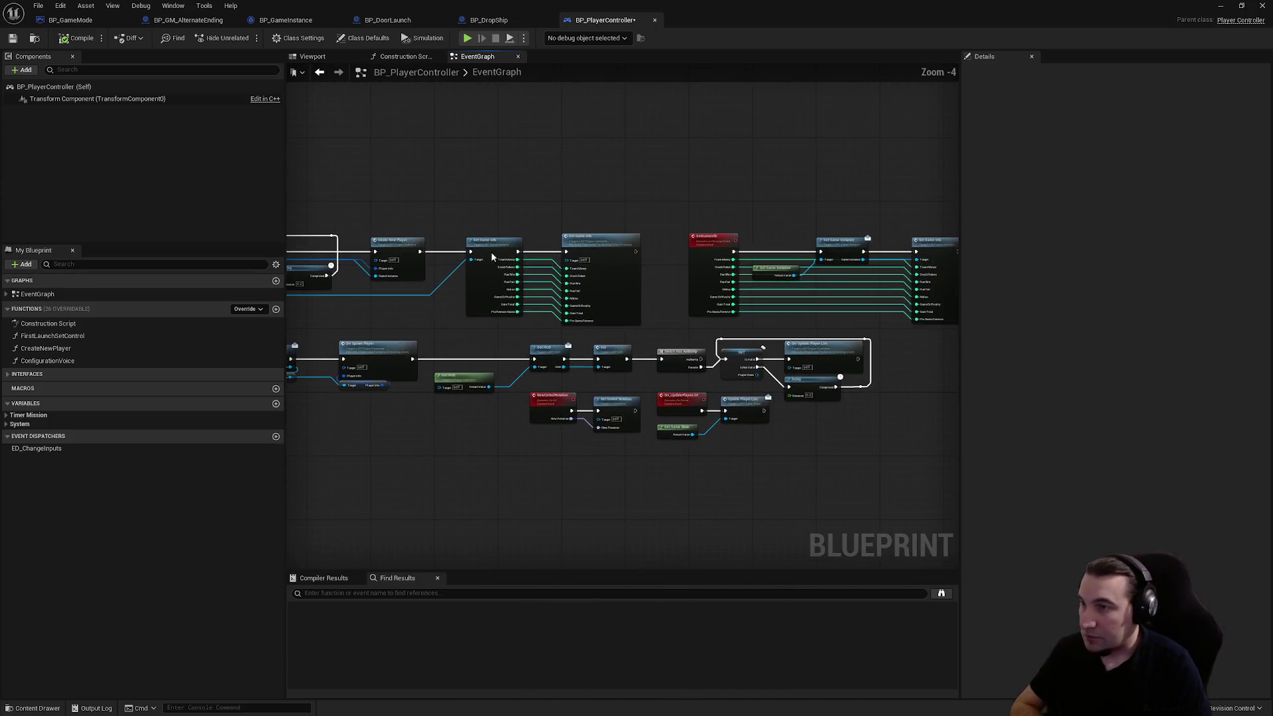
{"action": "mouse_move", "coordinate": [467, 170]}
{"action": "left_mouse_down"}
{"action": "mouse_move", "coordinate": [358, 159]}
{"action": "mouse_move", "coordinate": [805, 319]}
{"action": "mouse_move", "coordinate": [862, 321]}
{"action": "left_mouse_up"}
{"action": "left_click_drag", "start_coordinate": [537, 253], "coordinate": [690, 241]}
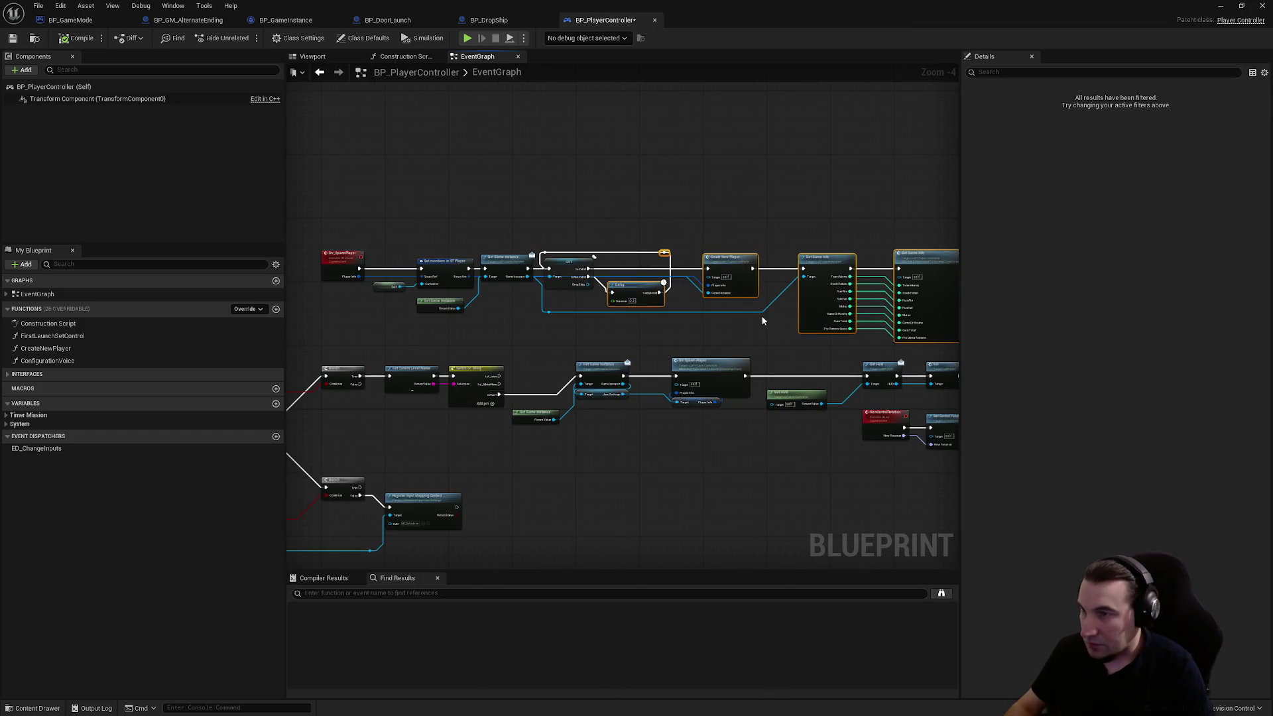
{"action": "left_click_drag", "start_coordinate": [762, 321], "coordinate": [614, 292]}
{"action": "mouse_move", "coordinate": [809, 172]}
{"action": "left_mouse_down"}
{"action": "mouse_move", "coordinate": [649, 176]}
{"action": "mouse_move", "coordinate": [555, 205]}
{"action": "mouse_move", "coordinate": [742, 202]}
{"action": "mouse_move", "coordinate": [721, 210]}
{"action": "left_mouse_up"}
{"action": "scroll", "coordinate": [716, 209], "scroll_direction": "up", "scroll_amount": 4}
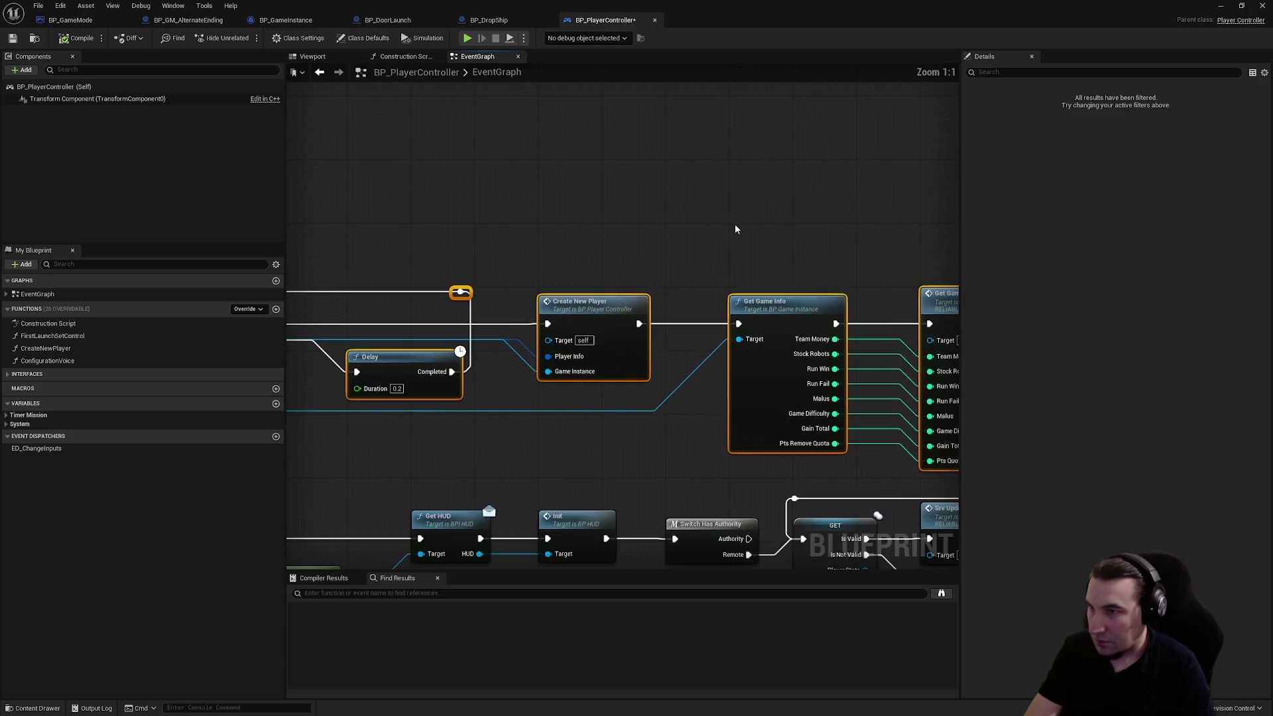
{"action": "left_click", "coordinate": [735, 225]}
{"action": "mouse_move", "coordinate": [672, 290]}
{"action": "left_mouse_down"}
{"action": "mouse_move", "coordinate": [361, 197]}
{"action": "mouse_move", "coordinate": [588, 205]}
{"action": "mouse_move", "coordinate": [647, 259]}
{"action": "left_mouse_up"}
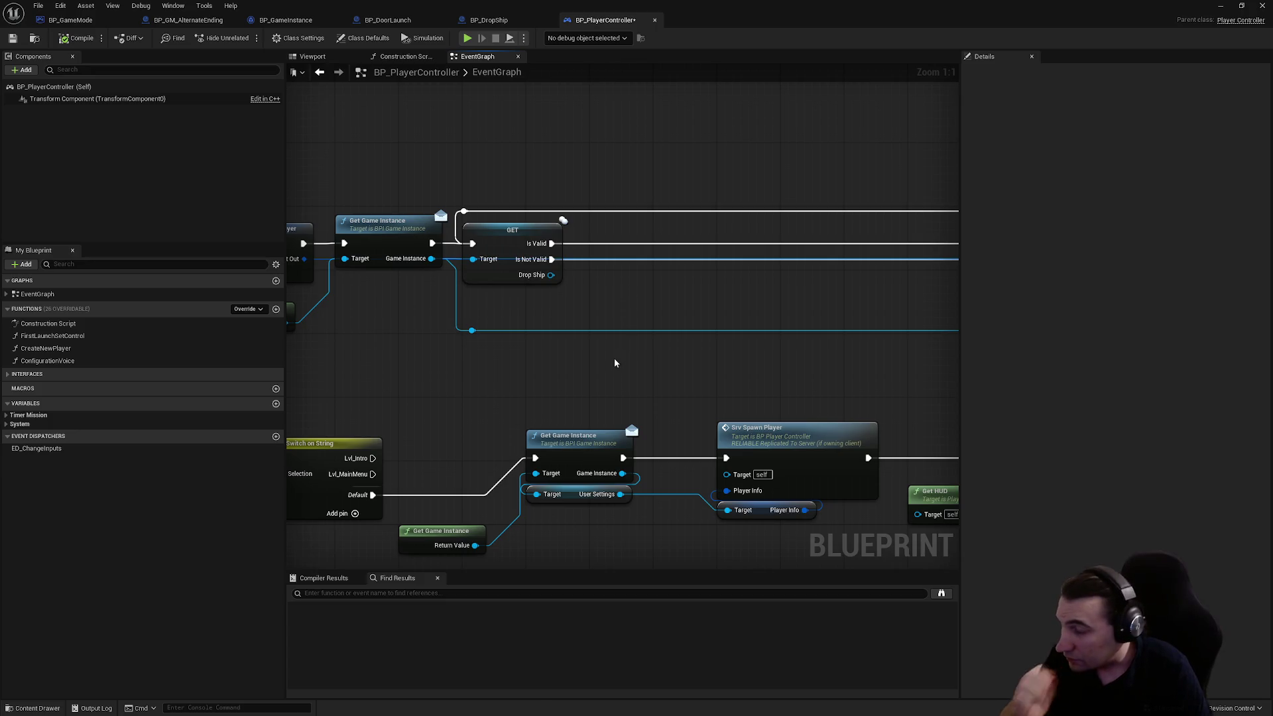
{"action": "right_click", "coordinate": [617, 376]}
- Add a Get Game Mode node beside the GET check
{"action": "type", "text": "ga"}
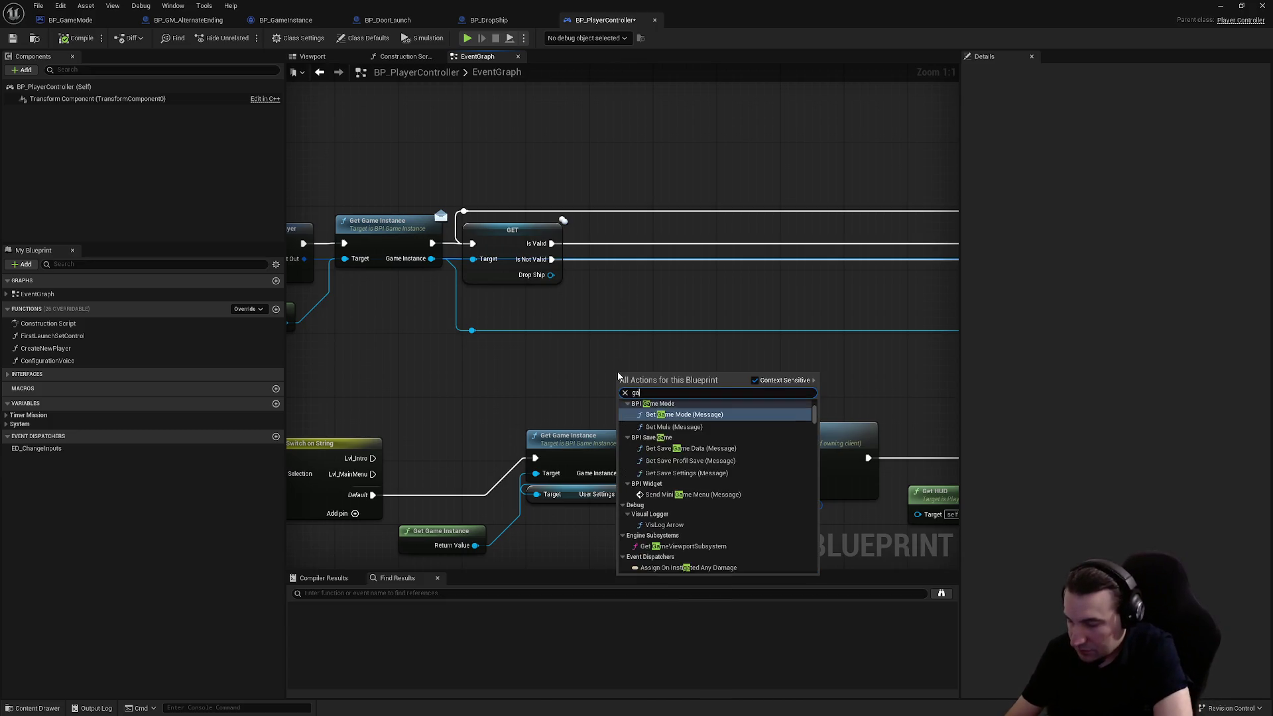
{"action": "type", "text": "m"}
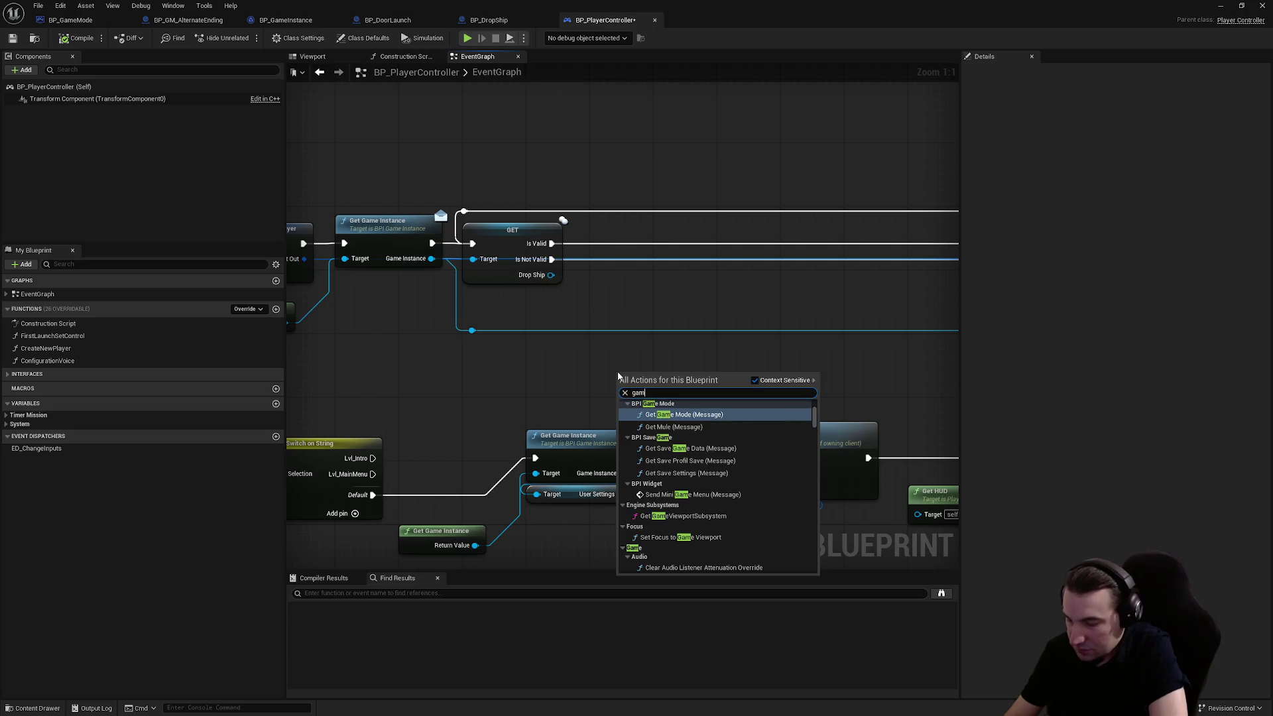
{"action": "type", "text": "emode"}
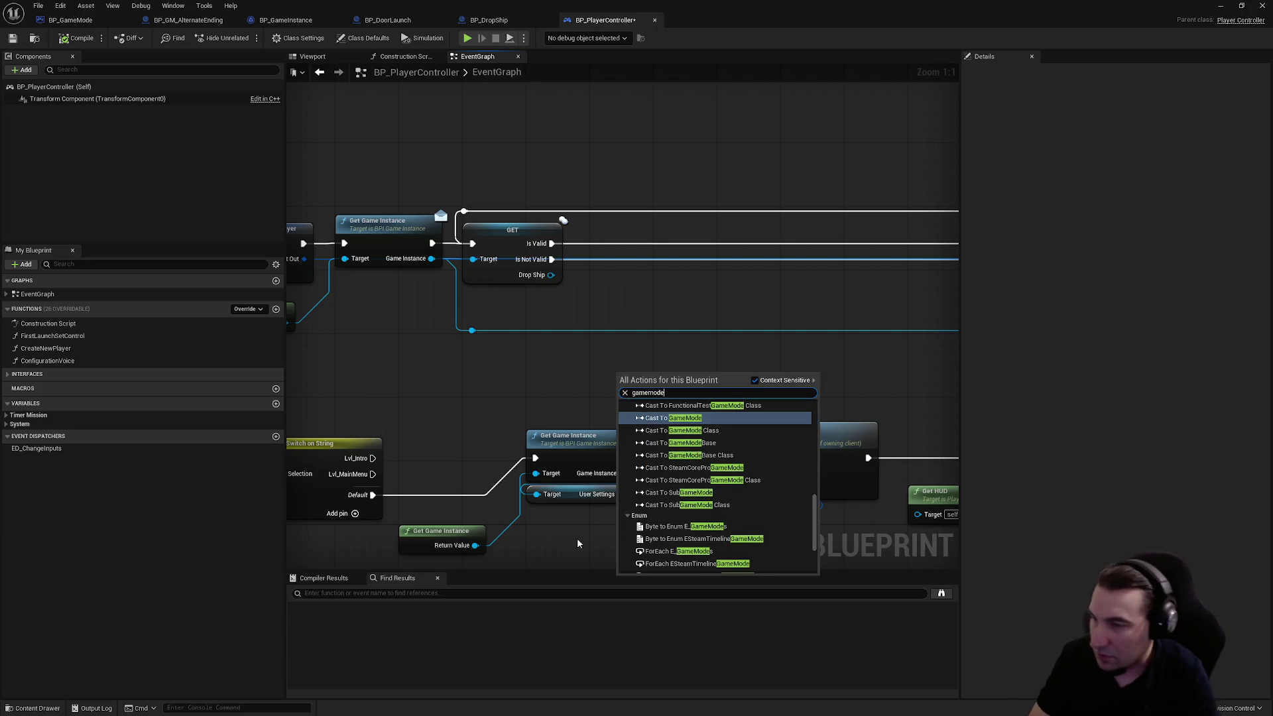
{"action": "scroll", "coordinate": [755, 529], "scroll_direction": "up", "scroll_amount": 10}
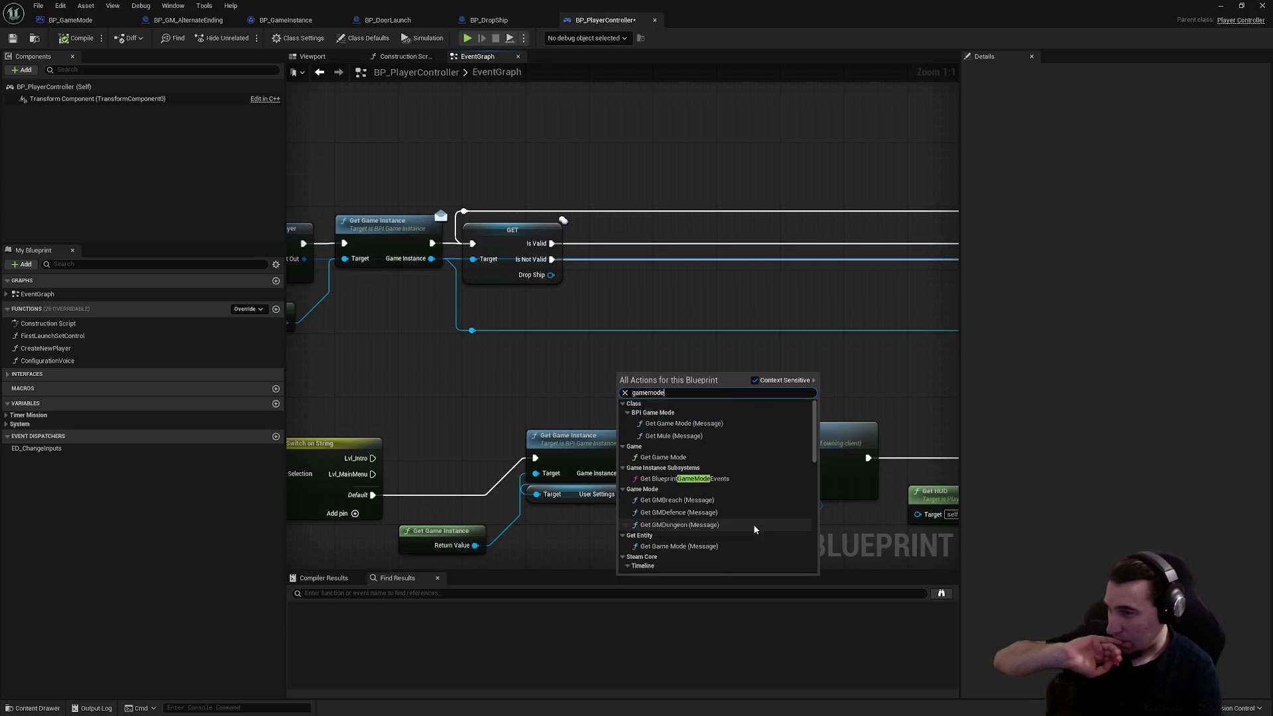
{"action": "left_click", "coordinate": [703, 457]}
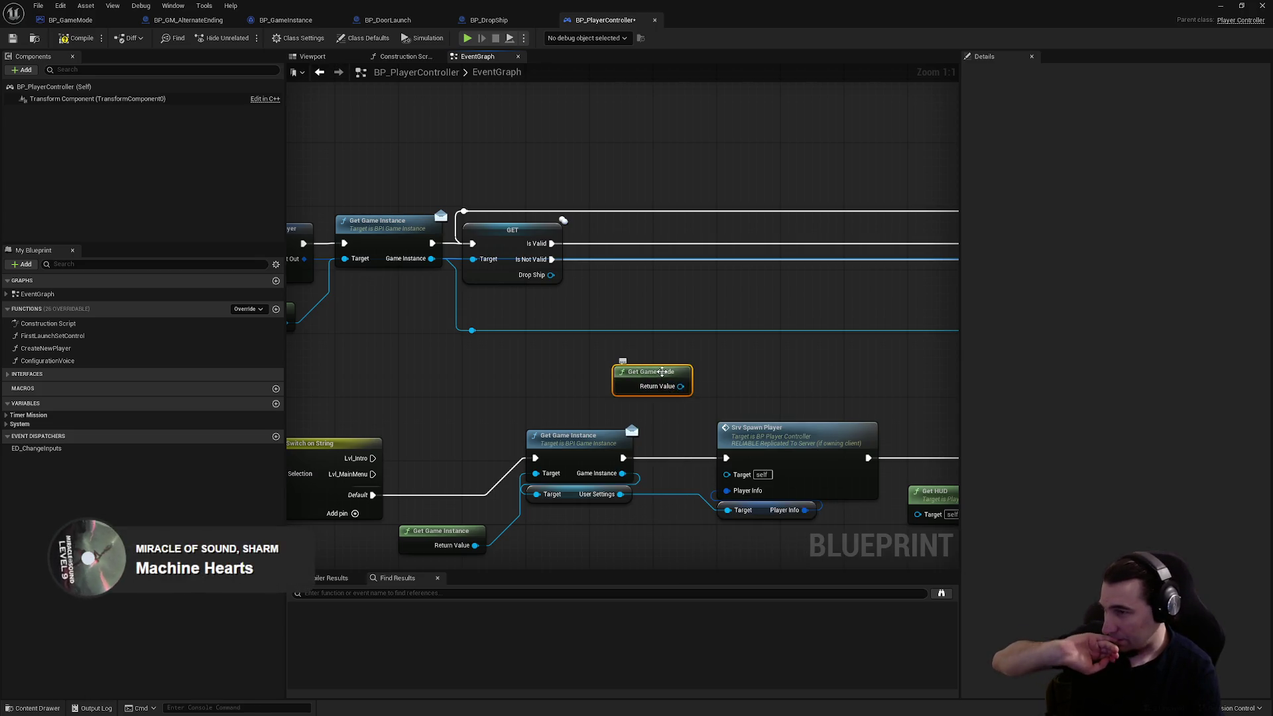
{"action": "left_click_drag", "start_coordinate": [662, 372], "coordinate": [638, 286]}
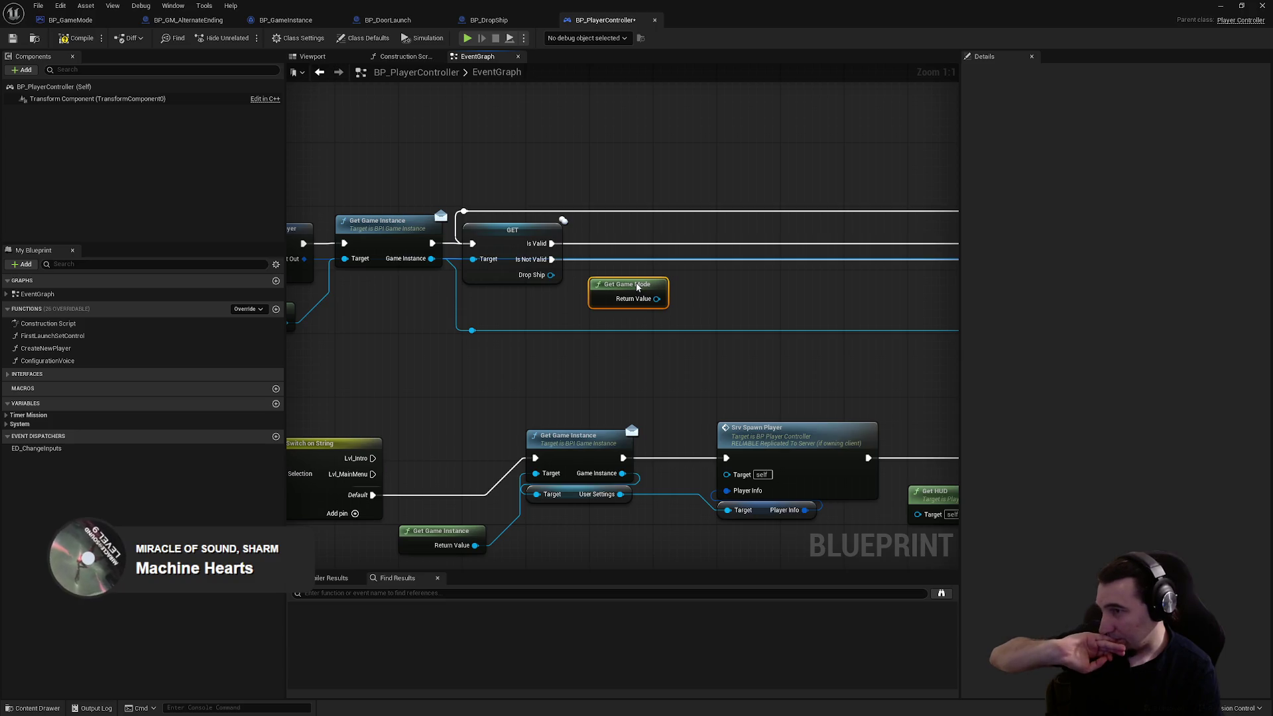
{"action": "mouse_move", "coordinate": [716, 304]}
{"action": "left_mouse_down"}
{"action": "mouse_move", "coordinate": [420, 327]}
{"action": "mouse_move", "coordinate": [445, 330]}
{"action": "left_mouse_up"}
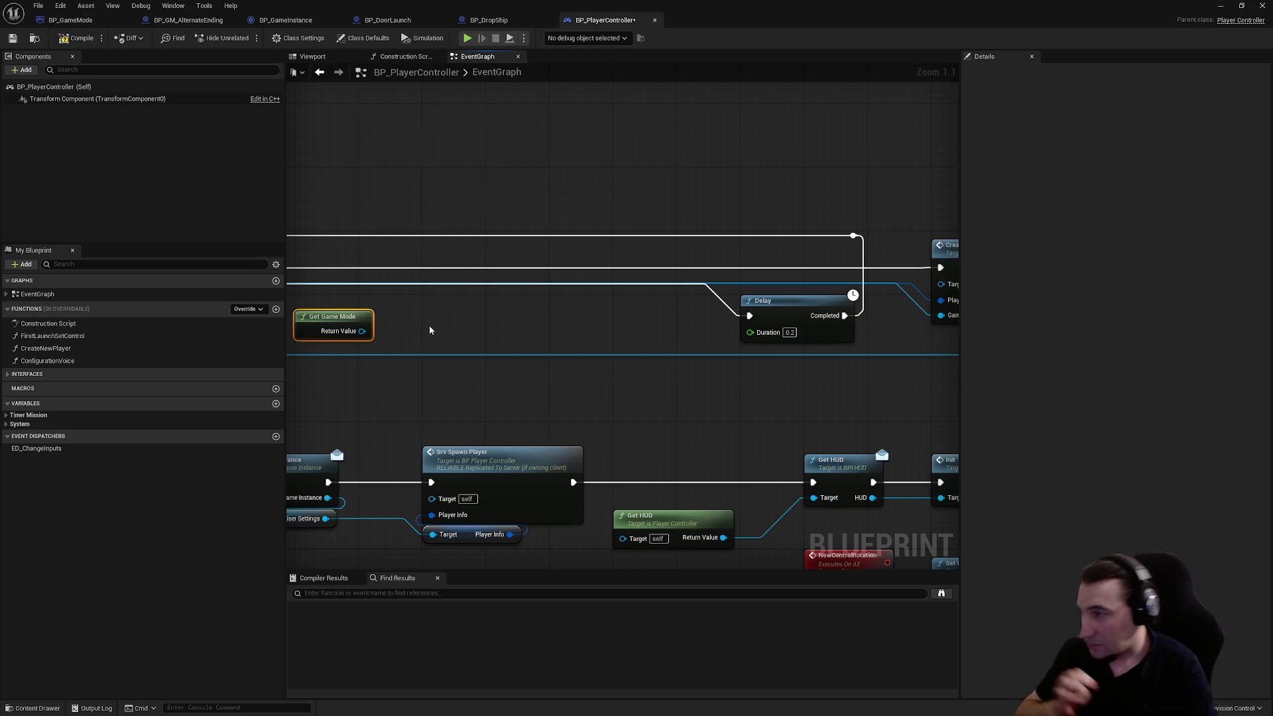
- Call the BPI Get Game Mode message on its return value, triggered by Is Not Valid
{"action": "left_click_drag", "start_coordinate": [362, 331], "coordinate": [392, 338]}
{"action": "type", "text": "ga"}
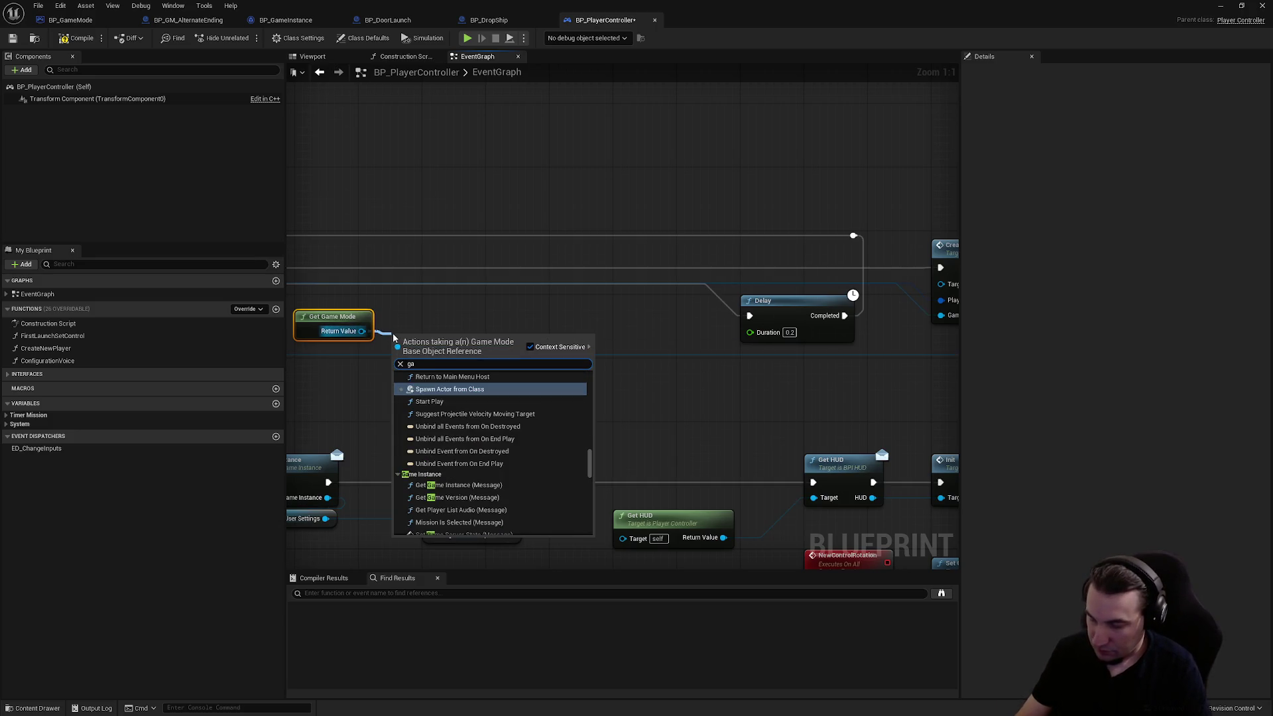
{"action": "type", "text": "memo"}
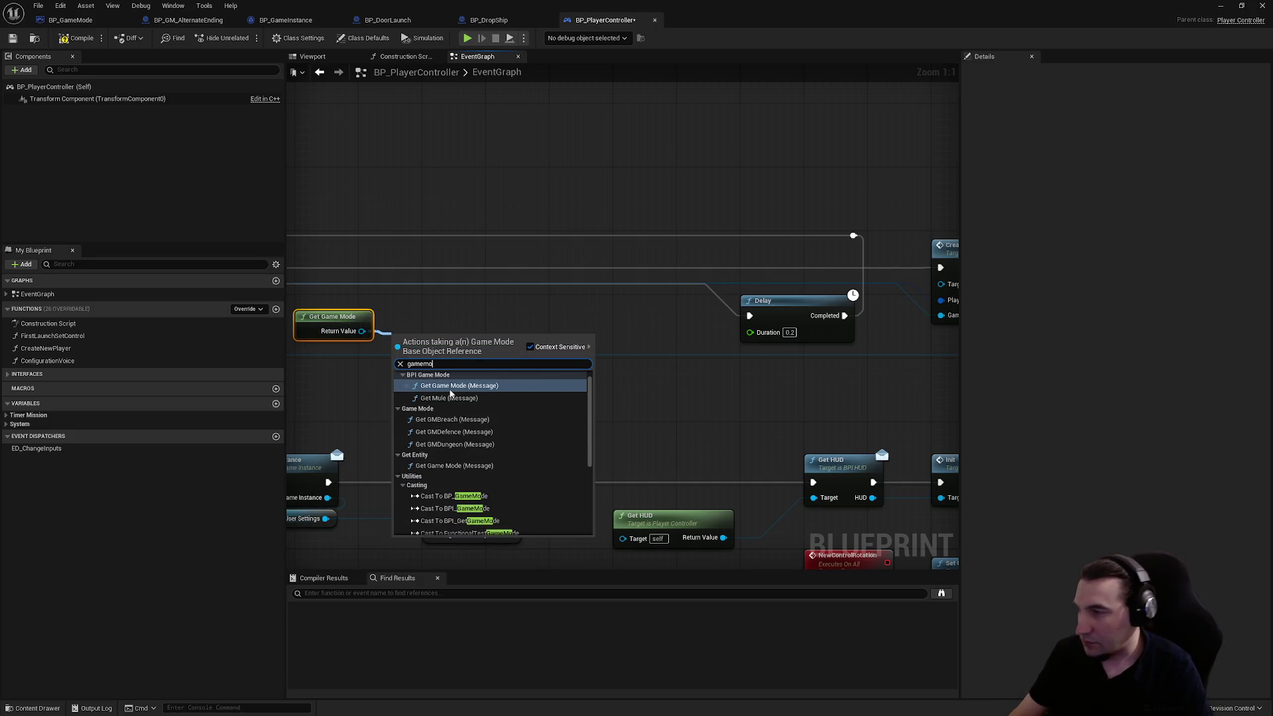
{"action": "left_click", "coordinate": [450, 390]}
{"action": "left_click_drag", "start_coordinate": [767, 368], "coordinate": [798, 337]}
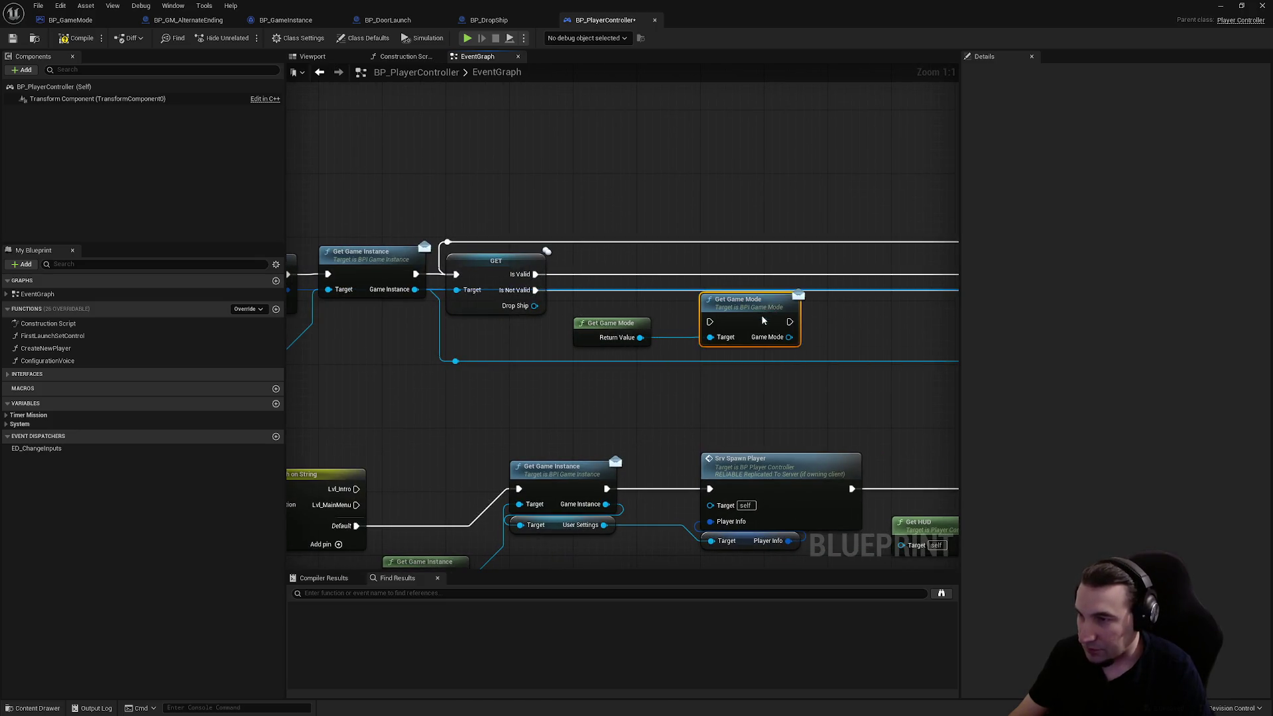
{"action": "left_click_drag", "start_coordinate": [709, 330], "coordinate": [535, 292]}
{"action": "mouse_move", "coordinate": [820, 293]}
{"action": "left_mouse_down"}
{"action": "mouse_move", "coordinate": [578, 306]}
{"action": "mouse_move", "coordinate": [649, 329]}
{"action": "mouse_move", "coordinate": [691, 325]}
{"action": "left_mouse_up"}
{"action": "left_click_drag", "start_coordinate": [558, 315], "coordinate": [558, 300]}
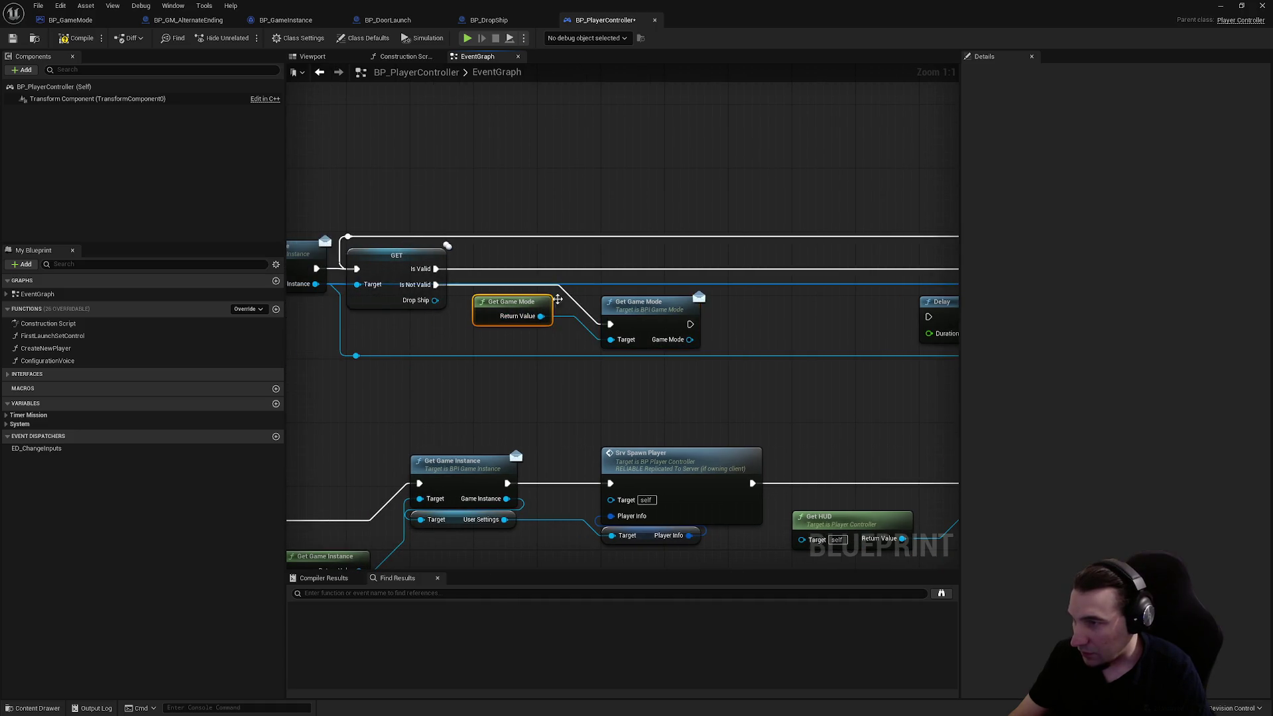
- Add an Is AEEnabled getter on the returned game mode
{"action": "left_click_drag", "start_coordinate": [691, 340], "coordinate": [743, 342]}
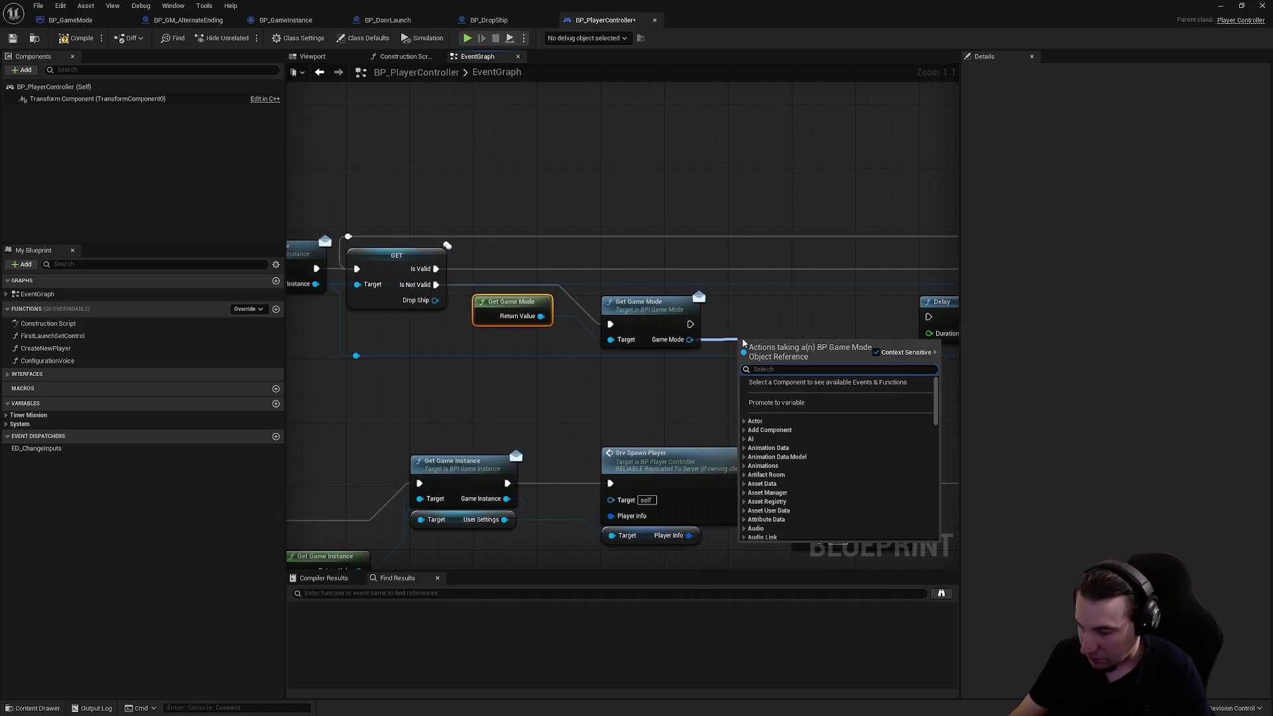
{"action": "type", "text": "isa"}
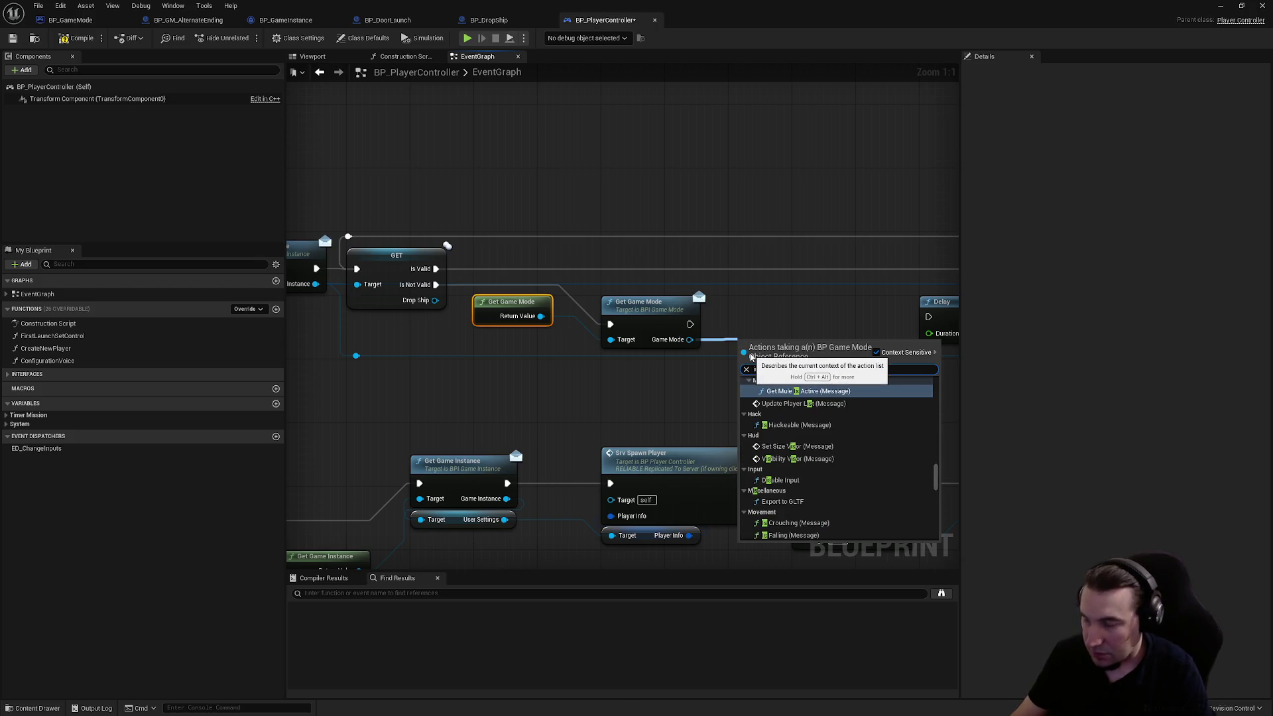
{"action": "left_click", "coordinate": [791, 522]}
- Add a Branch on Is AEEnabled and arrange it alongside the Get Game Mode nodes
{"action": "left_click_drag", "start_coordinate": [832, 344], "coordinate": [857, 398]}
{"action": "type", "text": "branch"}
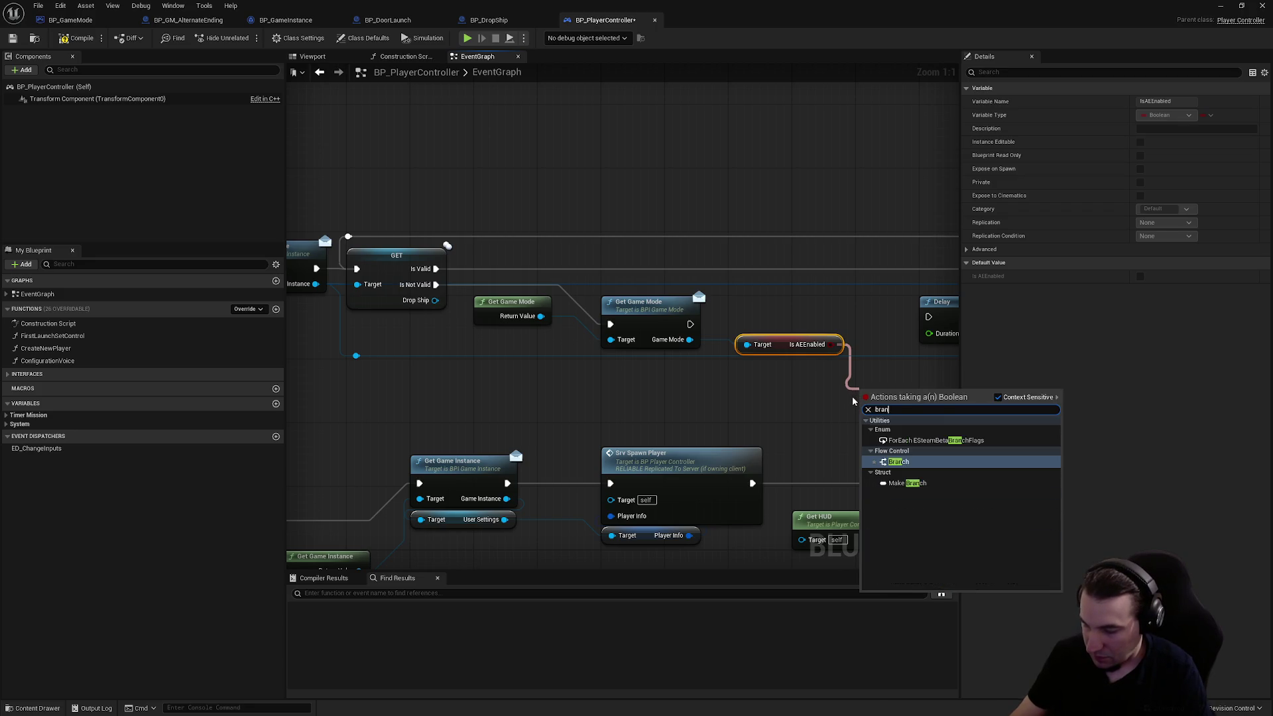
{"action": "mouse_move", "coordinate": [893, 395]}
{"action": "left_mouse_down"}
{"action": "mouse_move", "coordinate": [837, 300]}
{"action": "mouse_move", "coordinate": [774, 300]}
{"action": "left_mouse_up"}
{"action": "left_click_drag", "start_coordinate": [854, 307], "coordinate": [736, 355]}
{"action": "left_click_drag", "start_coordinate": [756, 299], "coordinate": [748, 315]}
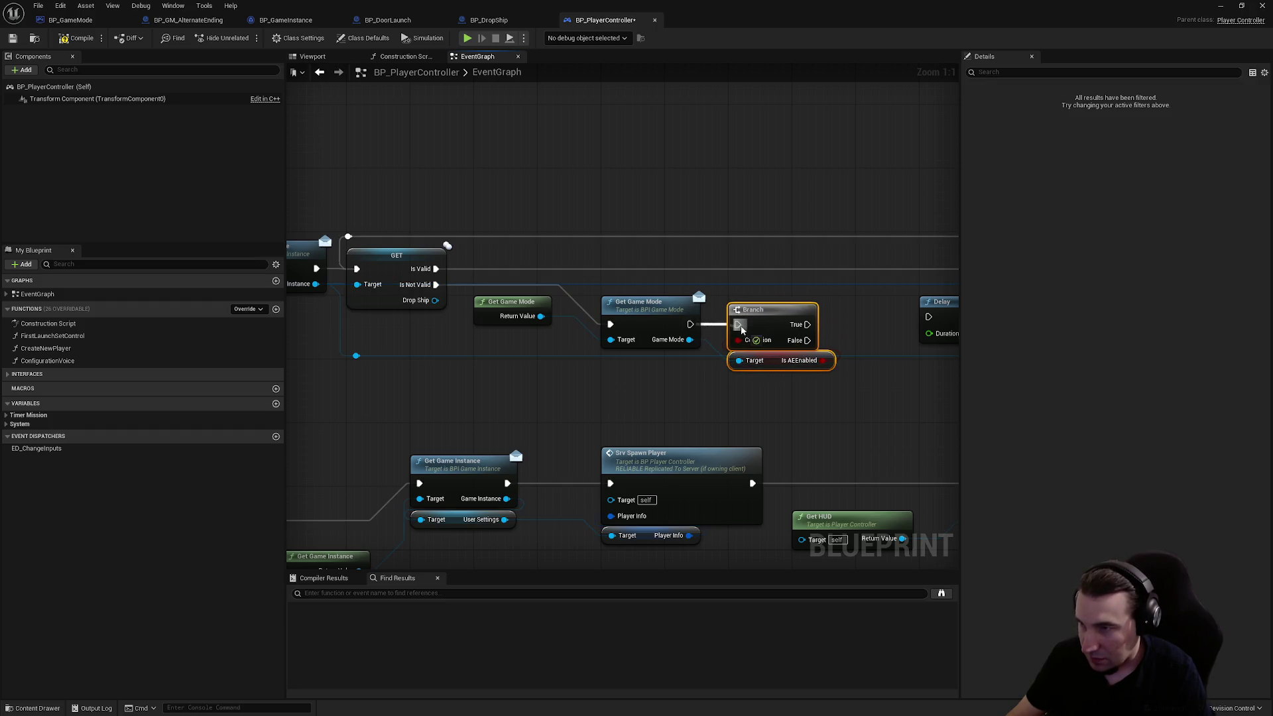
{"action": "mouse_move", "coordinate": [585, 299]}
{"action": "left_mouse_down"}
{"action": "mouse_move", "coordinate": [514, 362]}
{"action": "mouse_move", "coordinate": [458, 363]}
{"action": "left_mouse_up"}
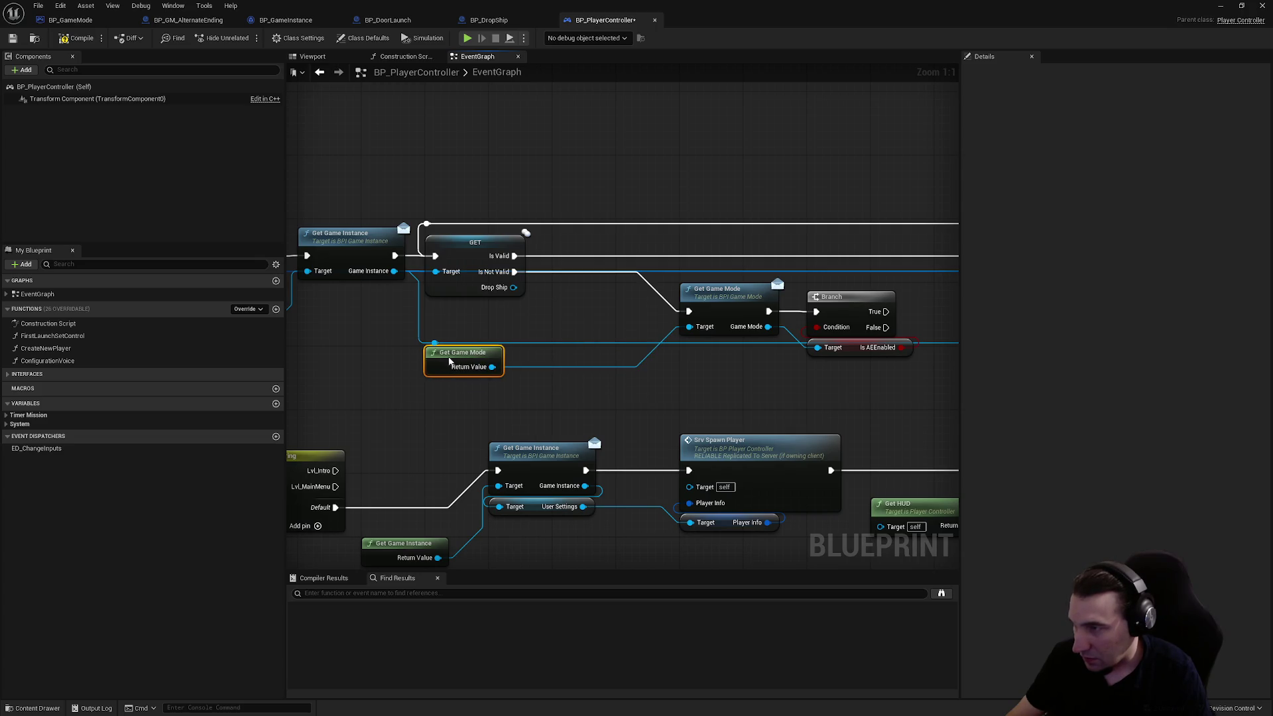
{"action": "mouse_move", "coordinate": [715, 298]}
{"action": "left_mouse_down"}
{"action": "mouse_move", "coordinate": [591, 299]}
{"action": "mouse_move", "coordinate": [648, 302]}
{"action": "left_mouse_up"}
{"action": "left_click", "coordinate": [849, 335]}
{"action": "left_click_drag", "start_coordinate": [852, 298], "coordinate": [793, 299]}
{"action": "left_click", "coordinate": [563, 341]}
- Route Branch True through a reroute and False into the 0.2 s Delay, then reveal the level
{"action": "double_click", "coordinate": [577, 309]}
{"action": "left_click_drag", "start_coordinate": [536, 361], "coordinate": [579, 309]}
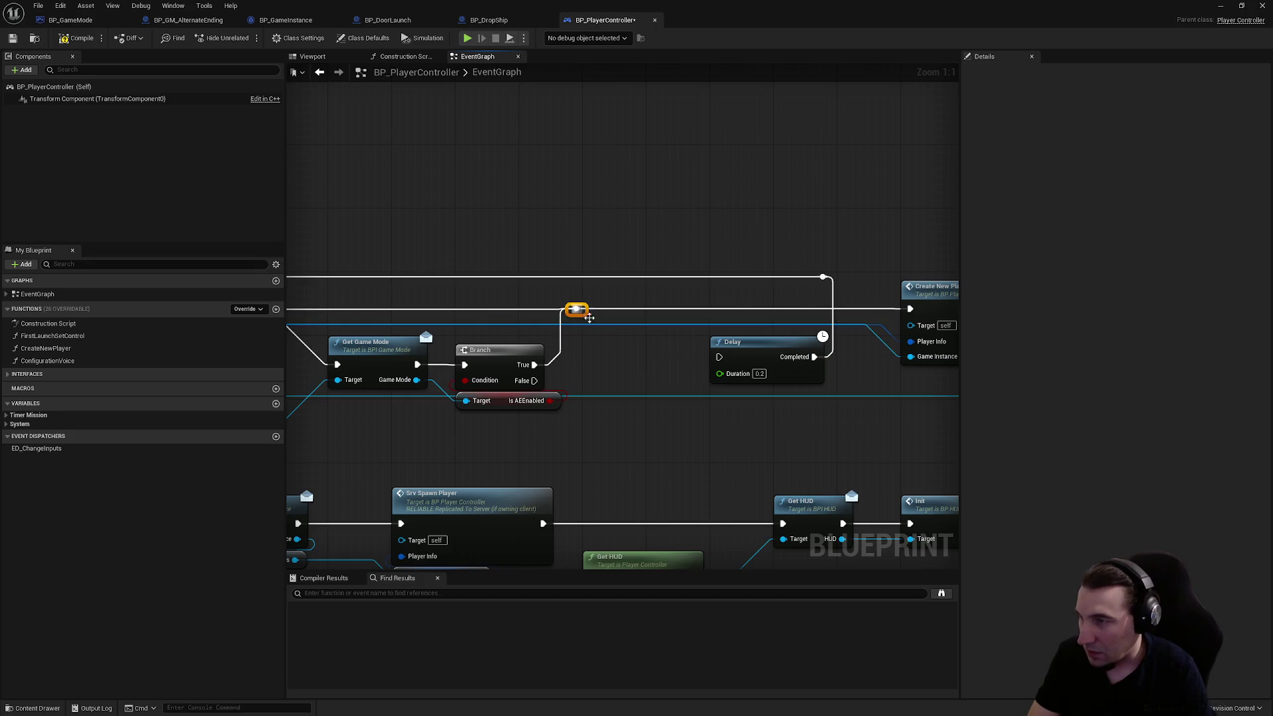
{"action": "left_click_drag", "start_coordinate": [535, 380], "coordinate": [719, 357]}
{"action": "mouse_move", "coordinate": [676, 241]}
{"action": "left_mouse_down"}
{"action": "mouse_move", "coordinate": [744, 272]}
{"action": "mouse_move", "coordinate": [848, 399]}
{"action": "mouse_move", "coordinate": [789, 372]}
{"action": "mouse_move", "coordinate": [676, 371]}
{"action": "left_mouse_up"}
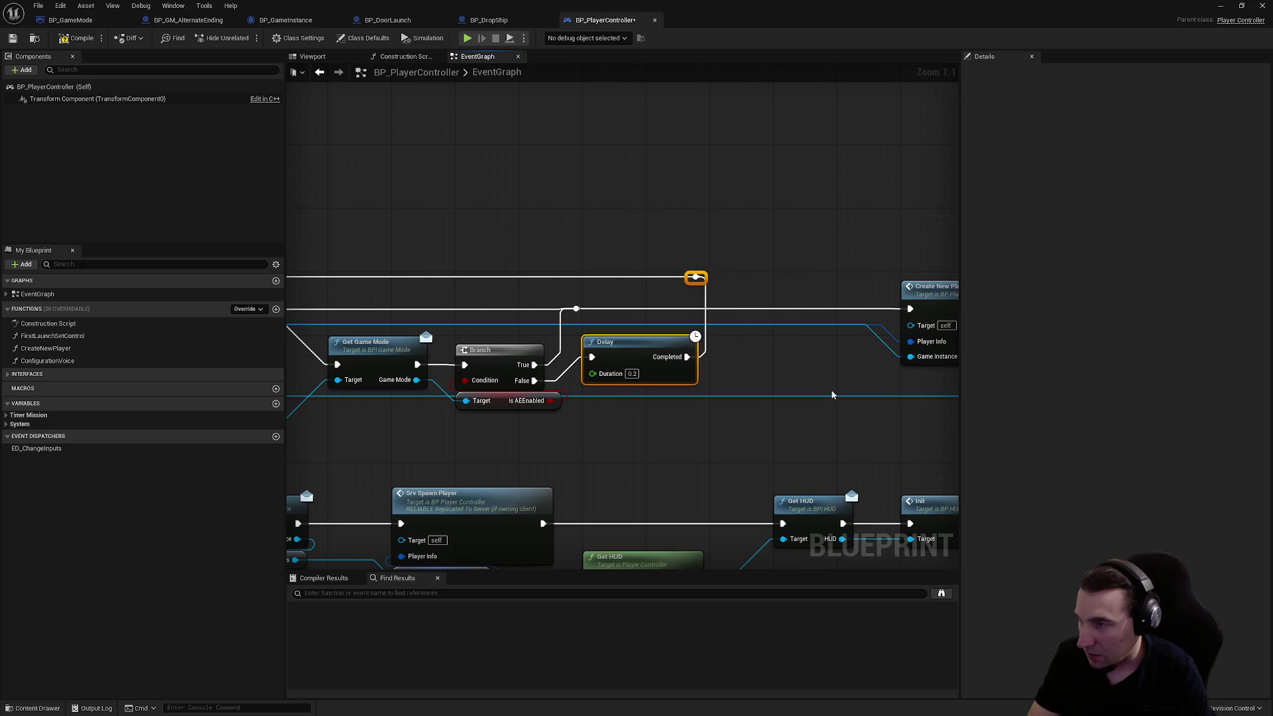
{"action": "scroll", "coordinate": [556, 271], "scroll_direction": "down", "scroll_amount": 4}
{"action": "scroll", "coordinate": [921, 373], "scroll_direction": "up", "scroll_amount": 5}
{"action": "mouse_move", "coordinate": [556, 271]}
{"action": "left_mouse_down"}
{"action": "mouse_move", "coordinate": [1063, 361]}
{"action": "mouse_move", "coordinate": [921, 372]}
{"action": "mouse_move", "coordinate": [904, 362]}
{"action": "left_mouse_up"}
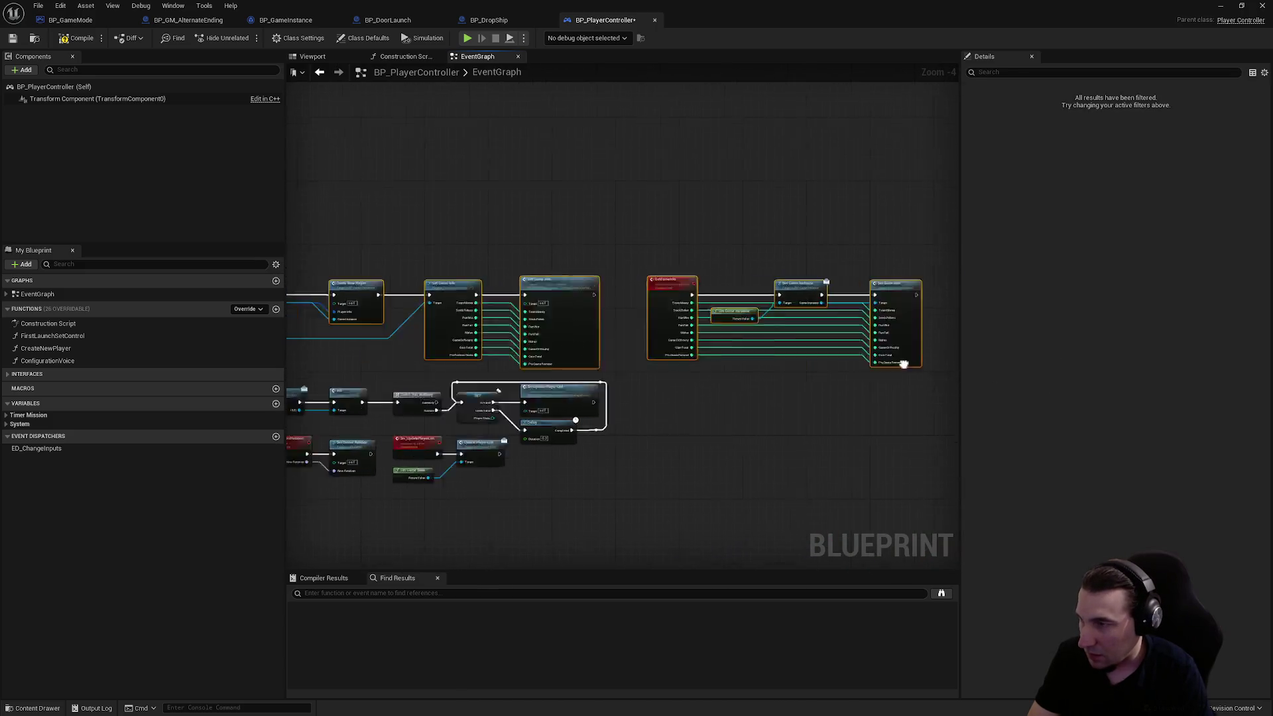
{"action": "scroll", "coordinate": [521, 270], "scroll_direction": "down", "scroll_amount": 5}
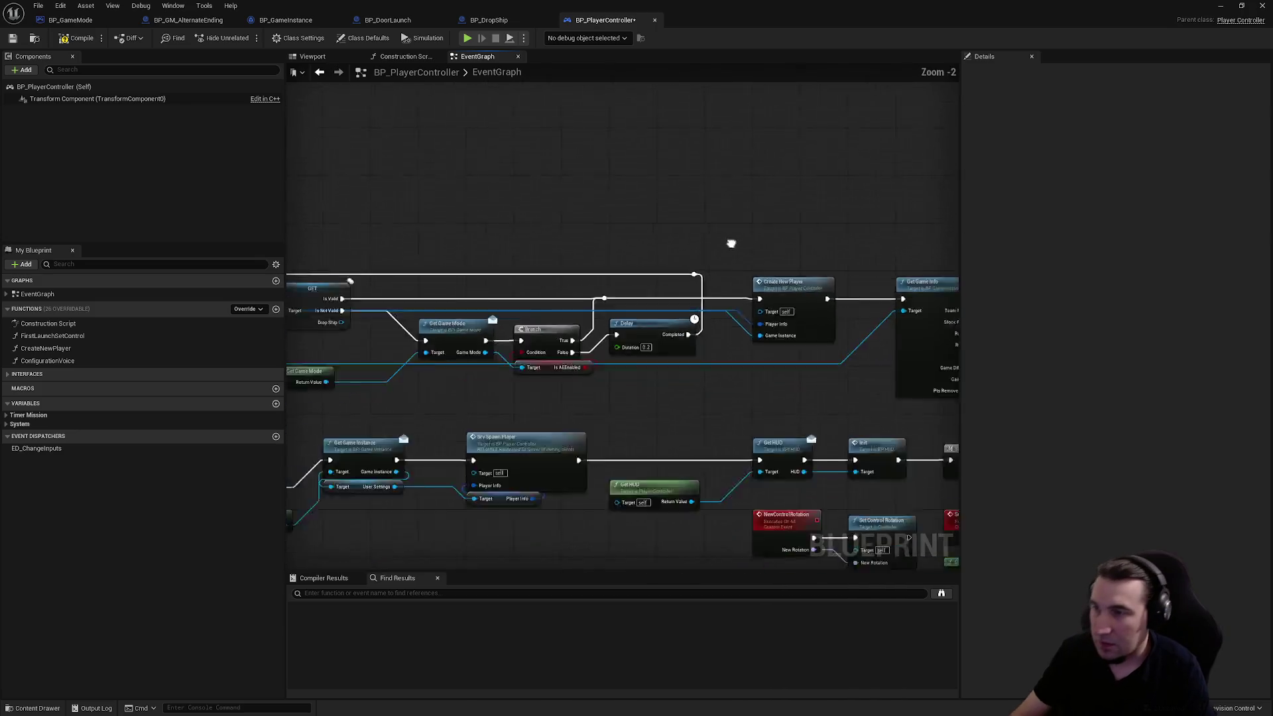
{"action": "scroll", "coordinate": [558, 282], "scroll_direction": "up", "scroll_amount": 5}
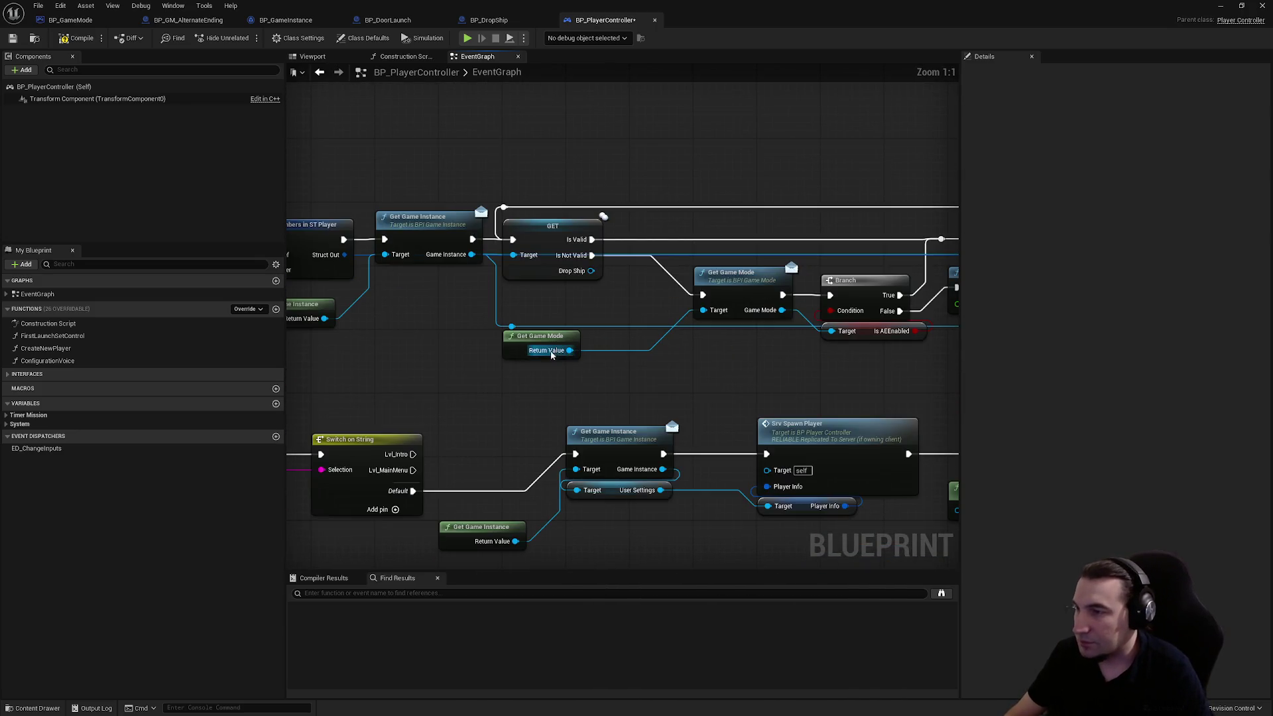
{"action": "mouse_move", "coordinate": [558, 339]}
{"action": "left_mouse_down"}
{"action": "mouse_move", "coordinate": [597, 370]}
{"action": "mouse_move", "coordinate": [607, 341]}
{"action": "left_mouse_up"}
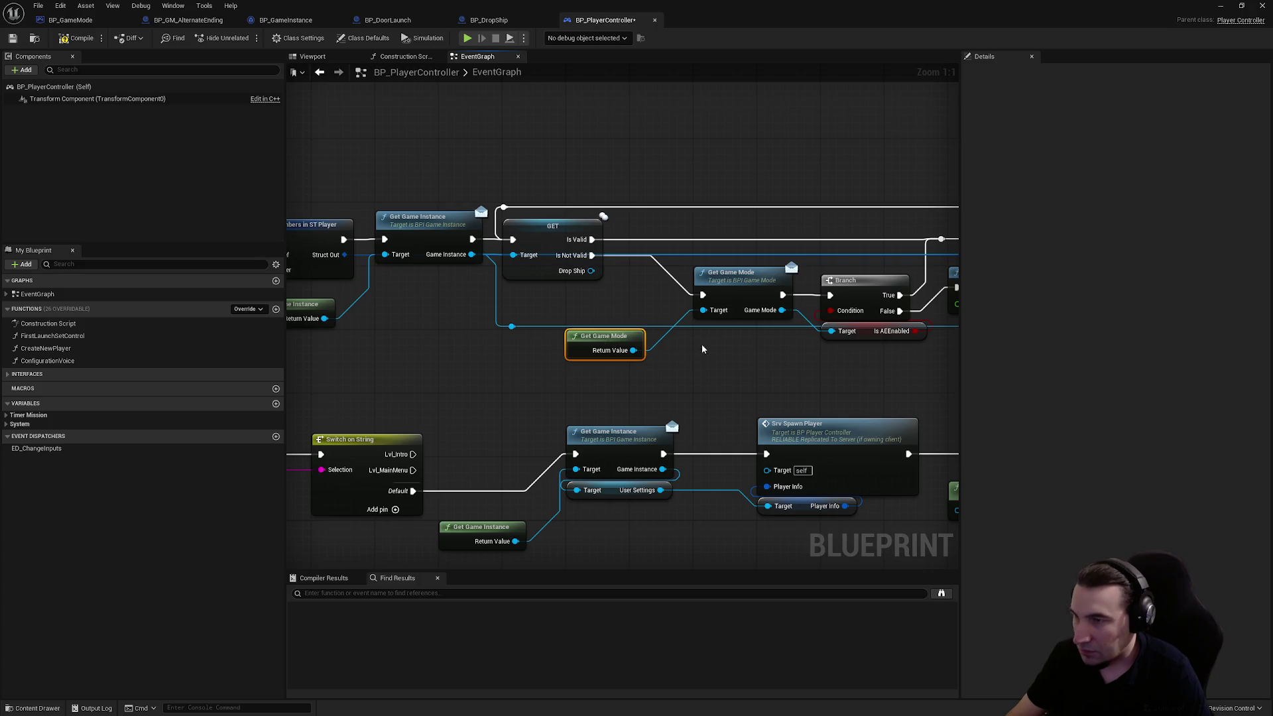
{"action": "left_click_drag", "start_coordinate": [703, 349], "coordinate": [526, 329]}
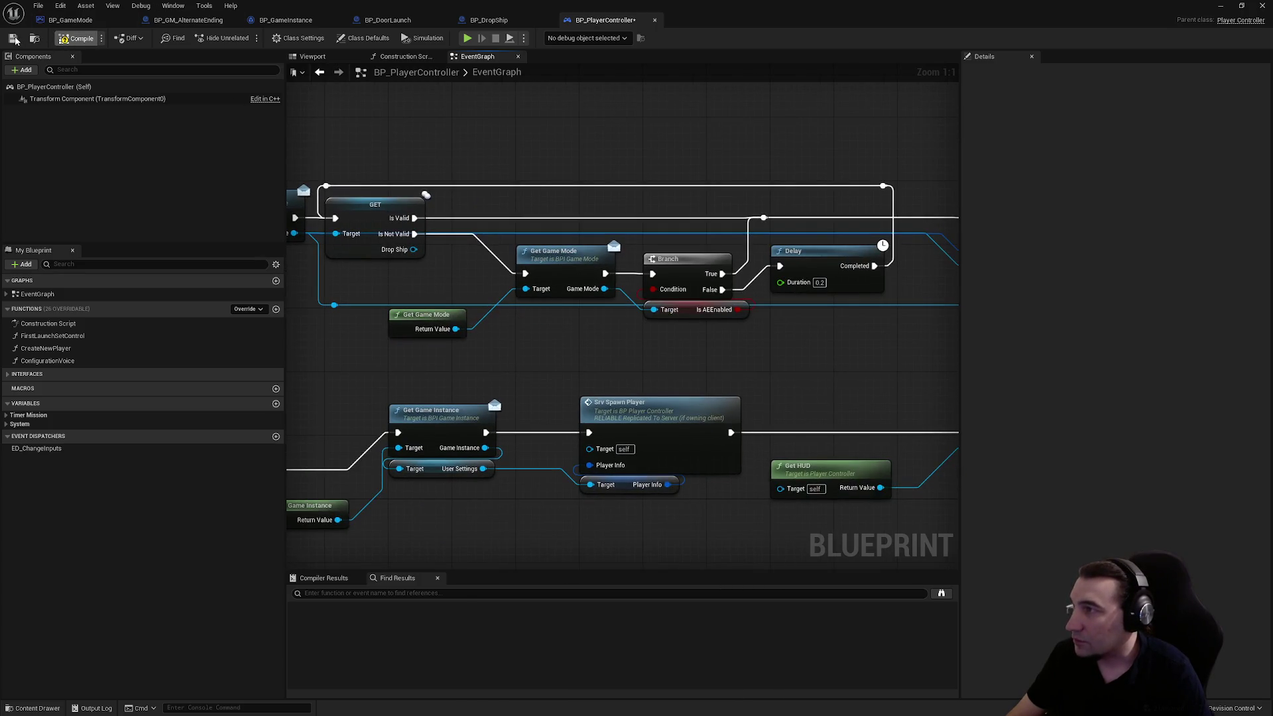
{"action": "left_click_drag", "start_coordinate": [782, 4], "coordinate": [783, 683]}
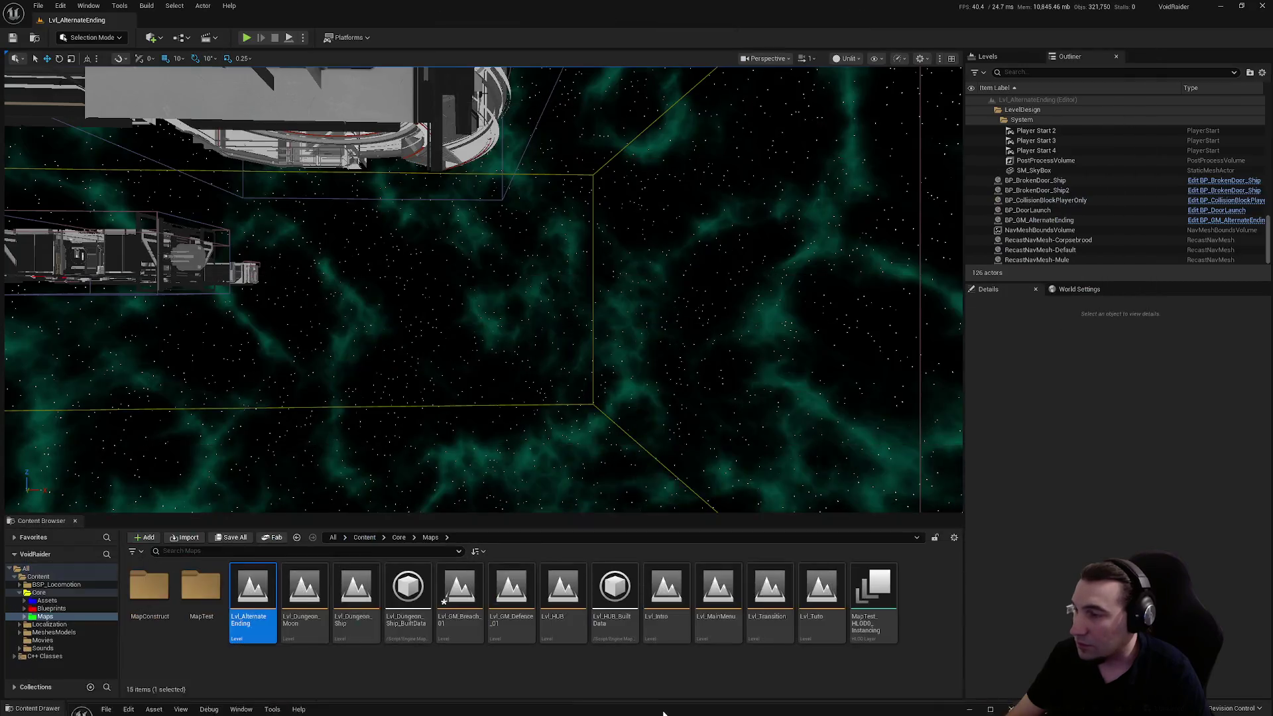
- Save the changed assets, run and stop a Lvl_AlternateEnding play test, and maximise BP_PlayerController
{"action": "left_click", "coordinate": [230, 537]}
{"action": "left_click", "coordinate": [727, 475]}
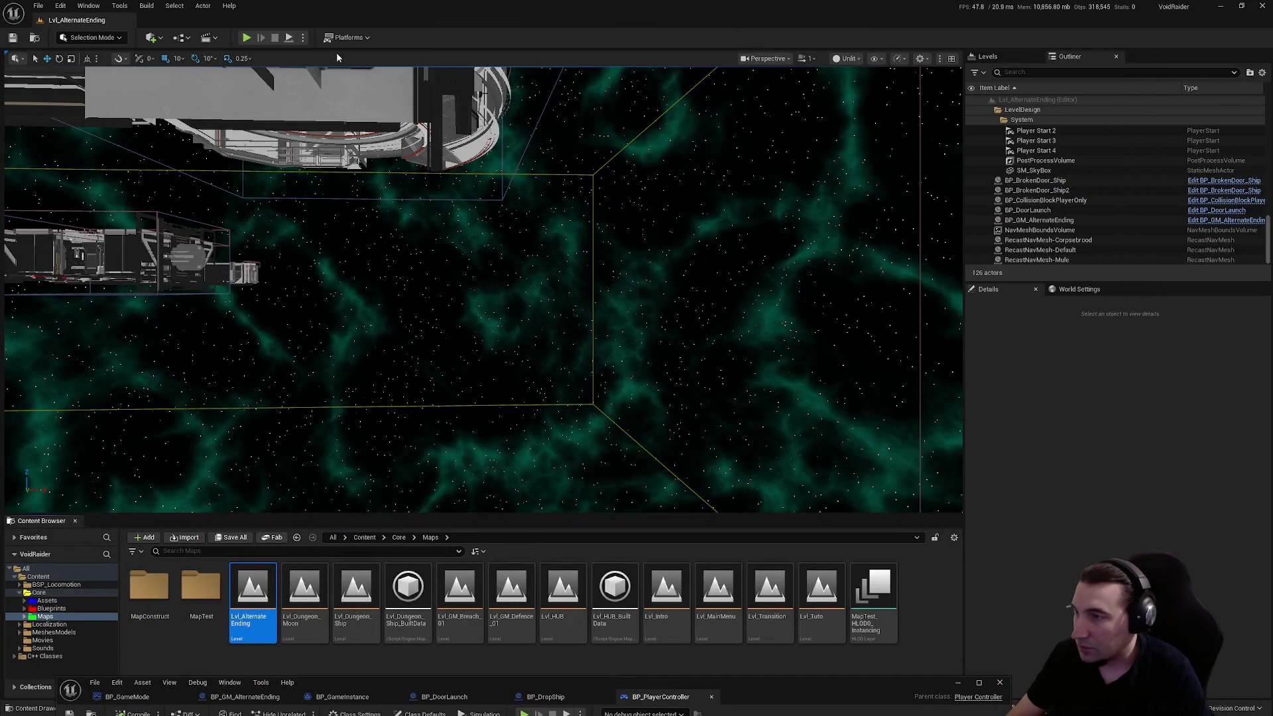
{"action": "key", "text": "alt+p"}
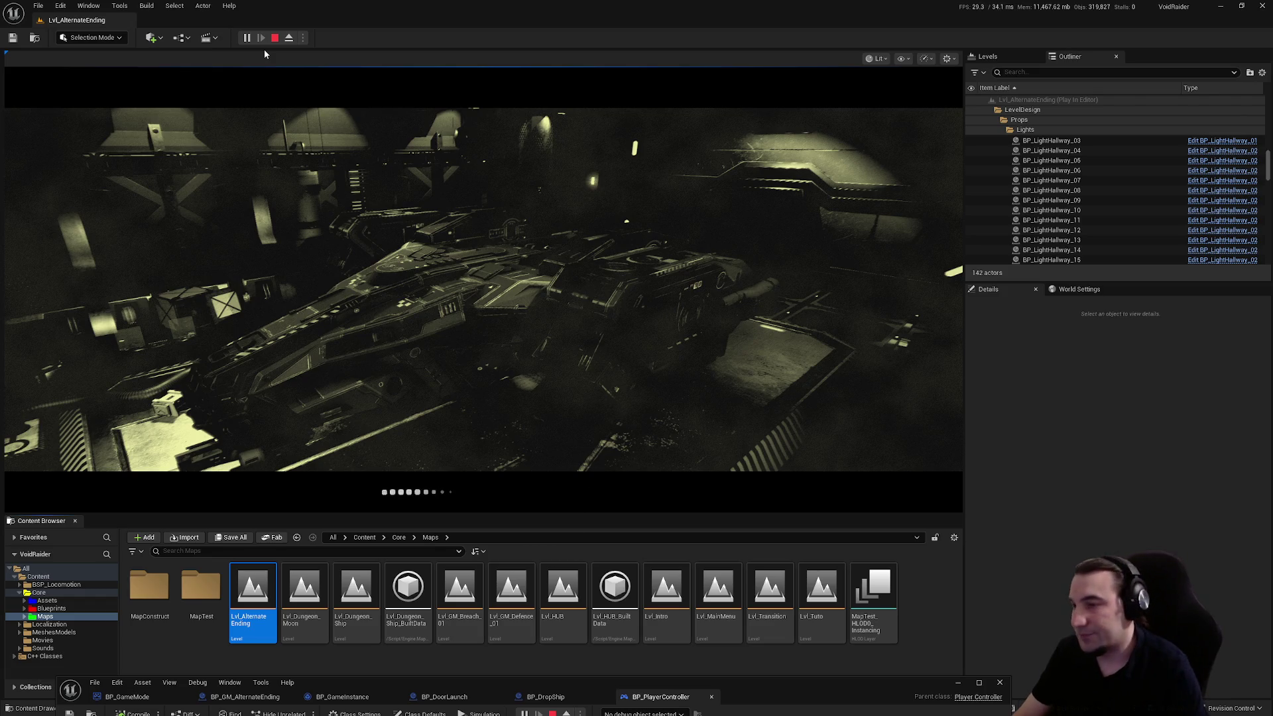
{"action": "key", "text": "Escape"}
{"action": "double_click", "coordinate": [823, 683]}
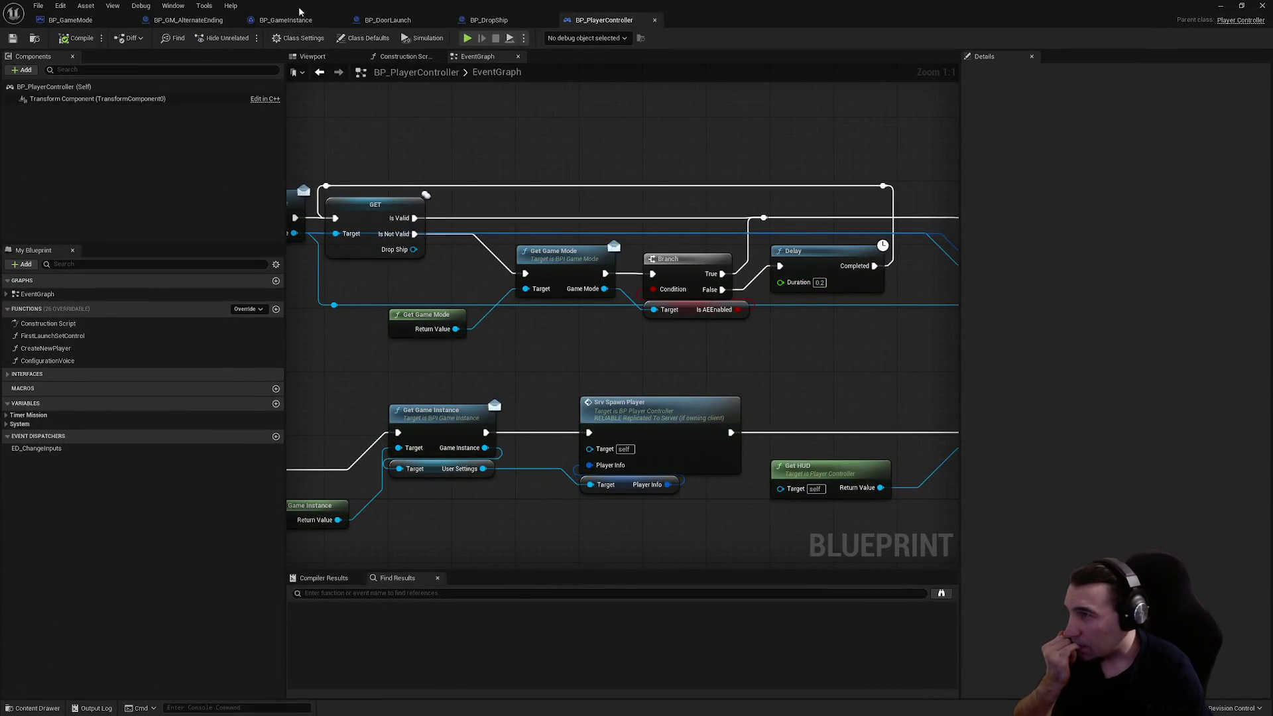
- In BP_GM_AlternateEnding's BeginPlay, add a SET Is AEEnabled node after the existing SET
{"action": "left_click", "coordinate": [91, 22]}
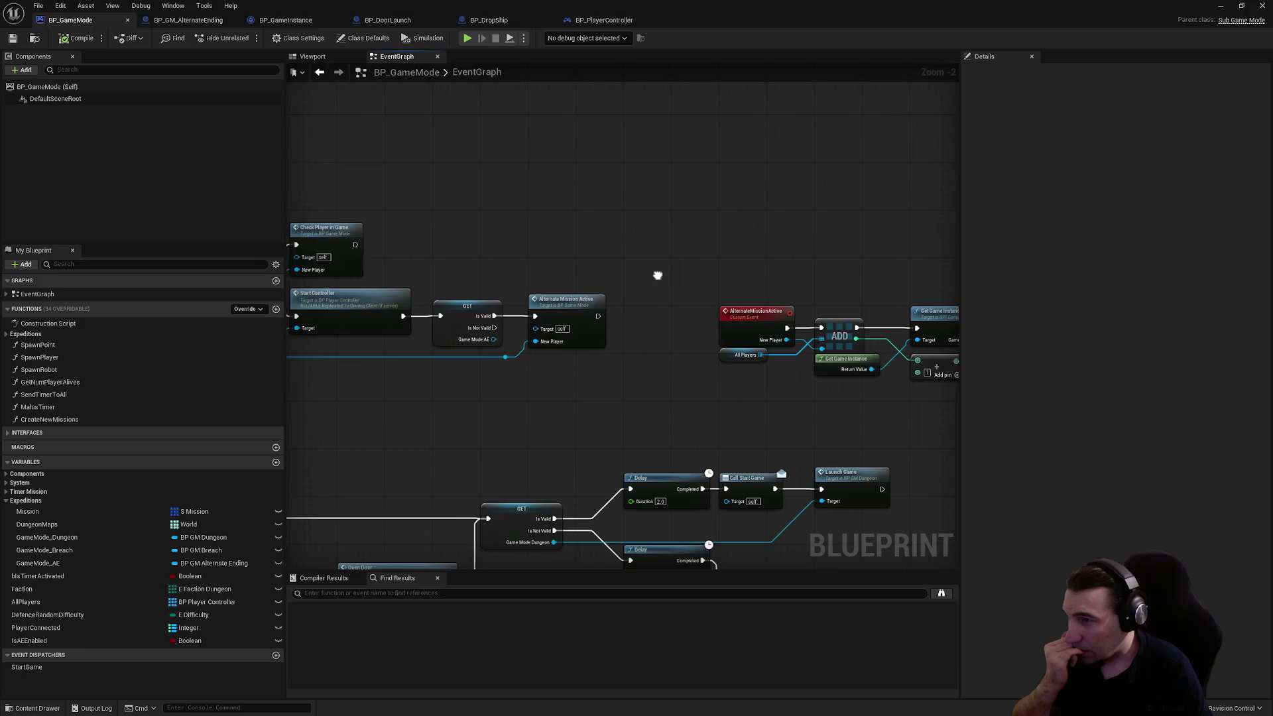
{"action": "left_click", "coordinate": [193, 22]}
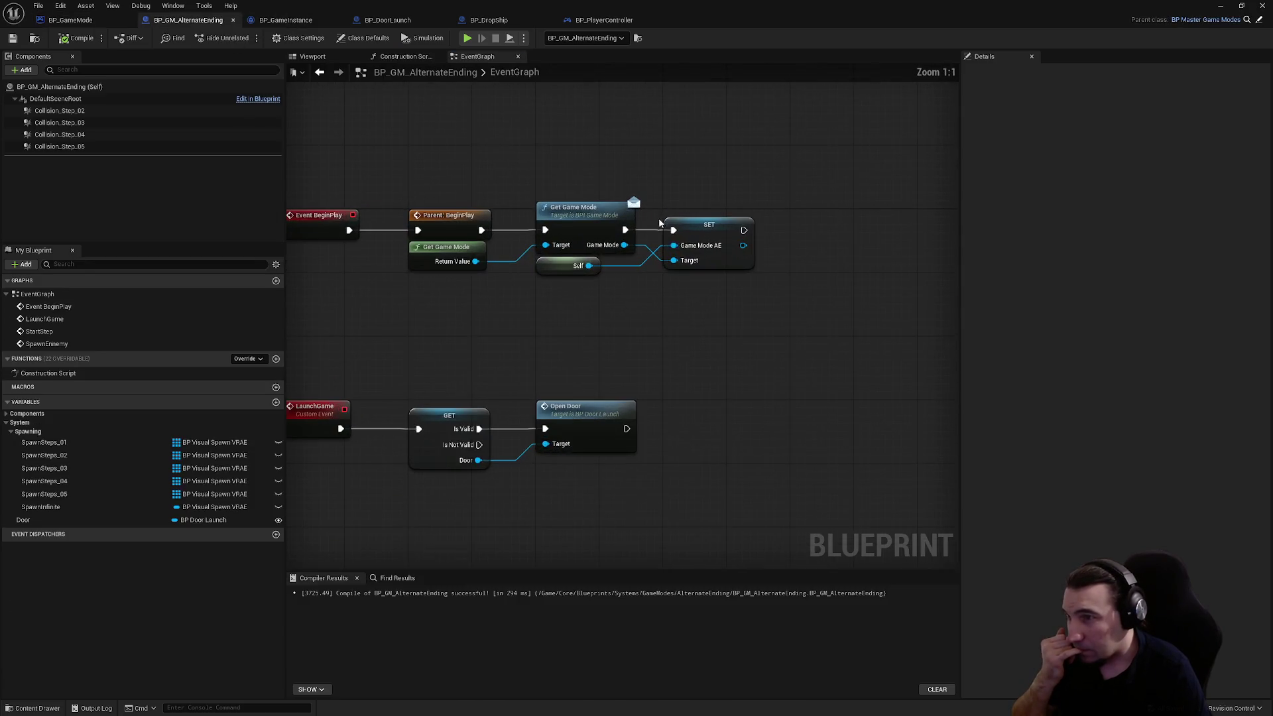
{"action": "left_click_drag", "start_coordinate": [725, 307], "coordinate": [648, 309]}
{"action": "mouse_move", "coordinate": [539, 261]}
{"action": "left_mouse_down"}
{"action": "mouse_move", "coordinate": [568, 321]}
{"action": "mouse_move", "coordinate": [790, 261]}
{"action": "mouse_move", "coordinate": [660, 246]}
{"action": "left_mouse_up"}
{"action": "type", "text": "ae"}
{"action": "left_click", "coordinate": [646, 425]}
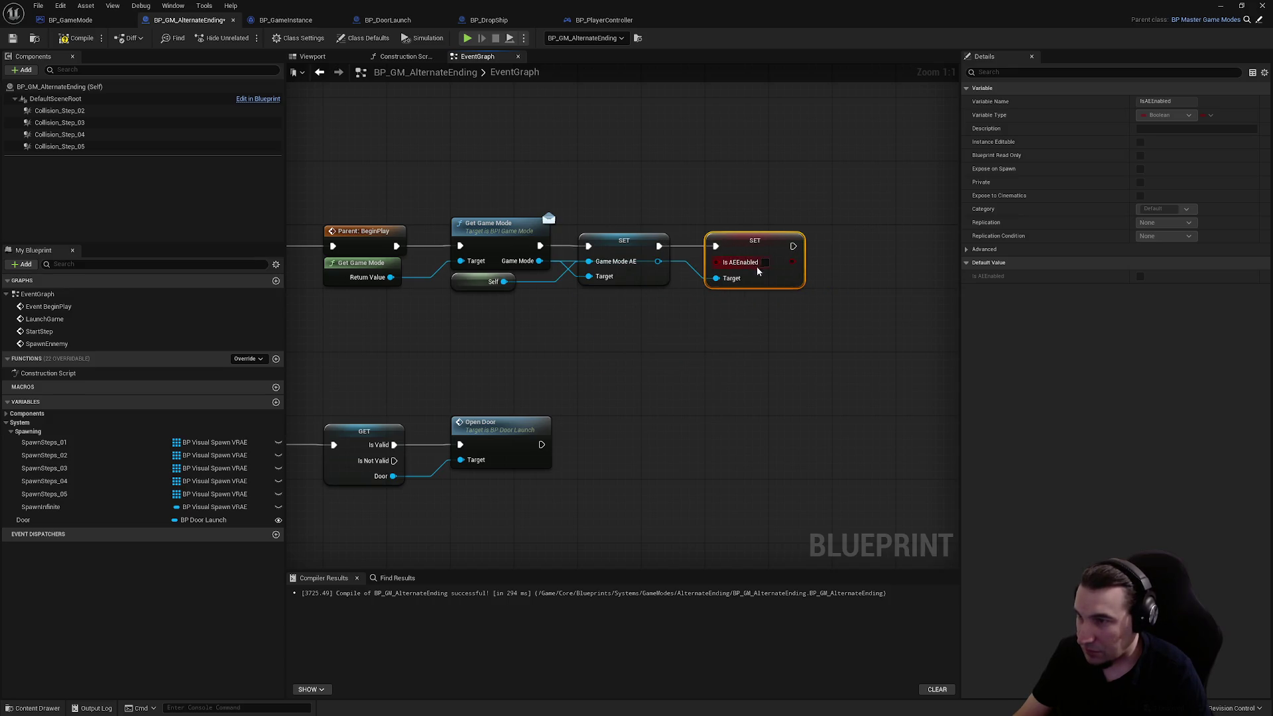
- Compile and save BP_GM_AlternateEnding, then launch a Play-In-Editor test of the level
{"action": "left_click", "coordinate": [781, 407]}
{"action": "left_click", "coordinate": [79, 38]}
{"action": "left_click", "coordinate": [12, 37]}
{"action": "mouse_move", "coordinate": [487, 14]}
{"action": "left_mouse_down"}
{"action": "mouse_move", "coordinate": [589, 575]}
{"action": "mouse_move", "coordinate": [579, 626]}
{"action": "left_mouse_up"}
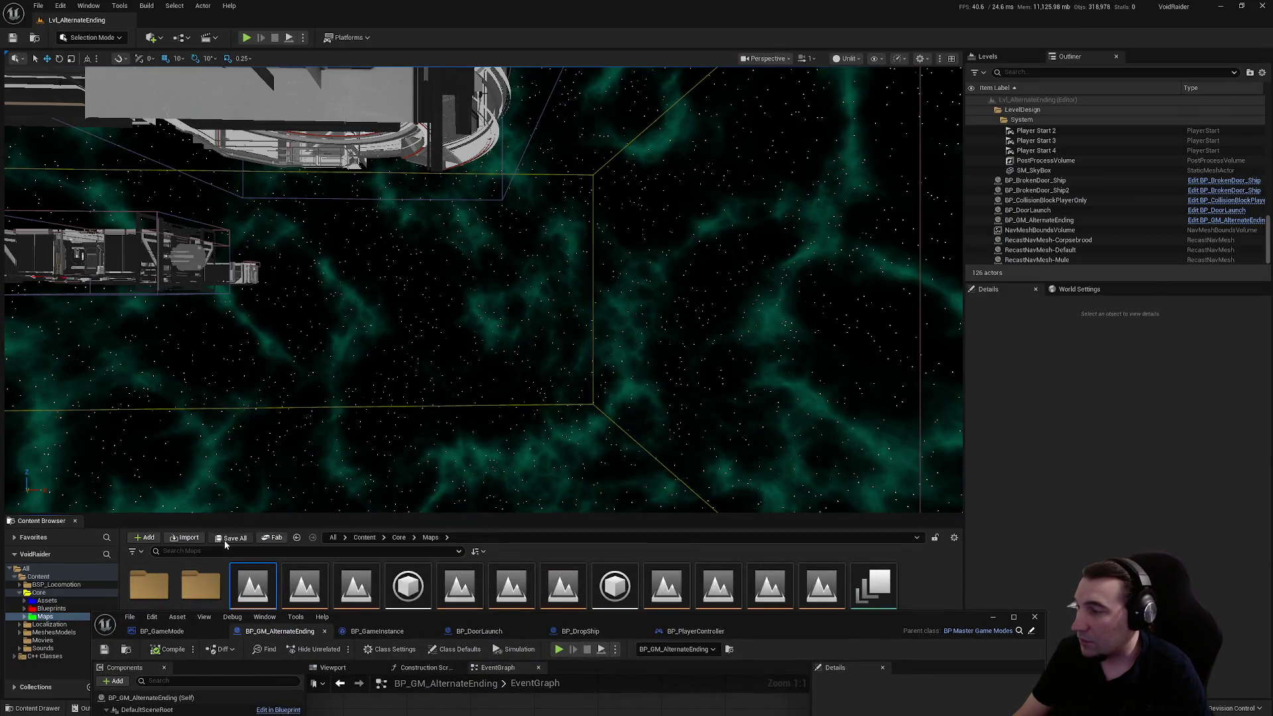
{"action": "left_click", "coordinate": [252, 40]}
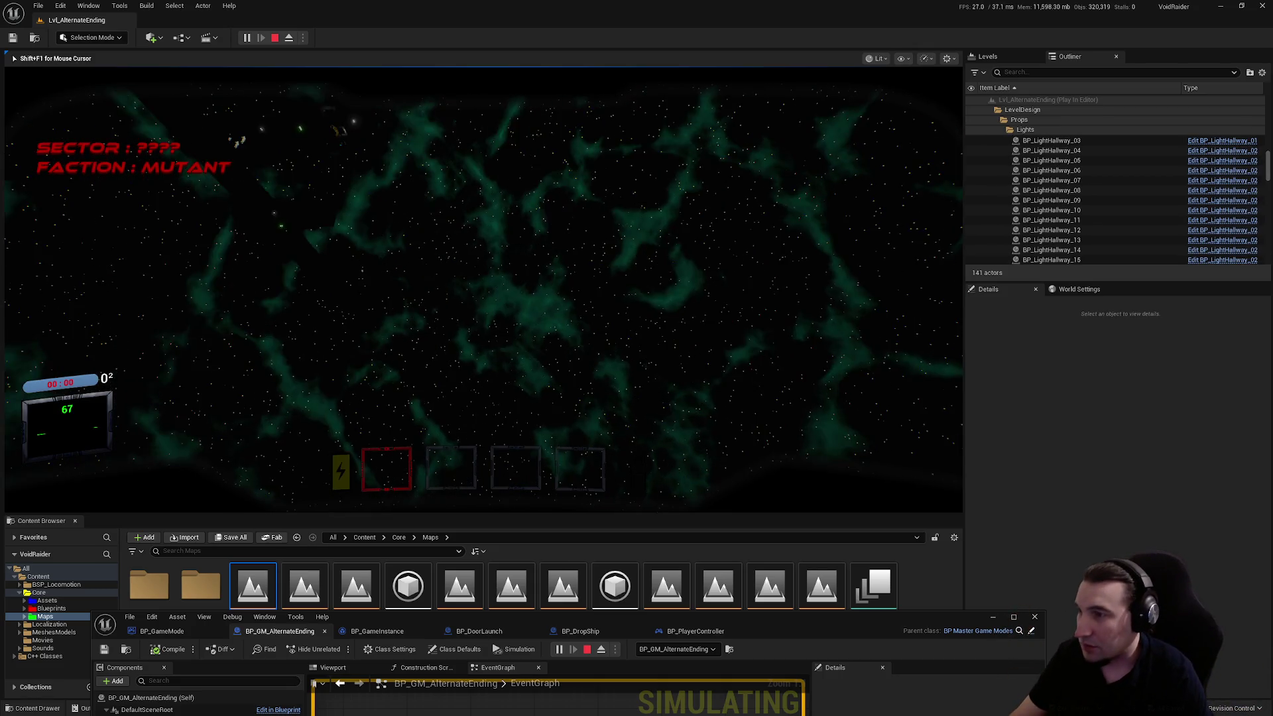
- Switch play mode to spawn at Default Player Start and run a quick play test
{"action": "key", "text": "Escape"}
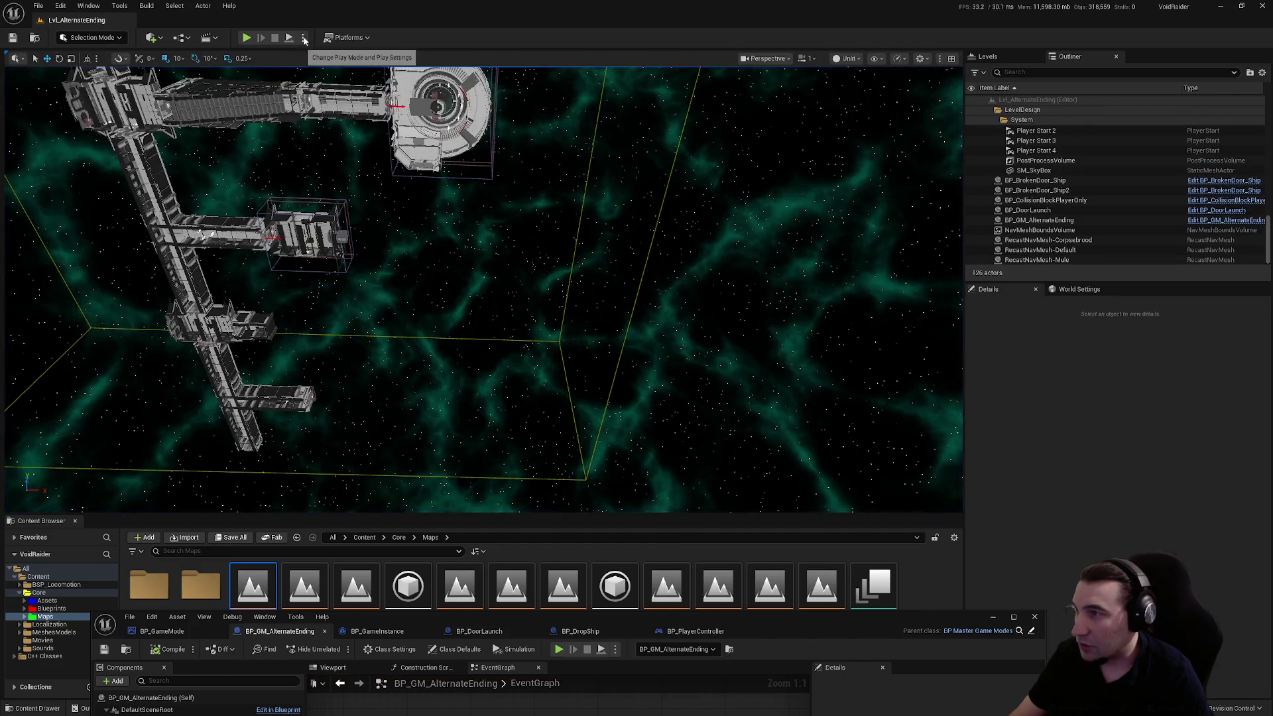
{"action": "left_click", "coordinate": [303, 38]}
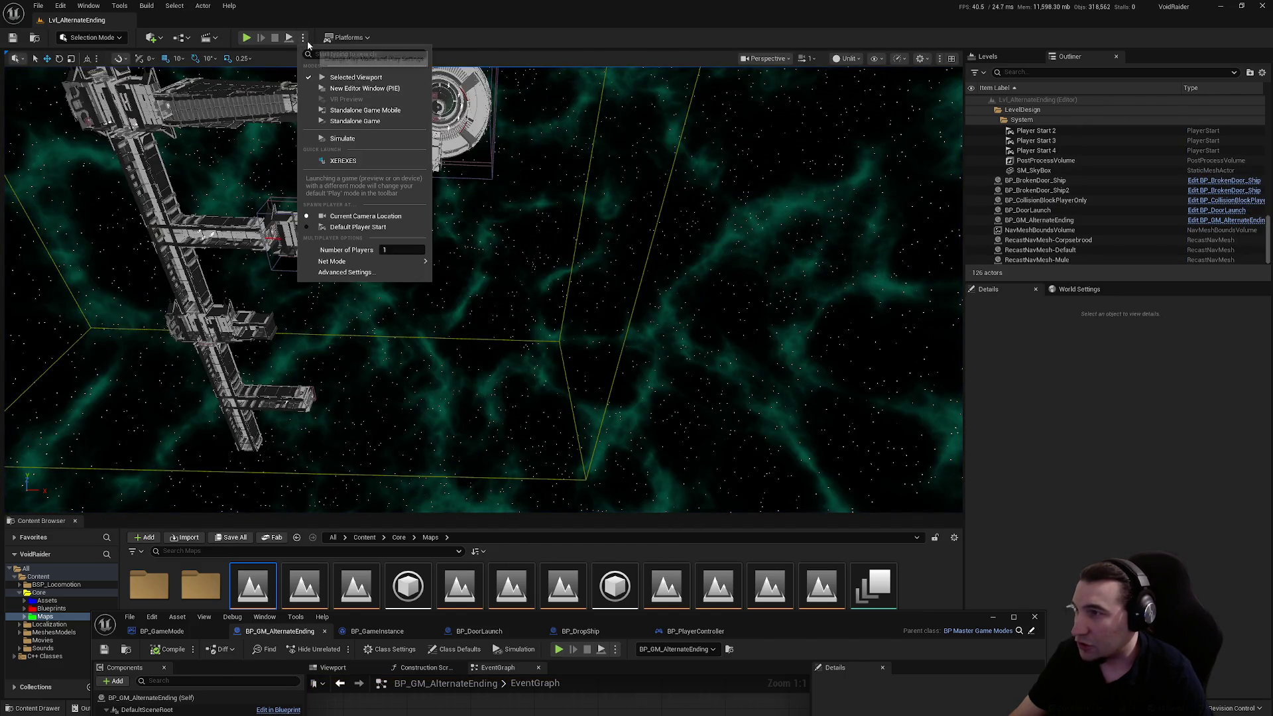
{"action": "left_click", "coordinate": [370, 228]}
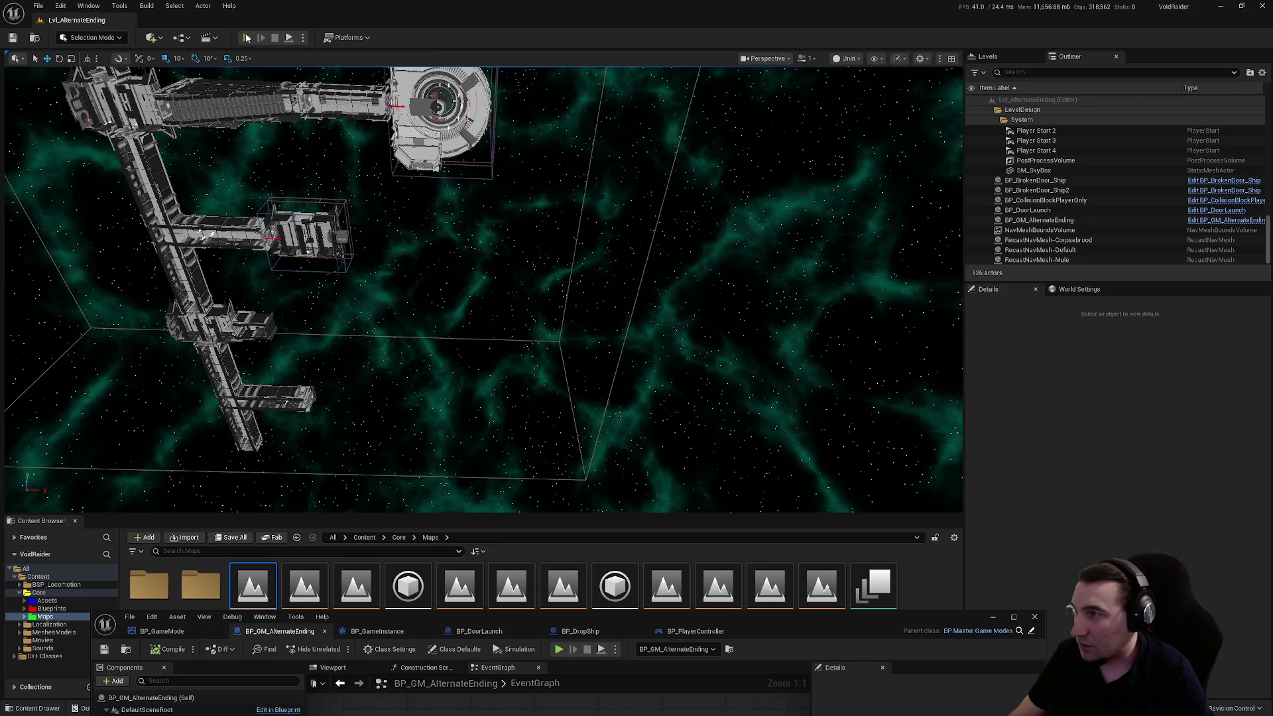
{"action": "key", "text": "alt+p"}
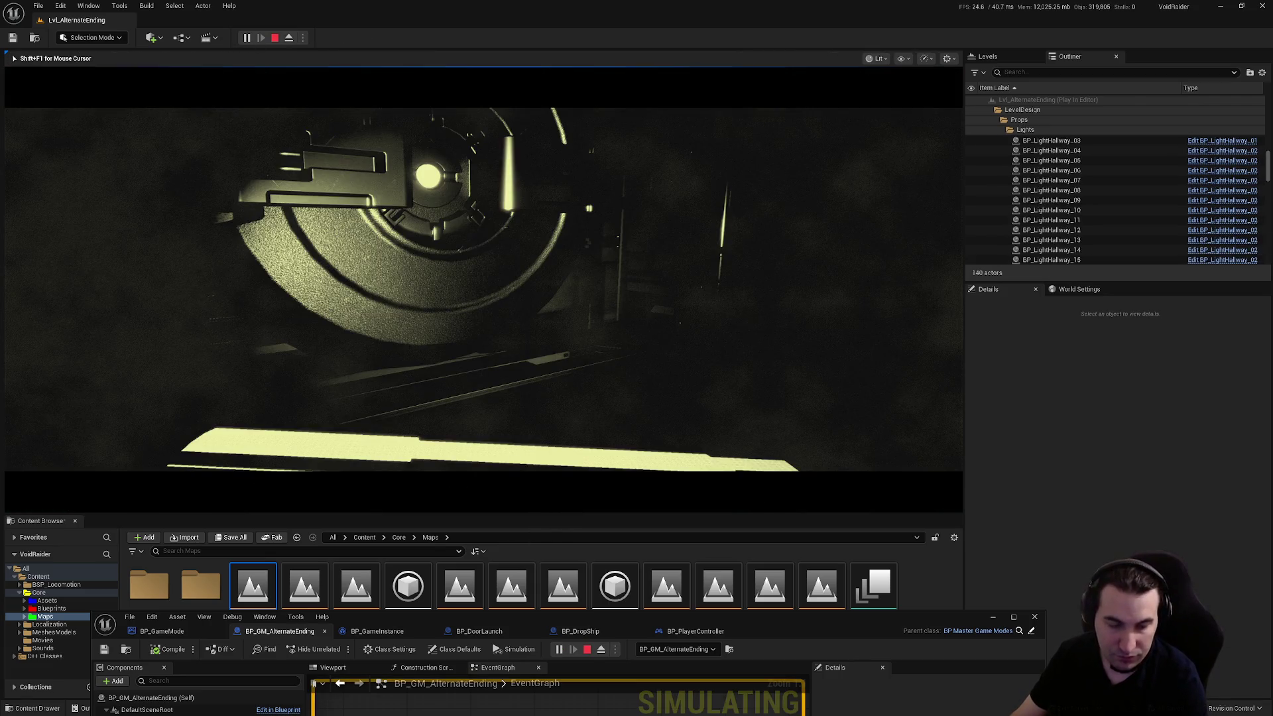
{"action": "key", "text": "Escape"}
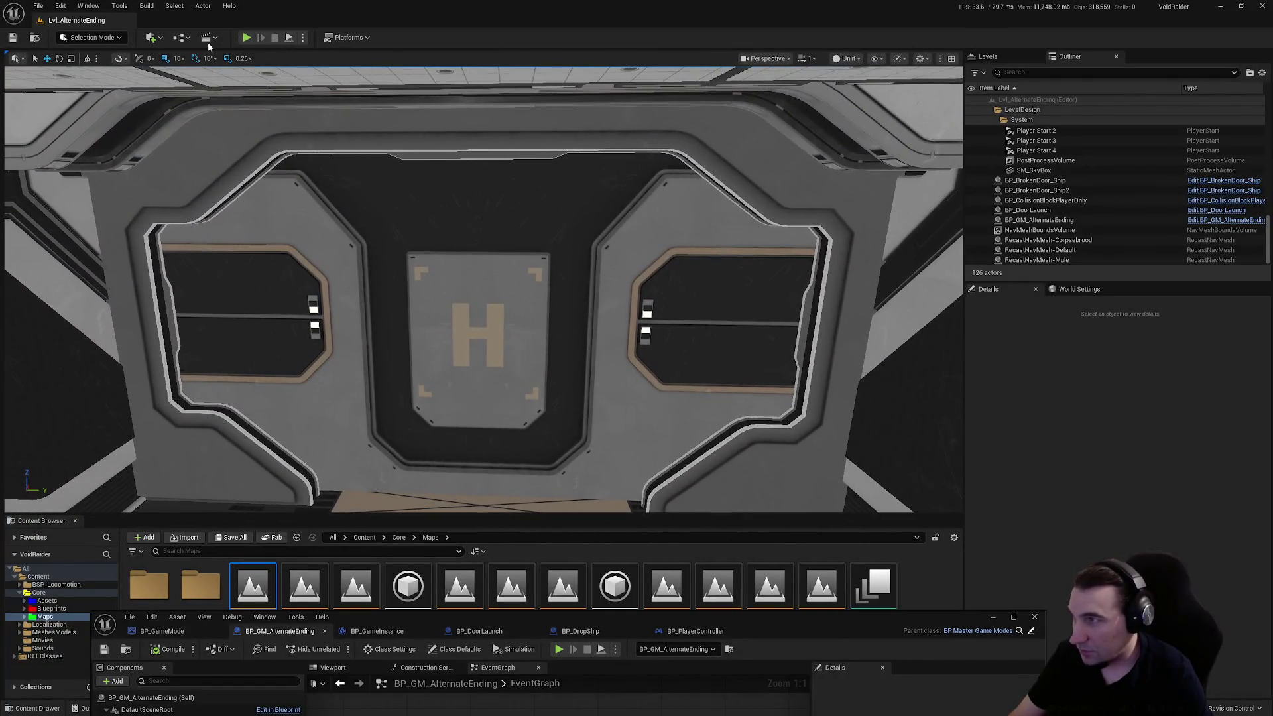
- Play-test the level once more, then bring the blueprint editor back full screen
{"action": "left_click", "coordinate": [246, 38]}
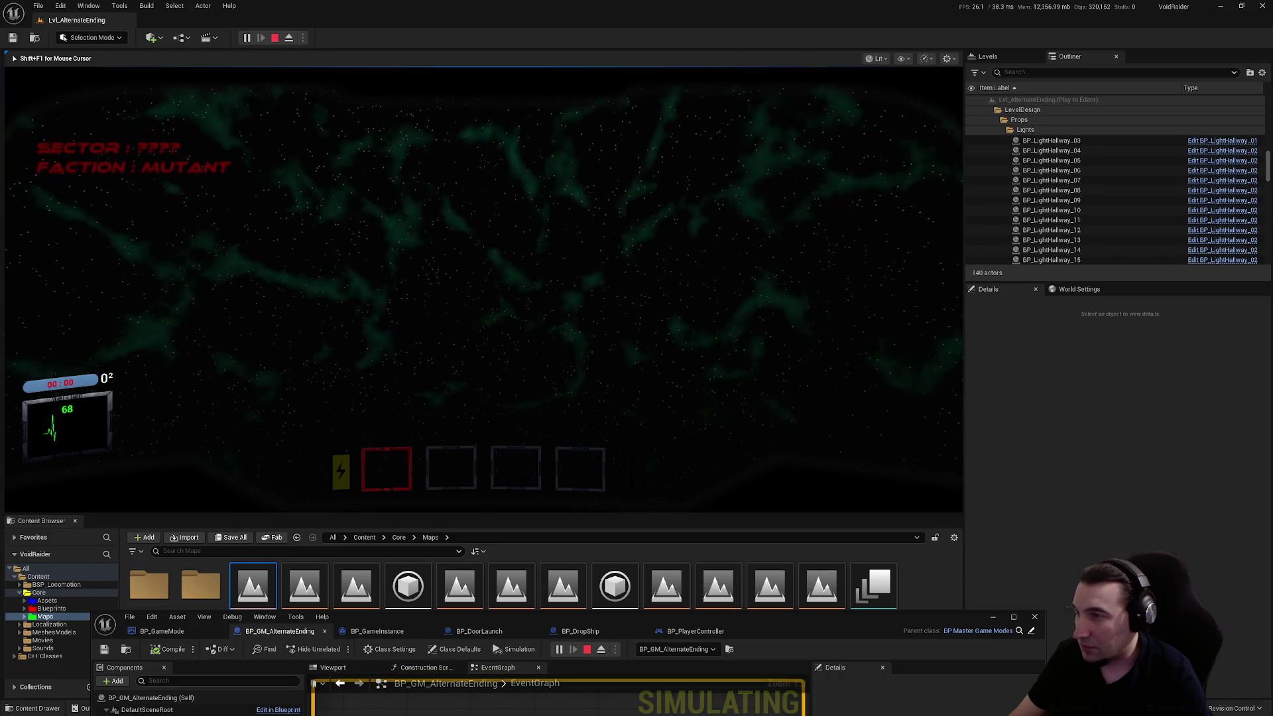
{"action": "key", "text": "Escape"}
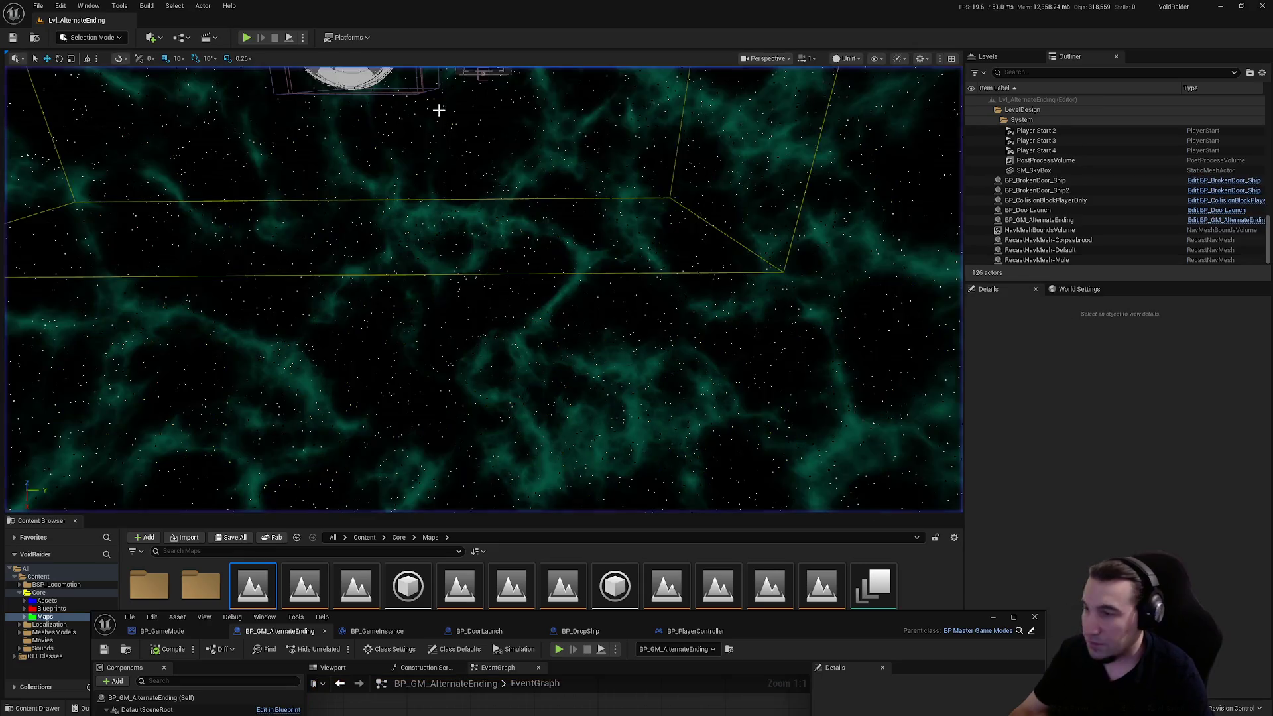
{"action": "left_click_drag", "start_coordinate": [549, 212], "coordinate": [550, 237]}
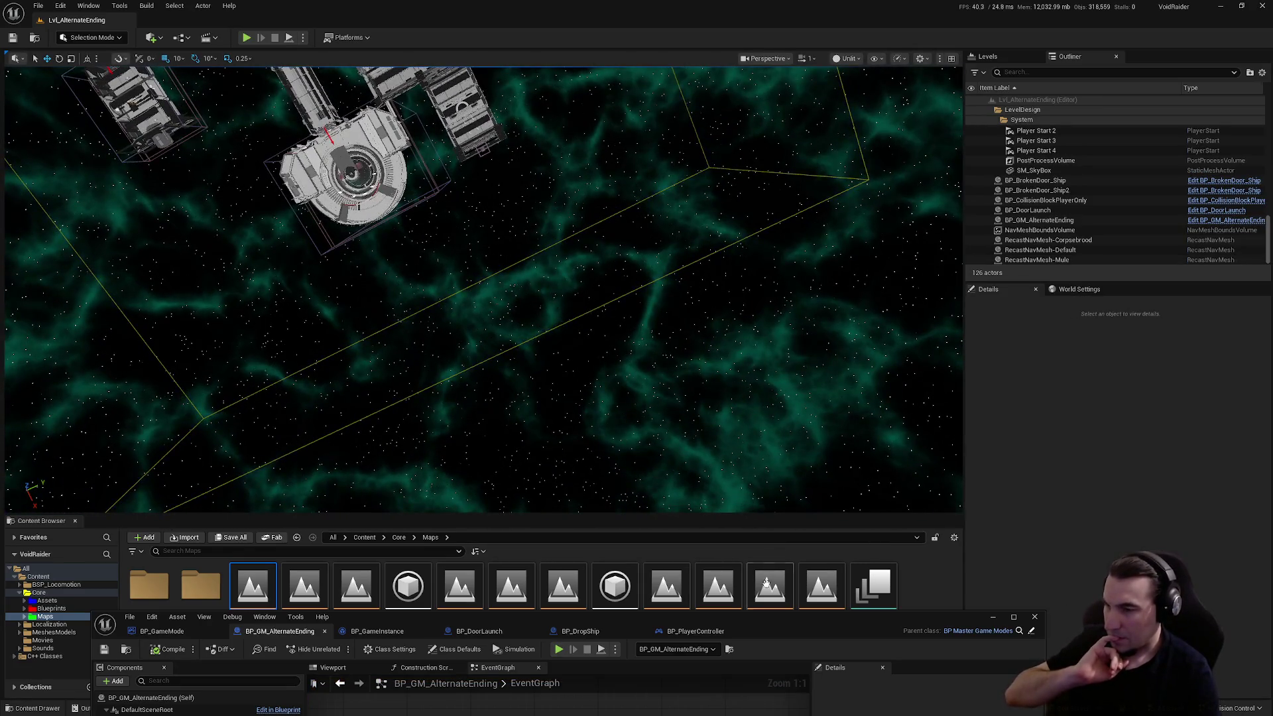
{"action": "left_click_drag", "start_coordinate": [796, 623], "coordinate": [790, 399]}
{"action": "double_click", "coordinate": [791, 400]}
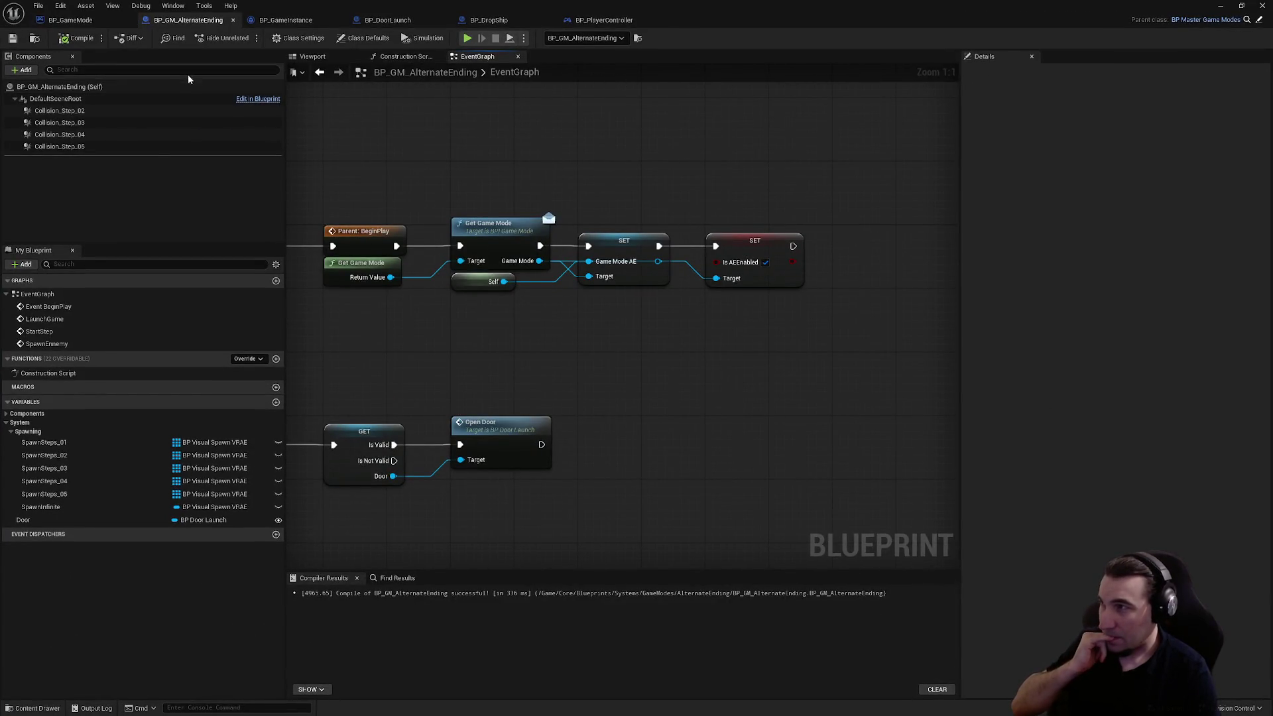
- Look through BP_DropShip, BP_DoorLaunch and BP_PlayerController, opening the CreateNewPlayer function graph
{"action": "left_click_drag", "start_coordinate": [455, 171], "coordinate": [643, 252]}
{"action": "left_click", "coordinate": [501, 21]}
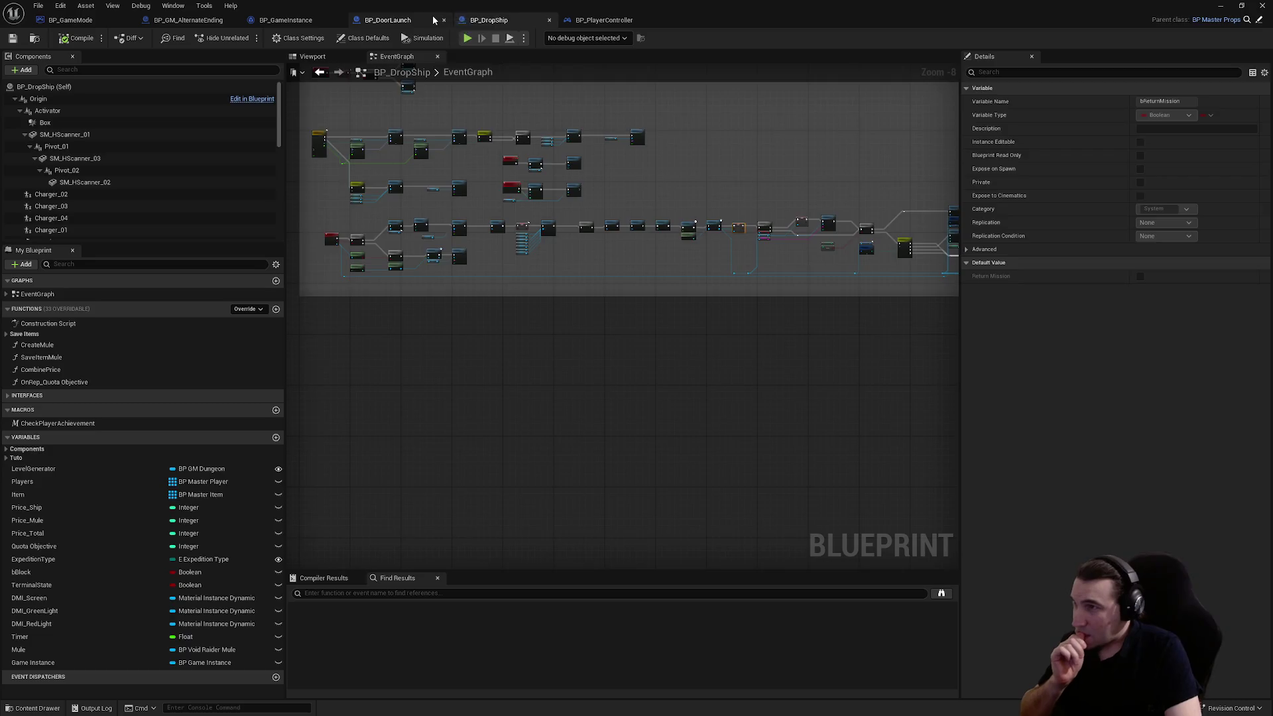
{"action": "left_click", "coordinate": [388, 19]}
{"action": "left_click", "coordinate": [604, 20]}
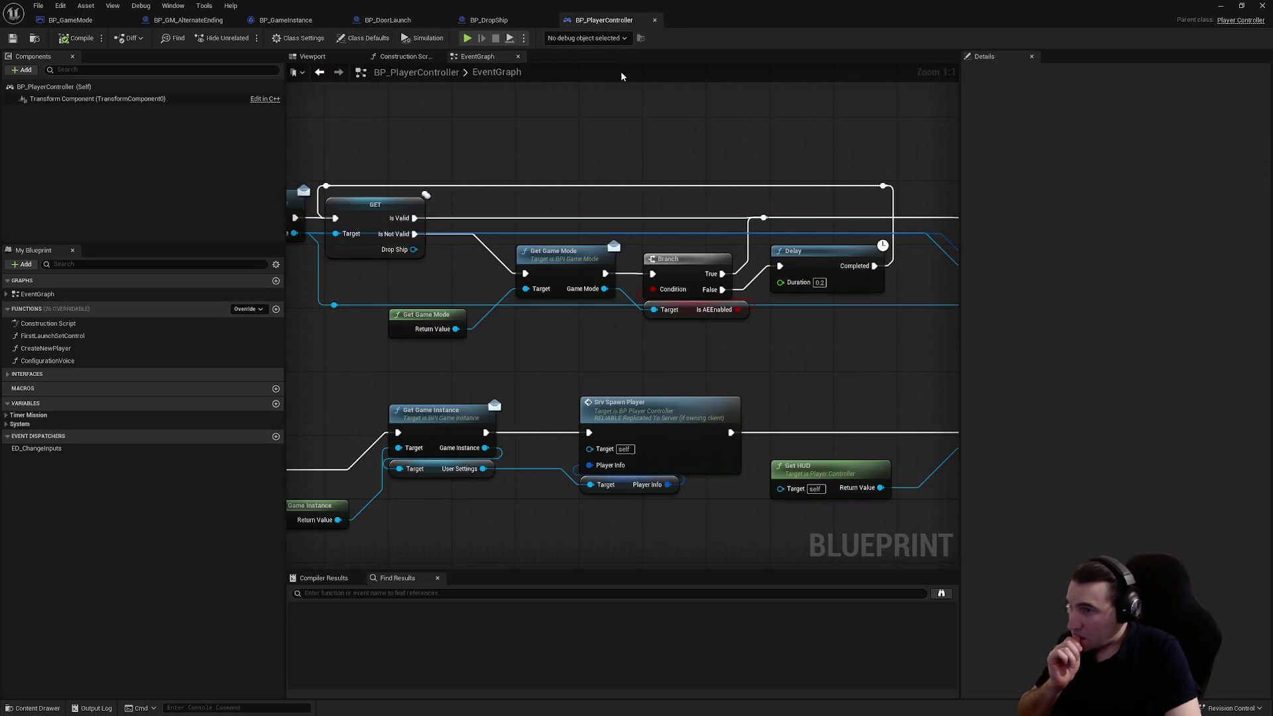
{"action": "mouse_move", "coordinate": [529, 119]}
{"action": "left_mouse_down"}
{"action": "mouse_move", "coordinate": [564, 151]}
{"action": "mouse_move", "coordinate": [398, 193]}
{"action": "left_mouse_up"}
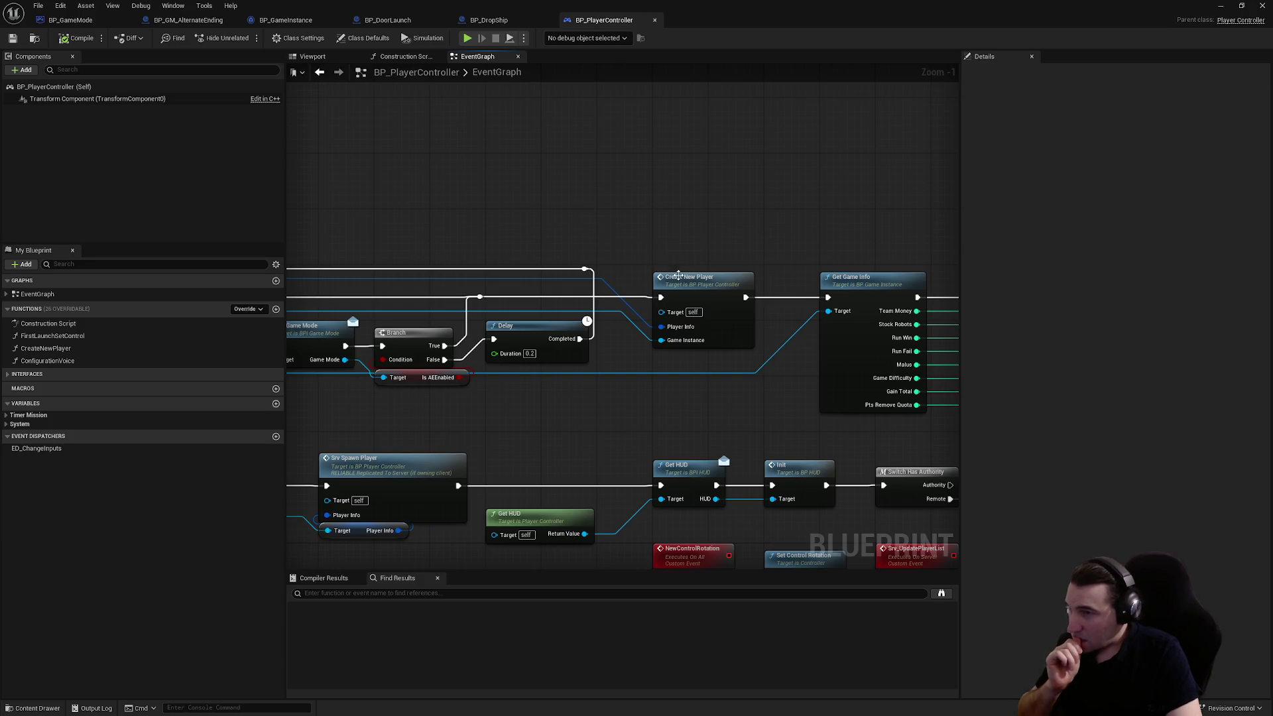
{"action": "double_click", "coordinate": [678, 275]}
- Follow CreateNewPlayer's Get Game Mode call into BP_GameMode's SpawnPlayer function
{"action": "scroll", "coordinate": [630, 327], "scroll_direction": "up", "scroll_amount": 5}
{"action": "scroll", "coordinate": [472, 277], "scroll_direction": "down", "scroll_amount": 2}
{"action": "mouse_move", "coordinate": [516, 267]}
{"action": "left_mouse_down"}
{"action": "mouse_move", "coordinate": [800, 274]}
{"action": "mouse_move", "coordinate": [922, 298]}
{"action": "mouse_move", "coordinate": [590, 338]}
{"action": "mouse_move", "coordinate": [778, 332]}
{"action": "mouse_move", "coordinate": [742, 315]}
{"action": "mouse_move", "coordinate": [744, 326]}
{"action": "left_mouse_up"}
{"action": "left_click_drag", "start_coordinate": [570, 292], "coordinate": [596, 322]}
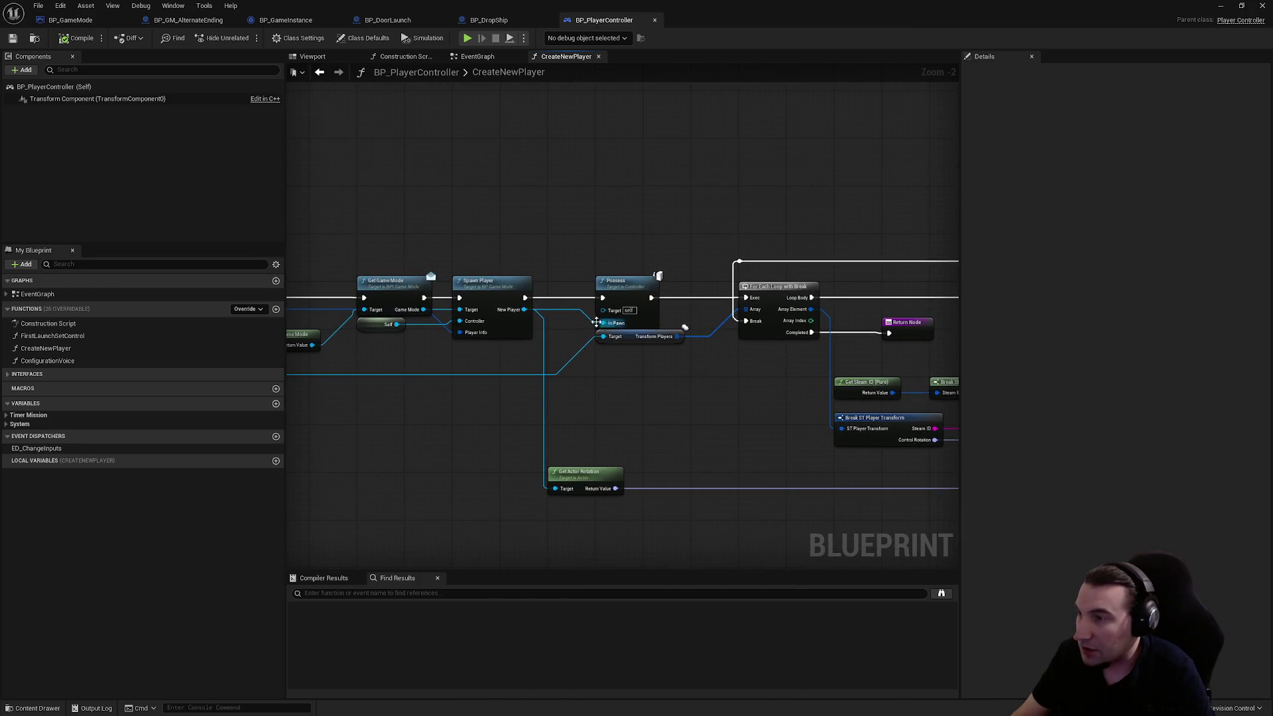
{"action": "double_click", "coordinate": [512, 295]}
{"action": "scroll", "coordinate": [577, 321], "scroll_direction": "up", "scroll_amount": 5}
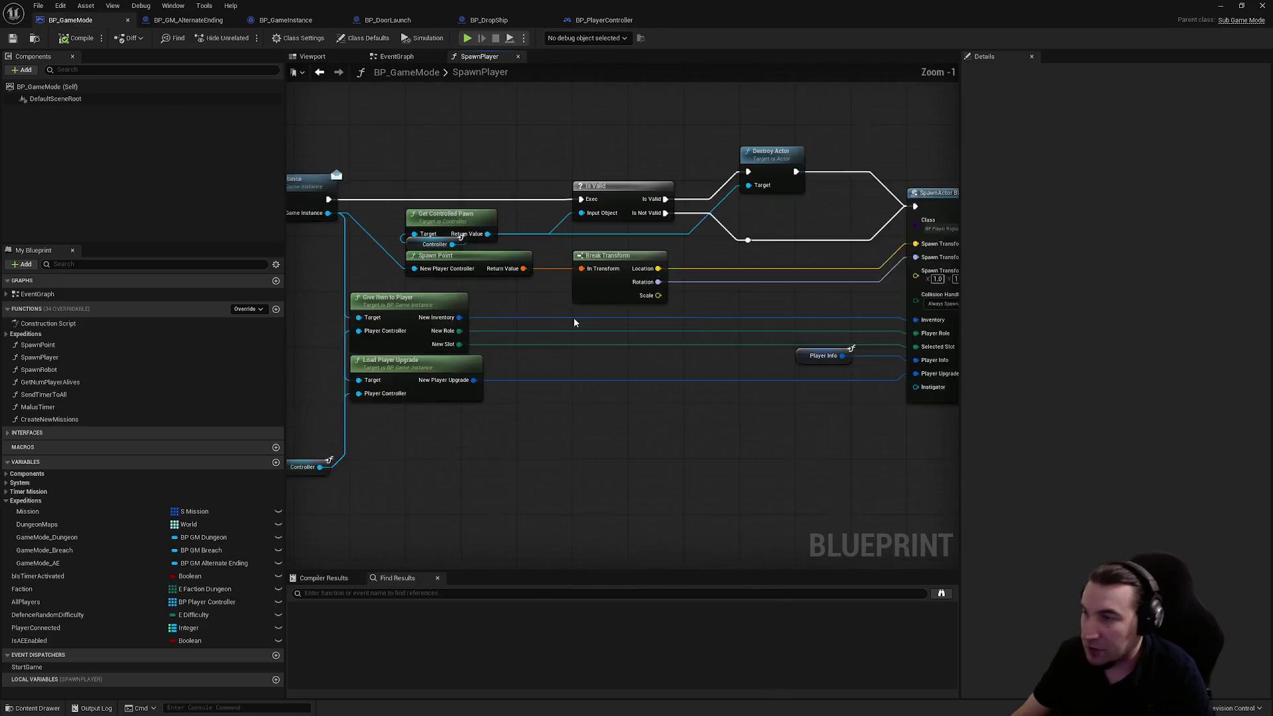
- Open Spawn Point from SpawnPlayer and zoom in on its Clamp Integer, Append and Find Player Start nodes
{"action": "double_click", "coordinate": [551, 266]}
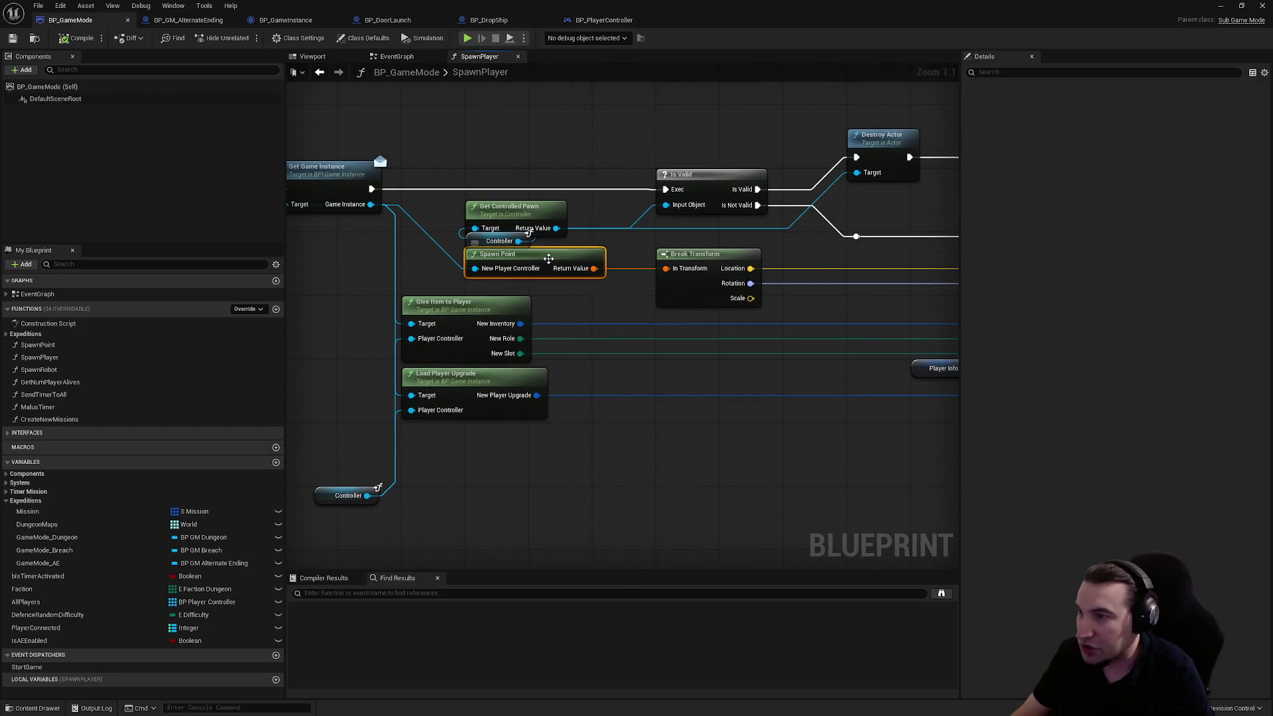
{"action": "scroll", "coordinate": [742, 237], "scroll_direction": "up", "scroll_amount": 3}
{"action": "mouse_move", "coordinate": [648, 313]}
{"action": "left_mouse_down"}
{"action": "mouse_move", "coordinate": [663, 214]}
{"action": "mouse_move", "coordinate": [654, 244]}
{"action": "left_mouse_up"}
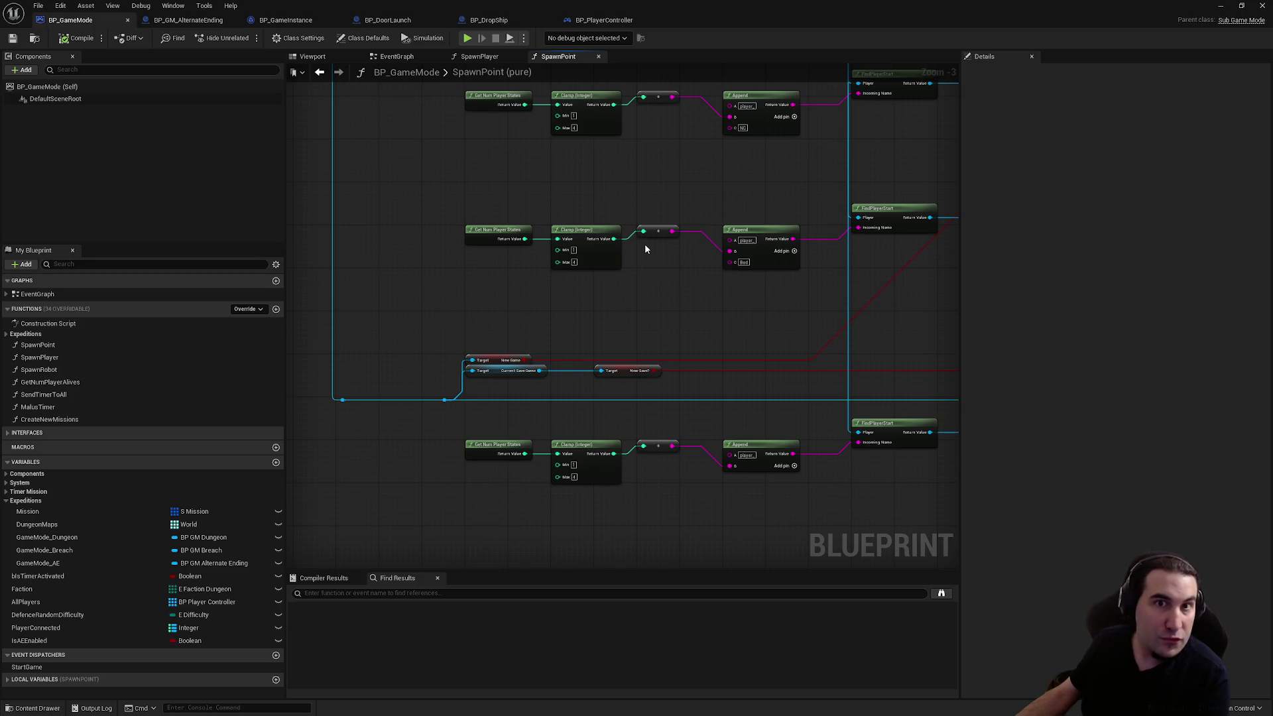
- Move the Transform Players and Drop Ship getters left to make room in the SpawnPoint graph
{"action": "left_click", "coordinate": [624, 254]}
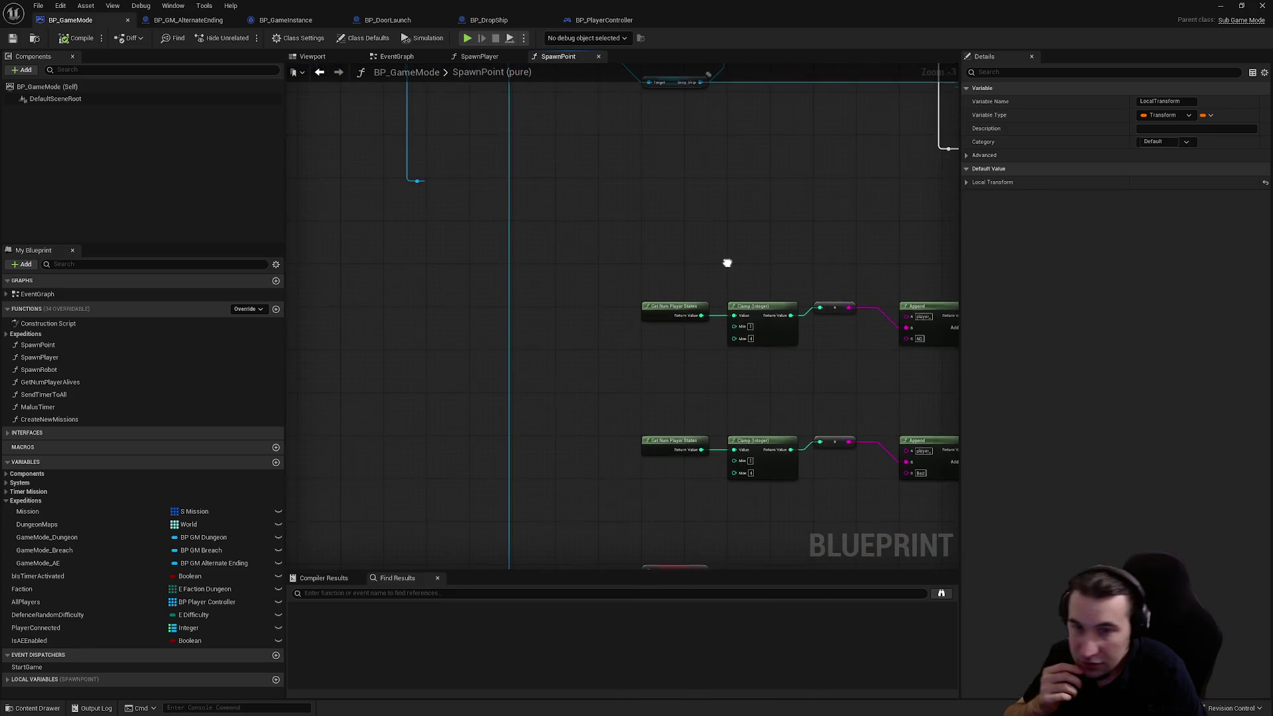
{"action": "left_click_drag", "start_coordinate": [827, 345], "coordinate": [775, 342]}
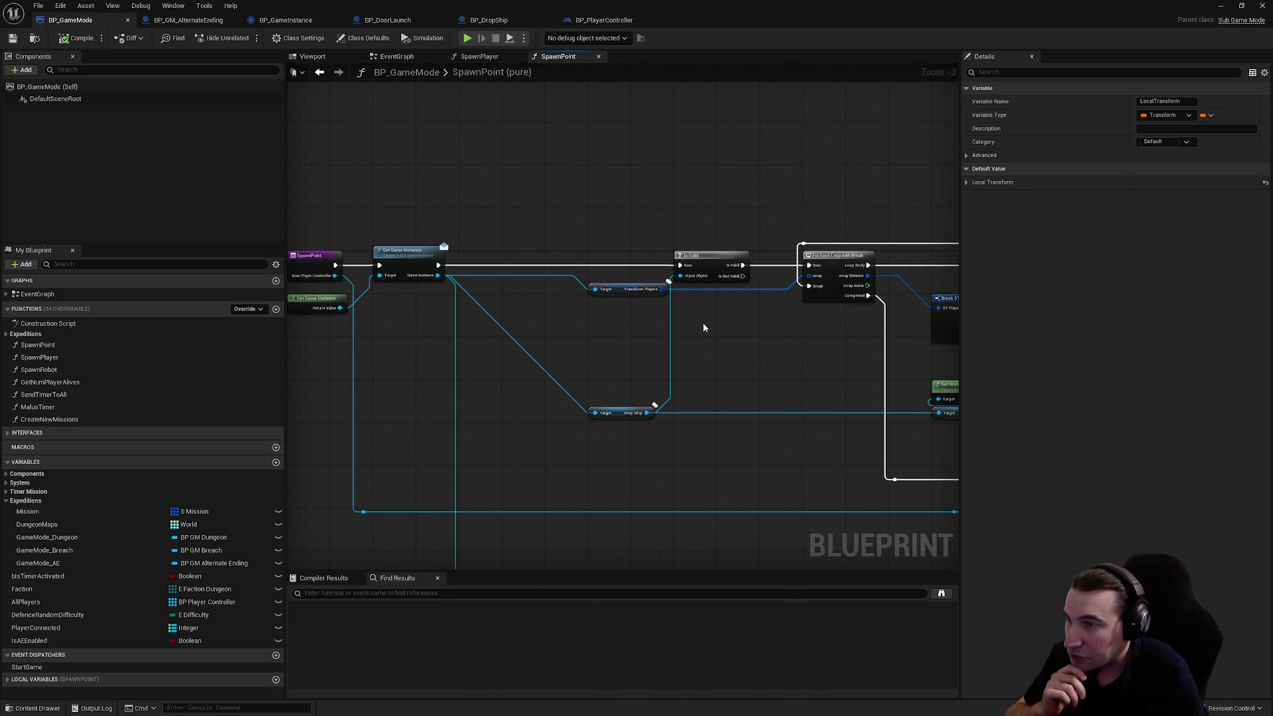
{"action": "scroll", "coordinate": [677, 315], "scroll_direction": "up", "scroll_amount": 3}
{"action": "left_click", "coordinate": [590, 304]}
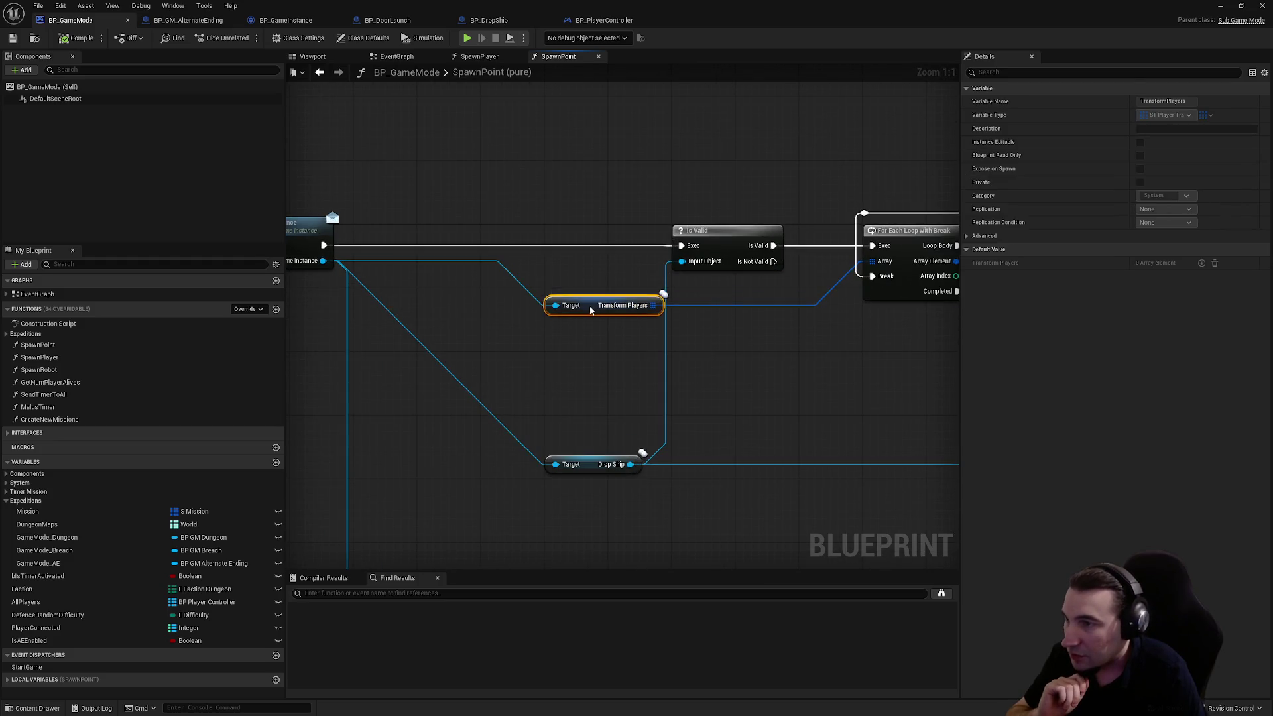
{"action": "left_click_drag", "start_coordinate": [590, 303], "coordinate": [529, 307]}
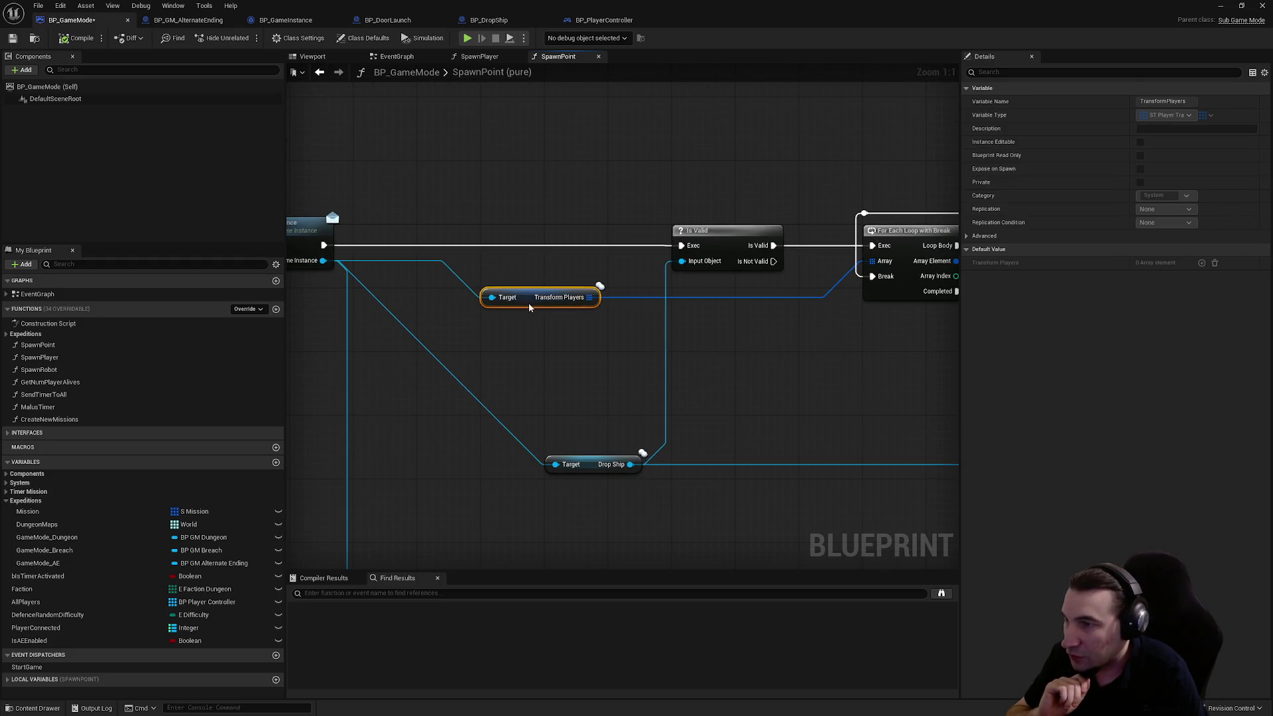
{"action": "left_click_drag", "start_coordinate": [592, 464], "coordinate": [539, 436]}
{"action": "scroll", "coordinate": [538, 435], "scroll_direction": "down", "scroll_amount": 1}
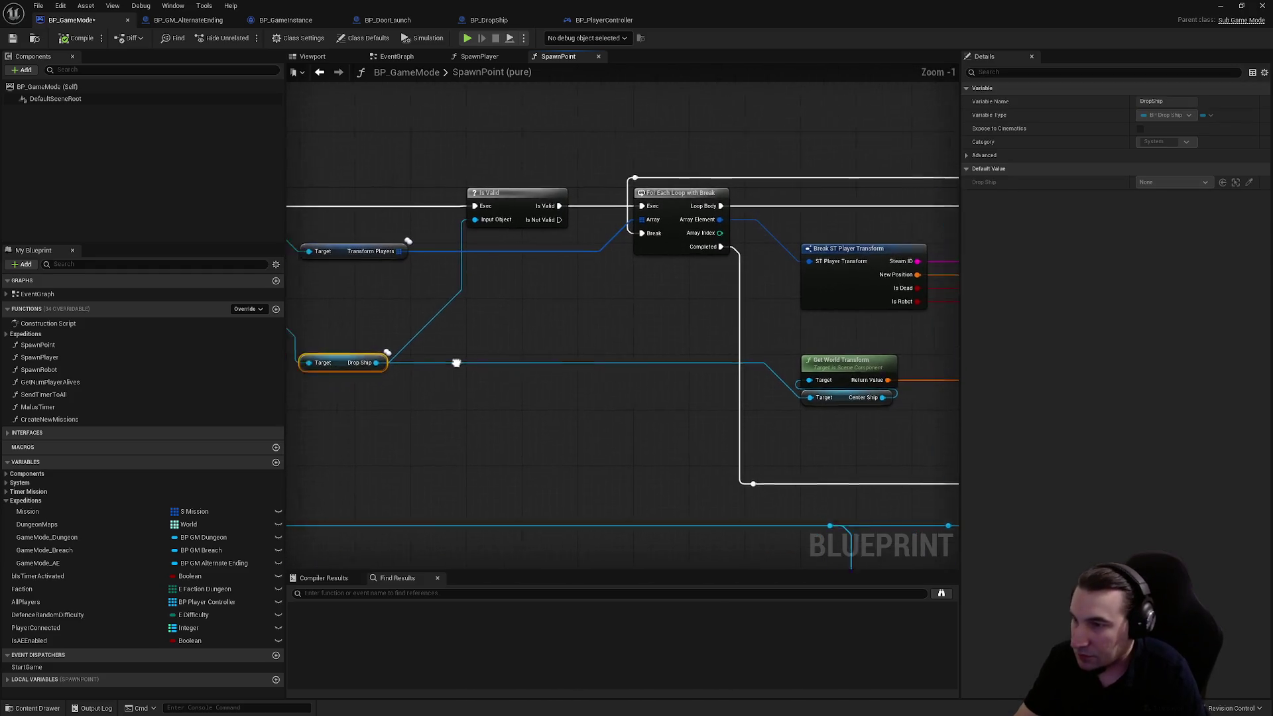
{"action": "mouse_move", "coordinate": [425, 362]}
{"action": "left_mouse_down"}
{"action": "mouse_move", "coordinate": [424, 435]}
{"action": "mouse_move", "coordinate": [425, 417]}
{"action": "left_mouse_up"}
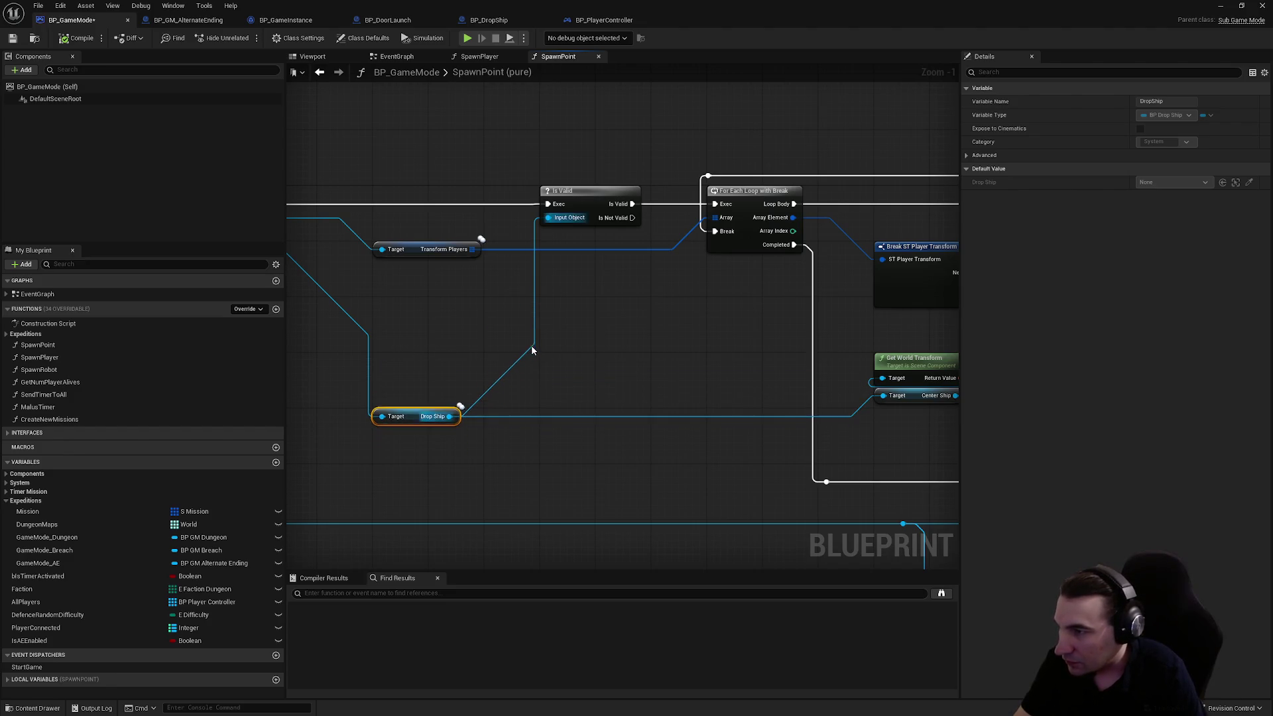
{"action": "scroll", "coordinate": [551, 358], "scroll_direction": "down", "scroll_amount": 1}
{"action": "mouse_move", "coordinate": [603, 350]}
{"action": "left_mouse_down"}
{"action": "mouse_move", "coordinate": [497, 349]}
{"action": "mouse_move", "coordinate": [912, 368]}
{"action": "left_mouse_up"}
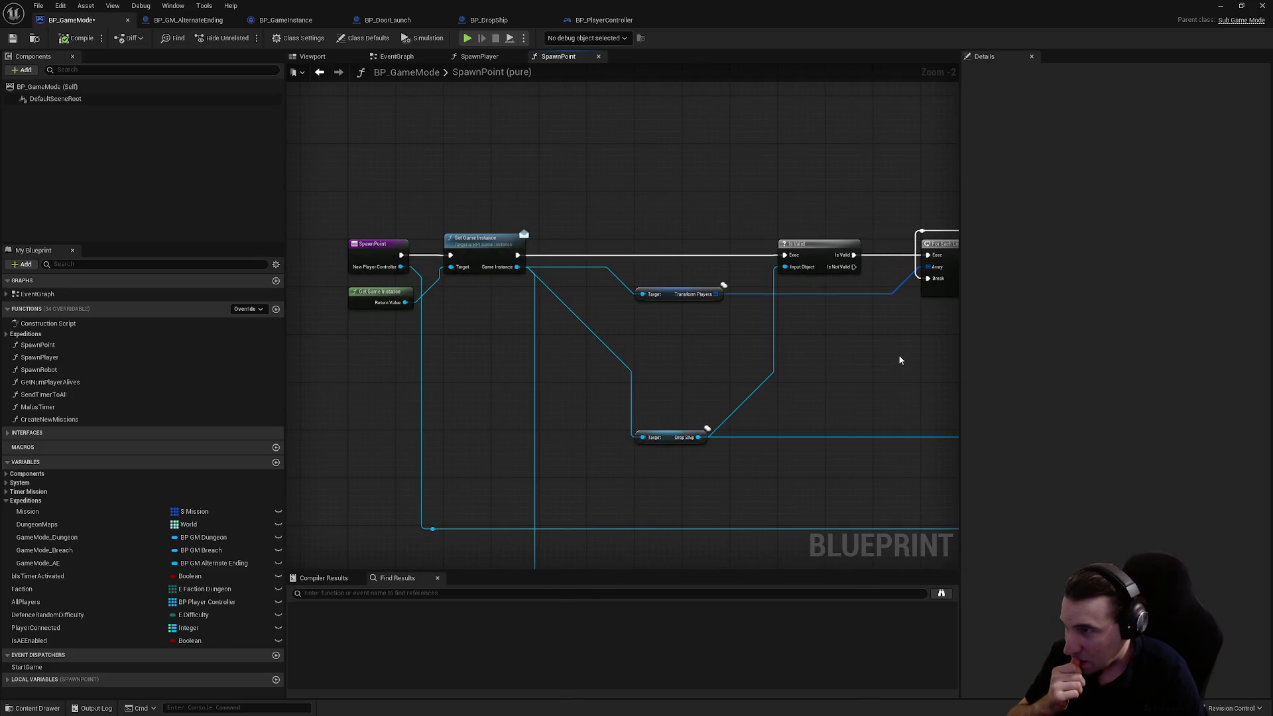
{"action": "scroll", "coordinate": [791, 337], "scroll_direction": "down", "scroll_amount": 1}
{"action": "mouse_move", "coordinate": [791, 337]}
{"action": "left_mouse_down"}
{"action": "mouse_move", "coordinate": [663, 336]}
{"action": "mouse_move", "coordinate": [794, 357]}
{"action": "left_mouse_up"}
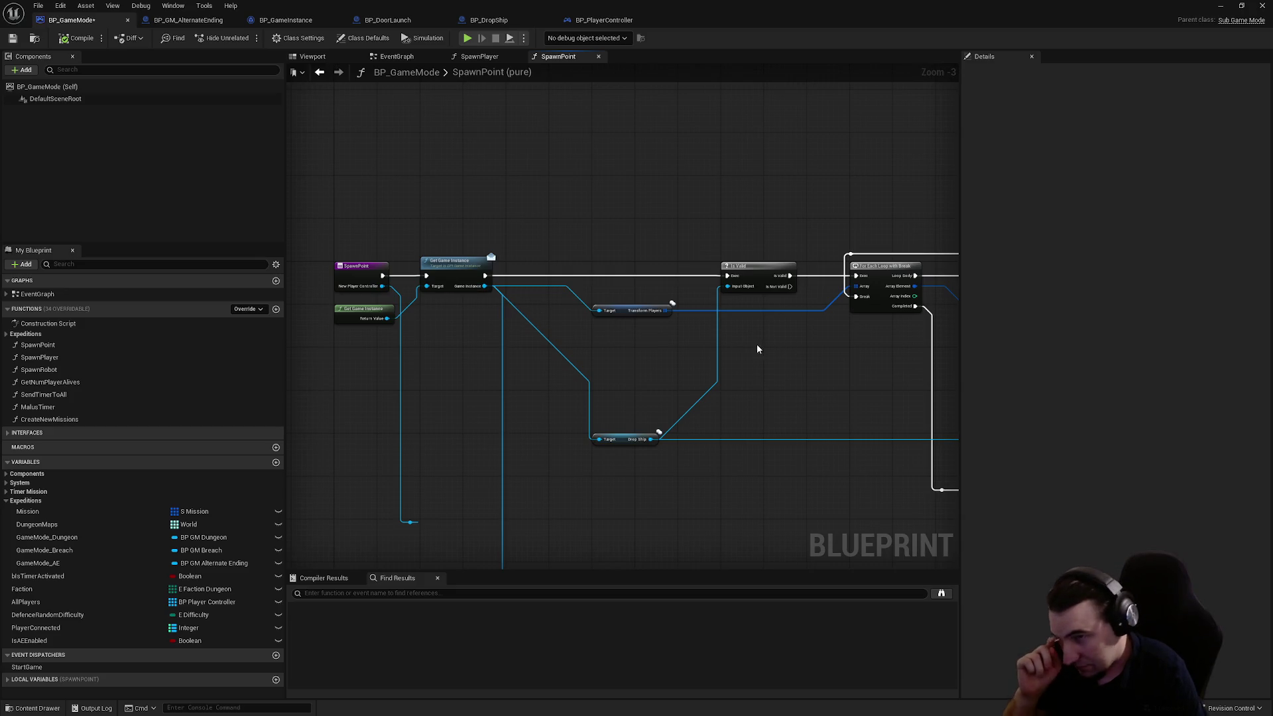
{"action": "left_click_drag", "start_coordinate": [758, 350], "coordinate": [432, 310]}
{"action": "left_click_drag", "start_coordinate": [539, 304], "coordinate": [595, 320]}
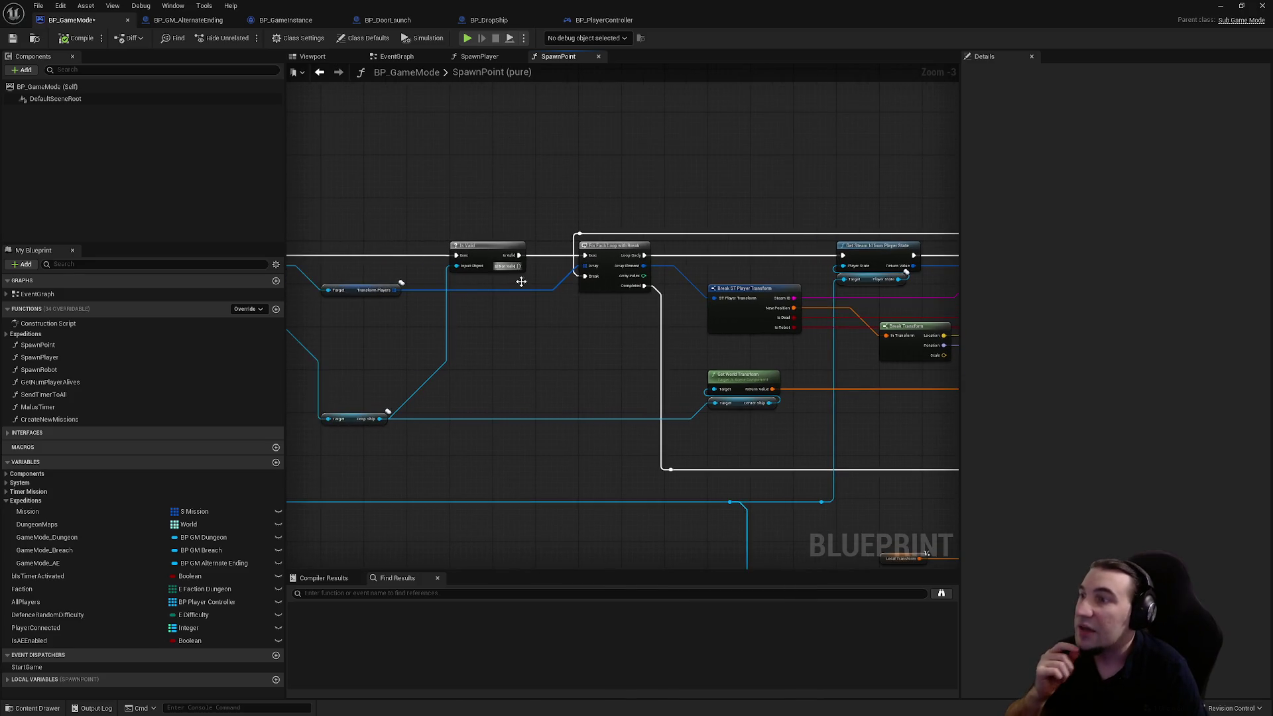
- Inspect the Drop Ship getter and Is Valid node, surveying down to Break Transform and the Return Node
{"action": "left_click", "coordinate": [361, 419]}
{"action": "left_click", "coordinate": [484, 255]}
{"action": "scroll", "coordinate": [468, 285], "scroll_direction": "down", "scroll_amount": 4}
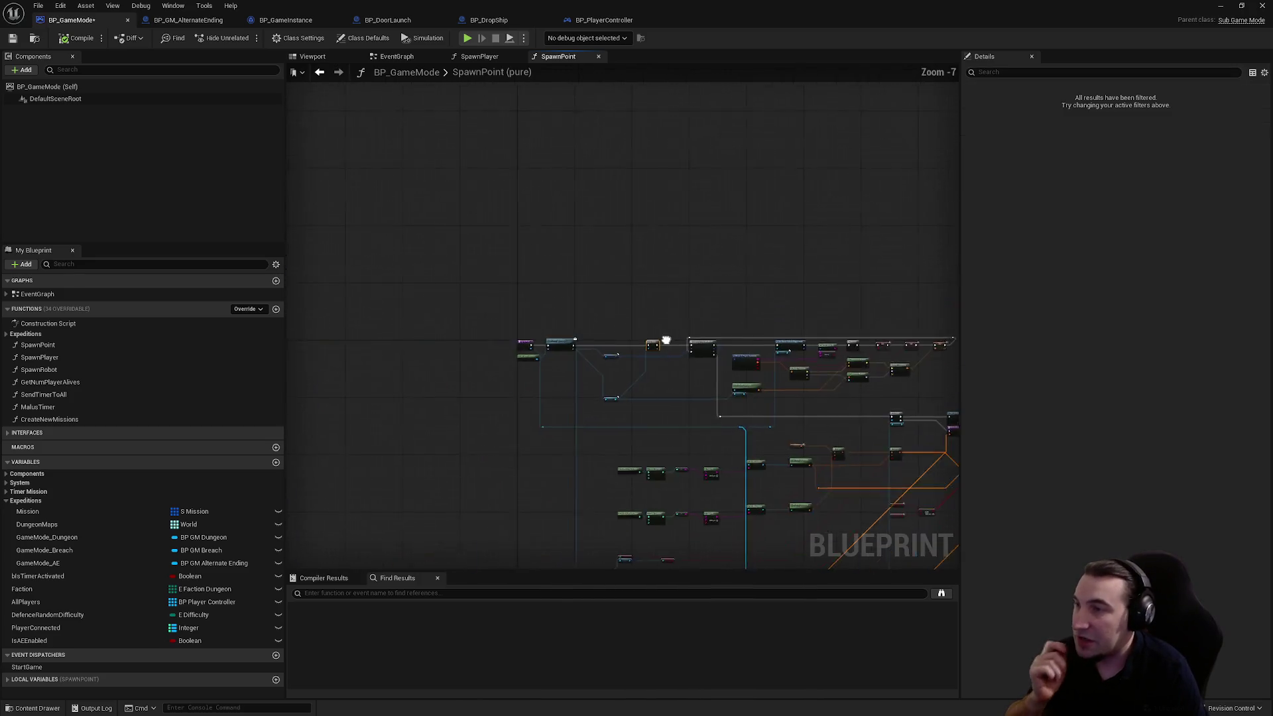
{"action": "scroll", "coordinate": [458, 295], "scroll_direction": "up", "scroll_amount": 4}
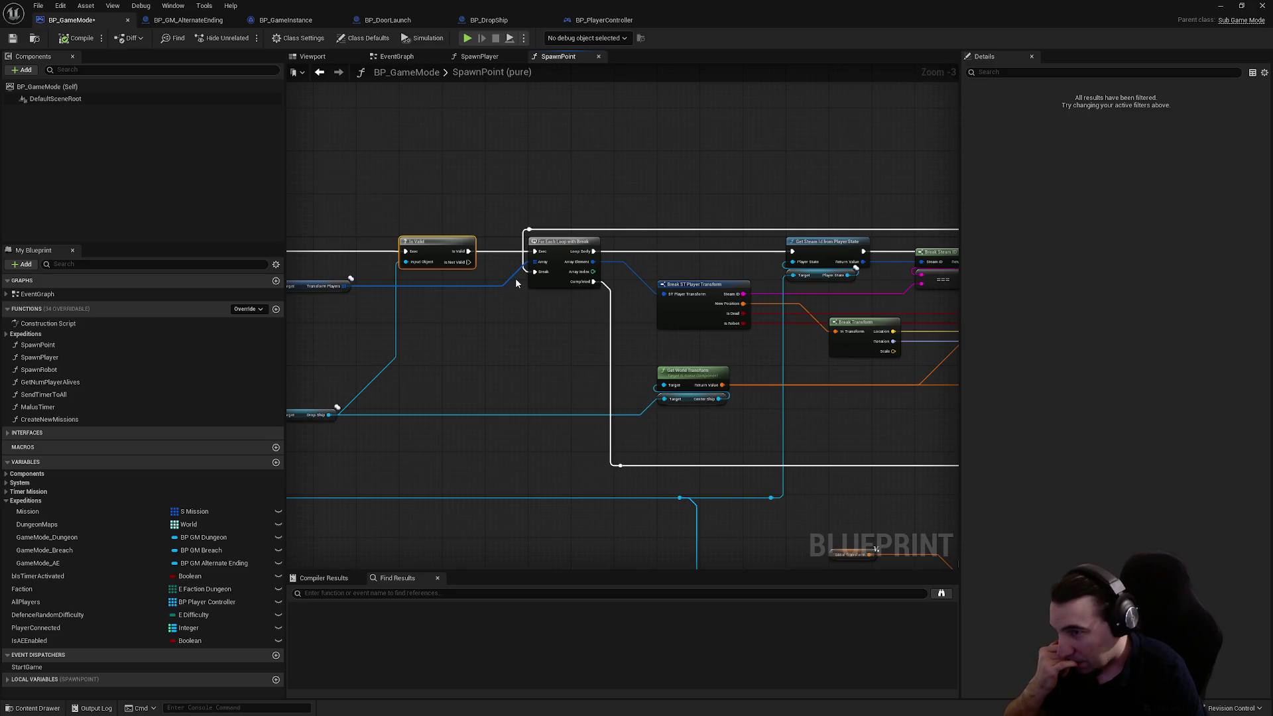
{"action": "left_click_drag", "start_coordinate": [568, 293], "coordinate": [392, 275]}
{"action": "scroll", "coordinate": [392, 275], "scroll_direction": "down", "scroll_amount": 4}
{"action": "scroll", "coordinate": [575, 303], "scroll_direction": "up", "scroll_amount": 5}
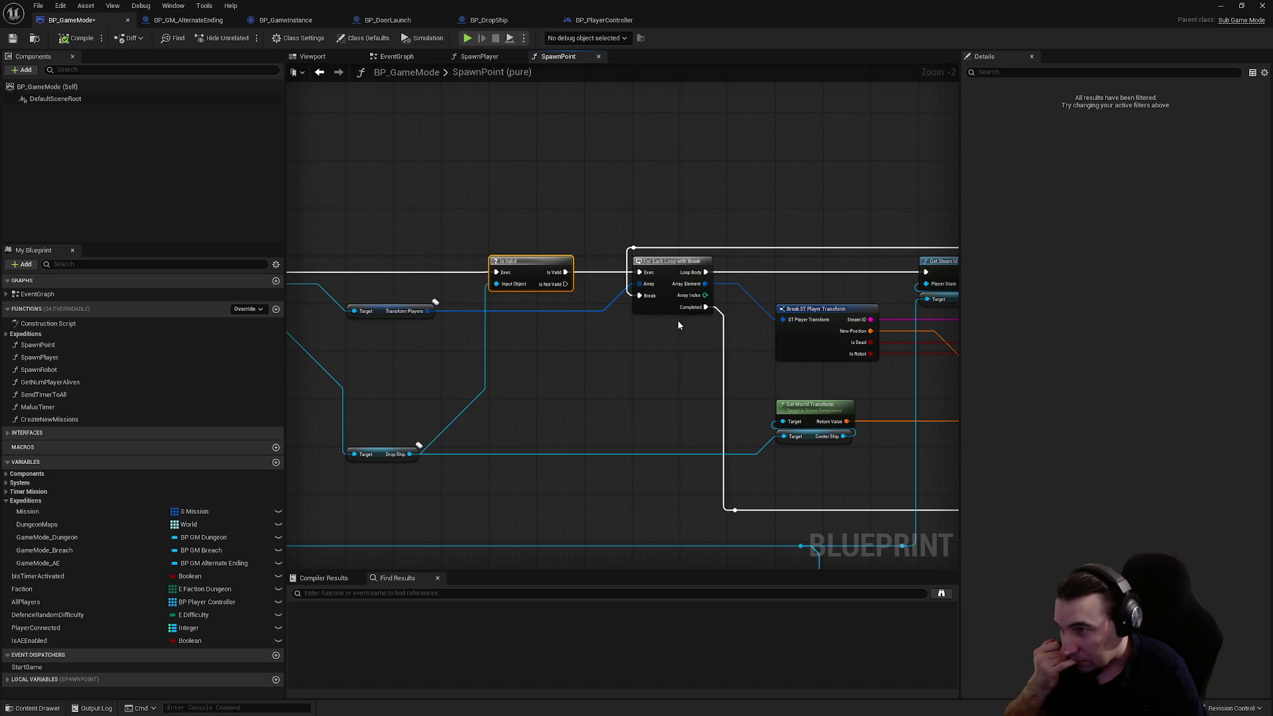
{"action": "scroll", "coordinate": [622, 320], "scroll_direction": "down", "scroll_amount": 2}
{"action": "left_click_drag", "start_coordinate": [610, 213], "coordinate": [571, 186]}
{"action": "left_click_drag", "start_coordinate": [287, 200], "coordinate": [312, 233]}
{"action": "scroll", "coordinate": [526, 281], "scroll_direction": "up", "scroll_amount": 1}
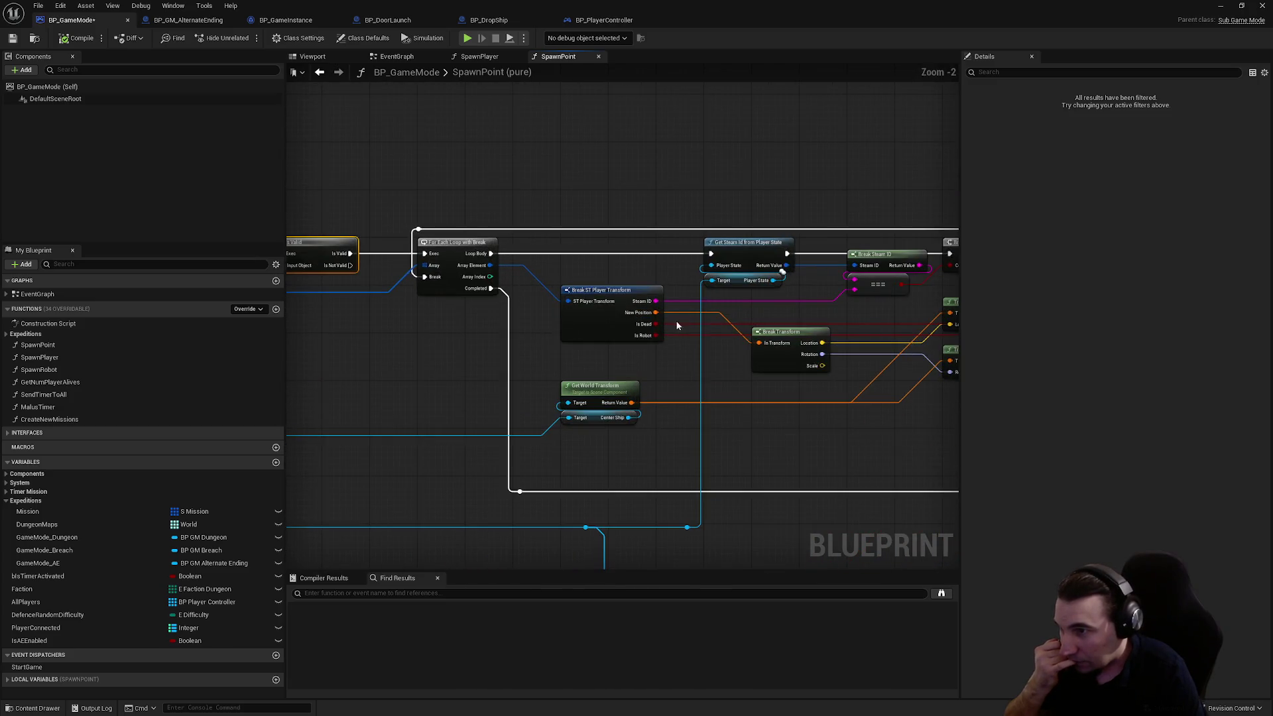
{"action": "scroll", "coordinate": [528, 314], "scroll_direction": "up", "scroll_amount": 1}
{"action": "mouse_move", "coordinate": [529, 314]}
{"action": "left_mouse_down"}
{"action": "mouse_move", "coordinate": [386, 310]}
{"action": "mouse_move", "coordinate": [523, 233]}
{"action": "mouse_move", "coordinate": [358, 259]}
{"action": "left_mouse_up"}
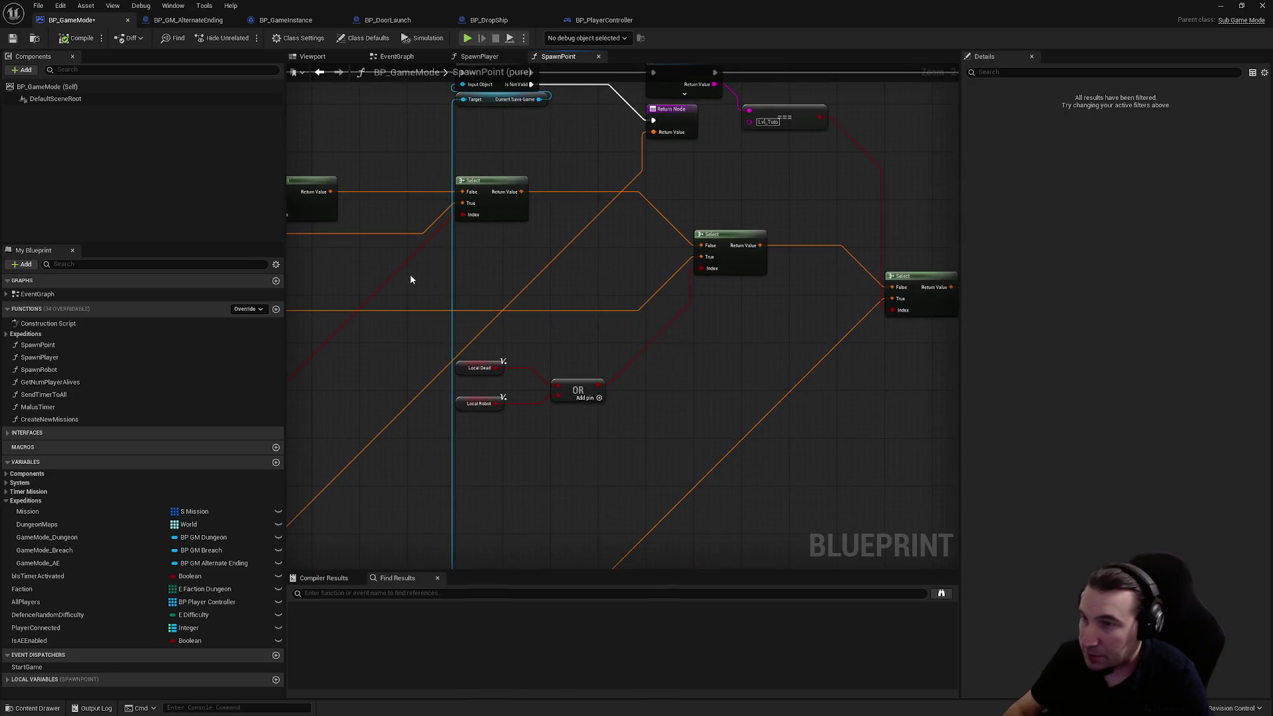
- Place the Return Node up beside Get Current Level Name
{"action": "mouse_move", "coordinate": [444, 246]}
{"action": "left_mouse_down"}
{"action": "mouse_move", "coordinate": [720, 358]}
{"action": "mouse_move", "coordinate": [793, 272]}
{"action": "left_mouse_up"}
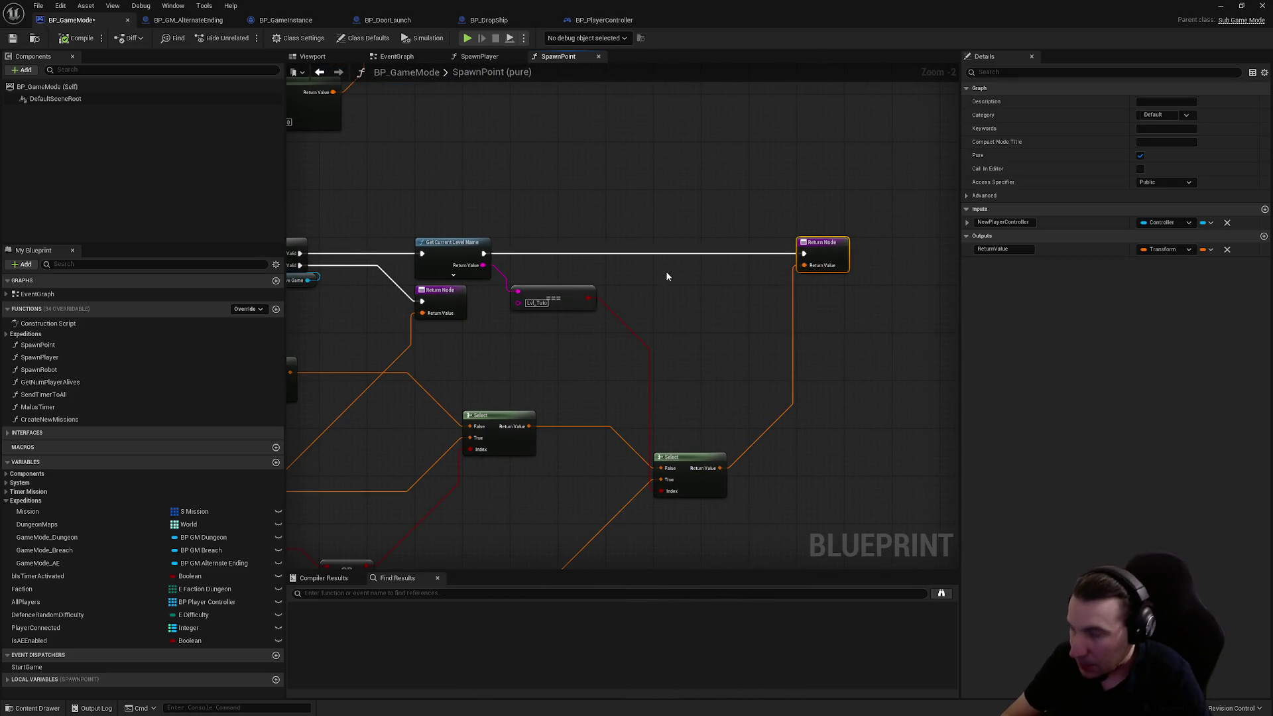
{"action": "scroll", "coordinate": [932, 427], "scroll_direction": "down", "scroll_amount": 3}
{"action": "scroll", "coordinate": [627, 233], "scroll_direction": "up", "scroll_amount": 4}
{"action": "mouse_move", "coordinate": [604, 246]}
{"action": "left_mouse_down"}
{"action": "mouse_move", "coordinate": [540, 213]}
{"action": "mouse_move", "coordinate": [520, 162]}
{"action": "left_mouse_up"}
{"action": "scroll", "coordinate": [520, 162], "scroll_direction": "down", "scroll_amount": 1}
{"action": "scroll", "coordinate": [545, 205], "scroll_direction": "down", "scroll_amount": 1}
{"action": "mouse_move", "coordinate": [719, 288]}
{"action": "left_mouse_down"}
{"action": "mouse_move", "coordinate": [557, 282]}
{"action": "mouse_move", "coordinate": [640, 294]}
{"action": "left_mouse_up"}
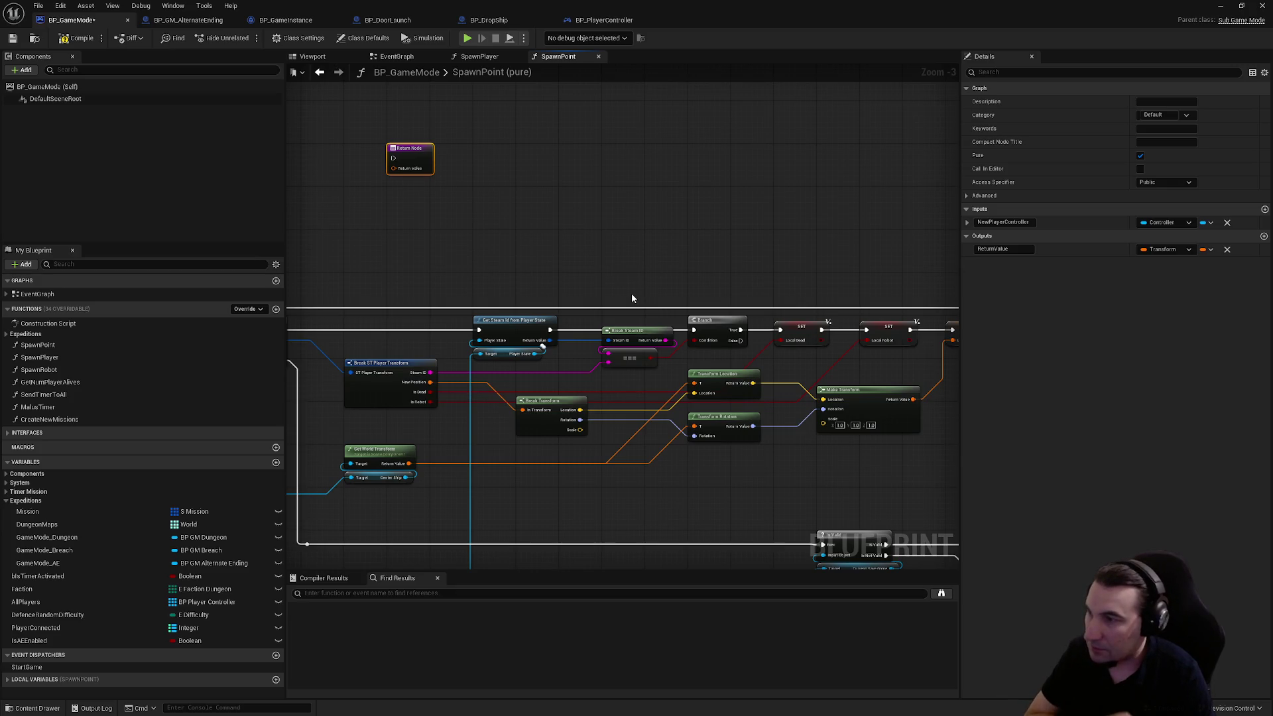
- Move the player-start lookup nodes with Get Actor Transform into place and wire the exec into the Return Node
{"action": "mouse_move", "coordinate": [373, 379]}
{"action": "left_mouse_down"}
{"action": "mouse_move", "coordinate": [465, 298]}
{"action": "mouse_move", "coordinate": [531, 279]}
{"action": "mouse_move", "coordinate": [603, 304]}
{"action": "mouse_move", "coordinate": [589, 247]}
{"action": "left_mouse_up"}
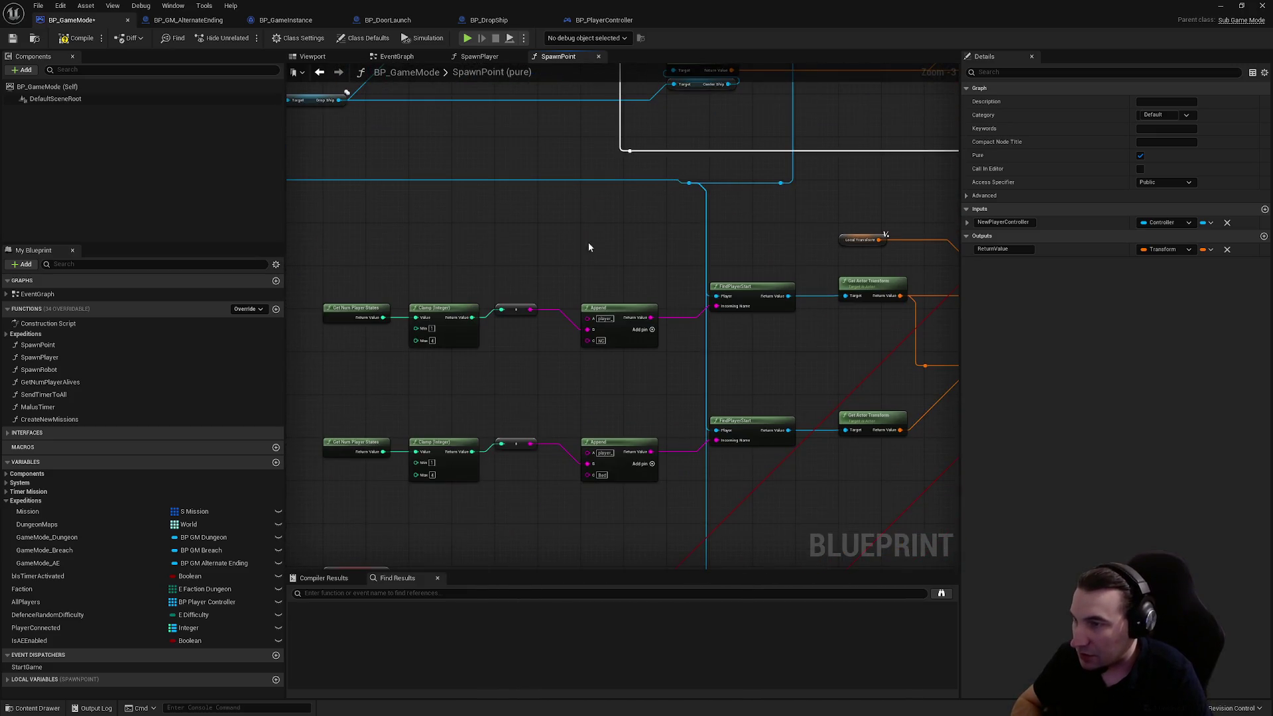
{"action": "mouse_move", "coordinate": [516, 358]}
{"action": "left_mouse_down"}
{"action": "mouse_move", "coordinate": [511, 307]}
{"action": "mouse_move", "coordinate": [491, 304]}
{"action": "mouse_move", "coordinate": [543, 166]}
{"action": "mouse_move", "coordinate": [639, 422]}
{"action": "mouse_move", "coordinate": [354, 395]}
{"action": "left_mouse_up"}
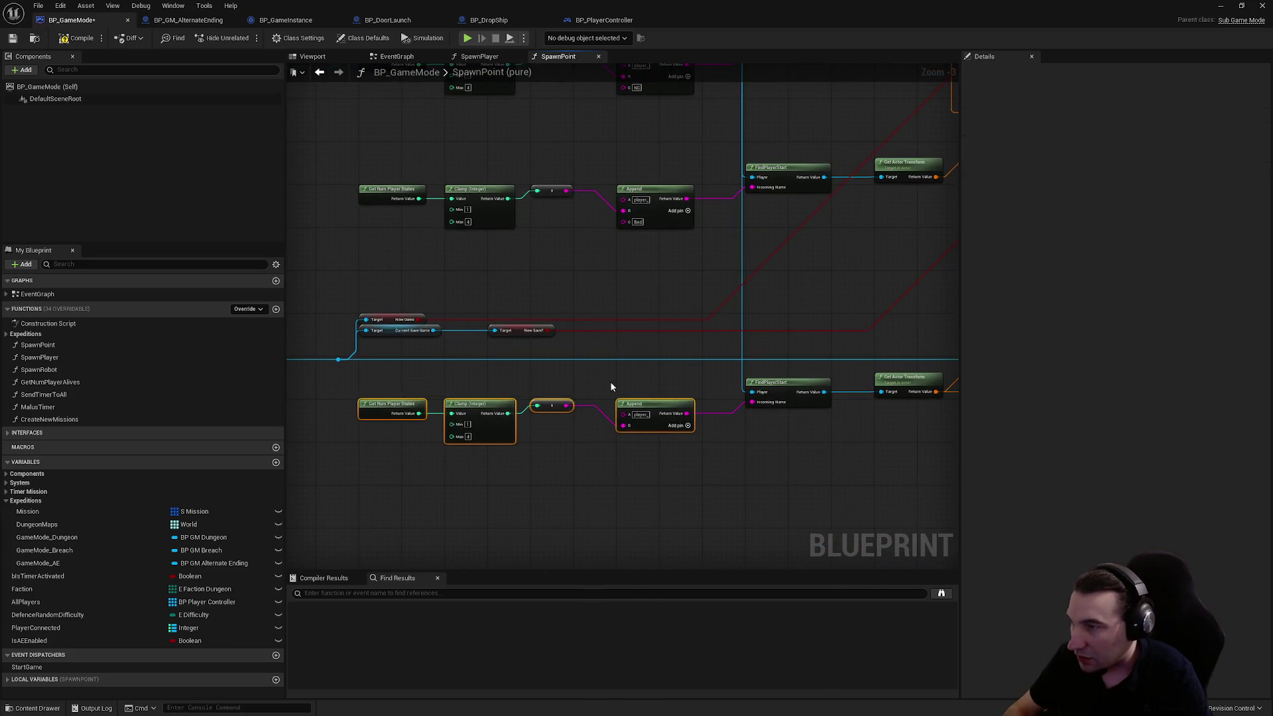
{"action": "left_click_drag", "start_coordinate": [622, 440], "coordinate": [398, 434]}
{"action": "mouse_move", "coordinate": [551, 389]}
{"action": "left_mouse_down"}
{"action": "mouse_move", "coordinate": [717, 370]}
{"action": "mouse_move", "coordinate": [577, 336]}
{"action": "mouse_move", "coordinate": [431, 443]}
{"action": "left_mouse_up"}
{"action": "scroll", "coordinate": [439, 411], "scroll_direction": "down", "scroll_amount": 2}
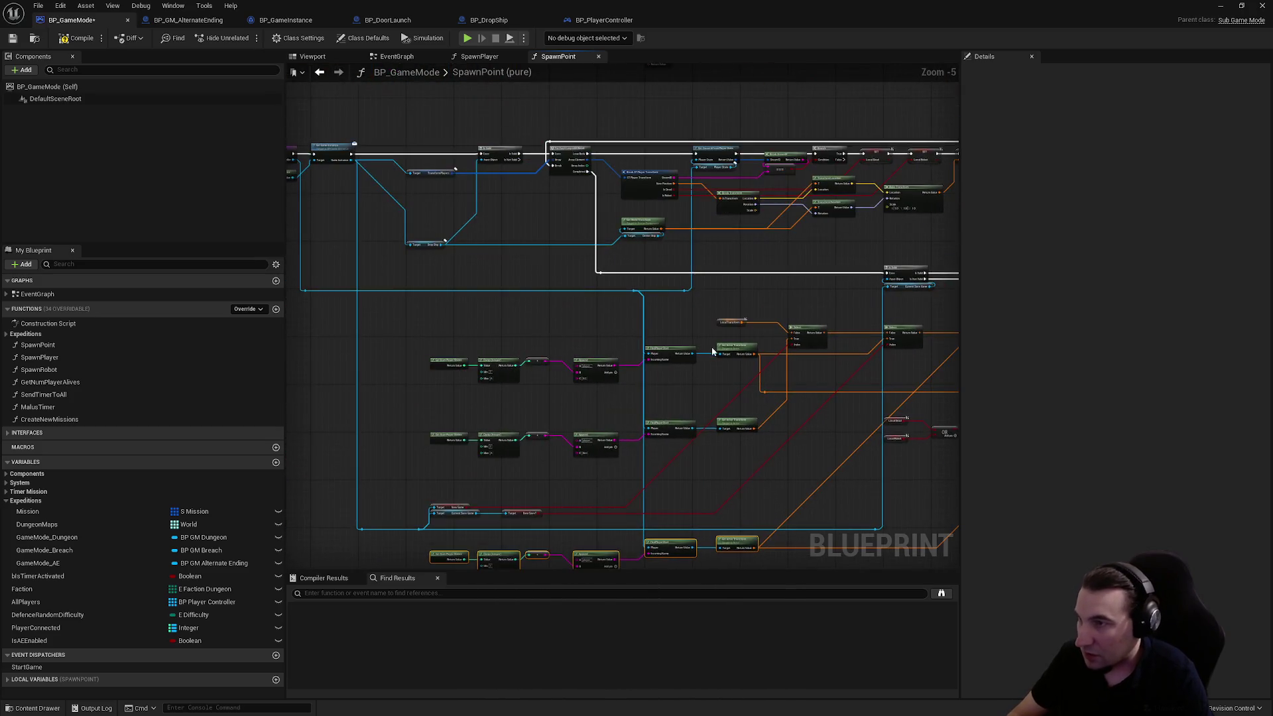
{"action": "mouse_move", "coordinate": [685, 333]}
{"action": "left_mouse_down"}
{"action": "mouse_move", "coordinate": [489, 284]}
{"action": "mouse_move", "coordinate": [662, 270]}
{"action": "mouse_move", "coordinate": [730, 308]}
{"action": "mouse_move", "coordinate": [749, 364]}
{"action": "left_mouse_up"}
{"action": "scroll", "coordinate": [705, 276], "scroll_direction": "up", "scroll_amount": 1}
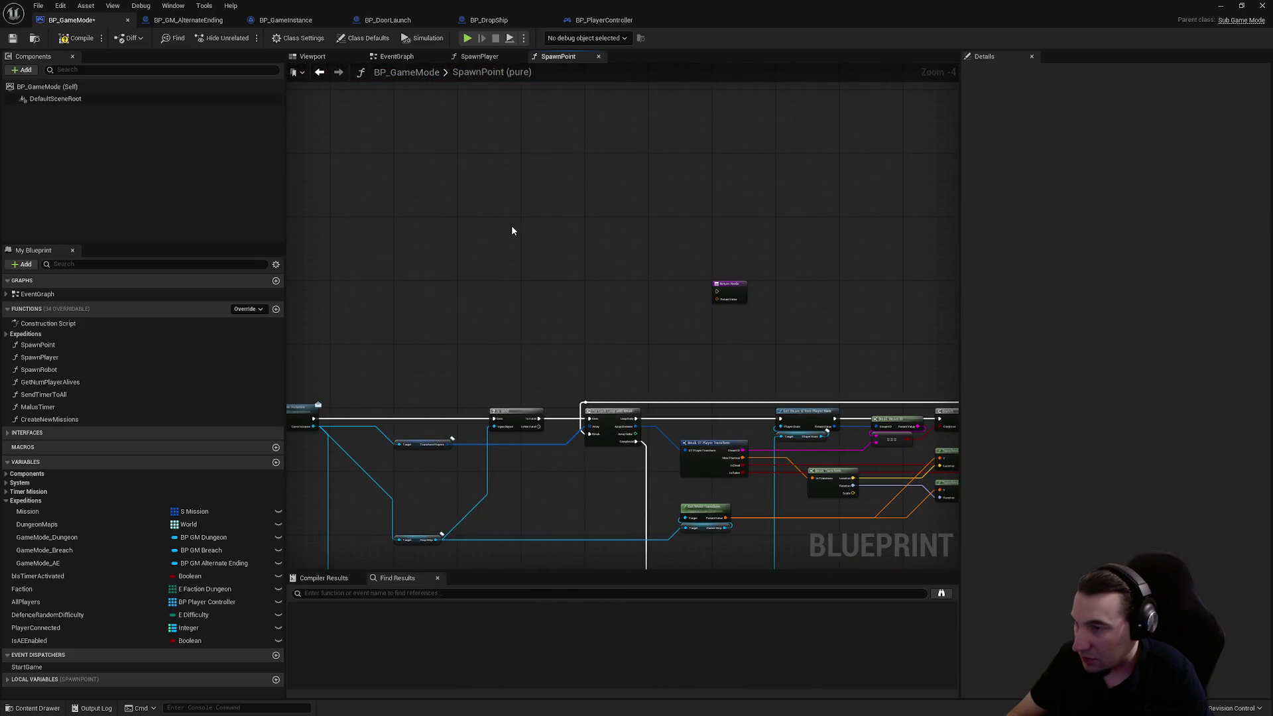
{"action": "scroll", "coordinate": [754, 268], "scroll_direction": "up", "scroll_amount": 3}
{"action": "mouse_move", "coordinate": [634, 317]}
{"action": "left_mouse_down"}
{"action": "mouse_move", "coordinate": [592, 330]}
{"action": "mouse_move", "coordinate": [785, 345]}
{"action": "left_mouse_up"}
{"action": "mouse_move", "coordinate": [502, 551]}
{"action": "left_mouse_down"}
{"action": "mouse_move", "coordinate": [491, 504]}
{"action": "mouse_move", "coordinate": [605, 378]}
{"action": "mouse_move", "coordinate": [793, 276]}
{"action": "left_mouse_up"}
- Add a reroute point on the Return Node's exec wire and tuck the Return Node beside it
{"action": "double_click", "coordinate": [635, 418]}
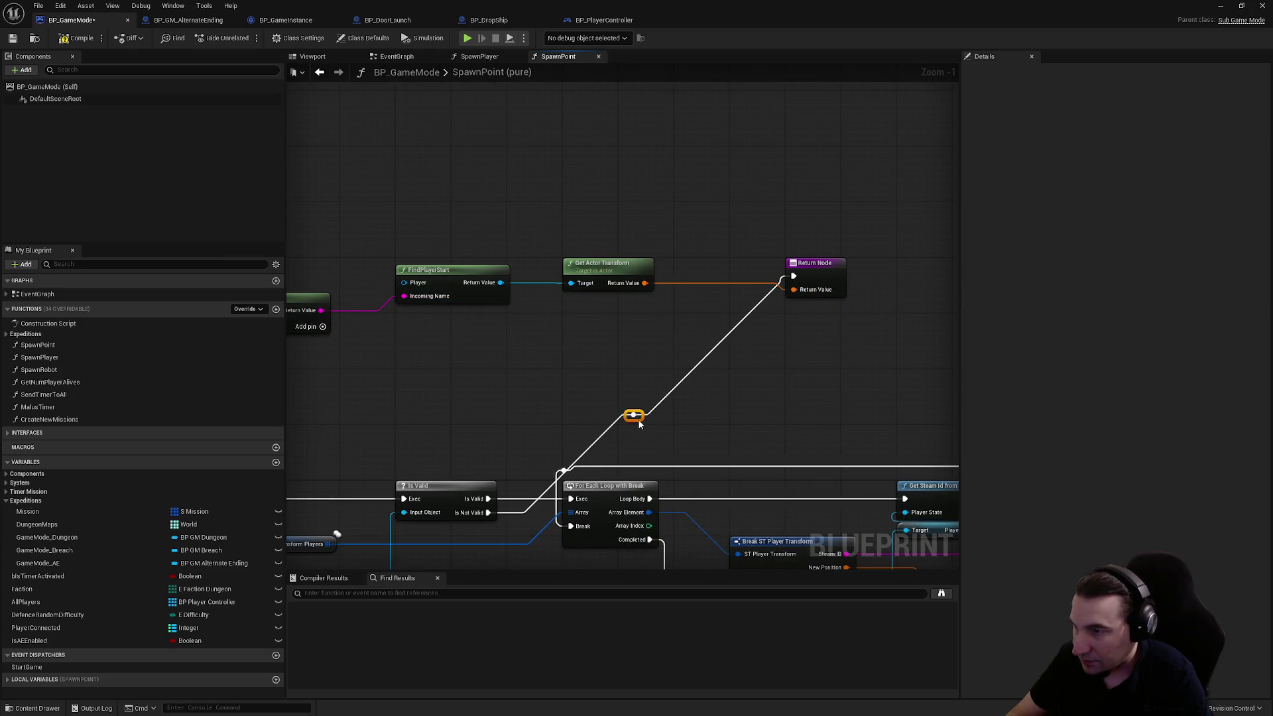
{"action": "mouse_move", "coordinate": [634, 419]}
{"action": "left_mouse_down"}
{"action": "mouse_move", "coordinate": [541, 399]}
{"action": "mouse_move", "coordinate": [521, 376]}
{"action": "left_mouse_up"}
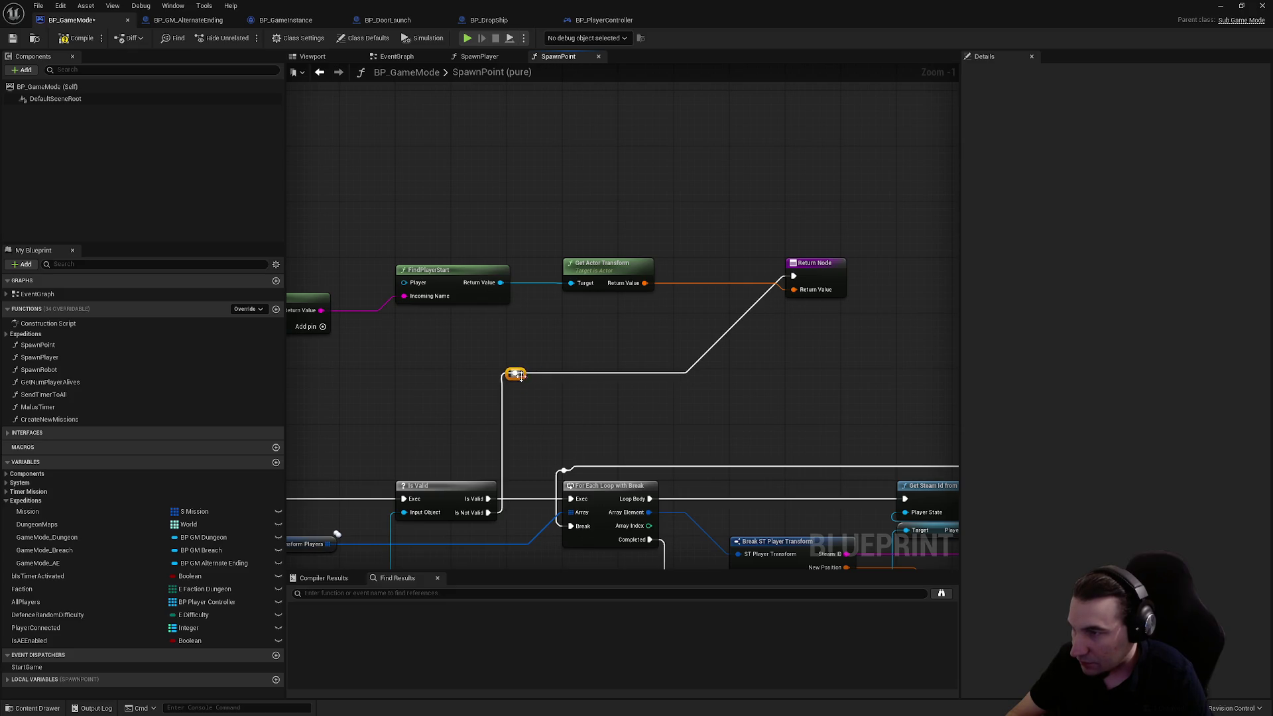
{"action": "mouse_move", "coordinate": [816, 278]}
{"action": "left_mouse_down"}
{"action": "mouse_move", "coordinate": [677, 380]}
{"action": "mouse_move", "coordinate": [599, 382]}
{"action": "mouse_move", "coordinate": [646, 321]}
{"action": "left_mouse_up"}
{"action": "left_click", "coordinate": [522, 367]}
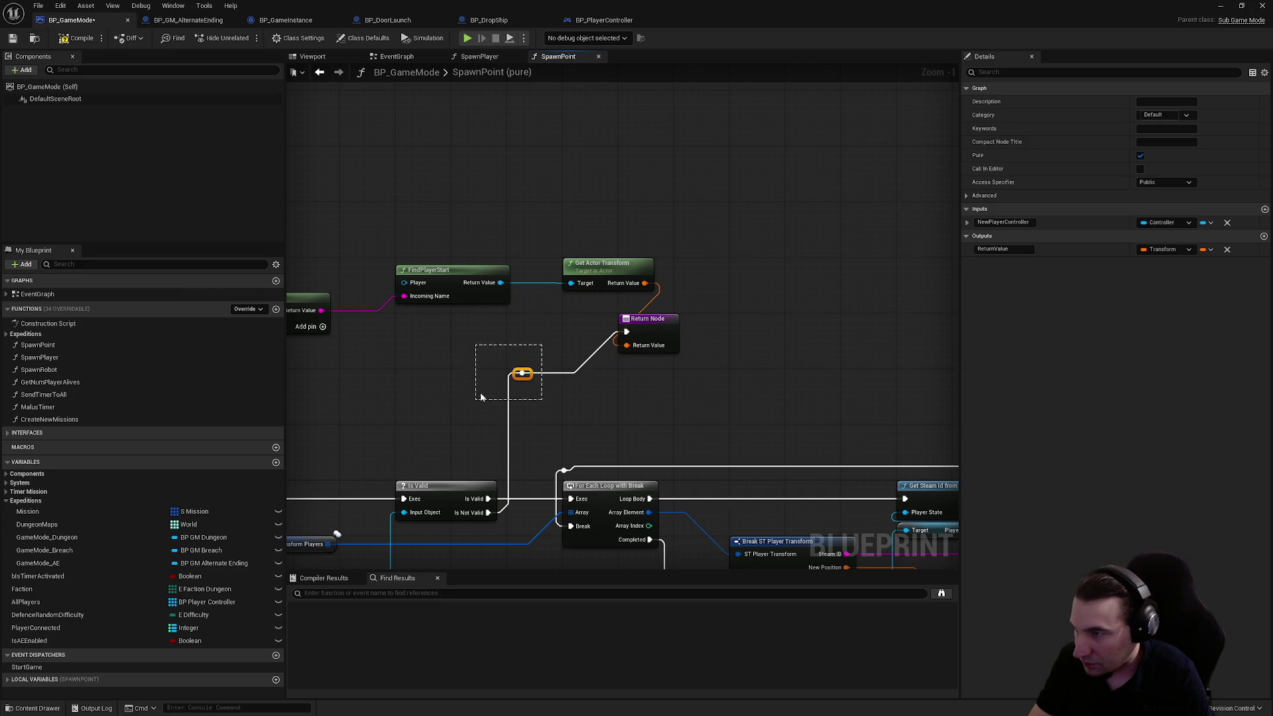
{"action": "scroll", "coordinate": [565, 375], "scroll_direction": "down", "scroll_amount": 2}
- Shift the spawn-lookup nodes and feed Find Player Start's Player input through a reroute point
{"action": "left_click_drag", "start_coordinate": [409, 237], "coordinate": [623, 336]}
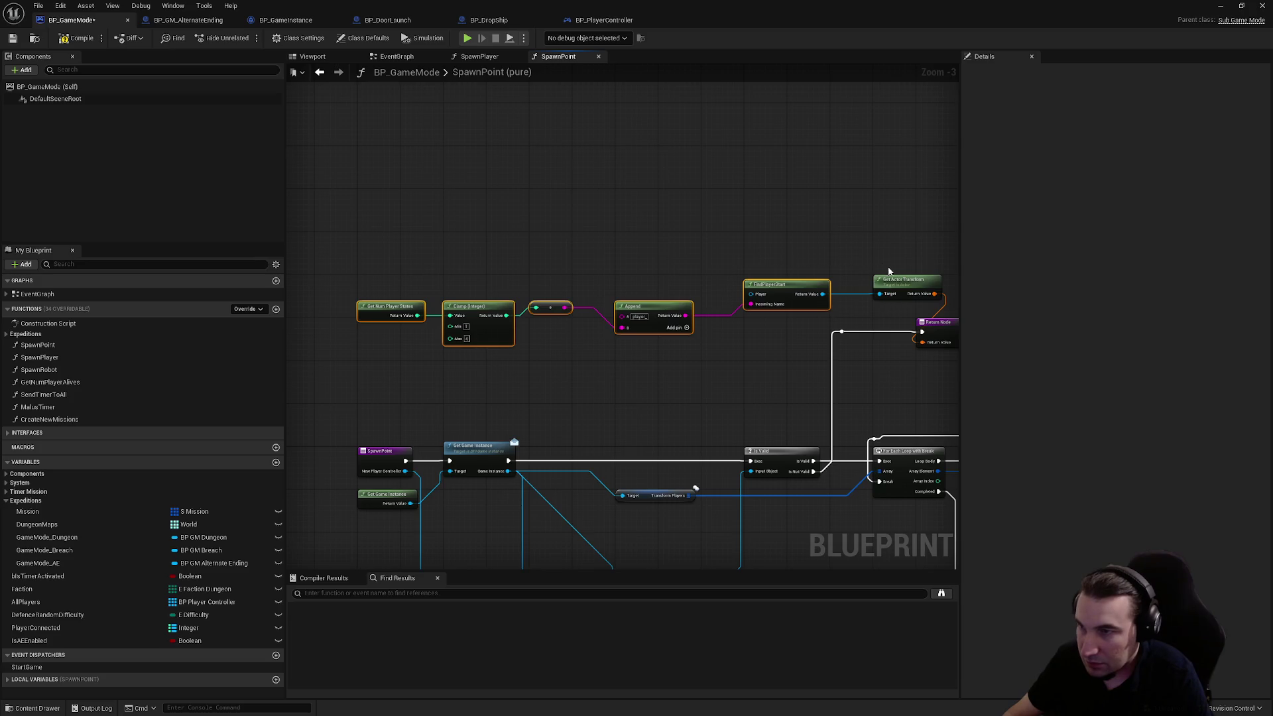
{"action": "mouse_move", "coordinate": [905, 287]}
{"action": "left_mouse_down"}
{"action": "mouse_move", "coordinate": [770, 349]}
{"action": "mouse_move", "coordinate": [700, 347]}
{"action": "mouse_move", "coordinate": [733, 348]}
{"action": "left_mouse_up"}
{"action": "scroll", "coordinate": [723, 395], "scroll_direction": "down", "scroll_amount": 4}
{"action": "scroll", "coordinate": [658, 411], "scroll_direction": "up", "scroll_amount": 3}
{"action": "mouse_move", "coordinate": [694, 428]}
{"action": "left_mouse_down"}
{"action": "mouse_move", "coordinate": [504, 321]}
{"action": "mouse_move", "coordinate": [610, 389]}
{"action": "mouse_move", "coordinate": [729, 317]}
{"action": "mouse_move", "coordinate": [577, 365]}
{"action": "left_mouse_up"}
{"action": "scroll", "coordinate": [483, 240], "scroll_direction": "up", "scroll_amount": 2}
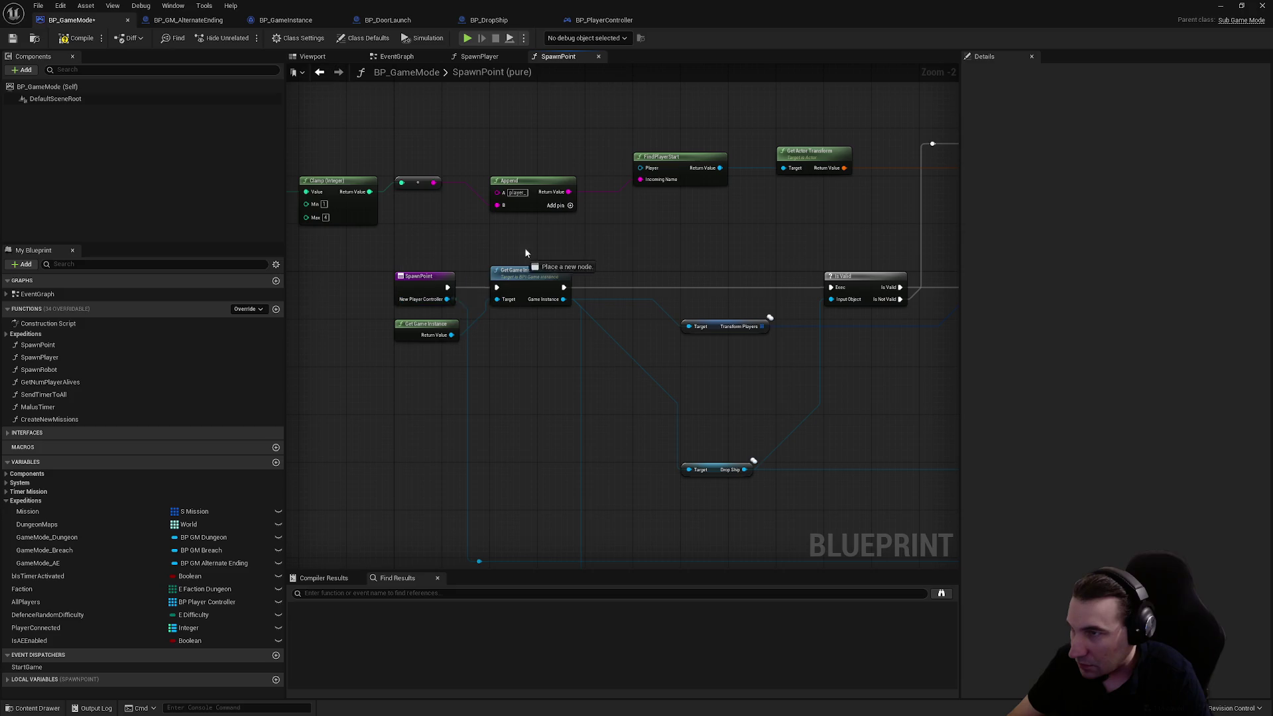
{"action": "left_click_drag", "start_coordinate": [644, 170], "coordinate": [644, 169]}
{"action": "double_click", "coordinate": [564, 229]}
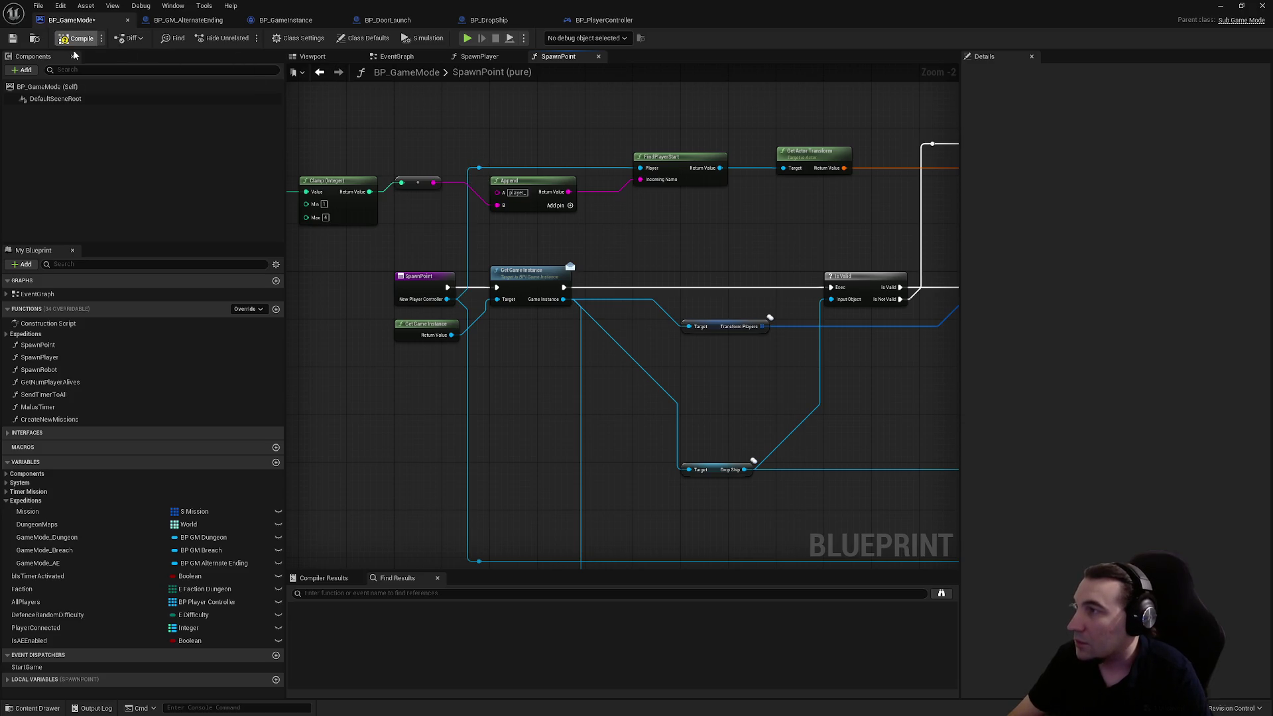
{"action": "mouse_move", "coordinate": [592, 5]}
{"action": "left_mouse_down"}
{"action": "mouse_move", "coordinate": [357, 490]}
{"action": "mouse_move", "coordinate": [319, 540]}
{"action": "left_mouse_up"}
- Save Lvl_GM_Breach_01 and run a stopped play test of Lvl_AlternateEnding
{"action": "left_click", "coordinate": [233, 537]}
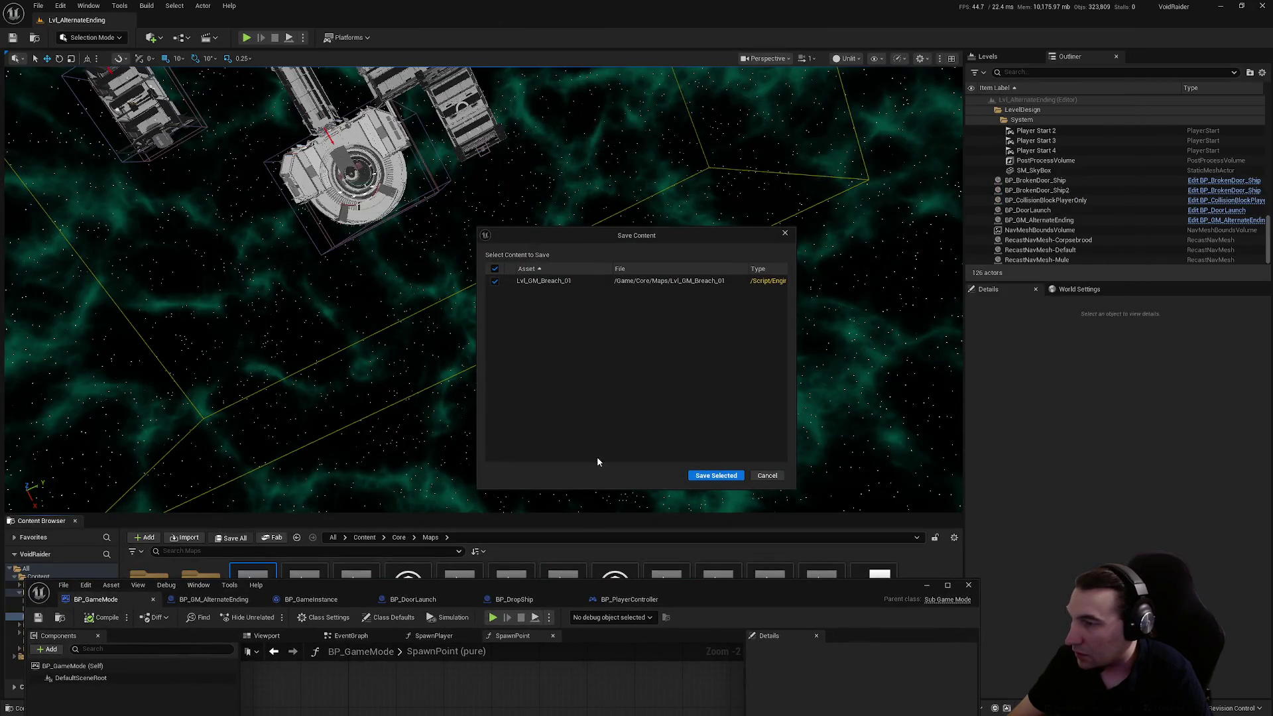
{"action": "left_click", "coordinate": [712, 477]}
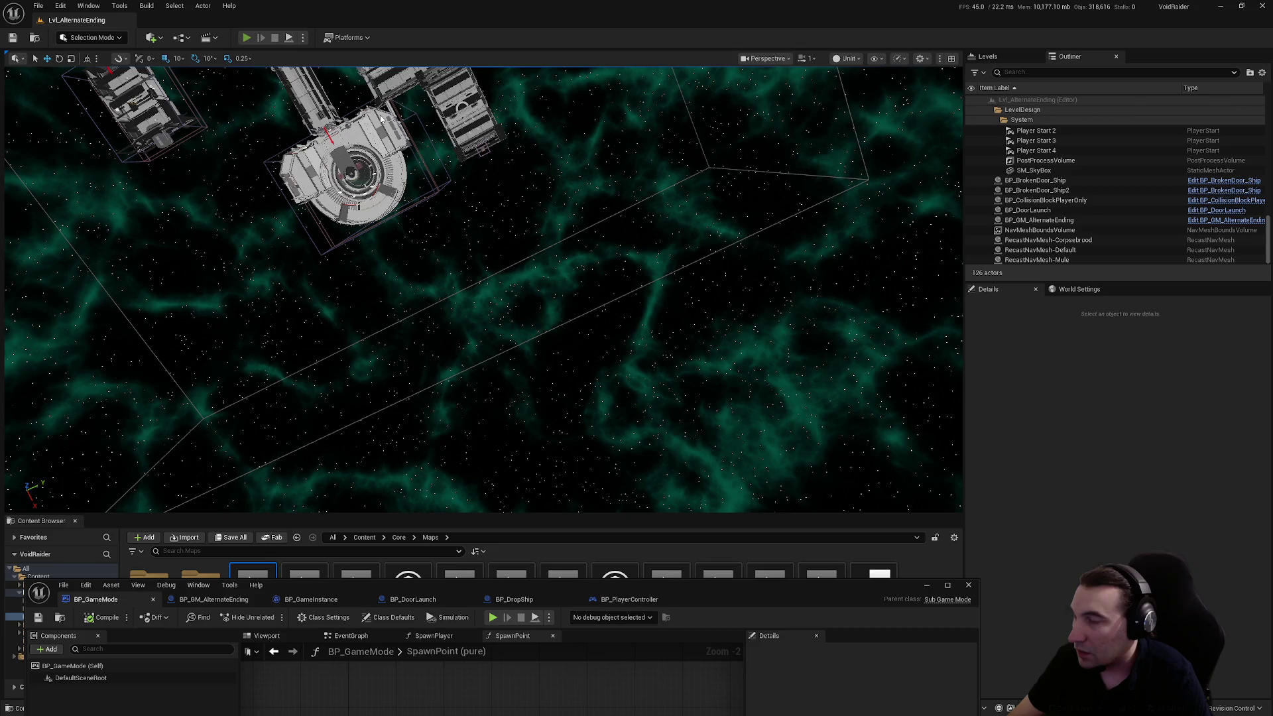
{"action": "key", "text": "alt+p"}
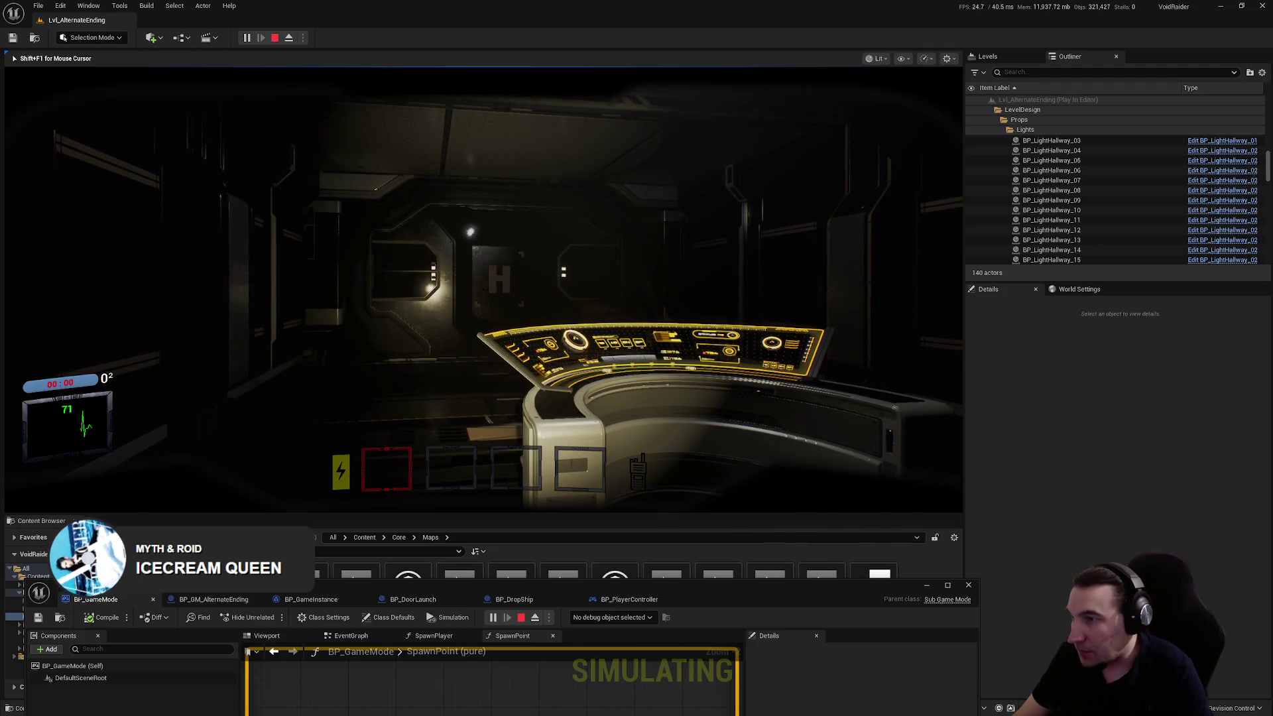
{"action": "key", "text": "Escape"}
- Restore the blueprint editor full screen and close the BP_GameMode tab
{"action": "left_click_drag", "start_coordinate": [730, 580], "coordinate": [764, 233]}
{"action": "double_click", "coordinate": [765, 233]}
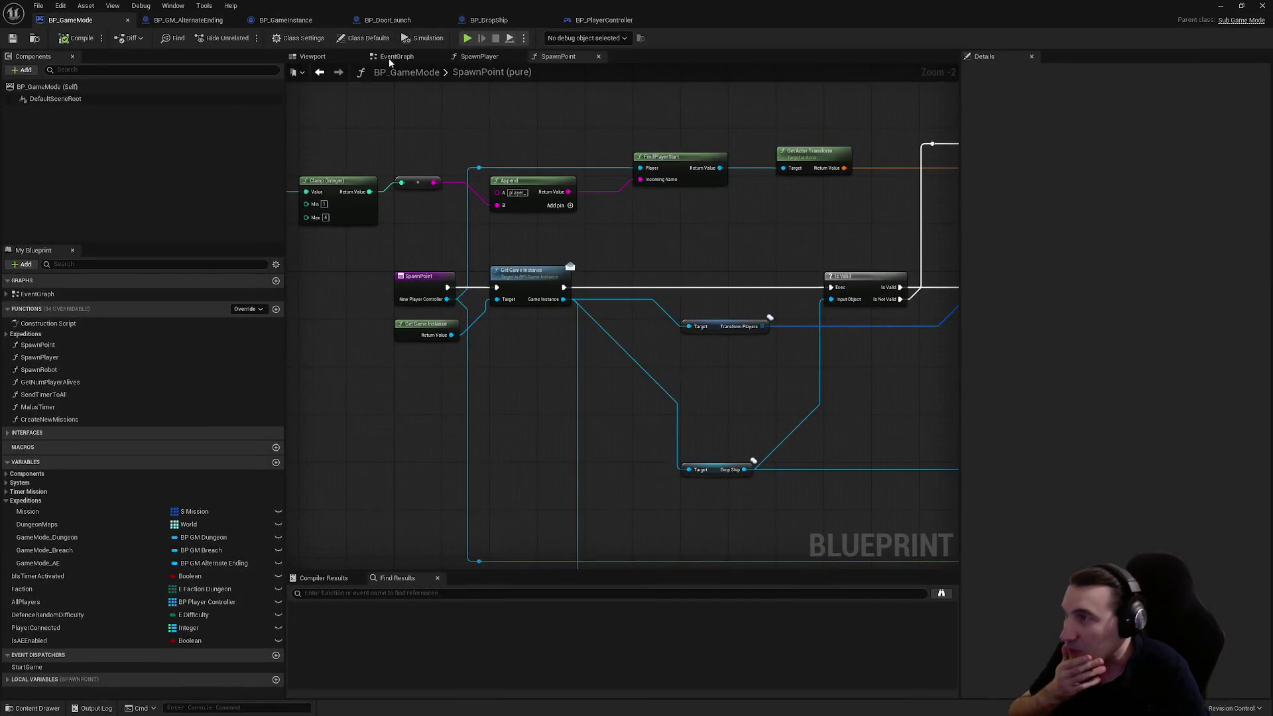
{"action": "left_click", "coordinate": [127, 21]}
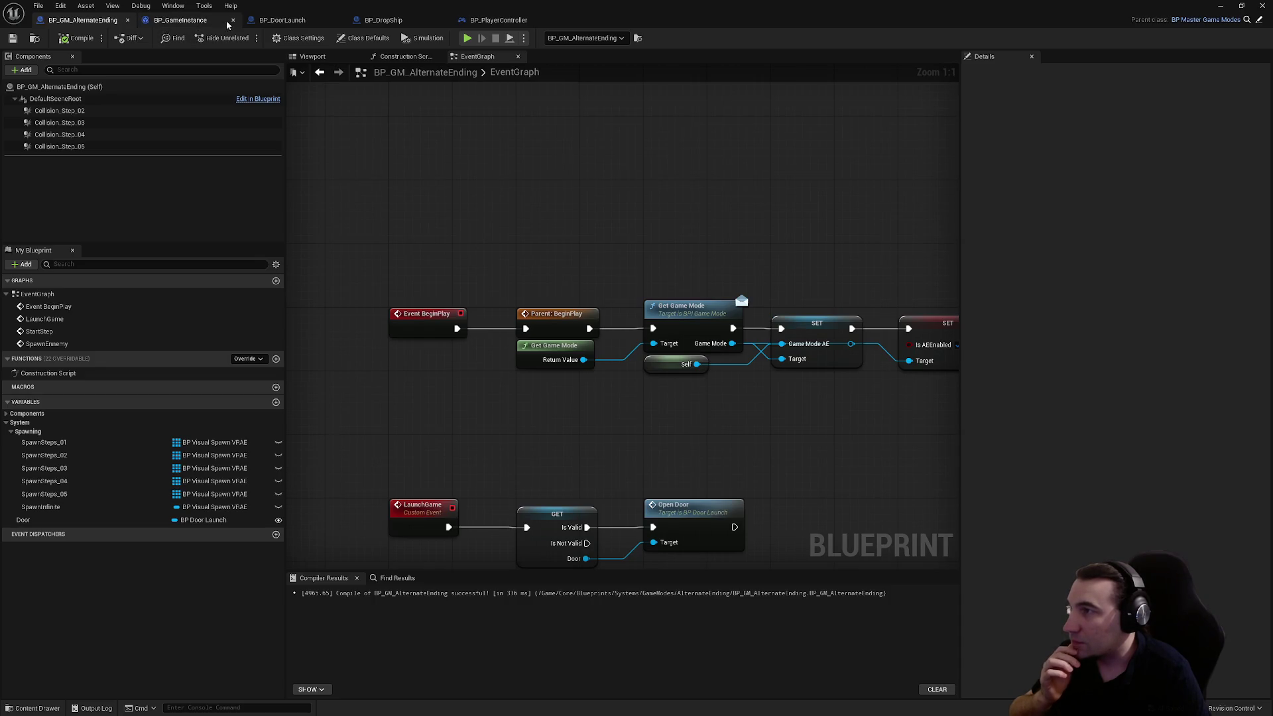
- Close the blueprint window and browse the Content Browser to the Blueprints > Systems folder
{"action": "left_click", "coordinate": [1260, 5]}
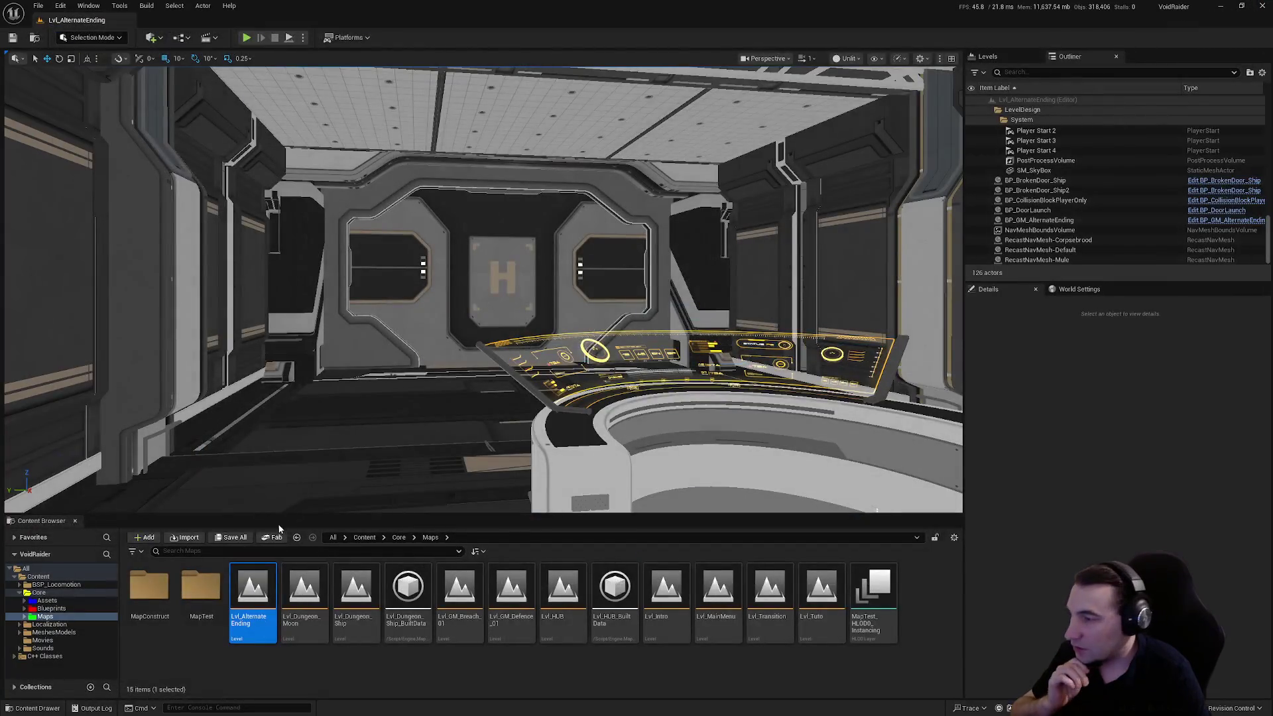
{"action": "left_click", "coordinate": [51, 608]}
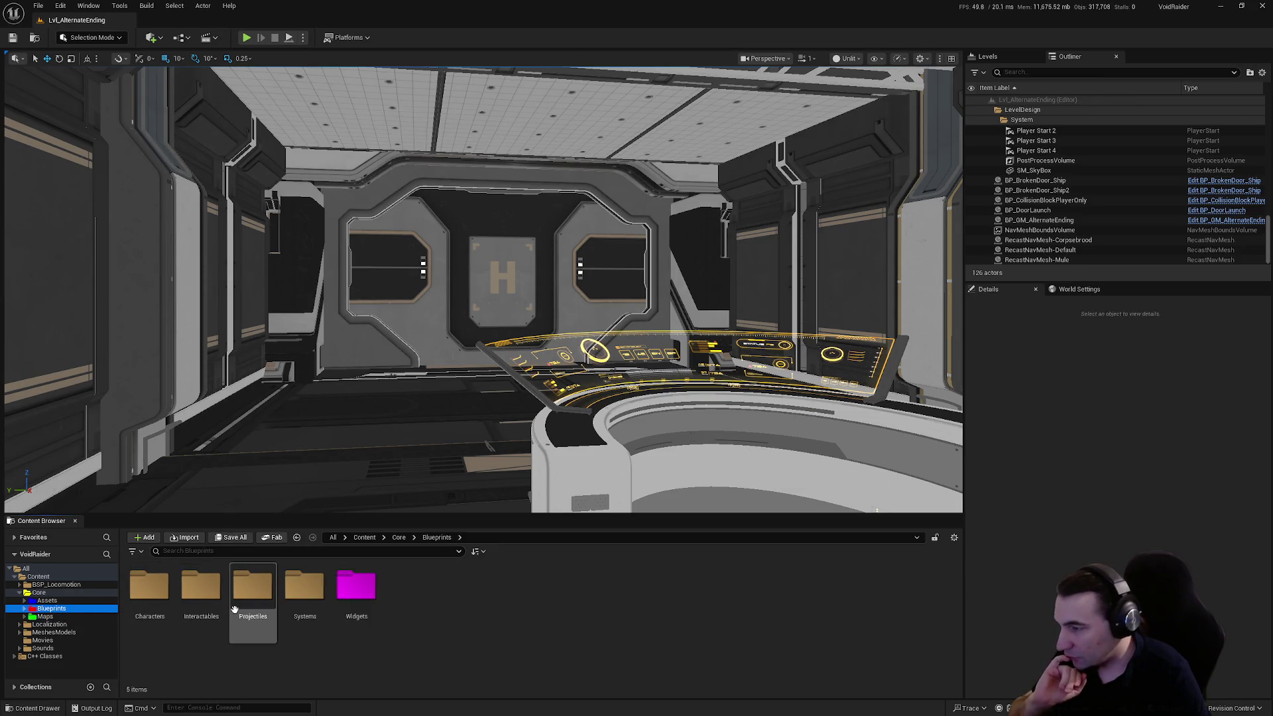
{"action": "double_click", "coordinate": [201, 587]}
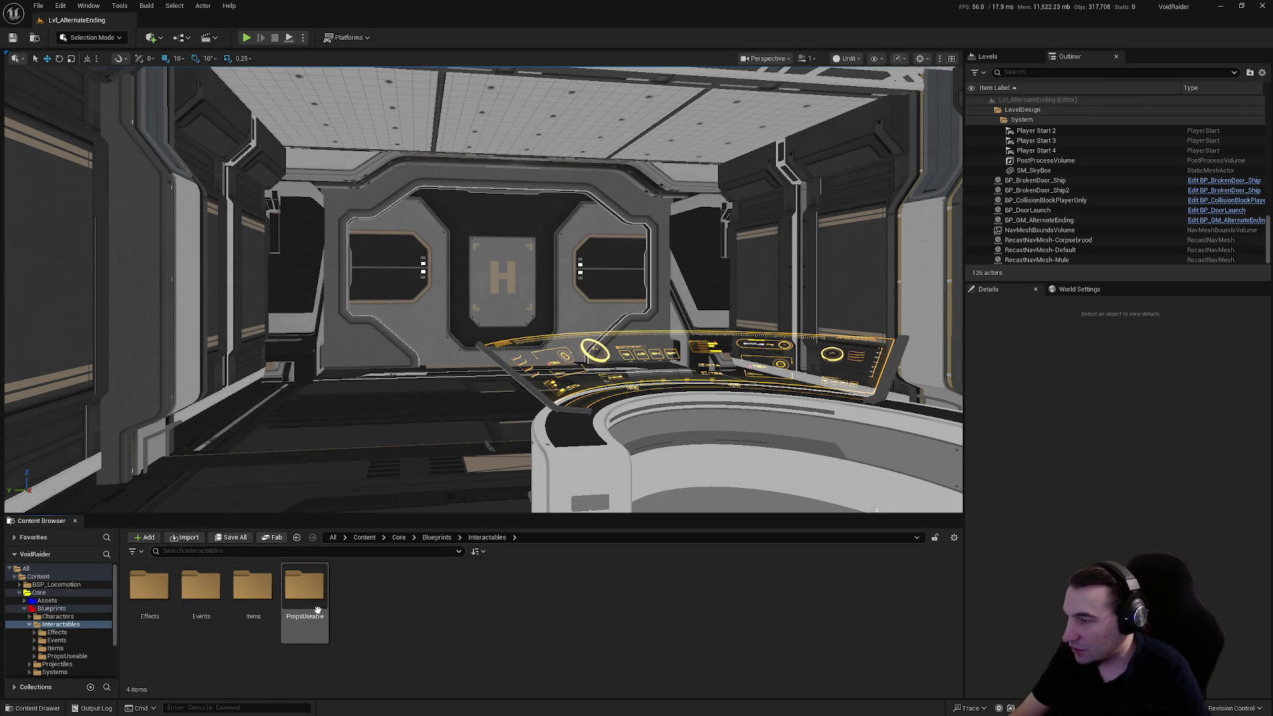
{"action": "double_click", "coordinate": [304, 587]}
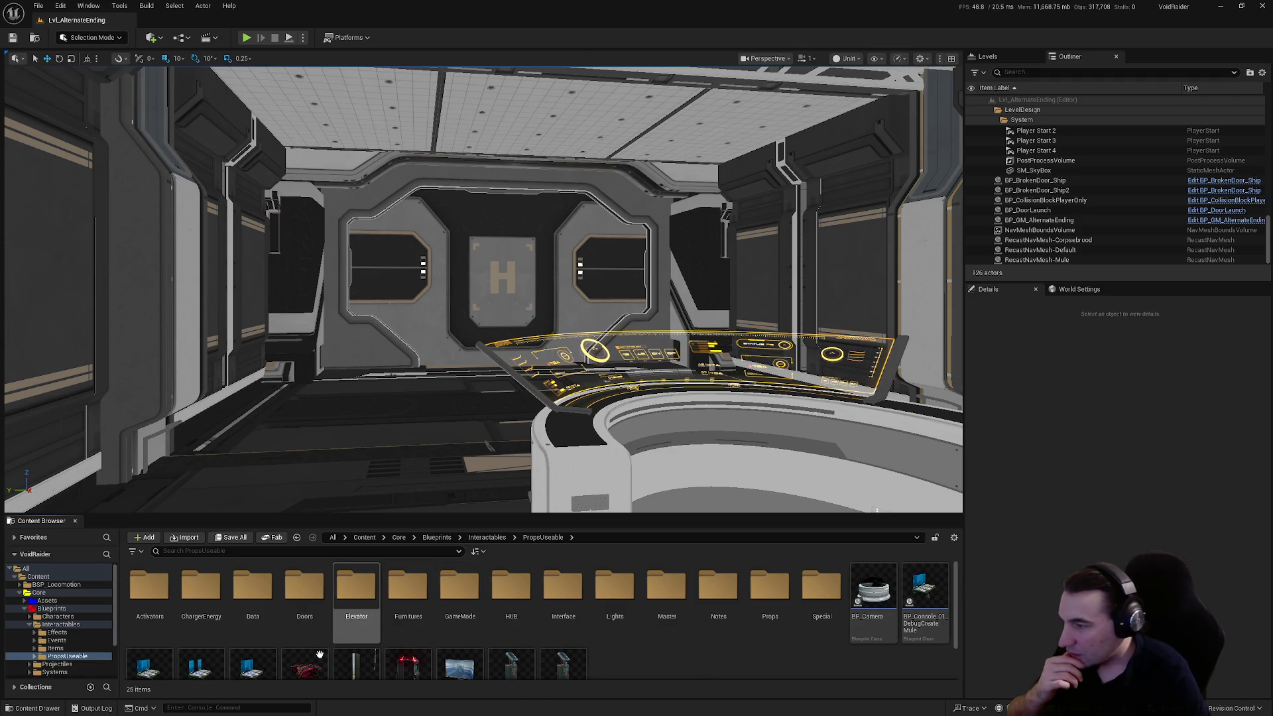
{"action": "scroll", "coordinate": [425, 616], "scroll_direction": "down", "scroll_amount": 1}
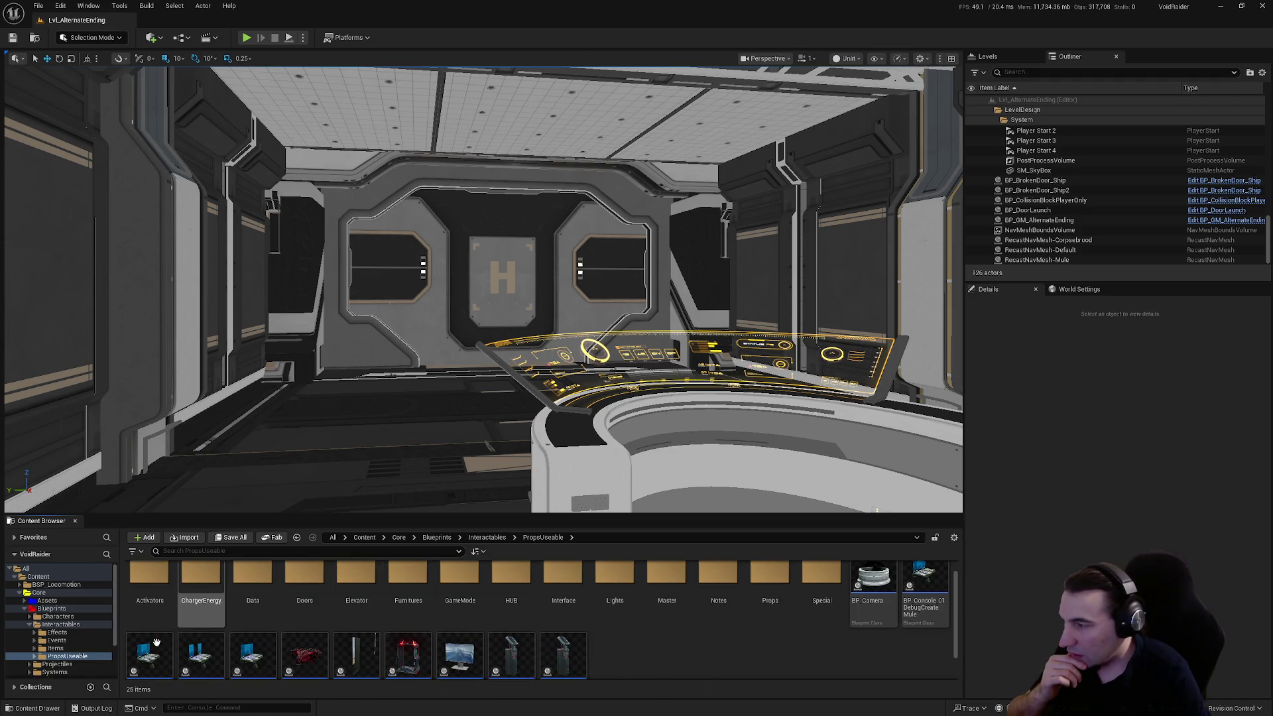
{"action": "left_click", "coordinate": [30, 624]}
{"action": "left_click", "coordinate": [54, 640]}
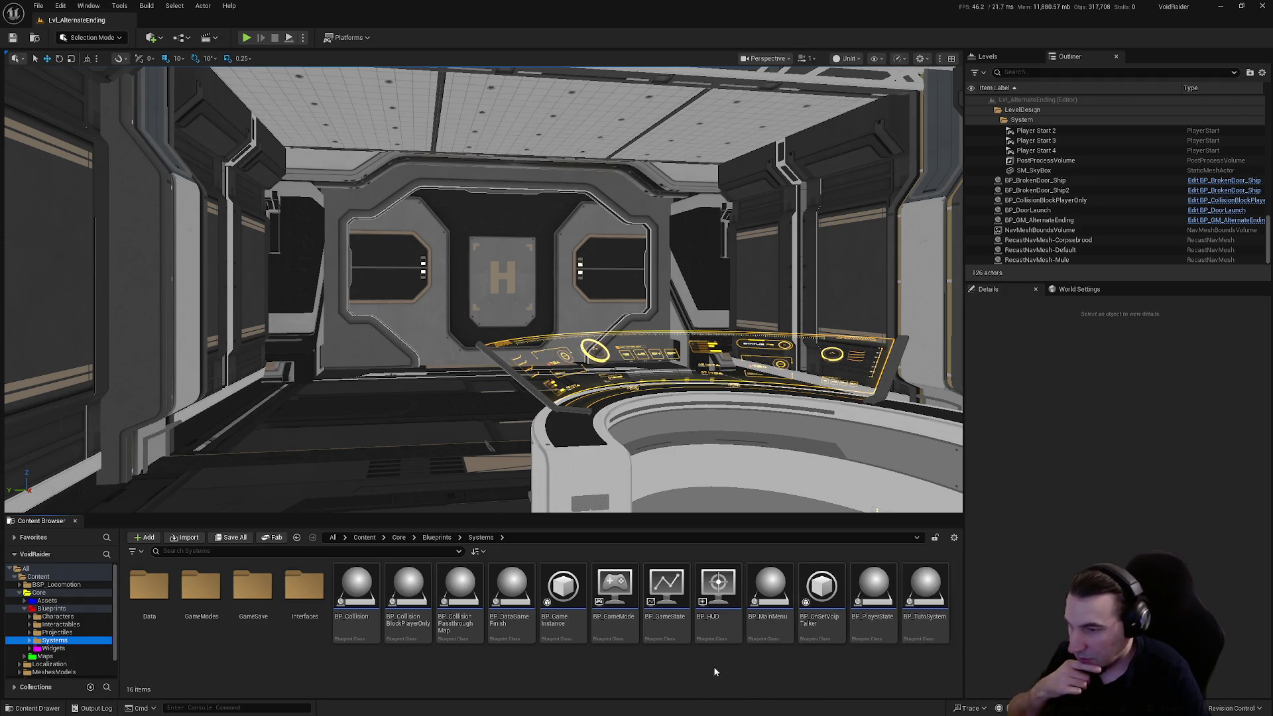
- Open BP_GameMode from Systems and pan around its SpawnPoint graph
{"action": "mouse_move", "coordinate": [604, 642]}
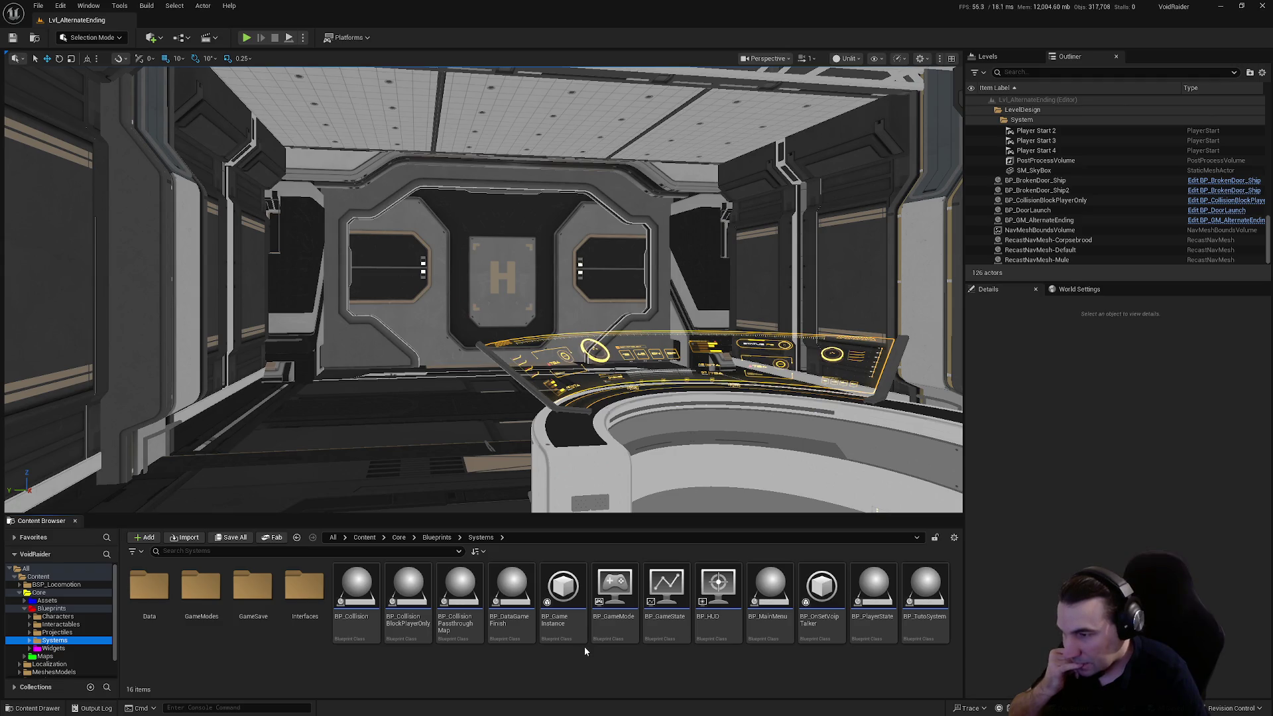
{"action": "left_click", "coordinate": [665, 597]}
{"action": "double_click", "coordinate": [614, 591]}
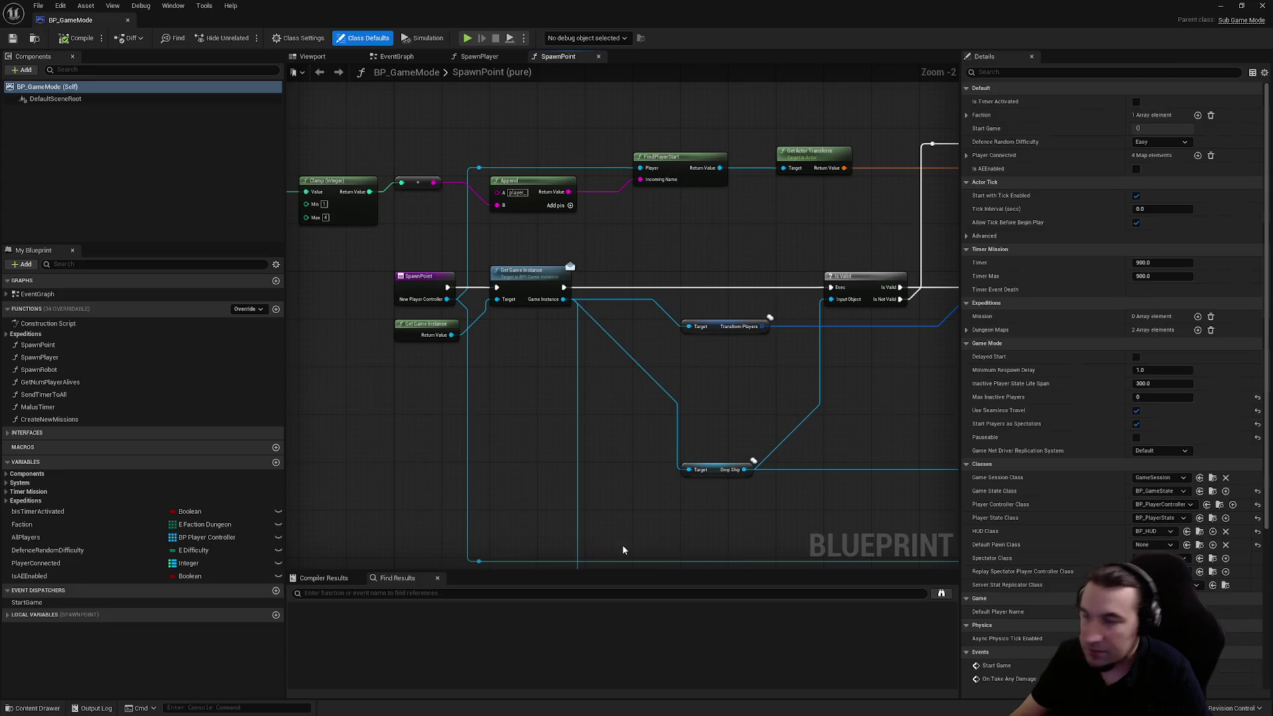
{"action": "mouse_move", "coordinate": [622, 549]}
{"action": "left_mouse_down"}
{"action": "mouse_move", "coordinate": [600, 528]}
{"action": "mouse_move", "coordinate": [738, 361]}
{"action": "left_mouse_up"}
{"action": "scroll", "coordinate": [650, 361], "scroll_direction": "down", "scroll_amount": 2}
{"action": "mouse_move", "coordinate": [650, 361]}
{"action": "left_mouse_down"}
{"action": "mouse_move", "coordinate": [584, 328]}
{"action": "mouse_move", "coordinate": [621, 309]}
{"action": "left_mouse_up"}
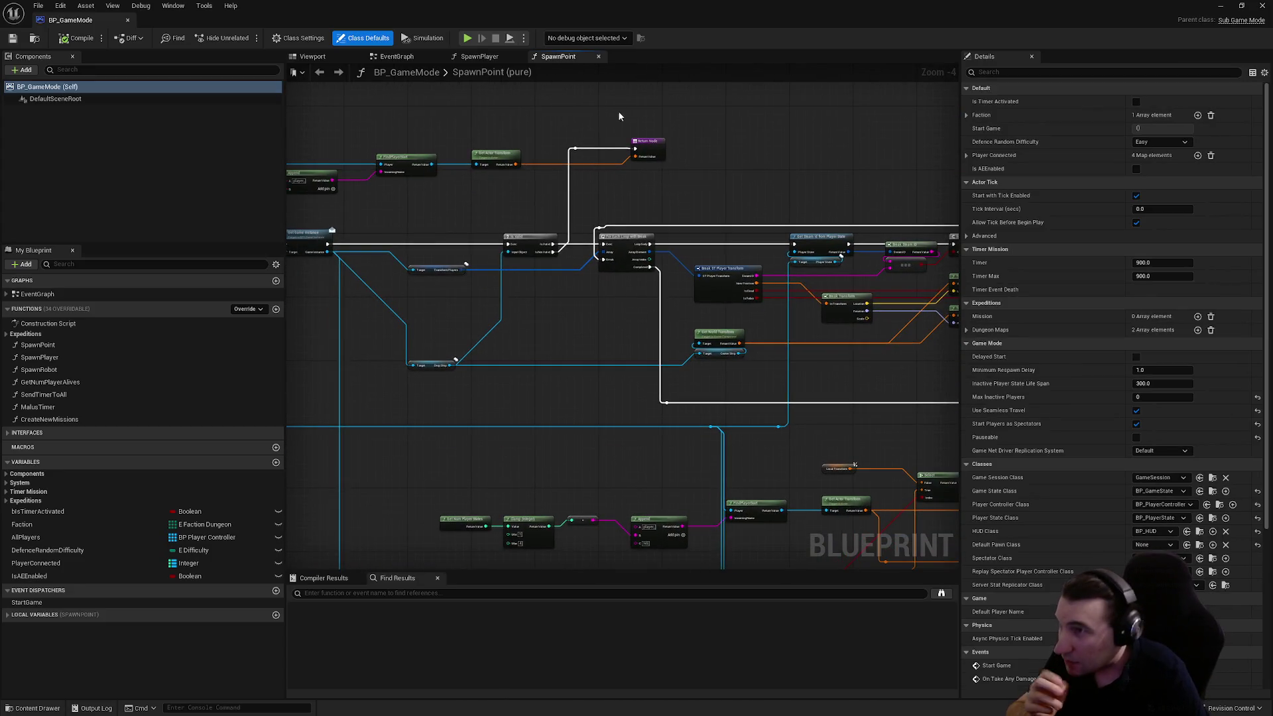
- Close the SpawnPoint and SpawnPlayer graphs and add a Retriggerable Delay node via 'retrig'
{"action": "left_click", "coordinate": [597, 57]}
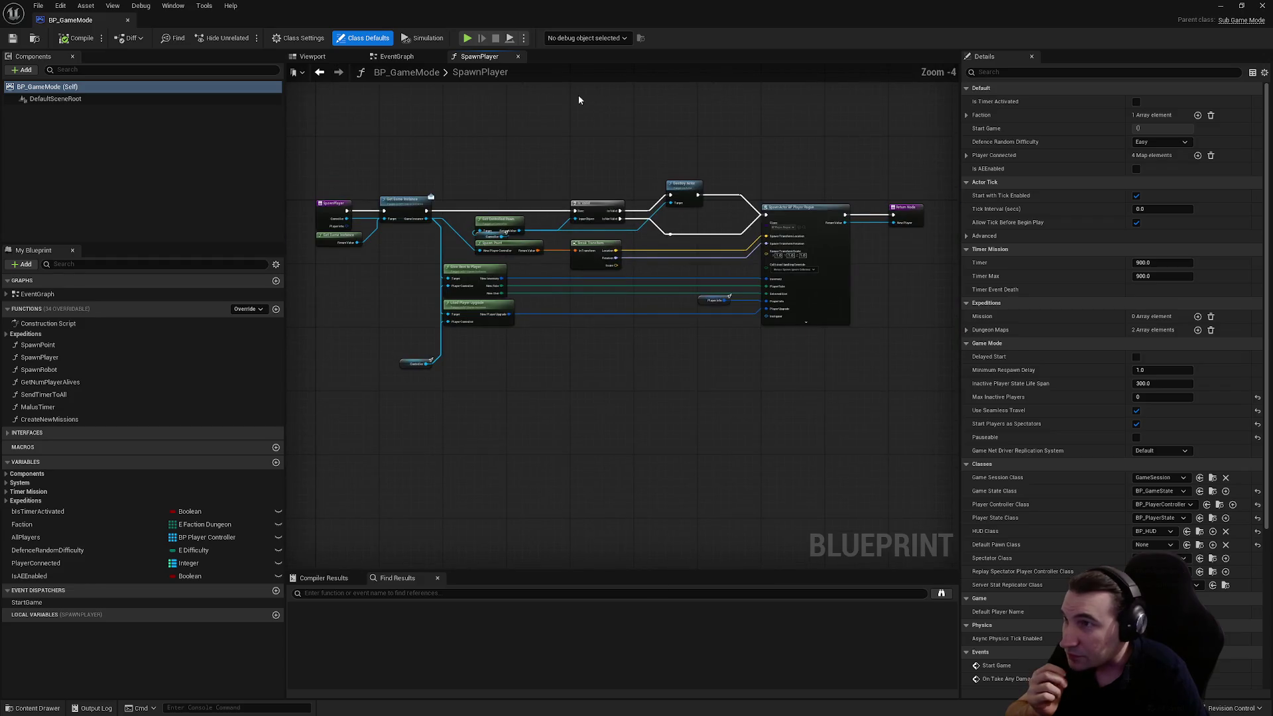
{"action": "left_click", "coordinate": [518, 57]}
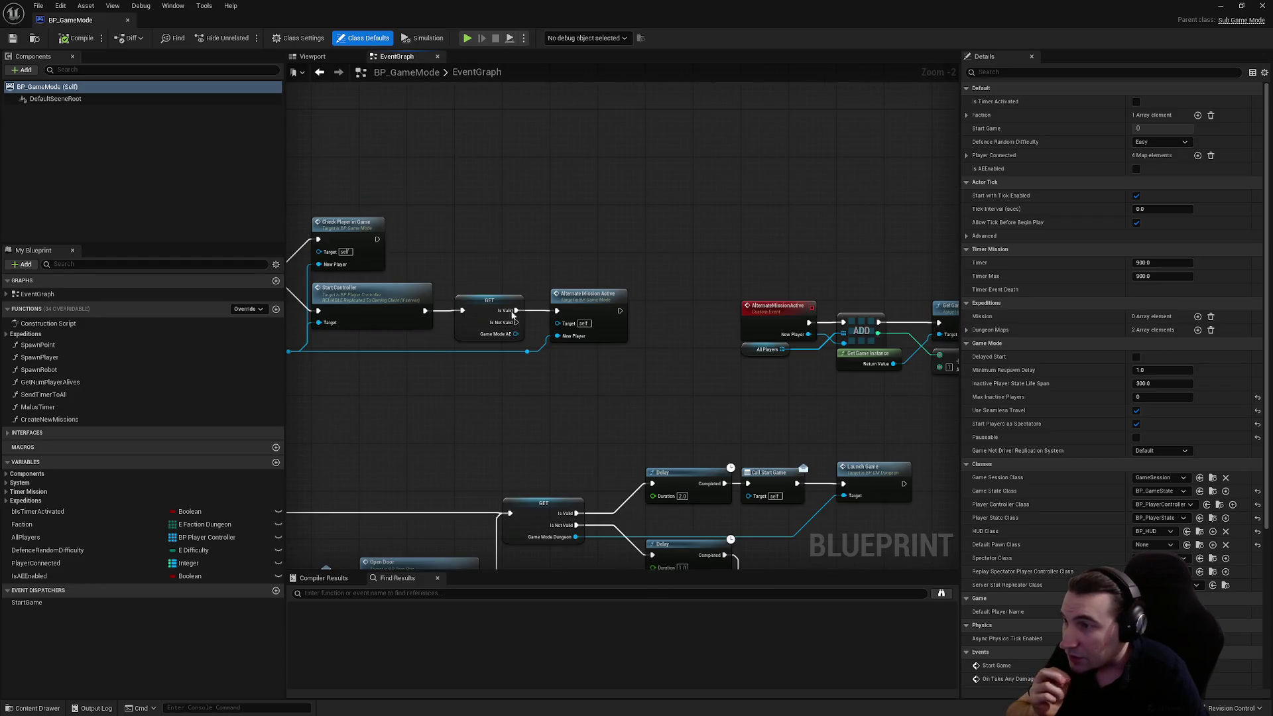
{"action": "right_click", "coordinate": [573, 220]}
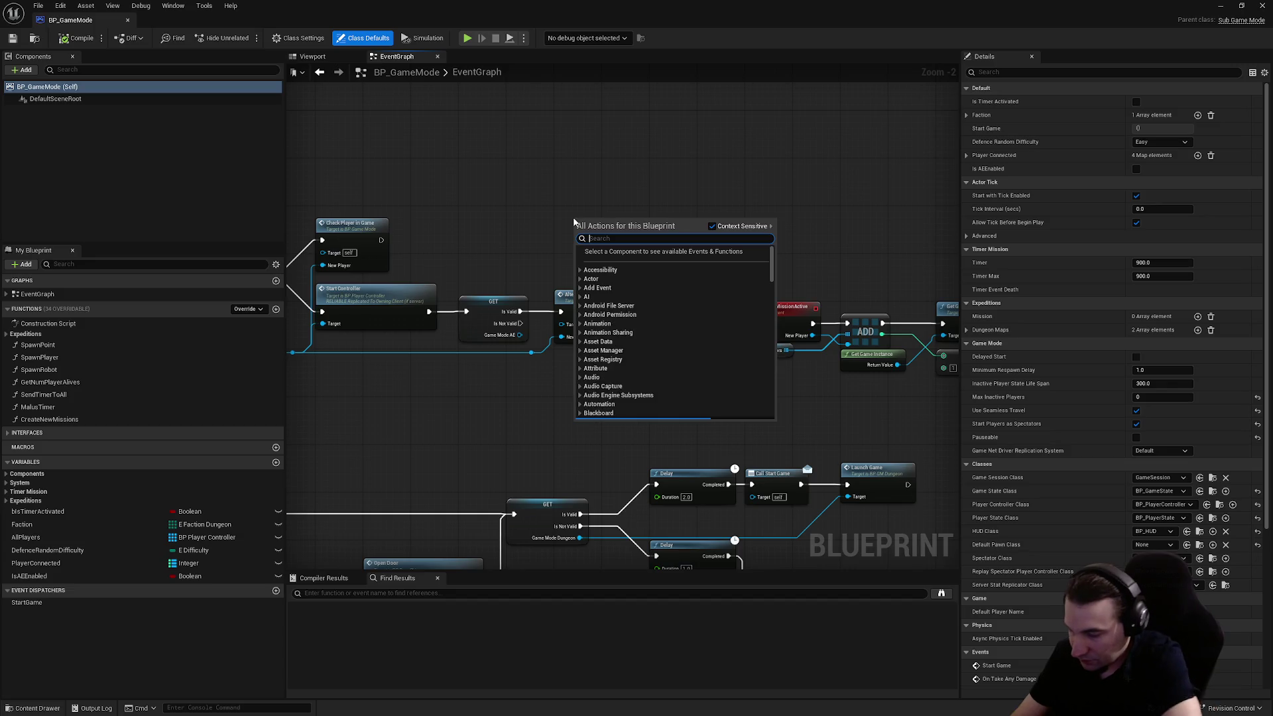
{"action": "type", "text": "retrigg"}
{"action": "key", "text": "Return"}
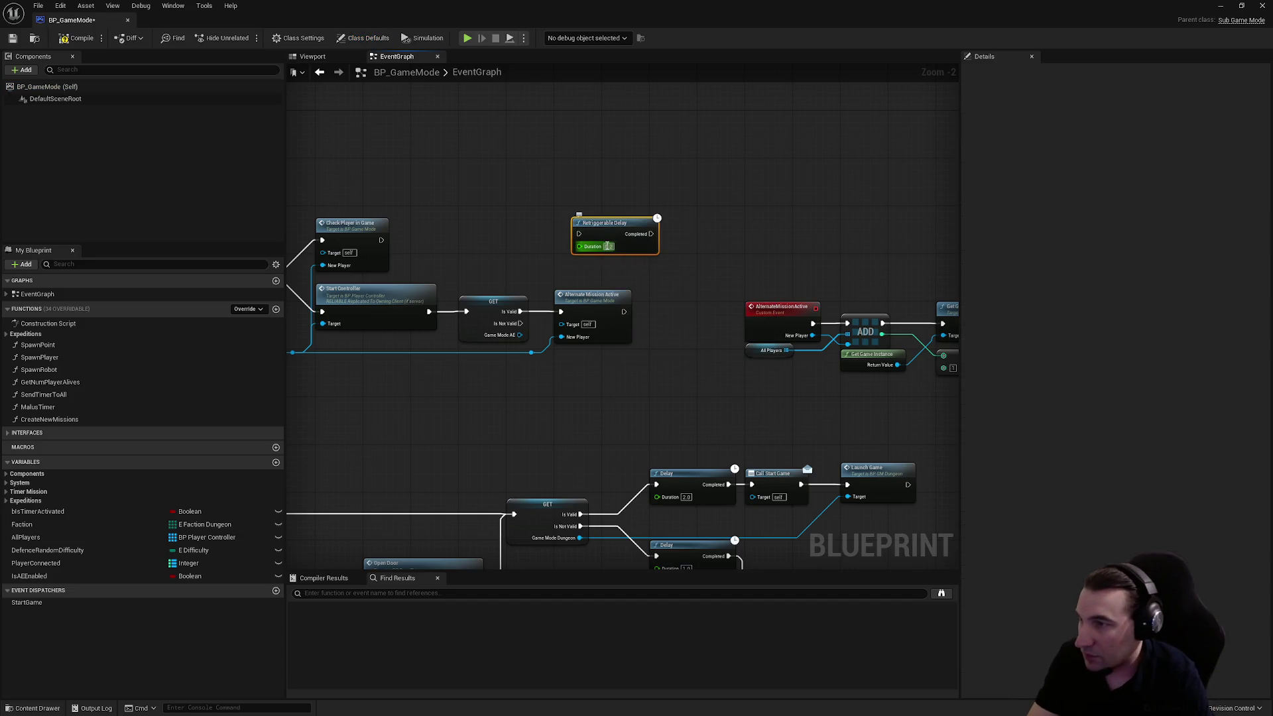
- Insert the Retriggerable Delay between GET's Is Valid output and Alternate Mission Active
{"action": "left_click", "coordinate": [630, 267]}
{"action": "scroll", "coordinate": [630, 268], "scroll_direction": "up", "scroll_amount": 2}
{"action": "left_click_drag", "start_coordinate": [599, 311], "coordinate": [722, 312]}
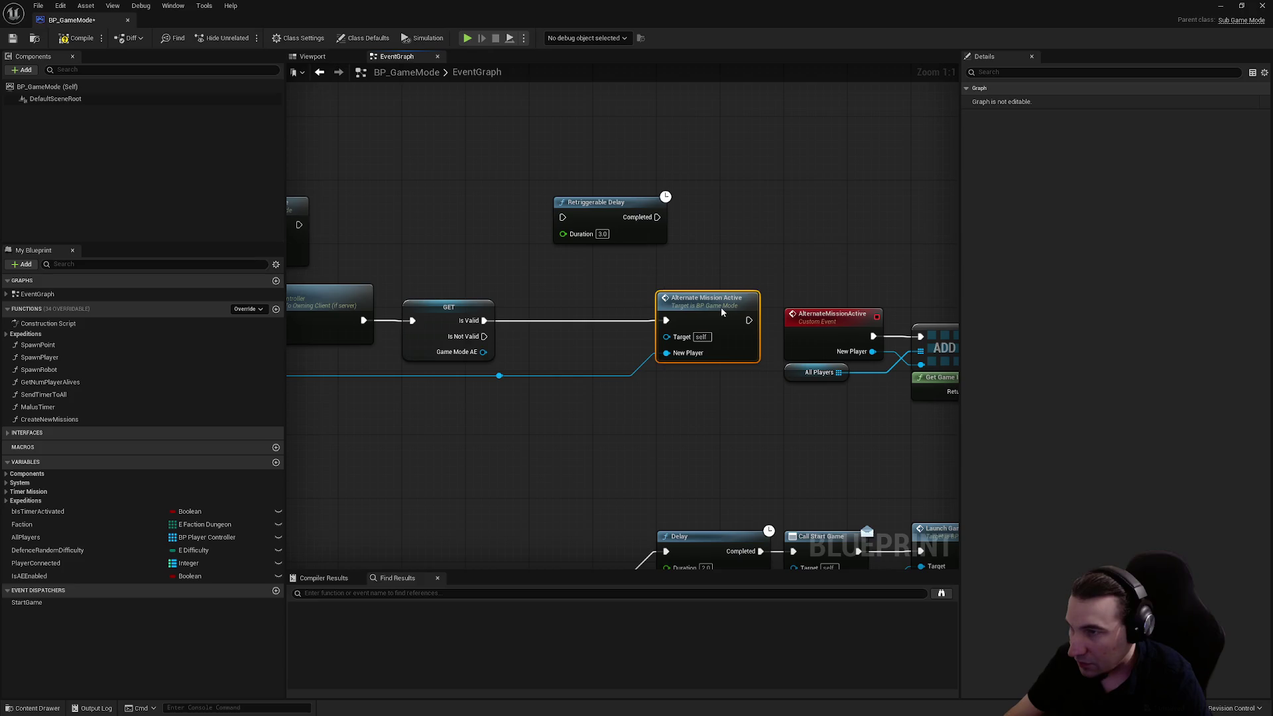
{"action": "mouse_move", "coordinate": [624, 203]}
{"action": "left_mouse_down"}
{"action": "mouse_move", "coordinate": [589, 284]}
{"action": "mouse_move", "coordinate": [600, 307]}
{"action": "left_mouse_up"}
{"action": "left_click_drag", "start_coordinate": [484, 320], "coordinate": [538, 321]}
{"action": "left_click_drag", "start_coordinate": [634, 320], "coordinate": [666, 320]}
- Slide the reroute point on the blue New Player wire to the right
{"action": "left_click", "coordinate": [500, 376]}
{"action": "mouse_move", "coordinate": [654, 385]}
{"action": "left_mouse_down"}
{"action": "mouse_move", "coordinate": [743, 408]}
{"action": "mouse_move", "coordinate": [693, 400]}
{"action": "left_mouse_up"}
{"action": "scroll", "coordinate": [539, 280], "scroll_direction": "down", "scroll_amount": 3}
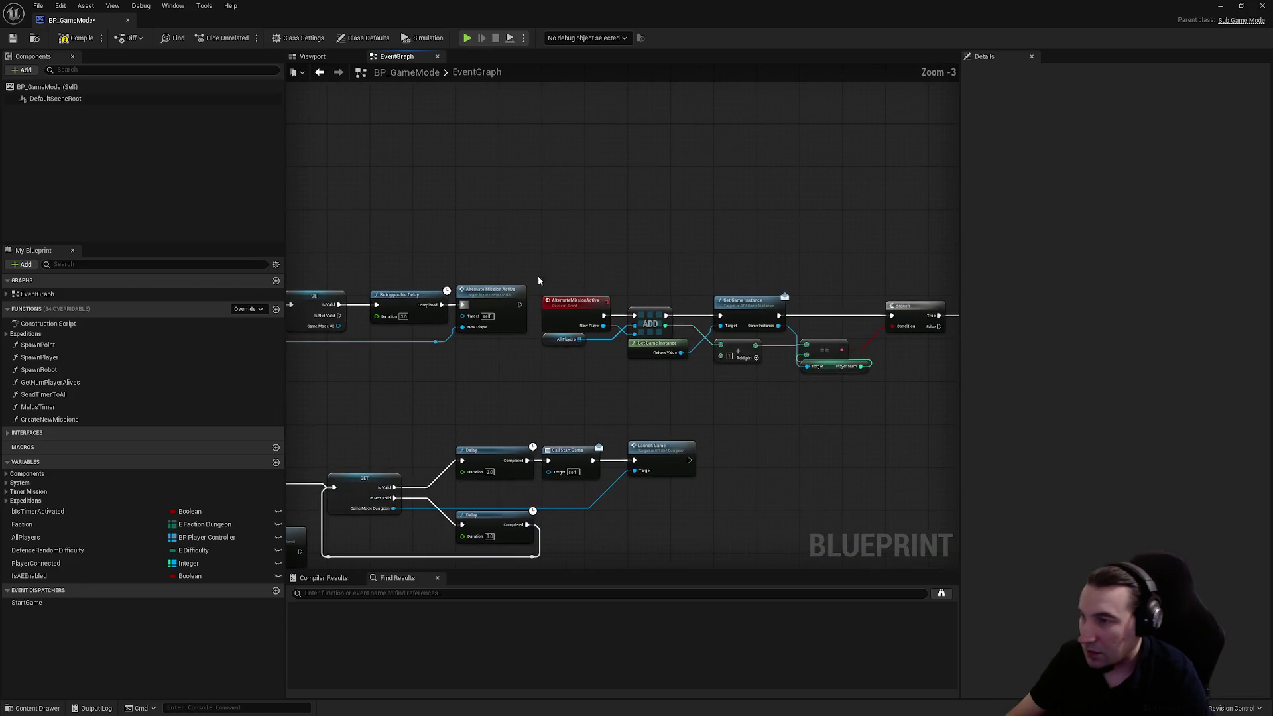
- Box-select the upper node chain, undo the reroute shift, and save BP_GameMode
{"action": "left_click_drag", "start_coordinate": [493, 246], "coordinate": [893, 339]}
{"action": "scroll", "coordinate": [490, 280], "scroll_direction": "up", "scroll_amount": 3}
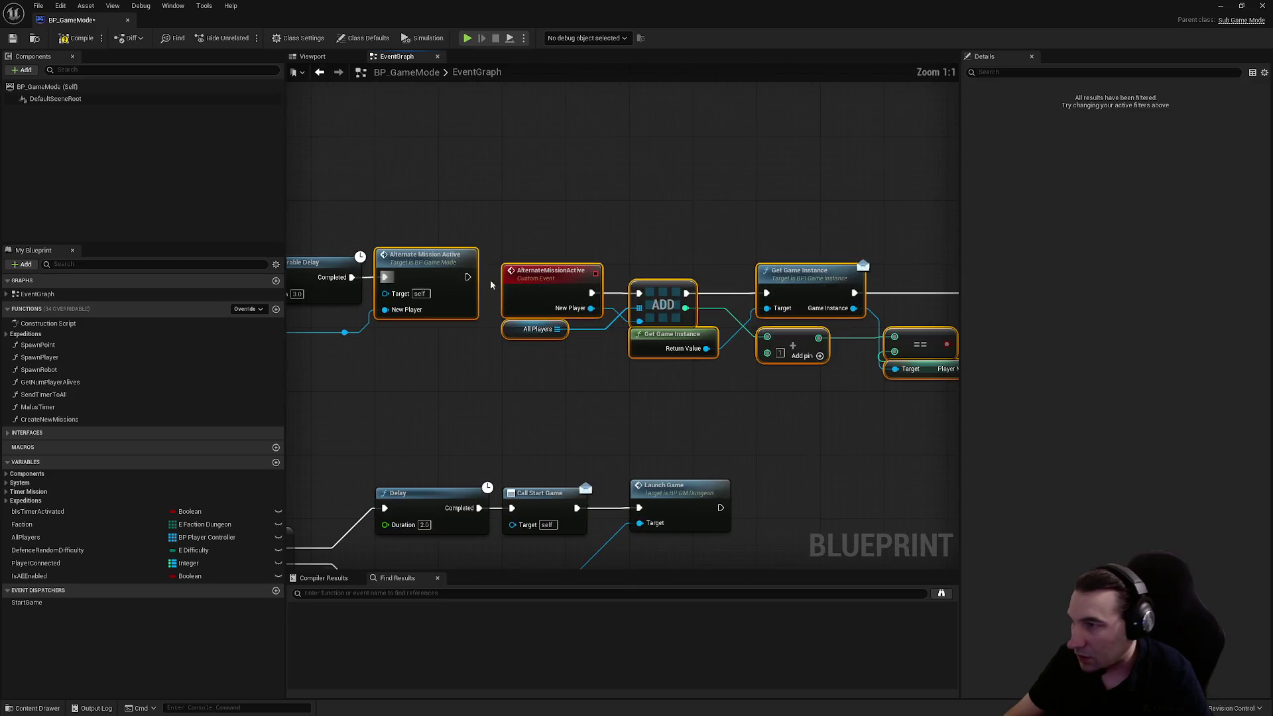
{"action": "left_click", "coordinate": [599, 222]}
{"action": "scroll", "coordinate": [590, 223], "scroll_direction": "down", "scroll_amount": 5}
{"action": "mouse_move", "coordinate": [589, 232]}
{"action": "left_mouse_down"}
{"action": "mouse_move", "coordinate": [1025, 327]}
{"action": "mouse_move", "coordinate": [844, 296]}
{"action": "left_mouse_up"}
{"action": "scroll", "coordinate": [463, 260], "scroll_direction": "up", "scroll_amount": 5}
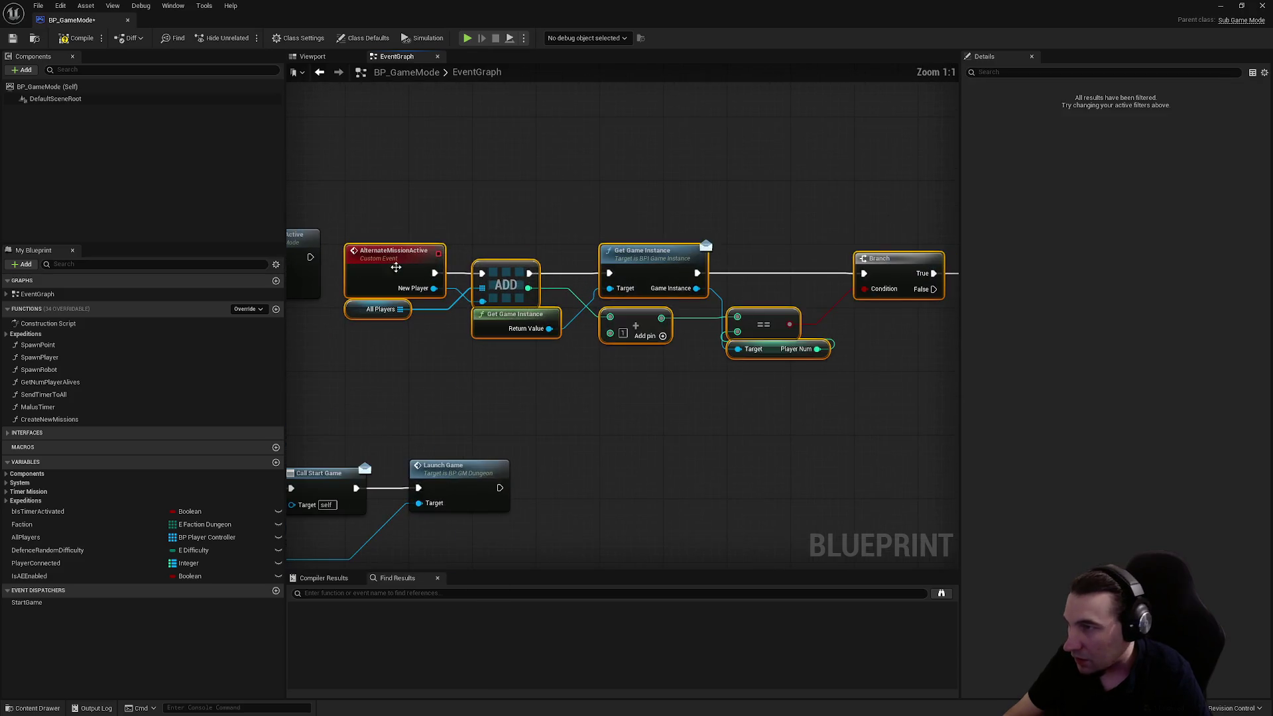
{"action": "mouse_move", "coordinate": [54, 255]}
{"action": "left_mouse_down"}
{"action": "mouse_move", "coordinate": [466, 277]}
{"action": "mouse_move", "coordinate": [545, 350]}
{"action": "left_mouse_up"}
{"action": "key", "text": "ctrl+z"}
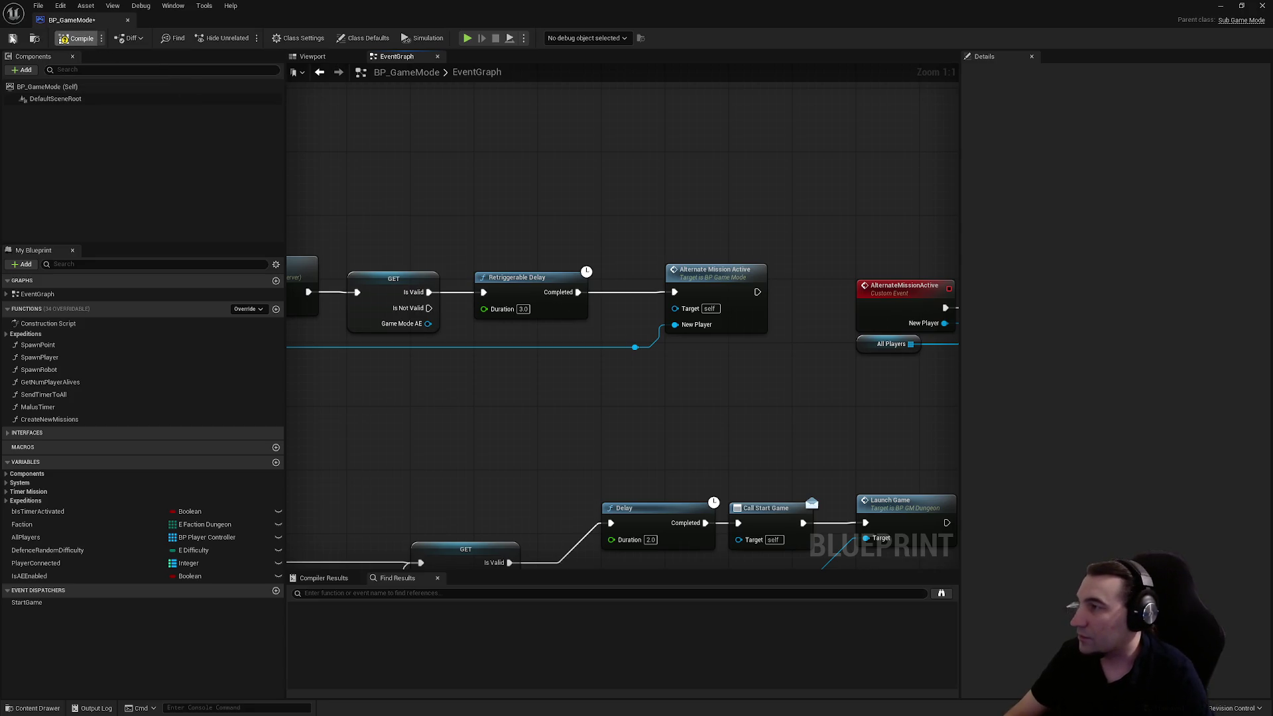
{"action": "left_click", "coordinate": [11, 39]}
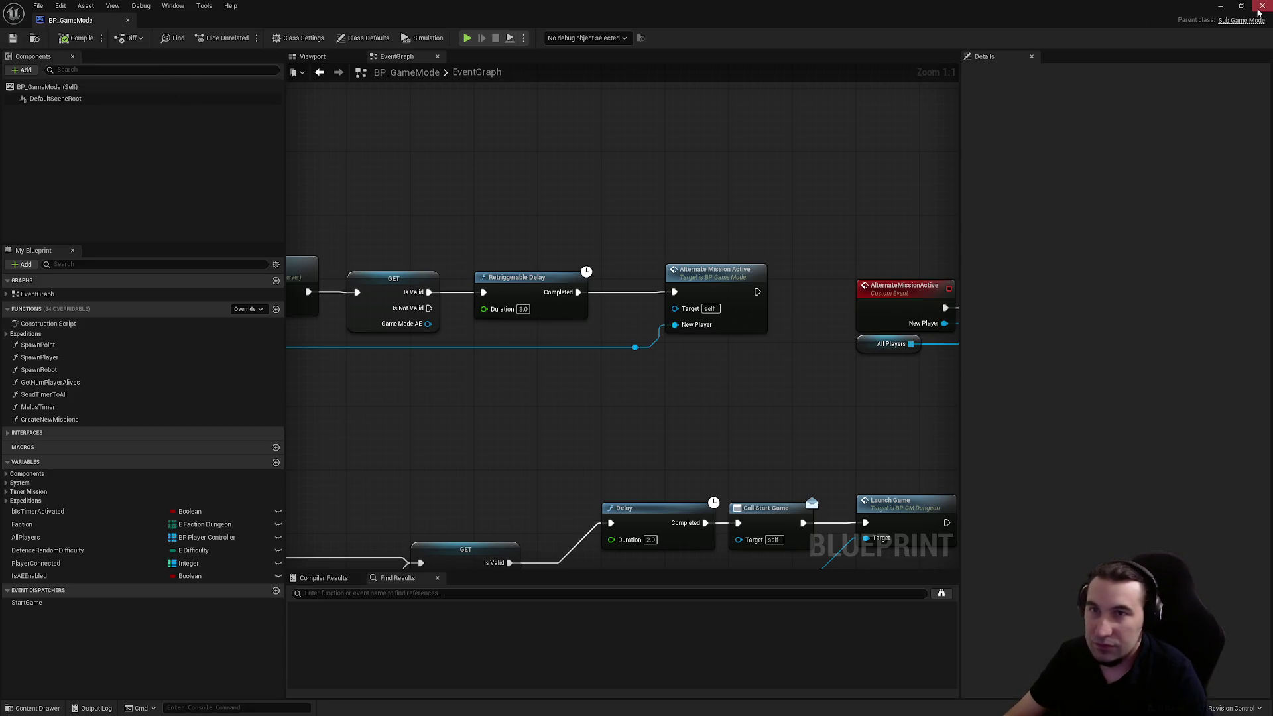
- Close the blueprint editor, play-test Lvl_AlternateEnding, then reopen BP_GameMode
{"action": "left_click", "coordinate": [1259, 10]}
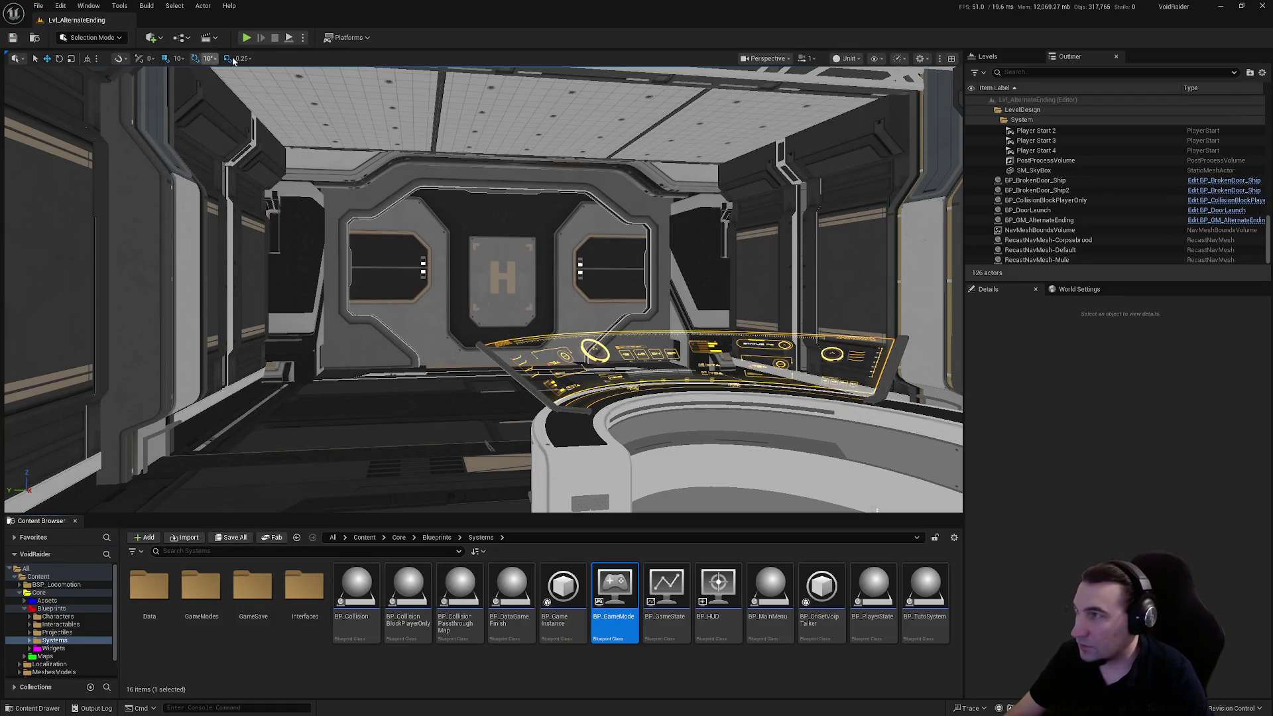
{"action": "left_click", "coordinate": [248, 38]}
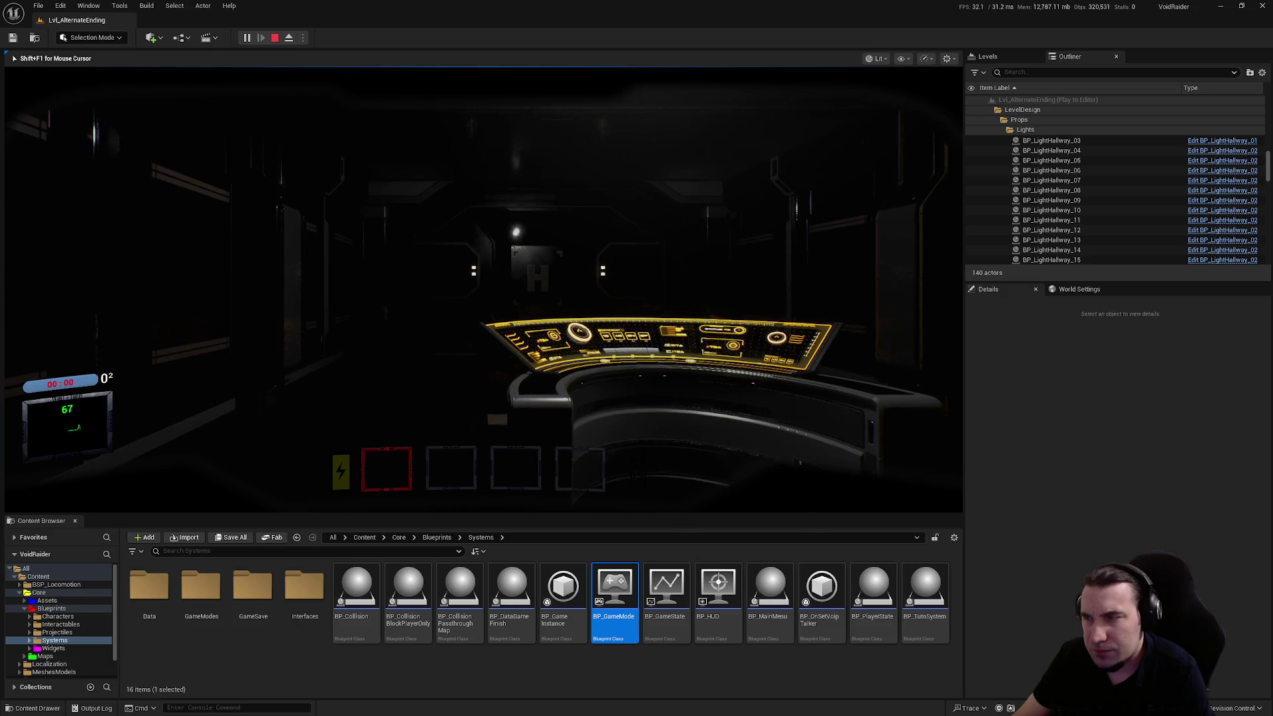
{"action": "key", "text": "Escape"}
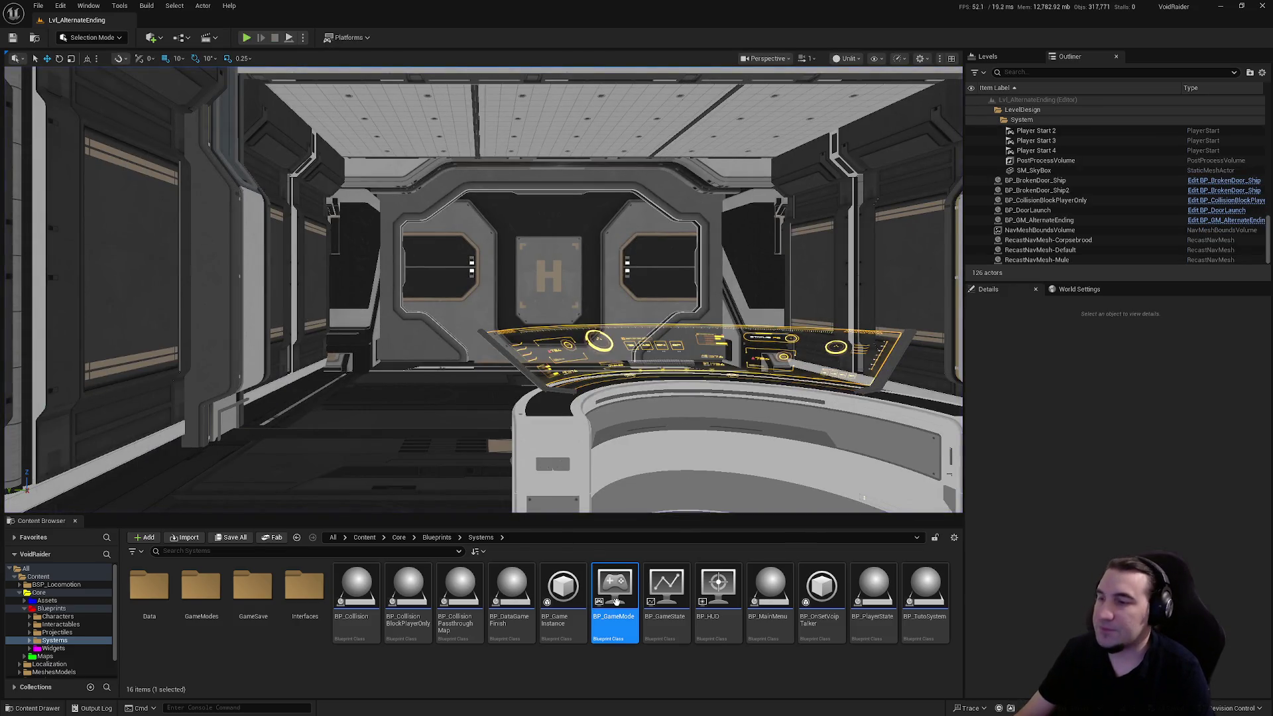
{"action": "double_click", "coordinate": [617, 608]}
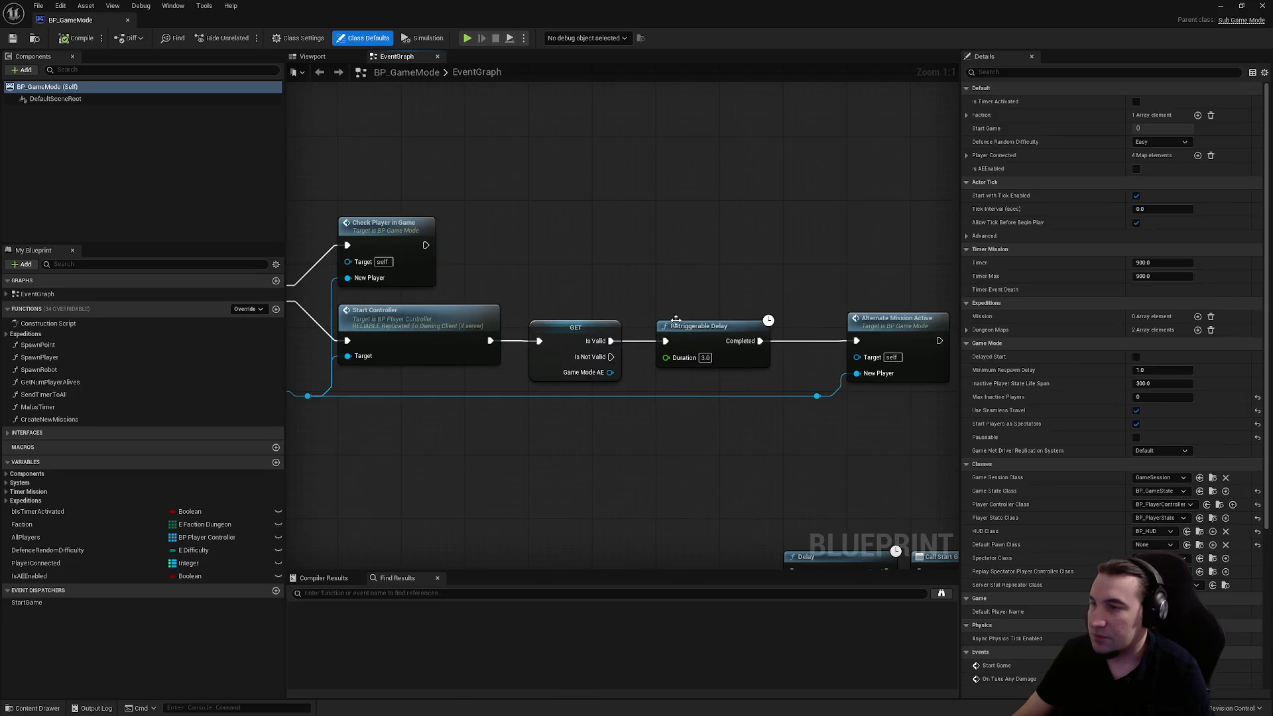
- Cut the Retriggerable Delay and wire GET's Is Valid straight to Alternate Mission Active
{"action": "left_click", "coordinate": [696, 342]}
{"action": "key", "text": "Delete"}
{"action": "left_click_drag", "start_coordinate": [578, 348], "coordinate": [858, 343]}
{"action": "left_click", "coordinate": [597, 321]}
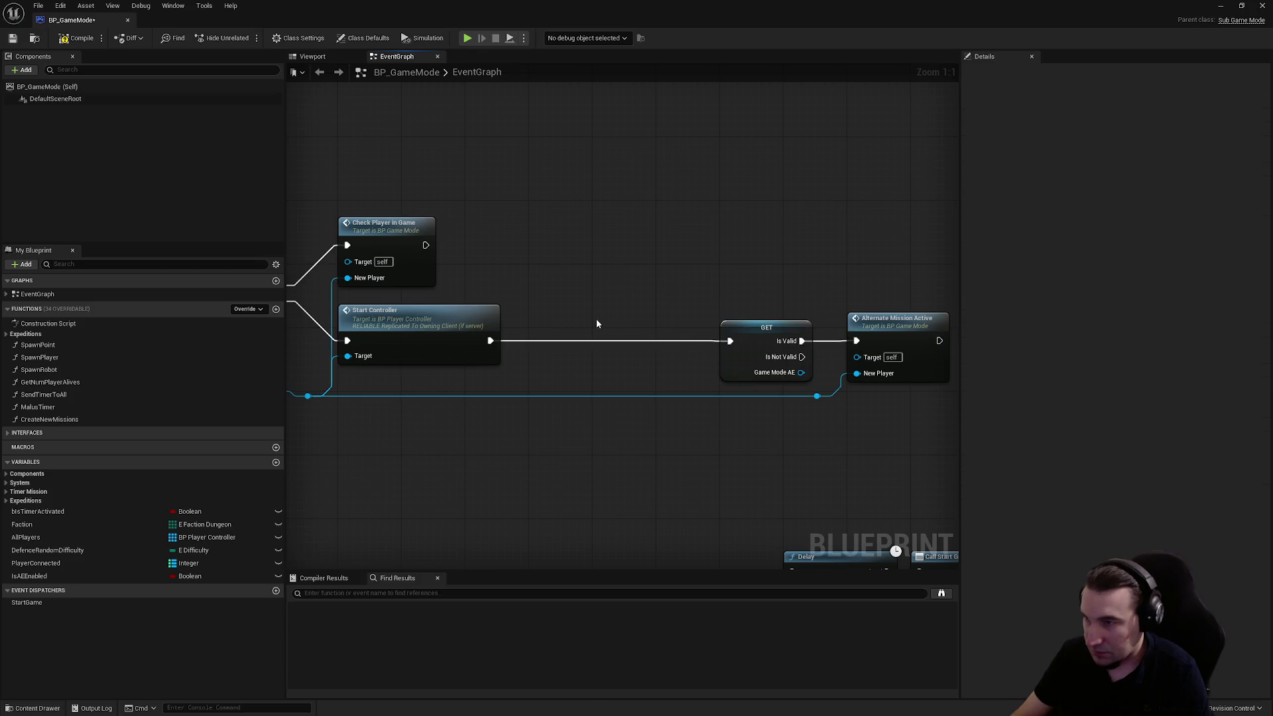
- Paste the delay after Start Controller, feed its Completed into GET, then compile and save
{"action": "key", "text": "ctrl+v"}
{"action": "left_click_drag", "start_coordinate": [632, 318], "coordinate": [575, 326]}
{"action": "left_click_drag", "start_coordinate": [490, 341], "coordinate": [730, 341]}
{"action": "left_click_drag", "start_coordinate": [710, 273], "coordinate": [883, 420]}
{"action": "left_click_drag", "start_coordinate": [773, 341], "coordinate": [710, 341]}
{"action": "left_click", "coordinate": [457, 227]}
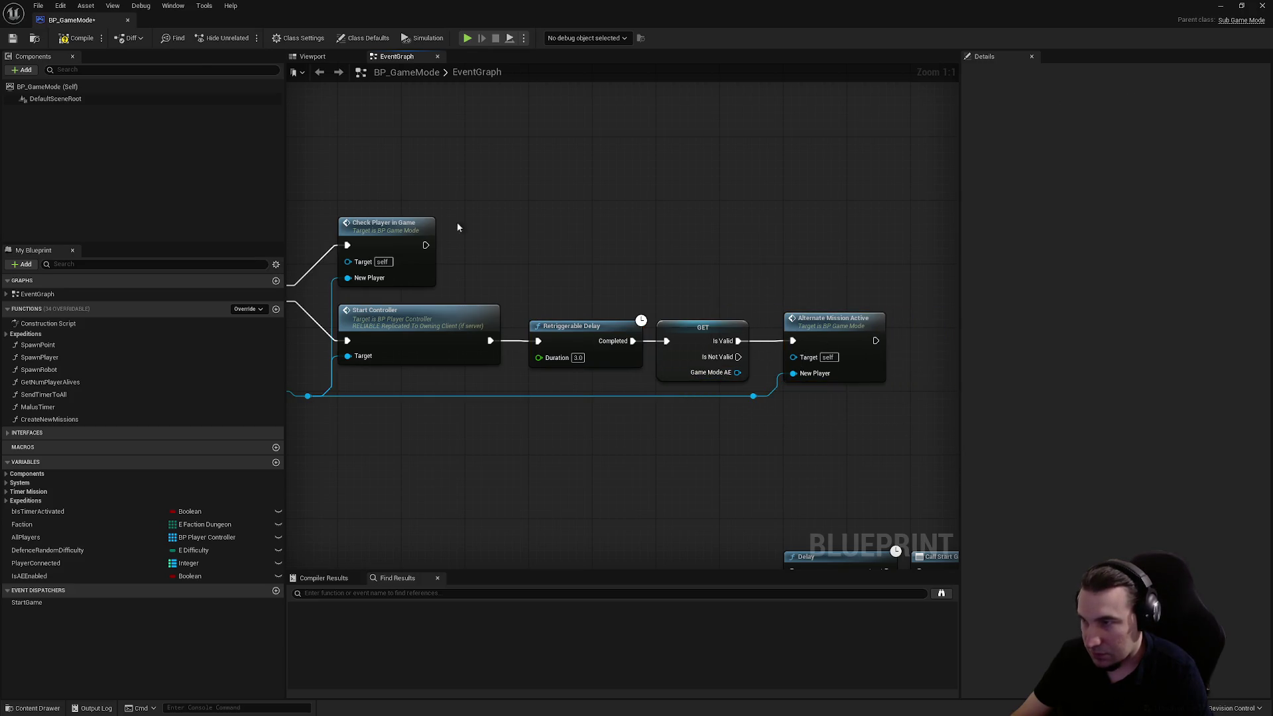
{"action": "left_click", "coordinate": [12, 39]}
{"action": "mouse_move", "coordinate": [630, 8]}
{"action": "left_mouse_down"}
{"action": "mouse_move", "coordinate": [567, 636]}
{"action": "mouse_move", "coordinate": [510, 616]}
{"action": "left_mouse_up"}
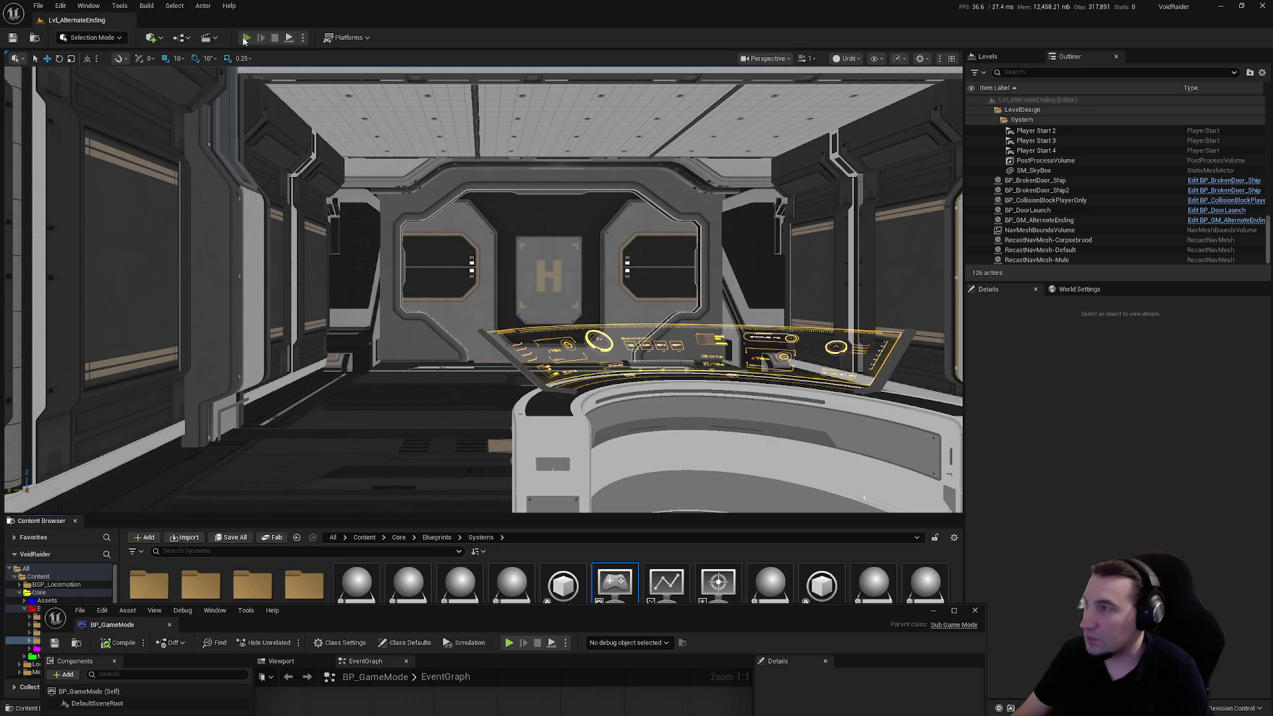
- Play-test the level, walking past the console, down the dark corridor, through the door to the crate
{"action": "left_click", "coordinate": [245, 38]}
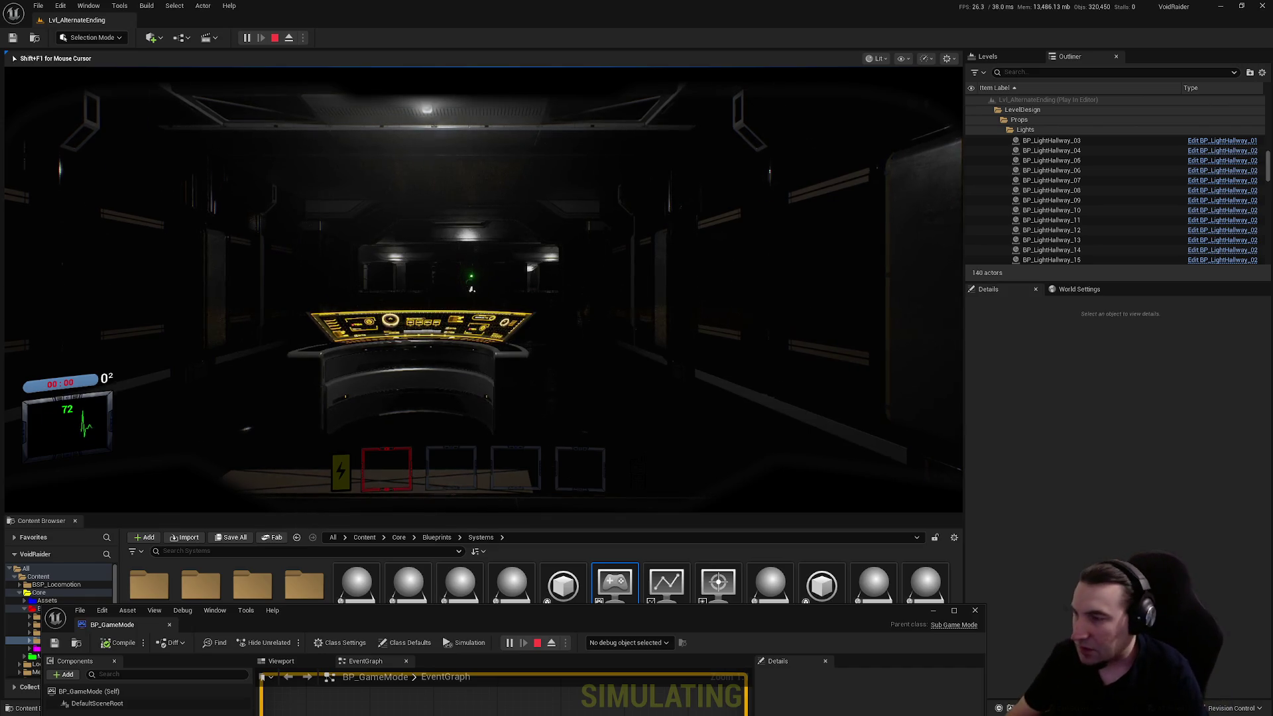
{"action": "key", "text": "w"}
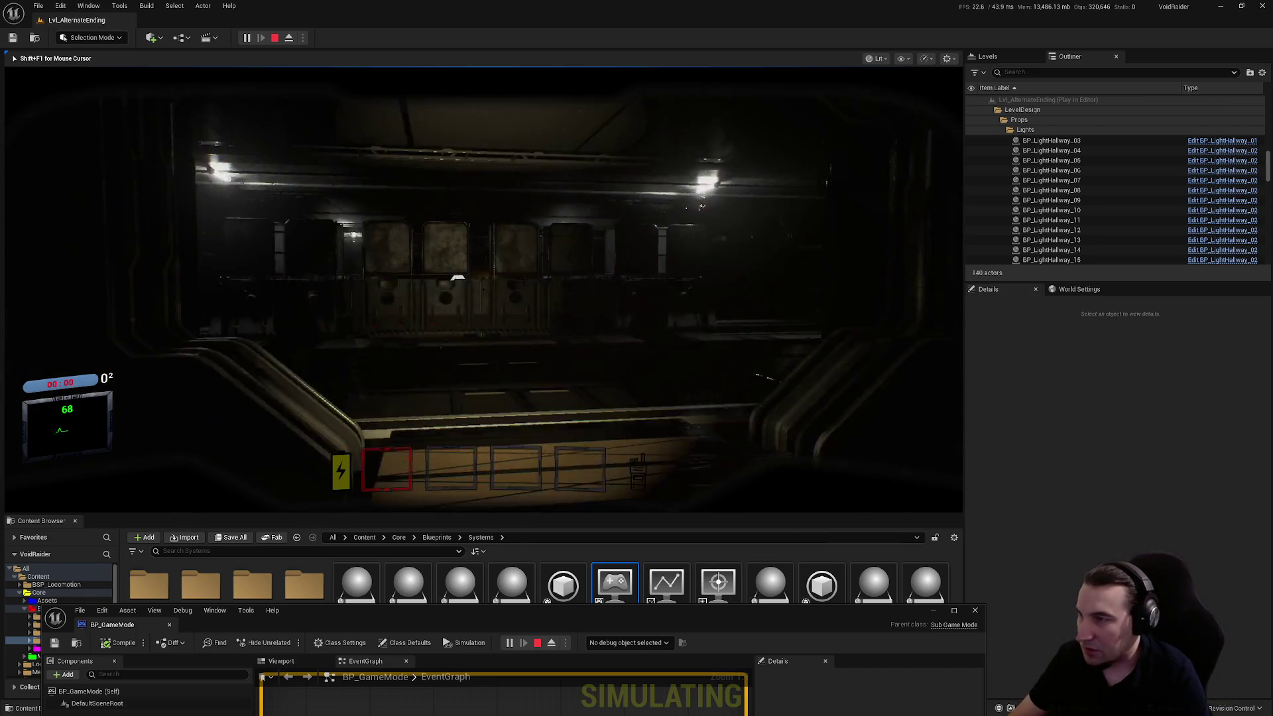
{"action": "mouse_move", "coordinate": [482, 290]}
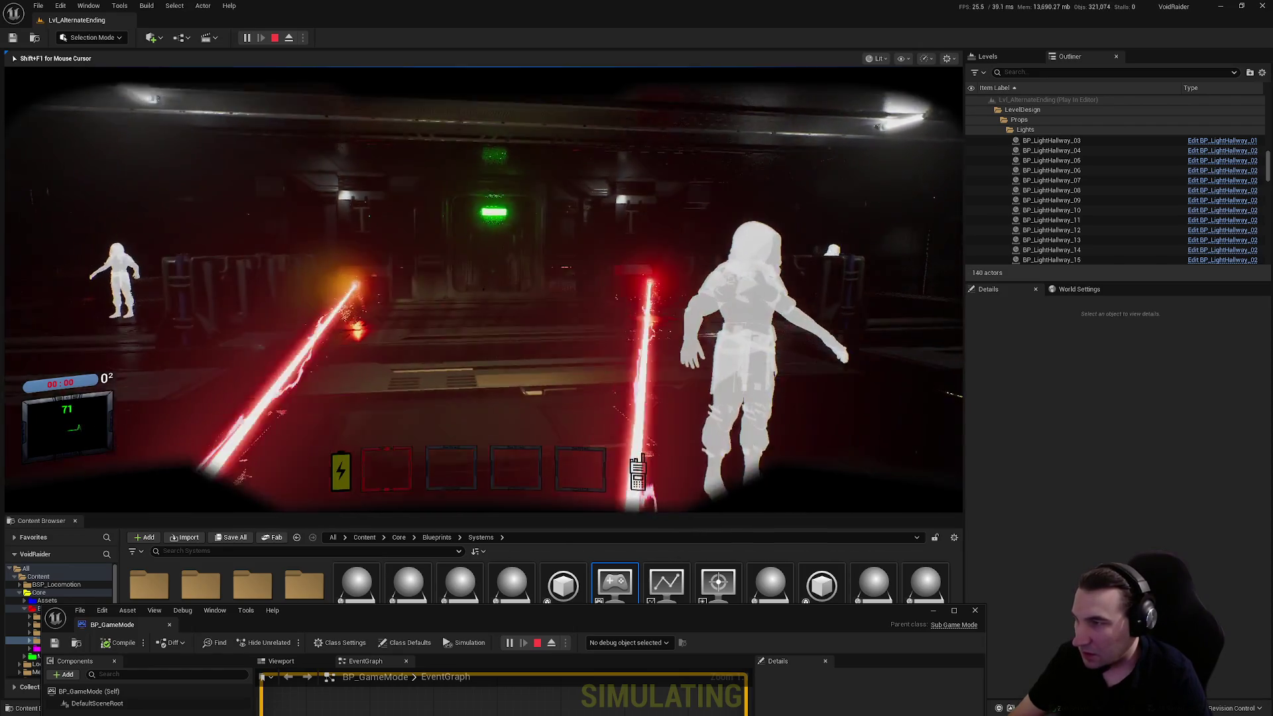
{"action": "key", "text": "w"}
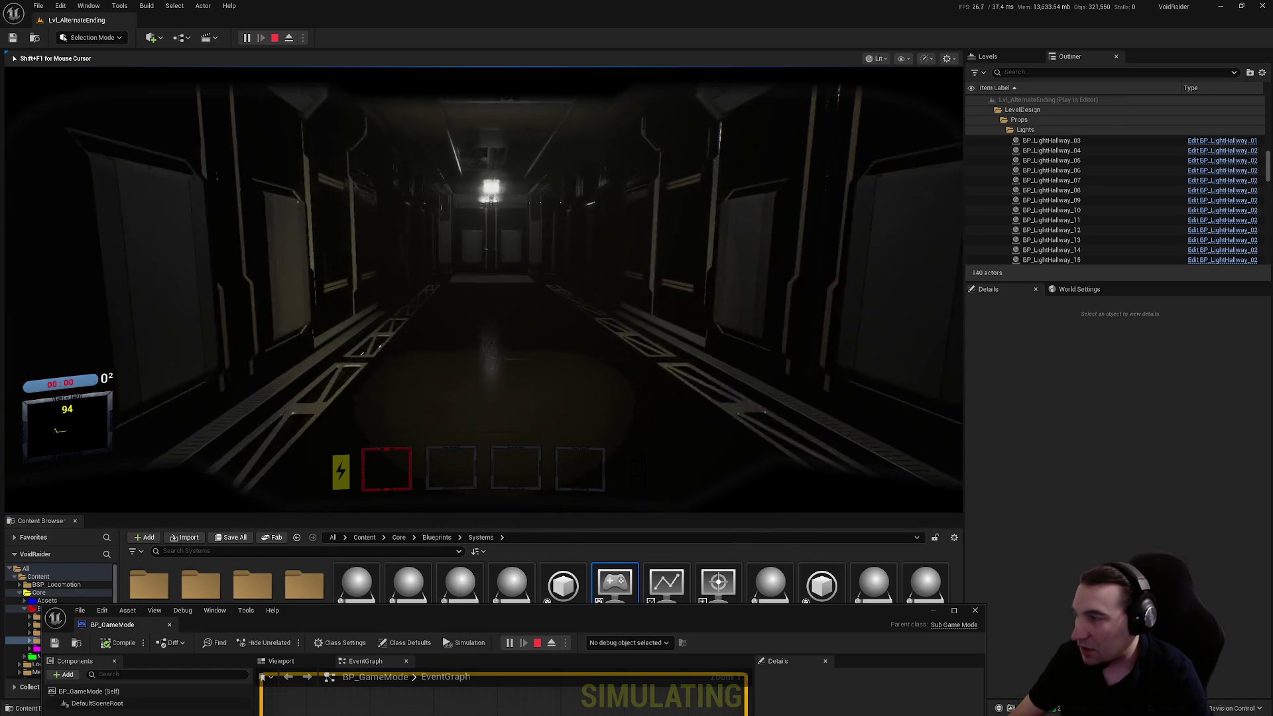
{"action": "key", "text": "w"}
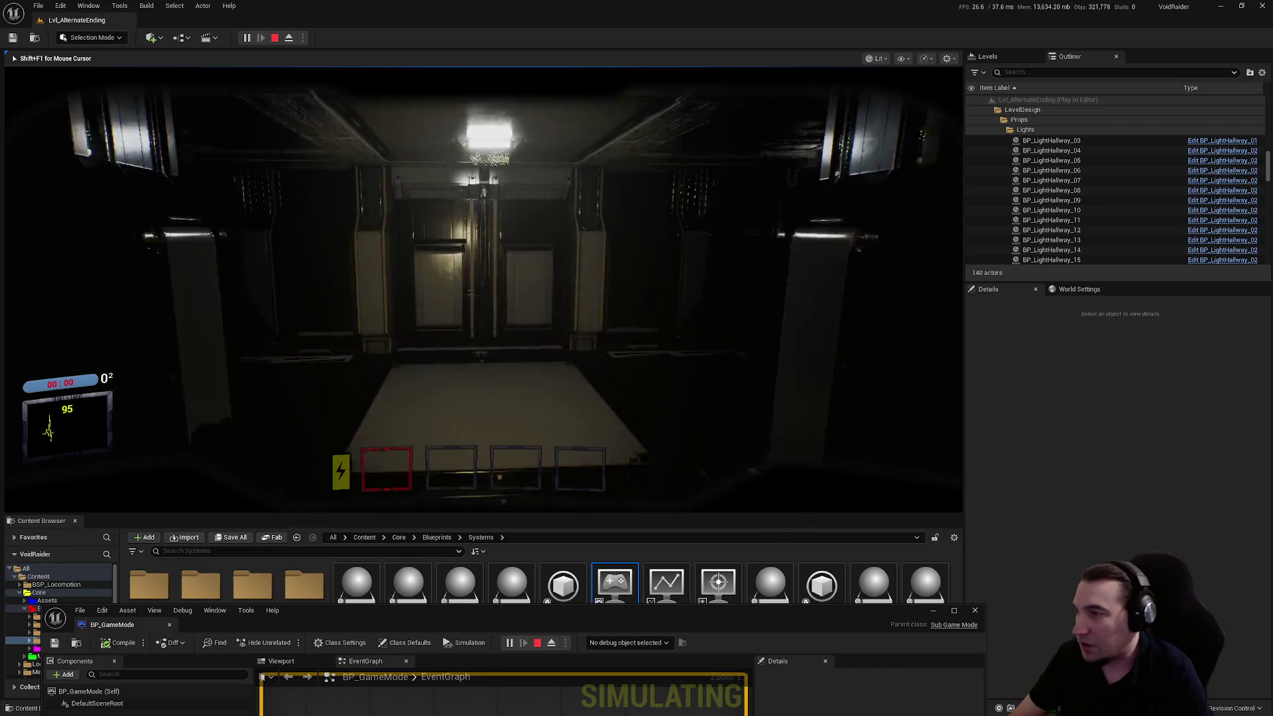
{"action": "key", "text": "w"}
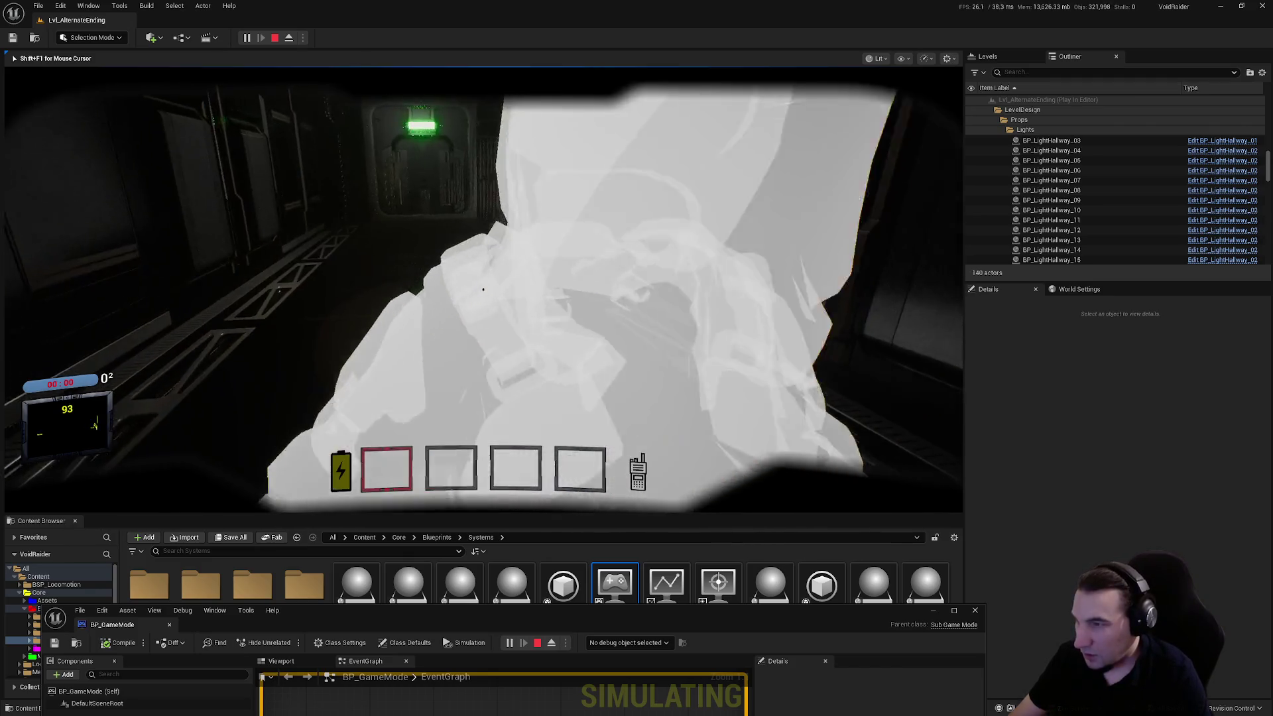
{"action": "key", "text": "w"}
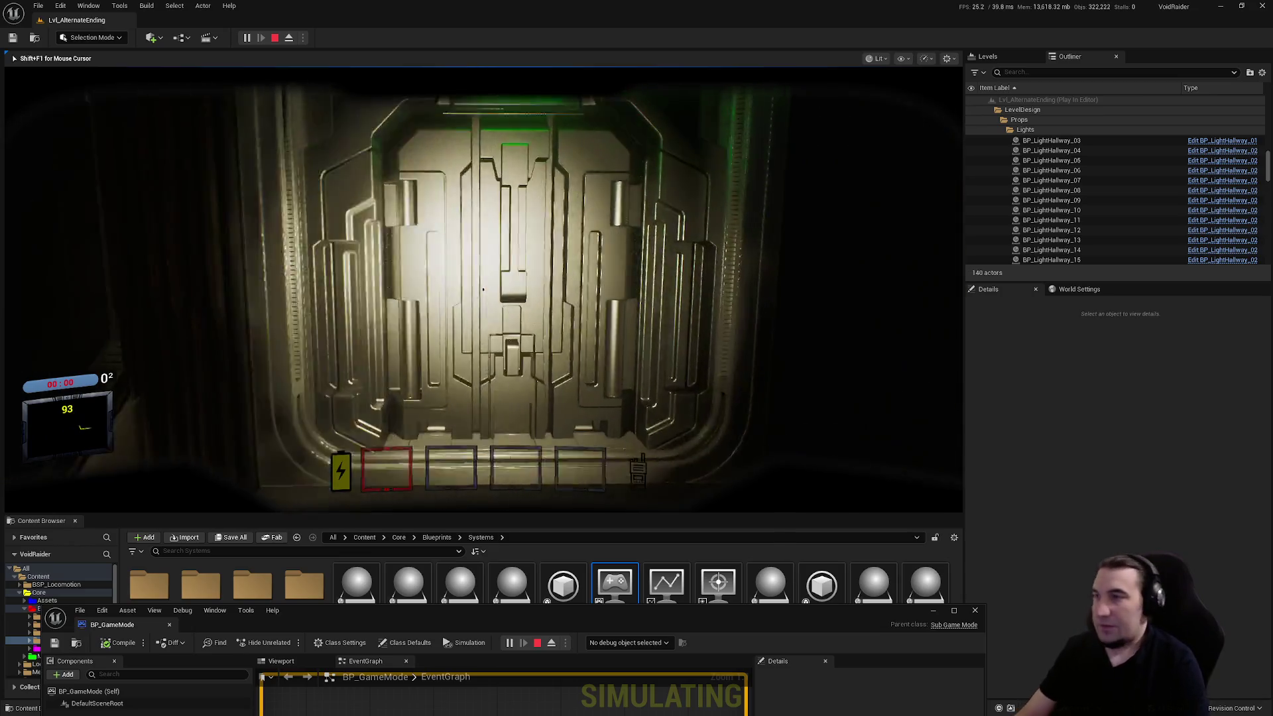
{"action": "key", "text": "w"}
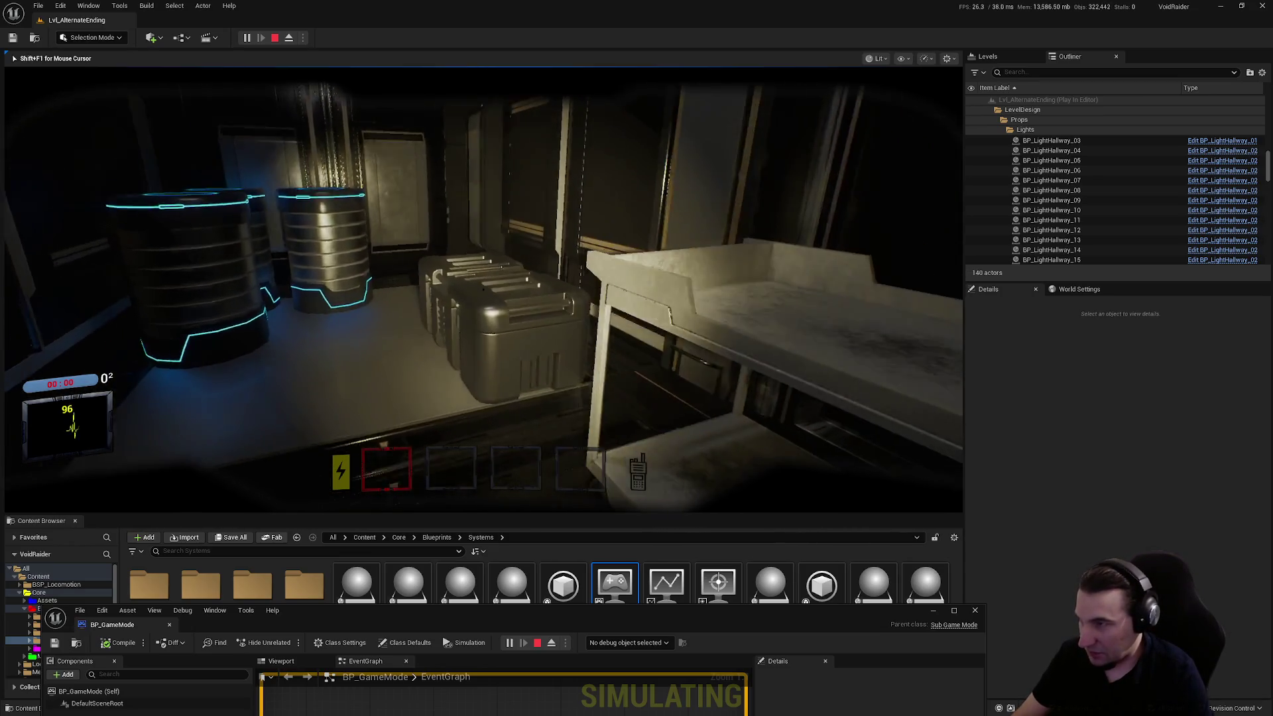
{"action": "key", "text": "Escape"}
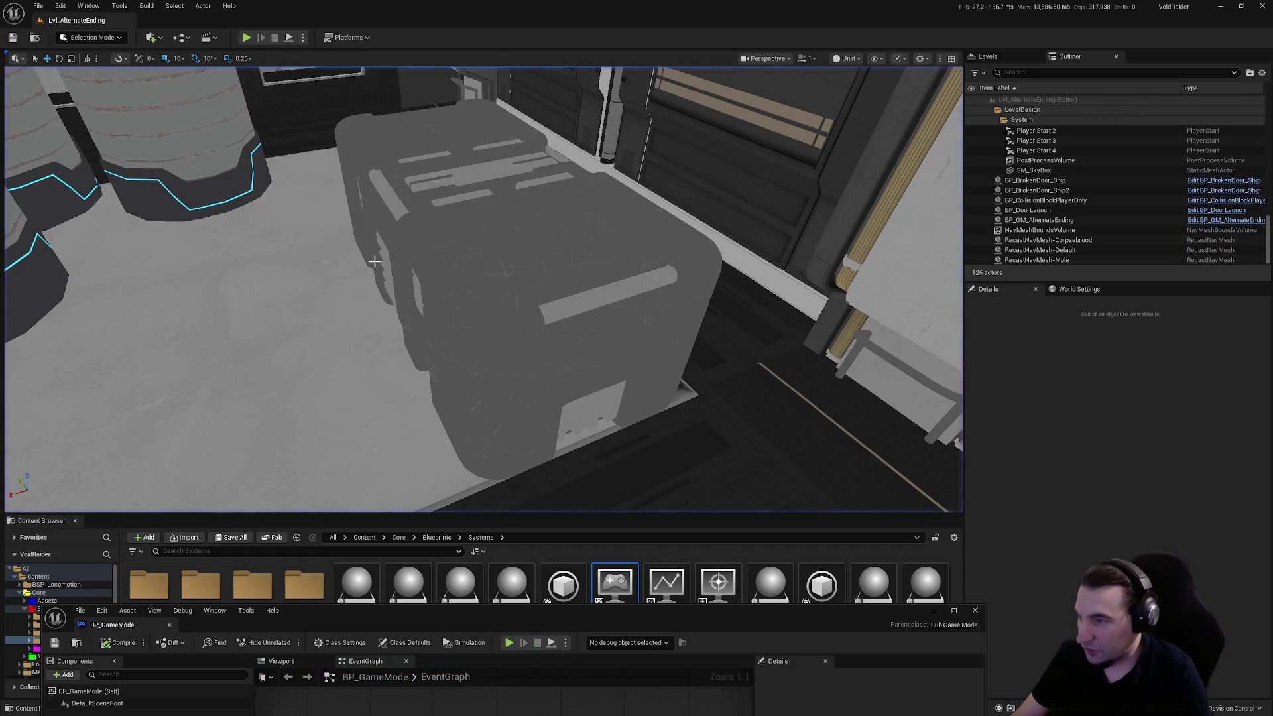
- Frame the BP_Crate_AE crate, save Lvl_AlternateEnding with its 180° Z rotation, and close BP_GameMode
{"action": "left_click", "coordinate": [538, 290]}
{"action": "key", "text": "f"}
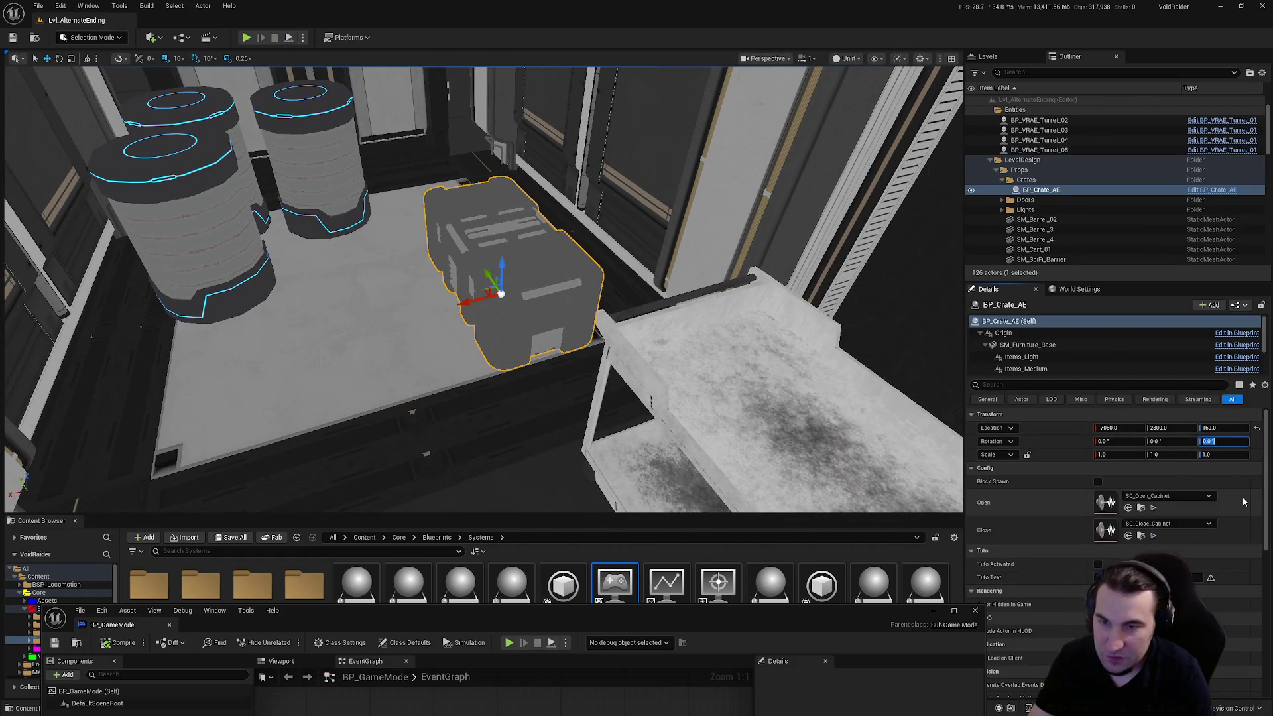
{"action": "mouse_move", "coordinate": [477, 292]}
{"action": "left_mouse_down"}
{"action": "mouse_move", "coordinate": [451, 272]}
{"action": "mouse_move", "coordinate": [474, 235]}
{"action": "left_mouse_up"}
{"action": "key", "text": "ctrl+shift+s"}
{"action": "left_click", "coordinate": [710, 470]}
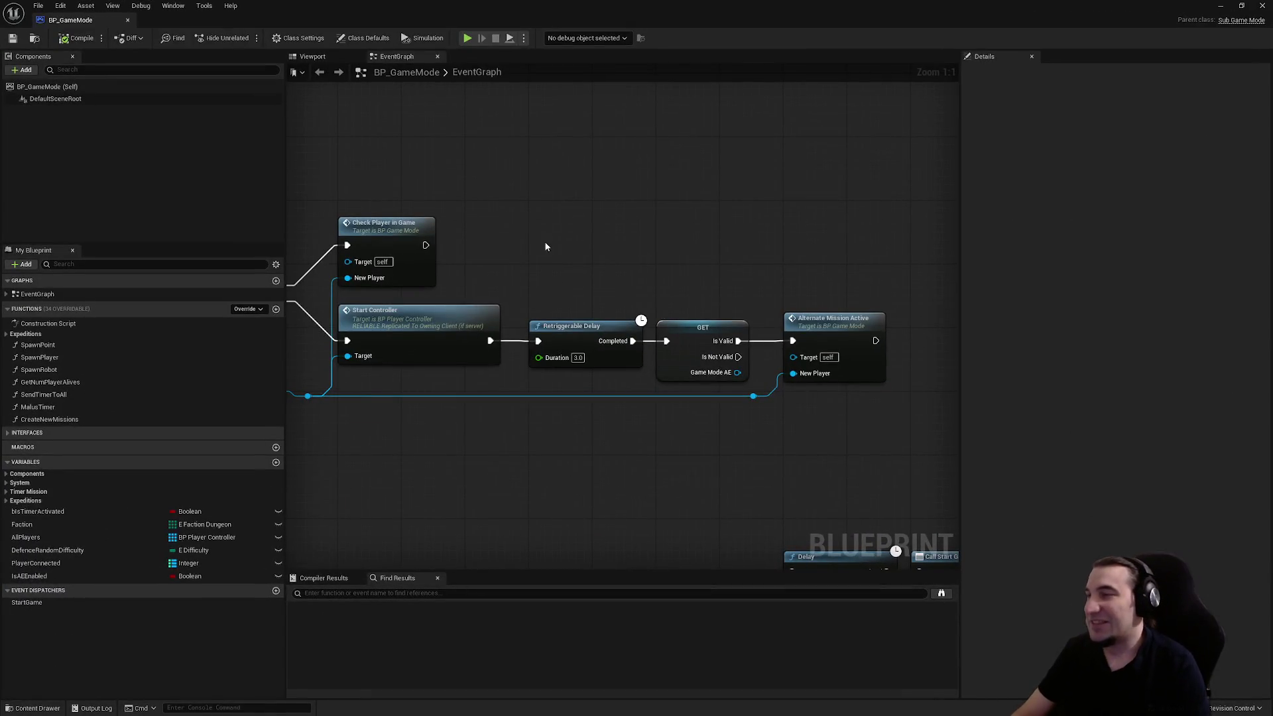
{"action": "left_click", "coordinate": [1262, 6]}
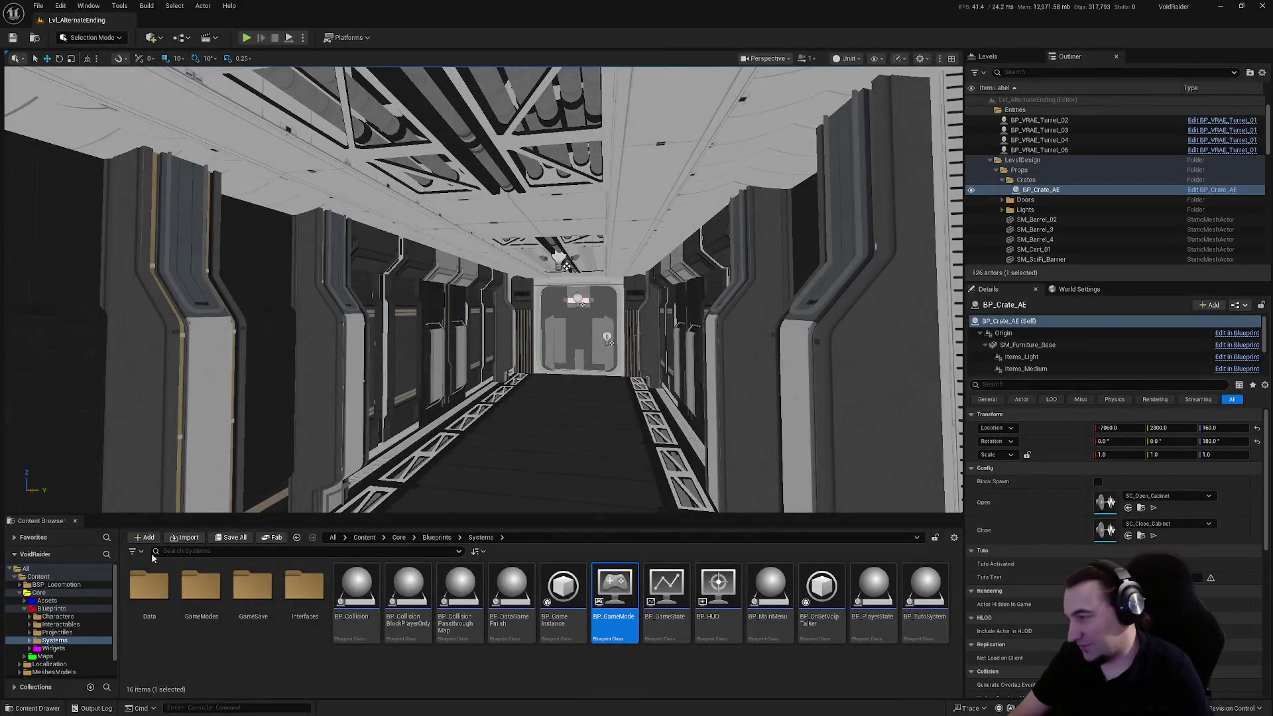
- Open BP_VisualSpawn_VRAE from the GameModes > AlternateEnding folder
{"action": "double_click", "coordinate": [201, 600]}
{"action": "left_click", "coordinate": [151, 601]}
{"action": "double_click", "coordinate": [151, 601]}
{"action": "double_click", "coordinate": [309, 591]}
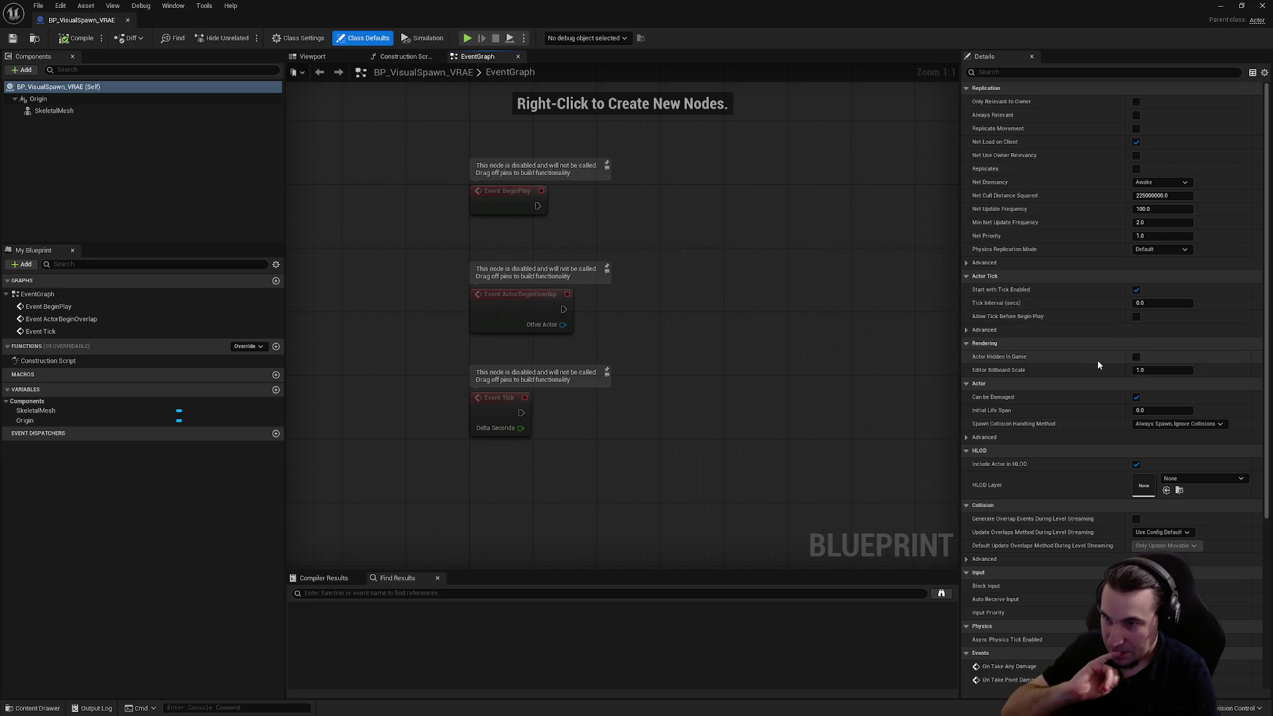
- Hide the actor in game and turn off the SkeletalMesh's shadows, gravity, cloth and start-with-tick
{"action": "left_click", "coordinate": [1136, 357]}
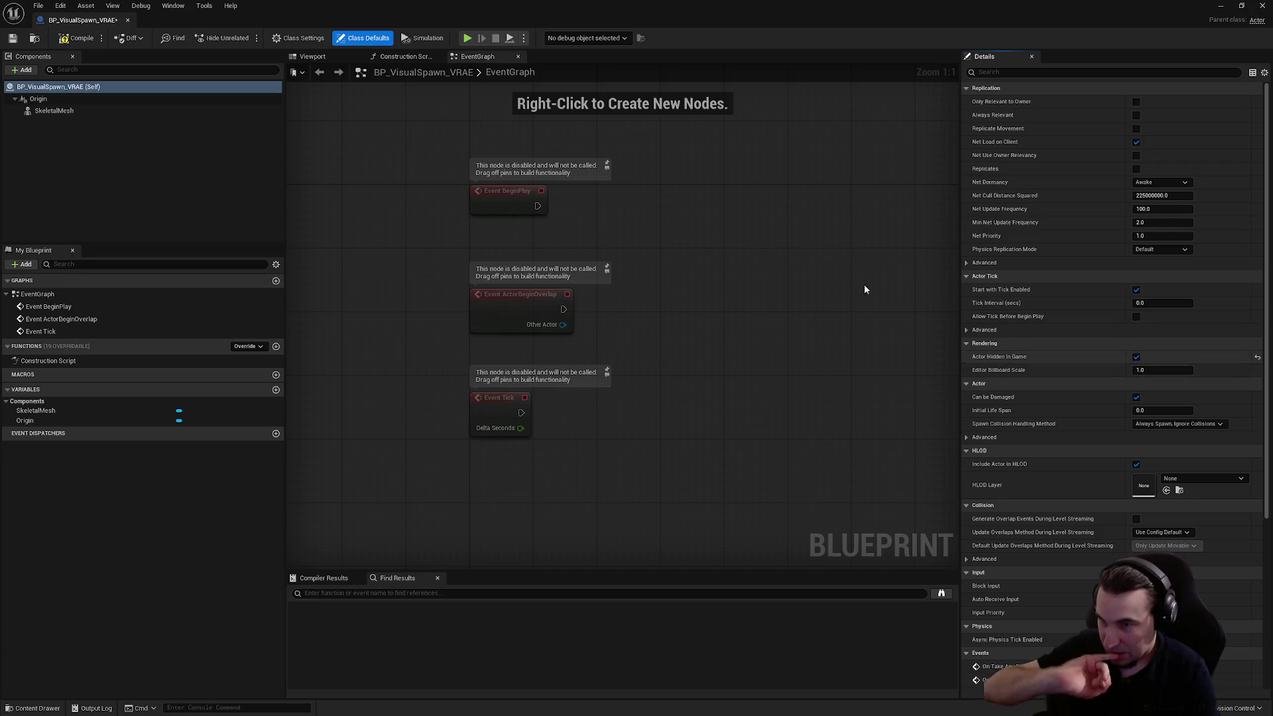
{"action": "left_click", "coordinate": [170, 111]}
{"action": "scroll", "coordinate": [1120, 369], "scroll_direction": "down", "scroll_amount": 10}
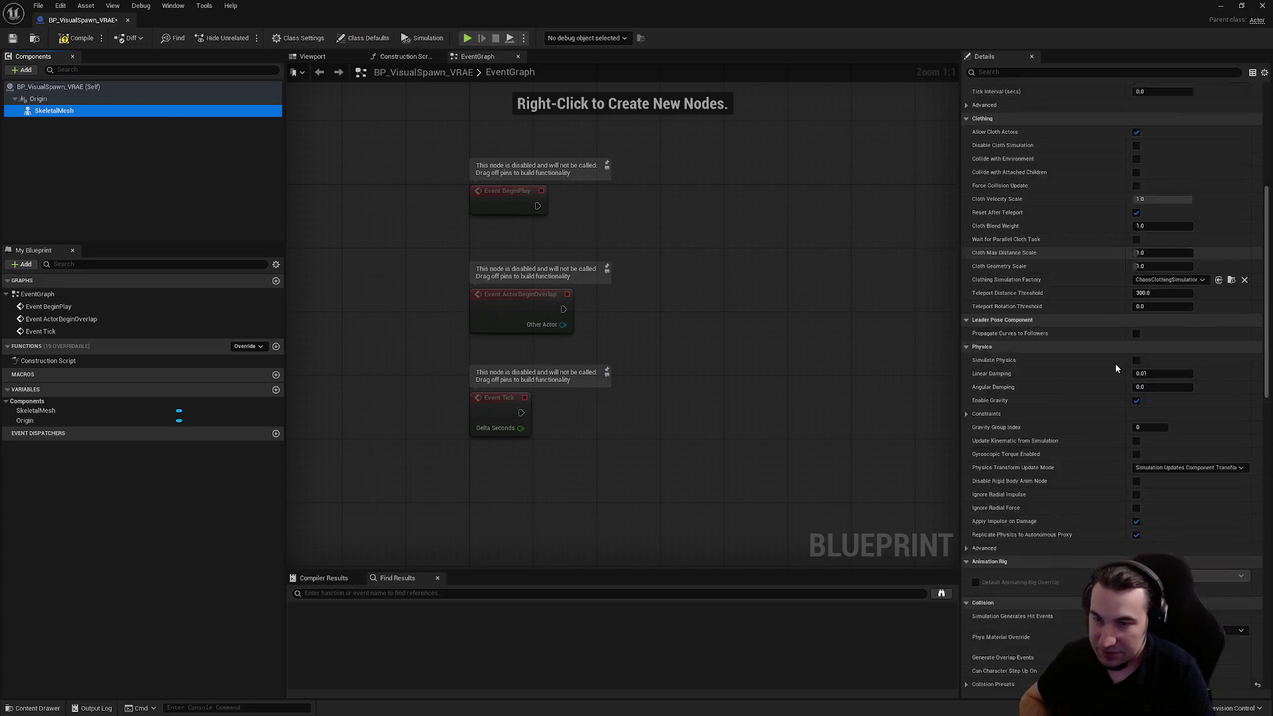
{"action": "scroll", "coordinate": [1119, 375], "scroll_direction": "down", "scroll_amount": 5}
{"action": "left_click", "coordinate": [1136, 492]}
{"action": "scroll", "coordinate": [1157, 412], "scroll_direction": "up", "scroll_amount": 9}
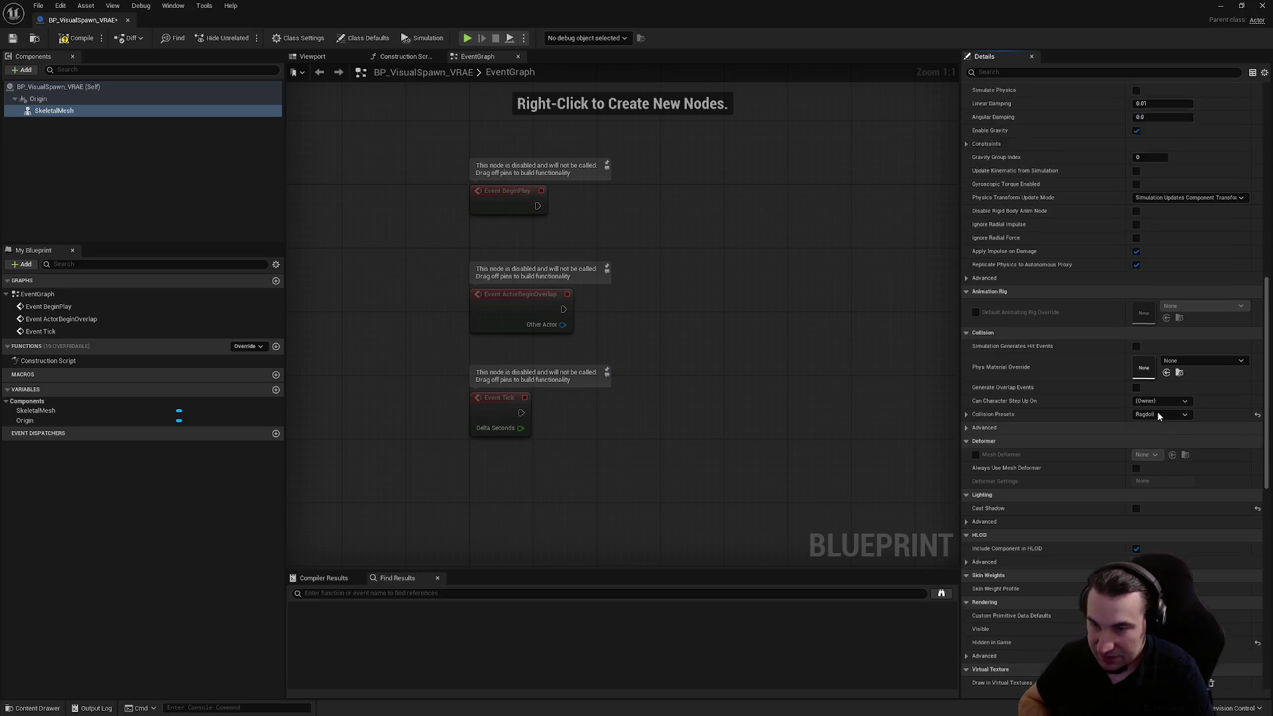
{"action": "left_click", "coordinate": [1136, 402]}
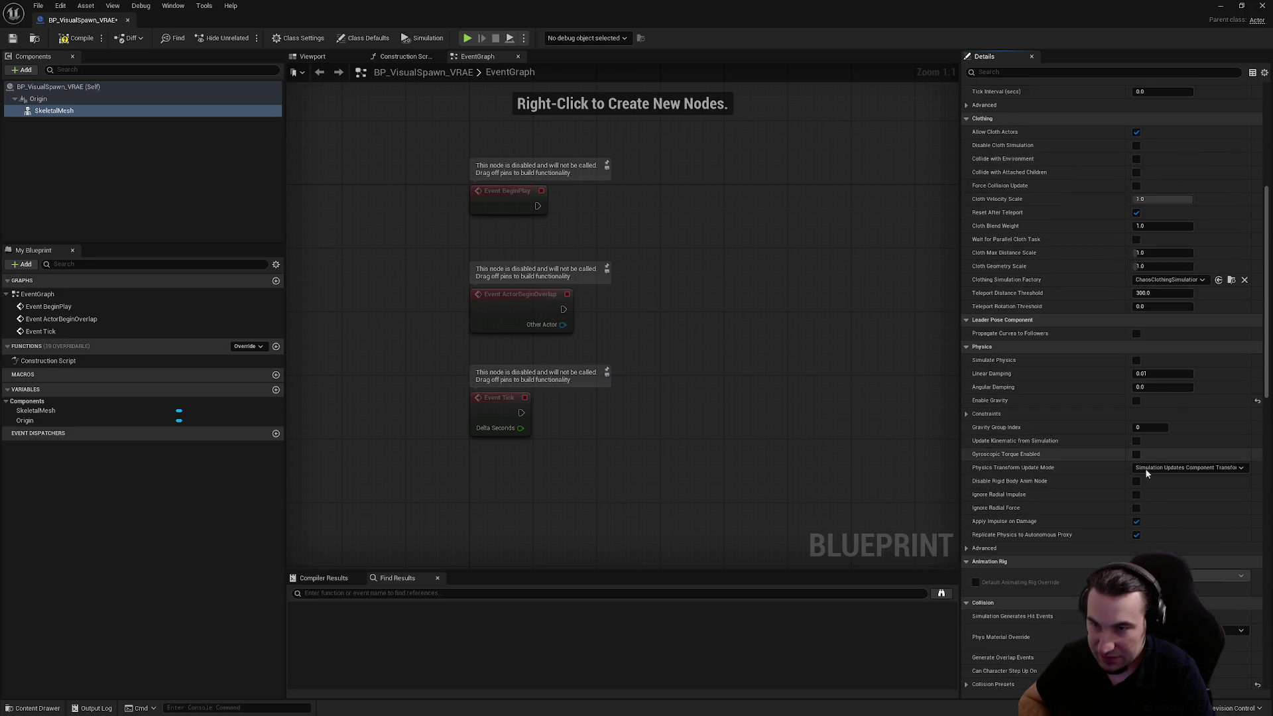
{"action": "scroll", "coordinate": [1136, 421], "scroll_direction": "up", "scroll_amount": 3}
{"action": "left_click", "coordinate": [1137, 258]}
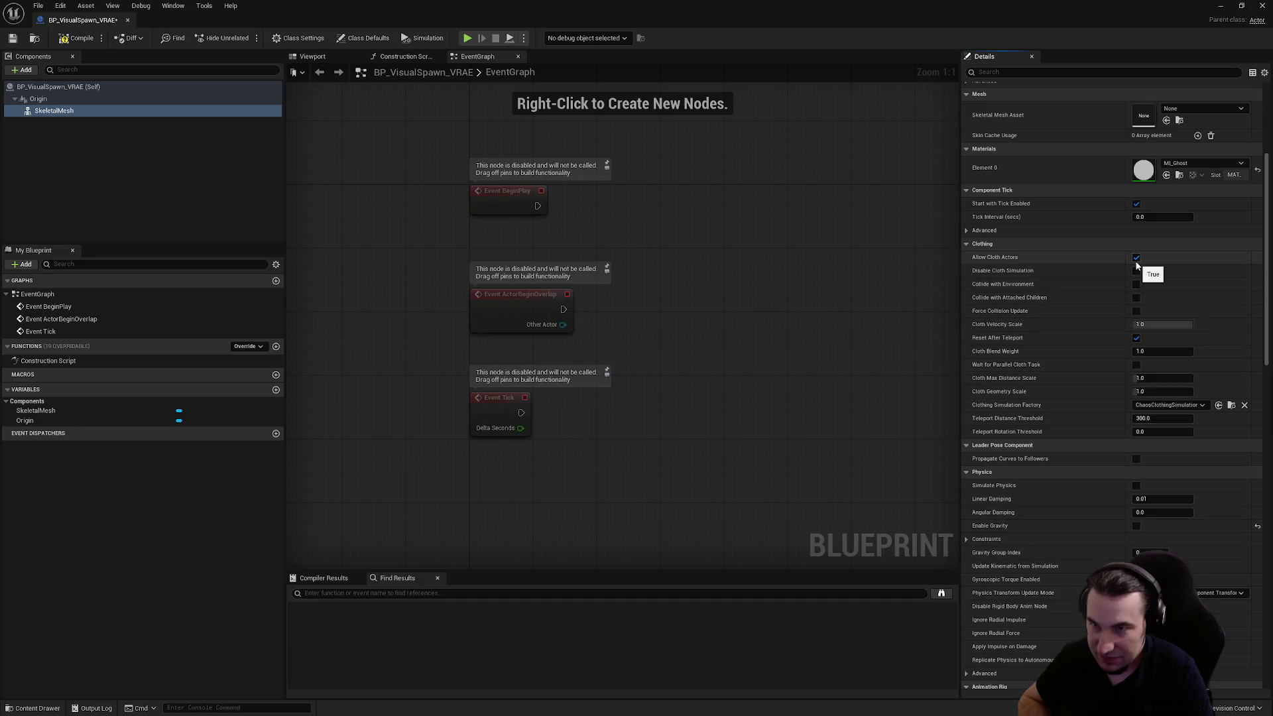
{"action": "scroll", "coordinate": [1121, 372], "scroll_direction": "up", "scroll_amount": 5}
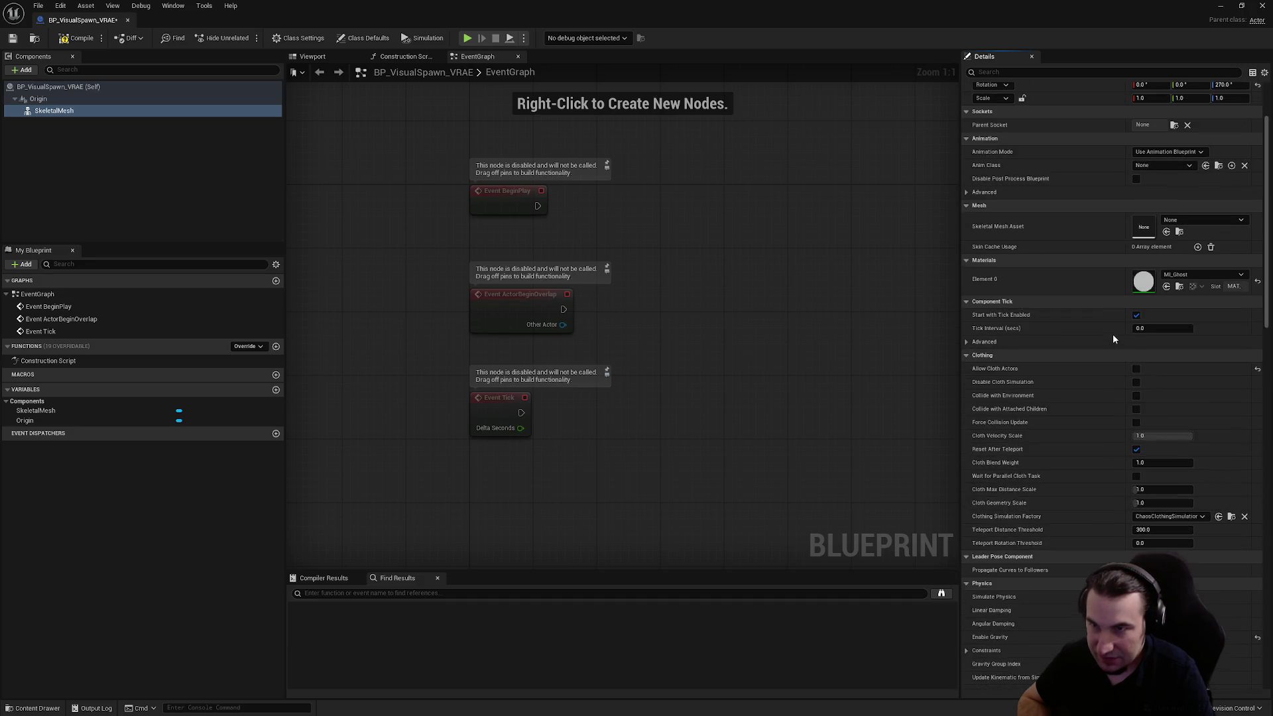
{"action": "left_click", "coordinate": [1136, 411]}
- Set the SkeletalMesh's Collision Preset to NoCollision and Can Character Step Up On to No
{"action": "scroll", "coordinate": [1136, 420], "scroll_direction": "down", "scroll_amount": 5}
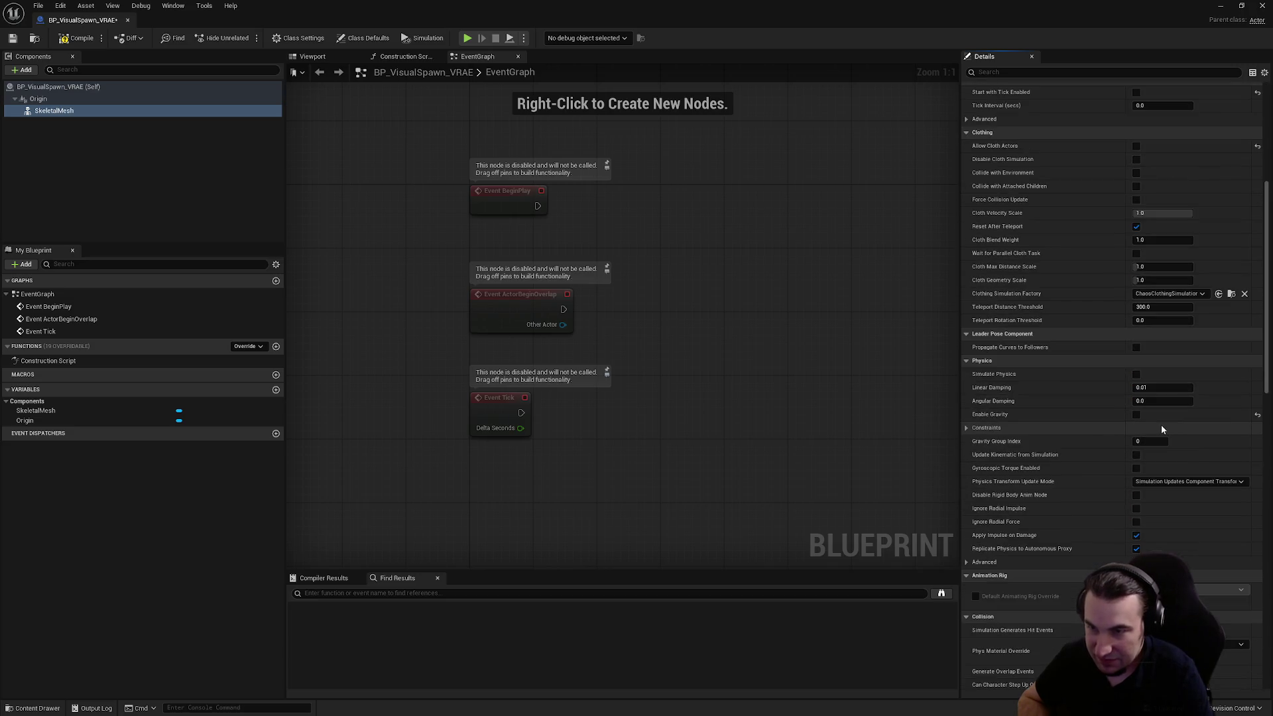
{"action": "scroll", "coordinate": [1152, 430], "scroll_direction": "down", "scroll_amount": 2}
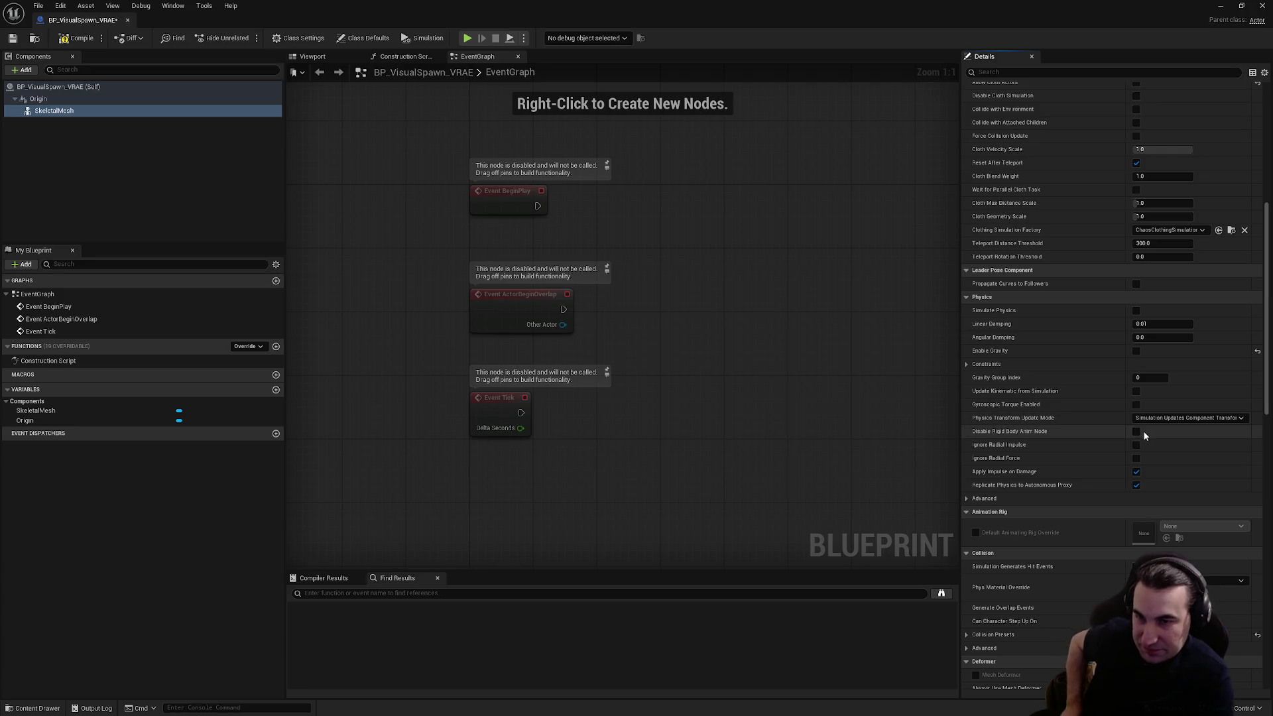
{"action": "scroll", "coordinate": [1140, 443], "scroll_direction": "down", "scroll_amount": 3}
{"action": "left_click", "coordinate": [1157, 524]}
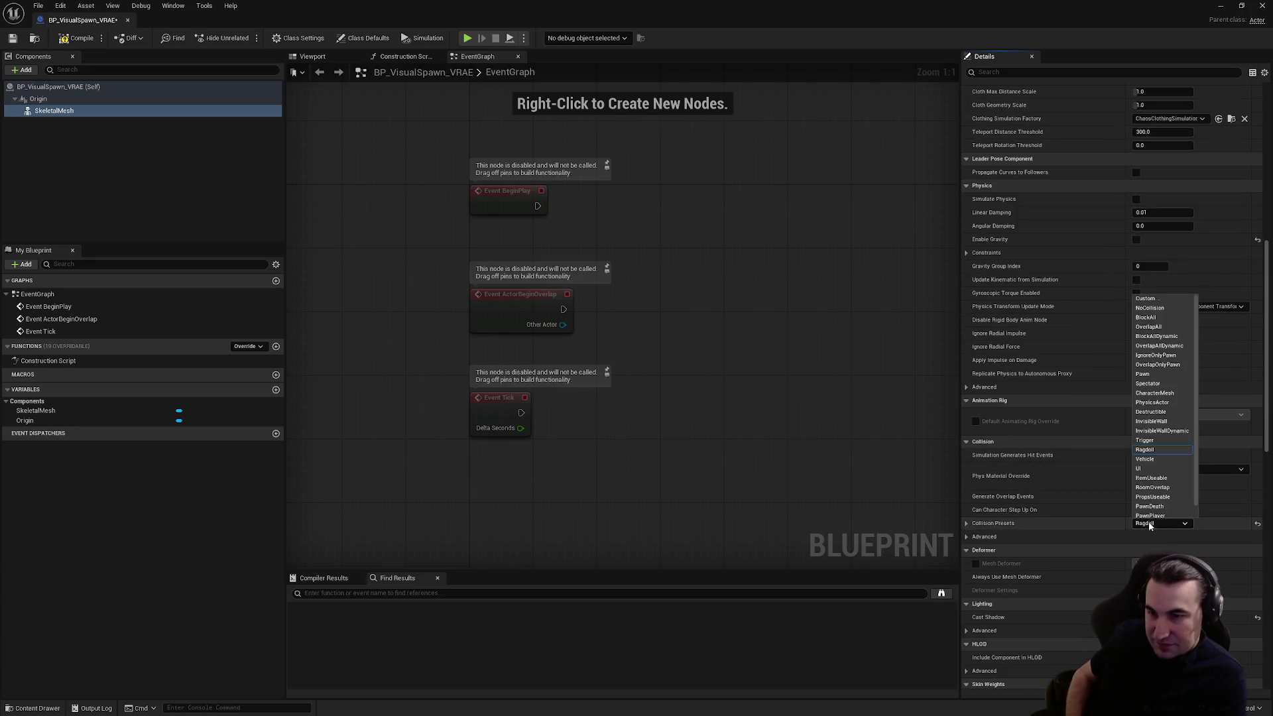
{"action": "left_click", "coordinate": [1165, 308]}
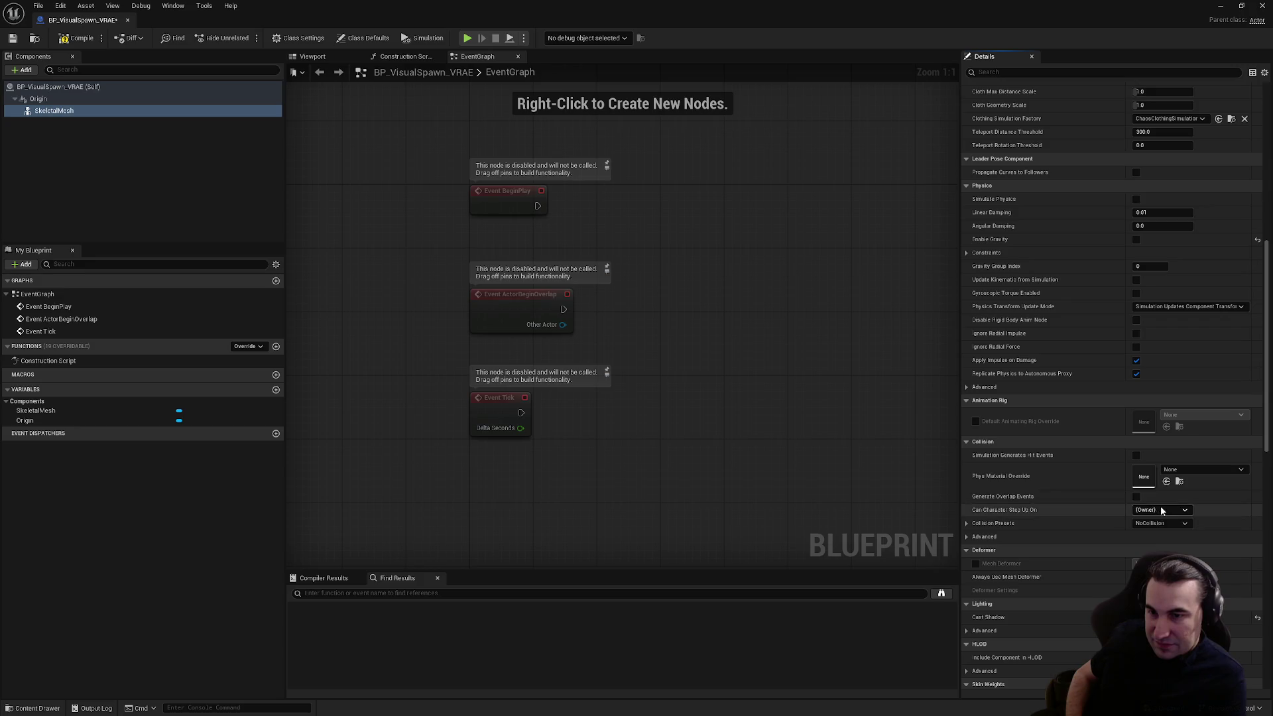
{"action": "left_click", "coordinate": [1158, 510]}
{"action": "scroll", "coordinate": [1141, 471], "scroll_direction": "down", "scroll_amount": 3}
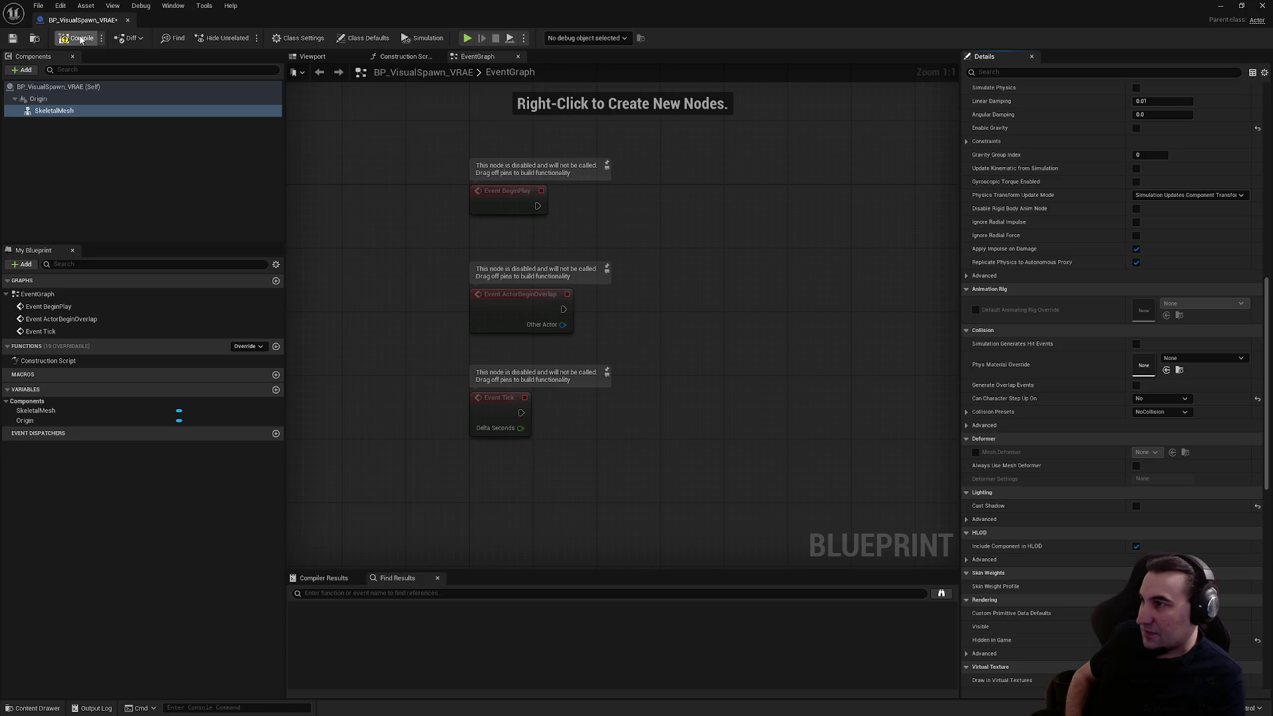
- Save BP_VisualSpawn_VRAE, close it, and start saving all unsaved content
{"action": "left_click", "coordinate": [13, 39]}
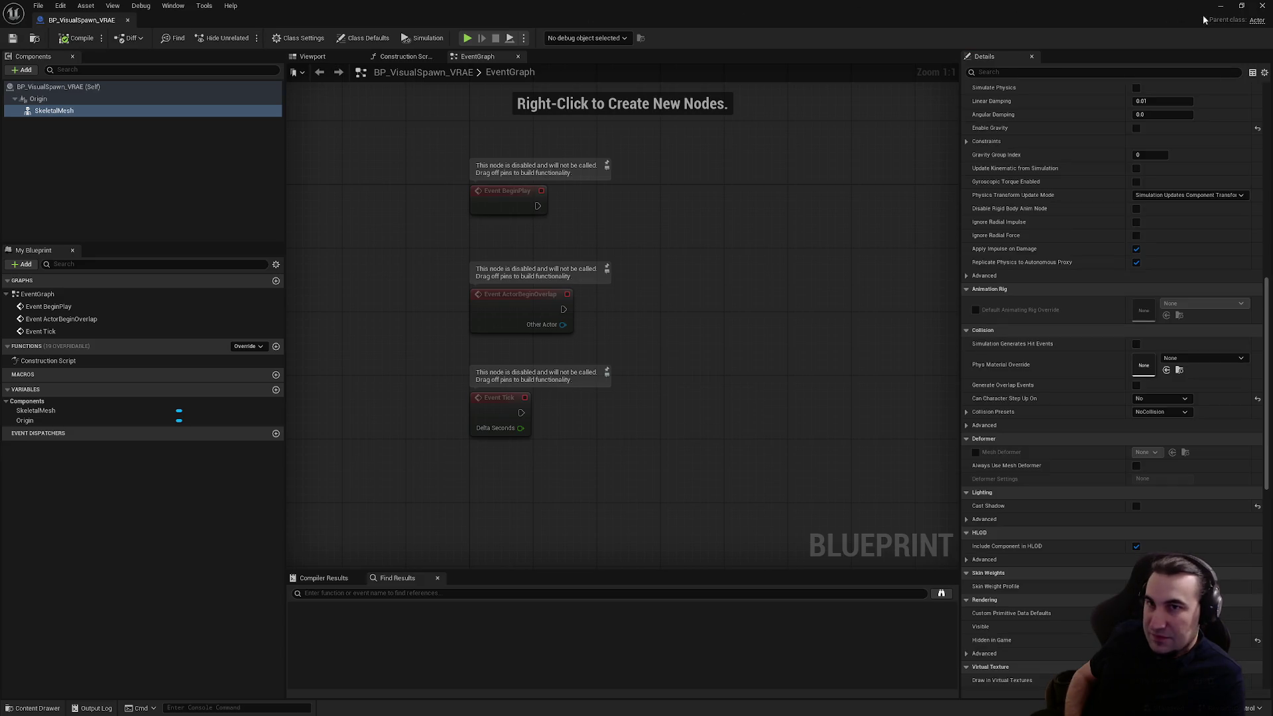
{"action": "left_click", "coordinate": [1263, 6]}
{"action": "left_click", "coordinate": [236, 538]}
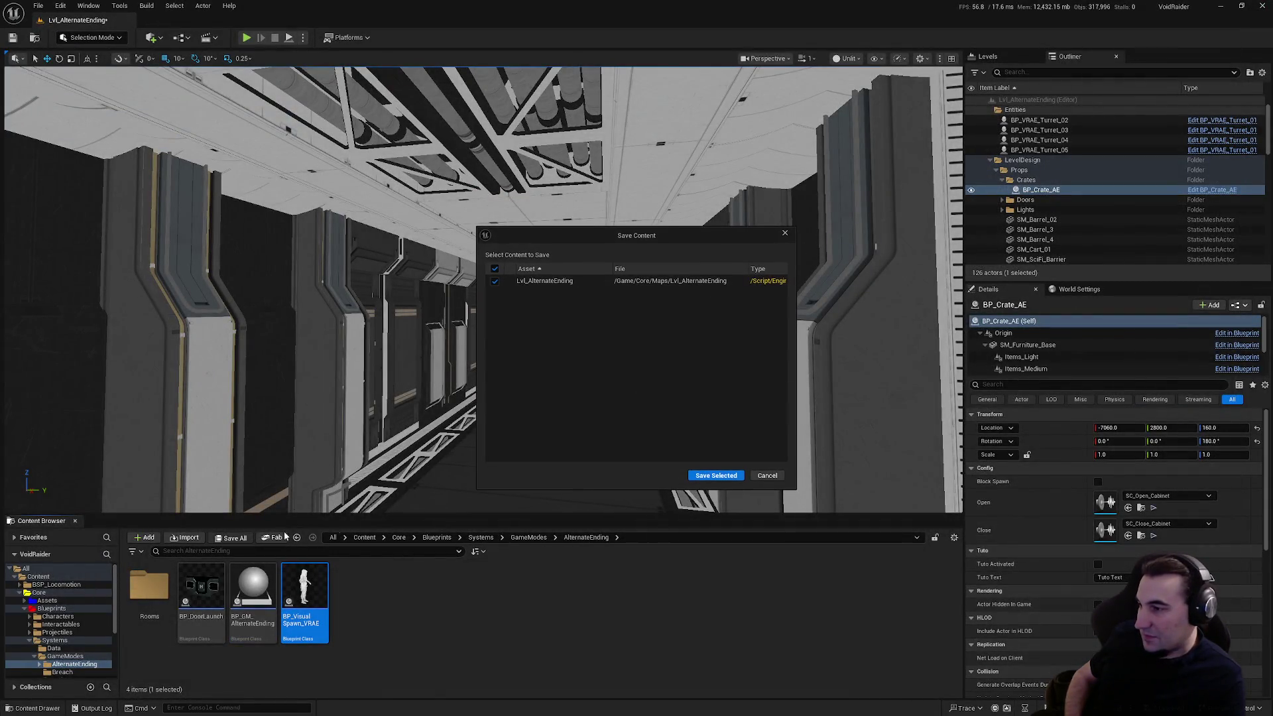
- Save Lvl_AlternateEnding, play-test it, then open the alternate-ending game mode blueprint
{"action": "left_click", "coordinate": [694, 477]}
{"action": "left_click", "coordinate": [246, 37]}
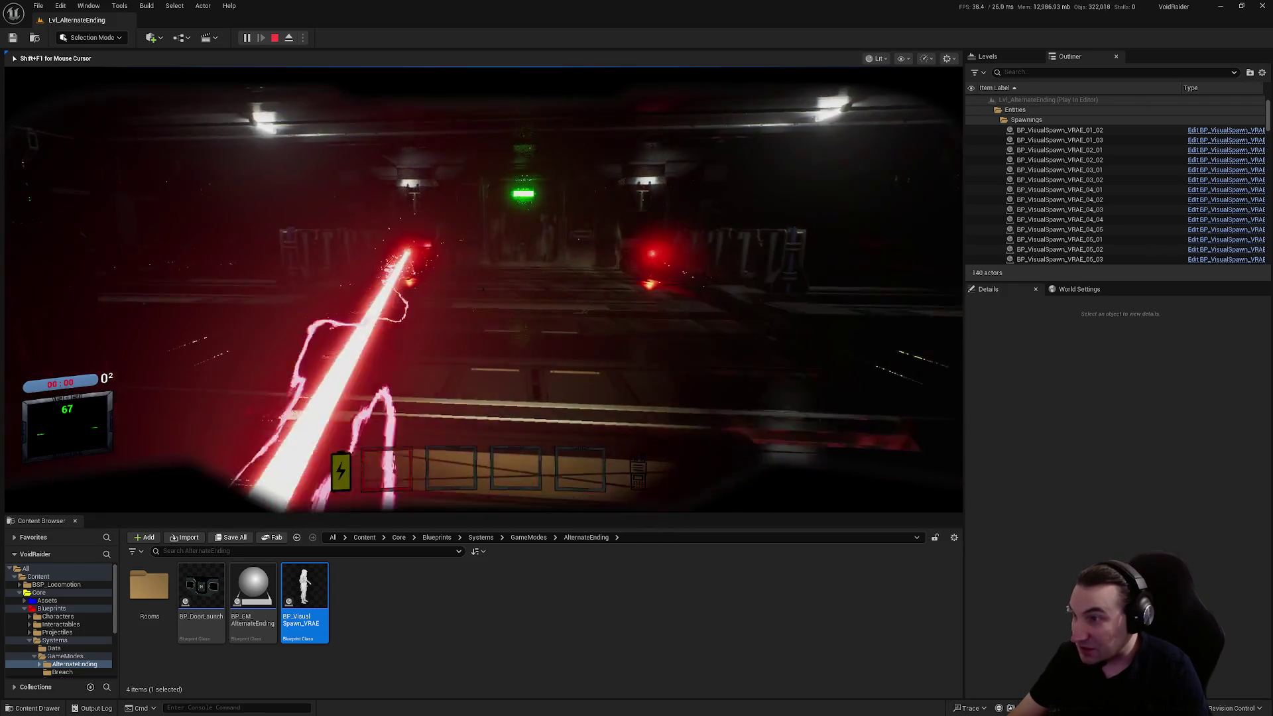
{"action": "key", "text": "Escape"}
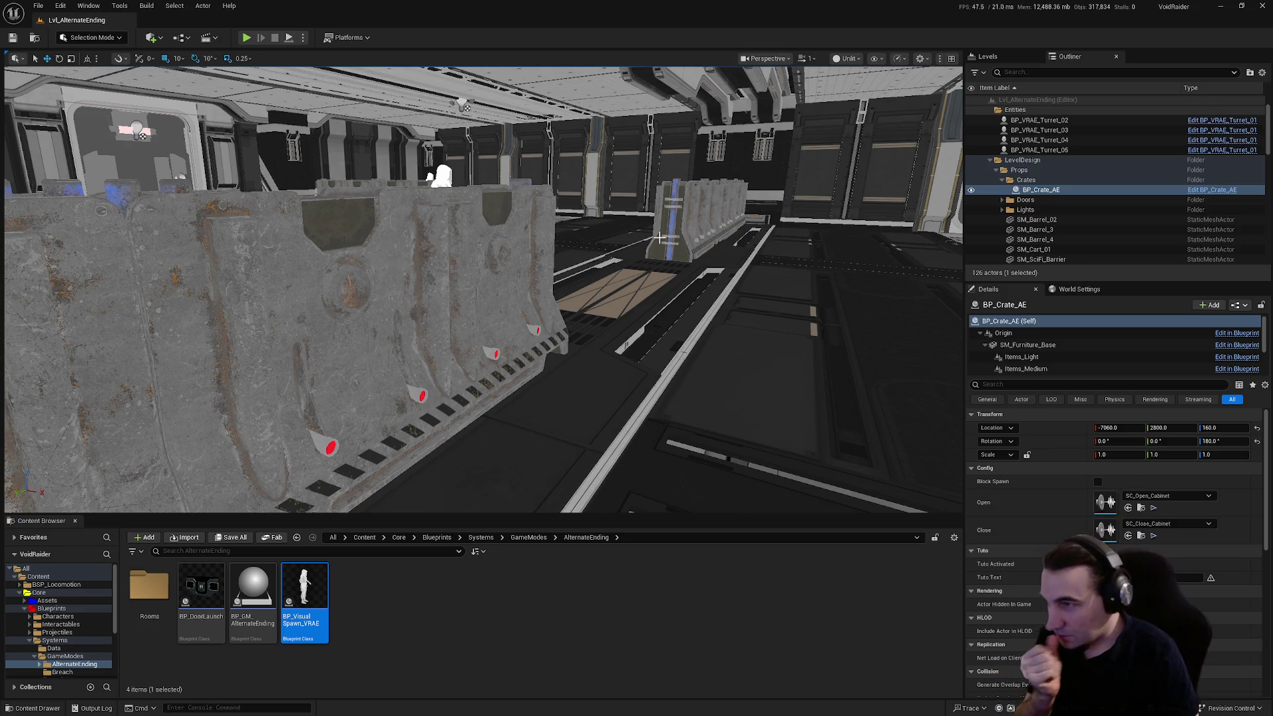
{"action": "double_click", "coordinate": [268, 592]}
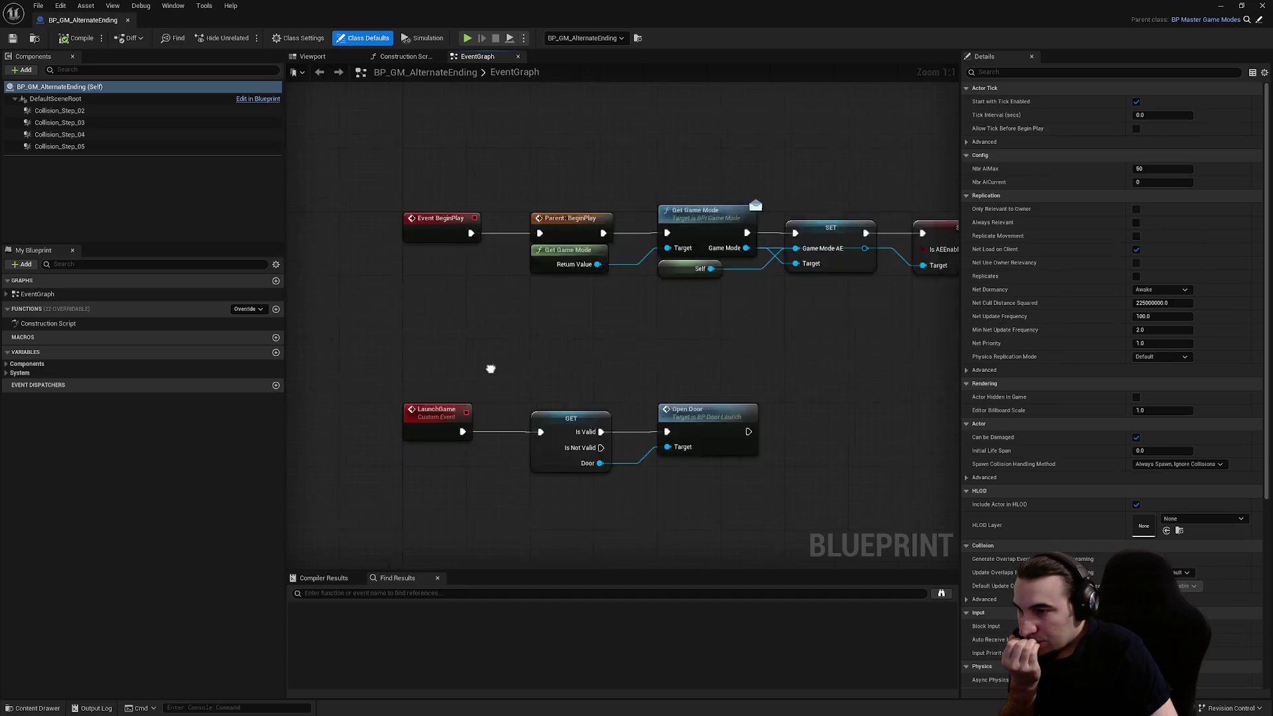
- Add a Start Step call wired after Open Door in BP_GM_AlternateEnding's EventGraph, then compile
{"action": "mouse_move", "coordinate": [491, 368]}
{"action": "left_mouse_down"}
{"action": "mouse_move", "coordinate": [524, 199]}
{"action": "mouse_move", "coordinate": [665, 272]}
{"action": "mouse_move", "coordinate": [668, 226]}
{"action": "mouse_move", "coordinate": [572, 243]}
{"action": "left_mouse_up"}
{"action": "right_click", "coordinate": [679, 275]}
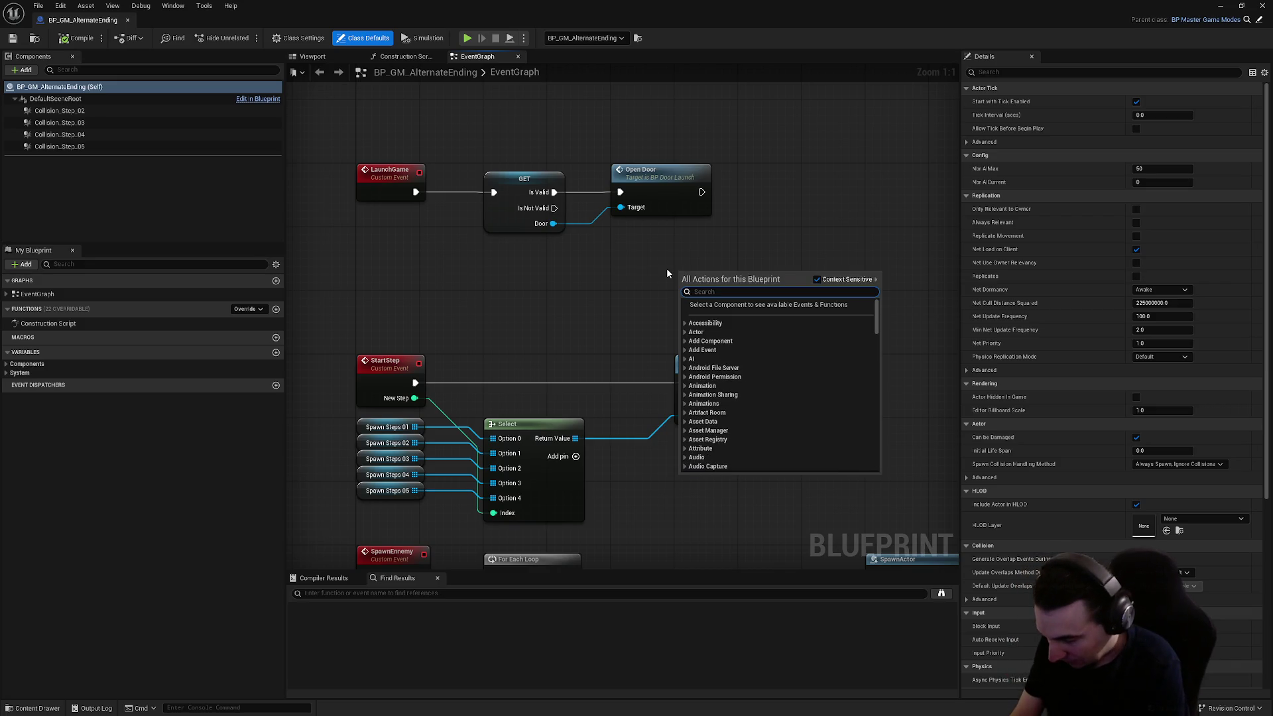
{"action": "type", "text": "start"}
{"action": "key", "text": "Return"}
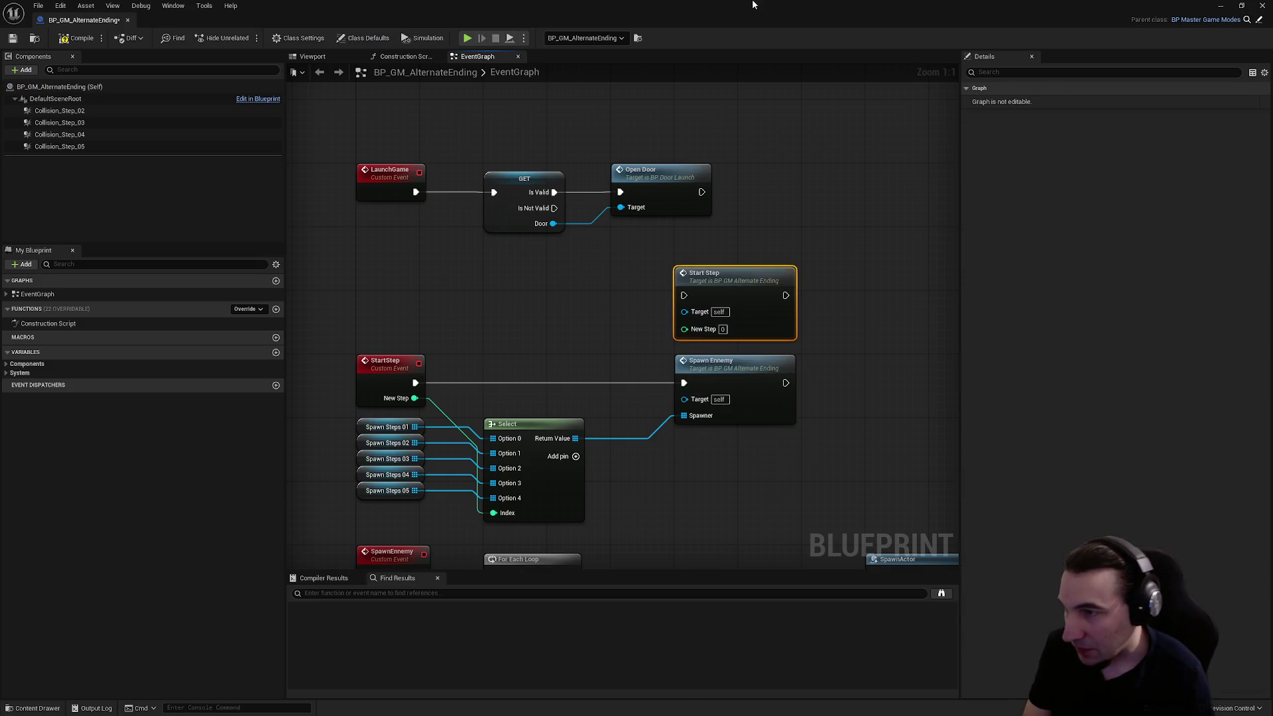
{"action": "mouse_move", "coordinate": [724, 300]}
{"action": "left_mouse_down"}
{"action": "mouse_move", "coordinate": [855, 194]}
{"action": "mouse_move", "coordinate": [701, 192]}
{"action": "left_mouse_up"}
{"action": "left_click", "coordinate": [735, 278]}
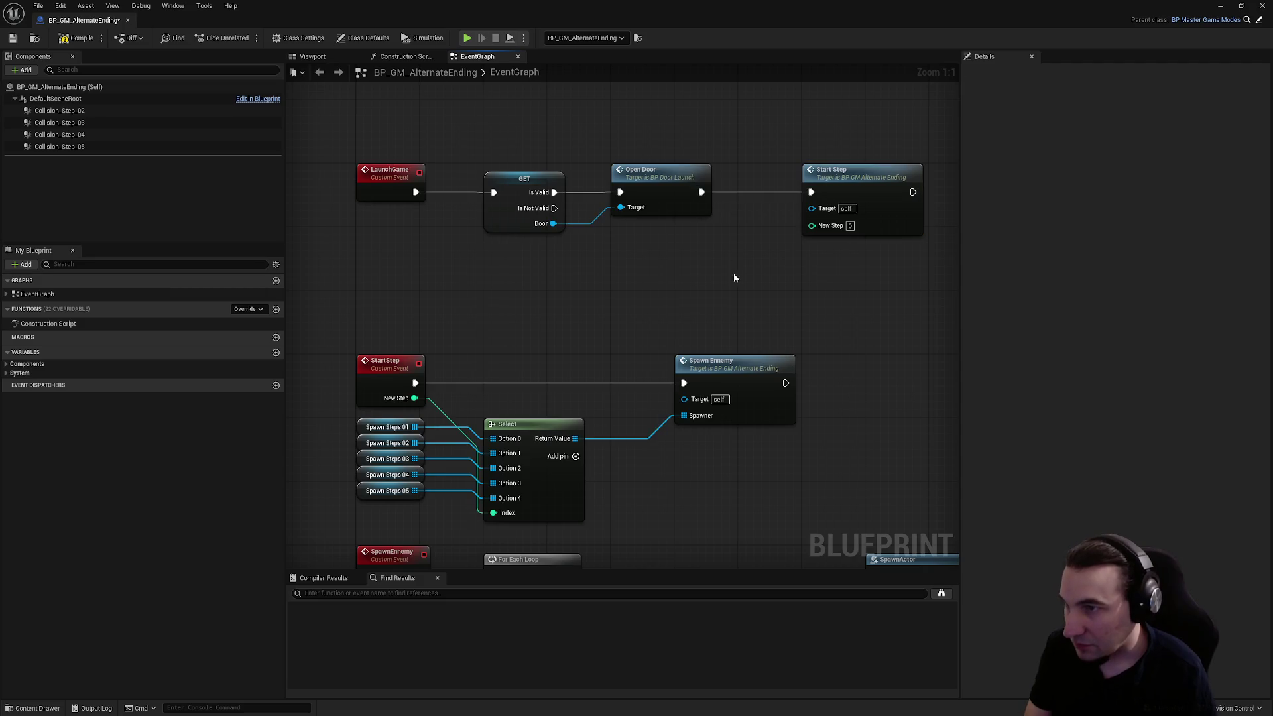
{"action": "left_click", "coordinate": [64, 38]}
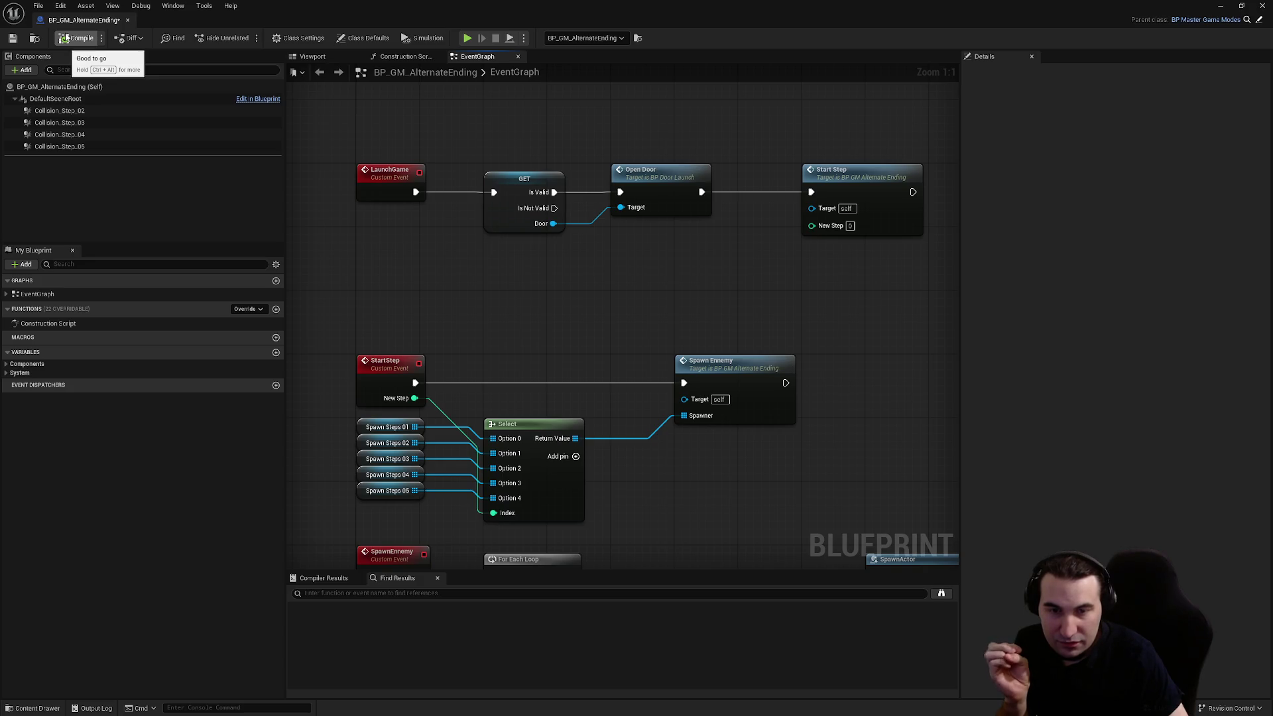
{"action": "mouse_move", "coordinate": [391, 5]}
{"action": "left_mouse_down"}
{"action": "mouse_move", "coordinate": [420, 57]}
{"action": "mouse_move", "coordinate": [405, 46]}
{"action": "mouse_move", "coordinate": [560, 207]}
{"action": "left_mouse_up"}
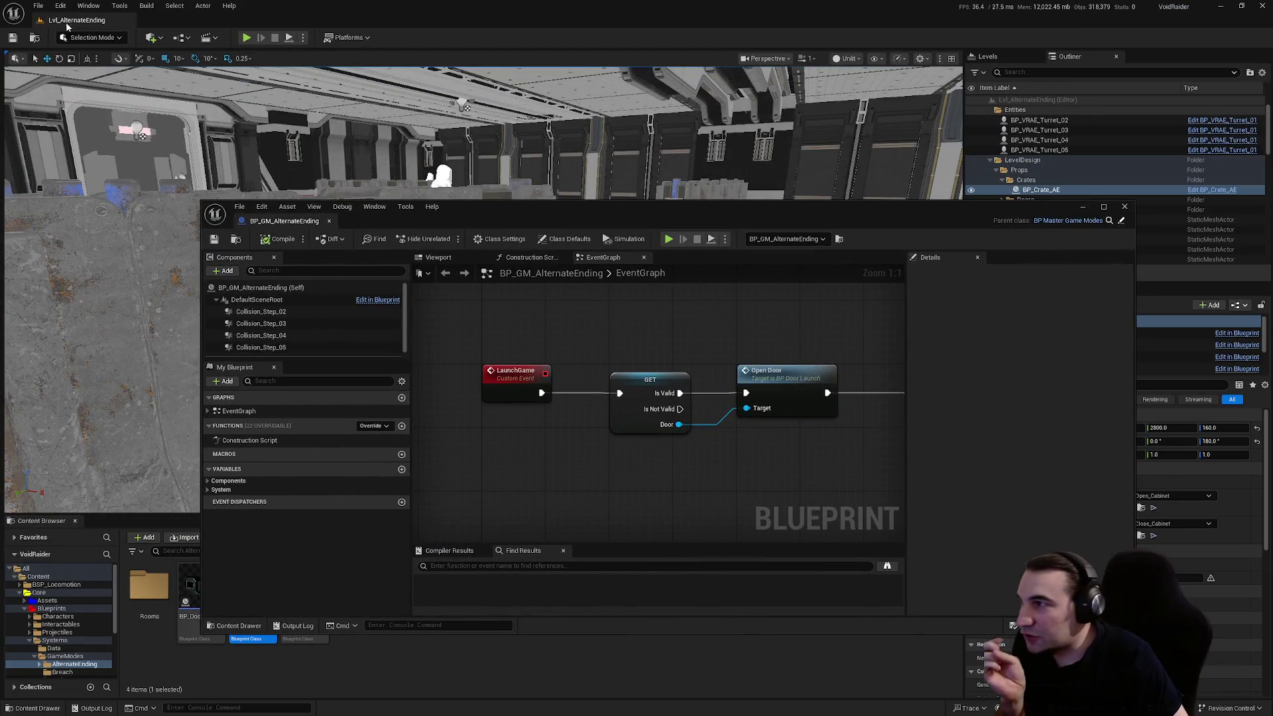
- Check that World Settings' GameMode Override is still BP_GameMode, then close the game mode blueprint
{"action": "left_click", "coordinate": [61, 6]}
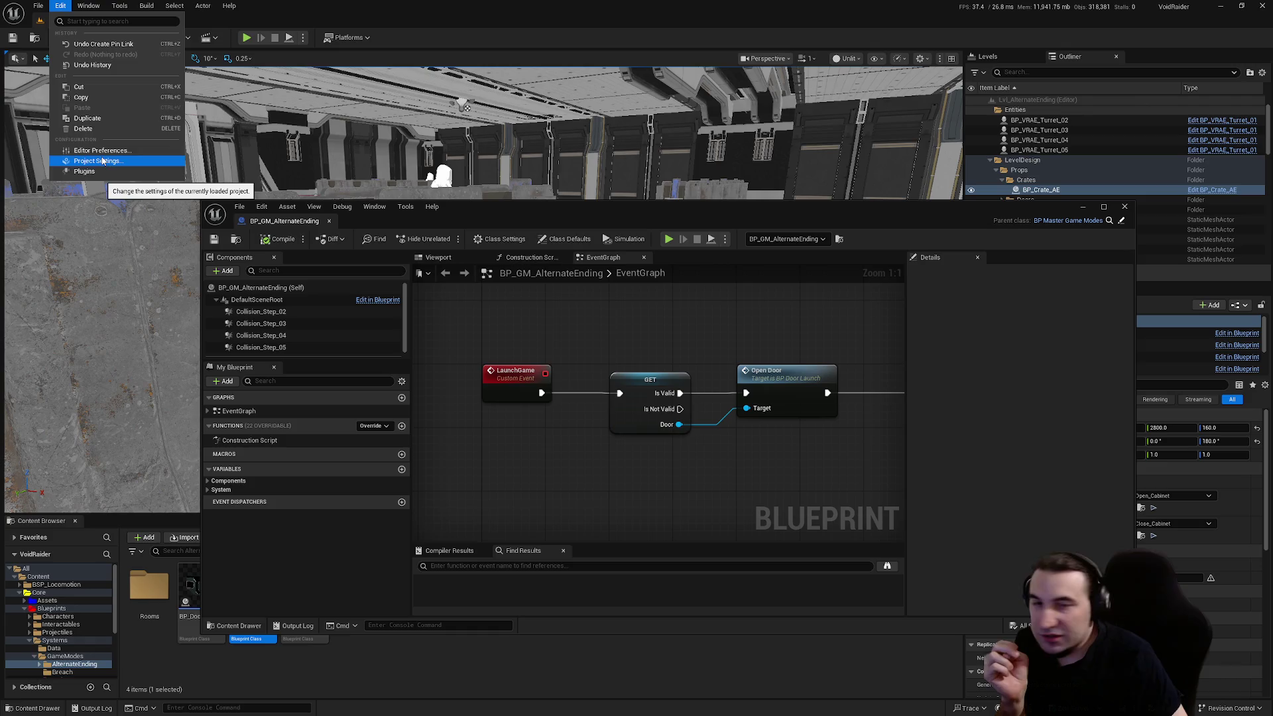
{"action": "mouse_move", "coordinate": [738, 219]}
{"action": "left_mouse_down"}
{"action": "mouse_move", "coordinate": [697, 201]}
{"action": "mouse_move", "coordinate": [543, 42]}
{"action": "left_mouse_up"}
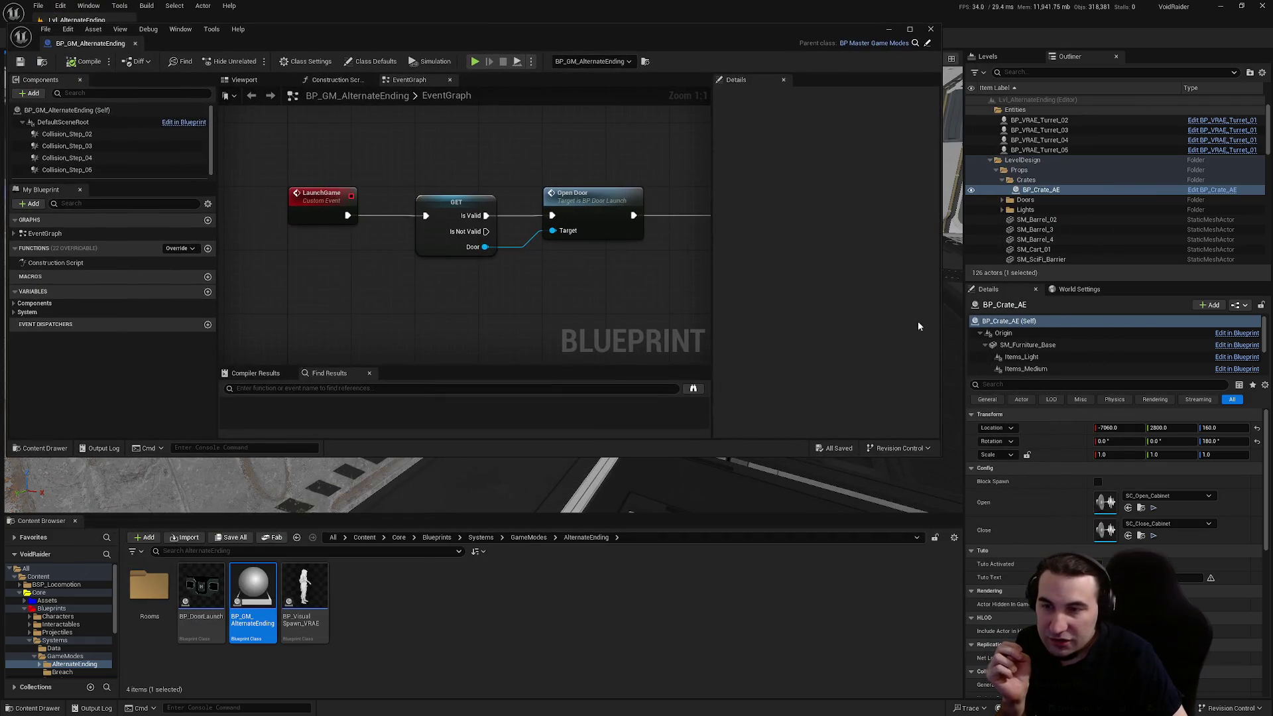
{"action": "left_click", "coordinate": [1064, 289]}
{"action": "left_click", "coordinate": [1154, 334]}
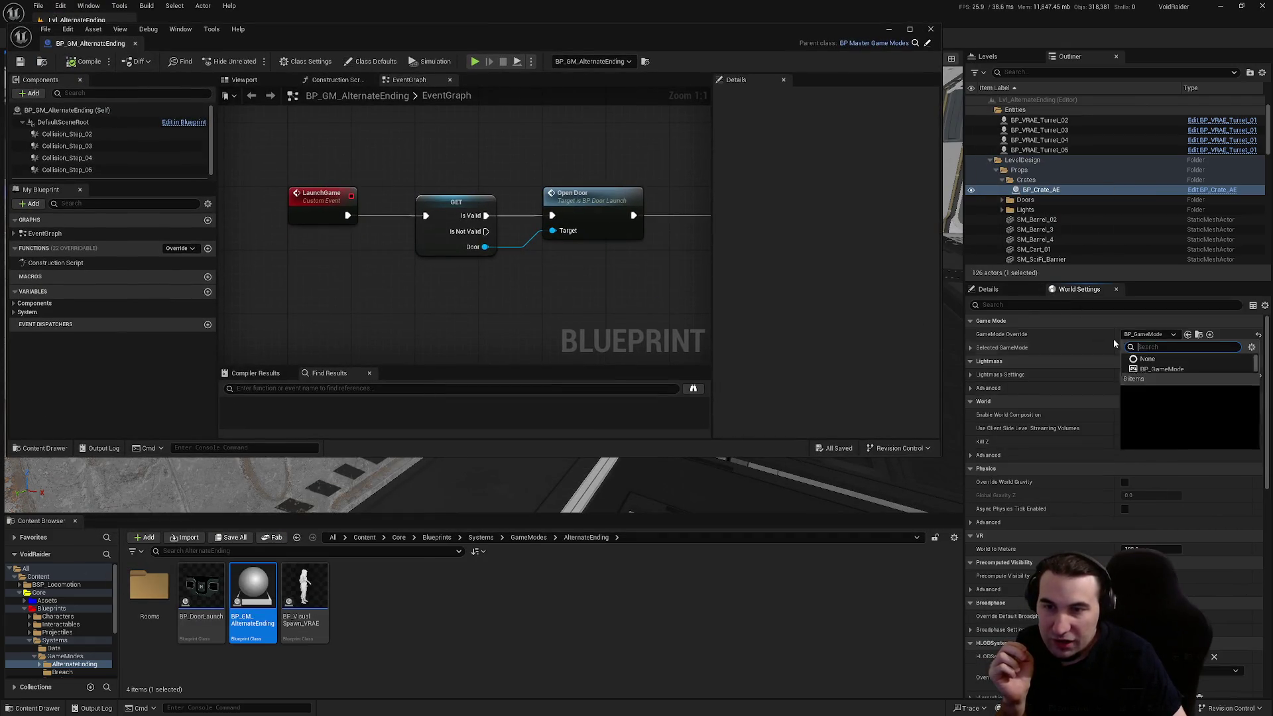
{"action": "left_click", "coordinate": [1038, 342]}
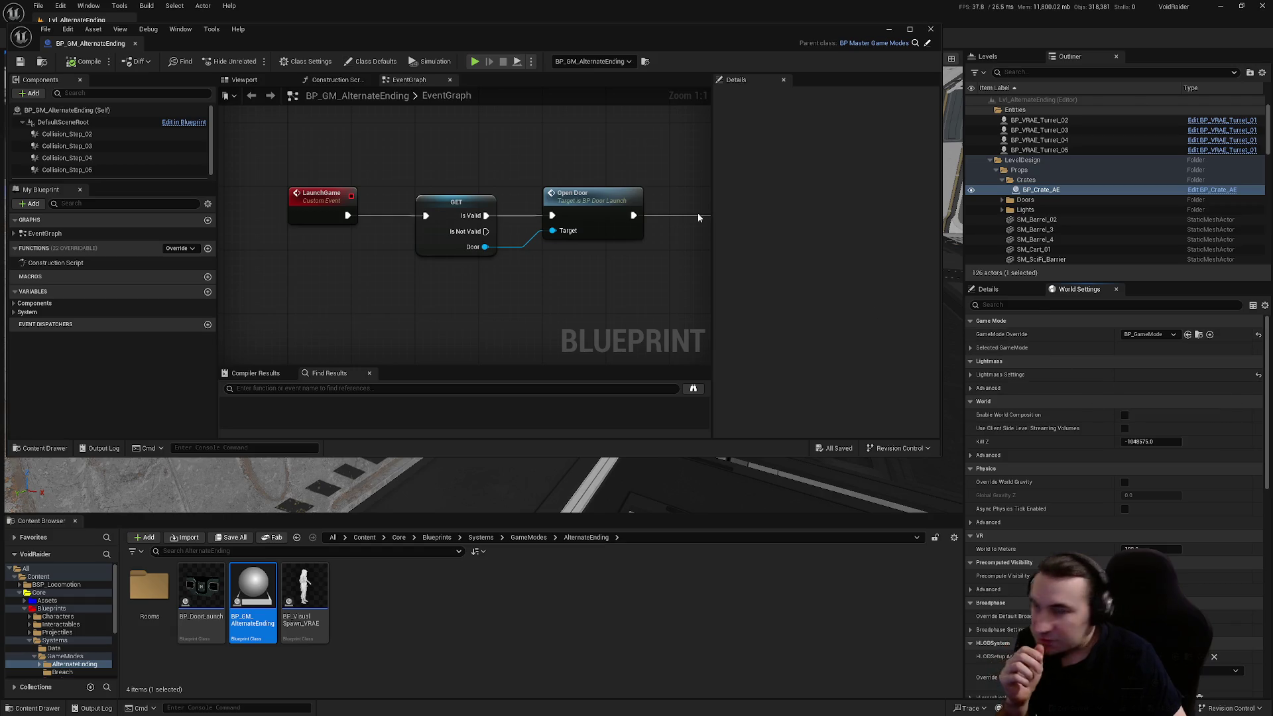
{"action": "mouse_move", "coordinate": [452, 55]}
{"action": "left_mouse_down"}
{"action": "mouse_move", "coordinate": [560, 308]}
{"action": "mouse_move", "coordinate": [547, 335]}
{"action": "mouse_move", "coordinate": [455, 332]}
{"action": "mouse_move", "coordinate": [470, 350]}
{"action": "mouse_move", "coordinate": [498, 241]}
{"action": "left_mouse_up"}
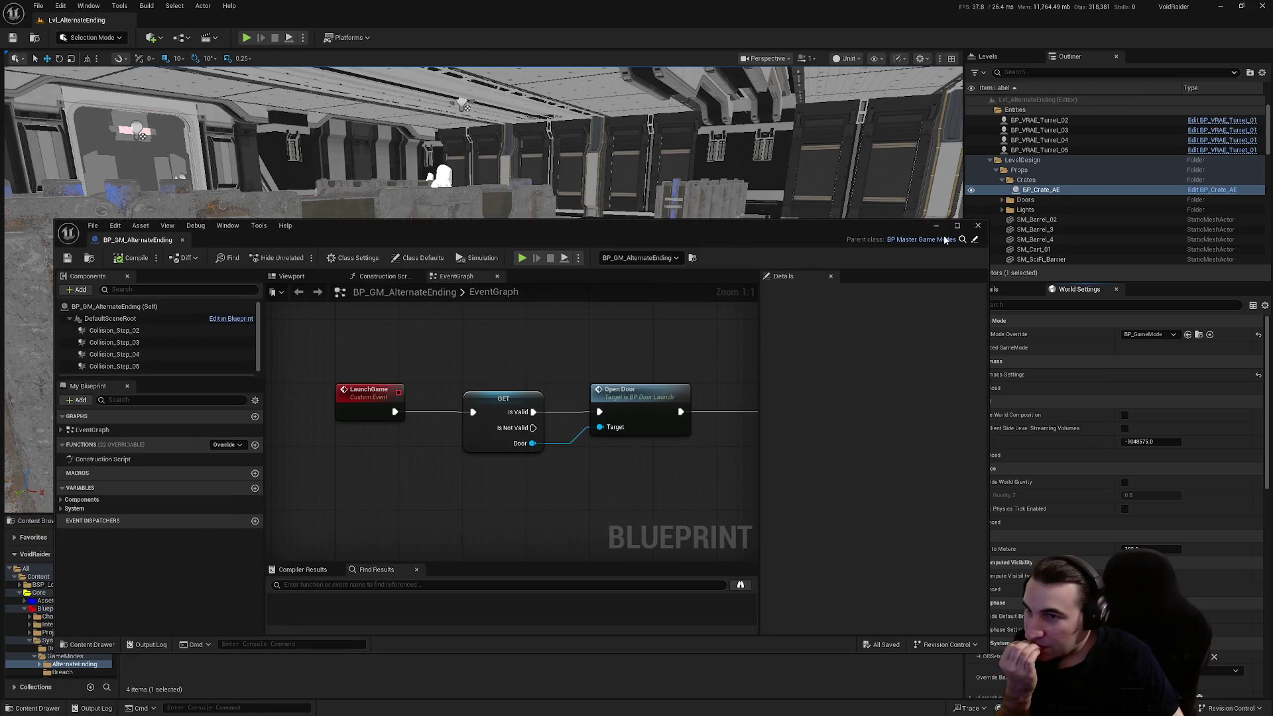
{"action": "left_click", "coordinate": [977, 226]}
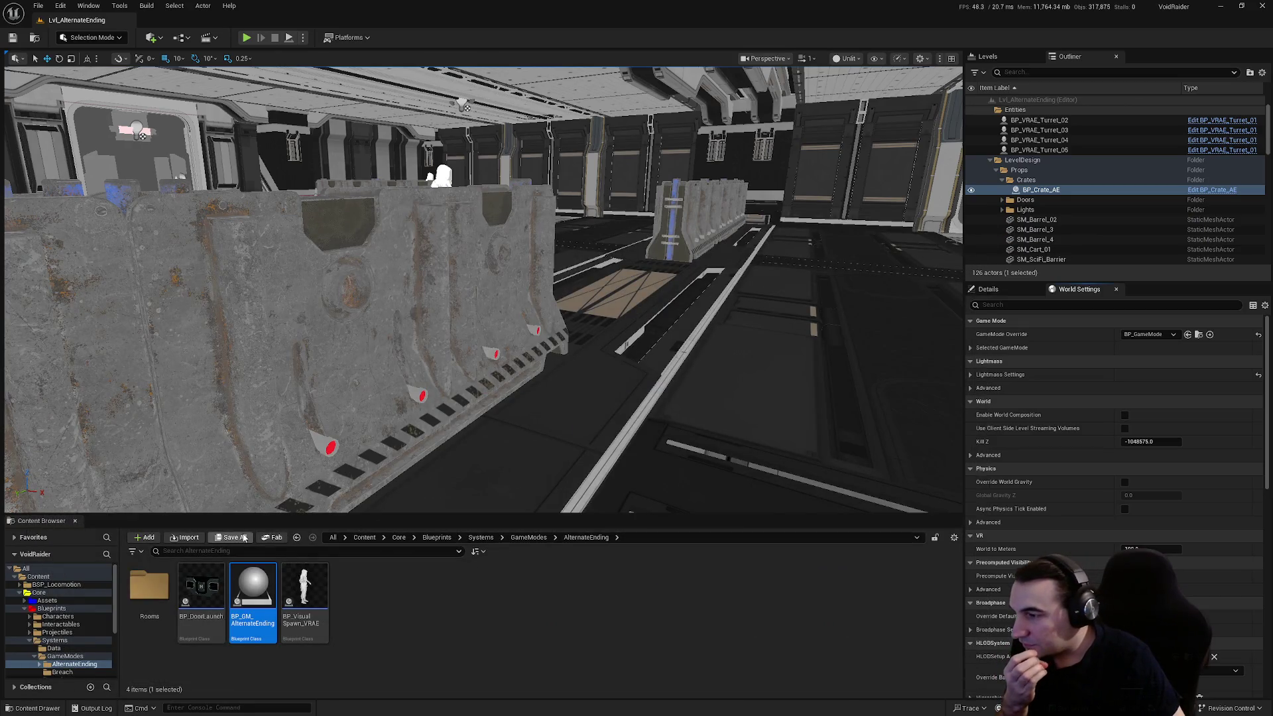
- Browse to the NPCs > Ennemy > VoidRaiderAltEnding > AI folder in the Content Browser
{"action": "left_click", "coordinate": [32, 641]}
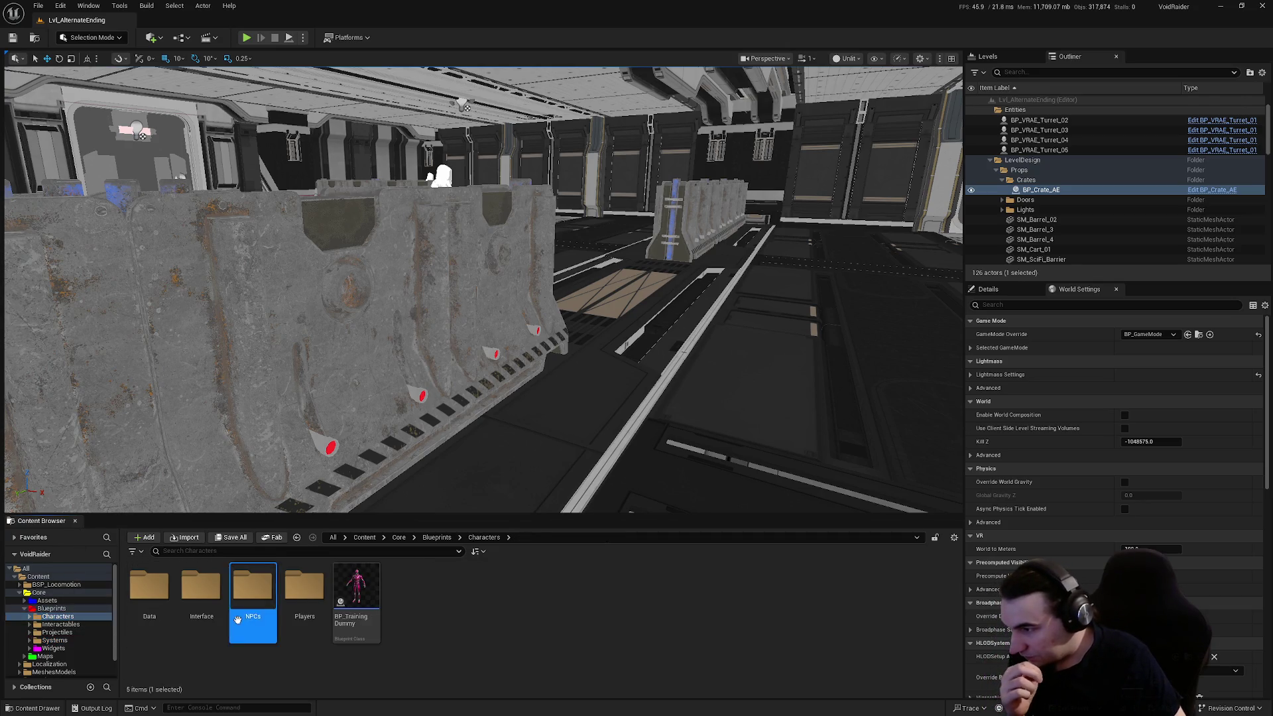
{"action": "double_click", "coordinate": [241, 619]}
{"action": "double_click", "coordinate": [276, 612]}
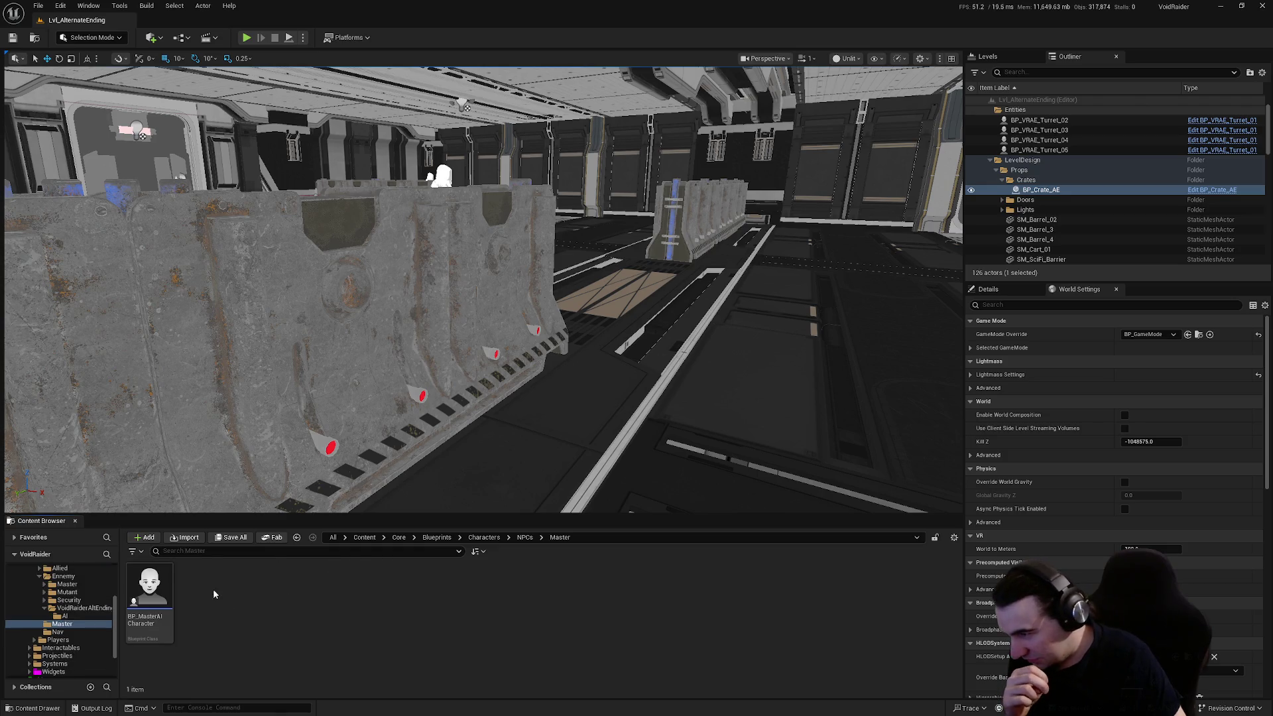
{"action": "key", "text": "alt+Left"}
{"action": "left_click", "coordinate": [220, 607]}
{"action": "double_click", "coordinate": [222, 609]}
{"action": "double_click", "coordinate": [295, 615]}
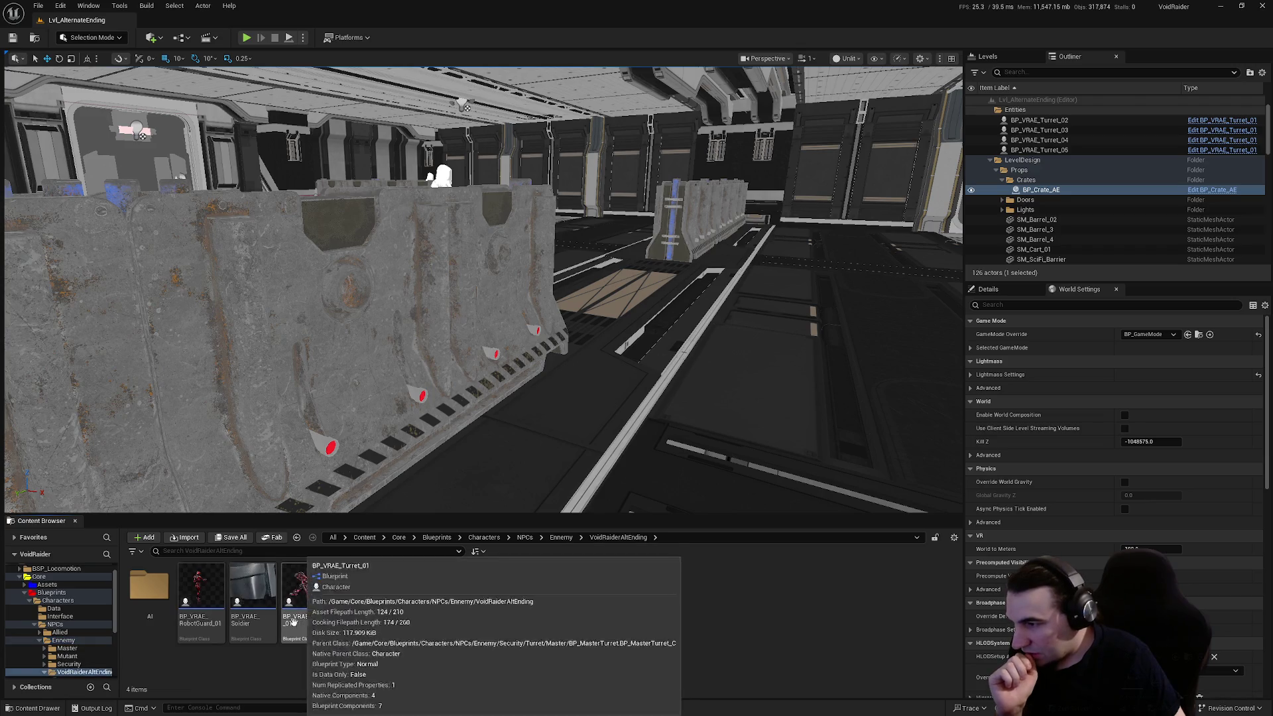
{"action": "double_click", "coordinate": [150, 585]}
- Review the BT_AI_VRAlt_Base behavior tree, close it, and start another play-test
{"action": "double_click", "coordinate": [251, 591]}
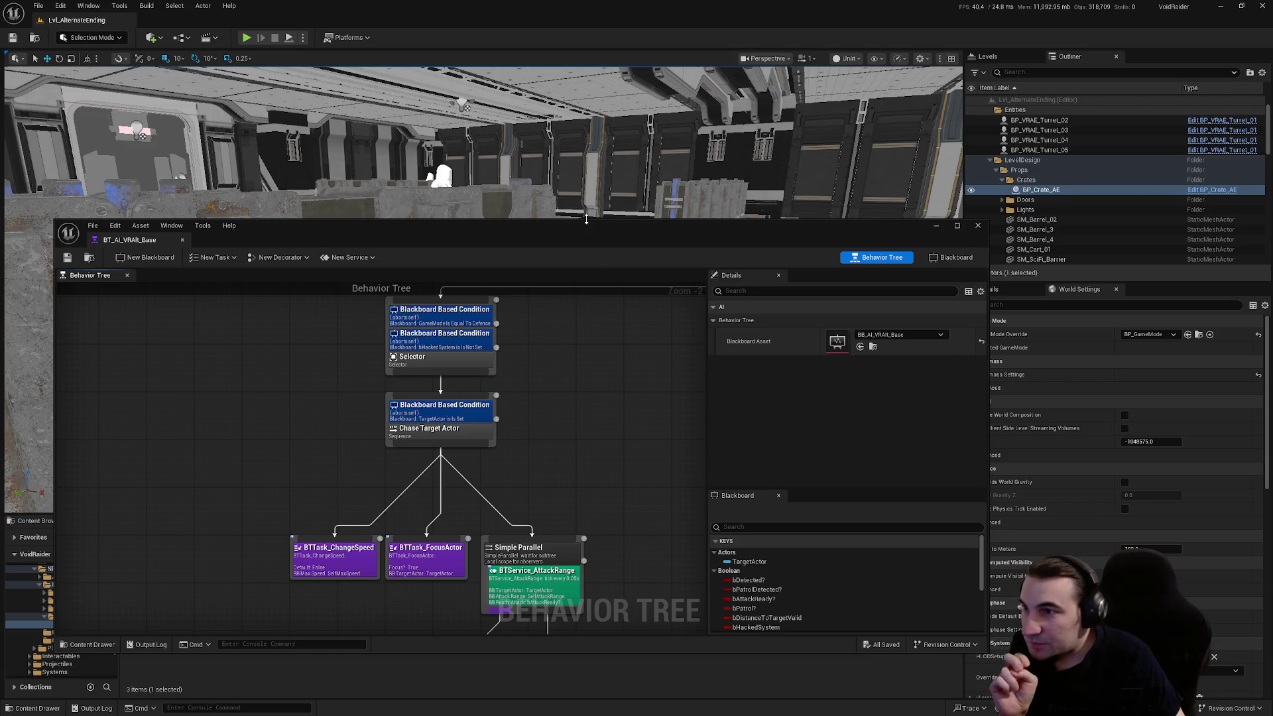
{"action": "double_click", "coordinate": [586, 219]}
{"action": "left_click_drag", "start_coordinate": [726, 20], "coordinate": [685, 38]}
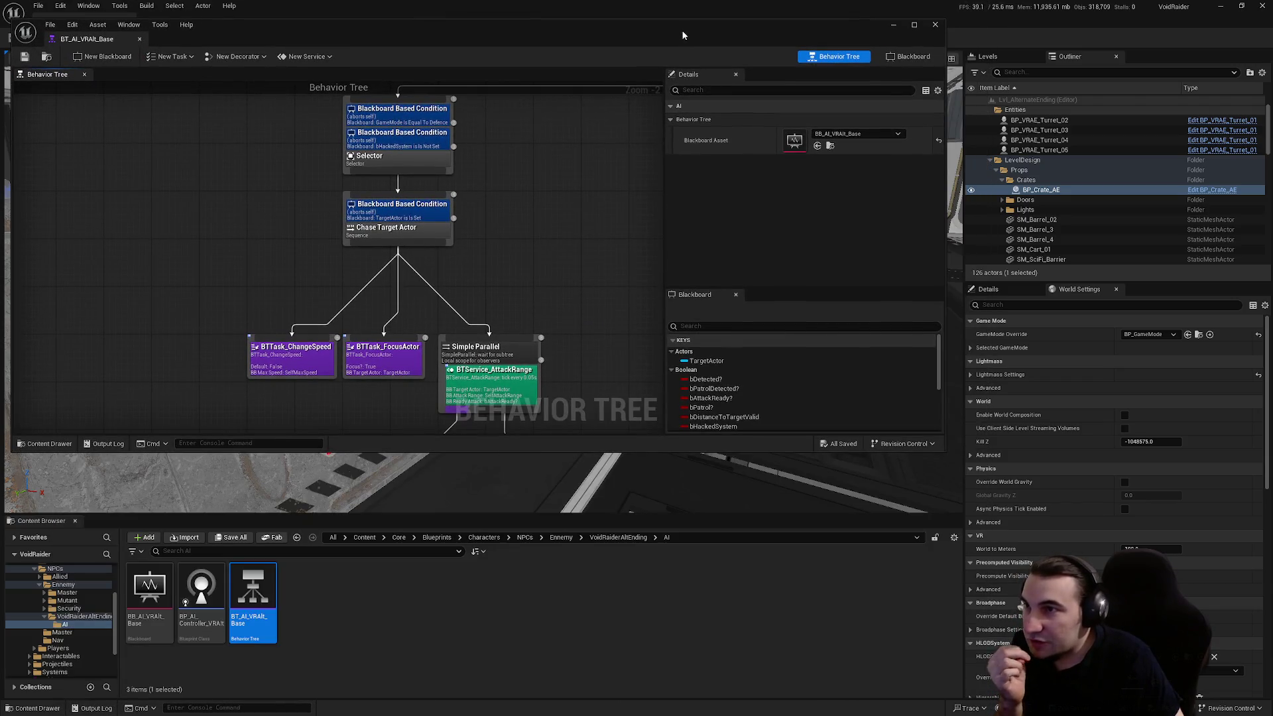
{"action": "left_click", "coordinate": [942, 29]}
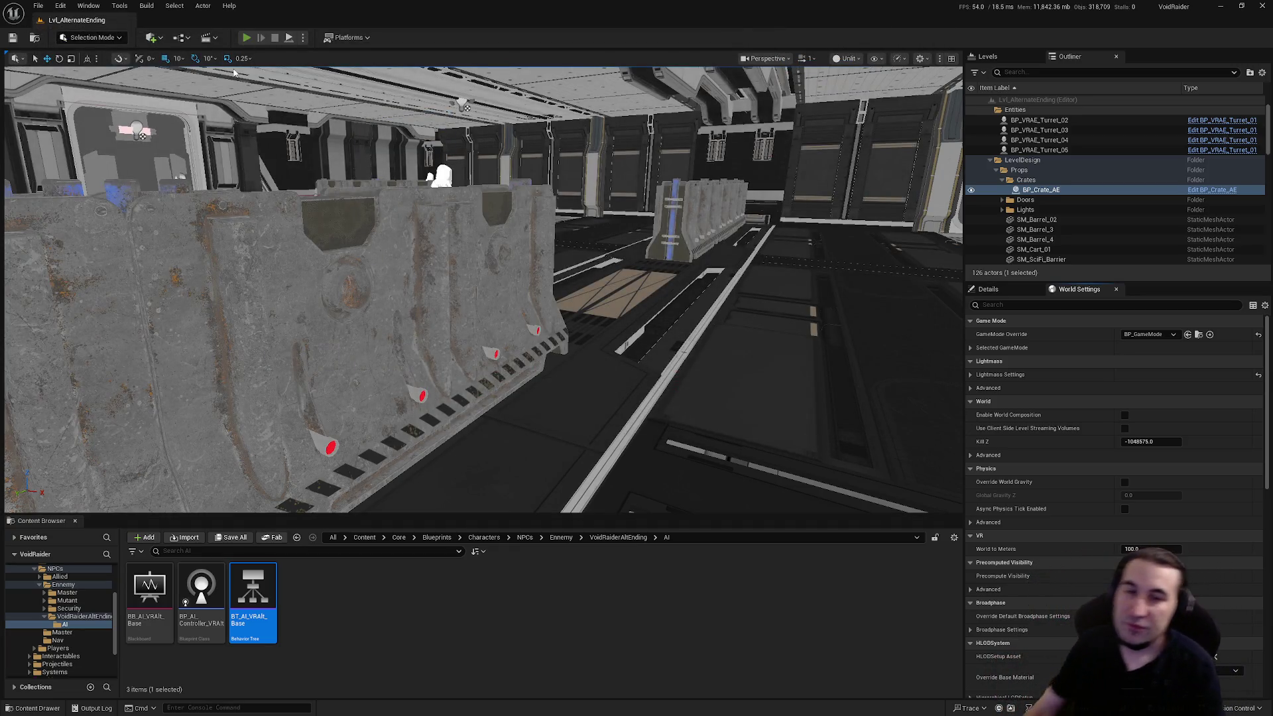
{"action": "left_click", "coordinate": [246, 37]}
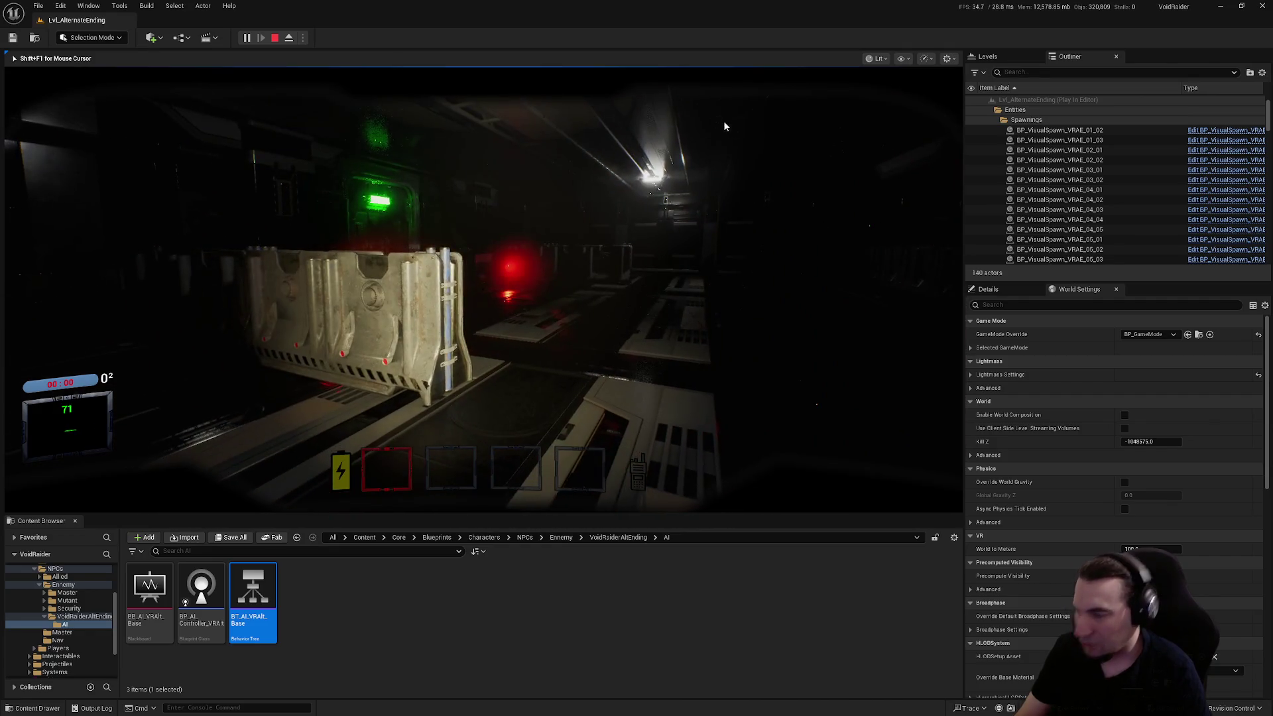
{"action": "key", "text": "Escape"}
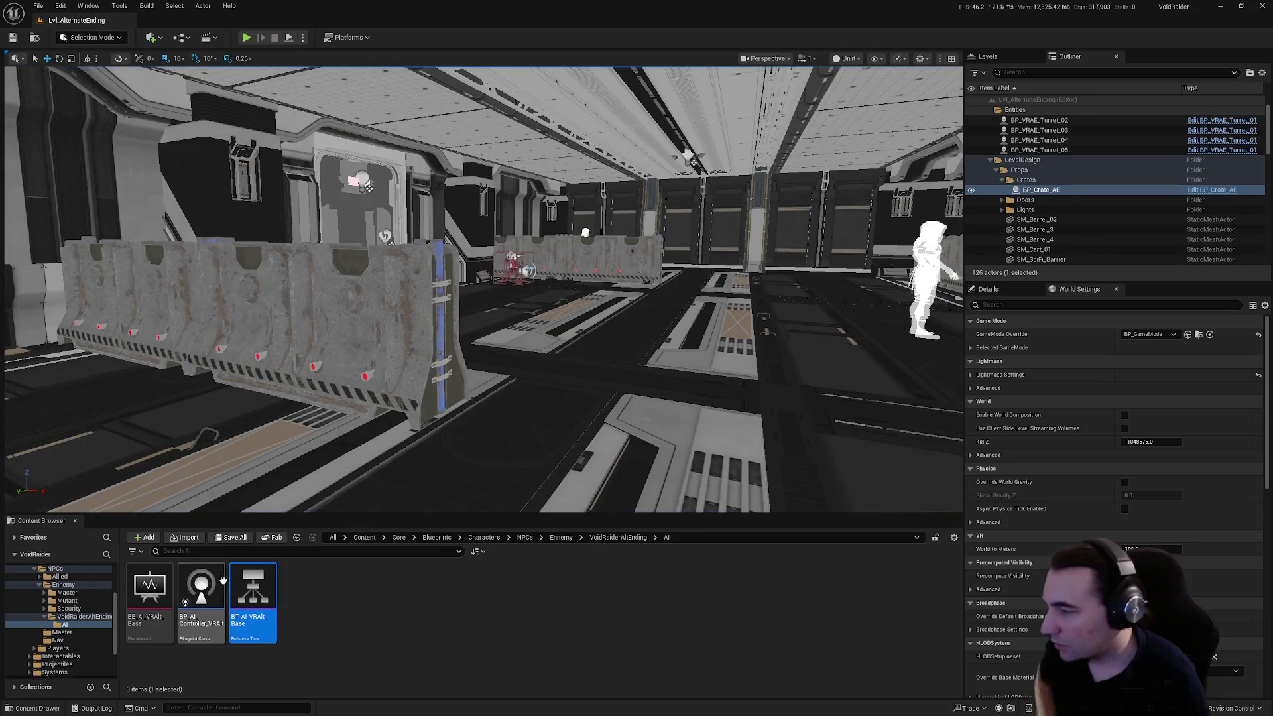
{"action": "left_click", "coordinate": [62, 632]}
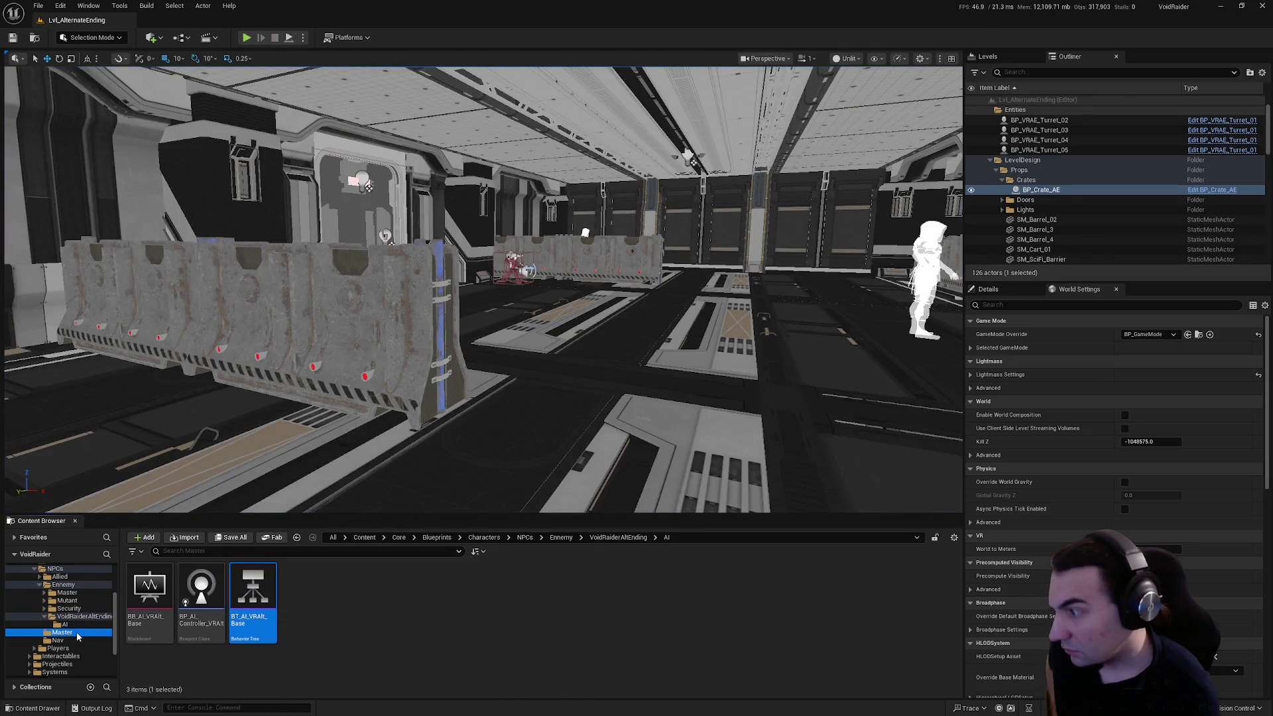
- Collapse the Ennemy and NPCs asset folders and show the Interactables folder contents
{"action": "left_click", "coordinate": [39, 584]}
{"action": "left_click", "coordinate": [35, 600]}
{"action": "left_click", "coordinate": [60, 616]}
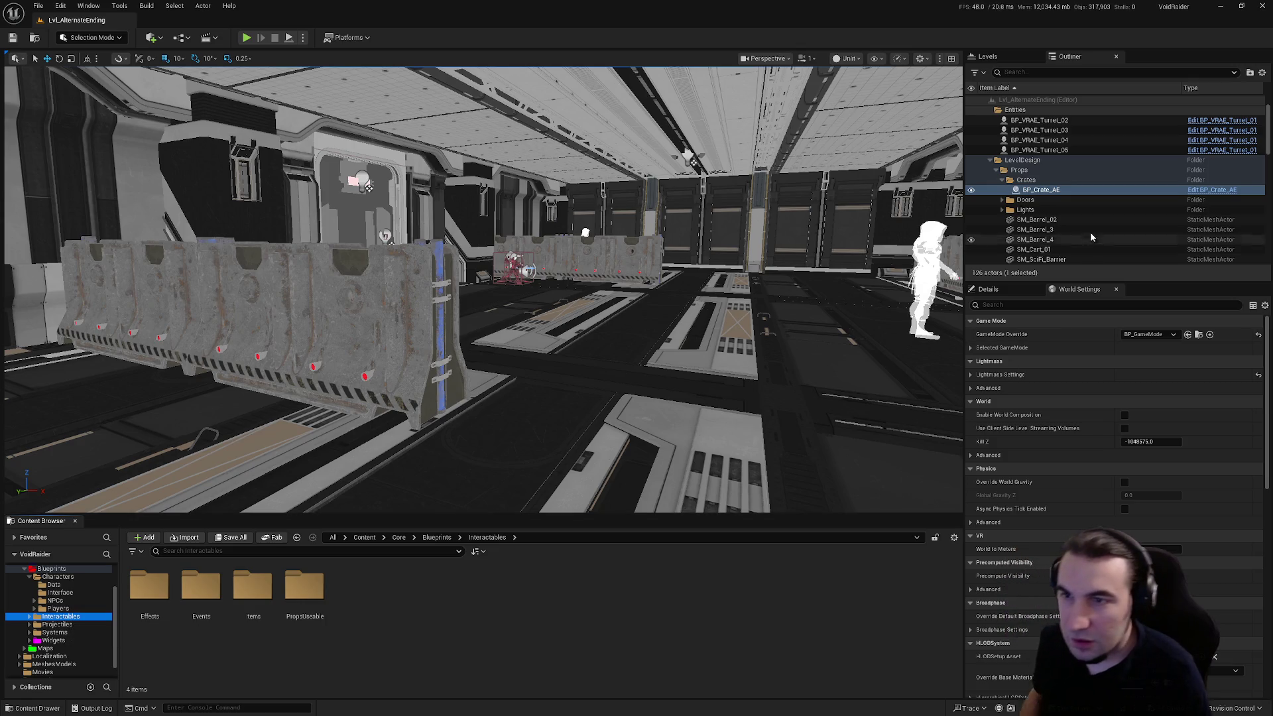
{"action": "scroll", "coordinate": [1096, 222], "scroll_direction": "down", "scroll_amount": 3}
{"action": "scroll", "coordinate": [1093, 206], "scroll_direction": "up", "scroll_amount": 5}
{"action": "scroll", "coordinate": [1094, 209], "scroll_direction": "up", "scroll_amount": 1}
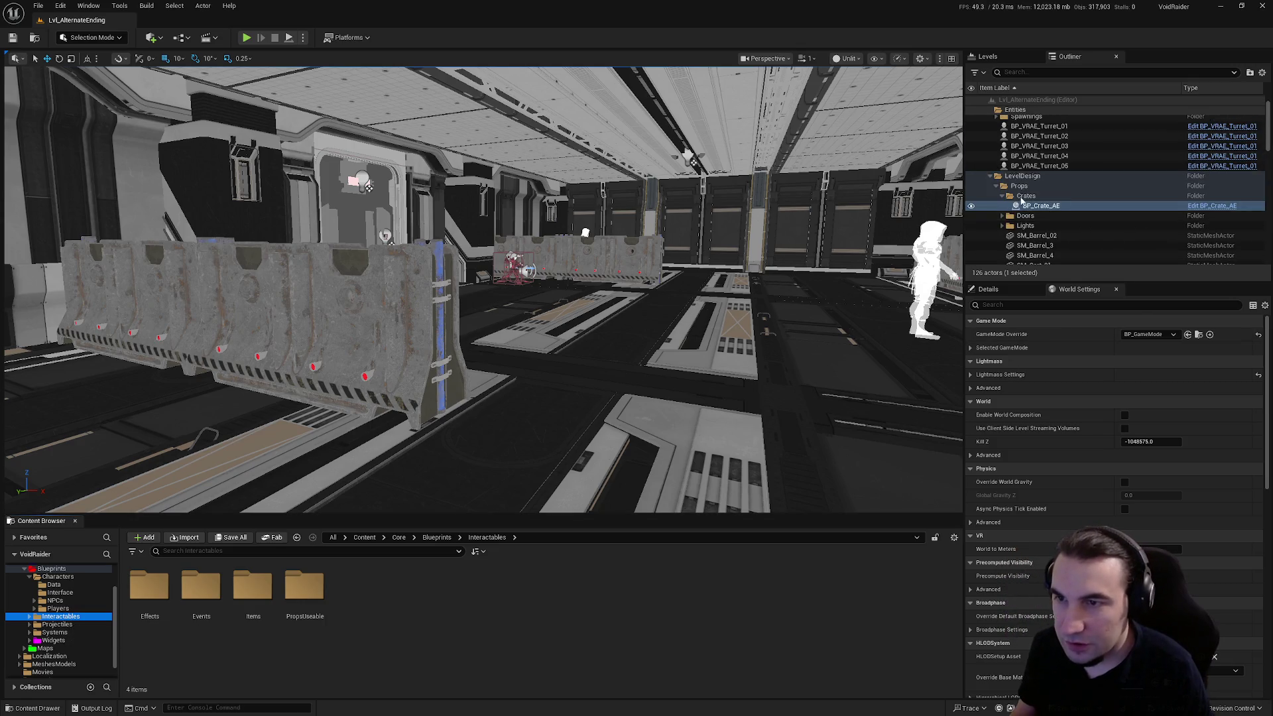
- Collapse Props and Rooms in the Outliner and drag BP_GM_AlternateEnding into the System folder
{"action": "left_click", "coordinate": [998, 186]}
{"action": "left_click", "coordinate": [1003, 197]}
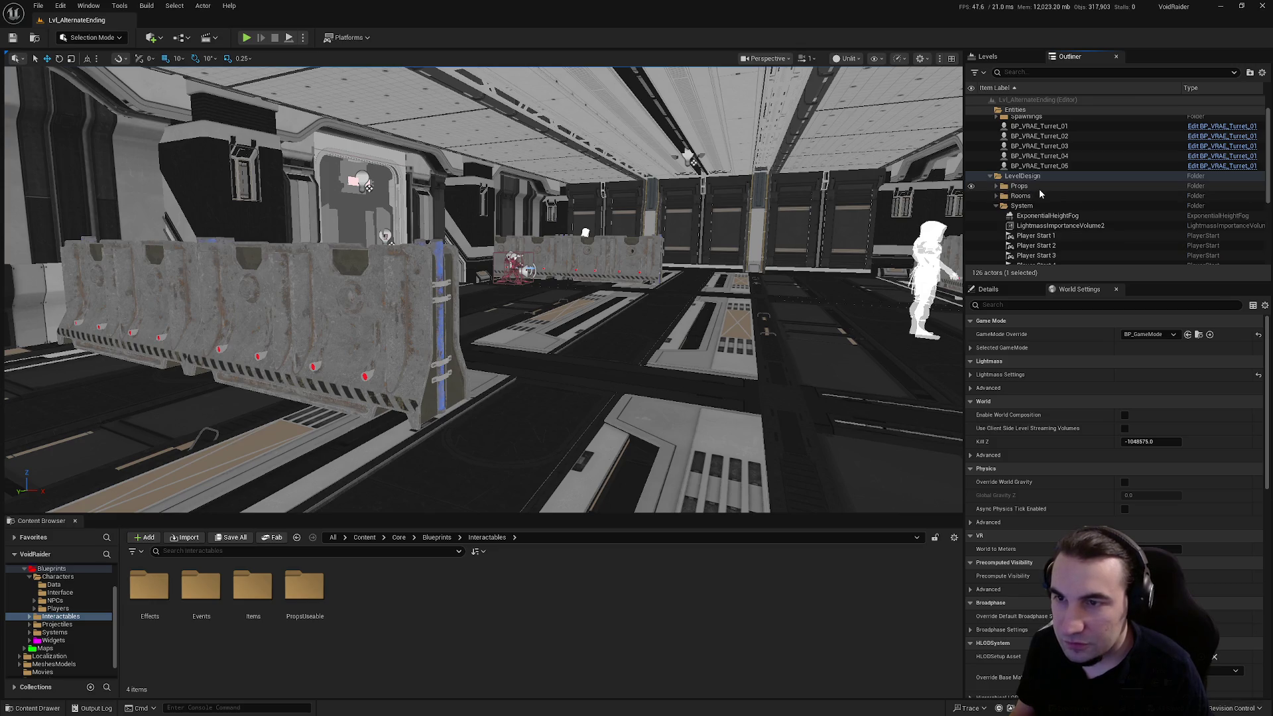
{"action": "scroll", "coordinate": [1050, 219], "scroll_direction": "down", "scroll_amount": 5}
{"action": "scroll", "coordinate": [1060, 219], "scroll_direction": "down", "scroll_amount": 1}
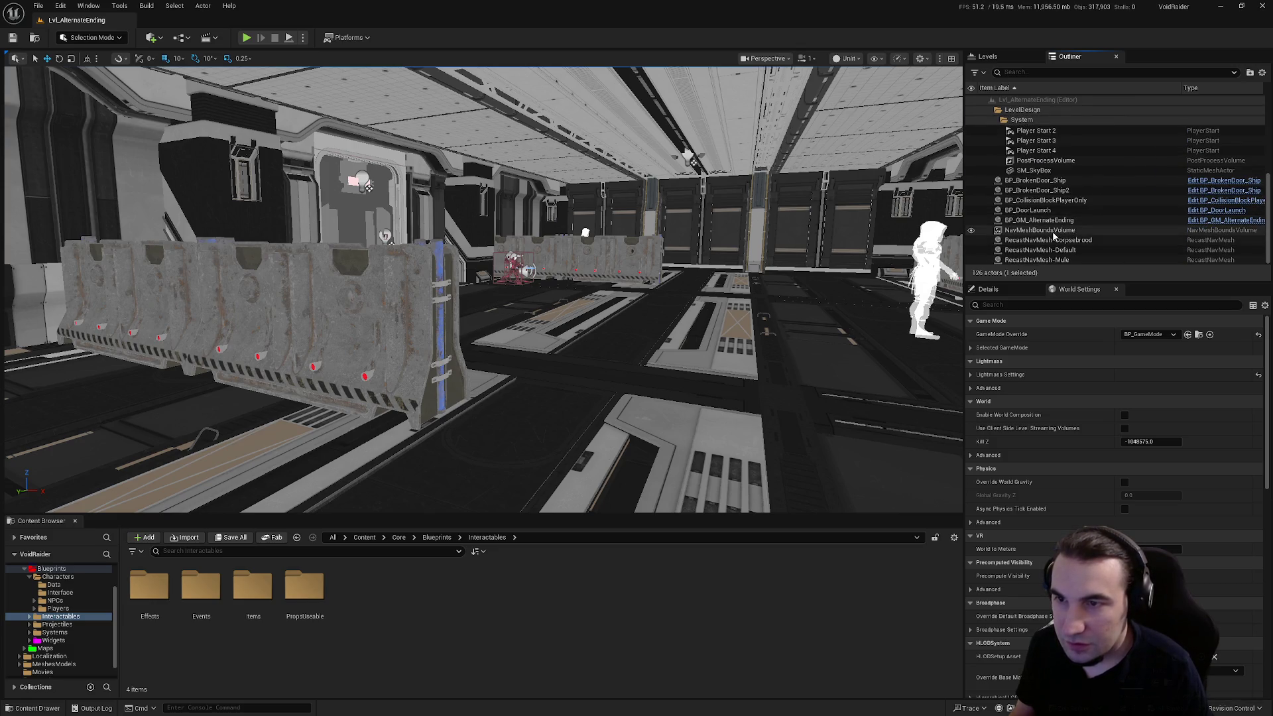
{"action": "mouse_move", "coordinate": [1066, 226]}
{"action": "left_mouse_down"}
{"action": "mouse_move", "coordinate": [1100, 248]}
{"action": "mouse_move", "coordinate": [1032, 194]}
{"action": "left_mouse_up"}
{"action": "left_click_drag", "start_coordinate": [826, 229], "coordinate": [789, 279]}
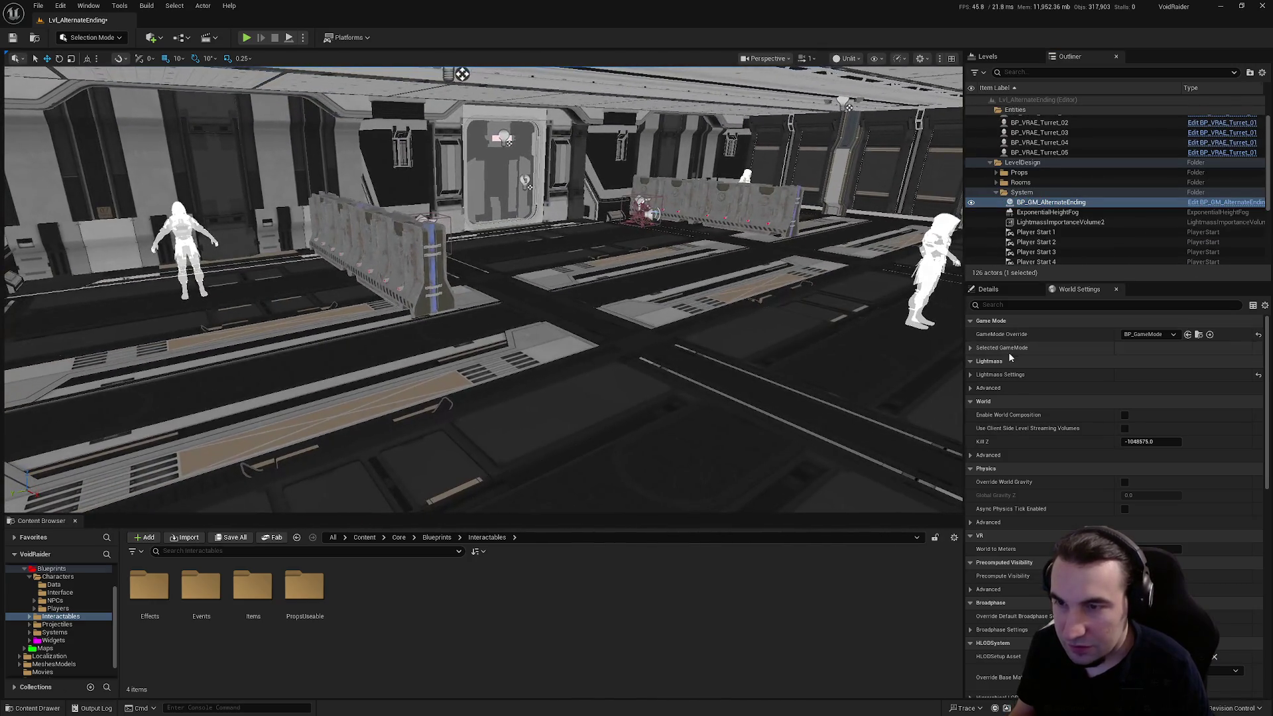
- Inspect the game mode actor's properties, then select both broken ship doors with BP_DoorLaunch
{"action": "left_click", "coordinate": [1020, 294]}
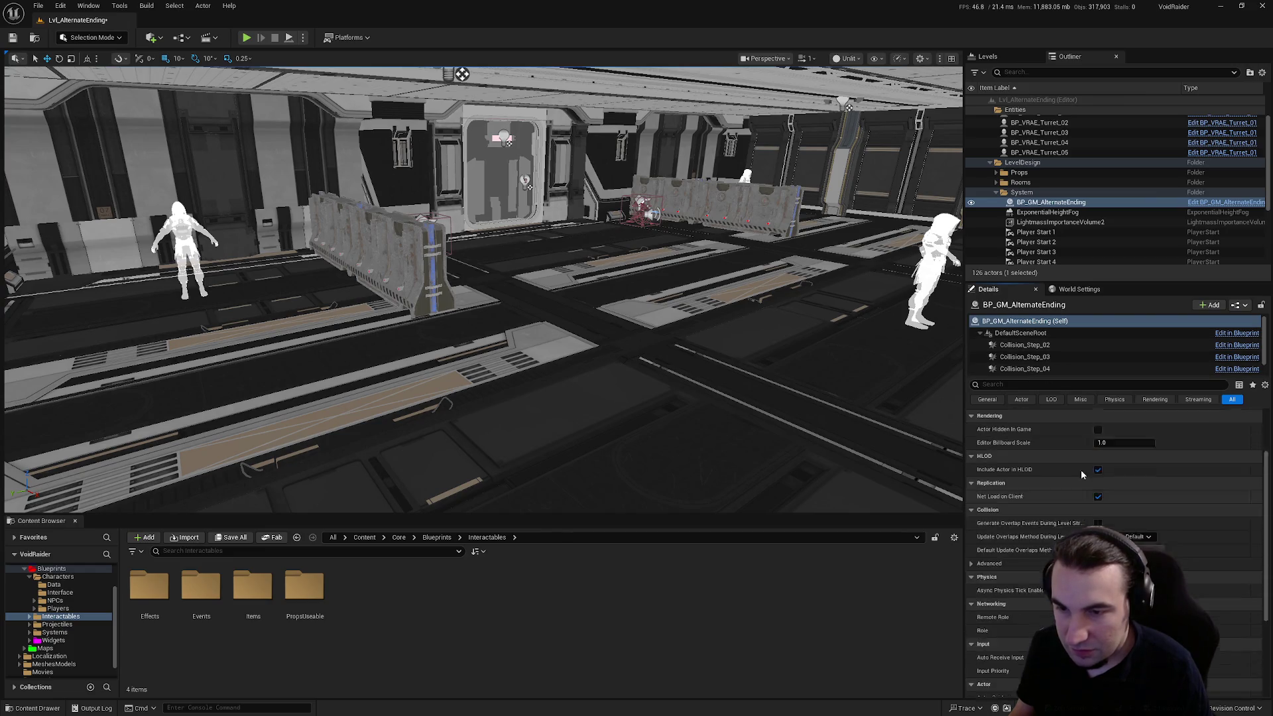
{"action": "scroll", "coordinate": [1033, 512], "scroll_direction": "down", "scroll_amount": 2}
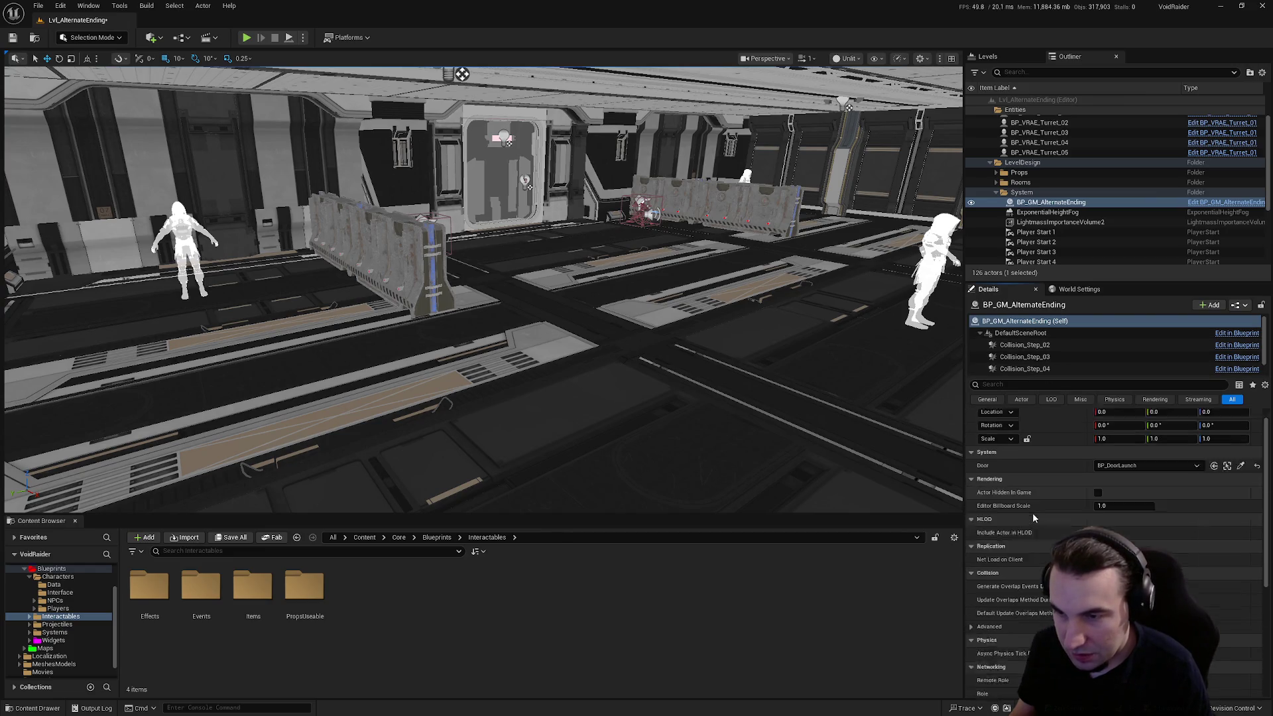
{"action": "scroll", "coordinate": [1028, 509], "scroll_direction": "up", "scroll_amount": 2}
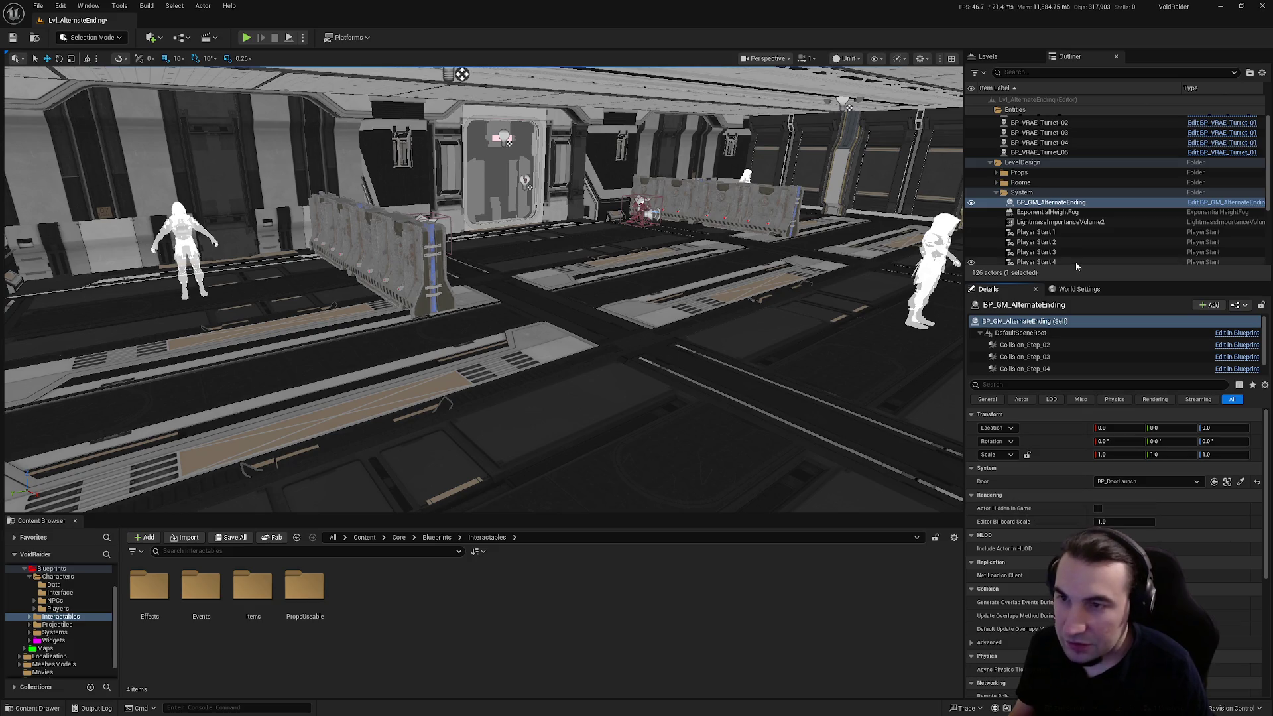
{"action": "scroll", "coordinate": [1072, 242], "scroll_direction": "down", "scroll_amount": 5}
{"action": "left_click", "coordinate": [1054, 205], "text": "shift"}
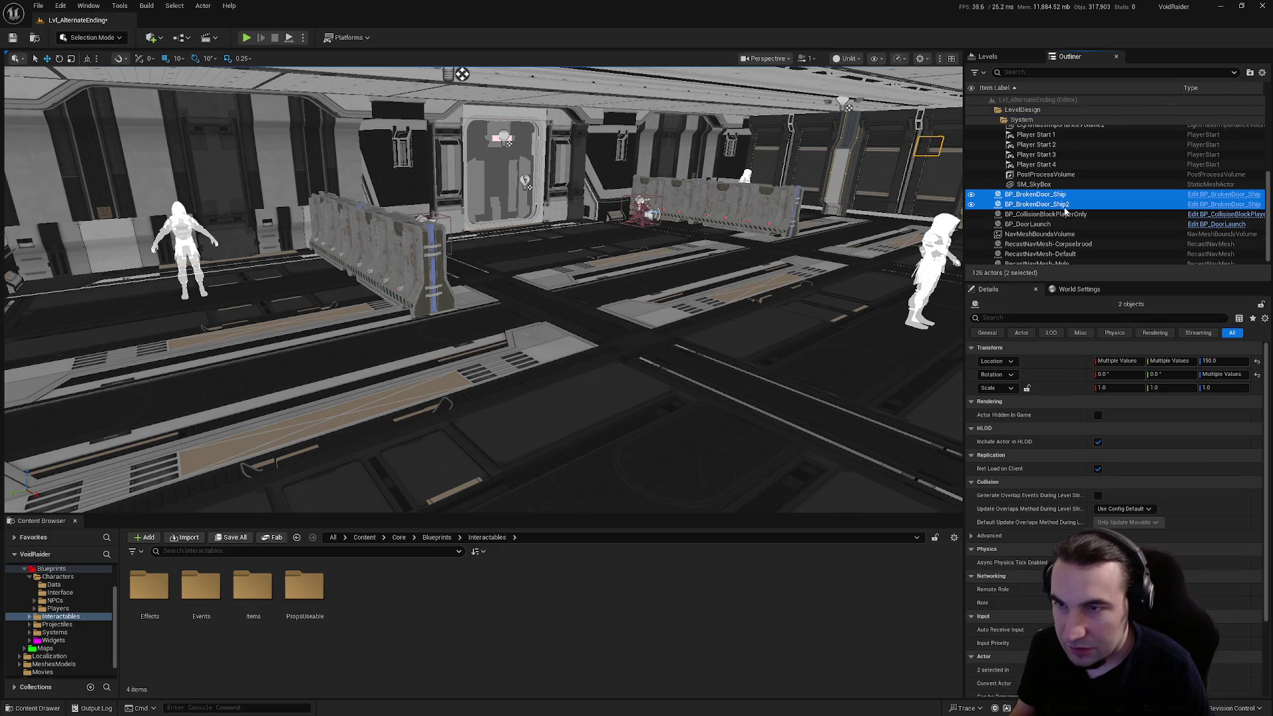
{"action": "double_click", "coordinate": [1055, 215]}
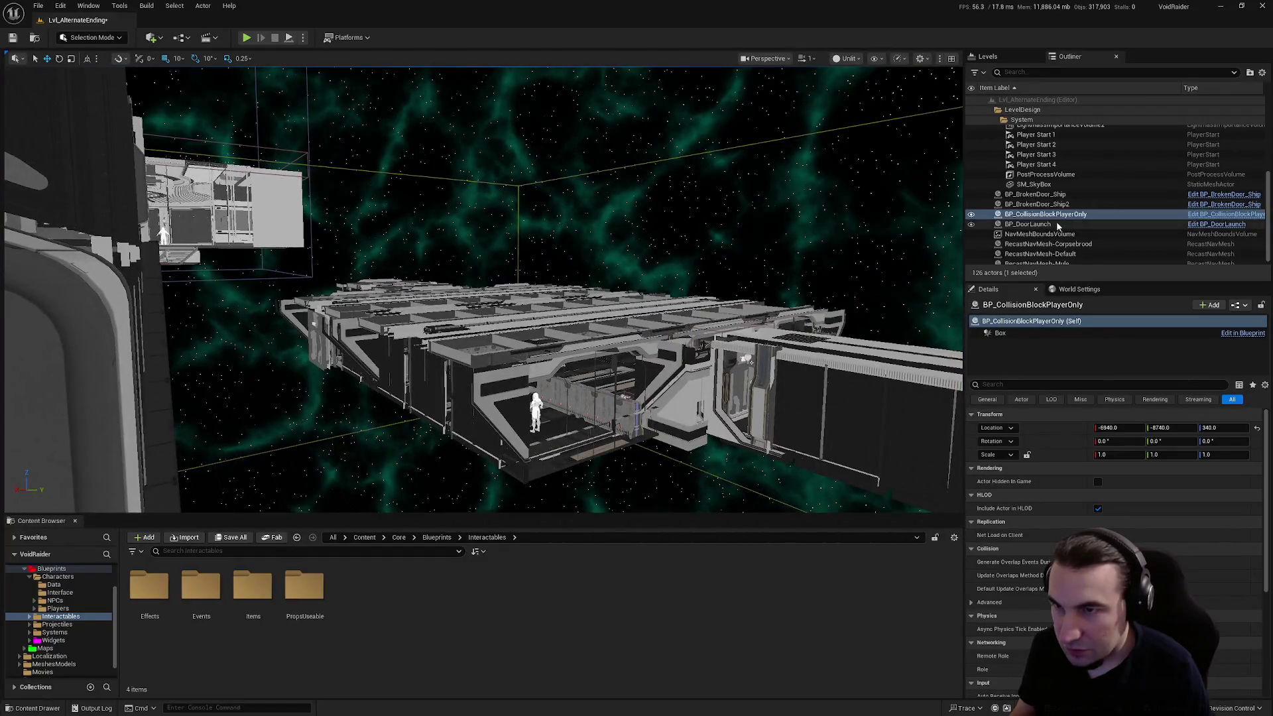
{"action": "left_click", "coordinate": [1057, 225]}
{"action": "left_click", "coordinate": [1064, 205], "text": "ctrl"}
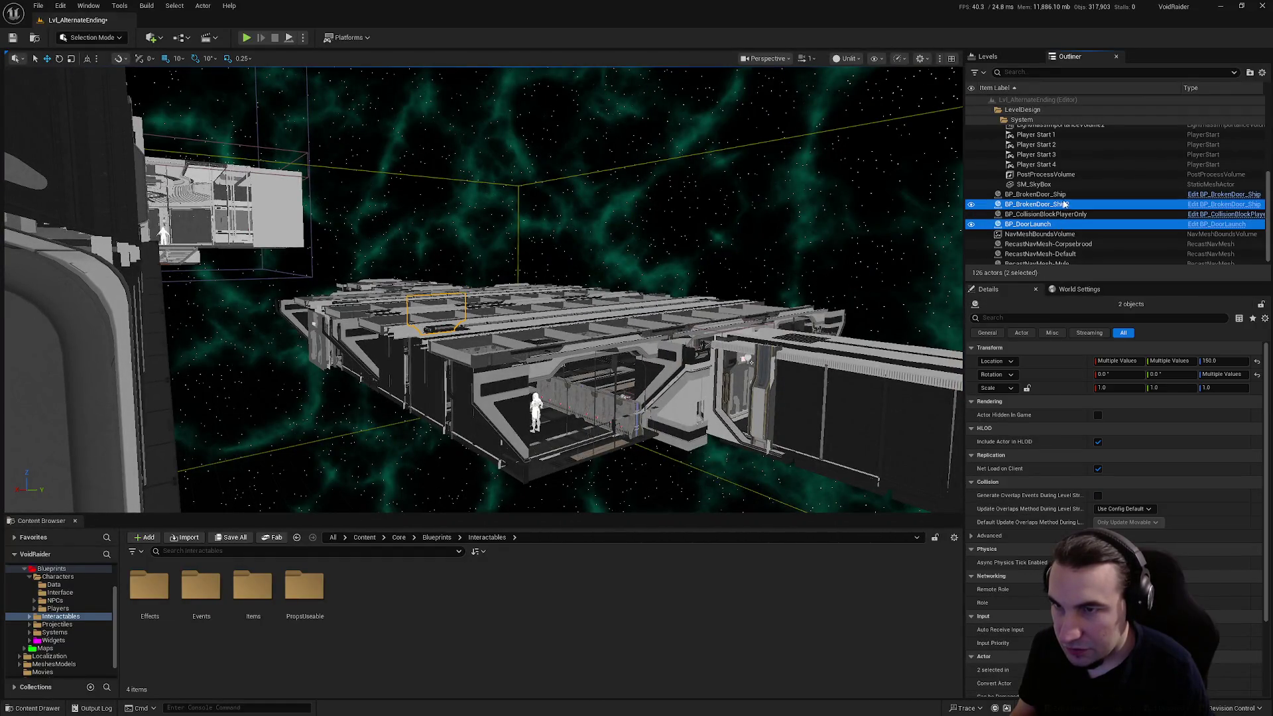
- Move the broken ship doors and BP_DoorLaunch into the Props folder
{"action": "scroll", "coordinate": [1054, 189], "scroll_direction": "up", "scroll_amount": 5}
{"action": "left_click_drag", "start_coordinate": [1050, 193], "coordinate": [1022, 193]}
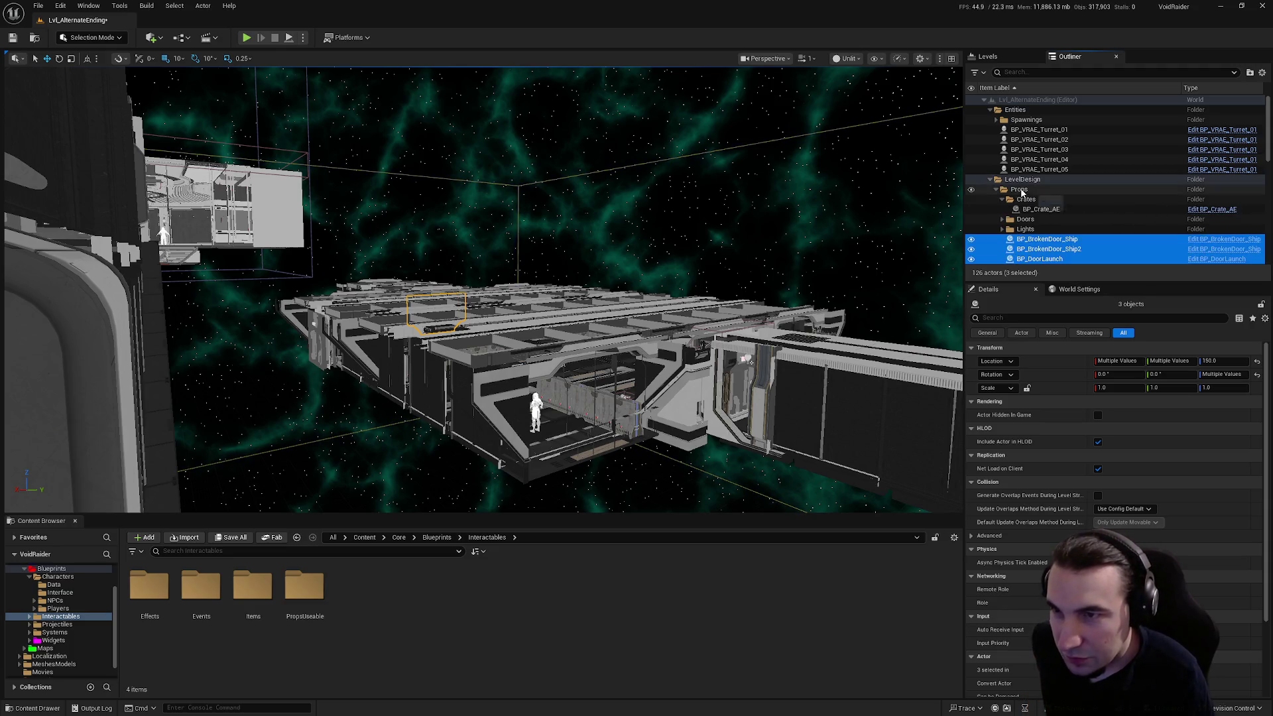
{"action": "left_click", "coordinate": [996, 189]}
{"action": "left_click", "coordinate": [991, 179]}
- Move the System folder out of LevelDesign to the top level of the Outliner
{"action": "left_click", "coordinate": [991, 180]}
{"action": "scroll", "coordinate": [994, 186], "scroll_direction": "down", "scroll_amount": 1}
{"action": "left_click", "coordinate": [1022, 197]}
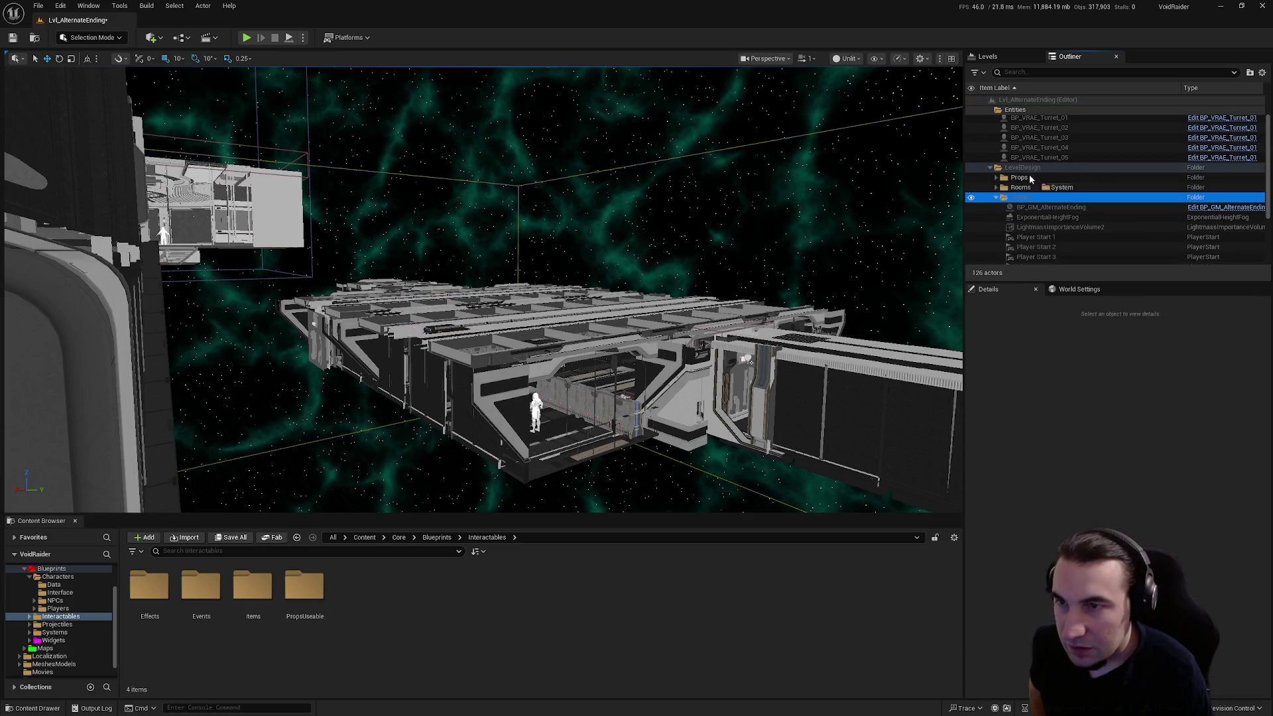
{"action": "scroll", "coordinate": [1022, 205], "scroll_direction": "up", "scroll_amount": 1}
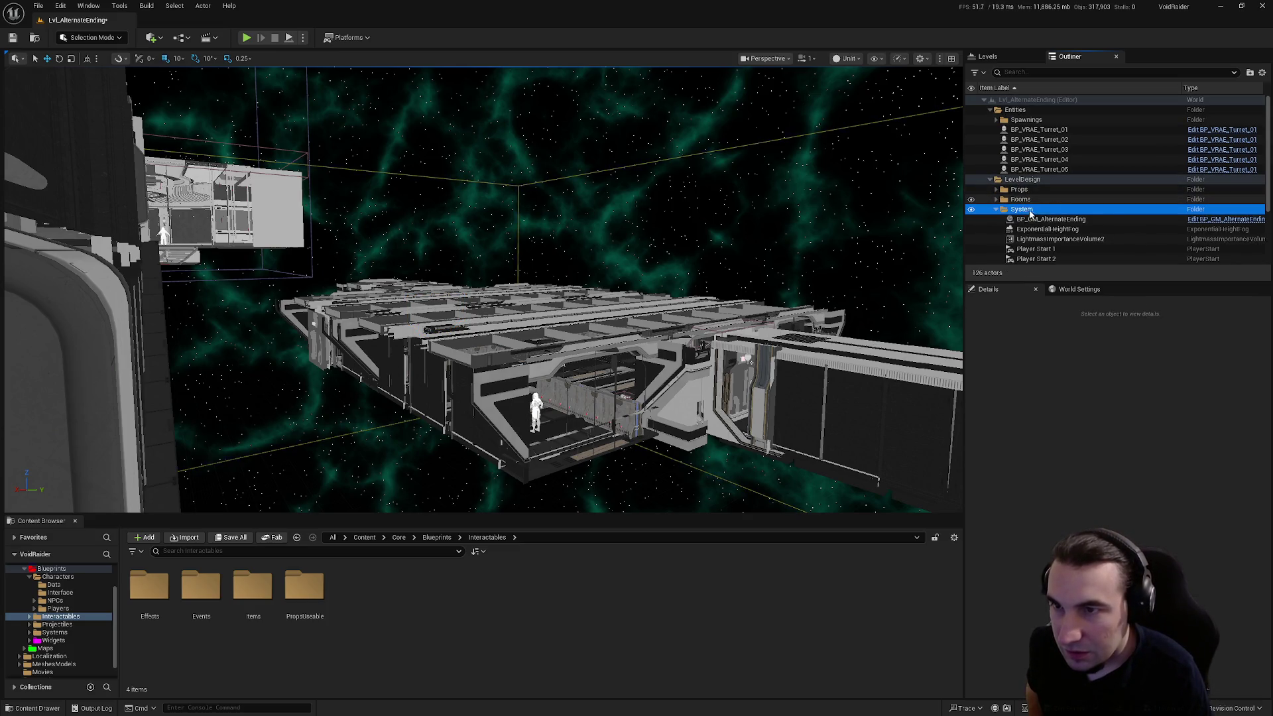
{"action": "right_click", "coordinate": [1030, 212]}
{"action": "mouse_move", "coordinate": [1080, 293]}
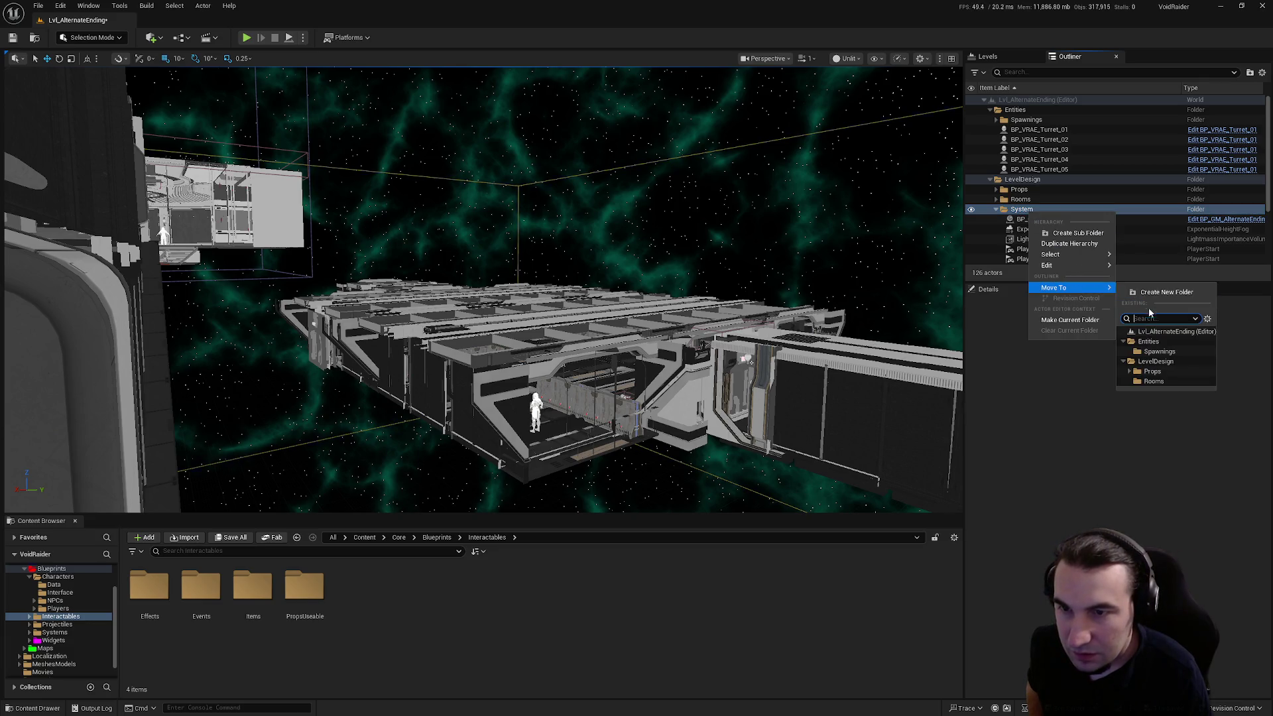
{"action": "key", "text": "Escape"}
{"action": "key", "text": "Escape"}
- Collapse LevelDesign and expand Entities > Spawnings to list the visual spawn actors
{"action": "left_click", "coordinate": [991, 179]}
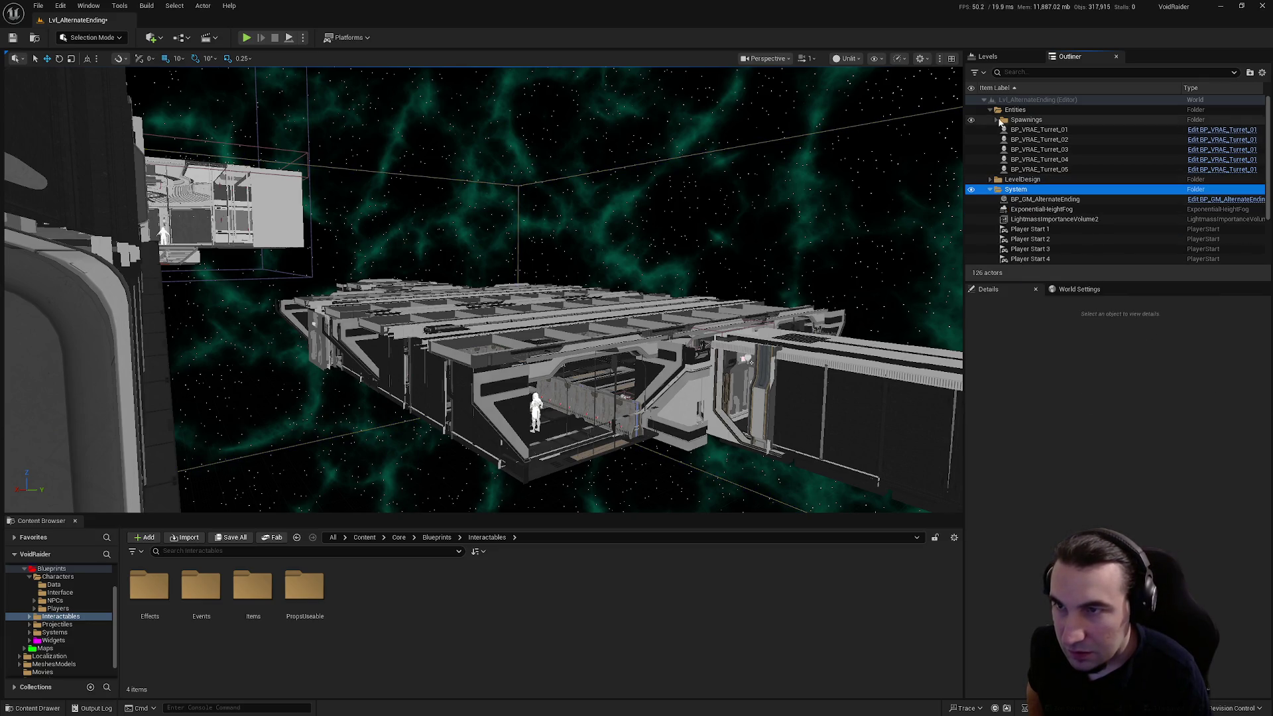
{"action": "left_click", "coordinate": [990, 109]}
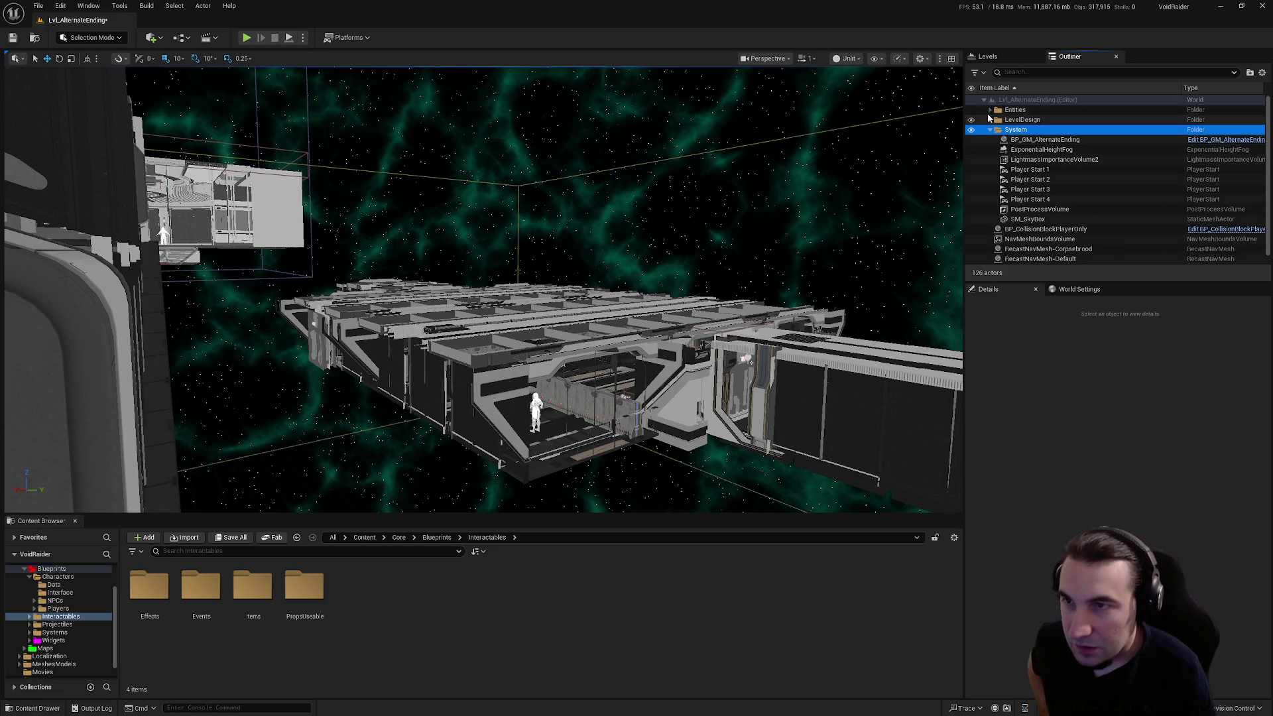
{"action": "left_click", "coordinate": [990, 110]}
{"action": "left_click", "coordinate": [997, 119]}
{"action": "scroll", "coordinate": [997, 130], "scroll_direction": "down", "scroll_amount": 10}
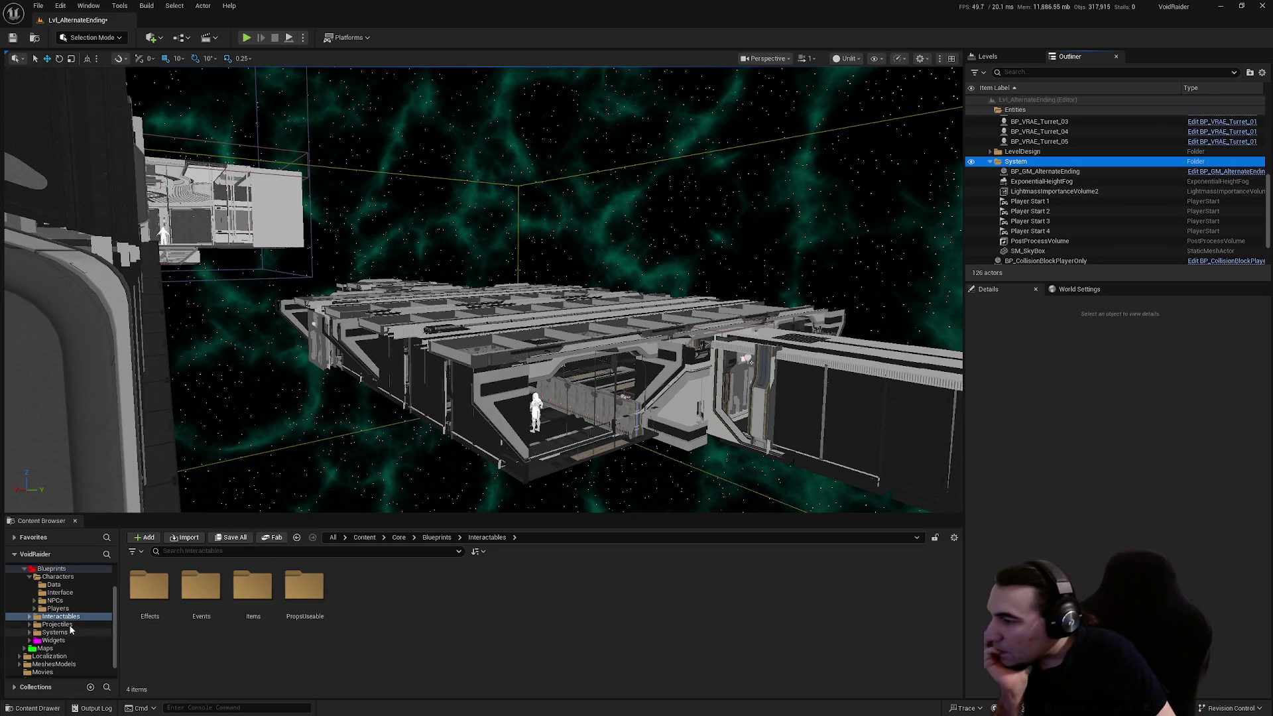
- Collapse Characters in the asset tree and open Interactables > PropsUseable
{"action": "left_click", "coordinate": [30, 578]}
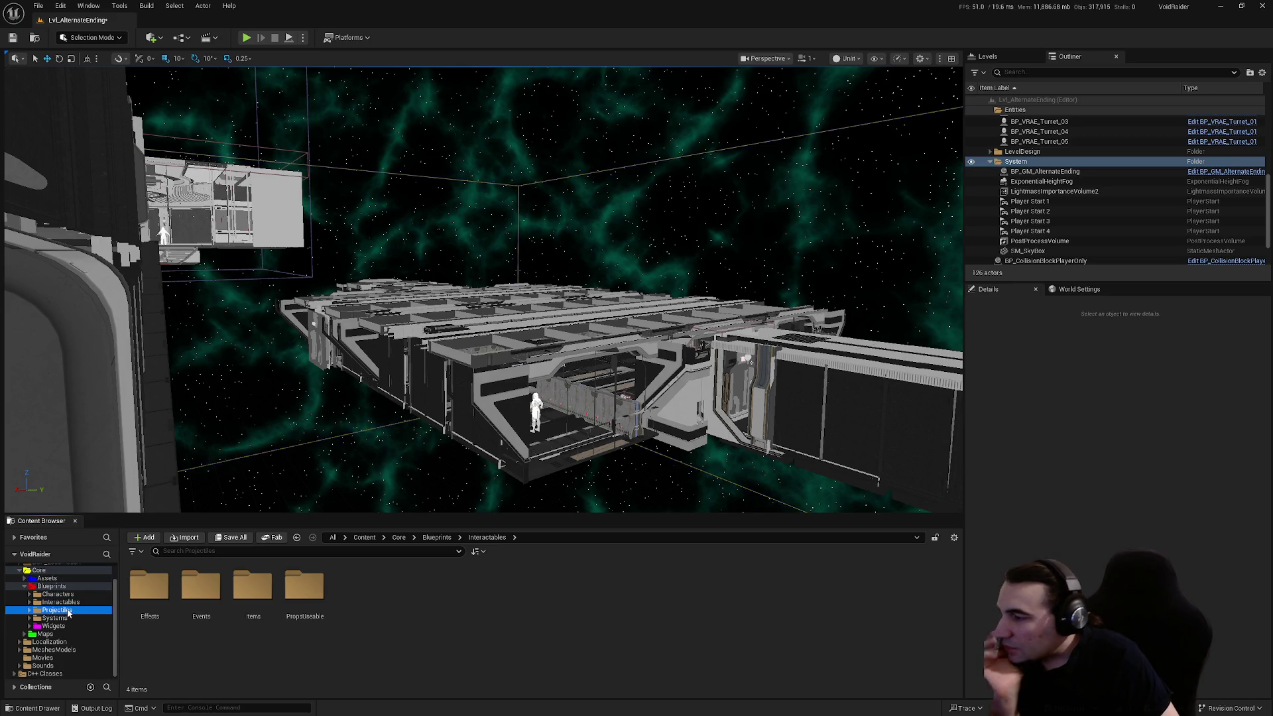
{"action": "left_click", "coordinate": [61, 602]}
{"action": "double_click", "coordinate": [305, 586]}
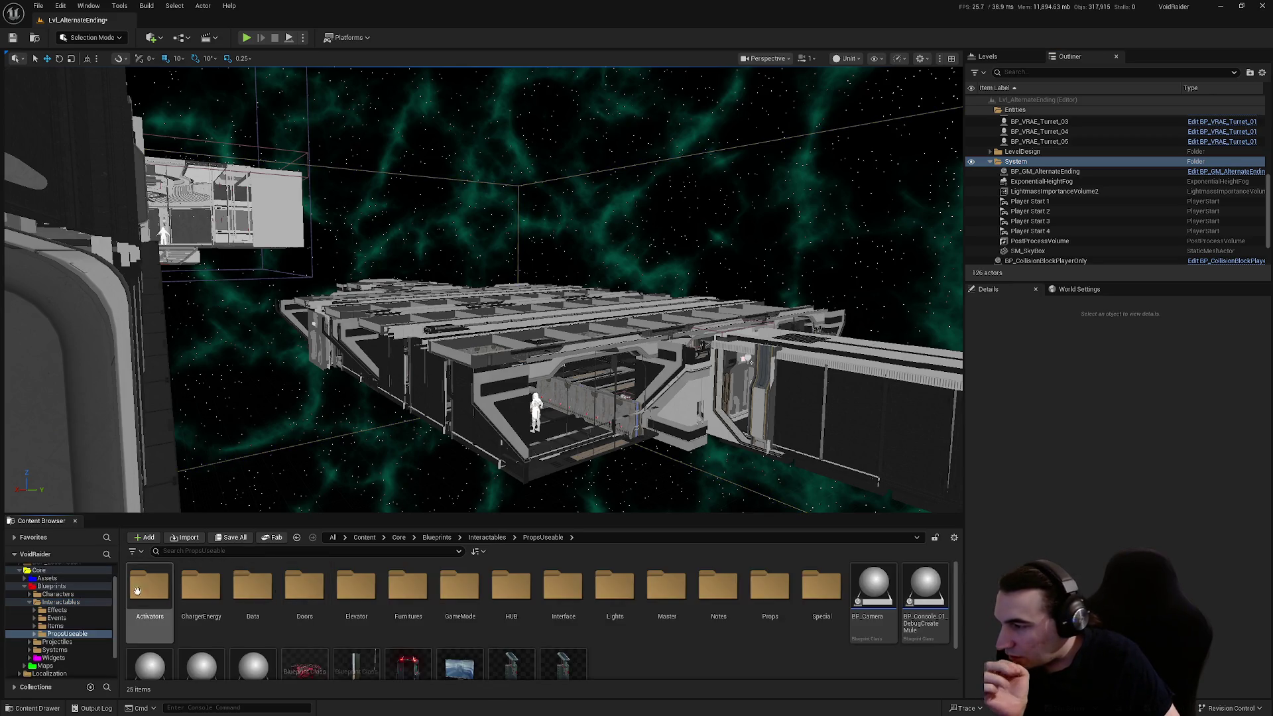
- Browse to Systems > GameModes > AlternateEnding and open the BP_GM_AlternateEnding blueprint
{"action": "double_click", "coordinate": [59, 602]}
{"action": "left_click", "coordinate": [55, 618]}
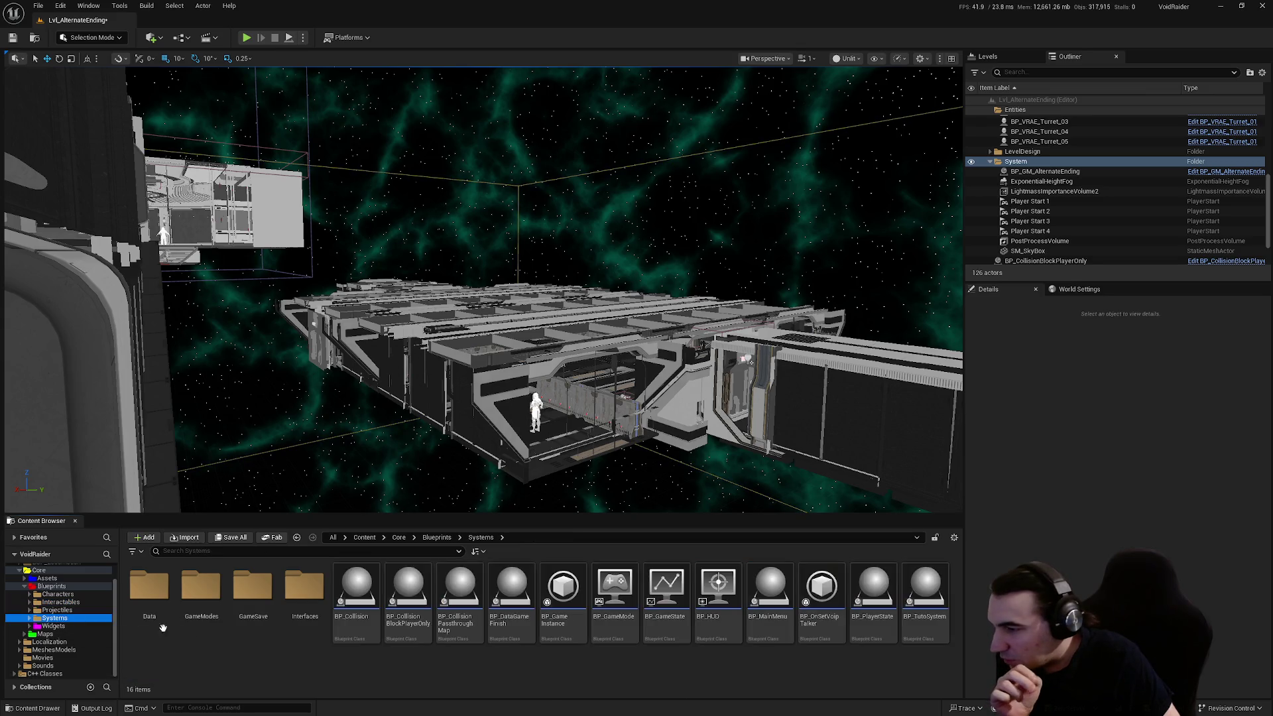
{"action": "double_click", "coordinate": [201, 587]}
{"action": "double_click", "coordinate": [156, 600]}
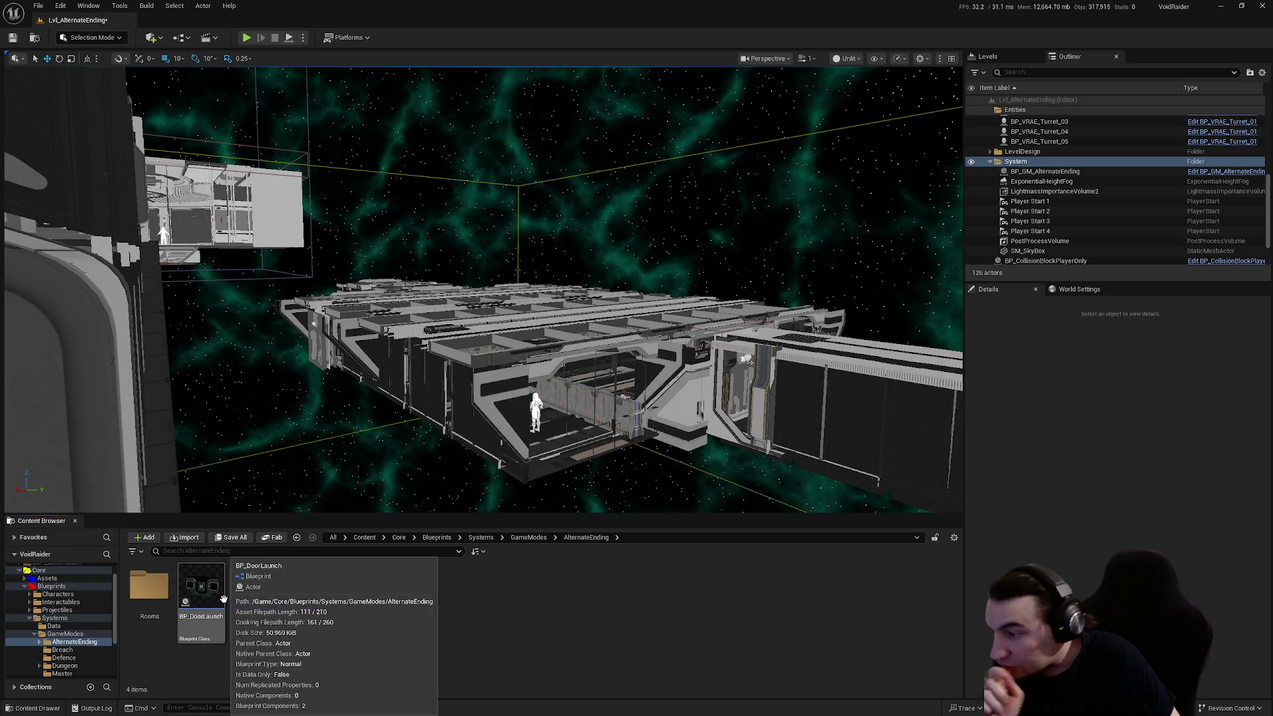
{"action": "left_click", "coordinate": [275, 595]}
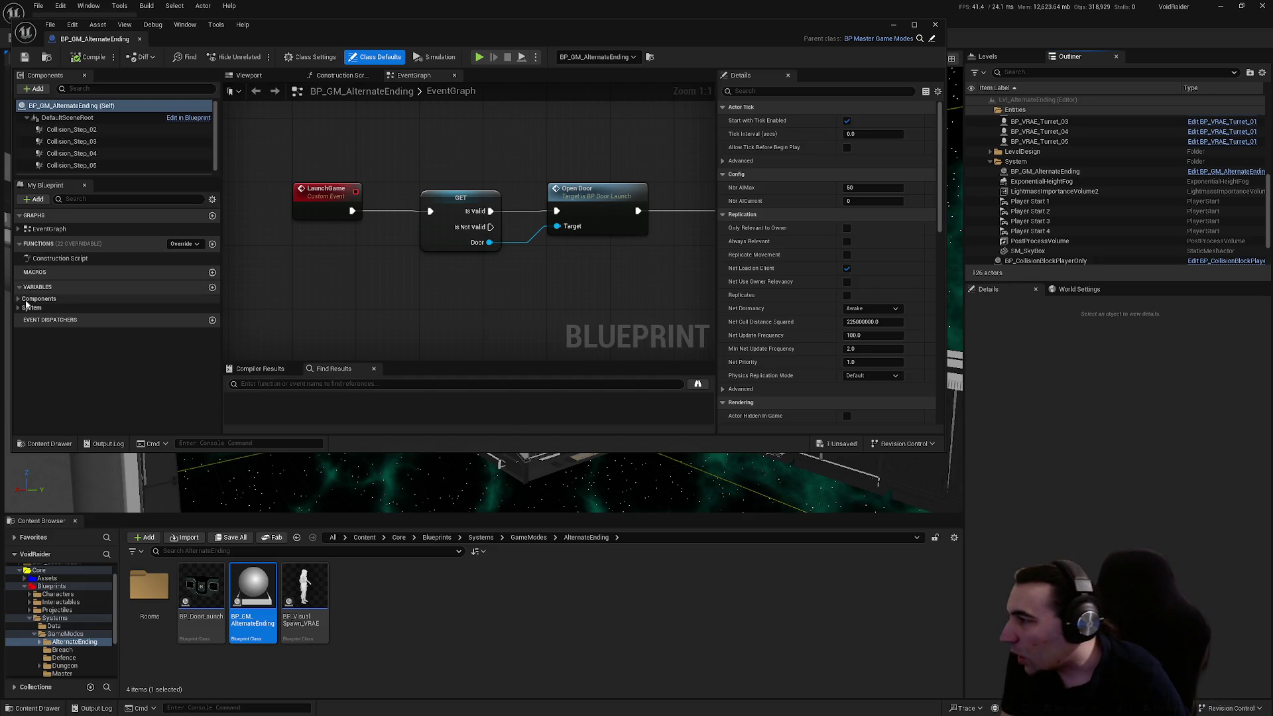
- Make SpawnSteps_01, 02 and 03 instance-editable, compile the blueprint and close the editor
{"action": "left_click", "coordinate": [80, 308]}
{"action": "left_click", "coordinate": [38, 317]}
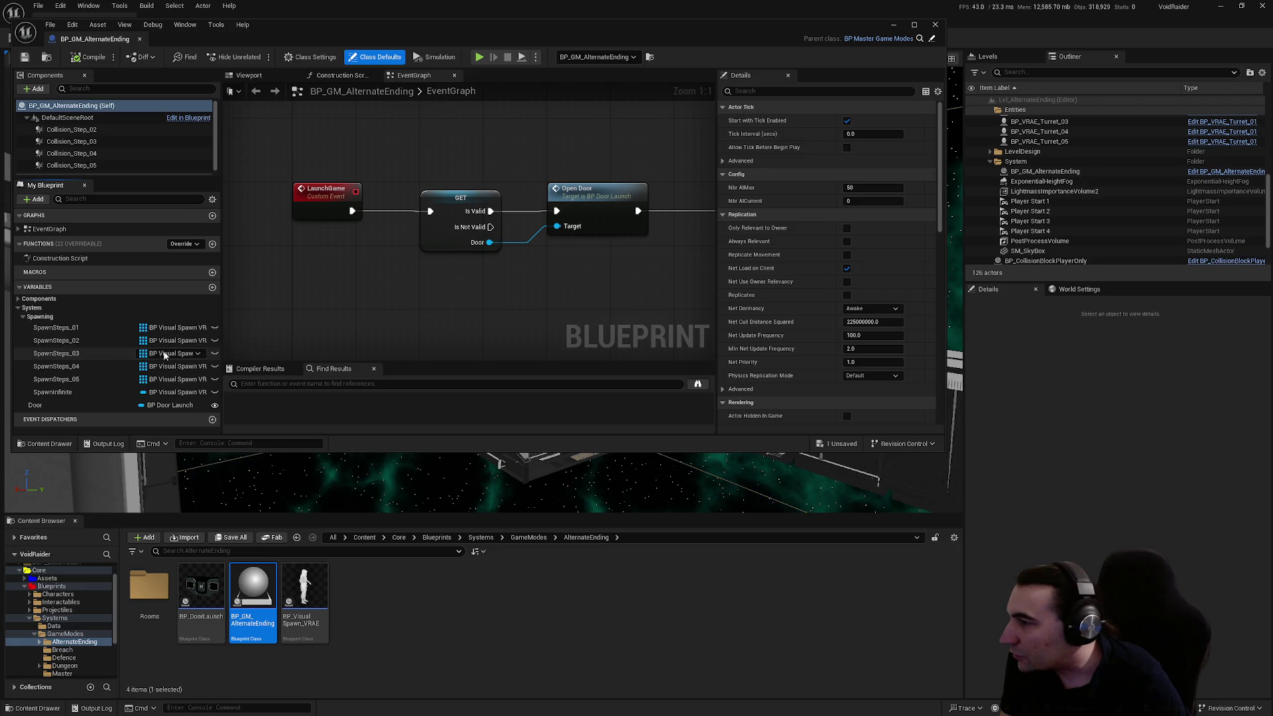
{"action": "left_click", "coordinate": [215, 327]}
{"action": "left_click", "coordinate": [215, 340]}
{"action": "left_click", "coordinate": [215, 354]}
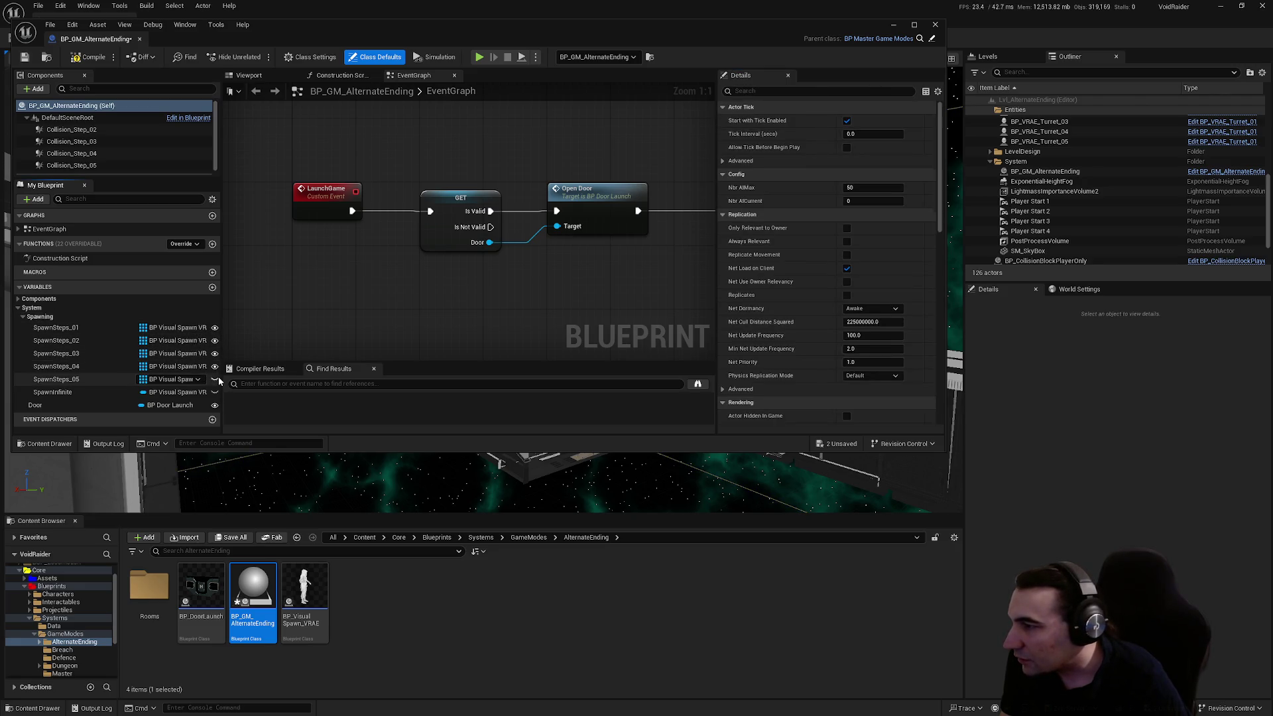
{"action": "left_click", "coordinate": [20, 309]}
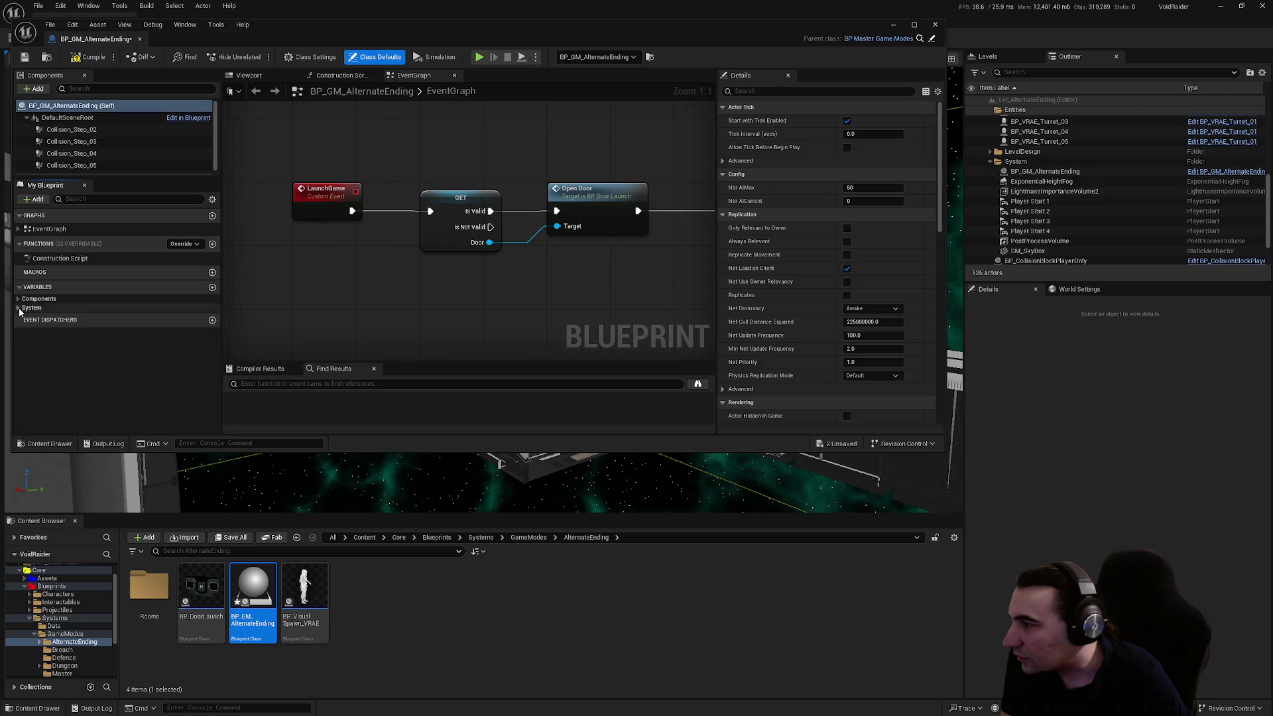
{"action": "left_click", "coordinate": [81, 64]}
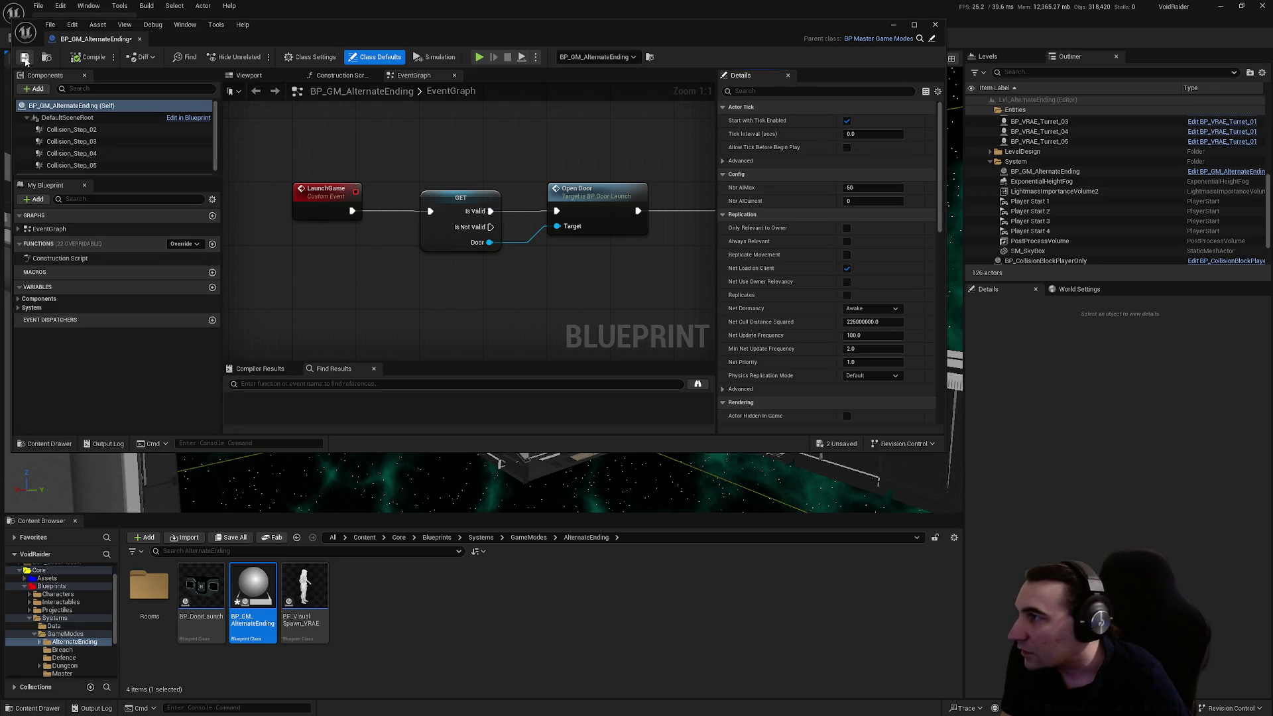
{"action": "left_click", "coordinate": [935, 26]}
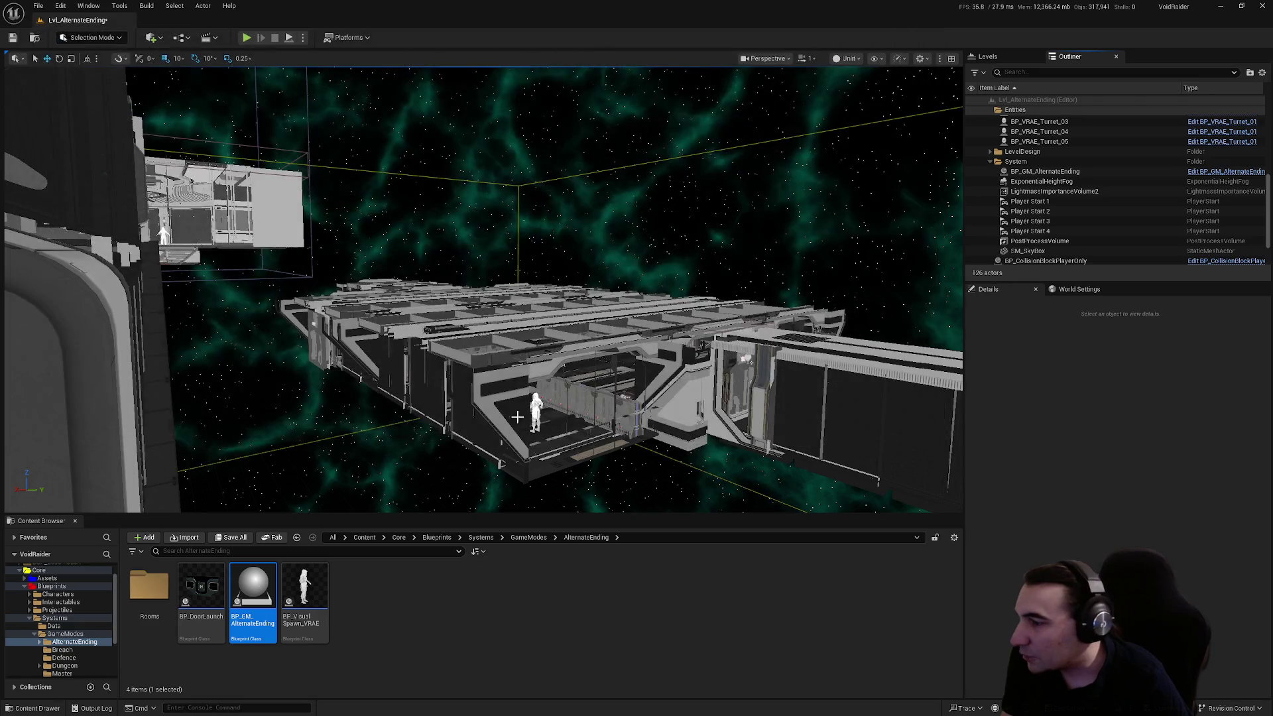
- Assign the corridor spawn figure to the game mode's Spawn Infinite property
{"action": "left_click", "coordinate": [1046, 171]}
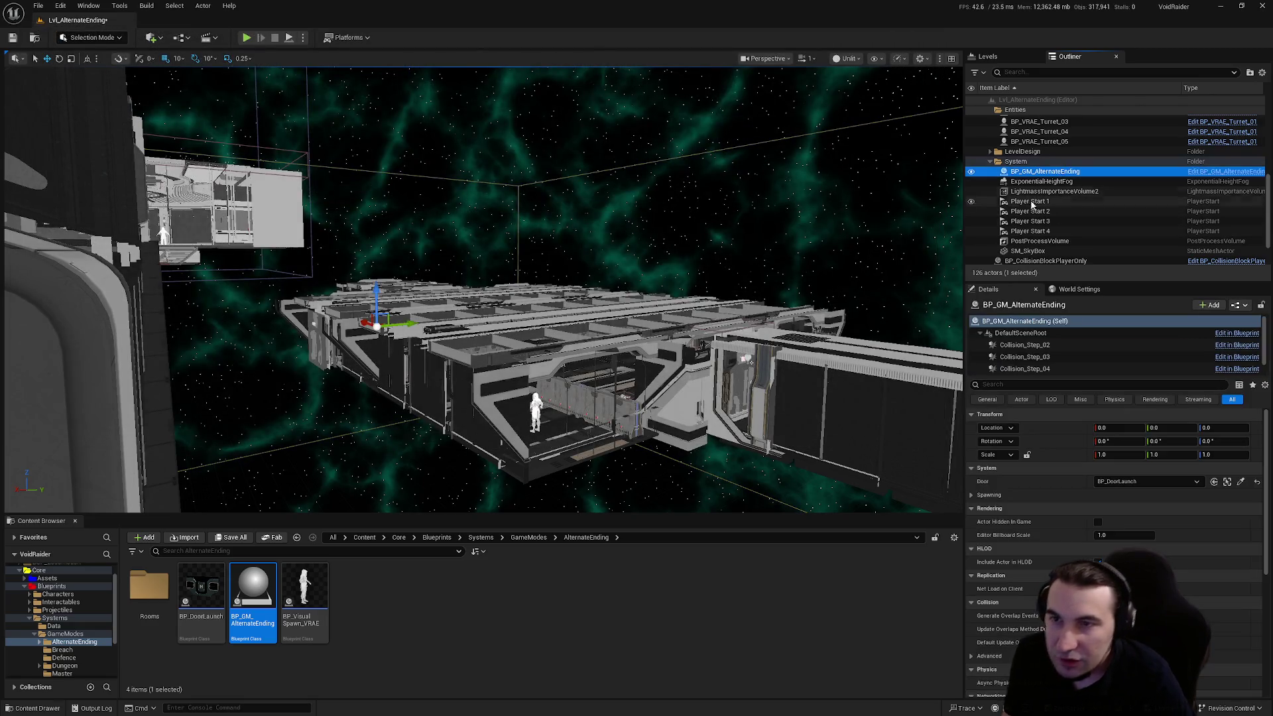
{"action": "left_click", "coordinate": [974, 494]}
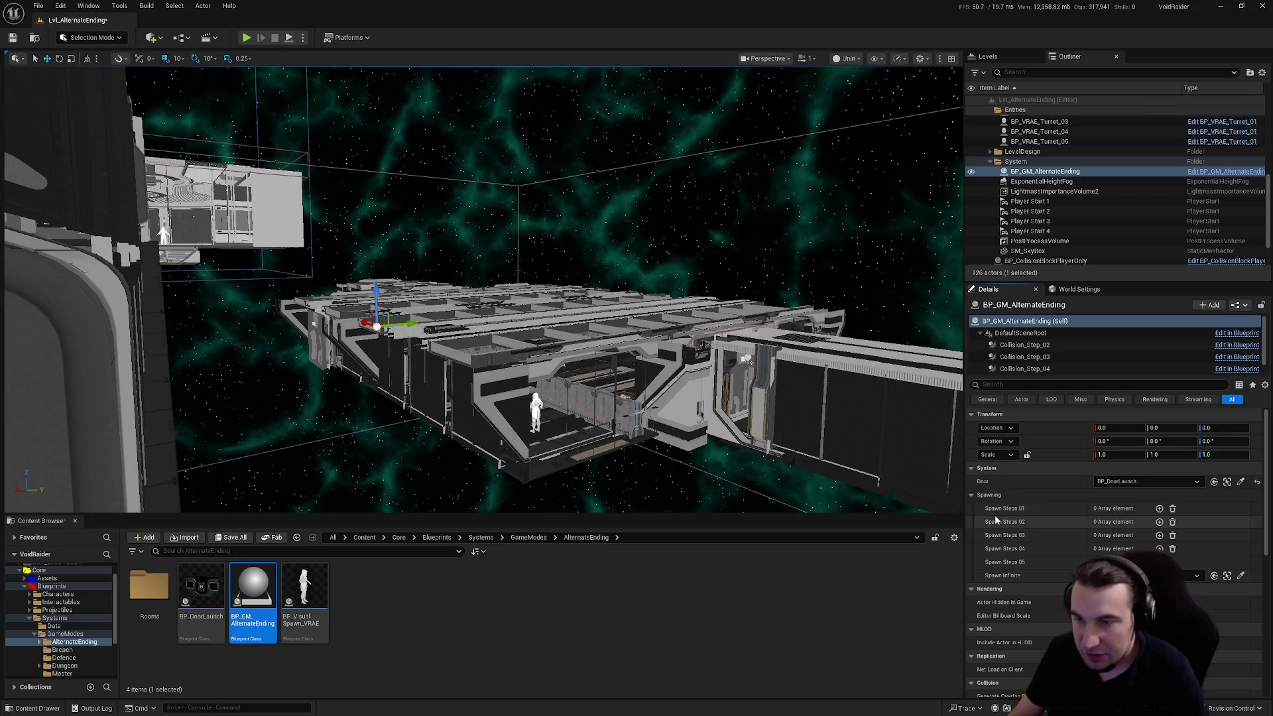
{"action": "scroll", "coordinate": [664, 398], "scroll_direction": "up", "scroll_amount": 3}
{"action": "key", "text": "f"}
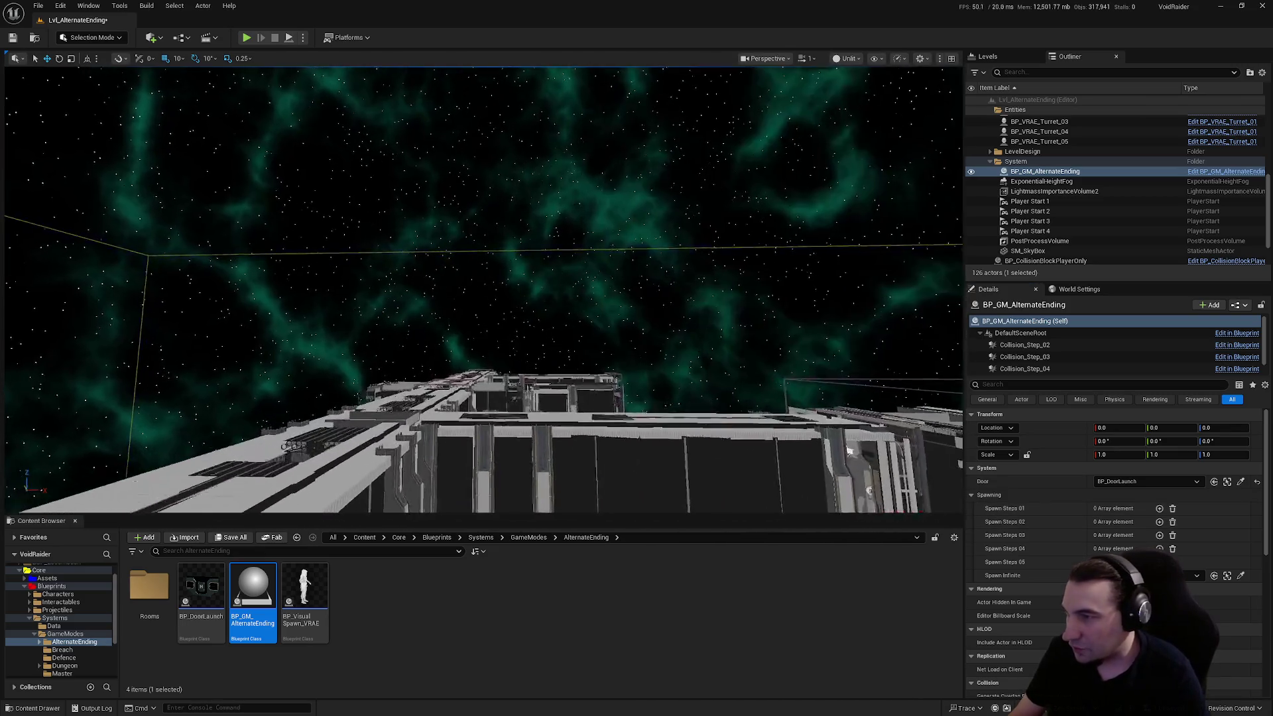
{"action": "key", "text": "w"}
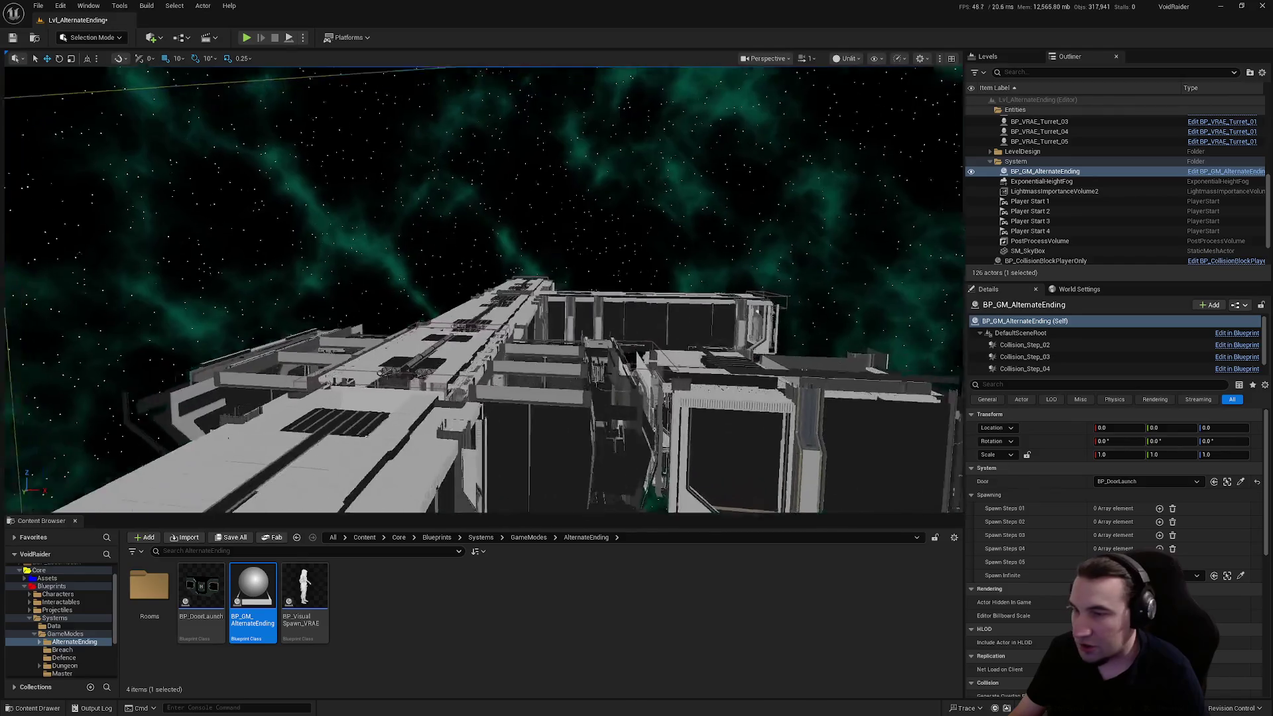
{"action": "key", "text": "w"}
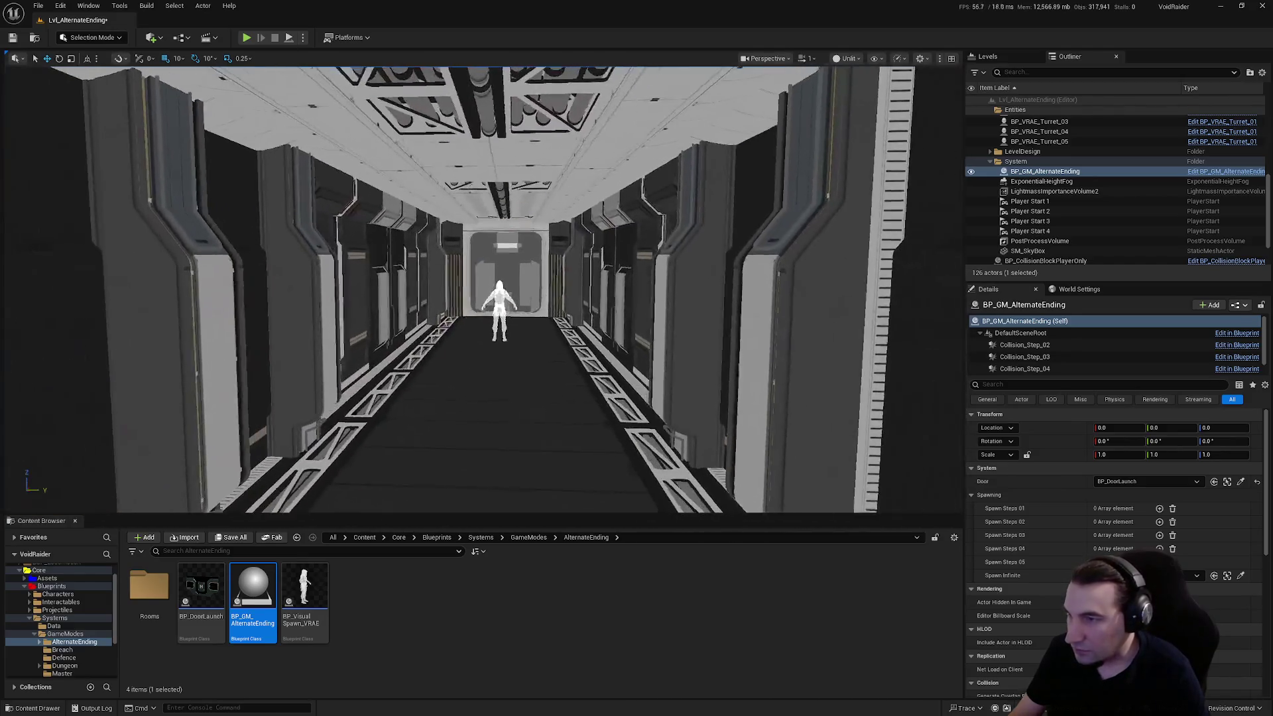
{"action": "key", "text": "w"}
{"action": "left_click", "coordinate": [1243, 575]}
{"action": "left_click", "coordinate": [511, 307]}
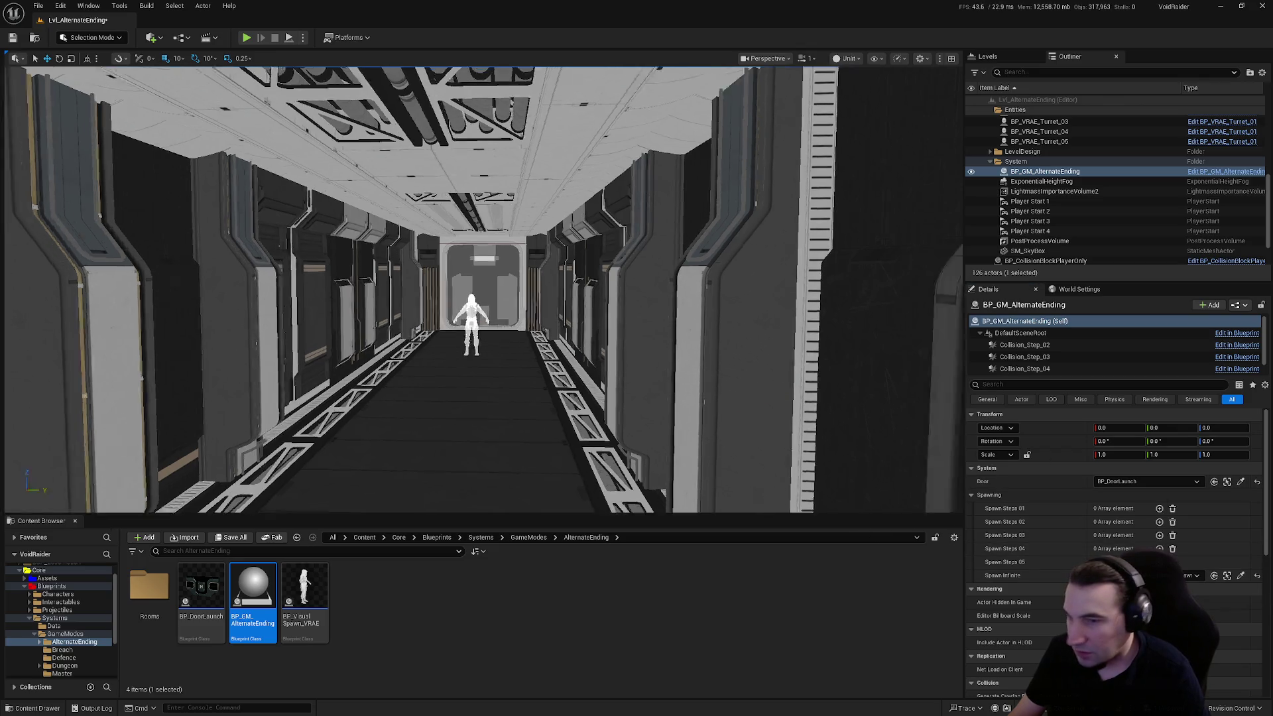
{"action": "key", "text": "f"}
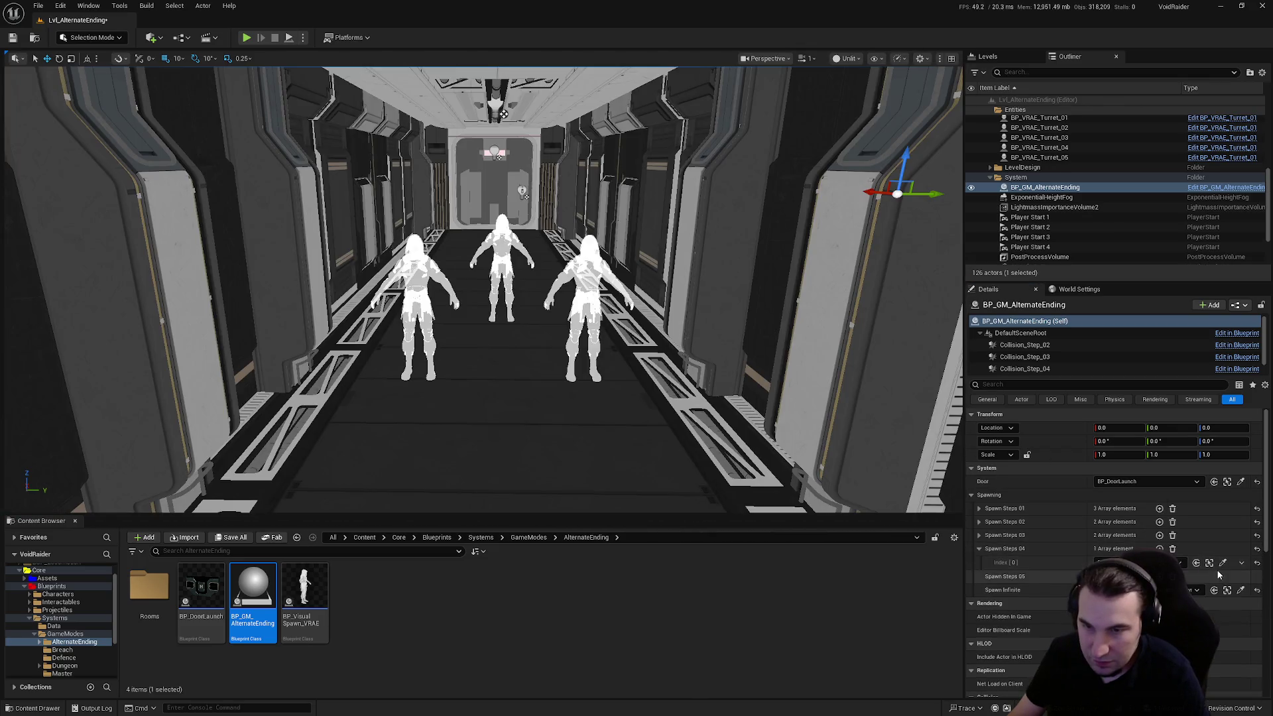
- Add two more elements to Spawn Steps 04 and pick a spawn figure for each
{"action": "left_click", "coordinate": [1160, 548]}
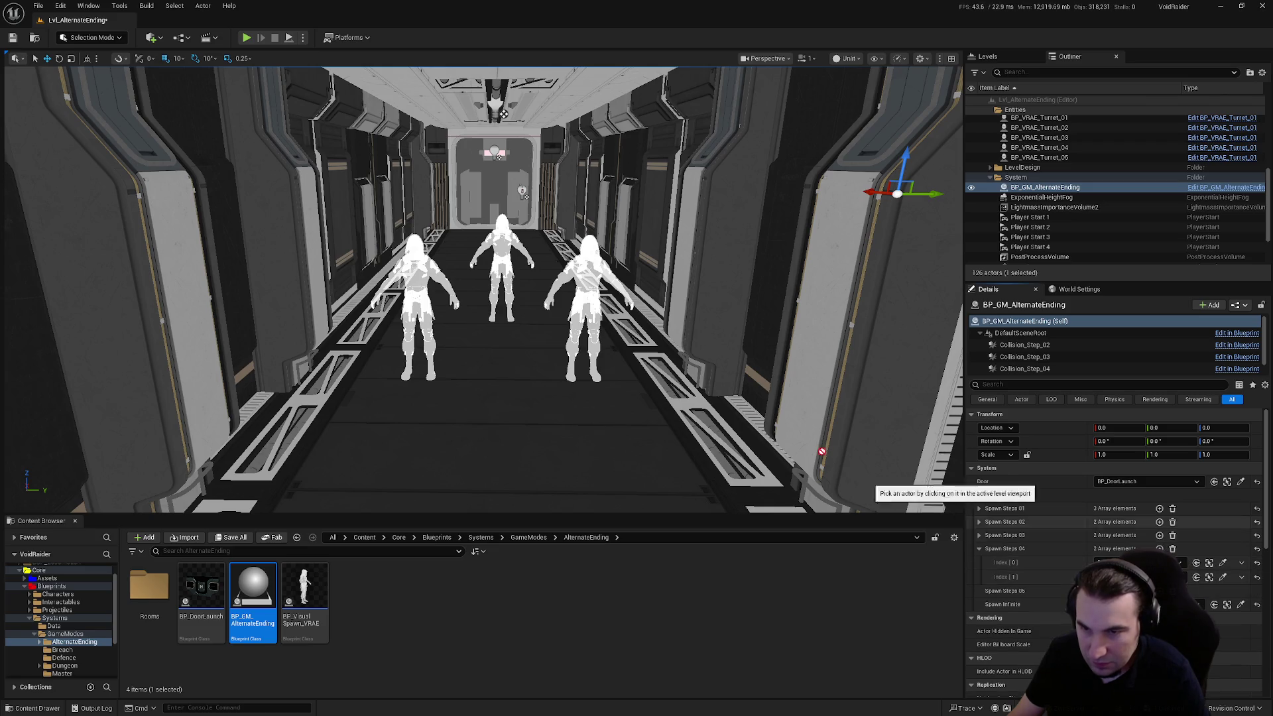
{"action": "left_click", "coordinate": [1223, 577]}
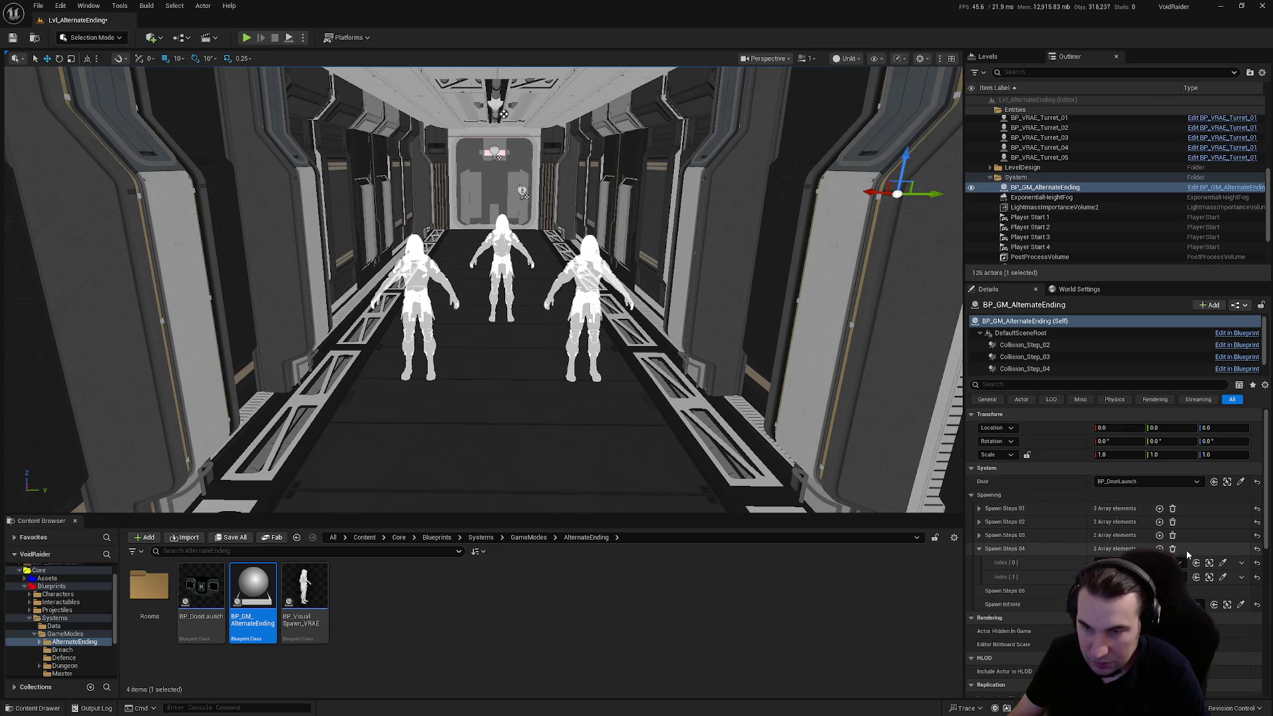
{"action": "left_click", "coordinate": [1160, 549]}
{"action": "left_click", "coordinate": [1224, 592]}
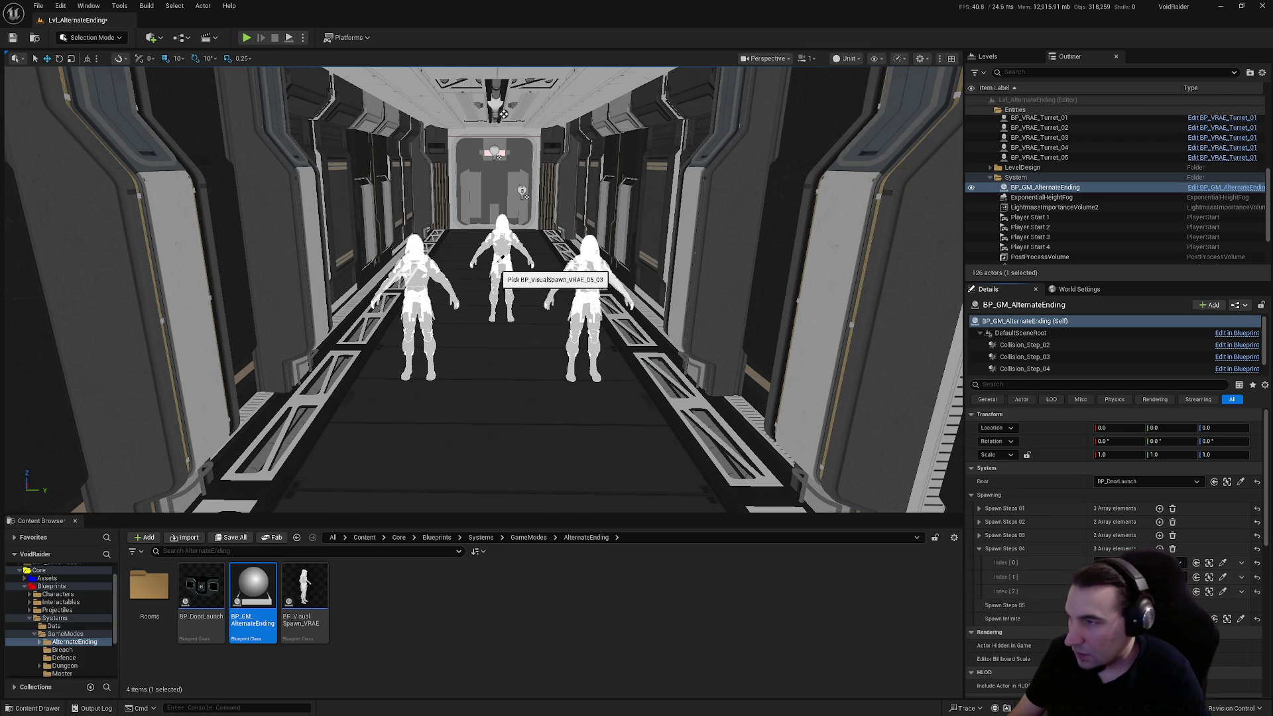
{"action": "mouse_move", "coordinate": [542, 298]}
{"action": "left_mouse_down"}
{"action": "mouse_move", "coordinate": [394, 493]}
{"action": "mouse_move", "coordinate": [573, 237]}
{"action": "mouse_move", "coordinate": [573, 286]}
{"action": "mouse_move", "coordinate": [573, 166]}
{"action": "mouse_move", "coordinate": [573, 226]}
{"action": "left_mouse_up"}
{"action": "left_click", "coordinate": [979, 548]}
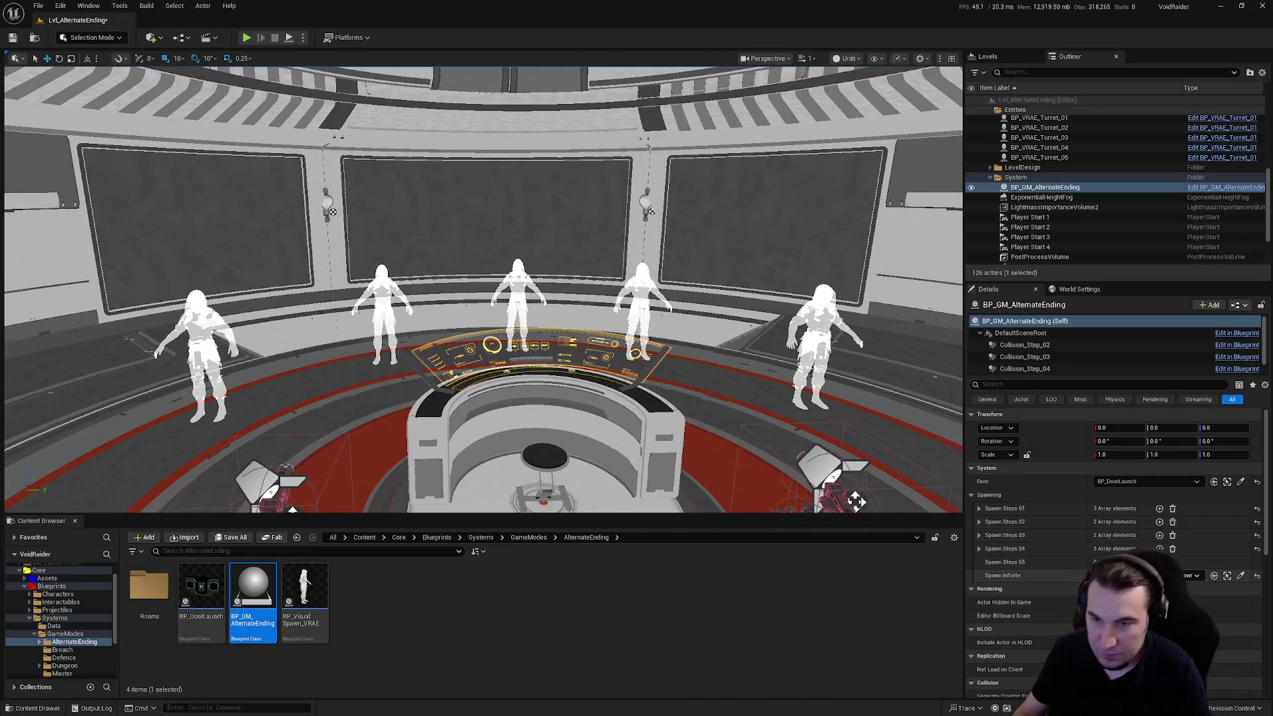
- Fill Spawn Steps 05 indexes 0–3 with command-room figures, then Save All
{"action": "left_click", "coordinate": [1159, 562]}
{"action": "left_click", "coordinate": [1159, 562]}
{"action": "left_click", "coordinate": [1159, 562]}
{"action": "left_click", "coordinate": [1159, 562]}
{"action": "left_click", "coordinate": [1159, 561]}
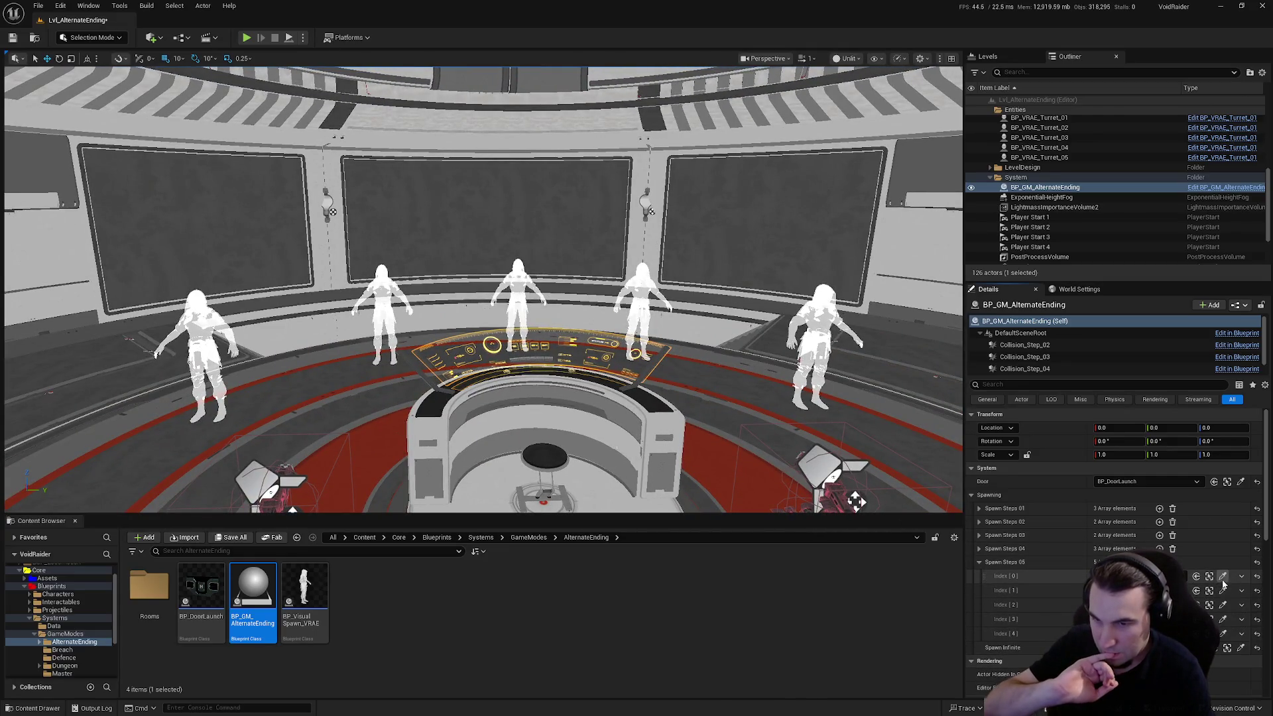
{"action": "mouse_move", "coordinate": [542, 391]}
{"action": "left_mouse_down"}
{"action": "mouse_move", "coordinate": [211, 312]}
{"action": "mouse_move", "coordinate": [494, 290]}
{"action": "left_mouse_up"}
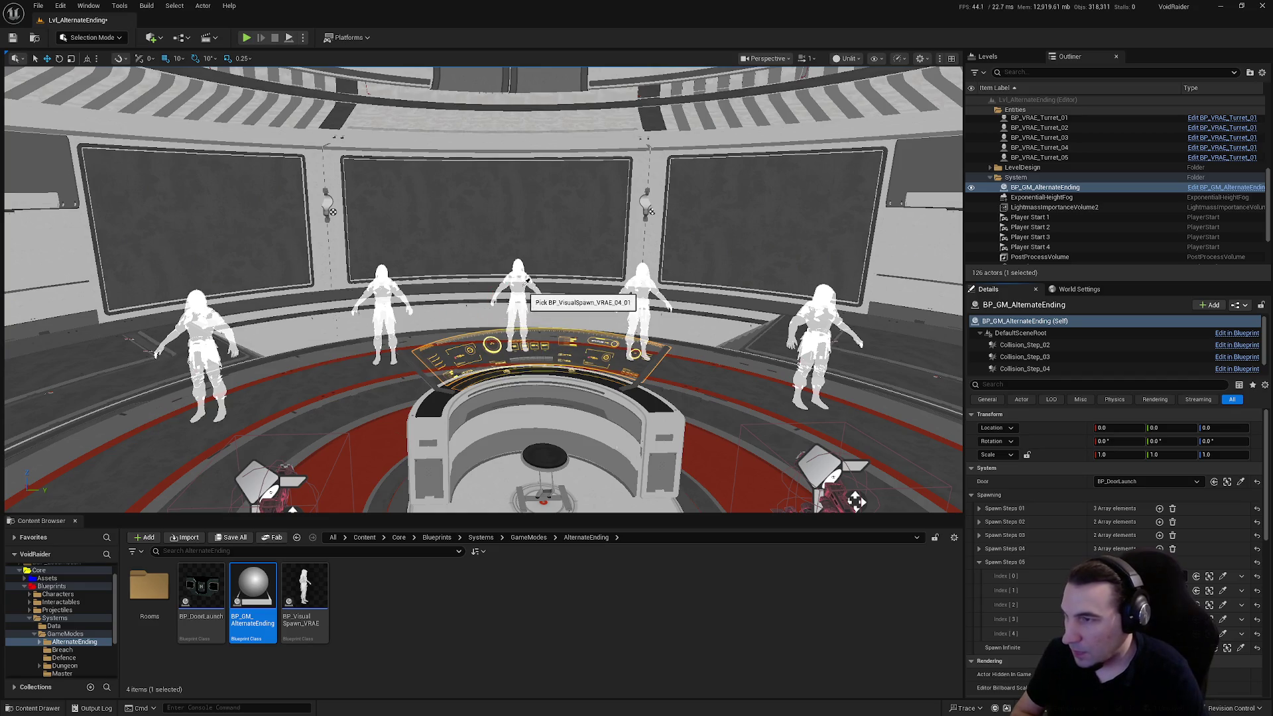
{"action": "left_click", "coordinate": [1225, 592]}
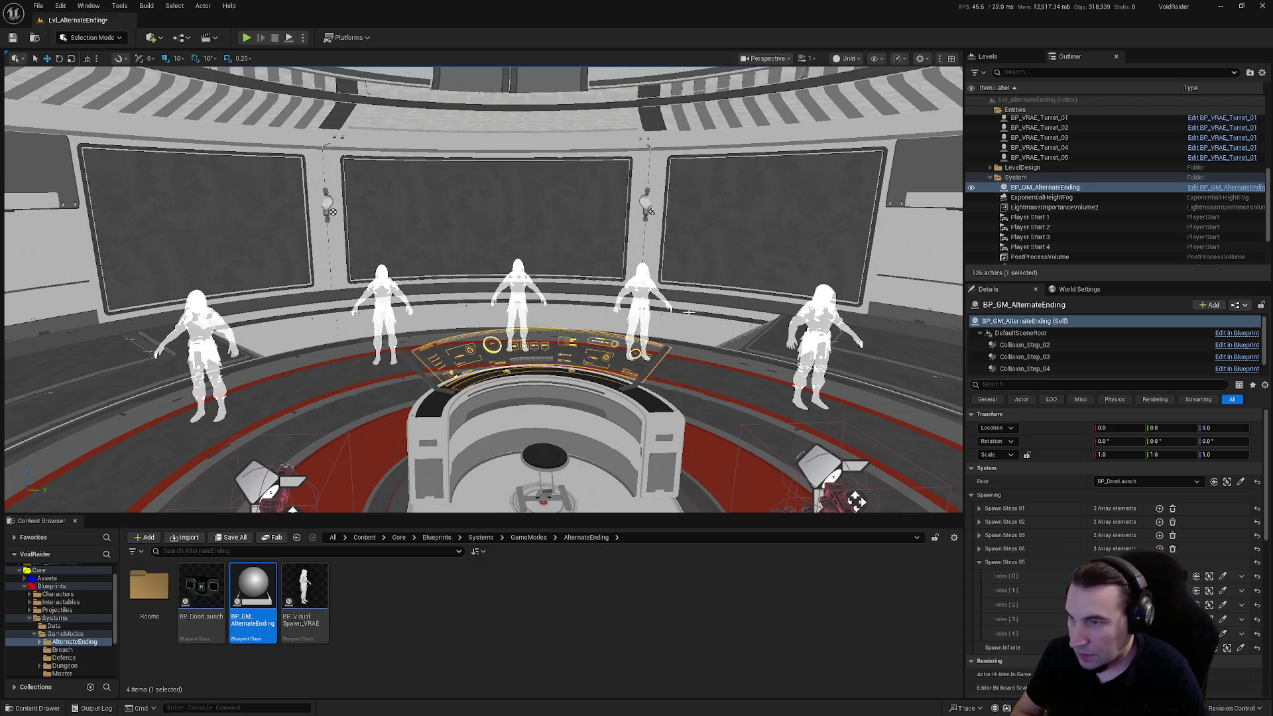
{"action": "left_click", "coordinate": [1224, 606]}
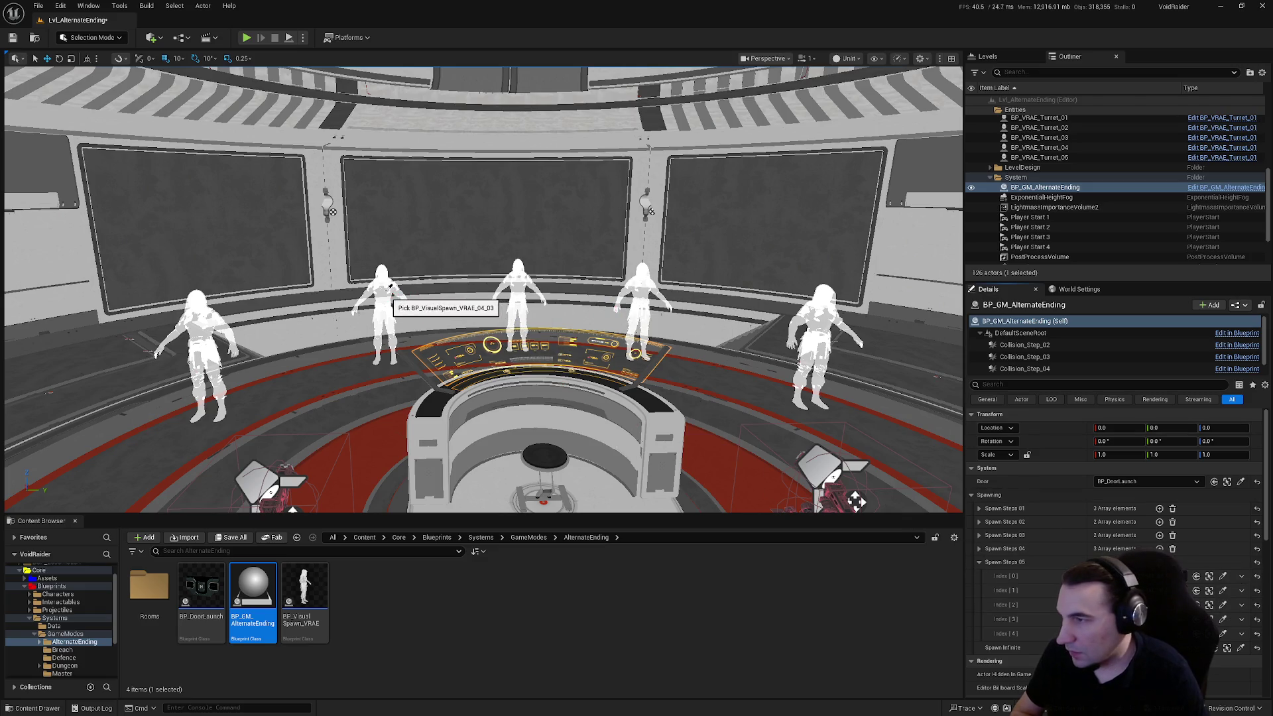
{"action": "left_click", "coordinate": [1224, 619]}
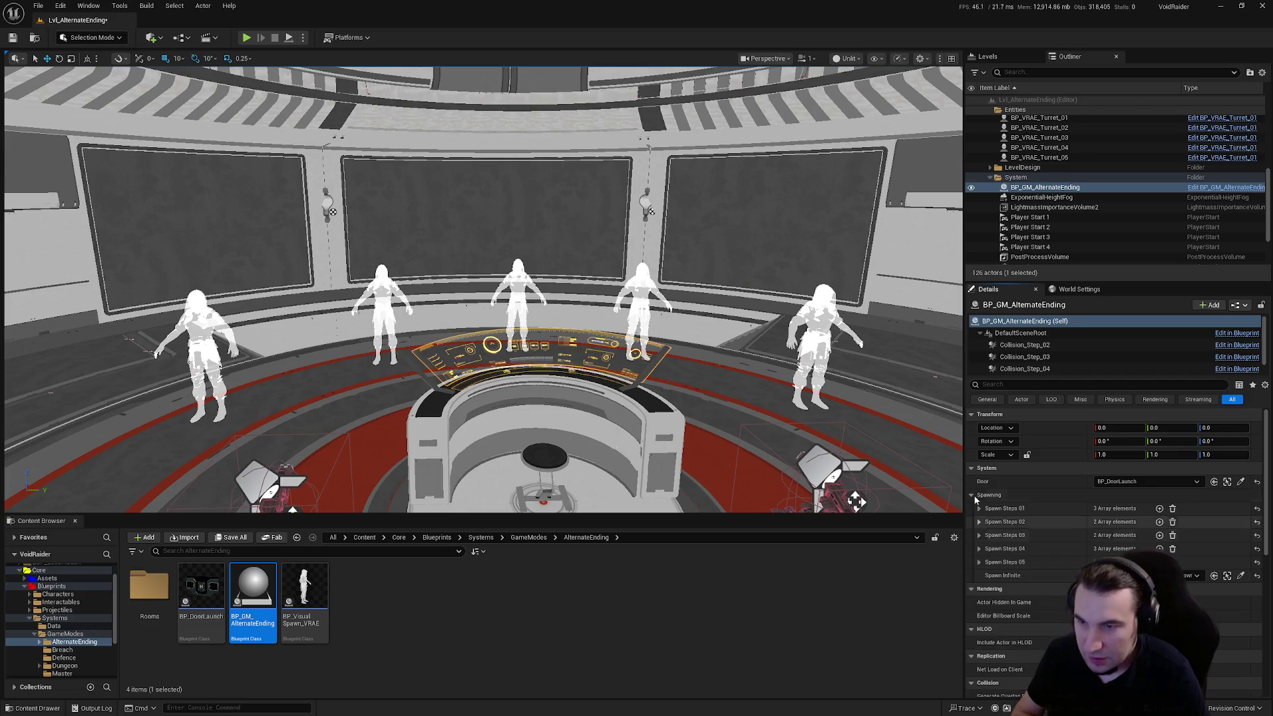
{"action": "left_click", "coordinate": [972, 496]}
{"action": "left_click", "coordinate": [224, 541]}
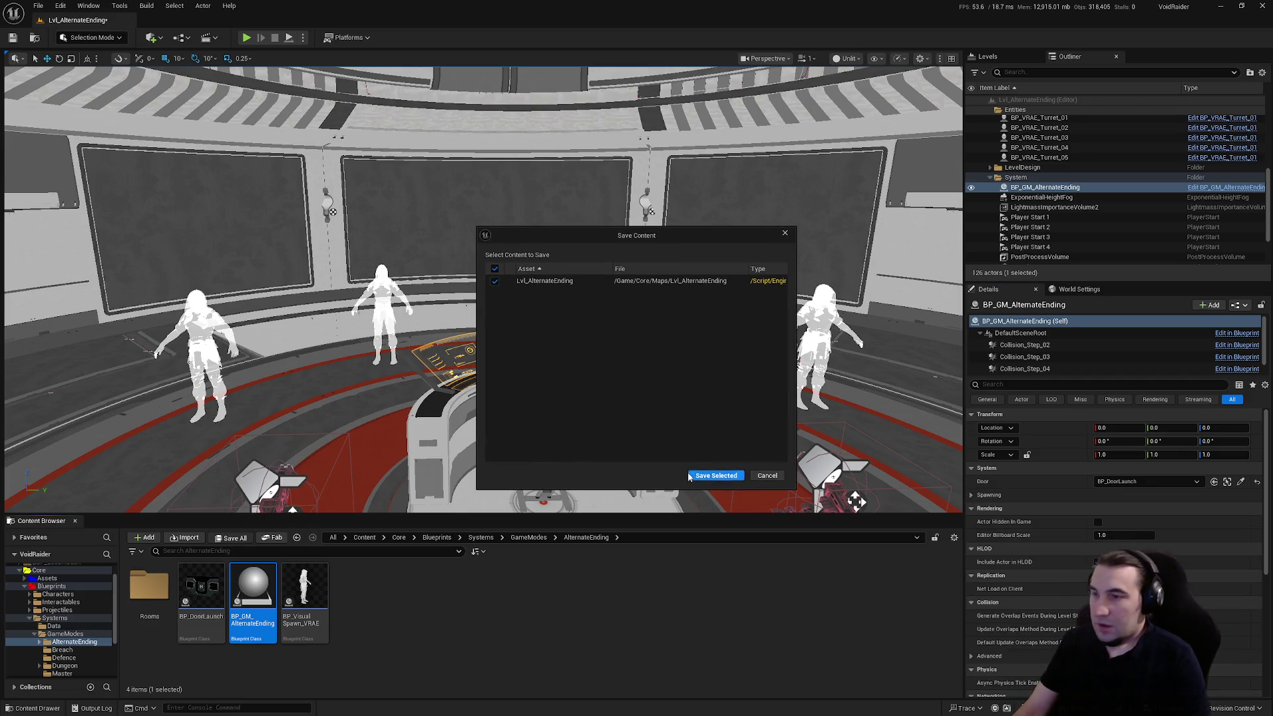
- Save Lvl_AlternateEnding, then play-test the level twice, stopping each run with Esc
{"action": "left_click", "coordinate": [716, 475]}
{"action": "left_click", "coordinate": [247, 38]}
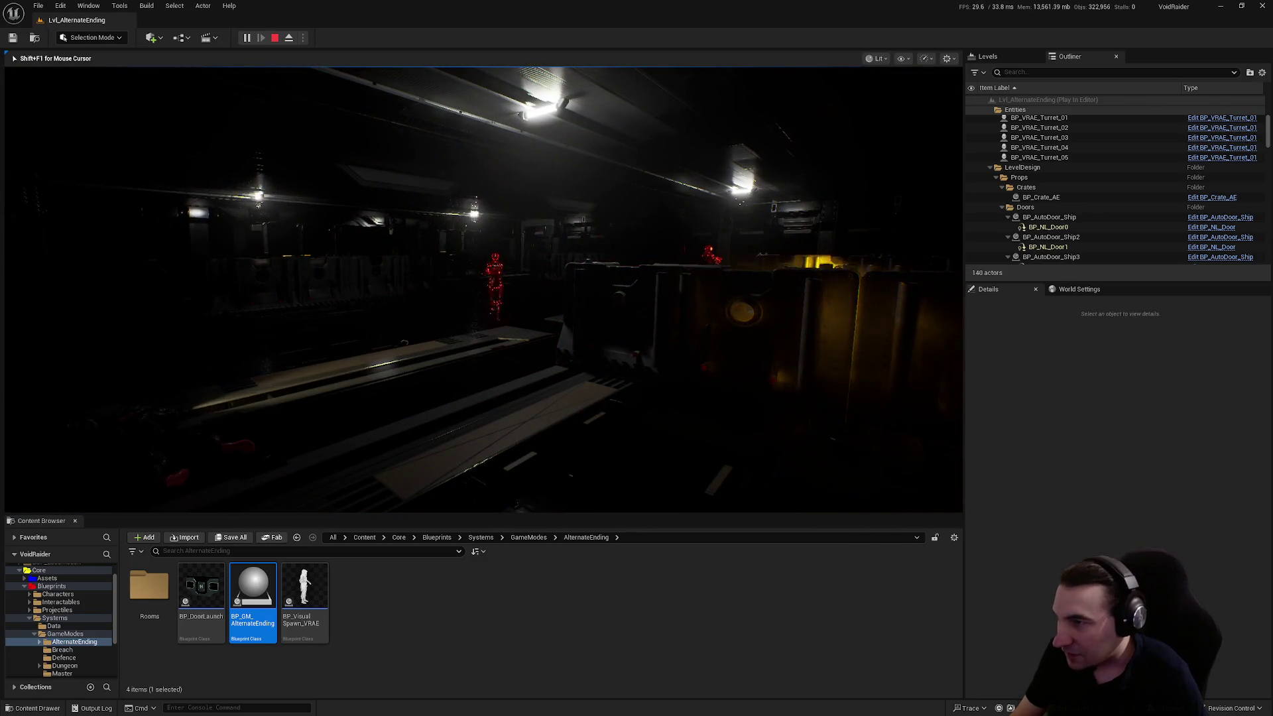
{"action": "key", "text": "Escape"}
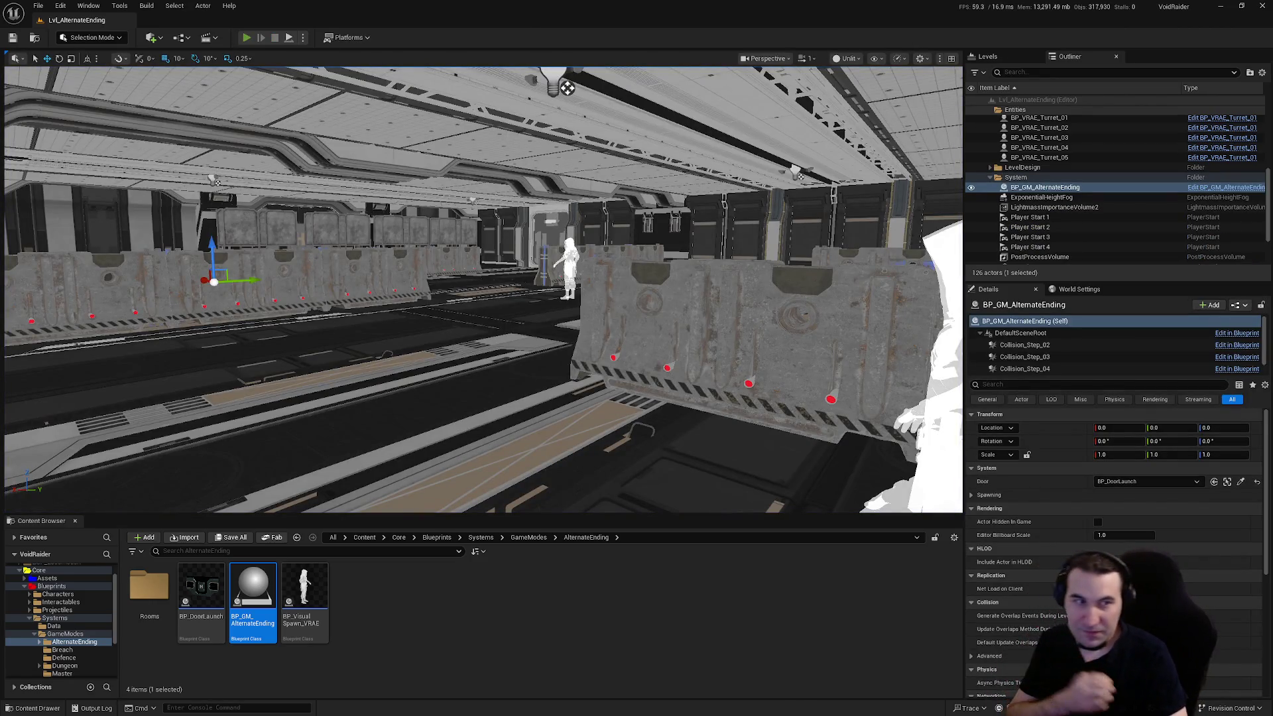
{"action": "key", "text": "alt+p"}
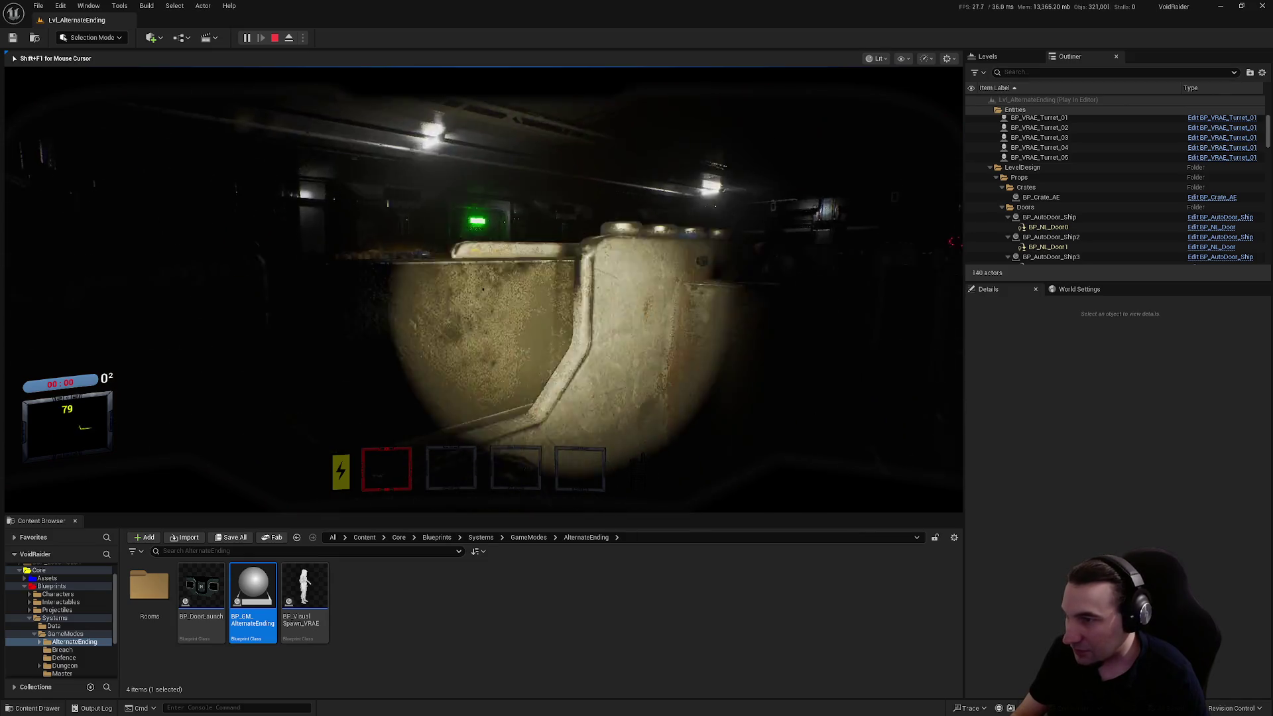
{"action": "key", "text": "Escape"}
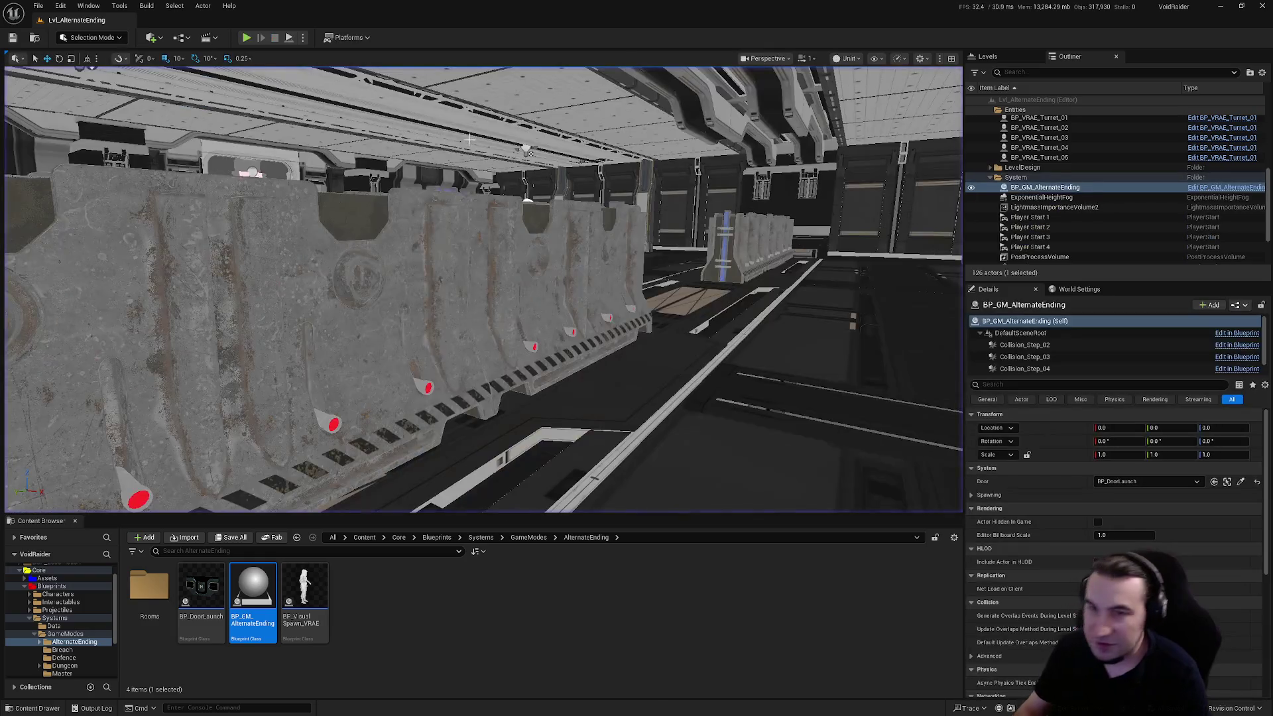
- Browse into the Characters asset folder and open its Players subfolder
{"action": "left_click", "coordinate": [67, 624]}
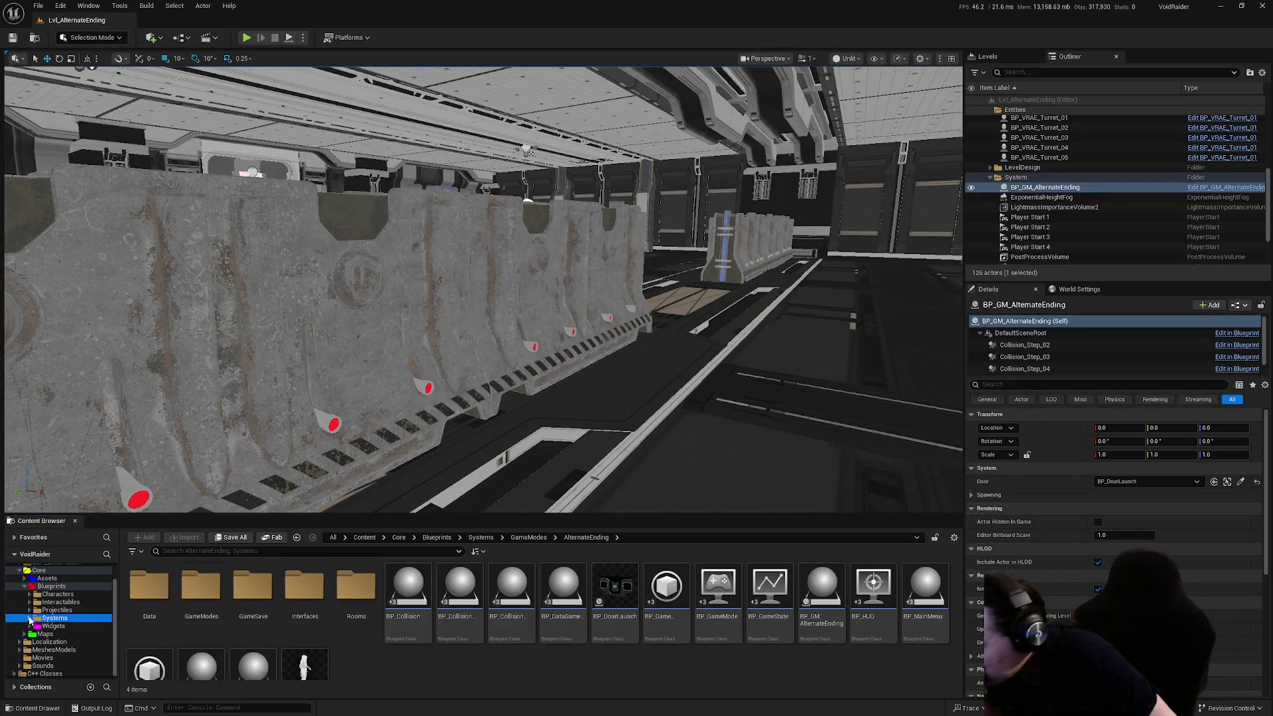
{"action": "left_click", "coordinate": [66, 595]}
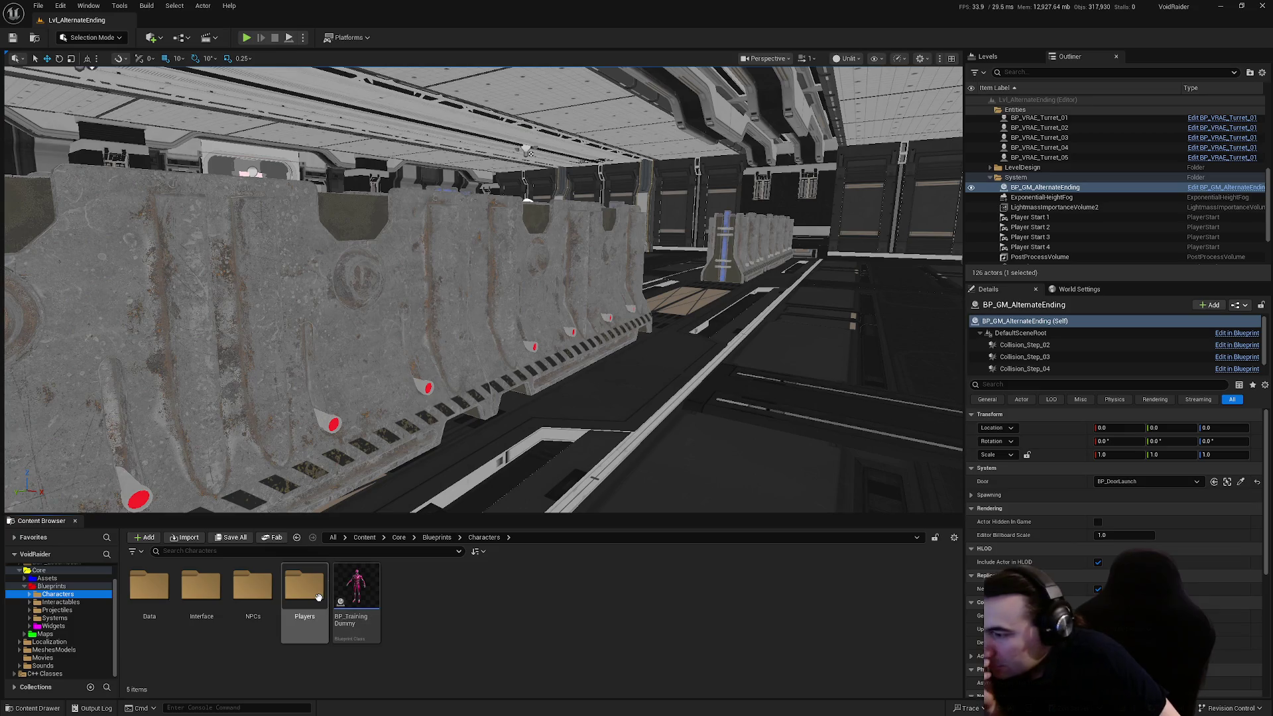
{"action": "double_click", "coordinate": [305, 587]}
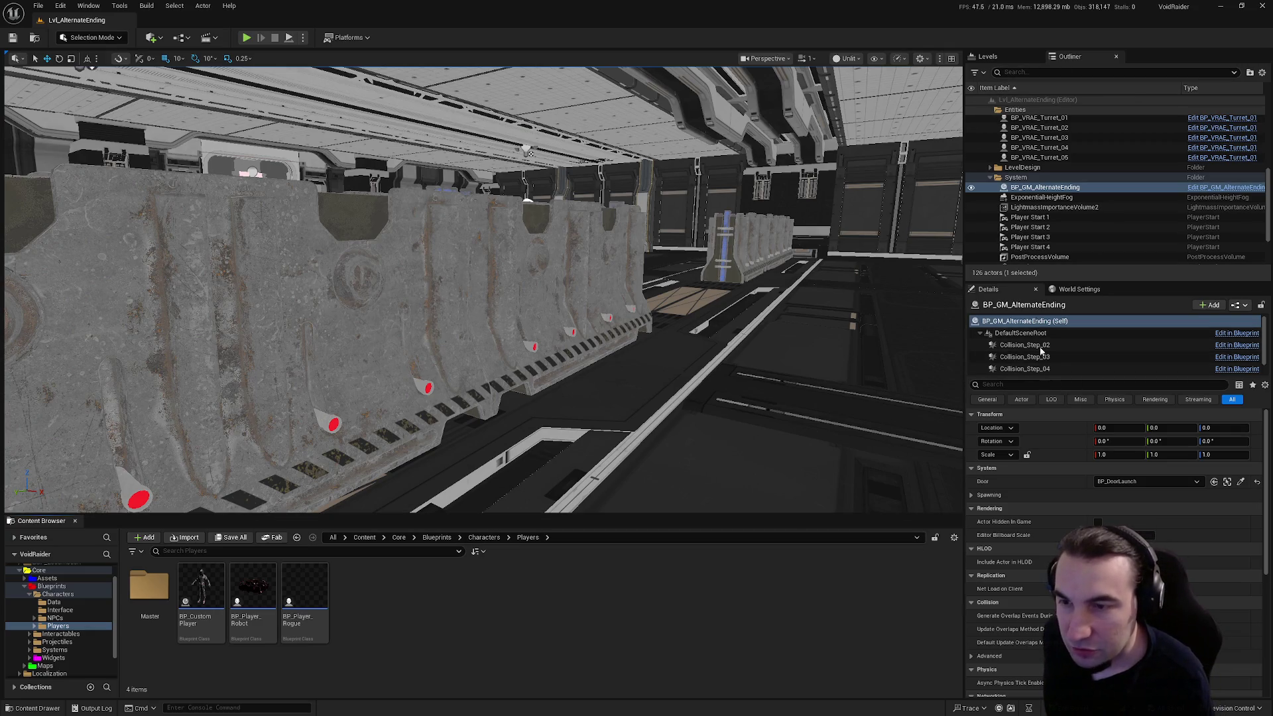
{"action": "scroll", "coordinate": [1044, 249], "scroll_direction": "up", "scroll_amount": 3}
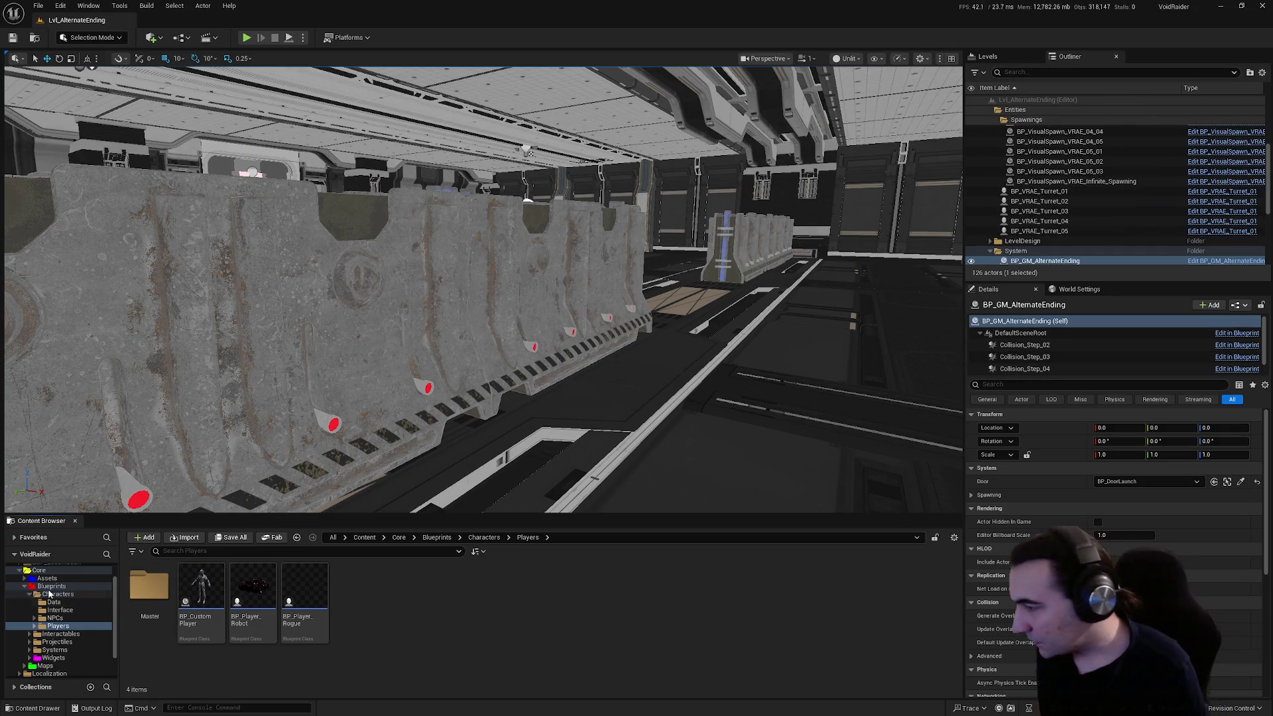
- Open the Characters/NPCs/Master folder and show the level's World Settings
{"action": "left_click", "coordinate": [33, 597]}
{"action": "left_click", "coordinate": [25, 588]}
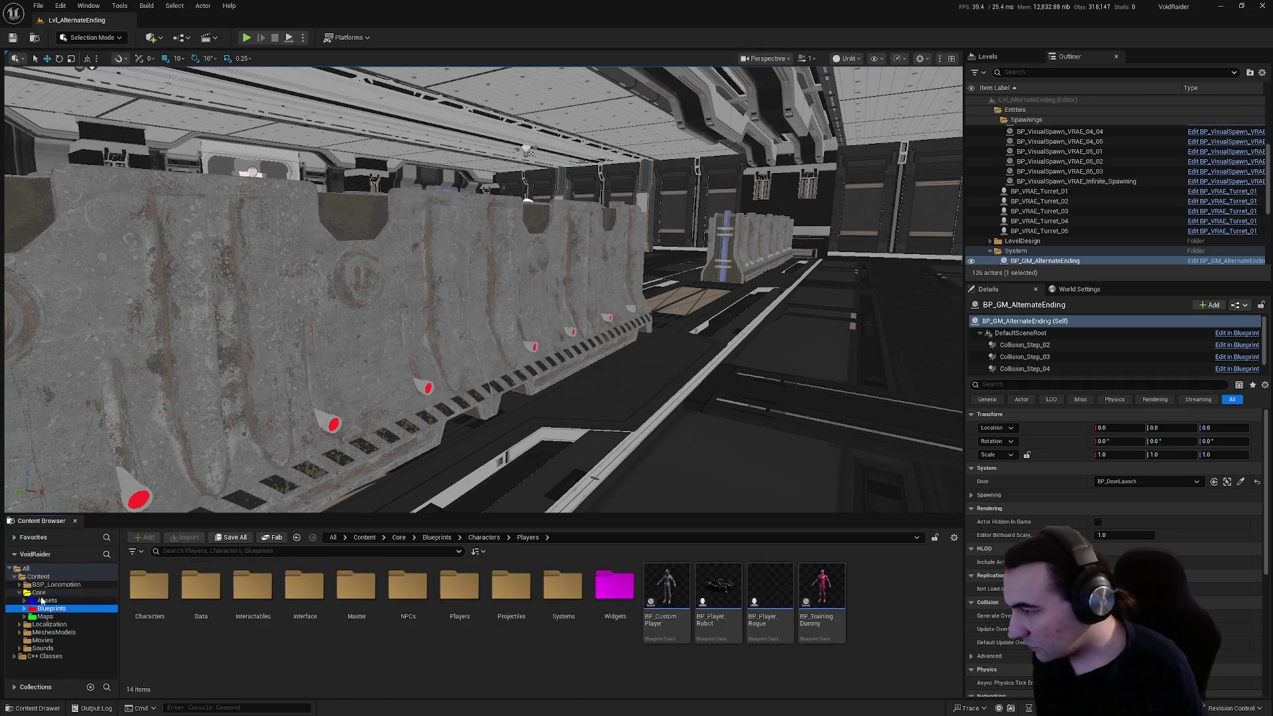
{"action": "left_click", "coordinate": [51, 609]}
{"action": "left_click", "coordinate": [24, 608]}
{"action": "left_click", "coordinate": [58, 616]}
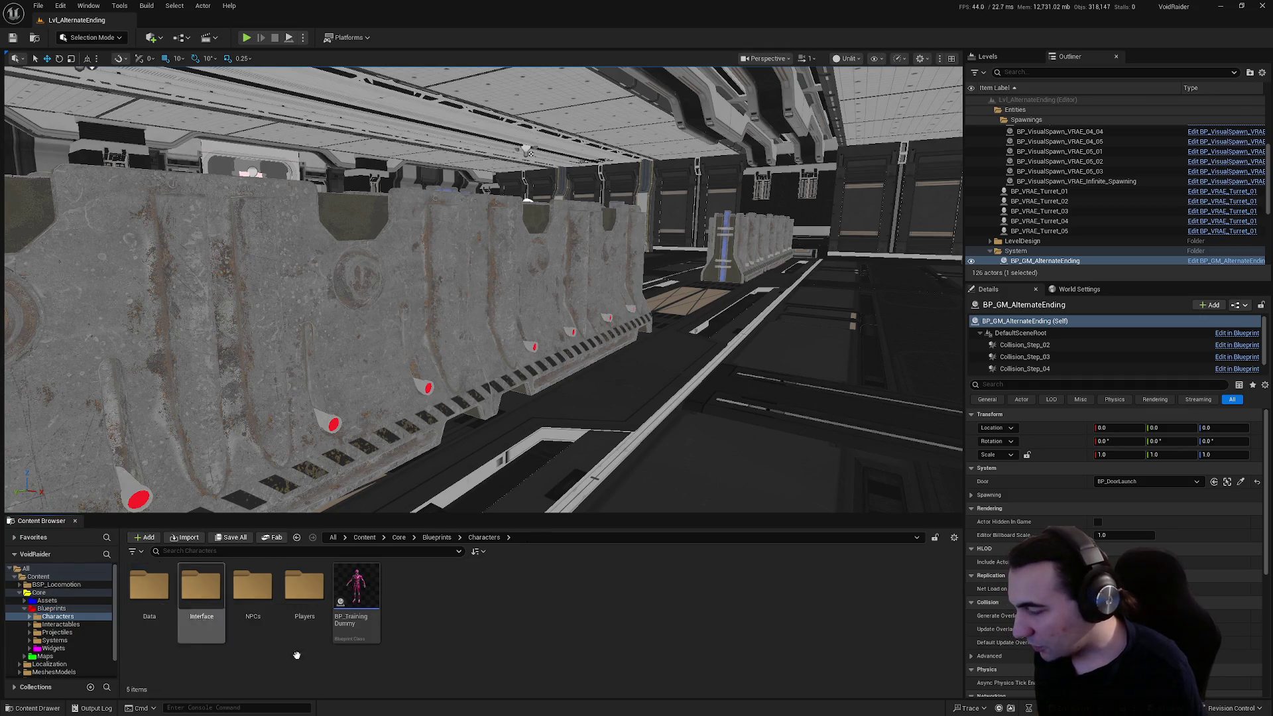
{"action": "double_click", "coordinate": [253, 586]}
{"action": "double_click", "coordinate": [266, 591]}
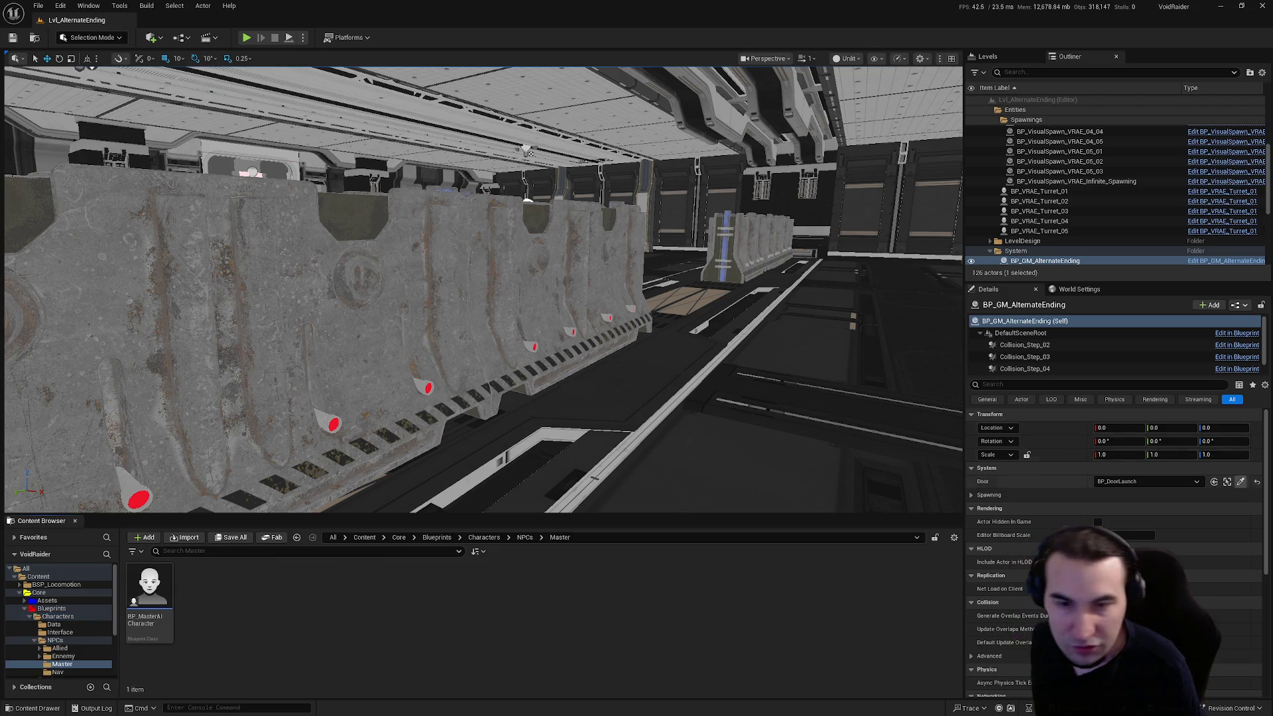
{"action": "left_click_drag", "start_coordinate": [923, 368], "coordinate": [948, 332]}
{"action": "left_click", "coordinate": [1081, 290]}
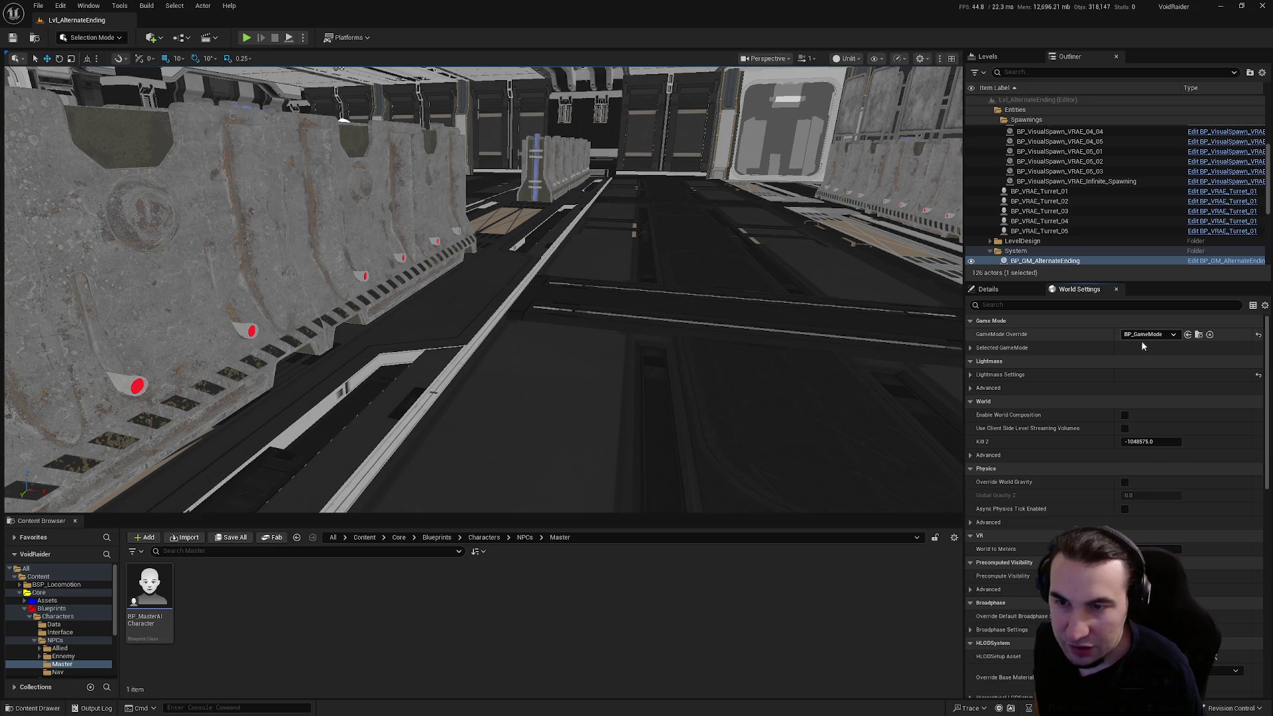
- Expand Selected GameMode to view BP_HUD and BP_PlayerController, then open the Ennemy NPC folder
{"action": "left_click", "coordinate": [971, 349]}
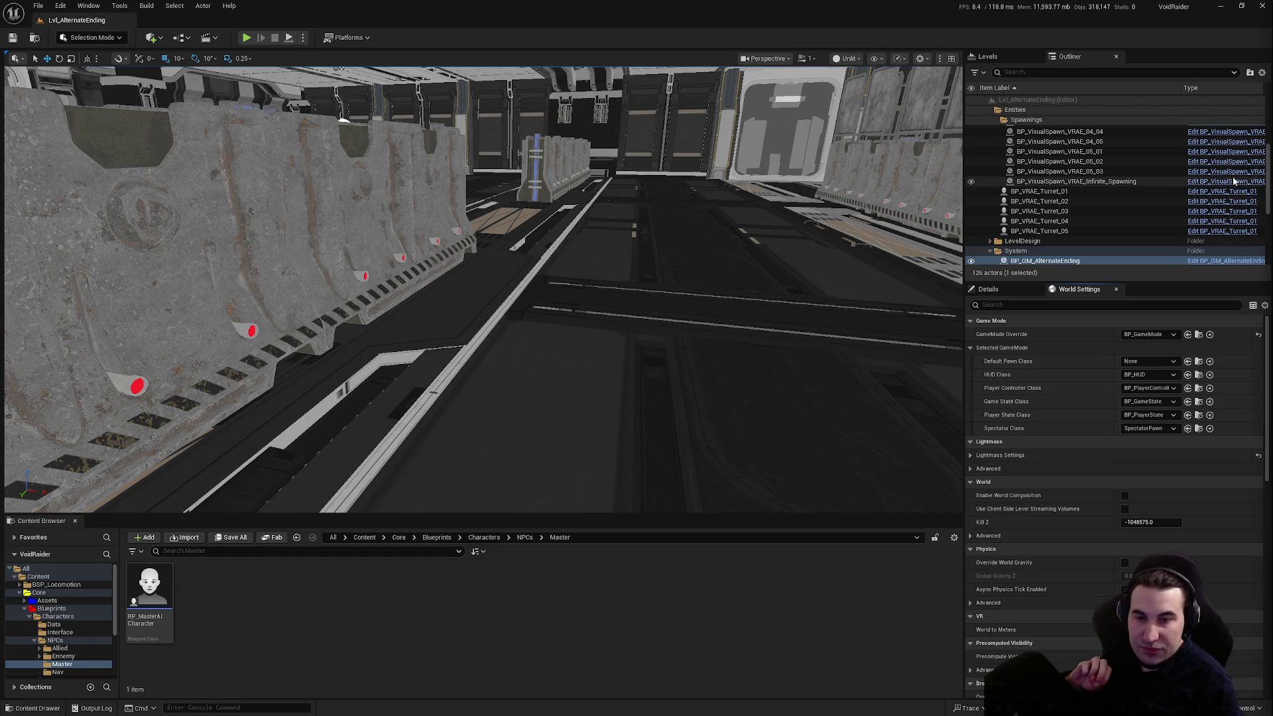
{"action": "left_click_drag", "start_coordinate": [550, 266], "coordinate": [580, 265]}
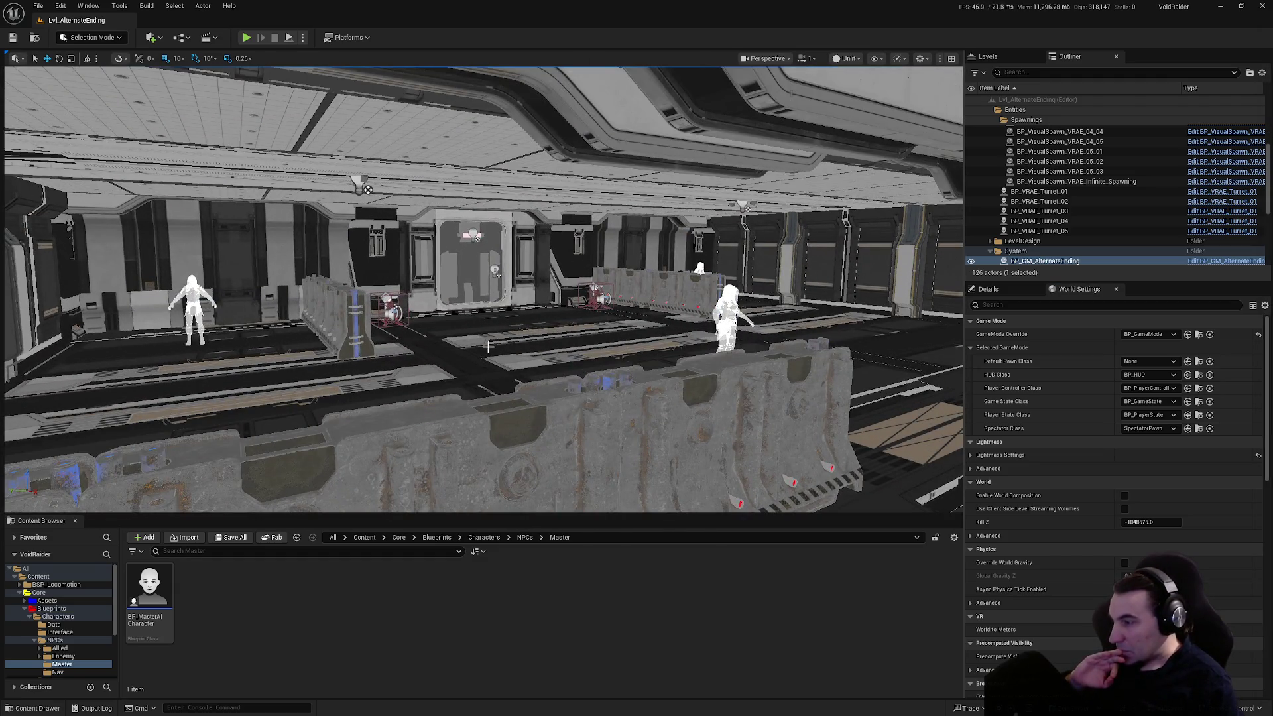
{"action": "left_click", "coordinate": [30, 616]}
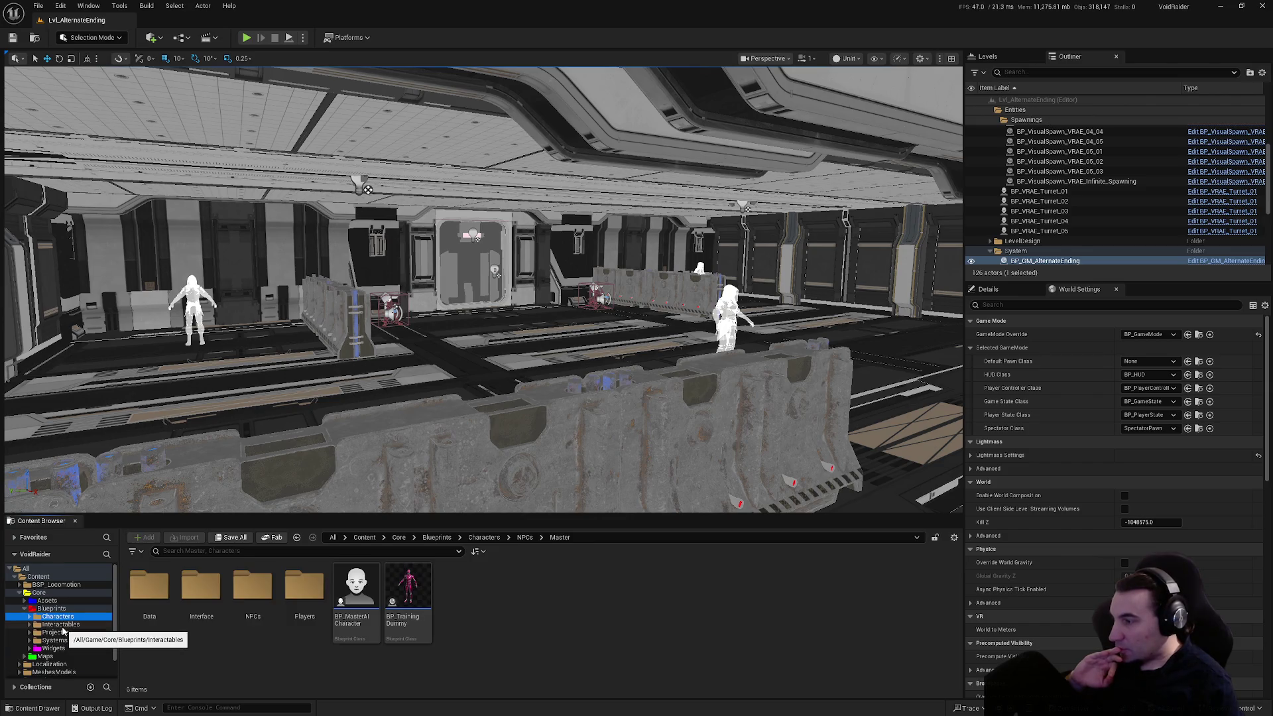
{"action": "double_click", "coordinate": [252, 597]}
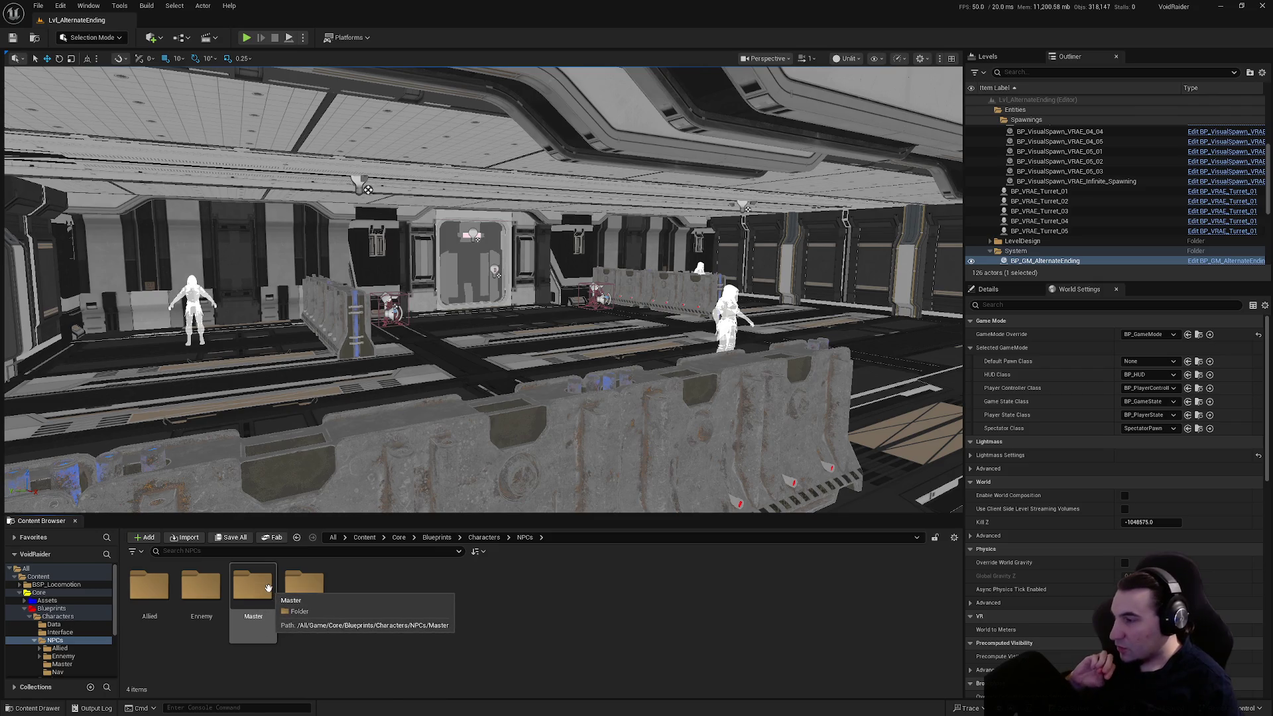
{"action": "double_click", "coordinate": [264, 593]}
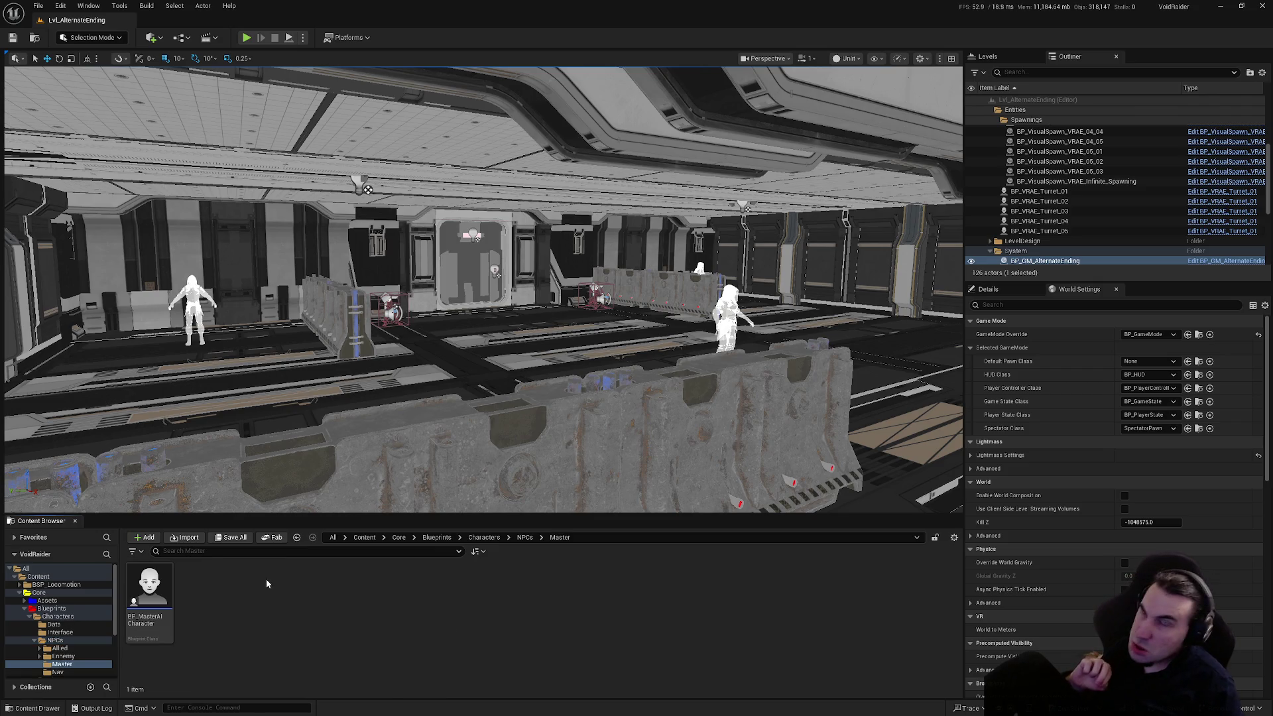
{"action": "left_click", "coordinate": [64, 656]}
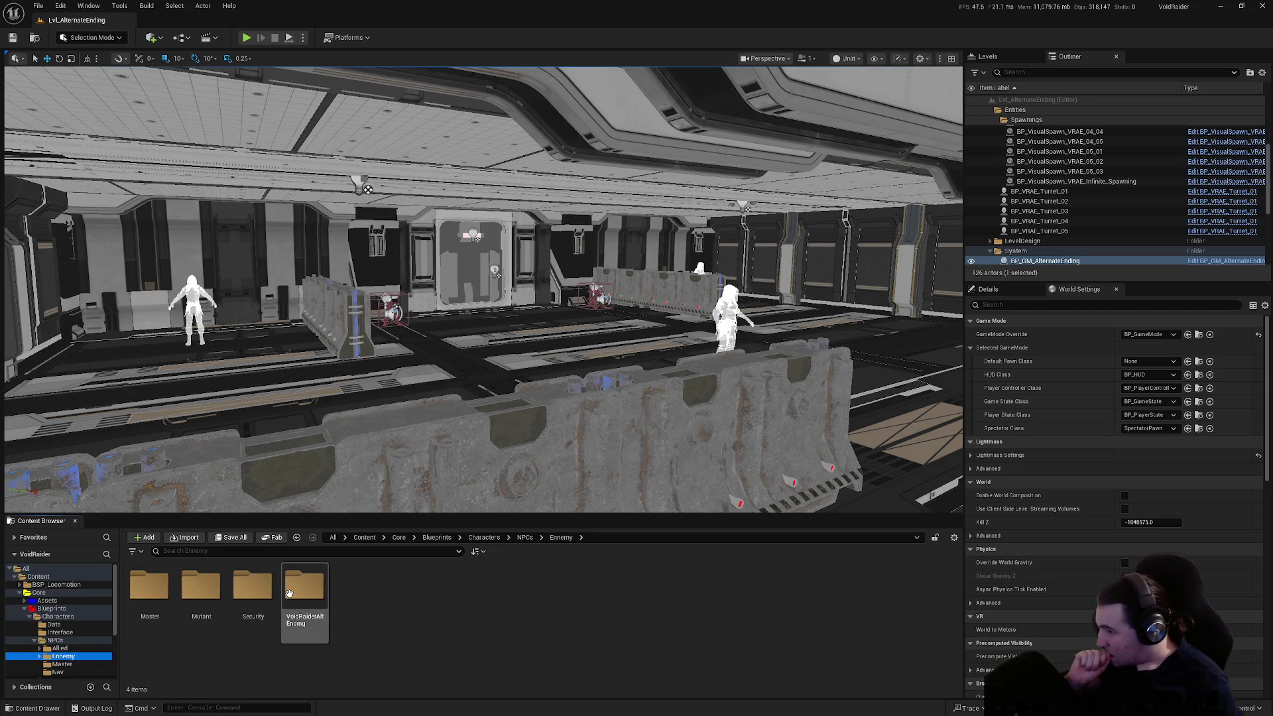